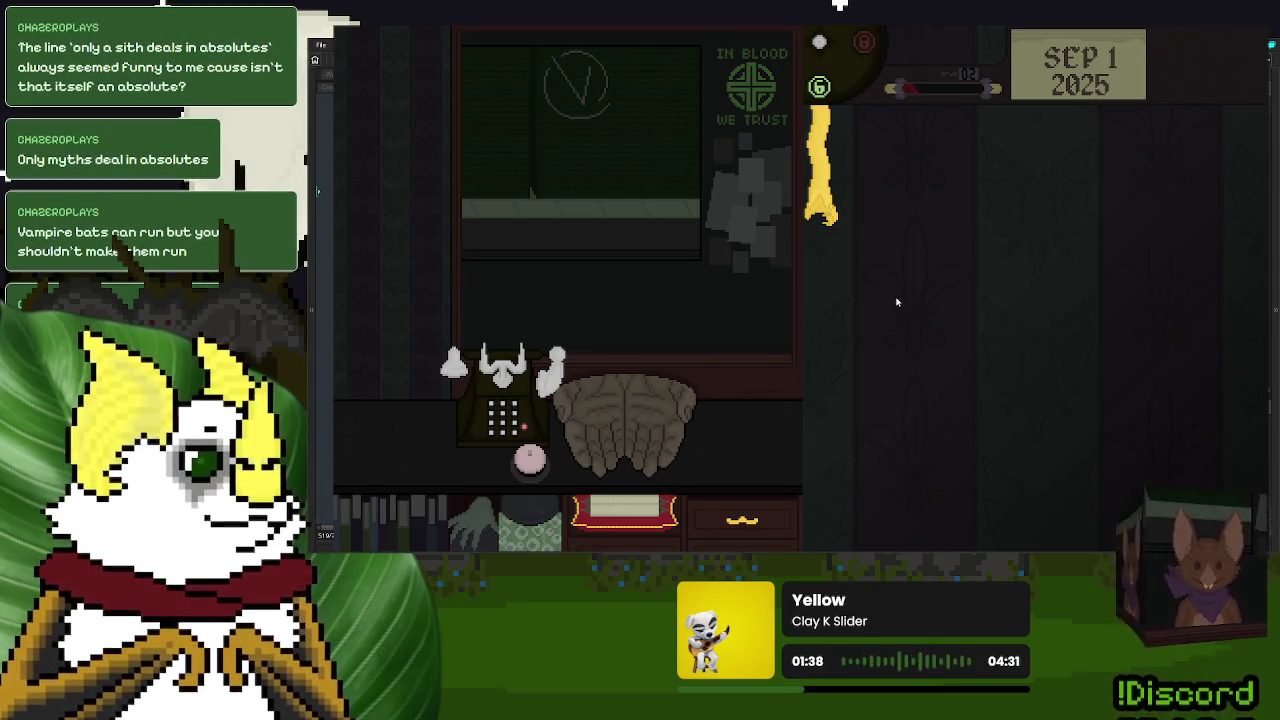
- Inspect the first Day 1 donors' ID cards, hand them back, and call each next donor
left_click(821, 203)
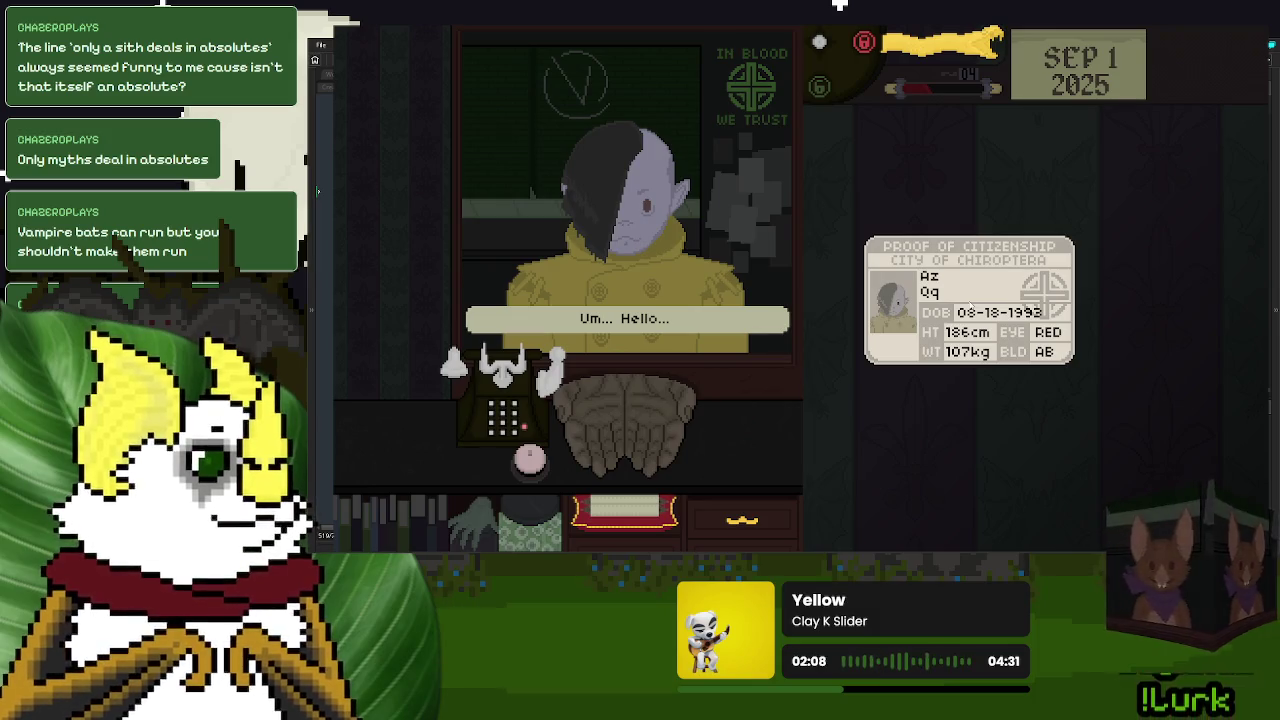
left_click(969, 300)
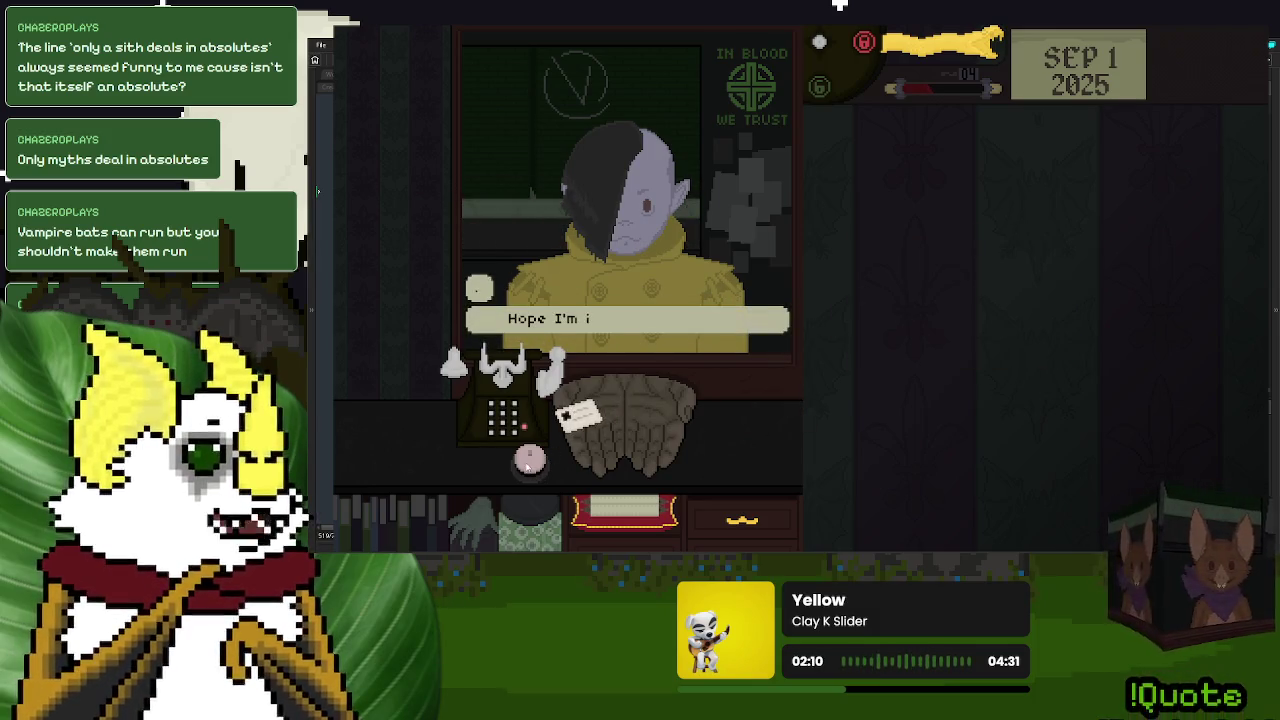
left_click(580, 415)
left_click(935, 324)
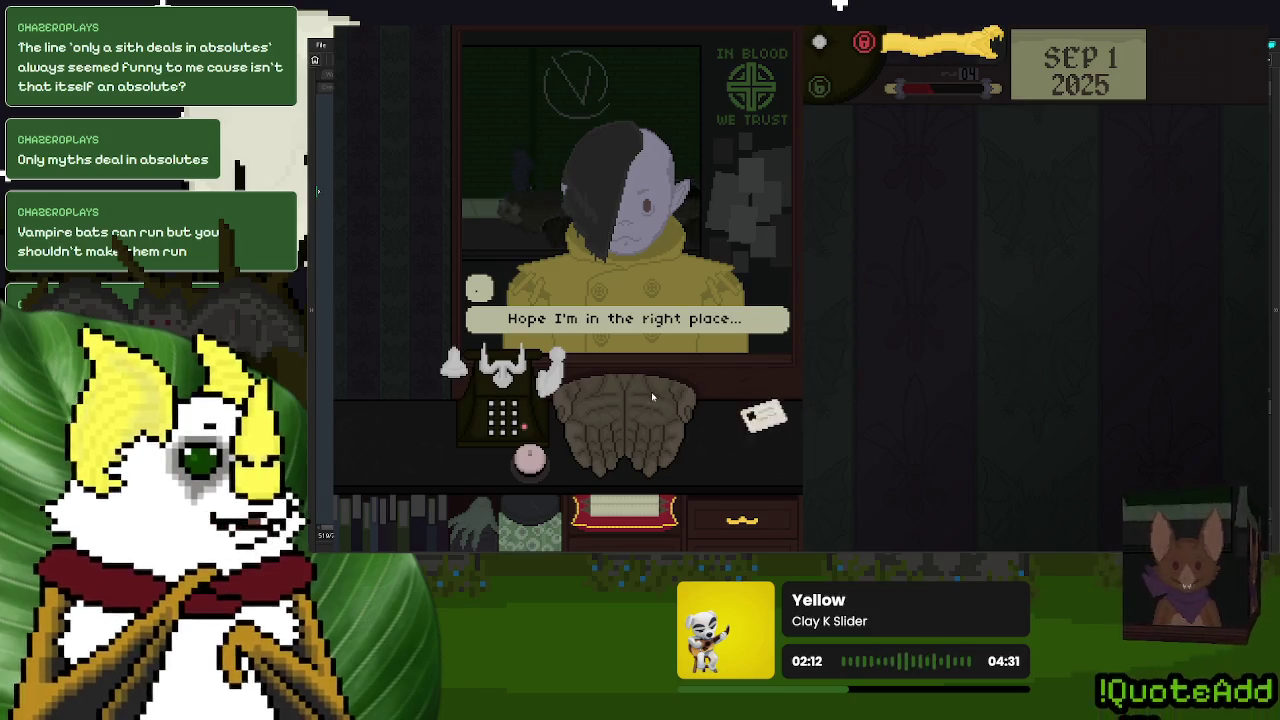
left_click(529, 462)
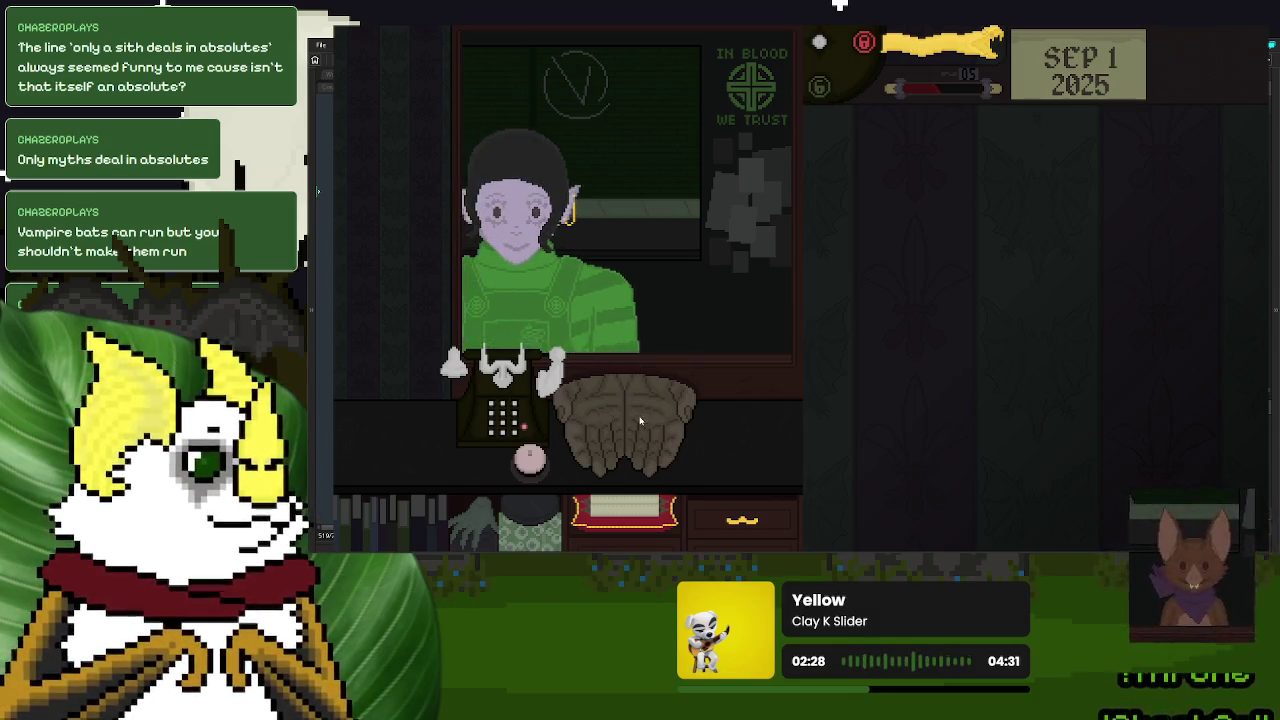
mouse_move(623, 432)
left_mouse_down()
mouse_move(980, 333)
mouse_move(1068, 337)
mouse_move(908, 340)
mouse_move(835, 325)
mouse_move(665, 418)
left_mouse_up()
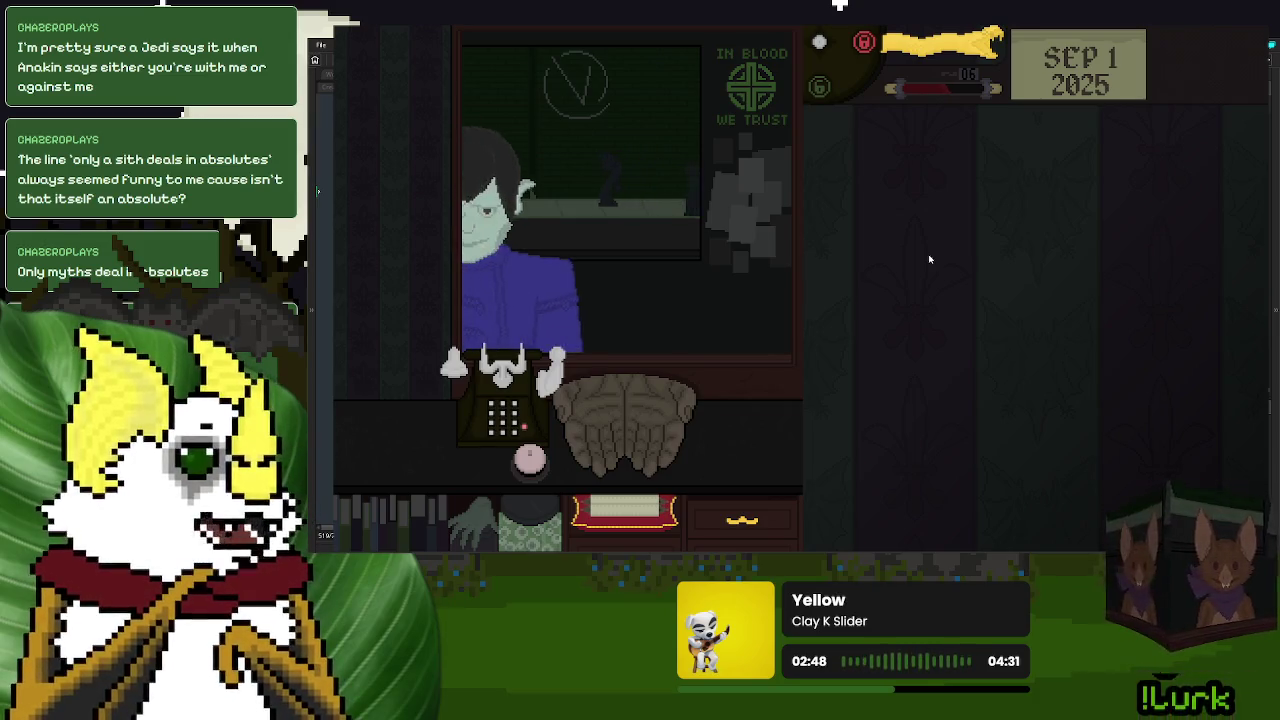
left_click(619, 442)
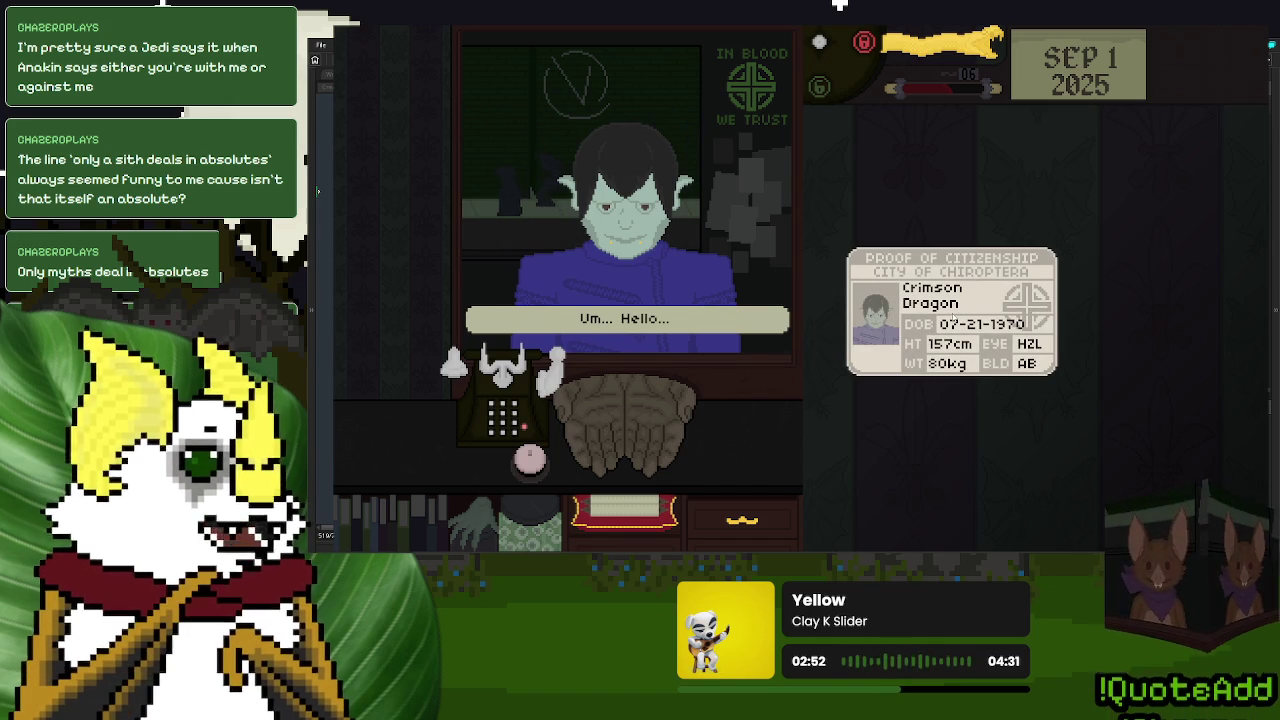
- Return one donor's ID, check the next citizenship card, and accept the plasma sale with the lever
left_click_drag(951, 318, 946, 320)
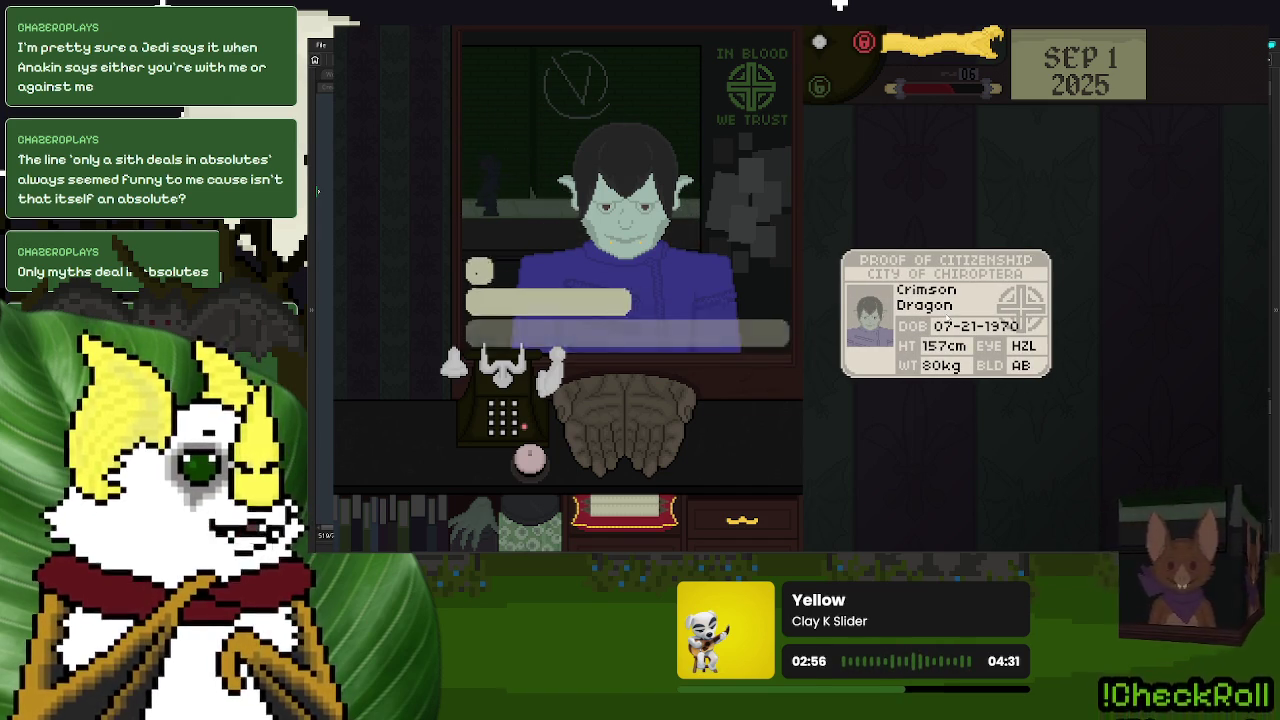
left_click(950, 340)
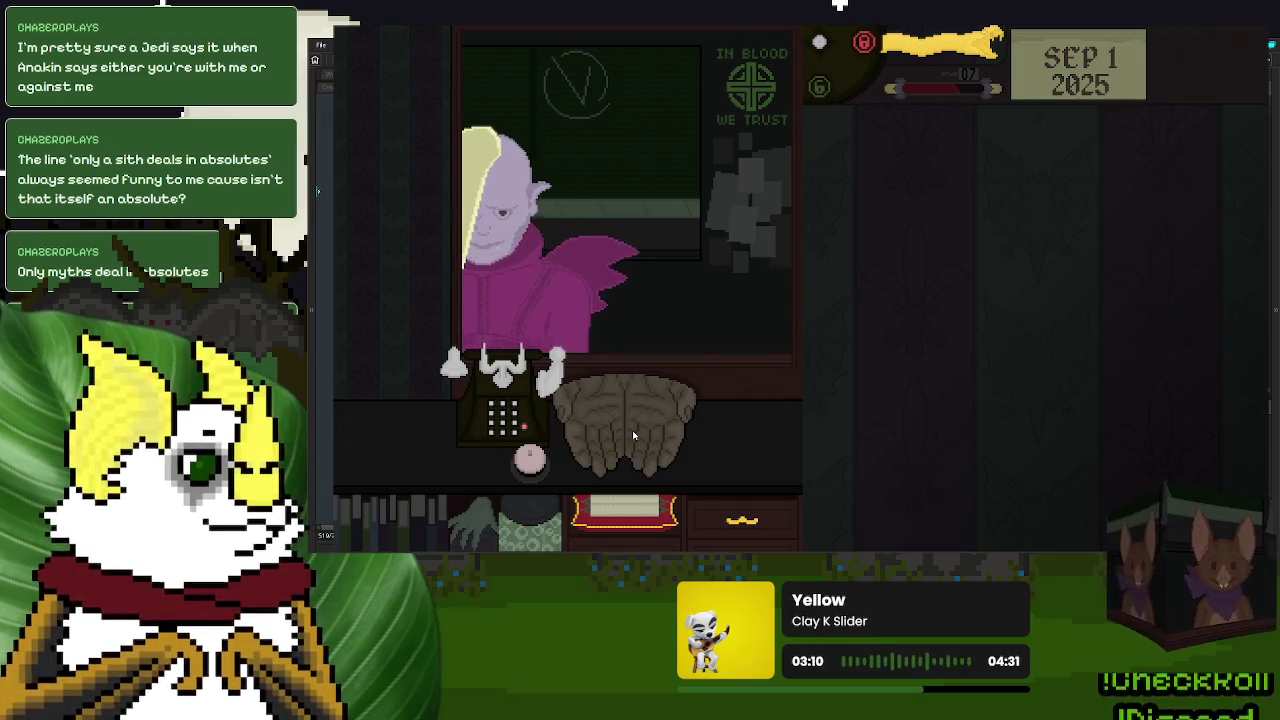
mouse_move(622, 400)
left_mouse_down()
mouse_move(734, 414)
mouse_move(930, 330)
left_mouse_up()
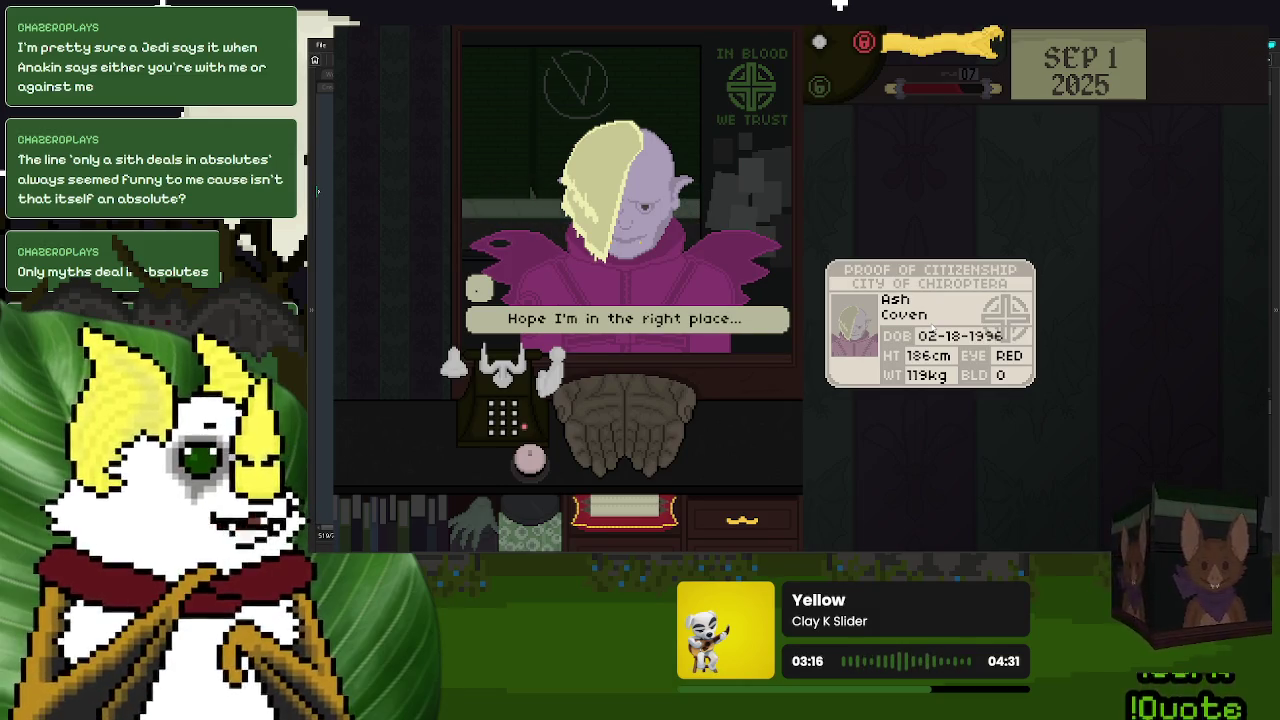
left_click_drag(931, 329, 697, 408)
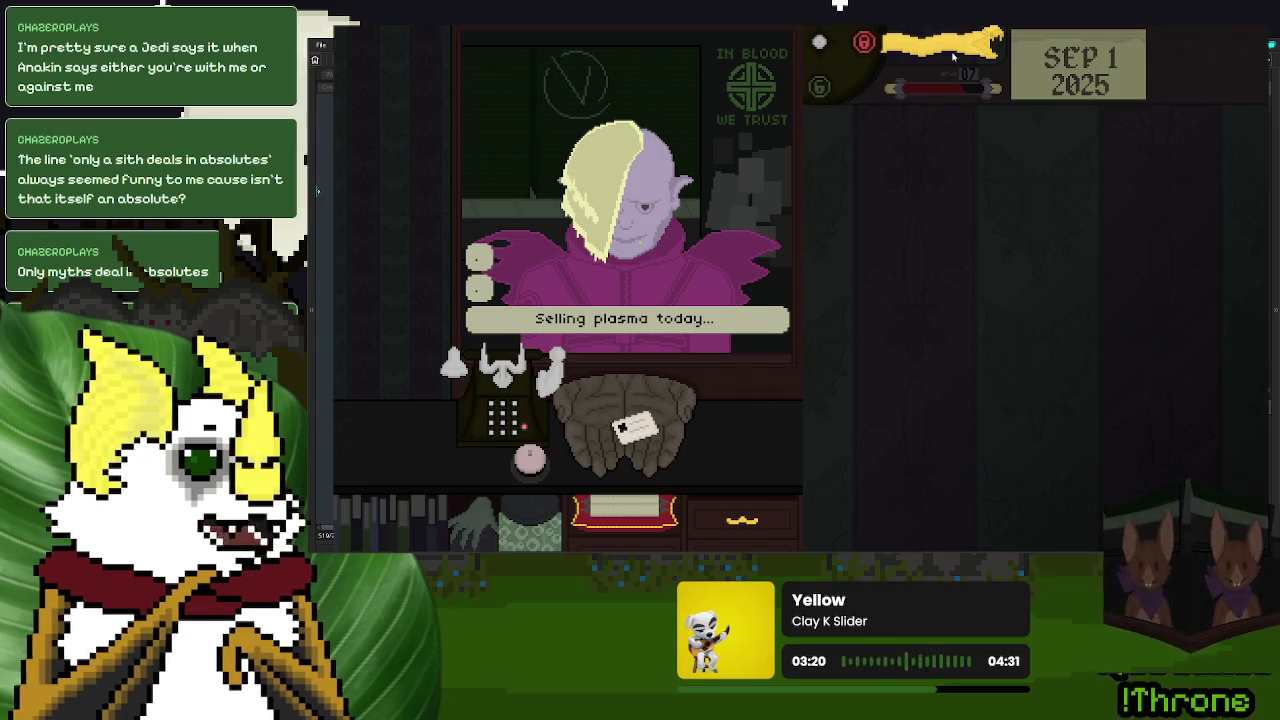
left_click_drag(953, 57, 835, 197)
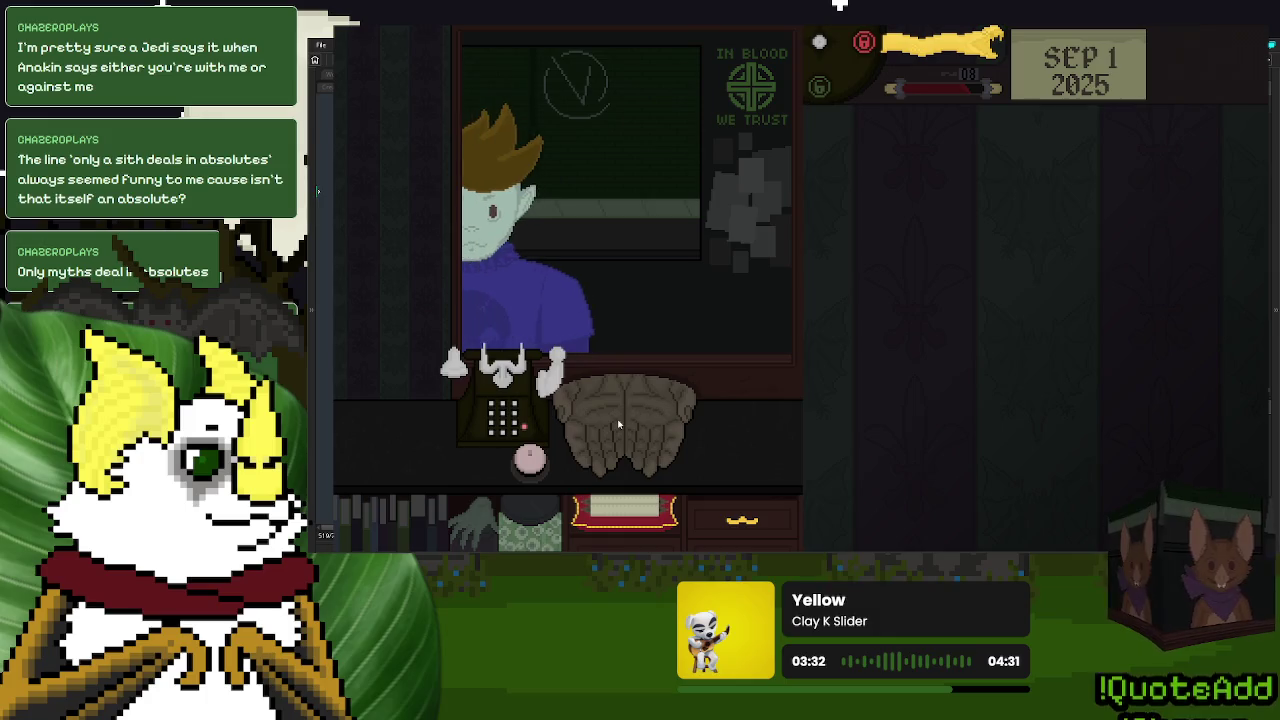
- Inspect and return the last donors' ID cards, then advance past the Day 1 Over screen
left_click_drag(618, 428, 1028, 312)
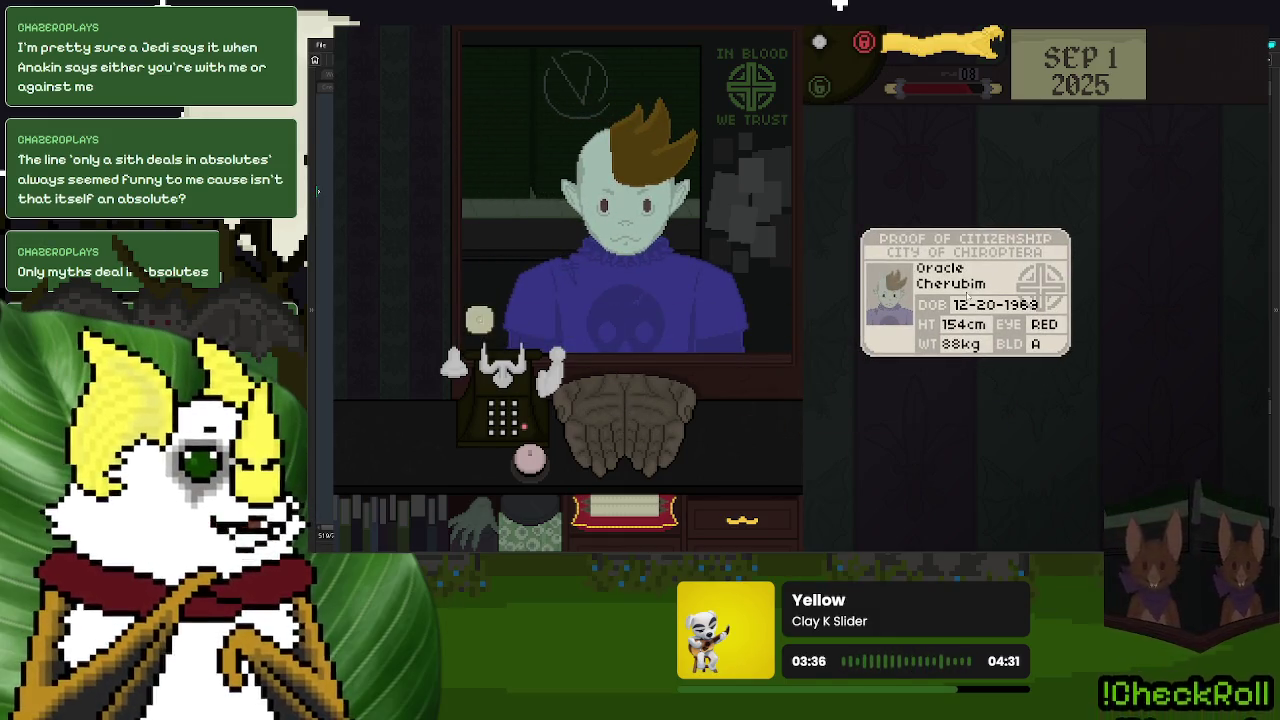
left_click_drag(967, 298, 655, 412)
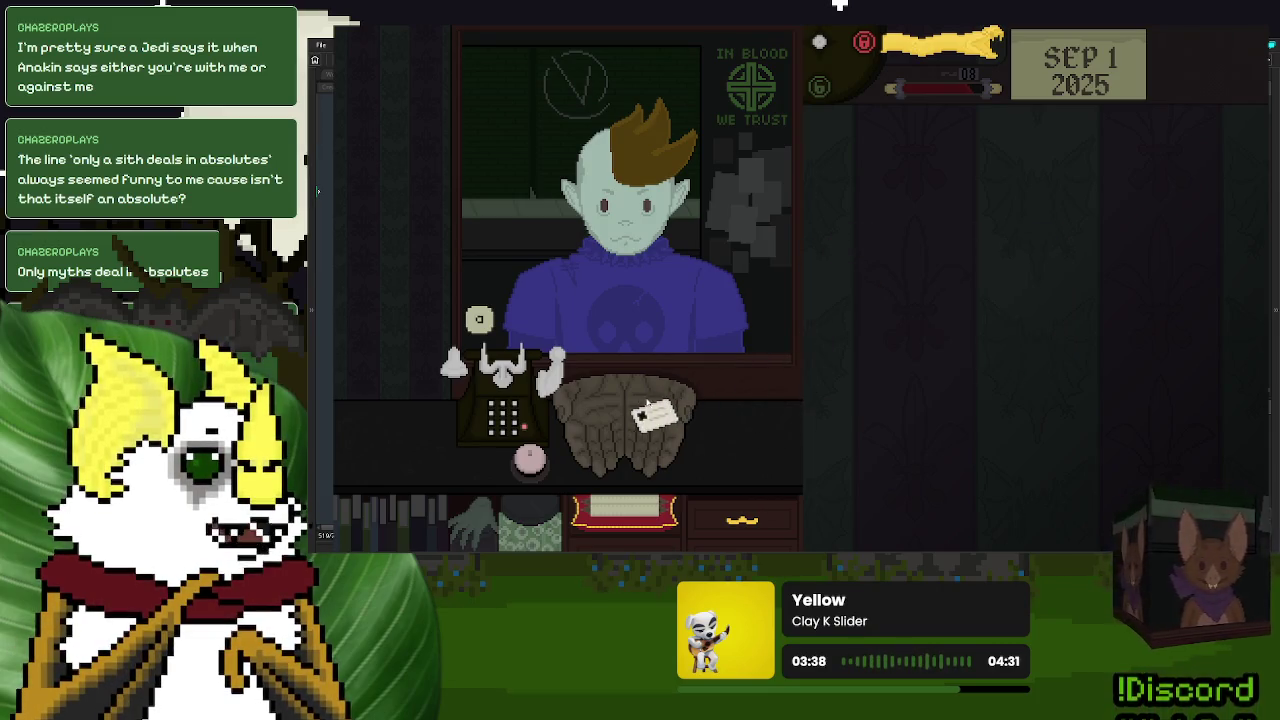
left_click(527, 456)
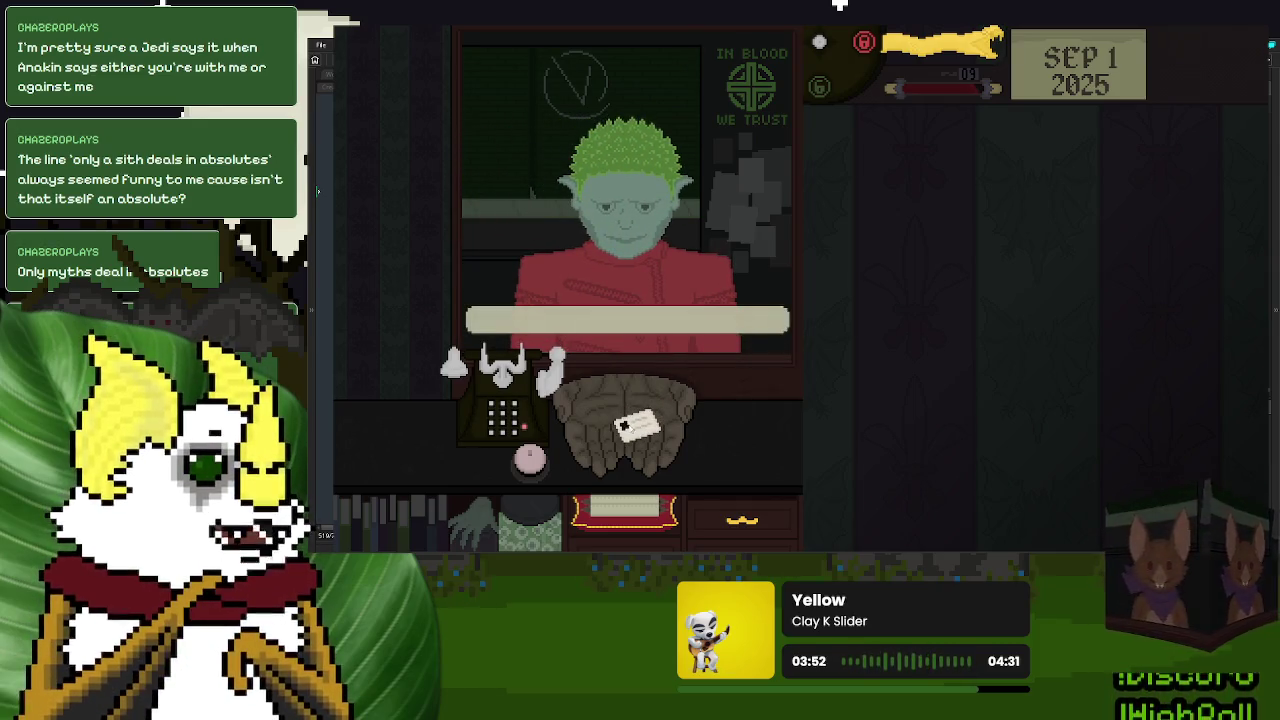
left_click(625, 425)
mouse_move(1030, 276)
left_mouse_down()
mouse_move(966, 262)
mouse_move(590, 437)
left_mouse_up()
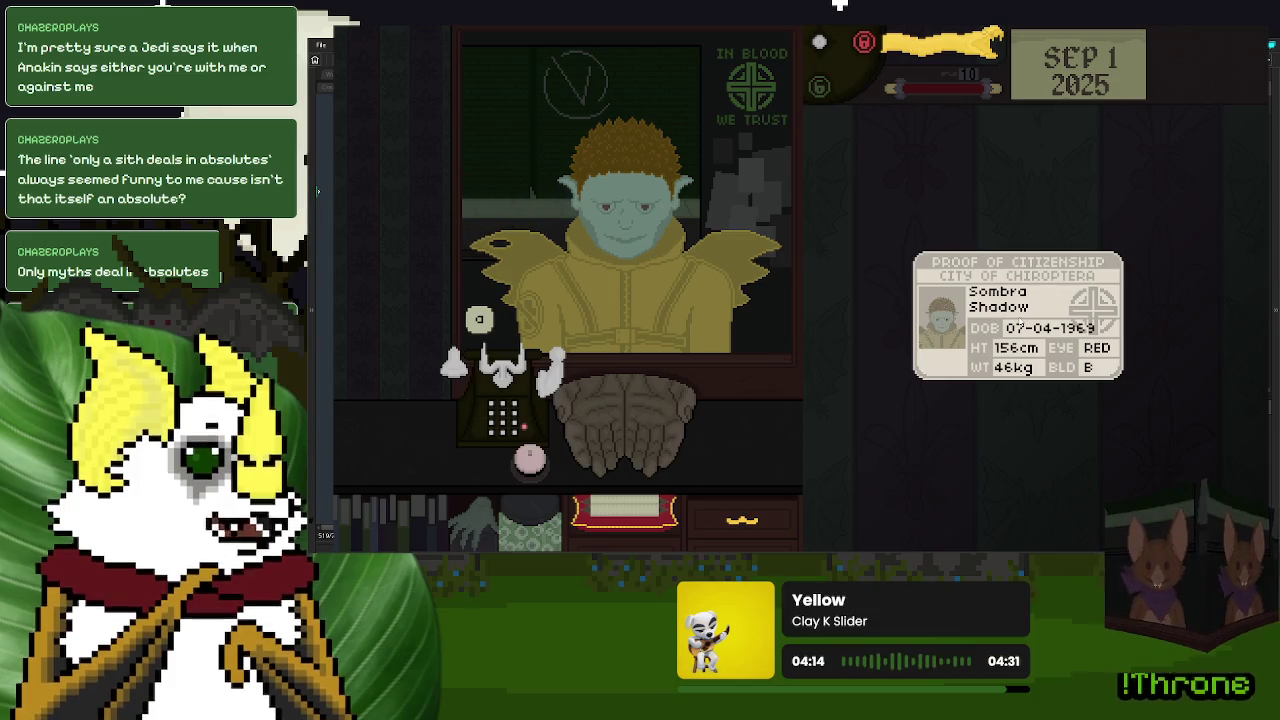
mouse_move(1005, 315)
left_mouse_down()
mouse_move(930, 318)
mouse_move(671, 410)
mouse_move(1060, 340)
mouse_move(805, 378)
mouse_move(630, 425)
left_mouse_up()
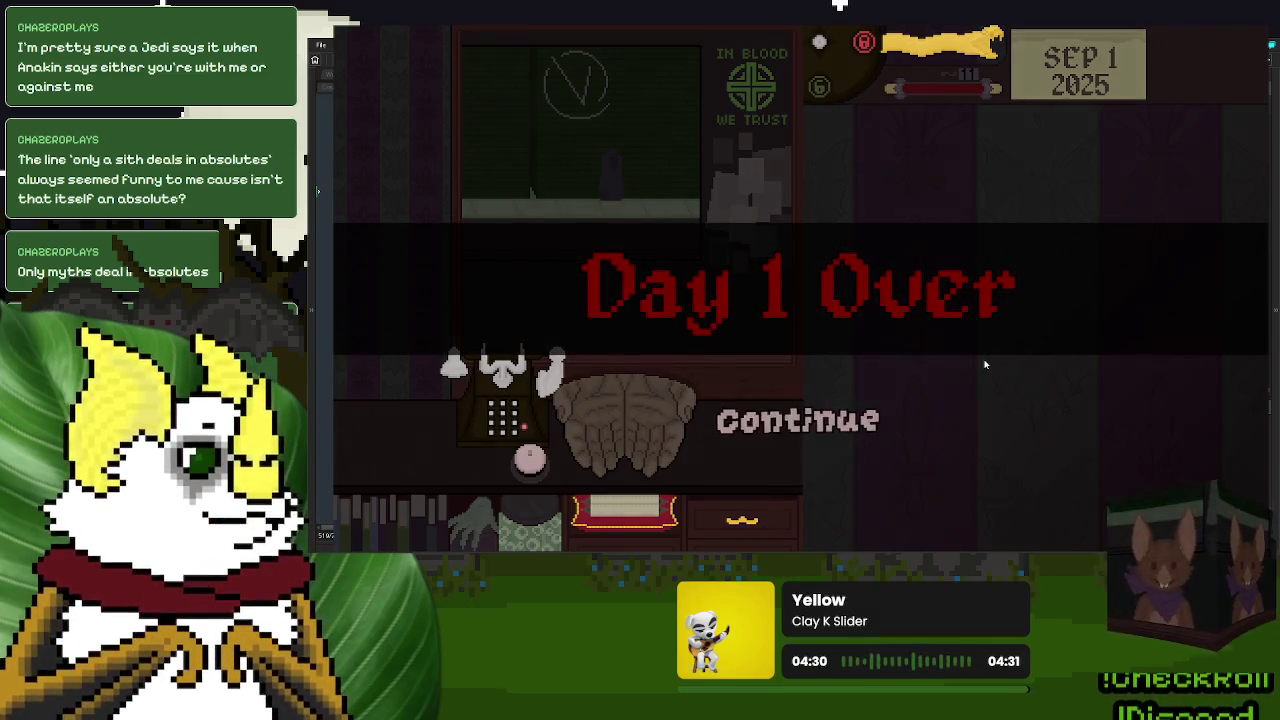
key("Return")
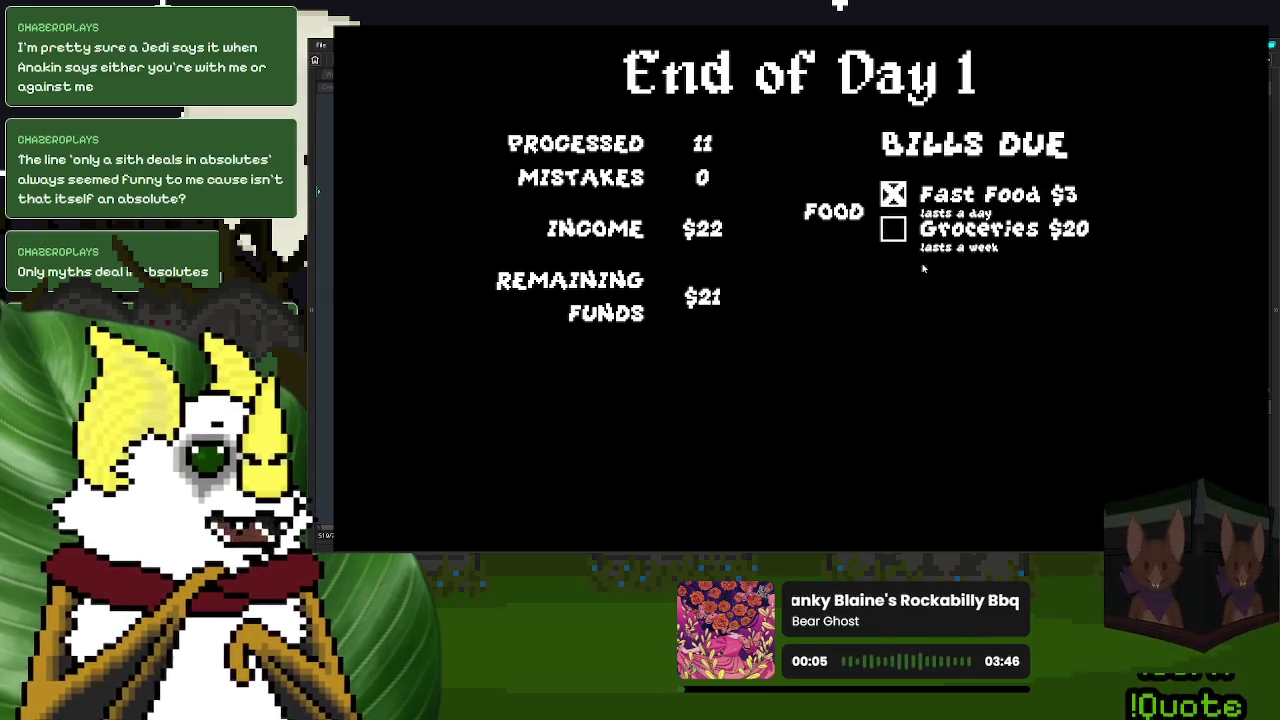
- Buy Groceries, save and continue to Day 2, and turn the Index to the Blood Labs page
left_click(893, 229)
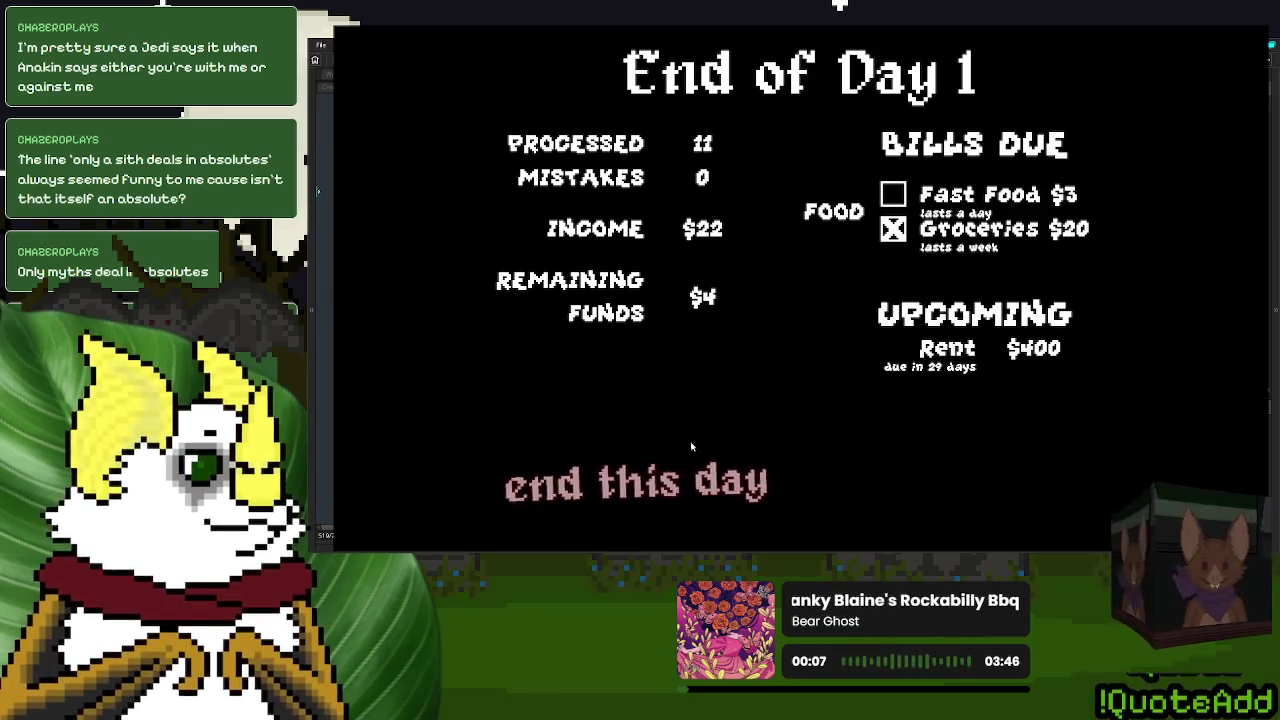
left_click(695, 482)
left_click(940, 345)
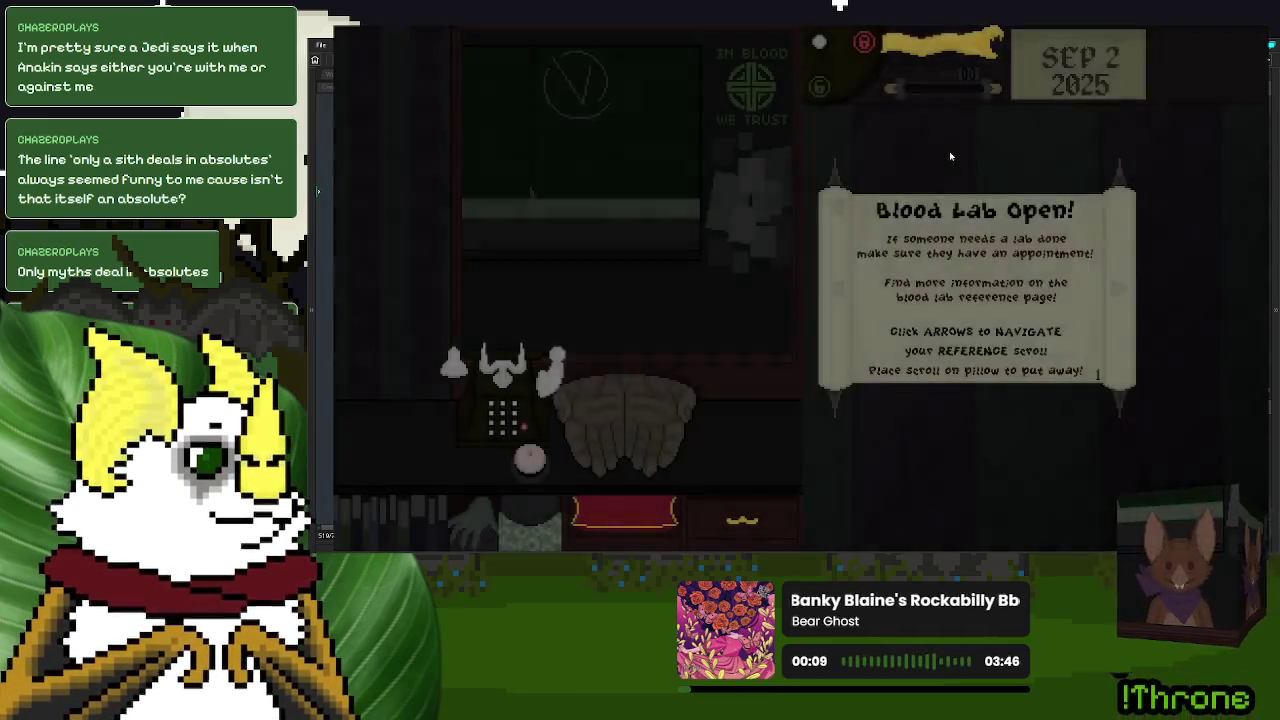
left_click(668, 513)
left_click(985, 283)
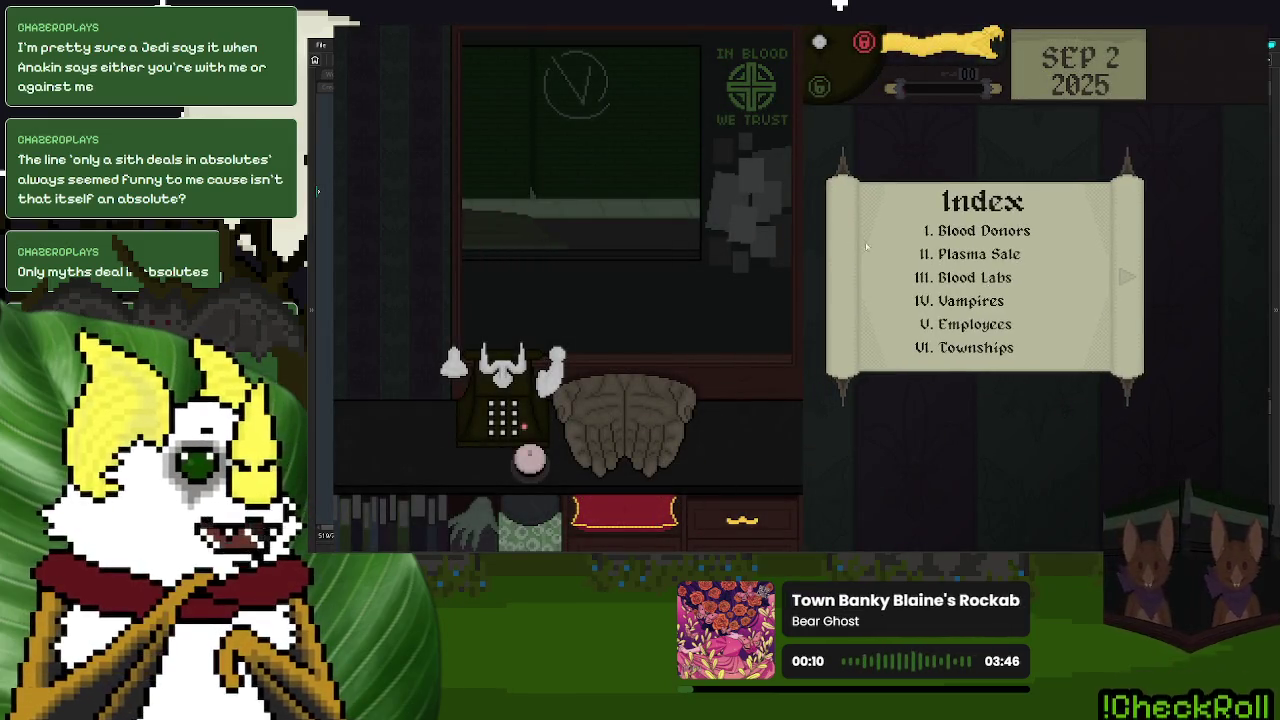
left_click(922, 274)
- Check and send through the first Day 2 patients' ID cards, then close the running game
left_click(530, 462)
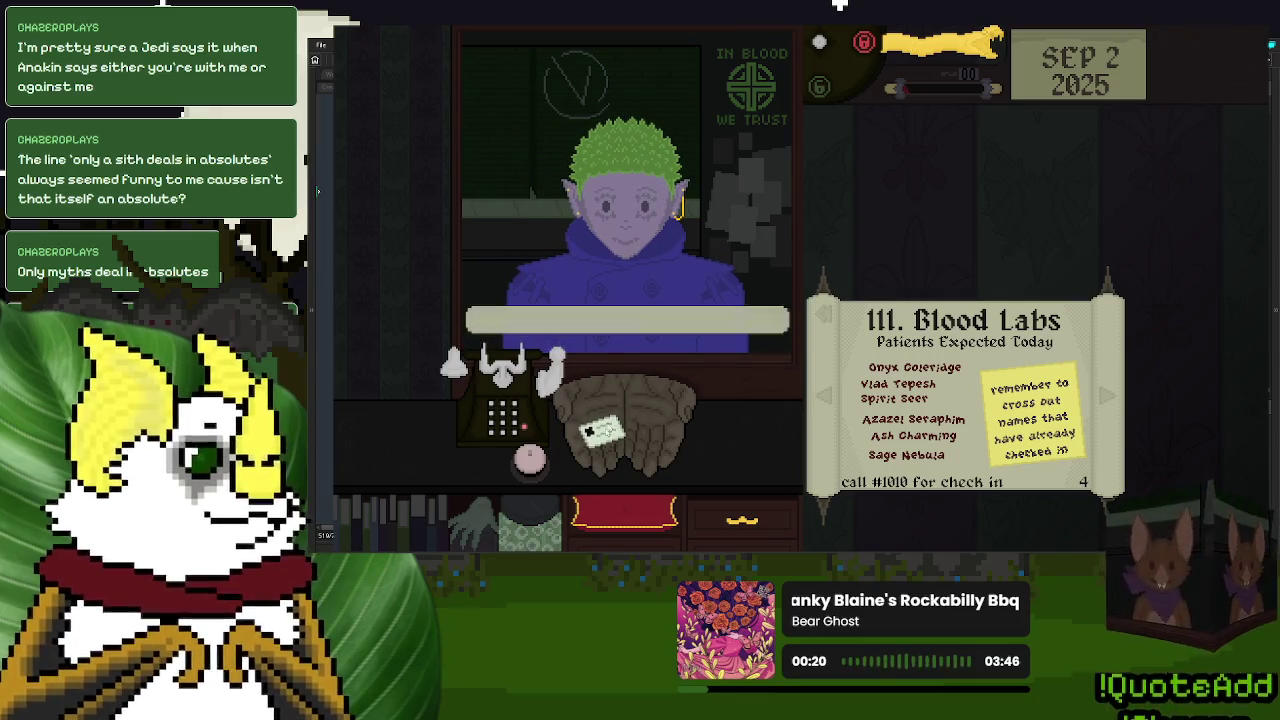
left_click_drag(632, 425, 1019, 193)
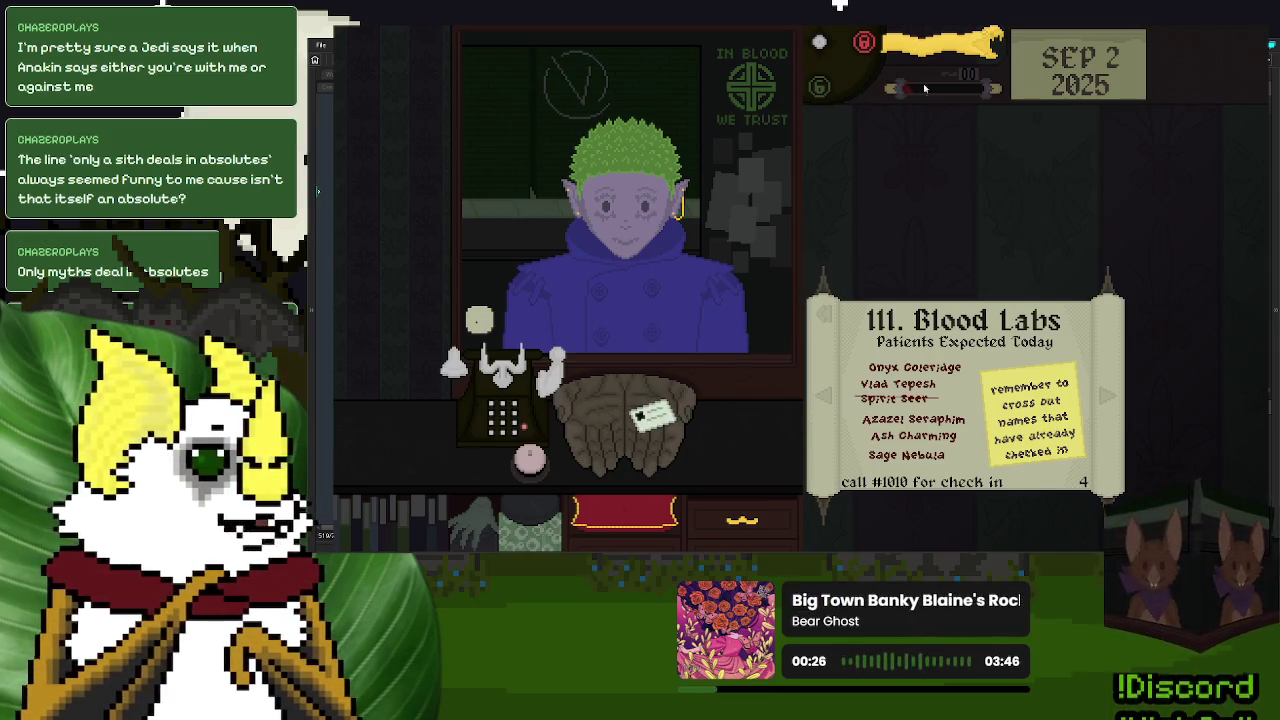
left_click_drag(945, 42, 867, 237)
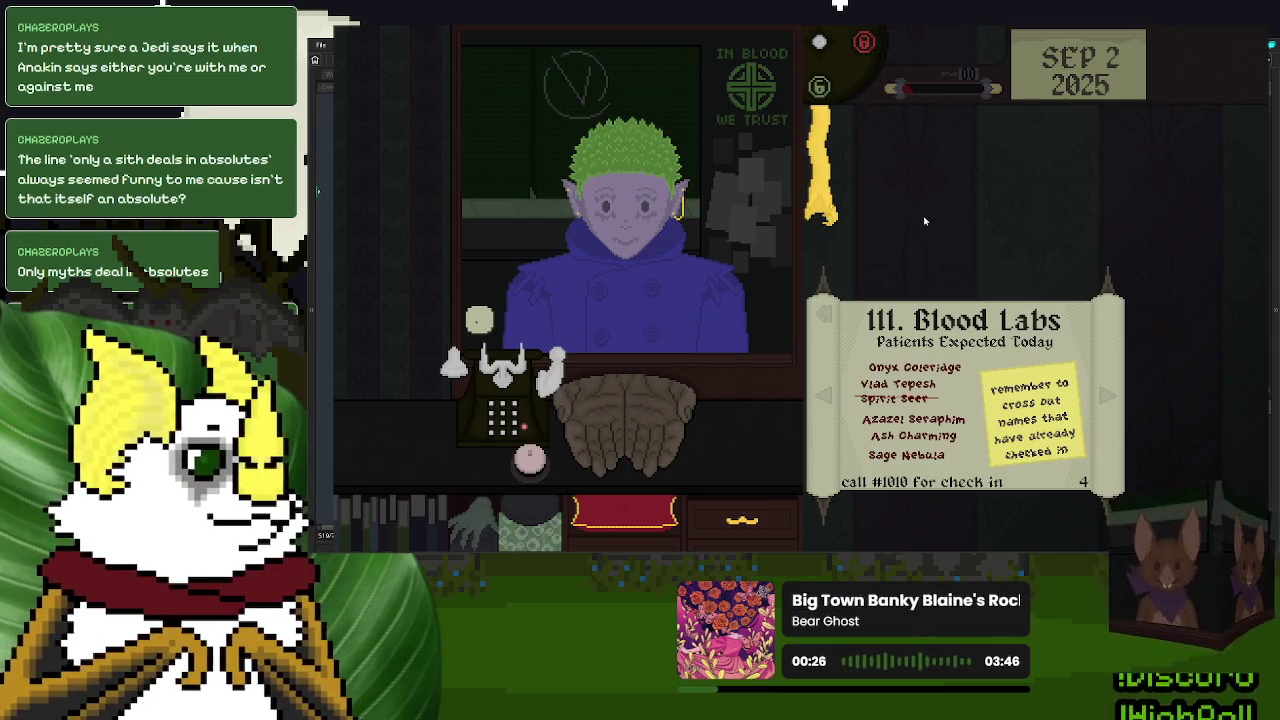
left_click(828, 205)
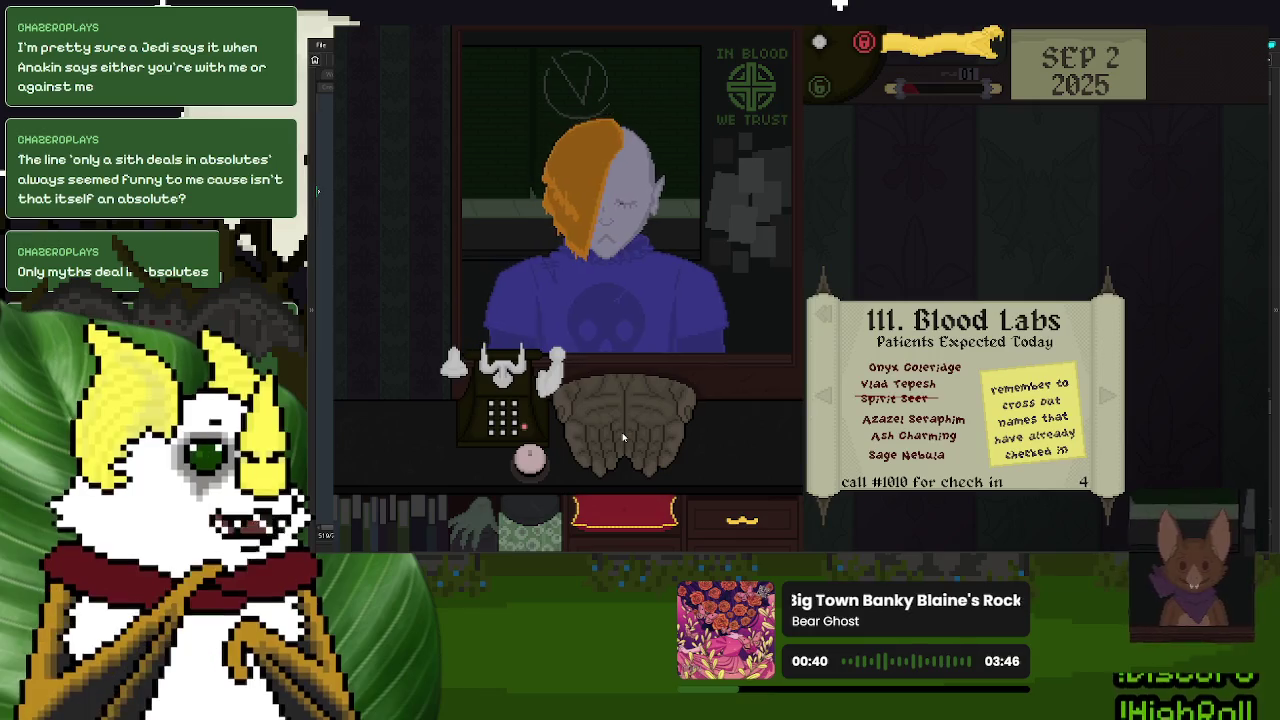
left_click(615, 430)
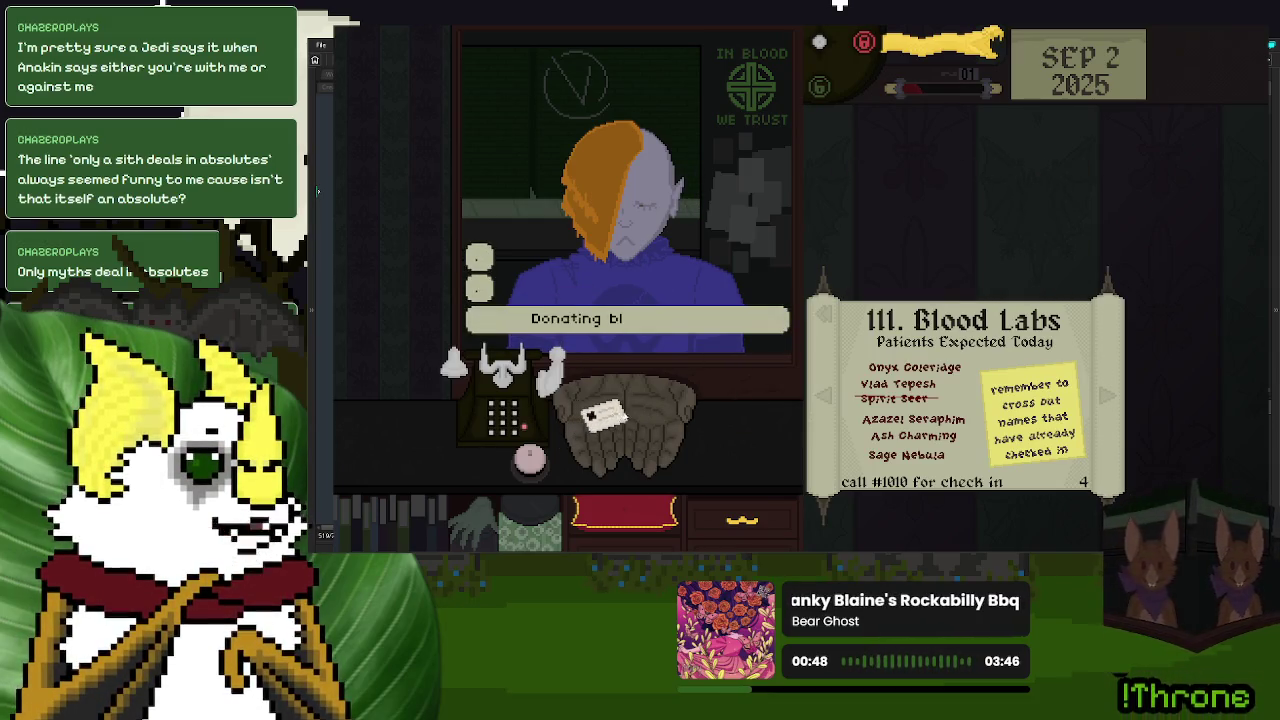
left_click(479, 288)
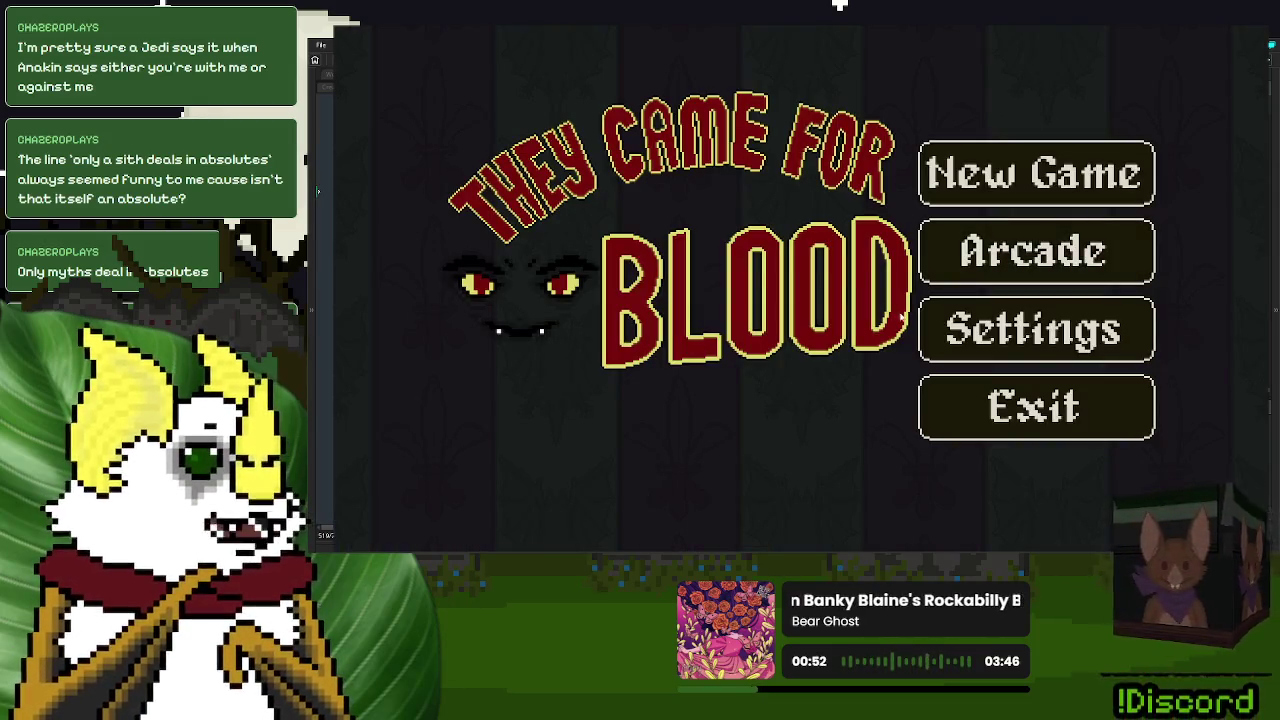
left_click(1036, 407)
- Open o_NPC's Create event from Objects > NPCs and jump to the loadDialoguePack() definition
left_click(893, 229)
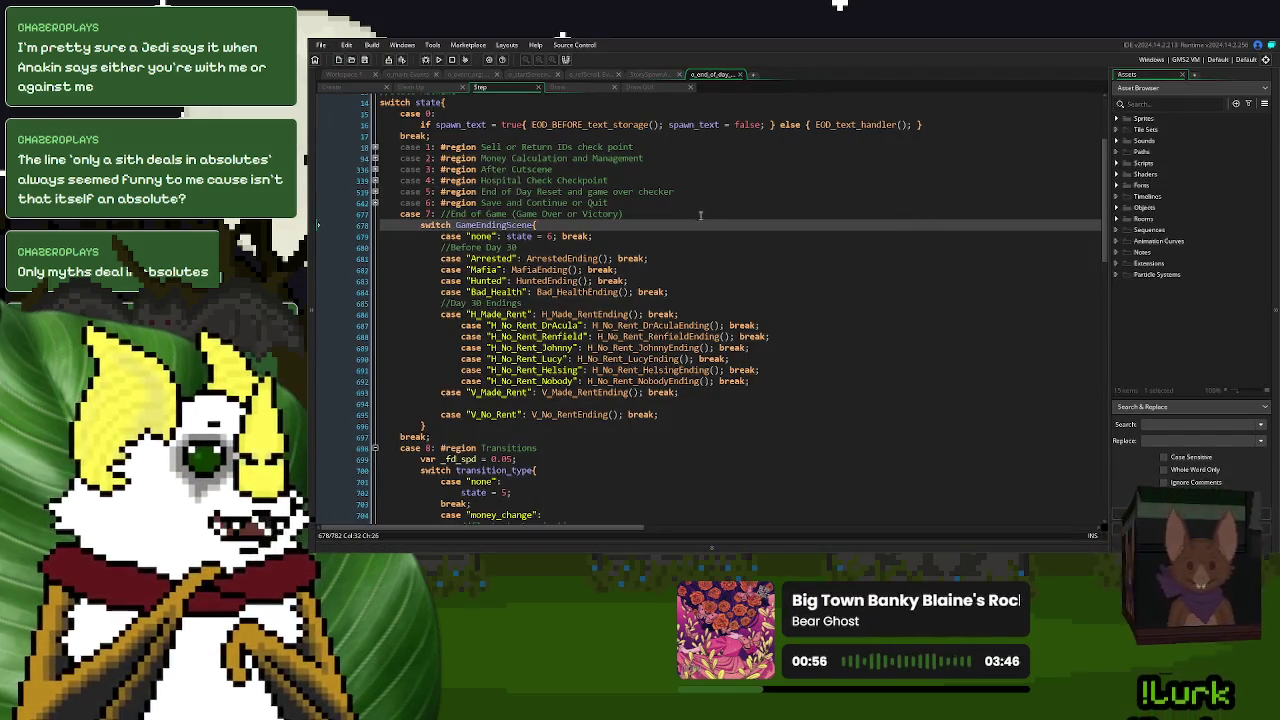
left_click(701, 214)
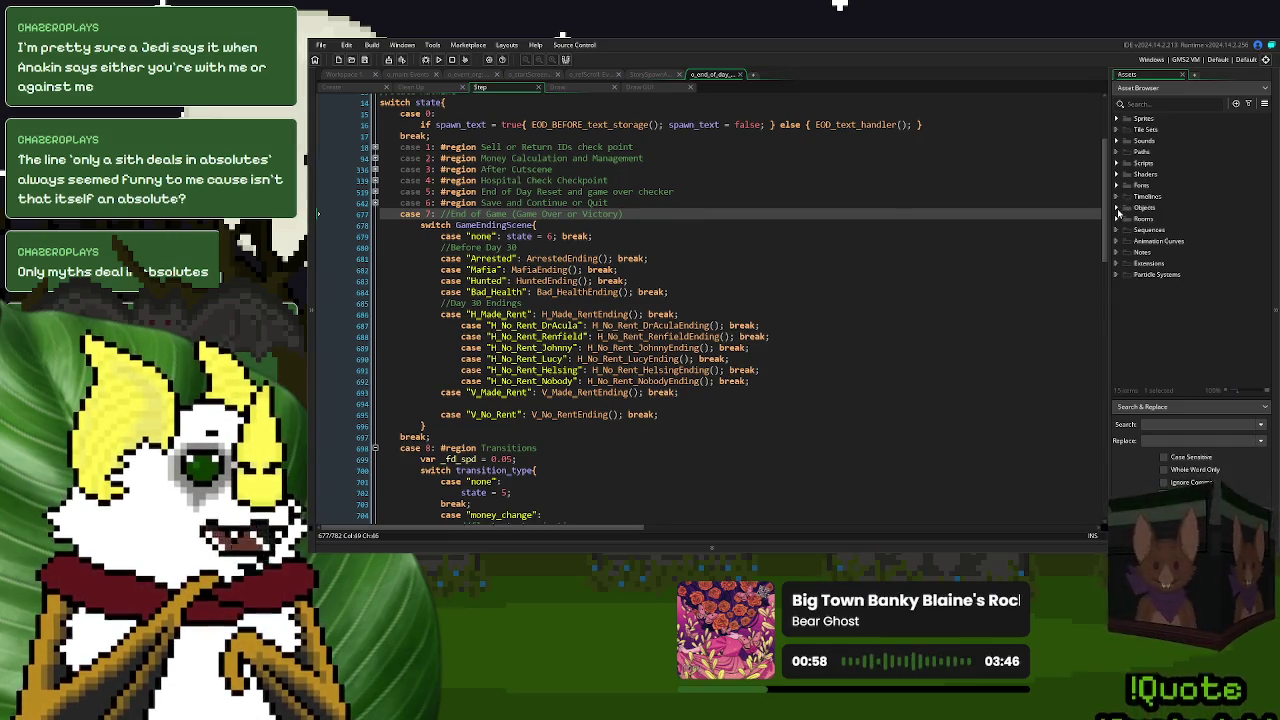
left_click(1117, 207)
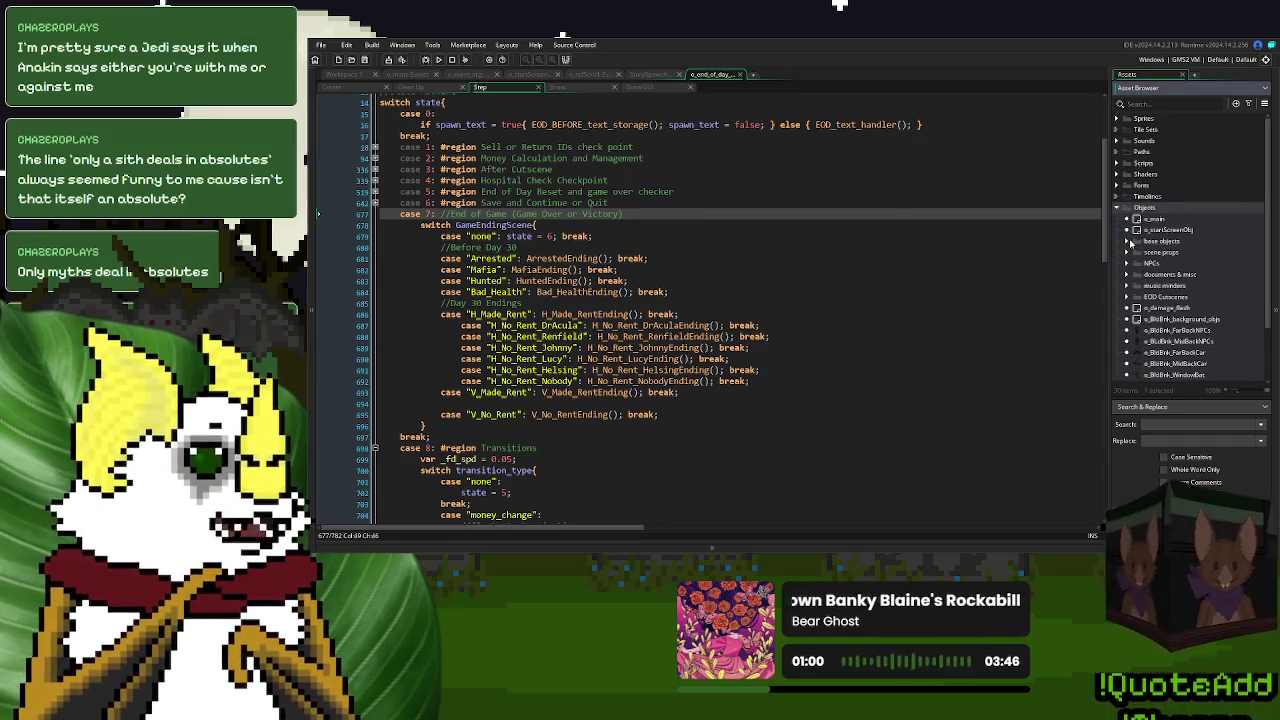
left_click(1127, 264)
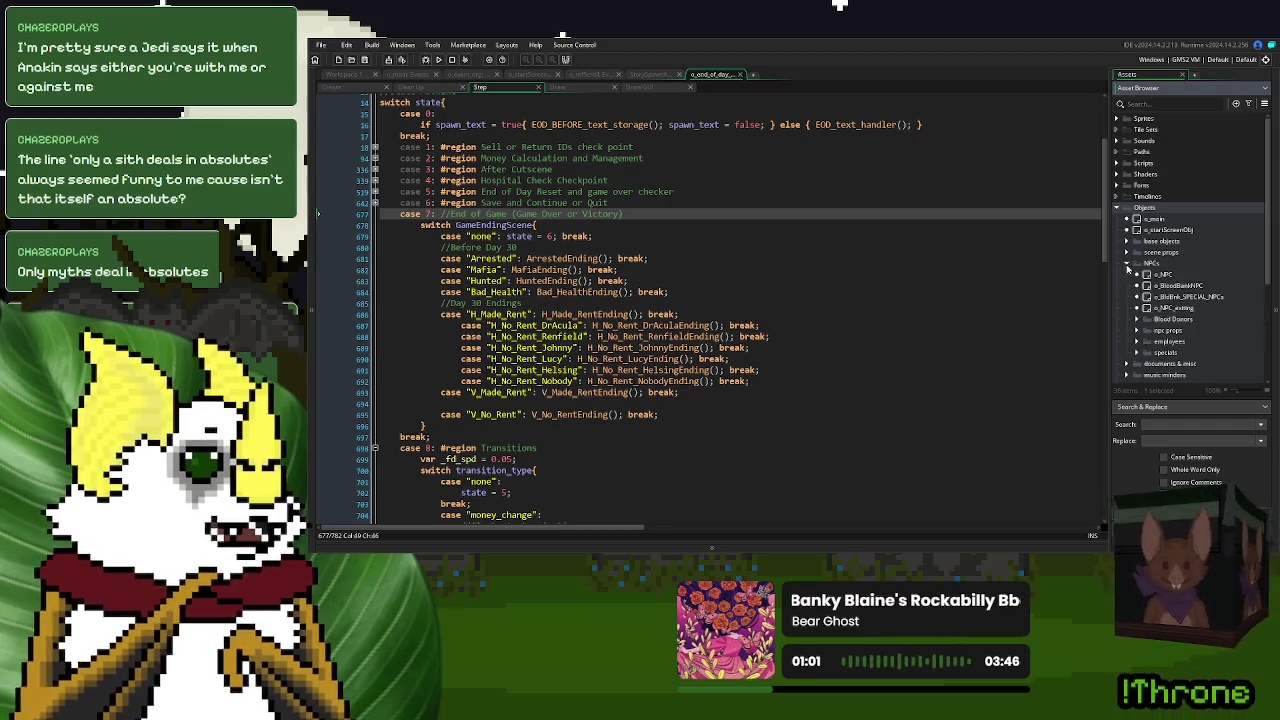
double_click(1180, 275)
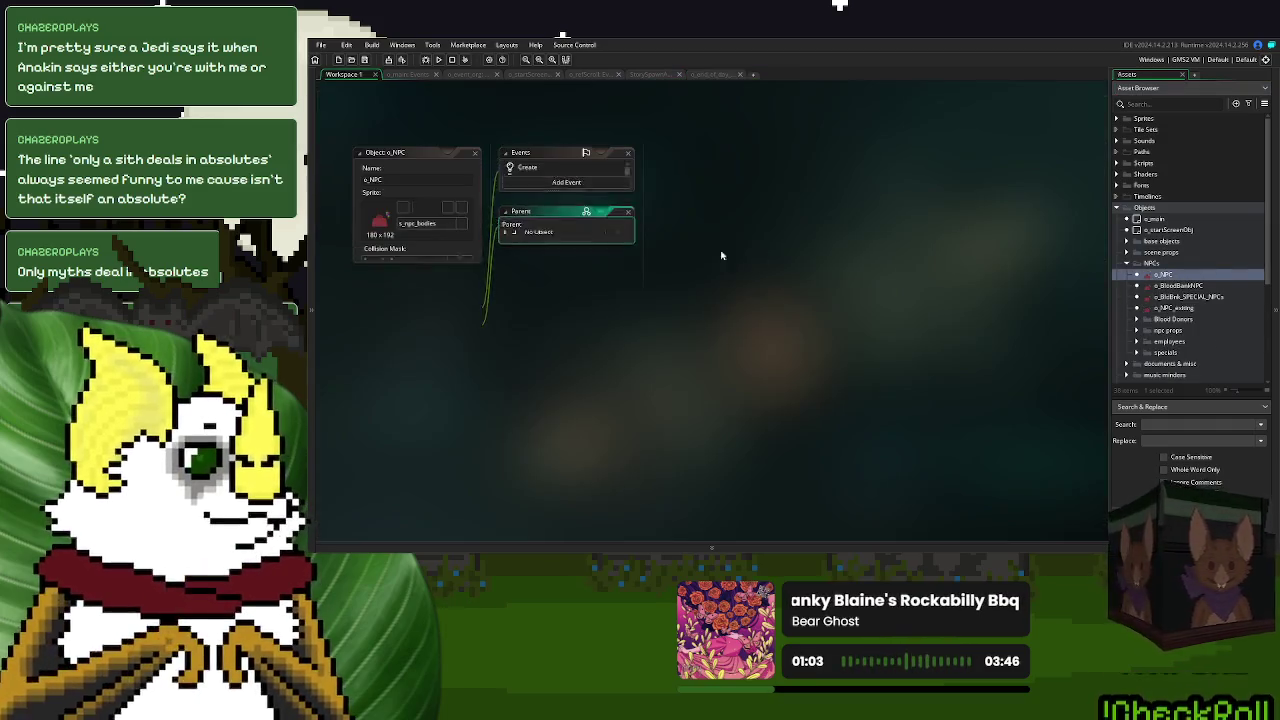
left_click(545, 168)
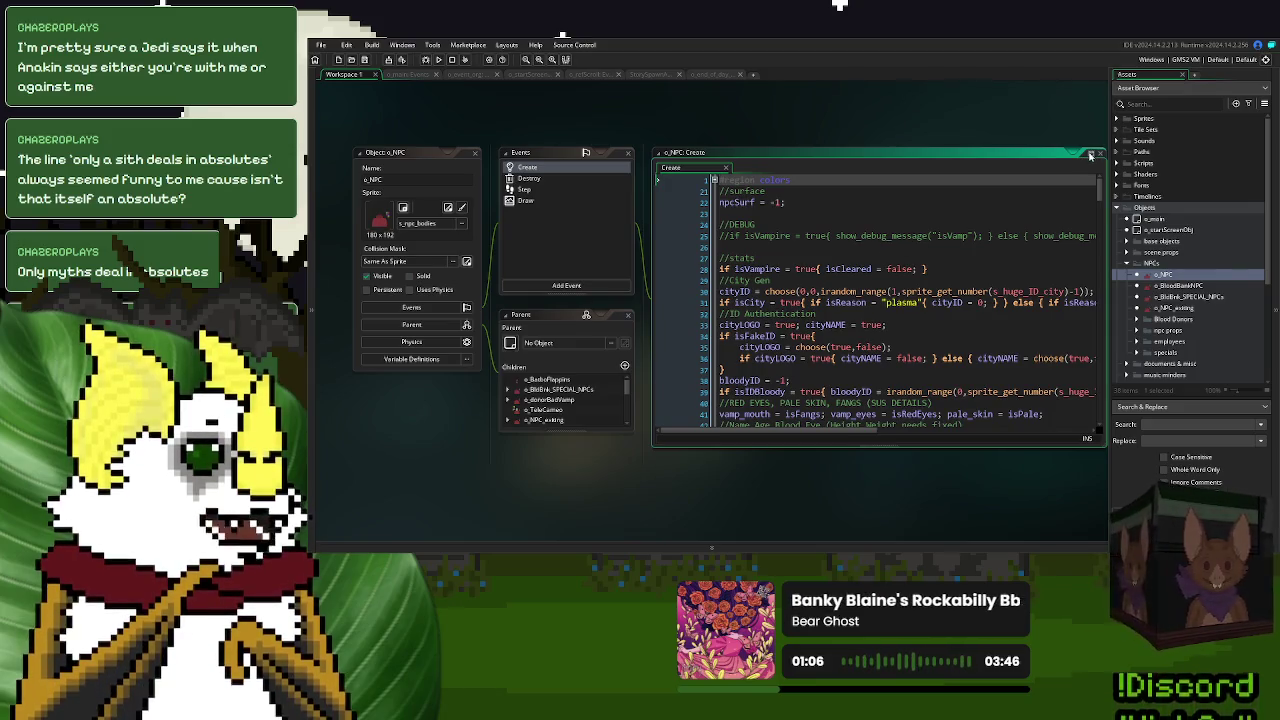
left_click(1090, 155)
scroll(618, 251, "down", 10)
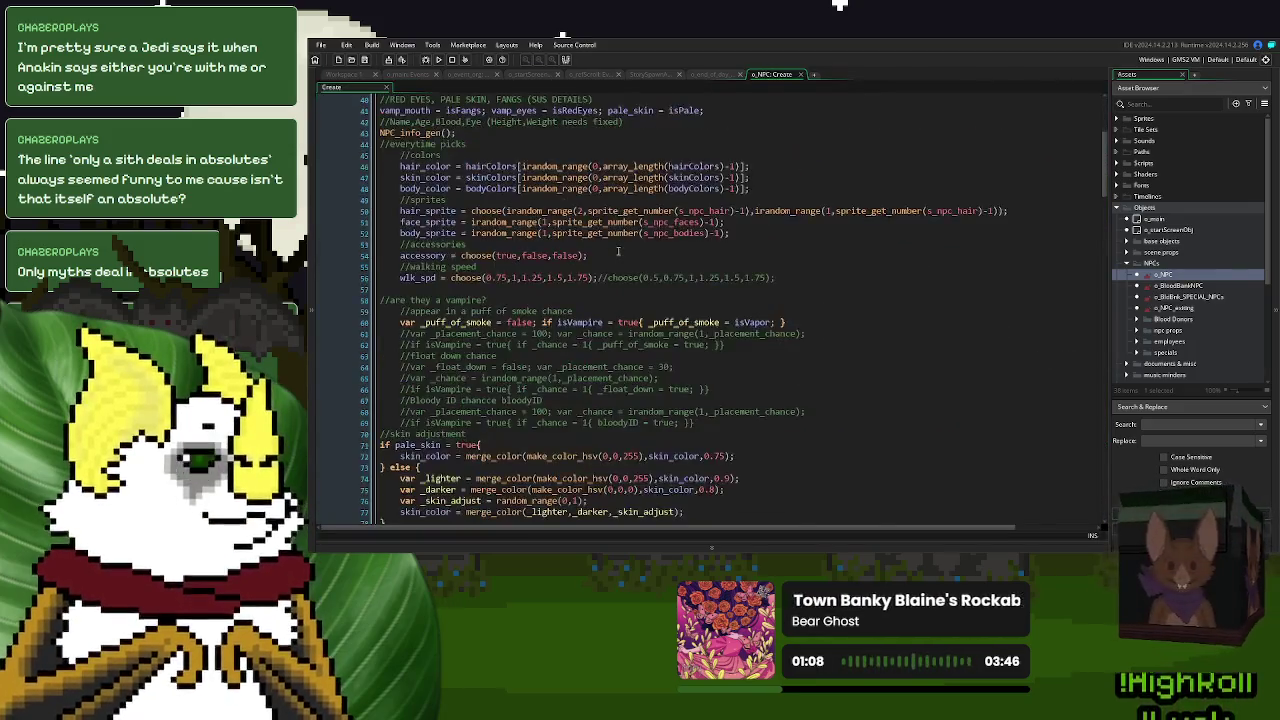
scroll(618, 251, "down", 12)
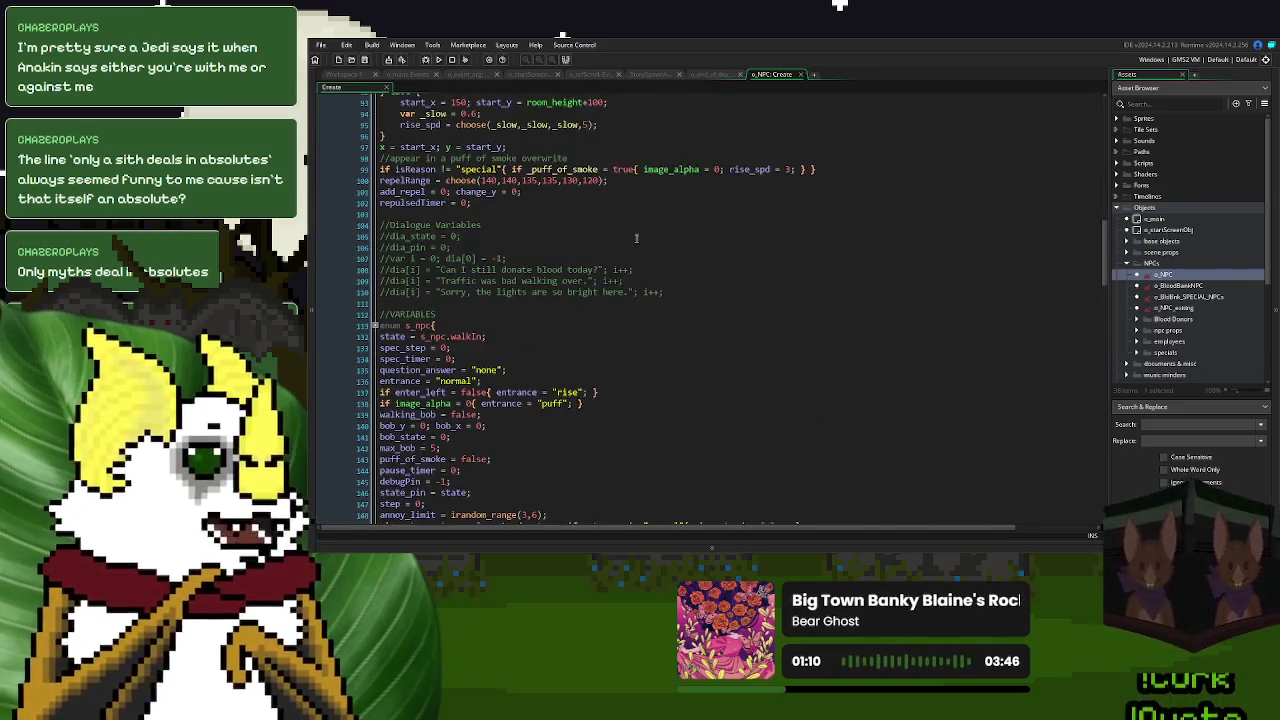
scroll(983, 272, "down", 18)
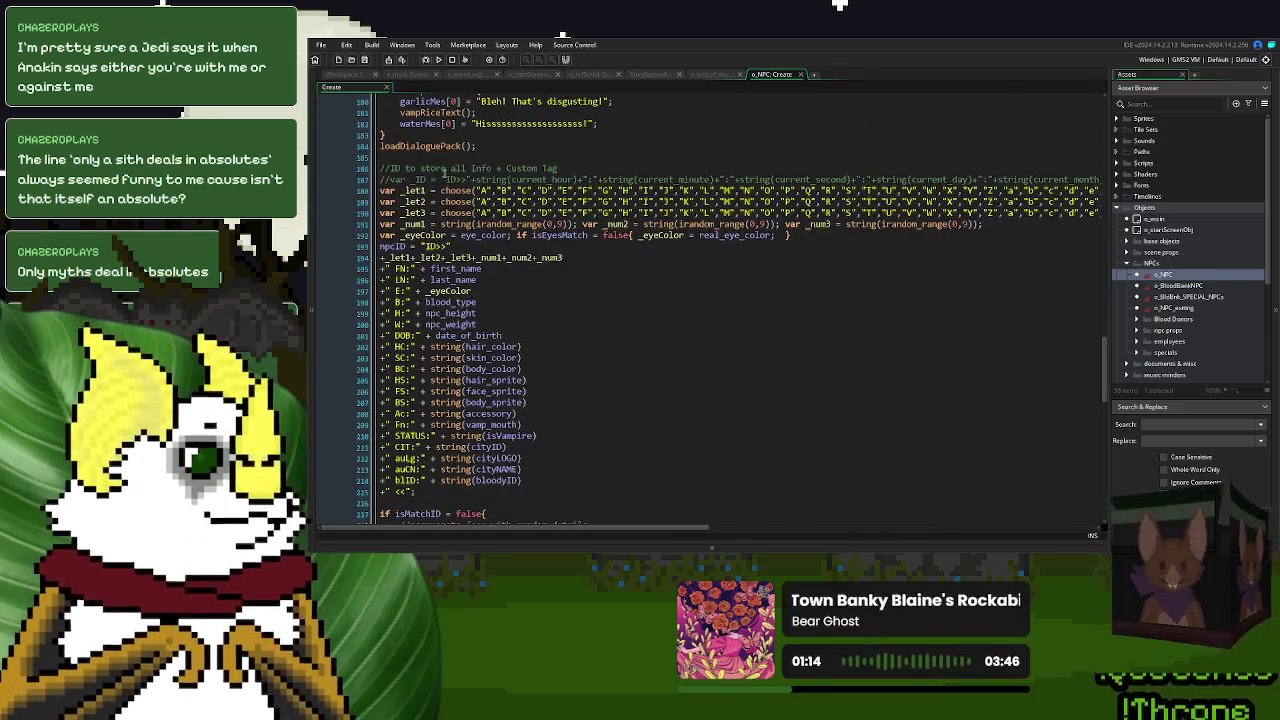
middle_click(438, 148)
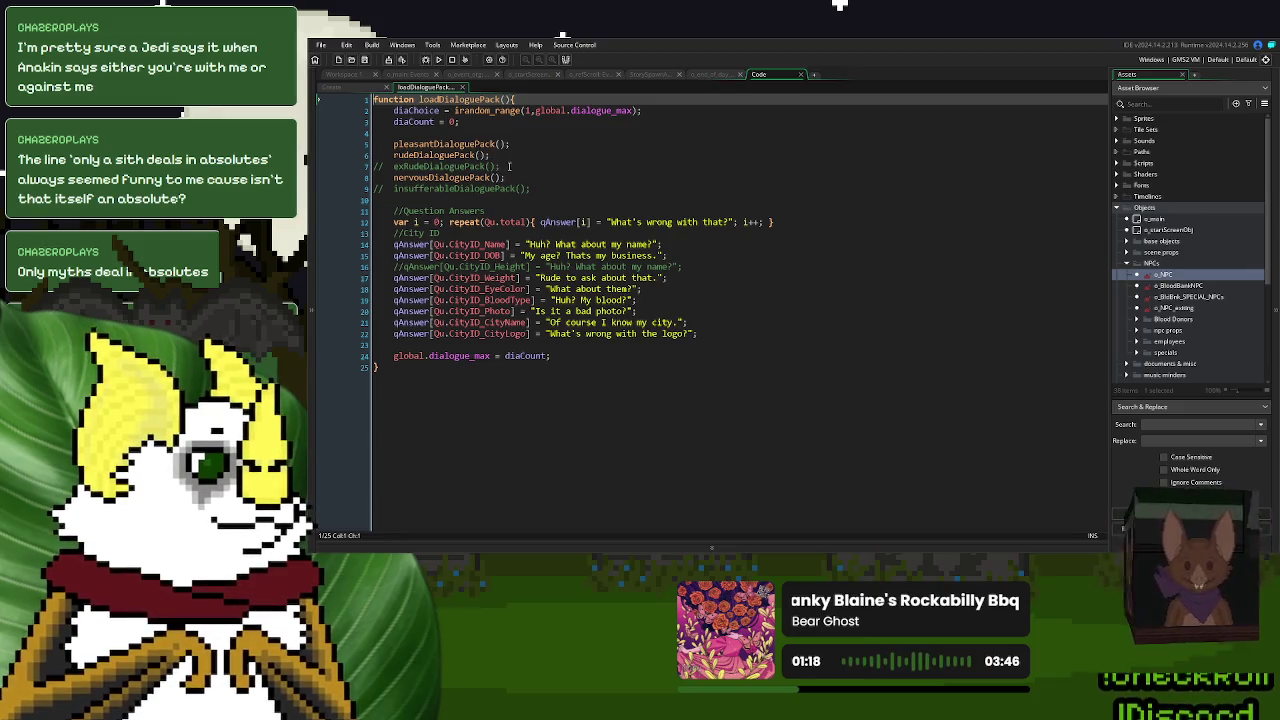
- Delete the commented-out pack lines and add _diaChoice = choose(1,1,1,2,2,3) after diaCount
left_click_drag(505, 166, 546, 166)
key("BackSpace")
key("BackSpace")
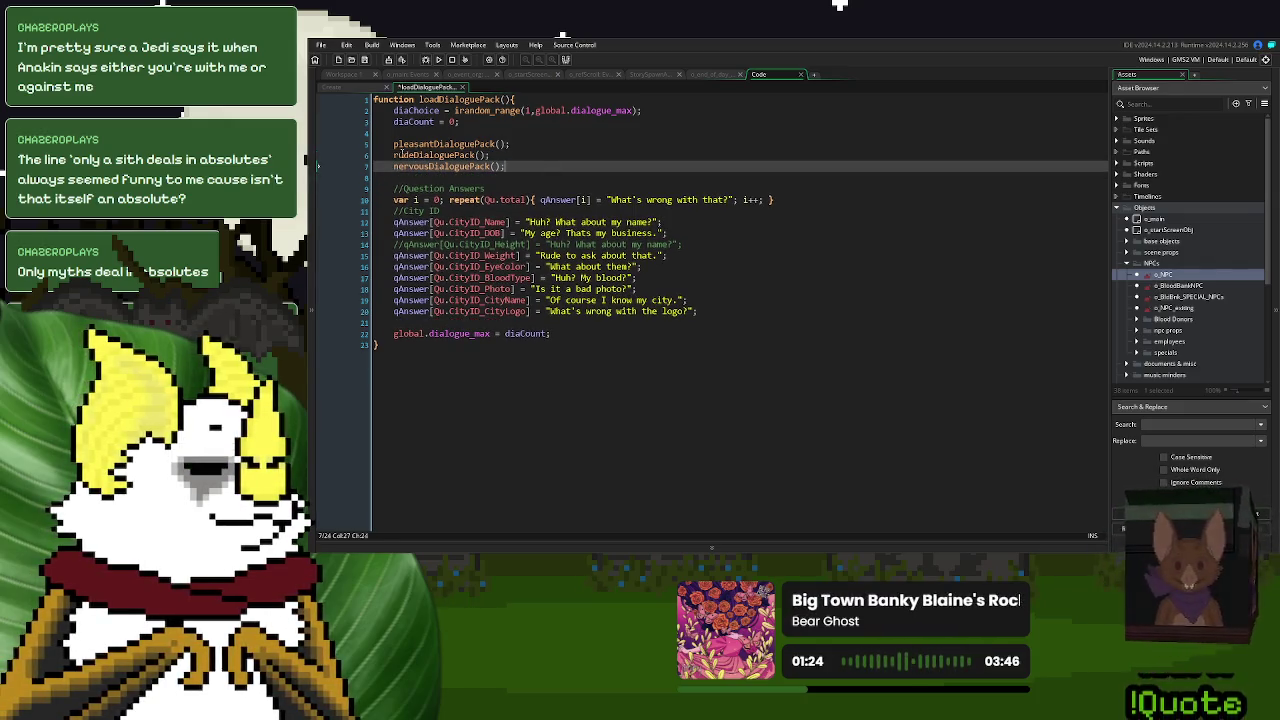
left_click(415, 131)
key("Return")
key("Return")
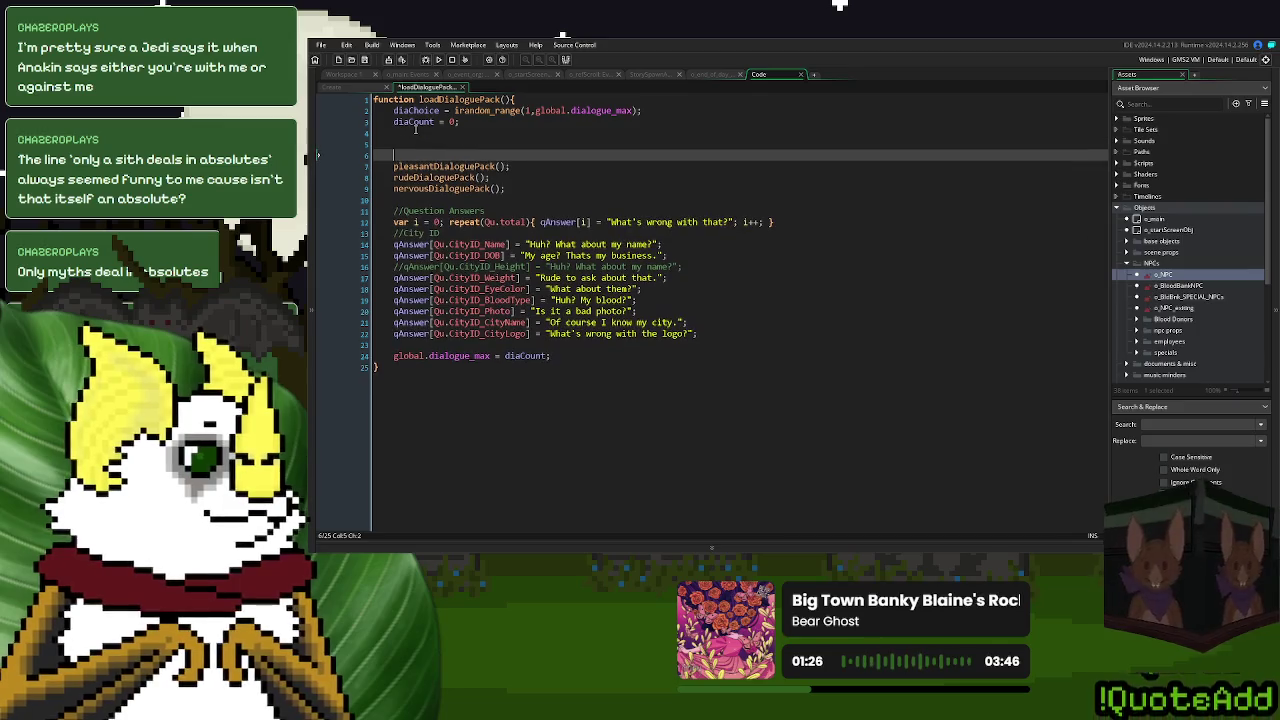
key("Up")
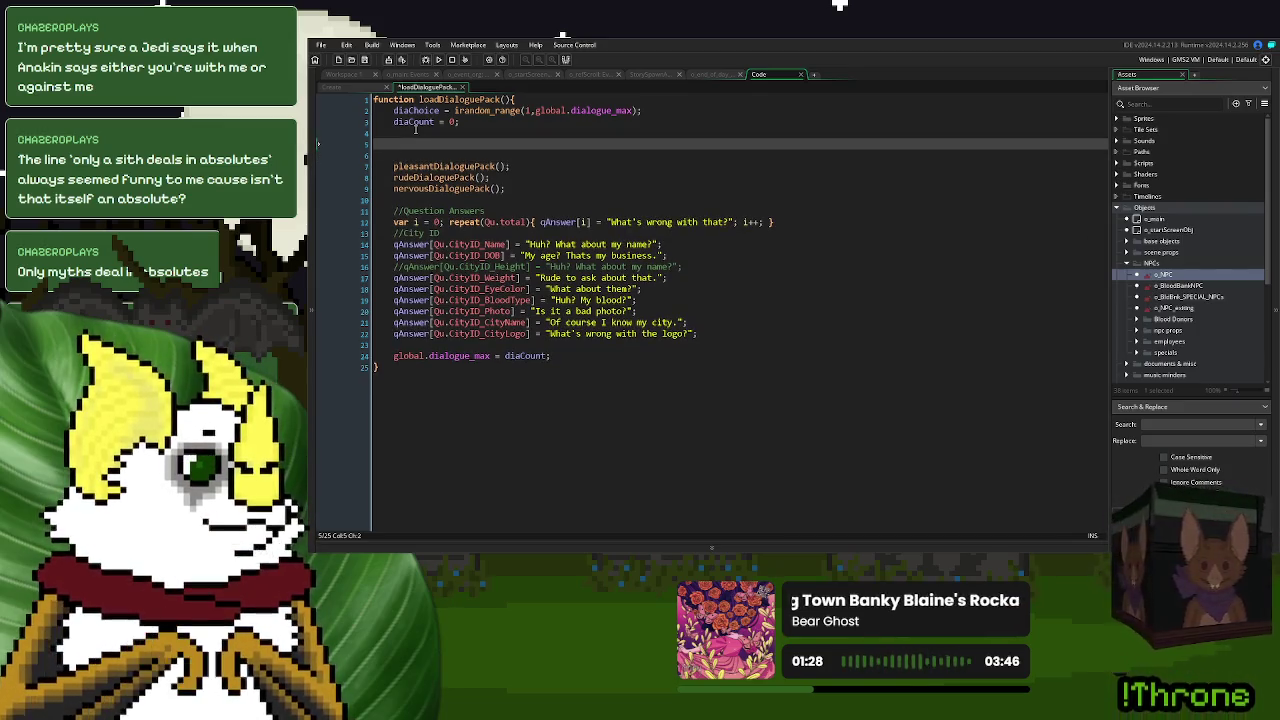
type("var _")
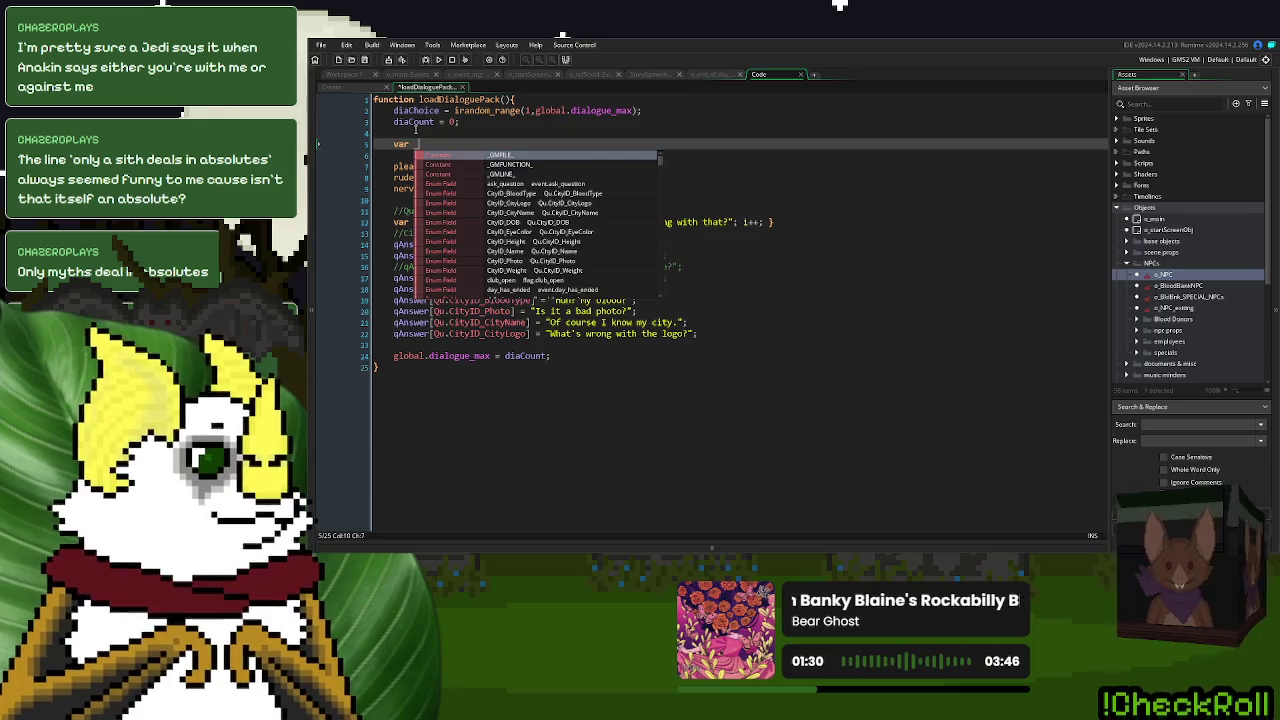
type("diaChoice")
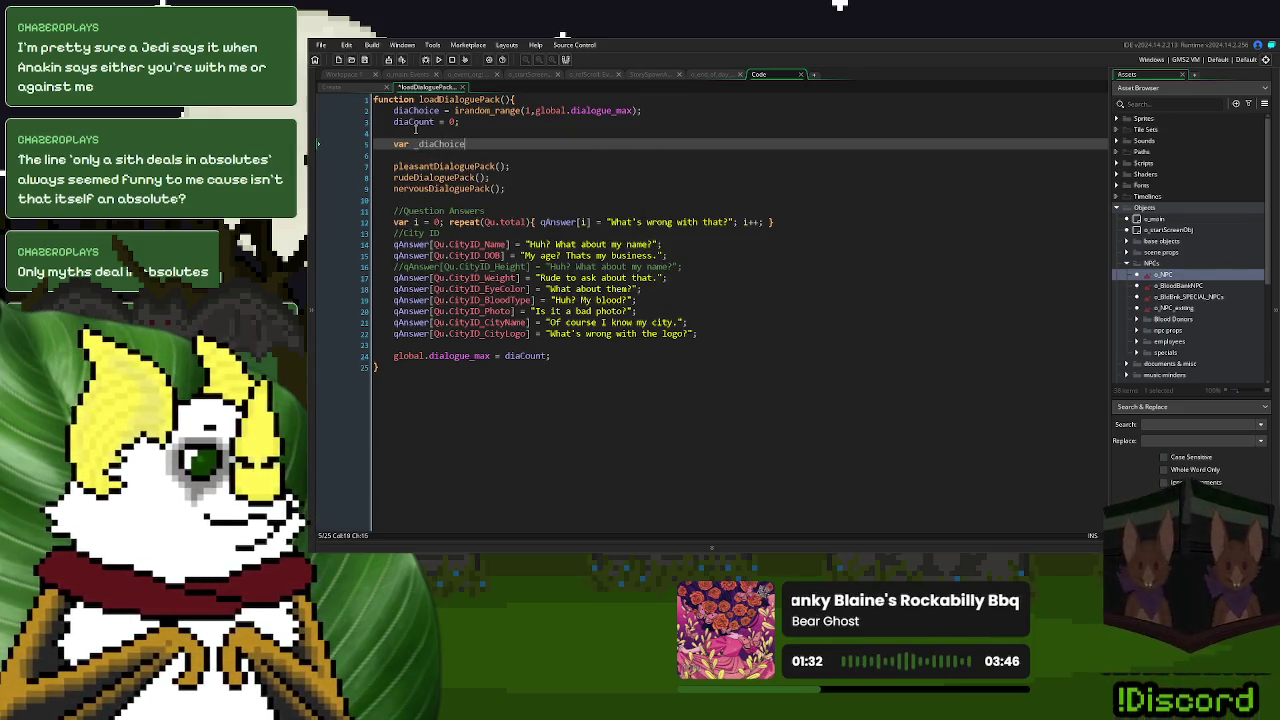
type(" = choose(")
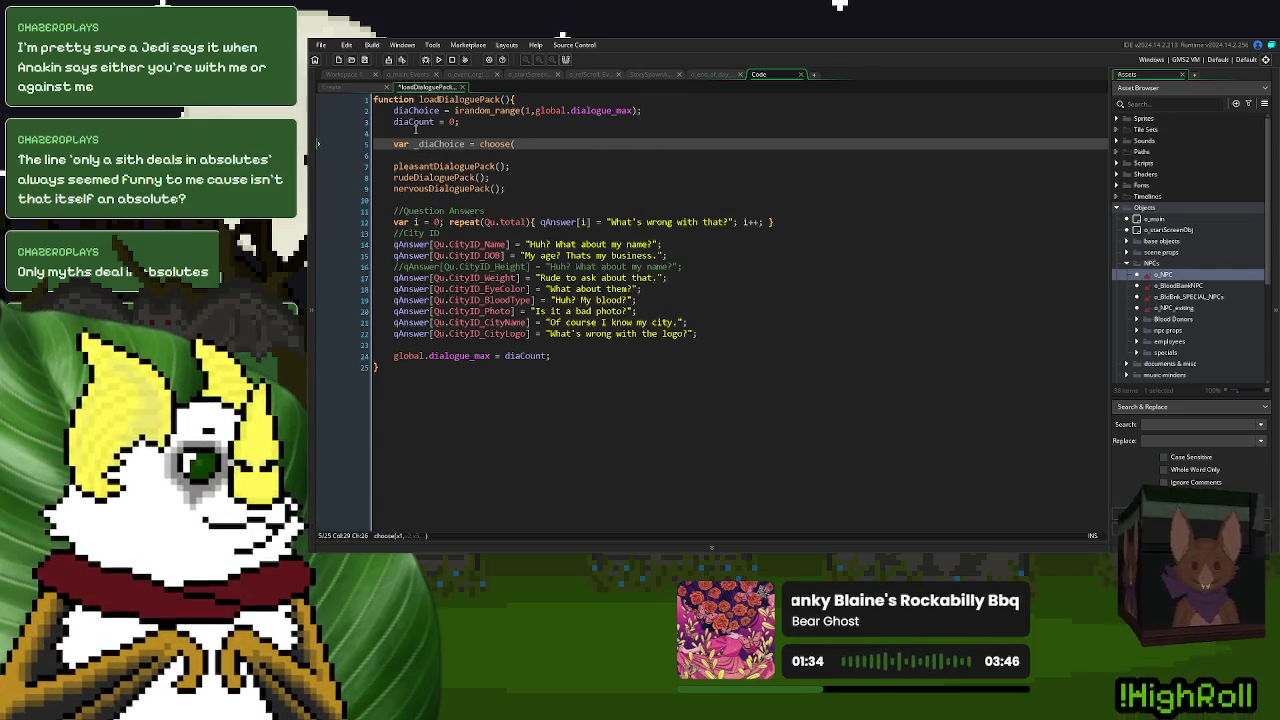
type("1,1,2,2,")
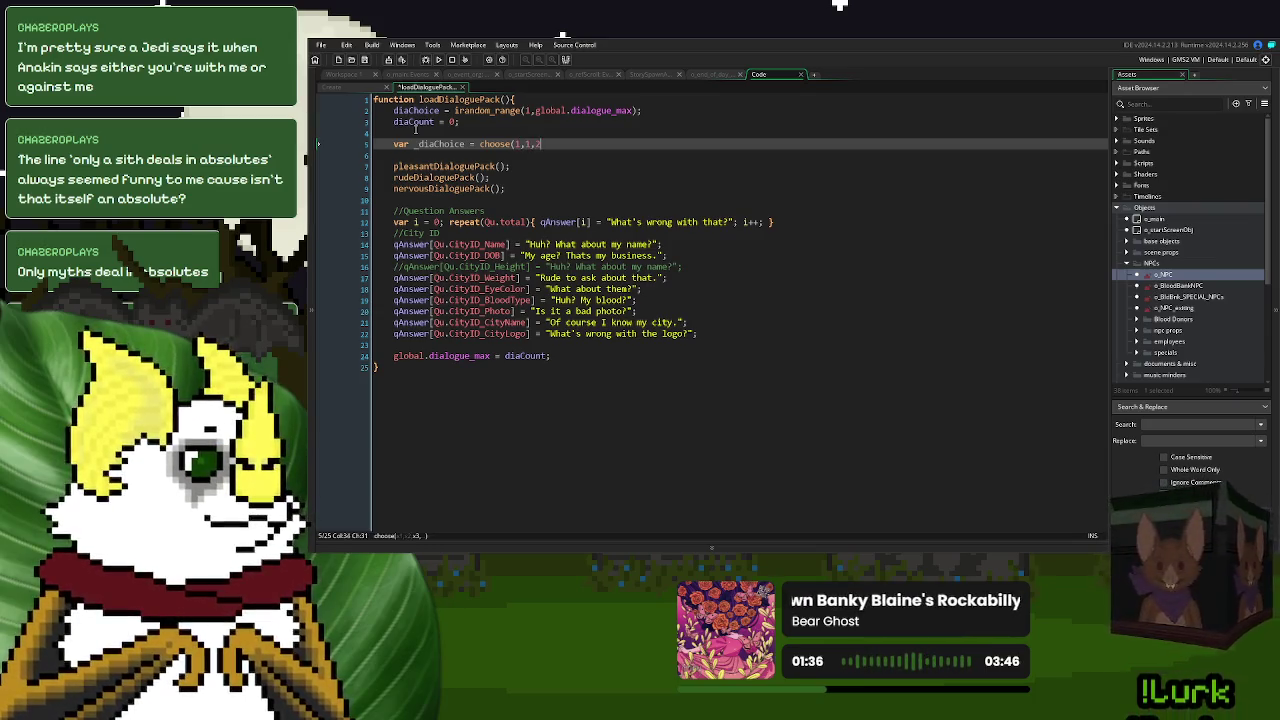
type("3);")
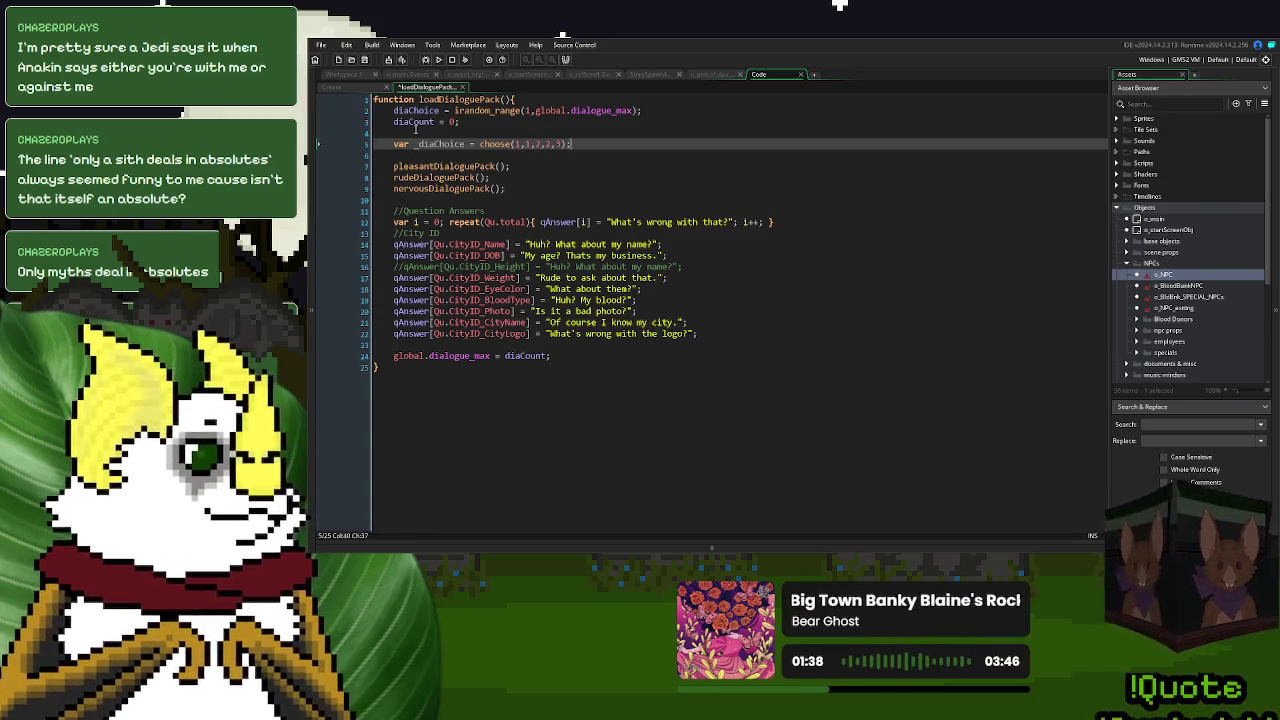
left_click(529, 144)
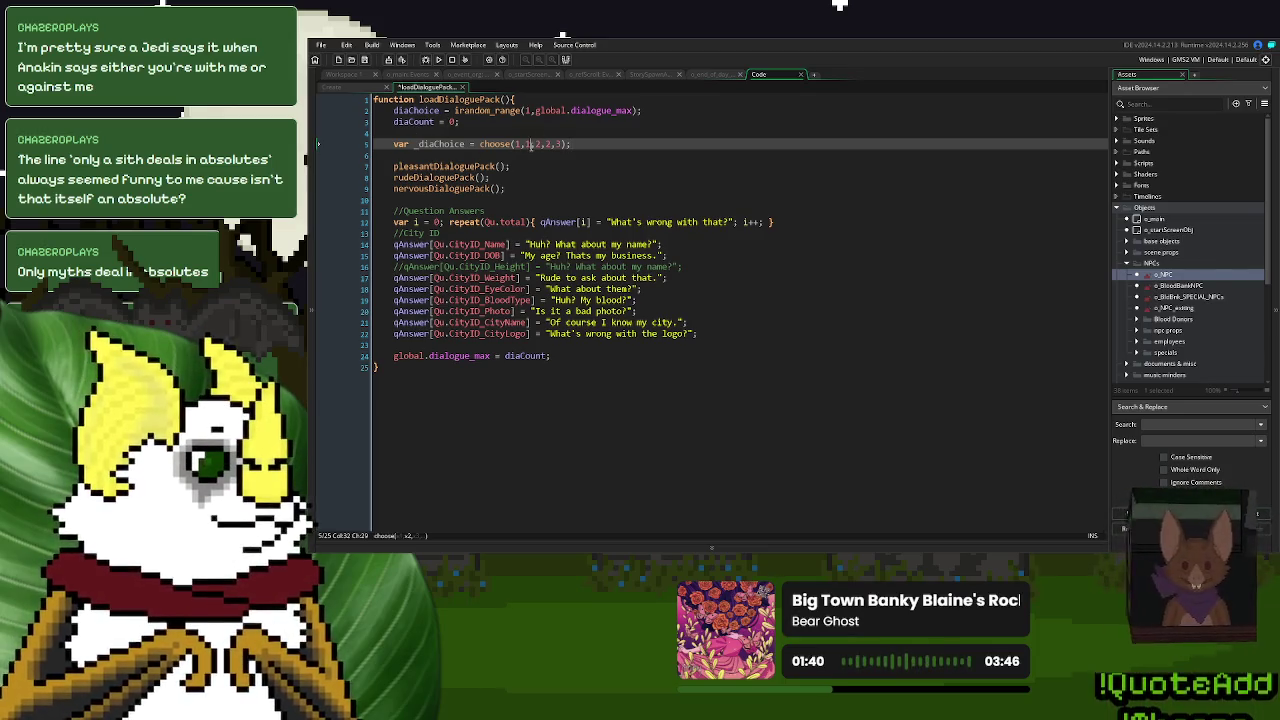
type("1,")
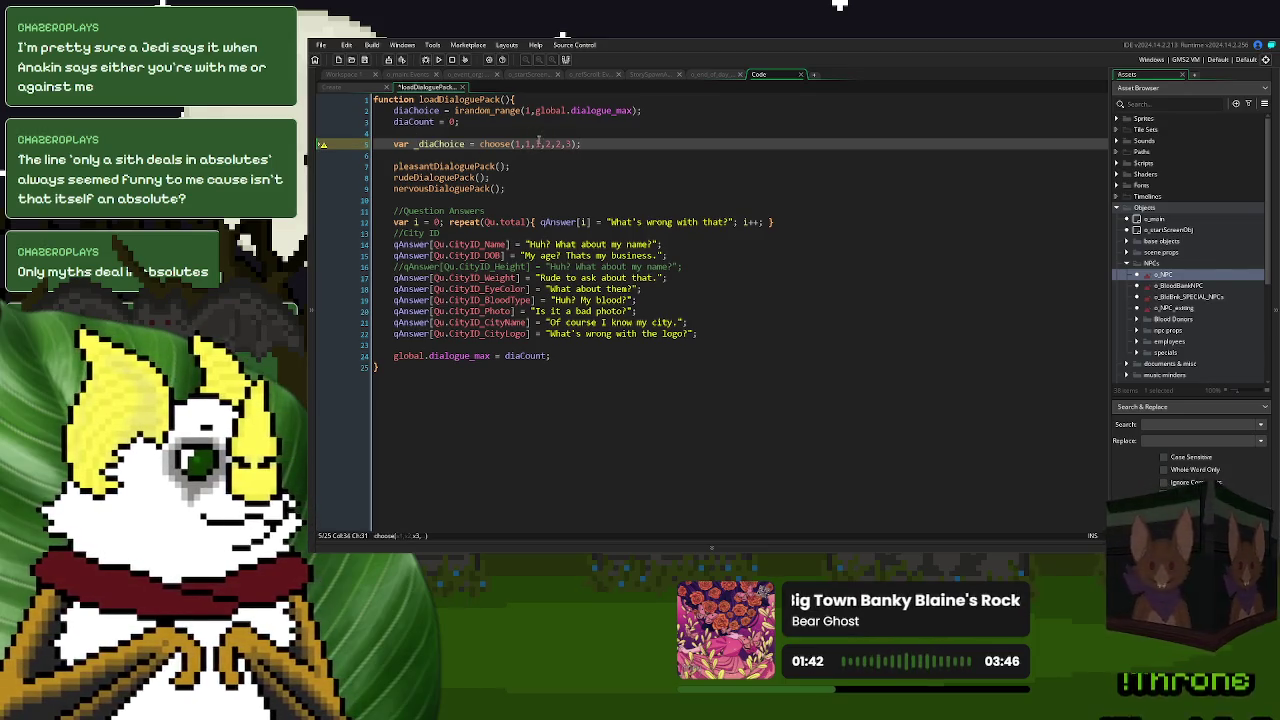
type("2,")
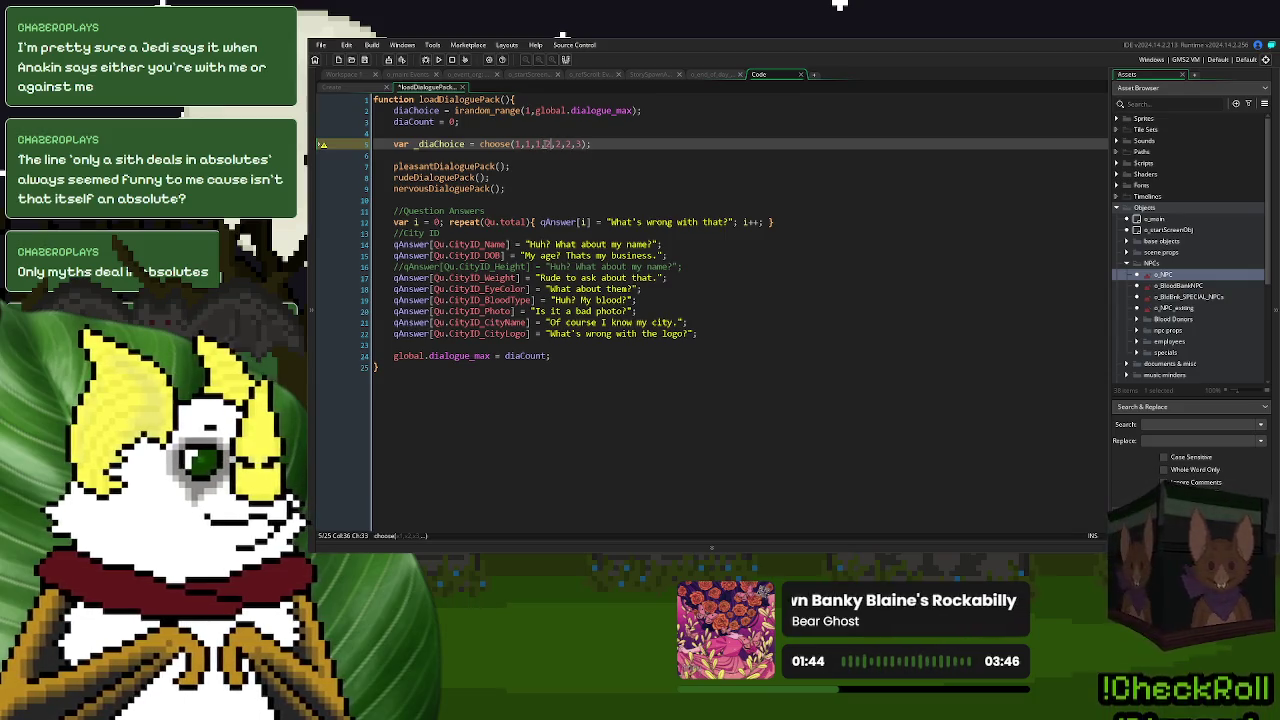
- Wrap the pleasant, rude and nervous pack calls in 'if _diaChoice = 1{' conditions with closing braces
double_click(440, 144)
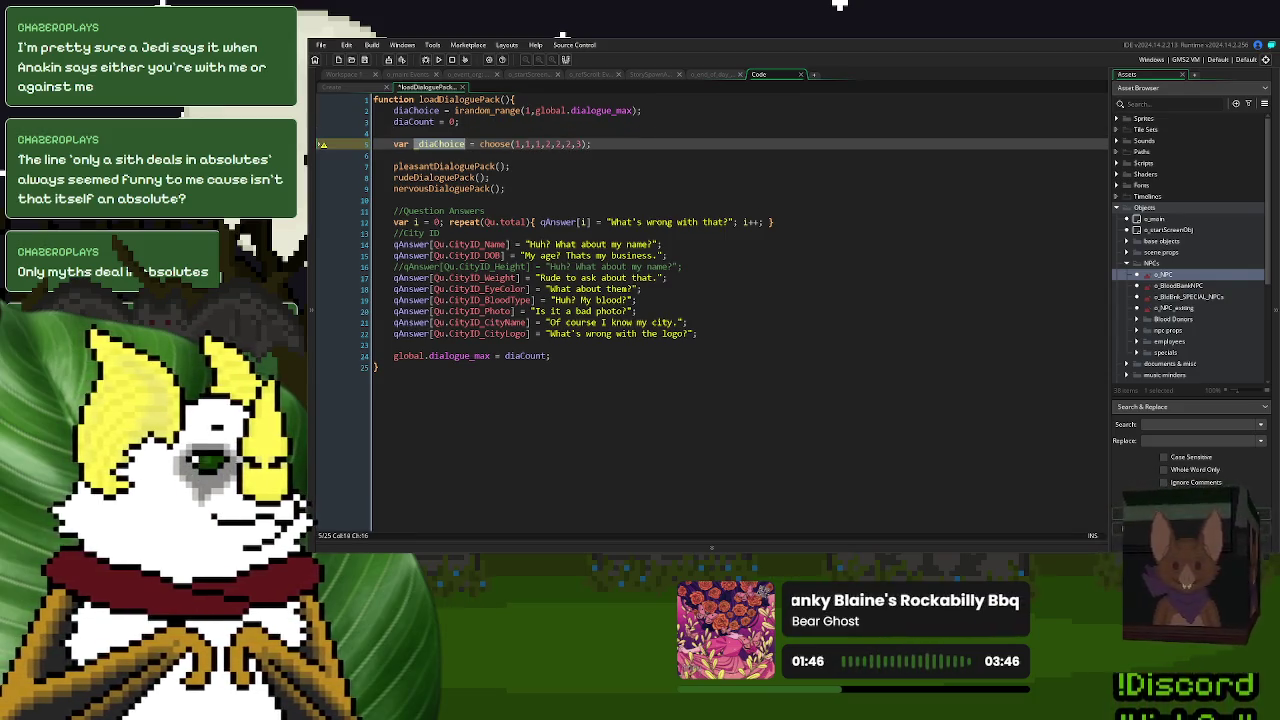
left_click(393, 166)
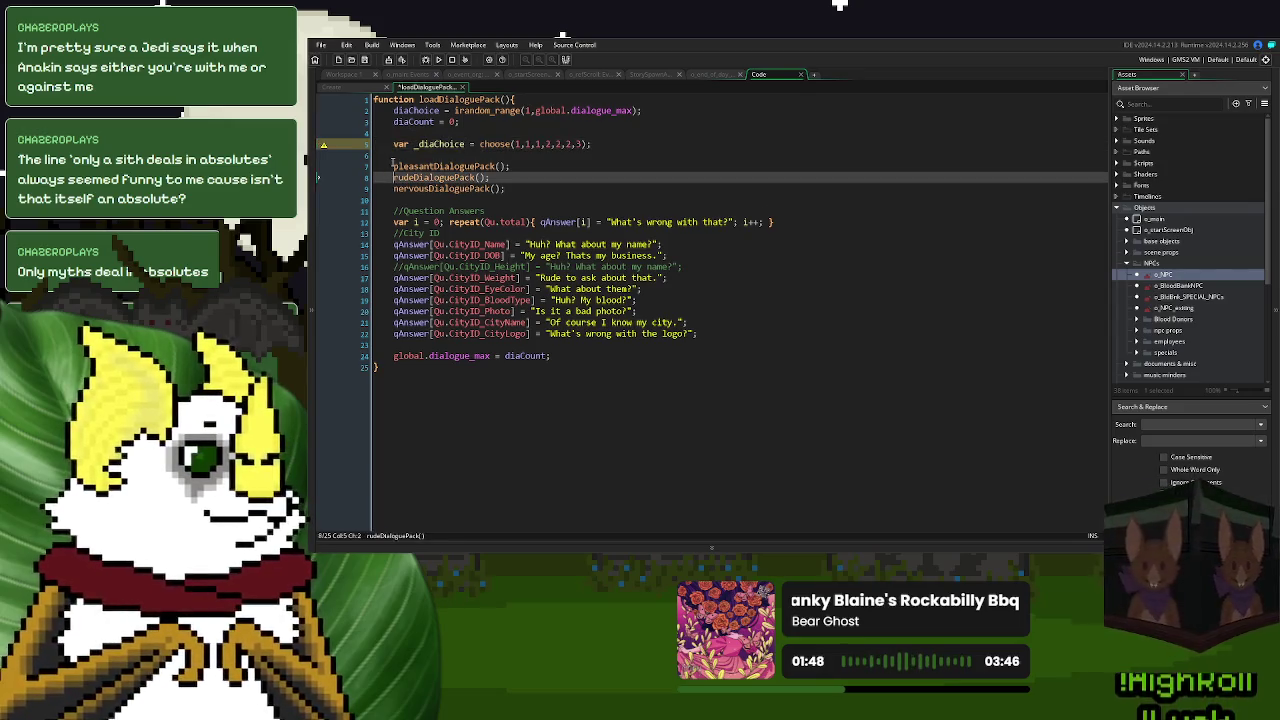
type("if _diaChoice = 1{")
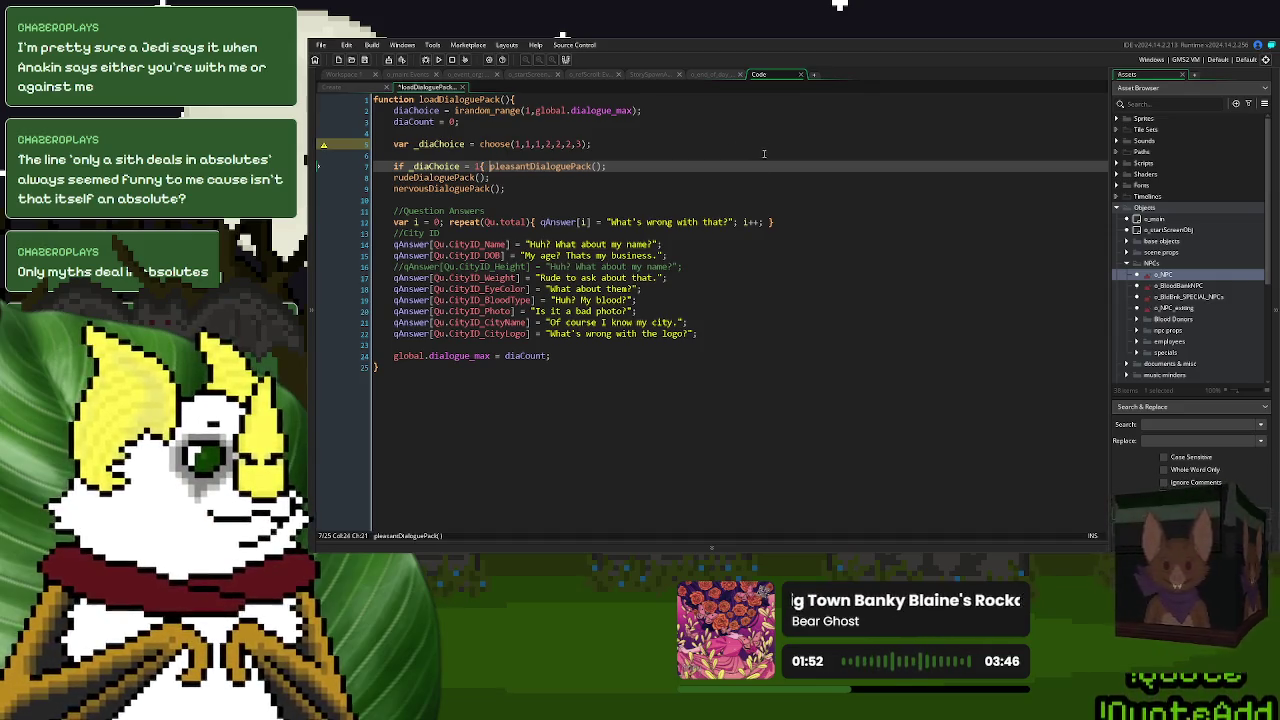
left_click(671, 166)
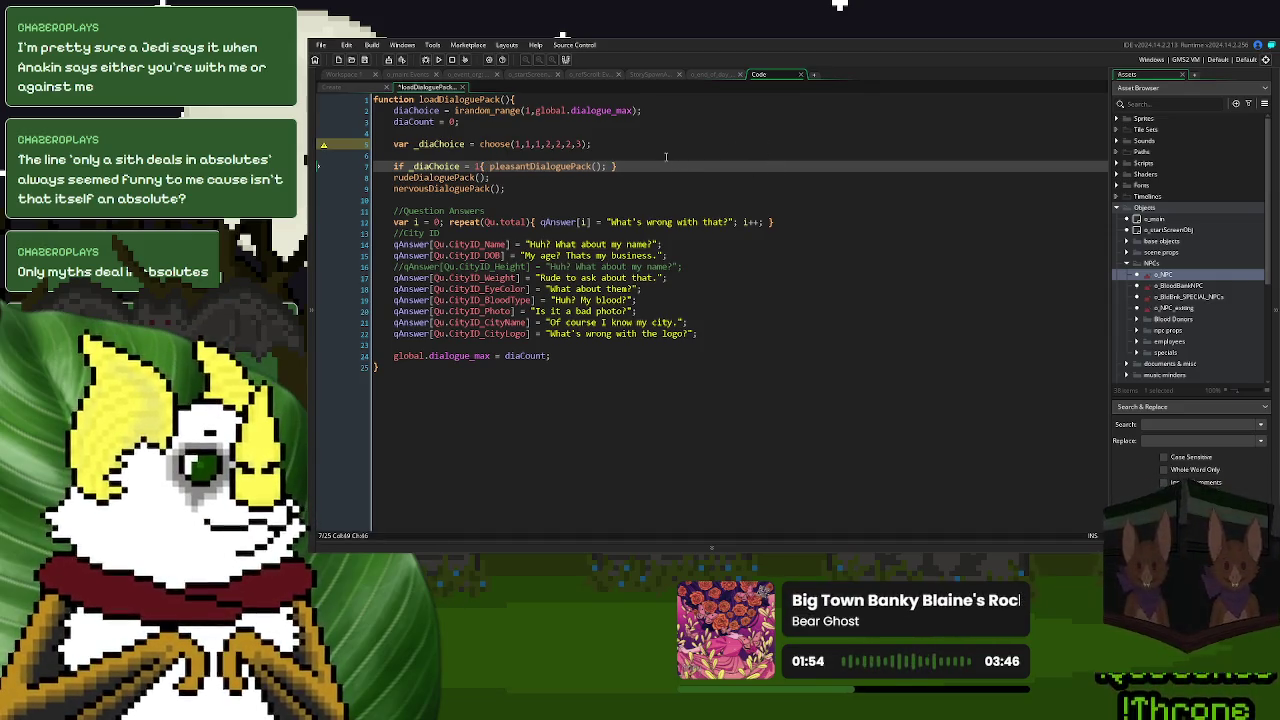
left_click_drag(489, 166, 393, 166)
key("ctrl+c")
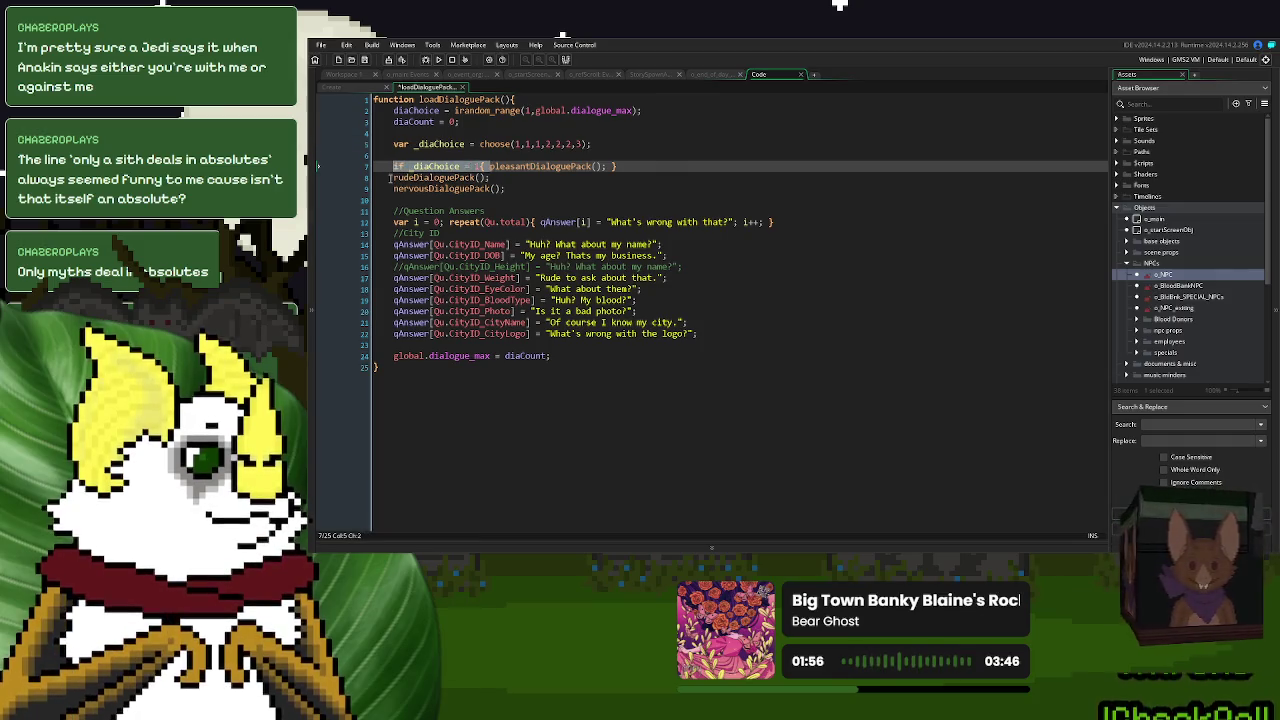
left_click(392, 177)
key("ctrl+v")
left_click(388, 188)
key("ctrl+v")
left_click(619, 177)
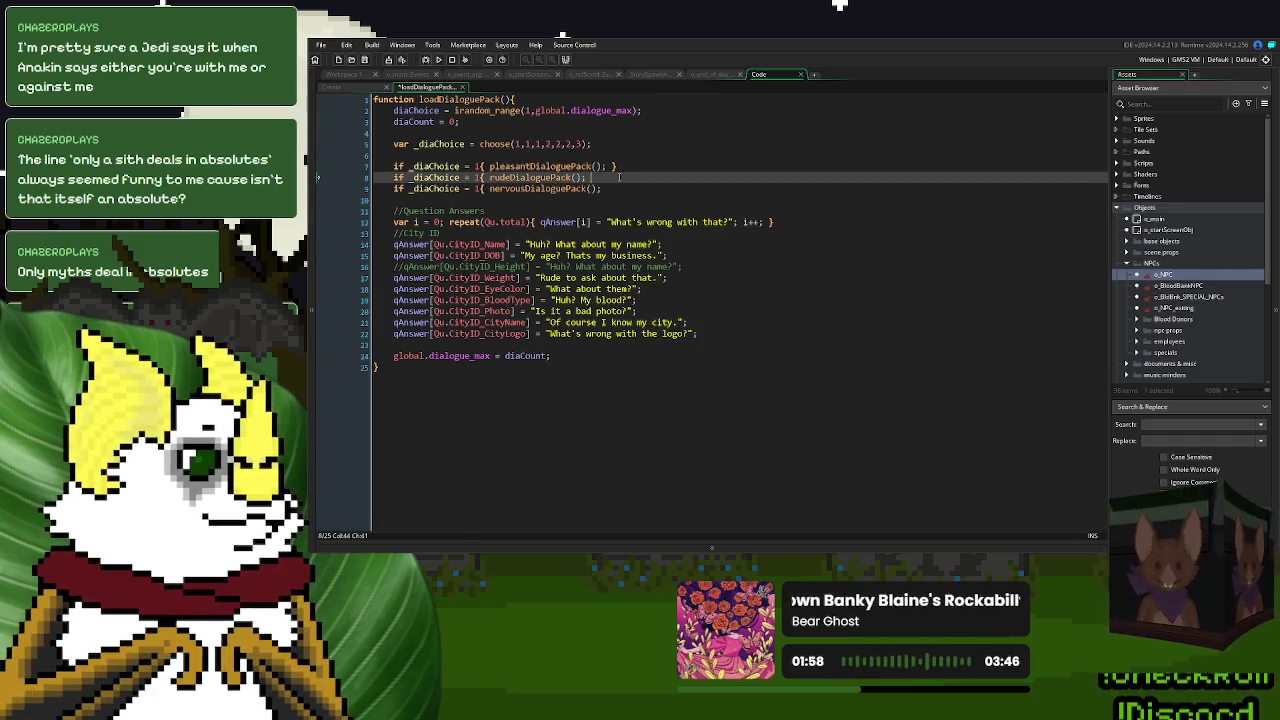
left_click(626, 189)
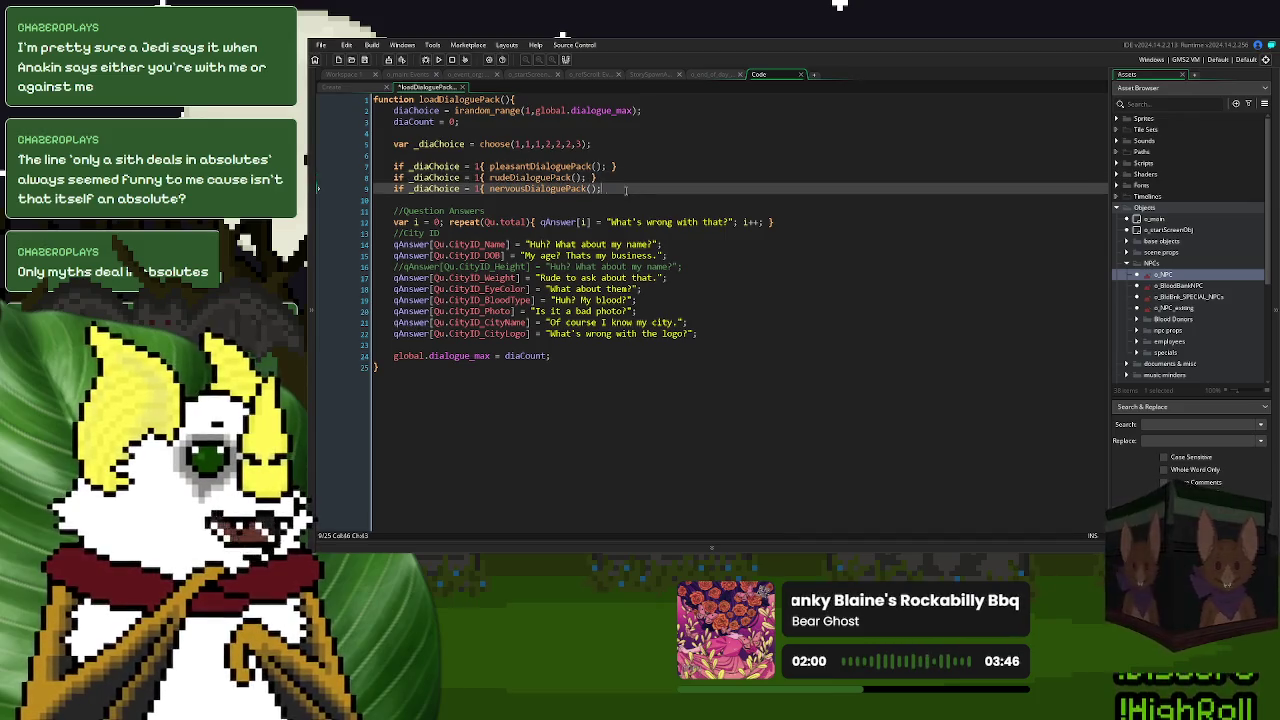
- Change the rude and nervous conditions to 2 and 3, finish the line 9 comment, and run the game
double_click(478, 177)
type("2")
double_click(478, 188)
type("3")
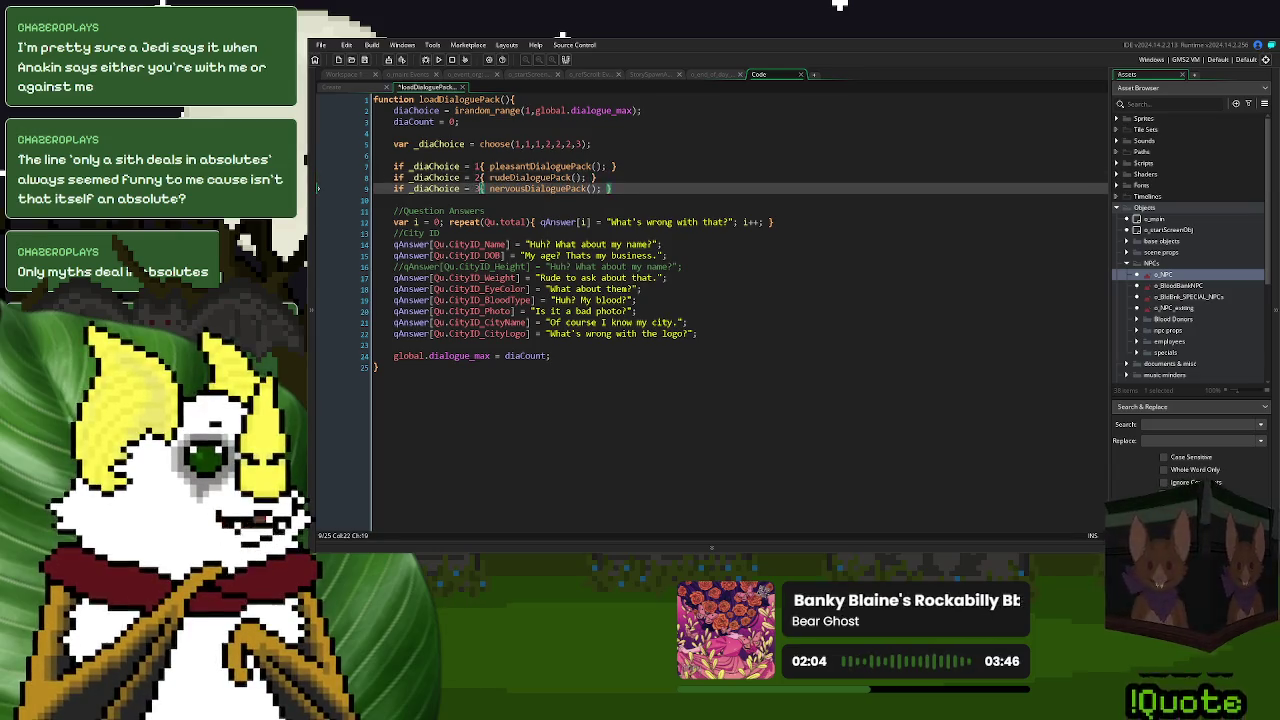
left_click(690, 190)
type("//anno")
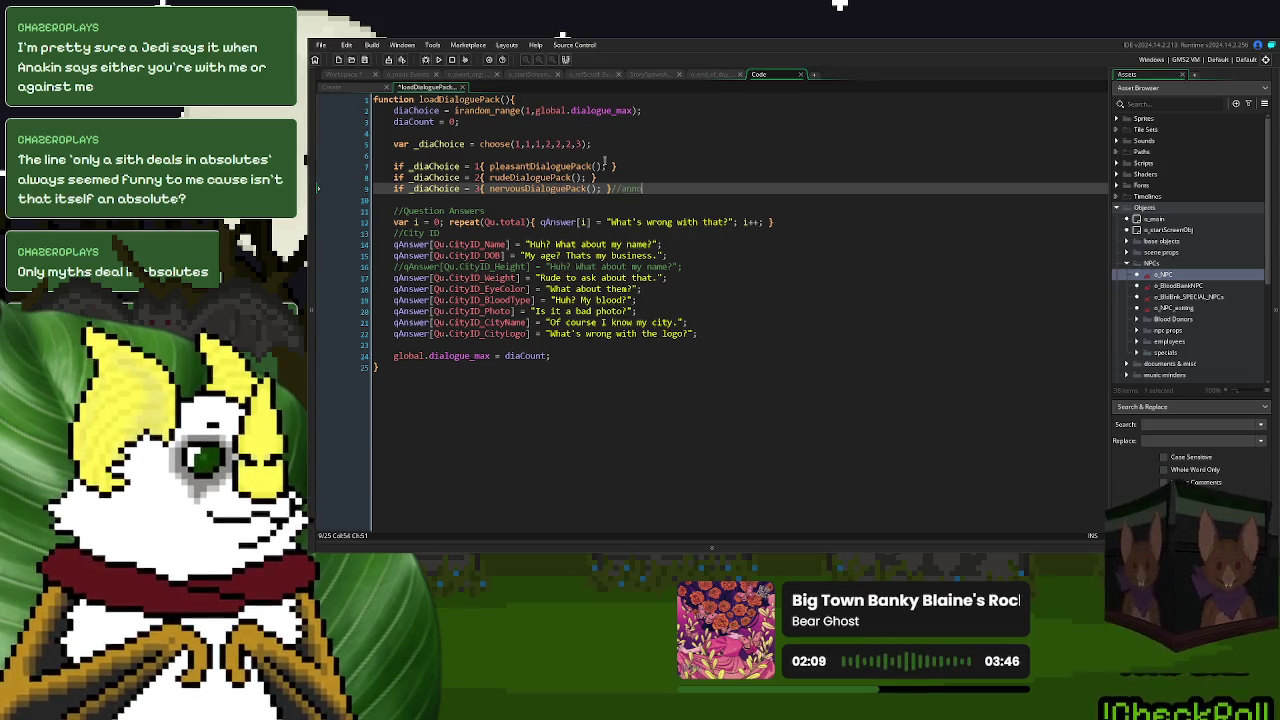
type("ying to d")
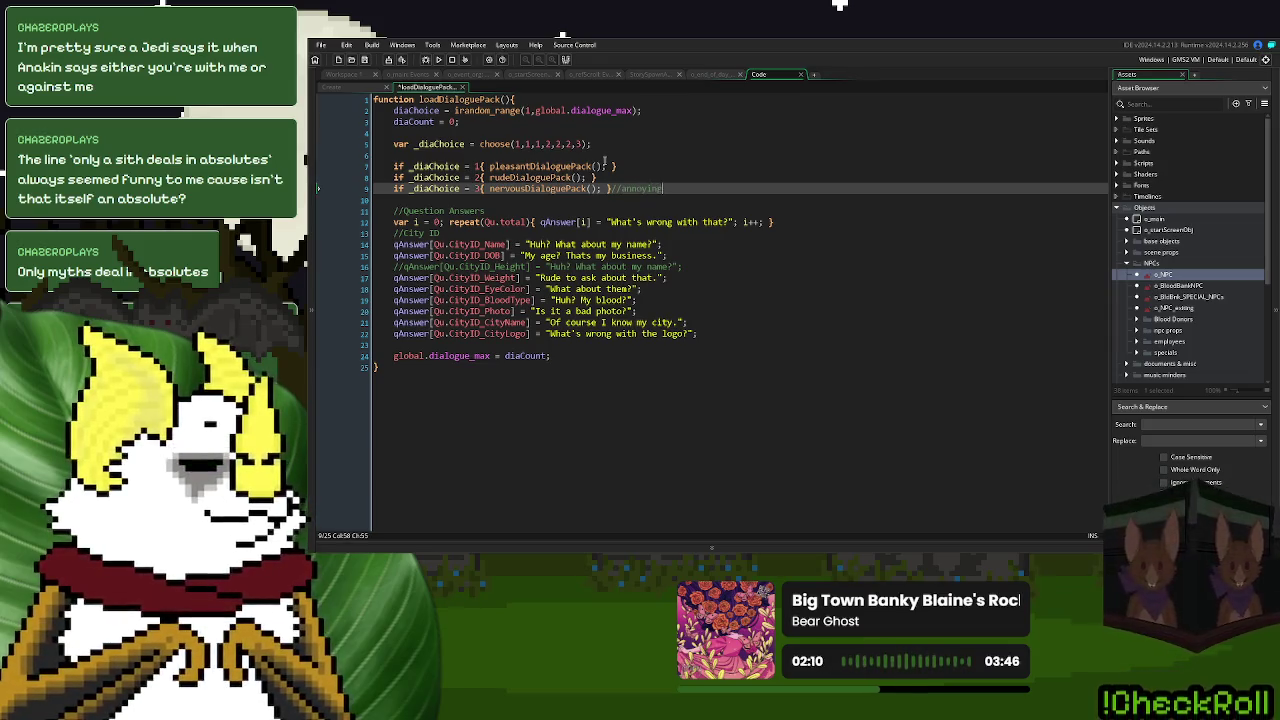
type("eal with")
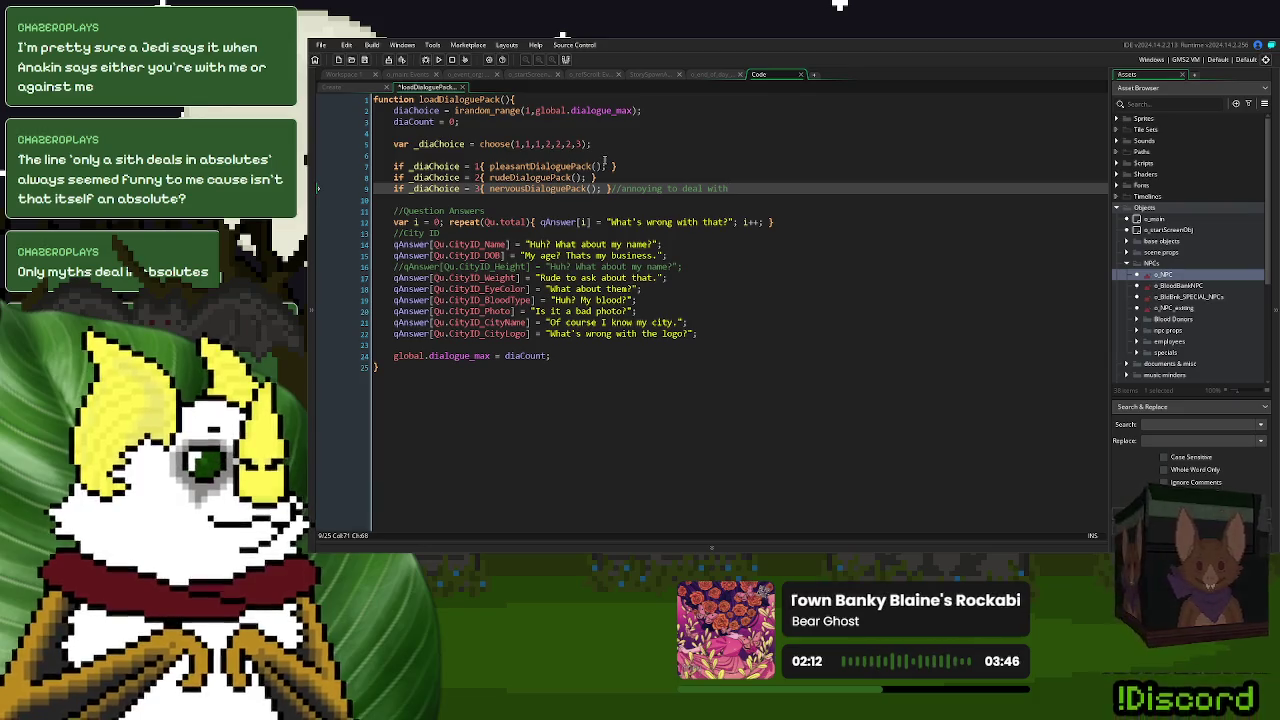
left_click(438, 60)
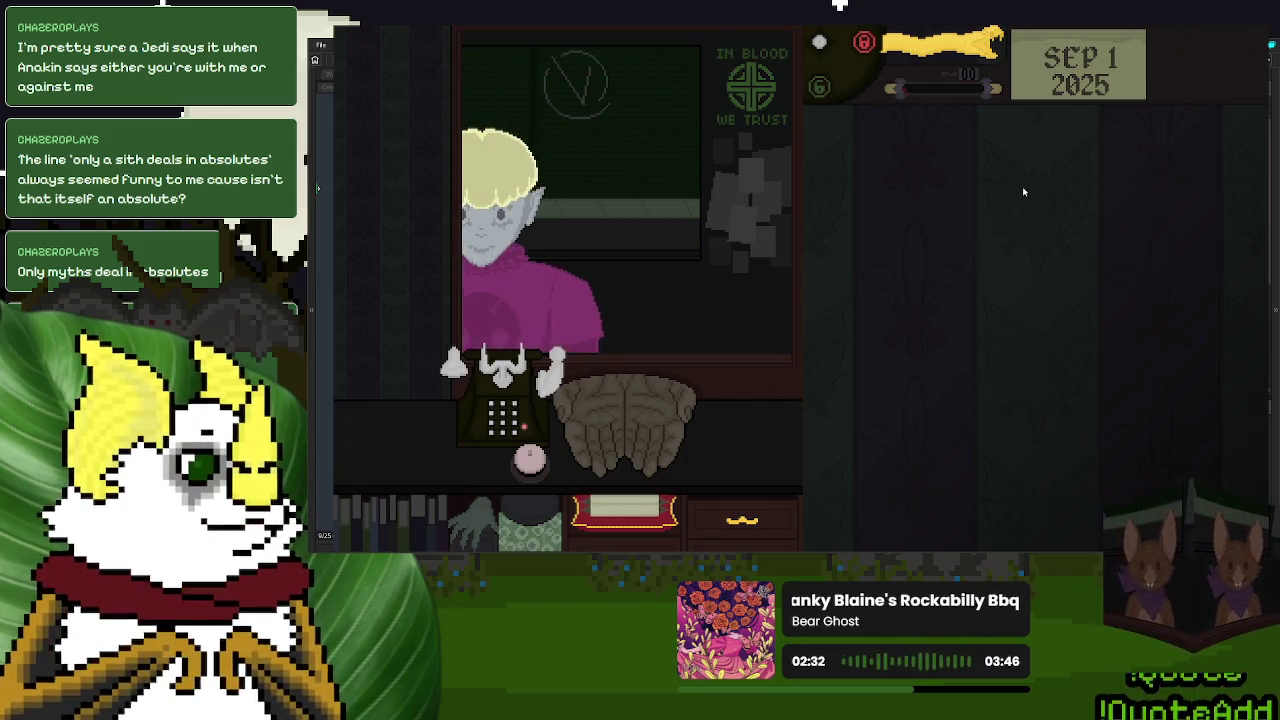
- Send off the red-shirted donor and pull the lever to call the next customer
left_click_drag(944, 30, 890, 195)
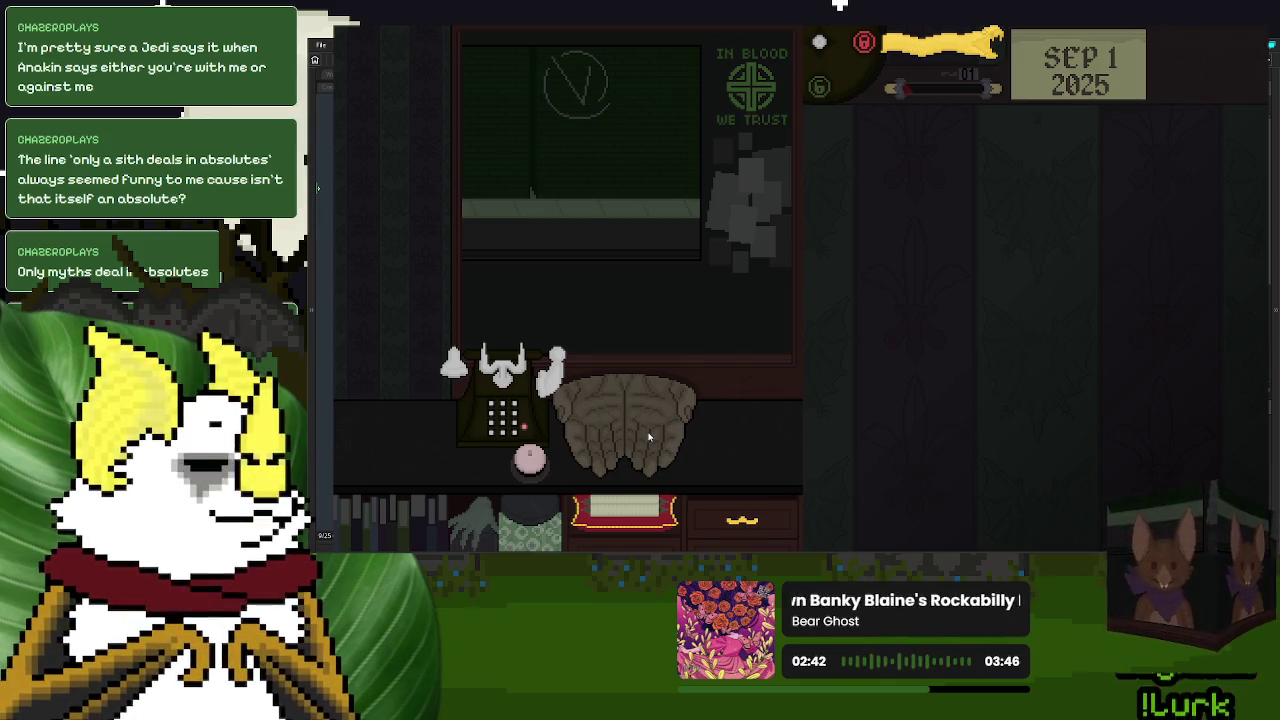
left_click(529, 457)
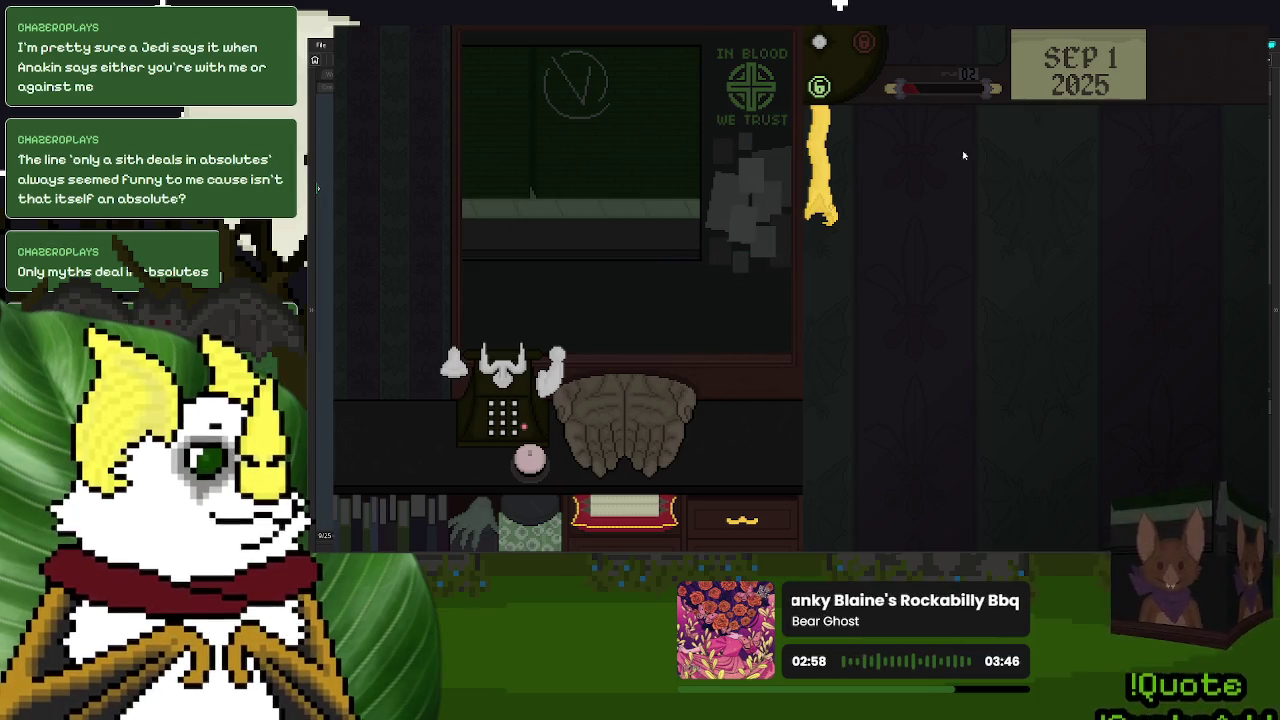
left_click(824, 198)
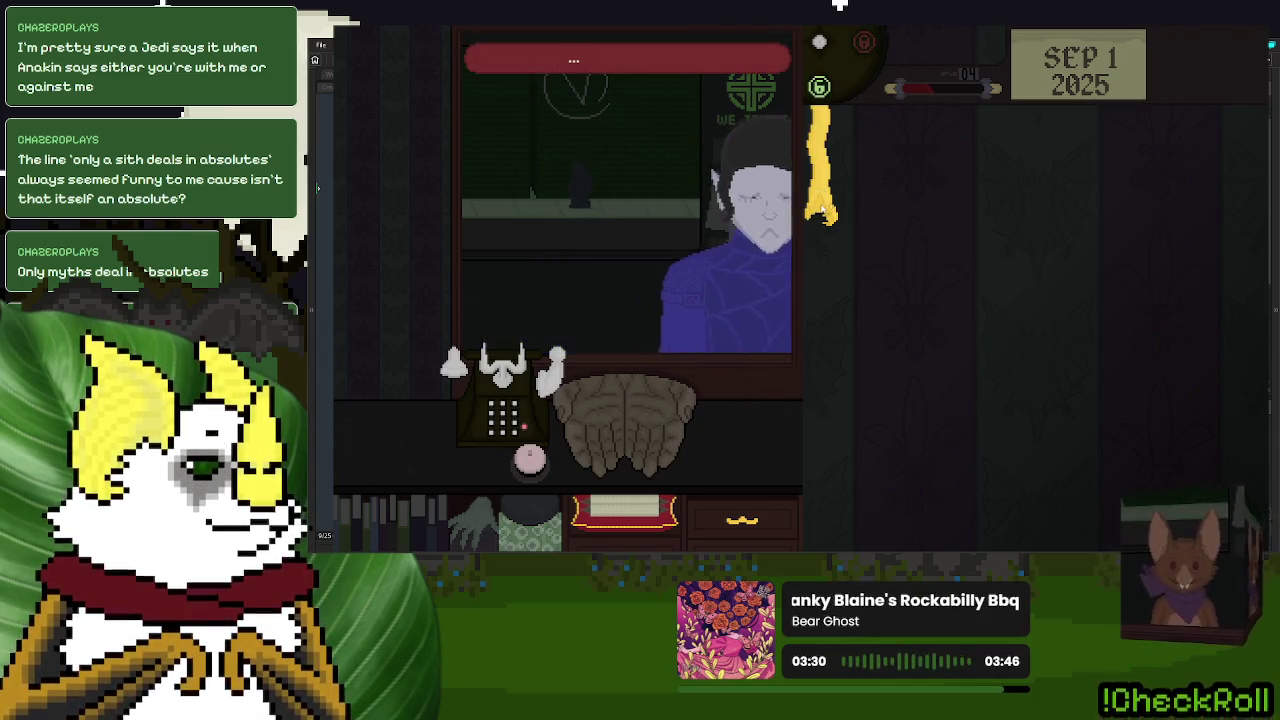
- Inspect and return several donors' ID cards, answer Yes to 'We done here?', and call the next
left_click_drag(820, 212, 829, 202)
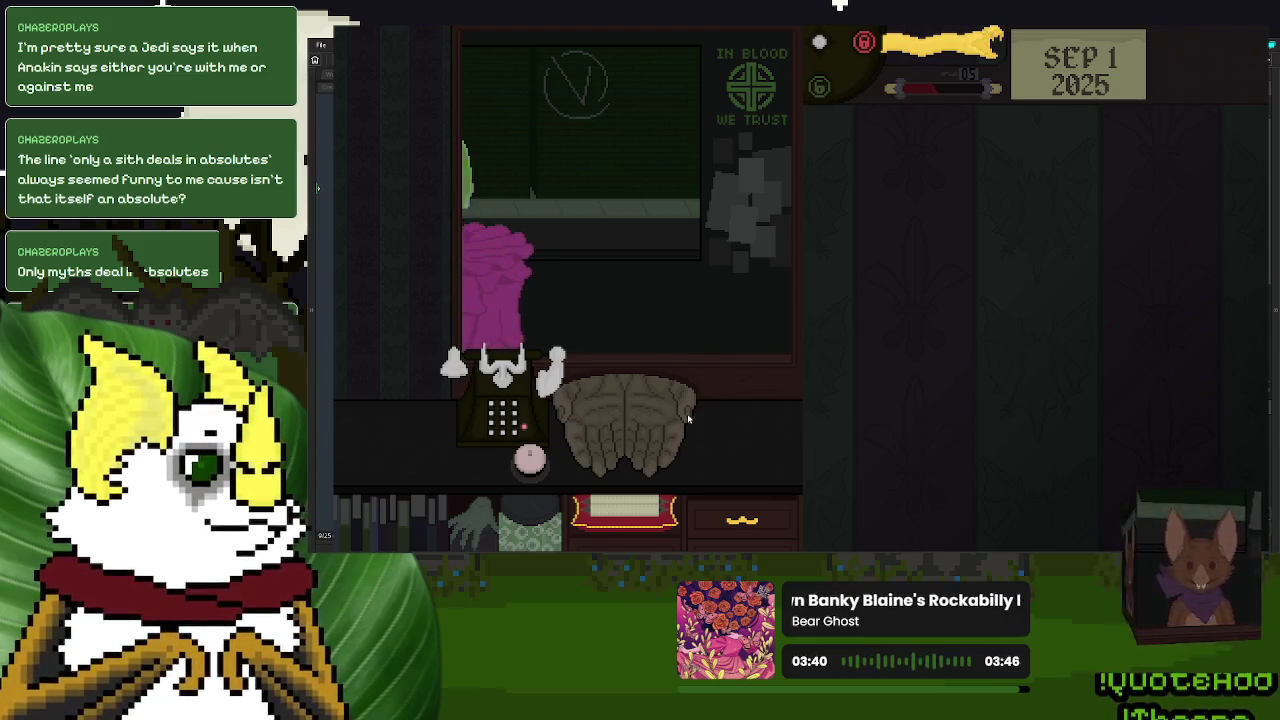
left_click_drag(627, 415, 975, 290)
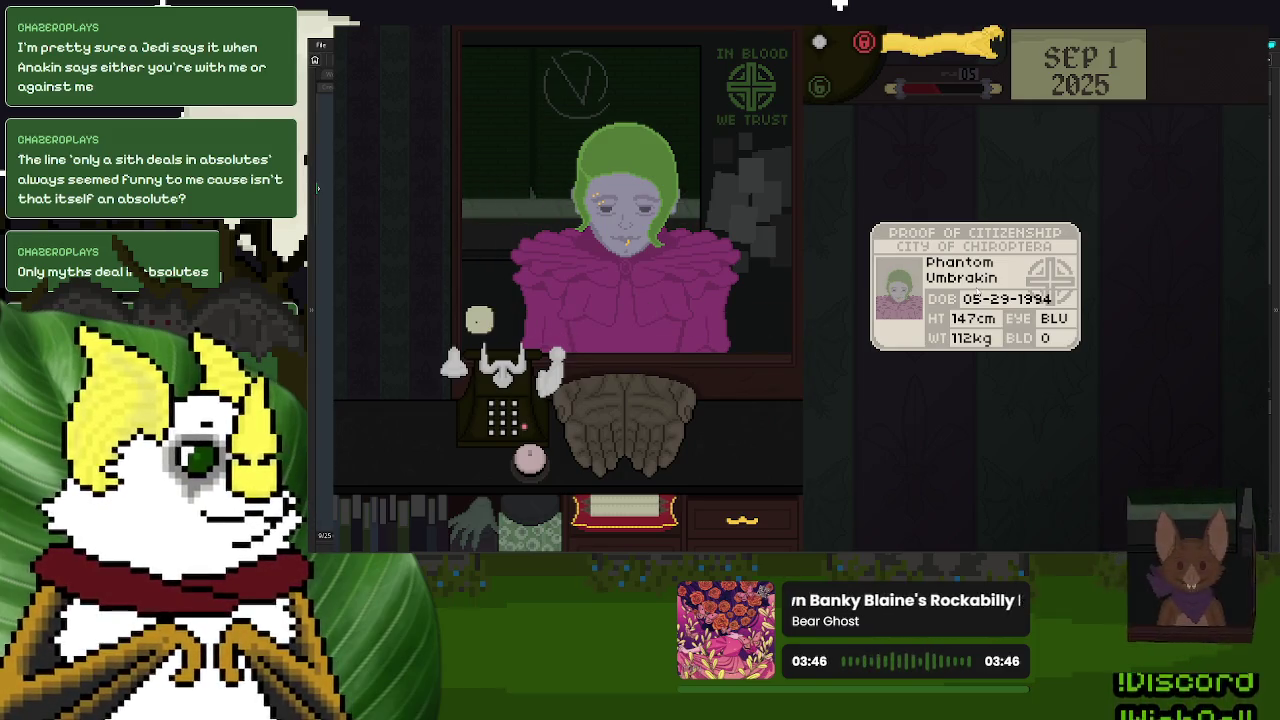
left_click_drag(977, 292, 829, 273)
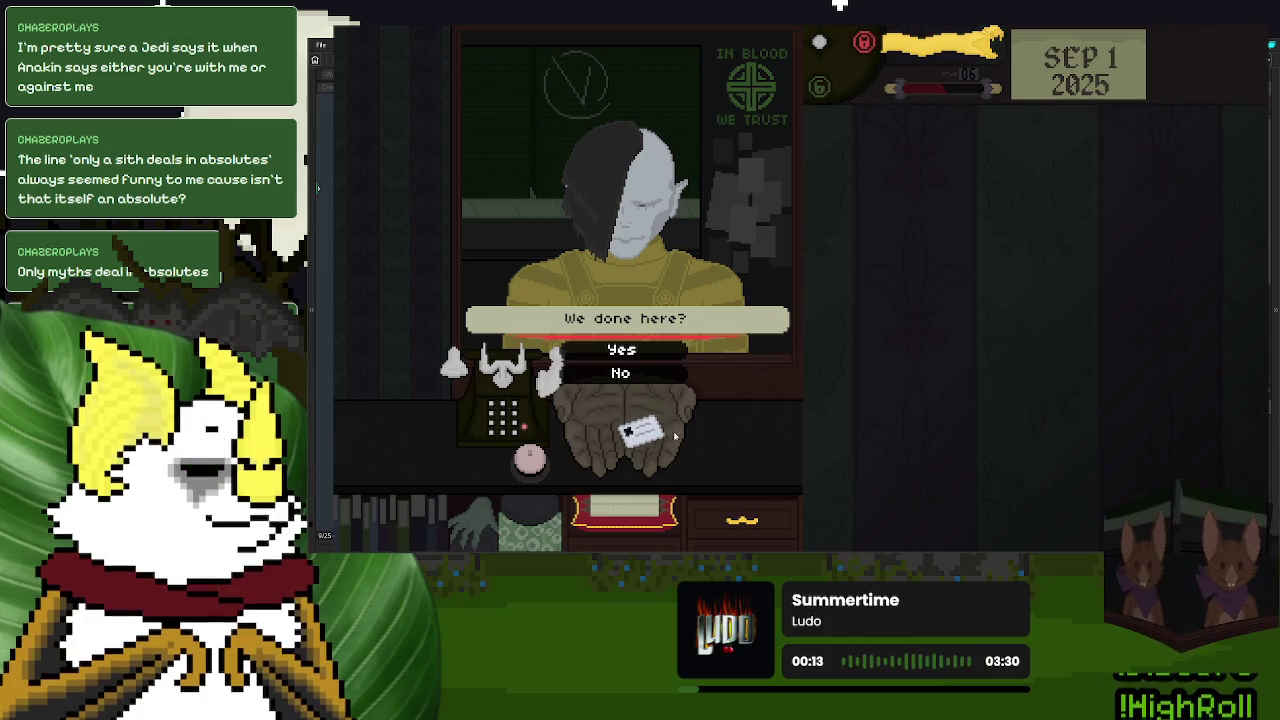
left_click_drag(1006, 320, 686, 429)
left_click(621, 349)
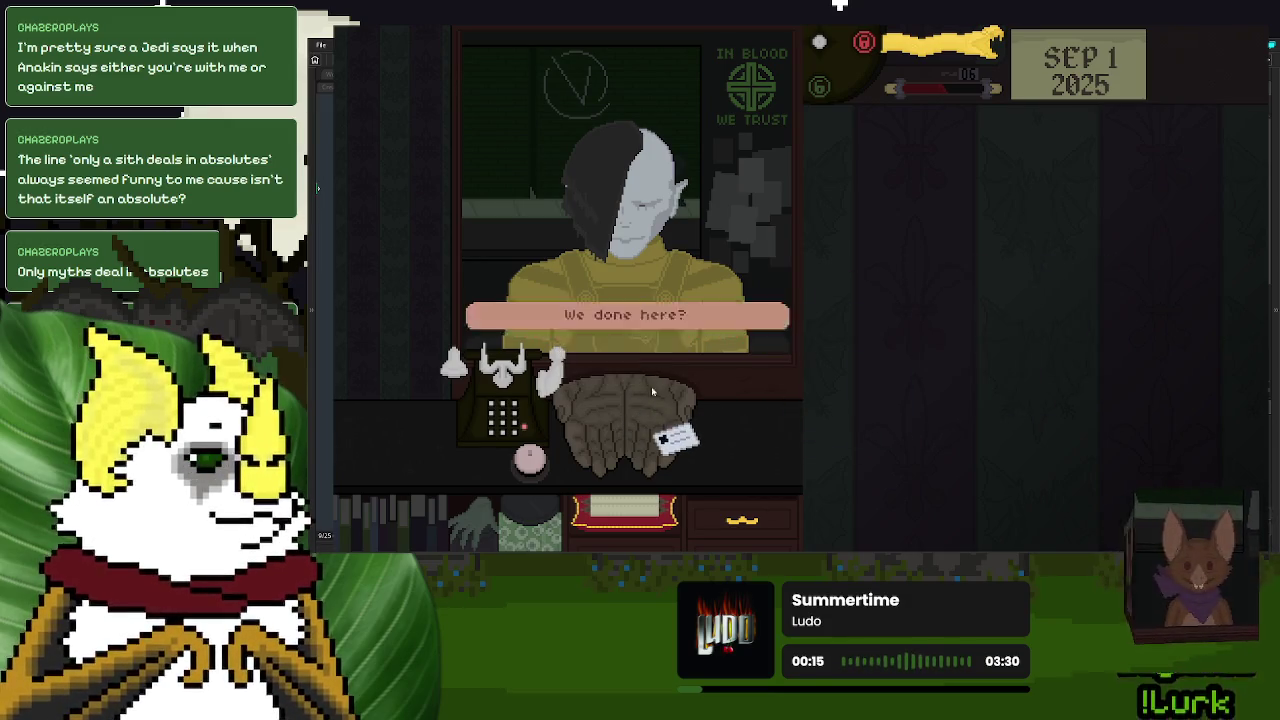
left_click_drag(897, 365, 660, 415)
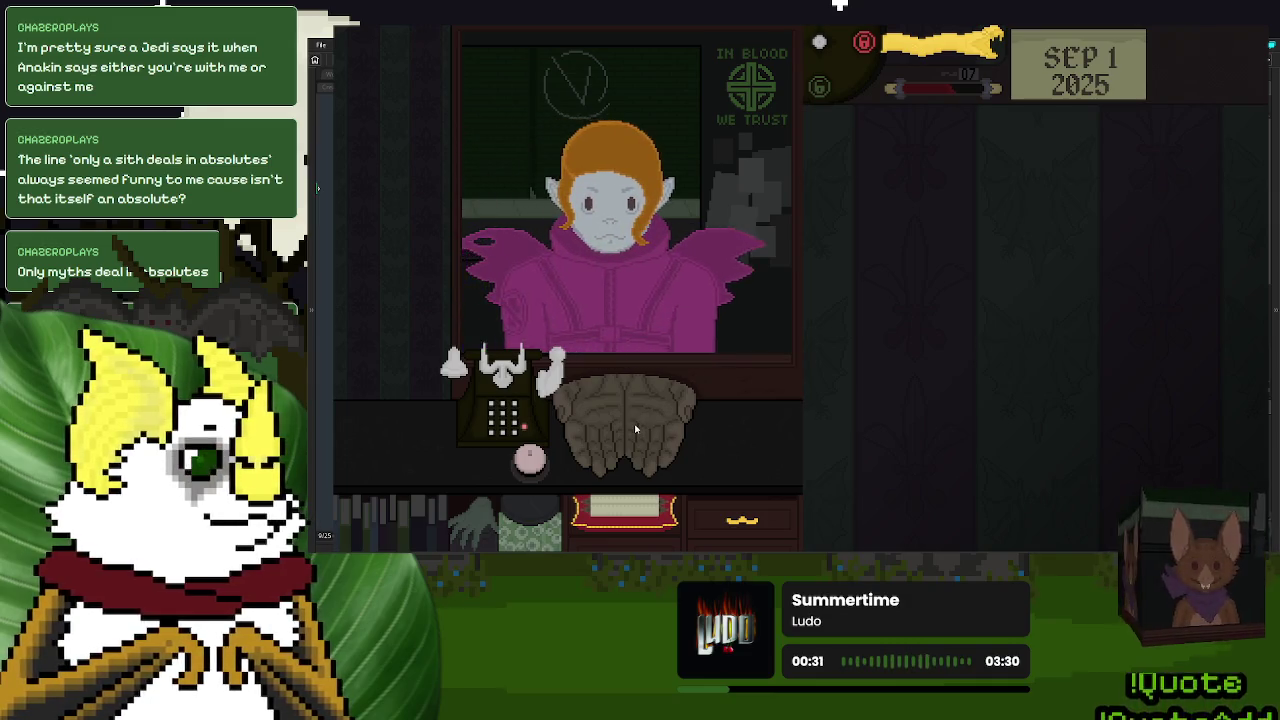
mouse_move(610, 425)
left_mouse_down()
mouse_move(966, 337)
mouse_move(935, 340)
mouse_move(903, 414)
mouse_move(898, 340)
mouse_move(623, 417)
left_mouse_up()
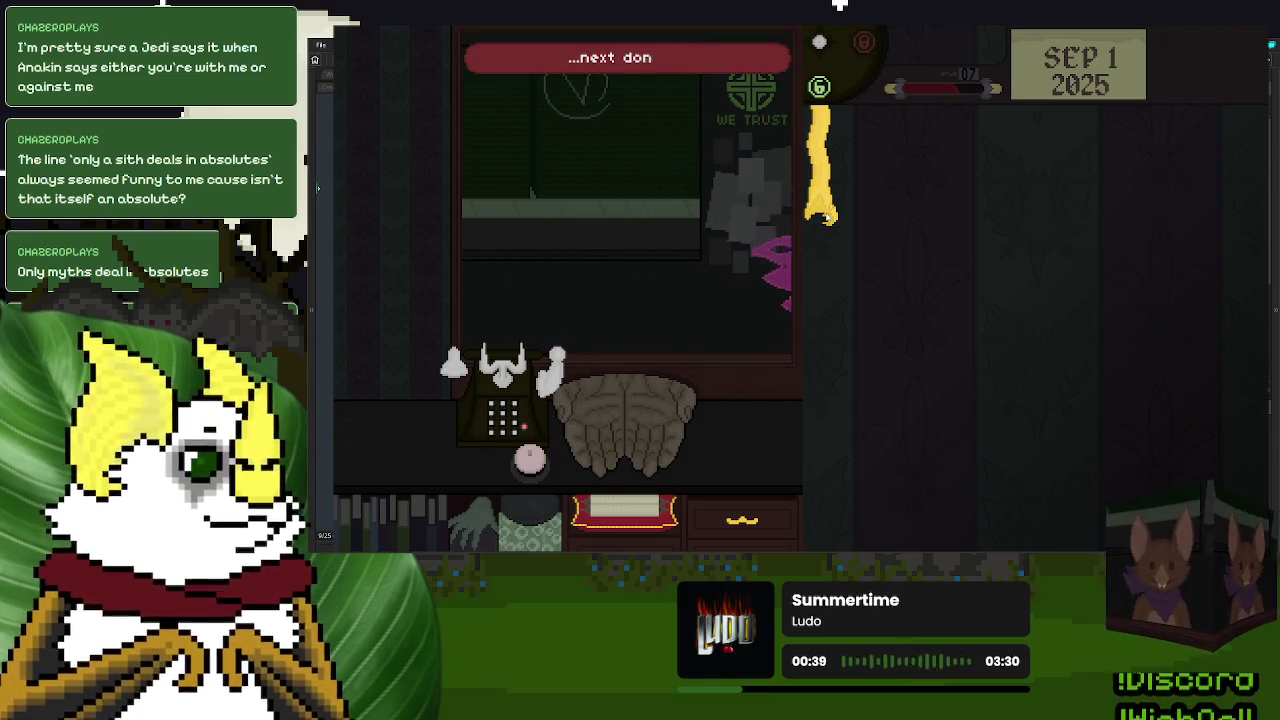
left_click(826, 217)
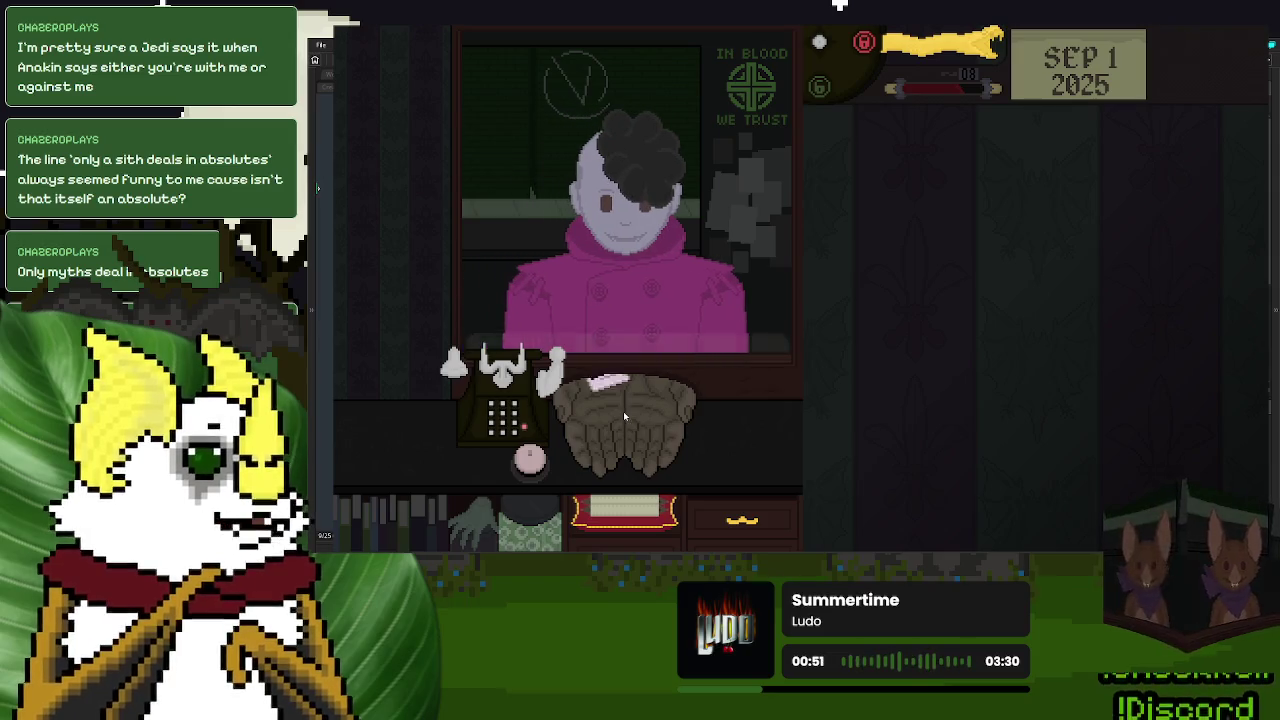
- Inspect and return two more donors' ID cards, sending each donor away
mouse_move(615, 425)
left_mouse_down()
mouse_move(925, 333)
mouse_move(749, 415)
left_mouse_up()
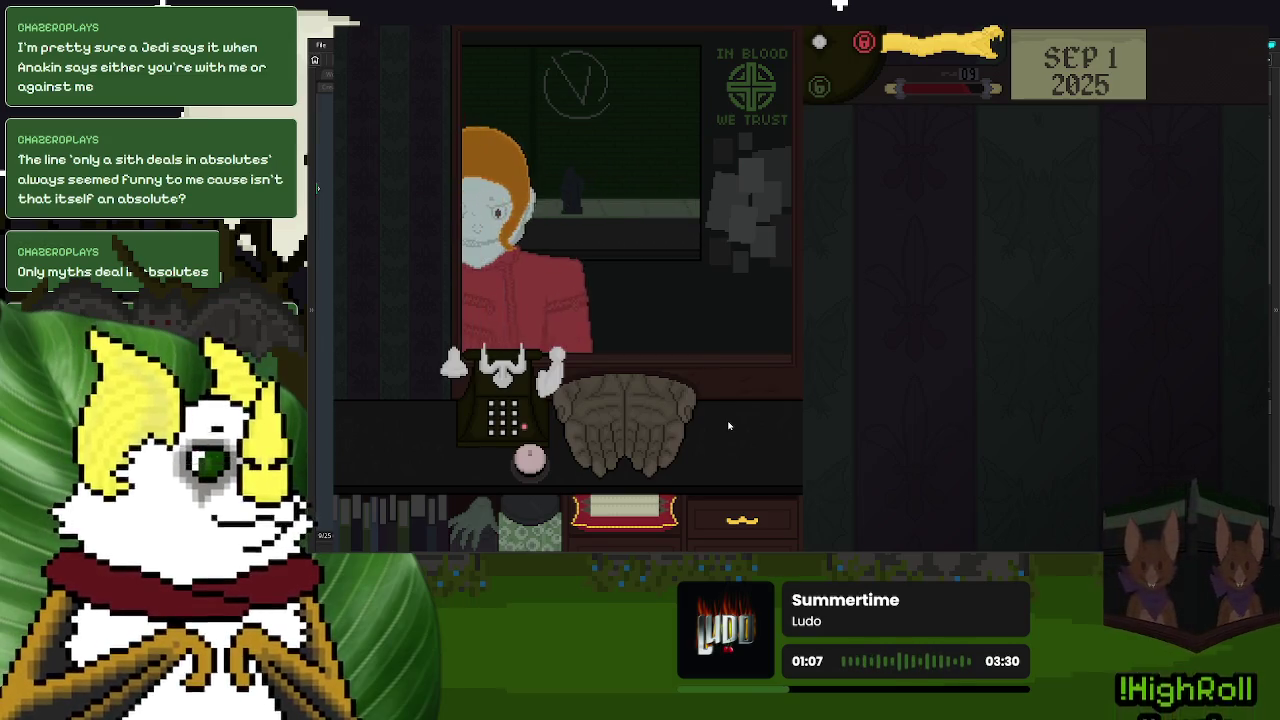
mouse_move(640, 437)
left_mouse_down()
mouse_move(984, 352)
mouse_move(640, 410)
left_mouse_up()
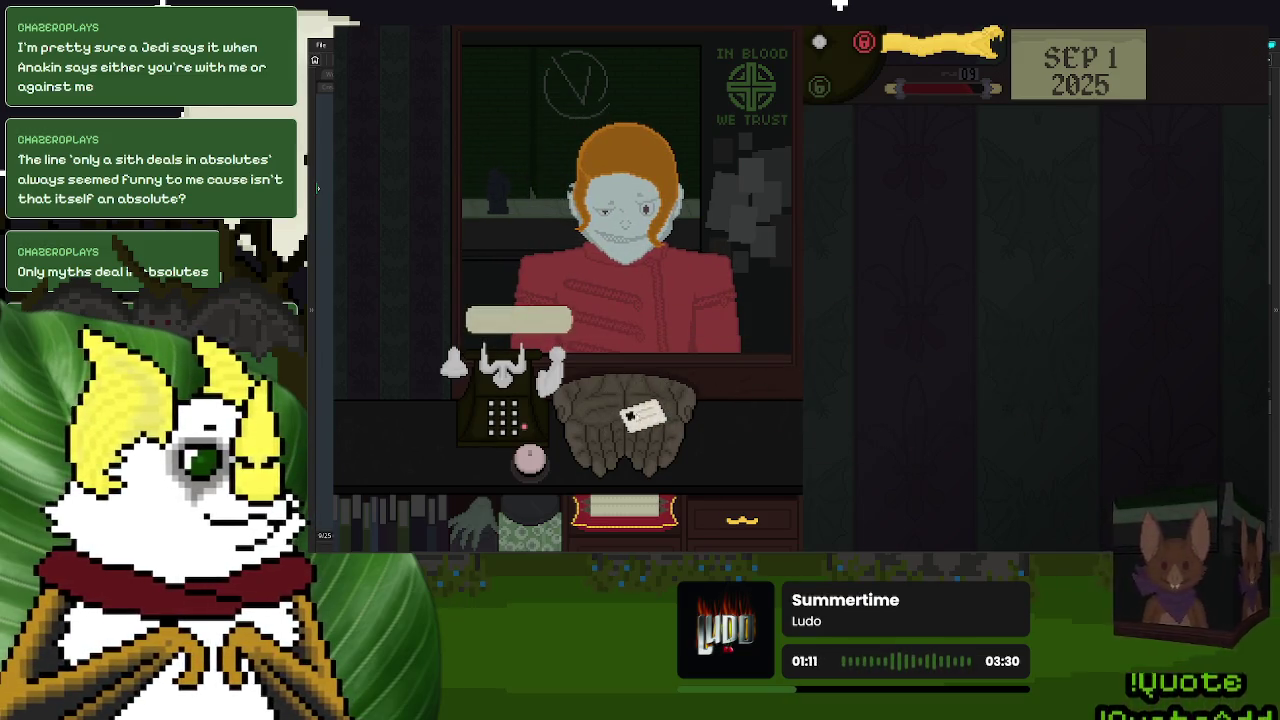
left_click(535, 460)
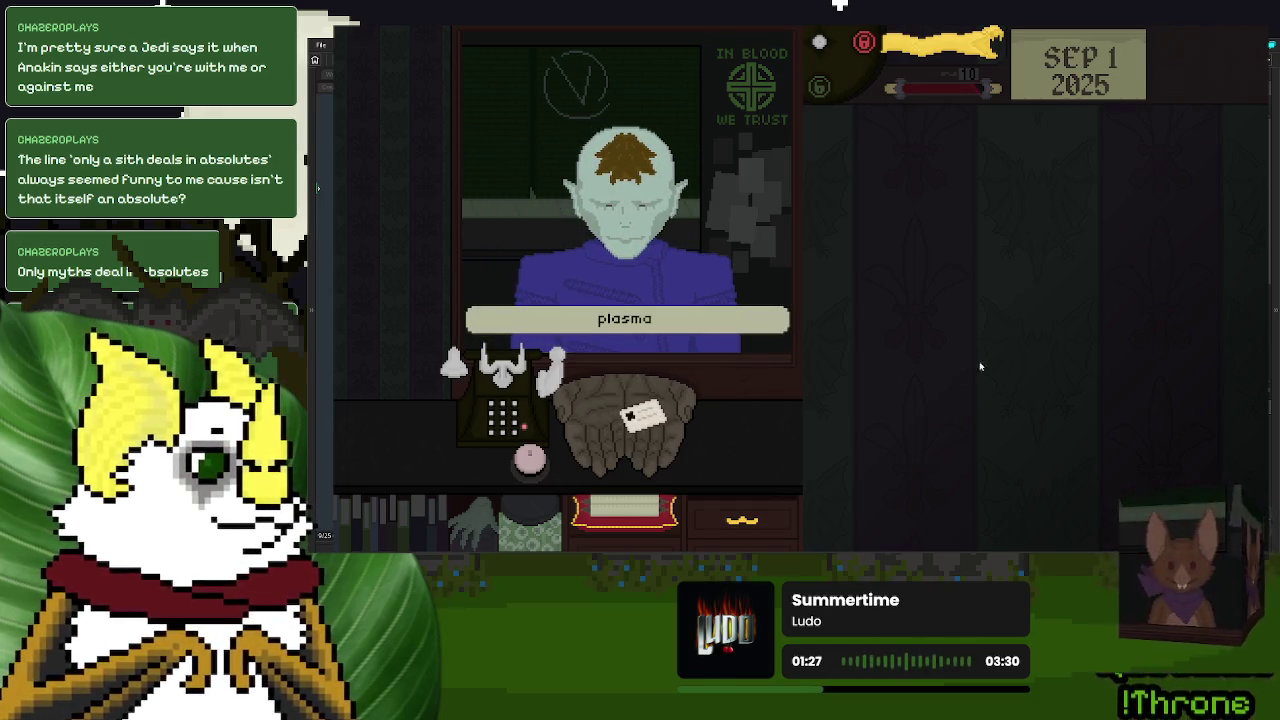
mouse_move(672, 428)
left_mouse_down()
mouse_move(978, 378)
mouse_move(1092, 378)
mouse_move(561, 473)
left_mouse_up()
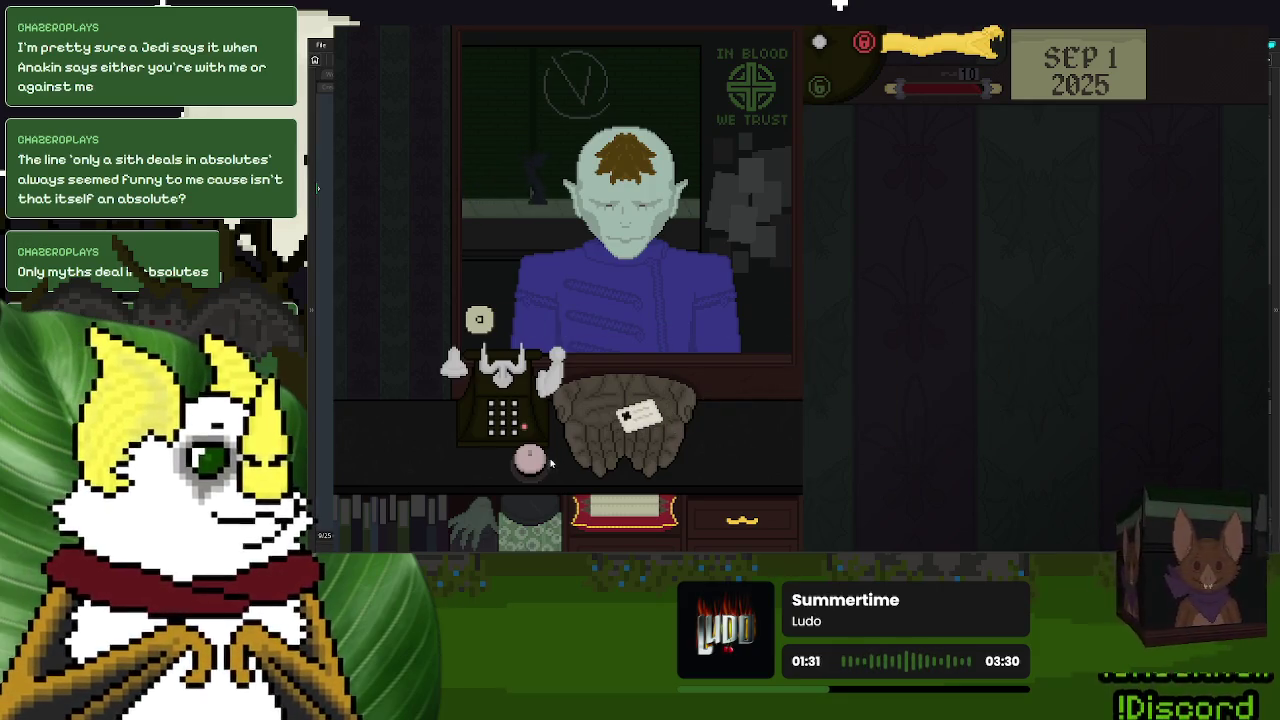
left_click(550, 461)
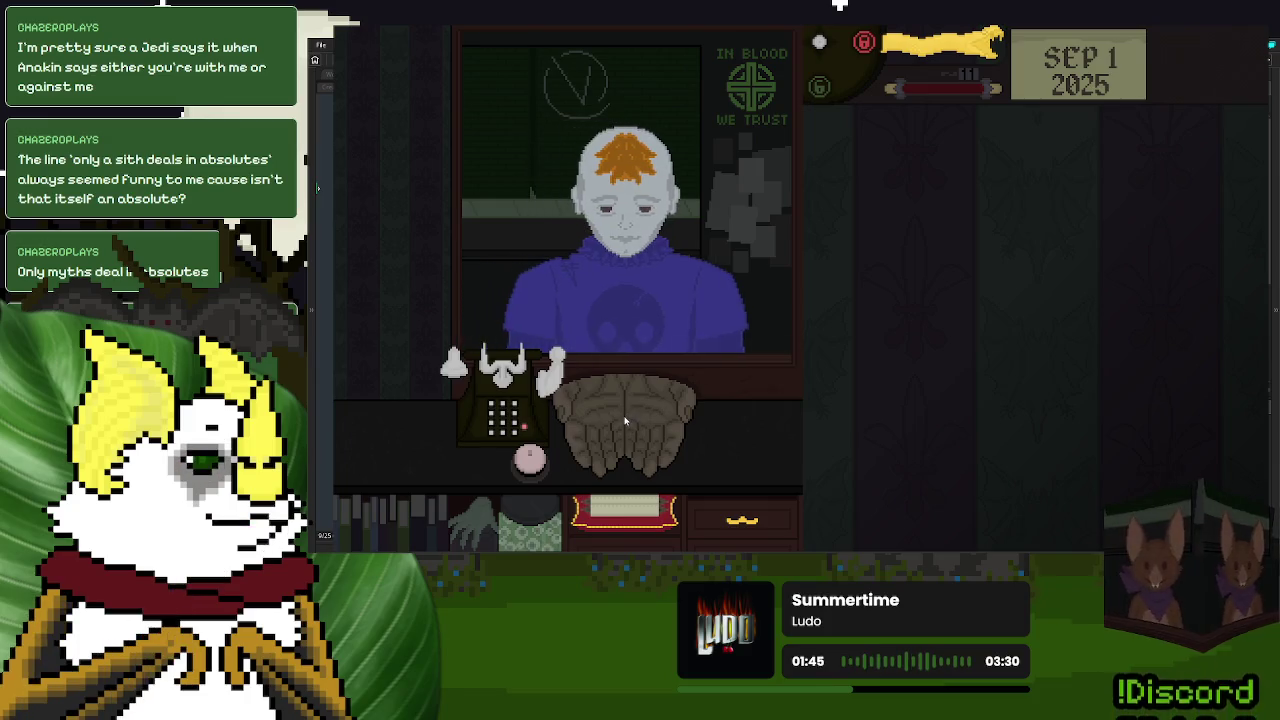
- Check the final donor's card, confirm Yes on 'We done here?', and continue past Day 1 Over
left_click_drag(625, 425, 890, 320)
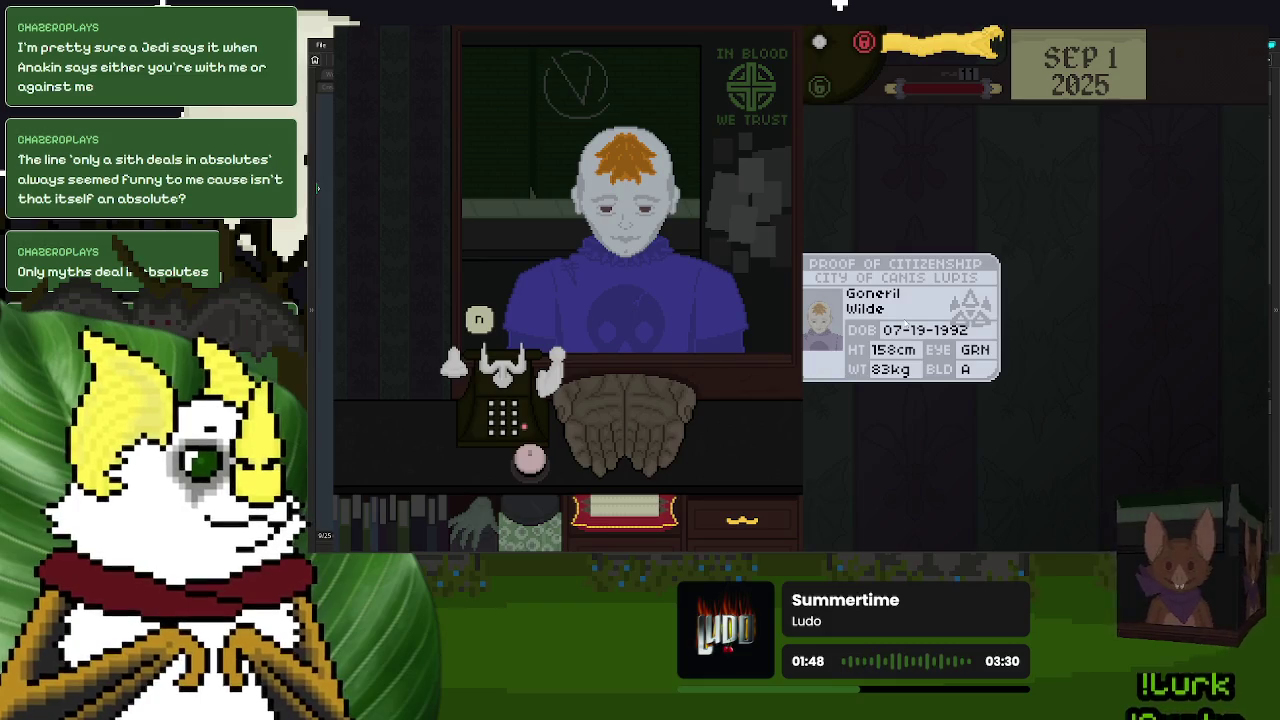
left_click_drag(905, 323, 815, 328)
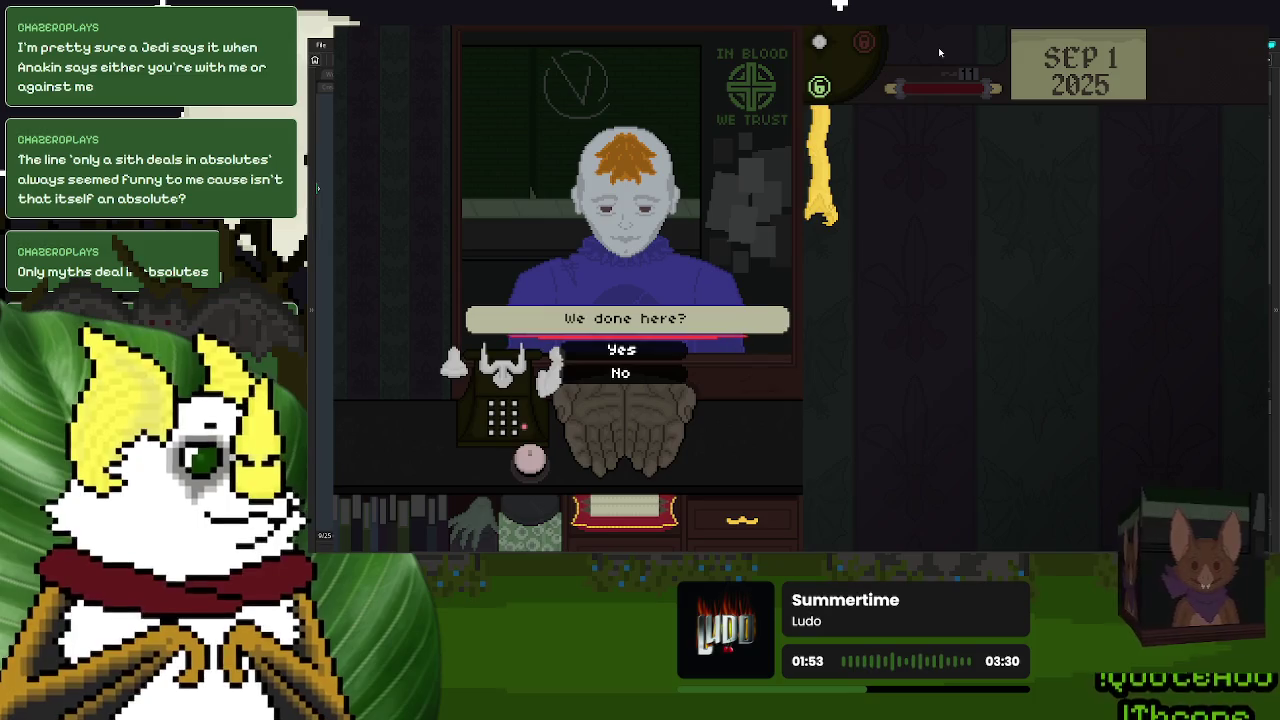
left_click(622, 350)
left_click(484, 324)
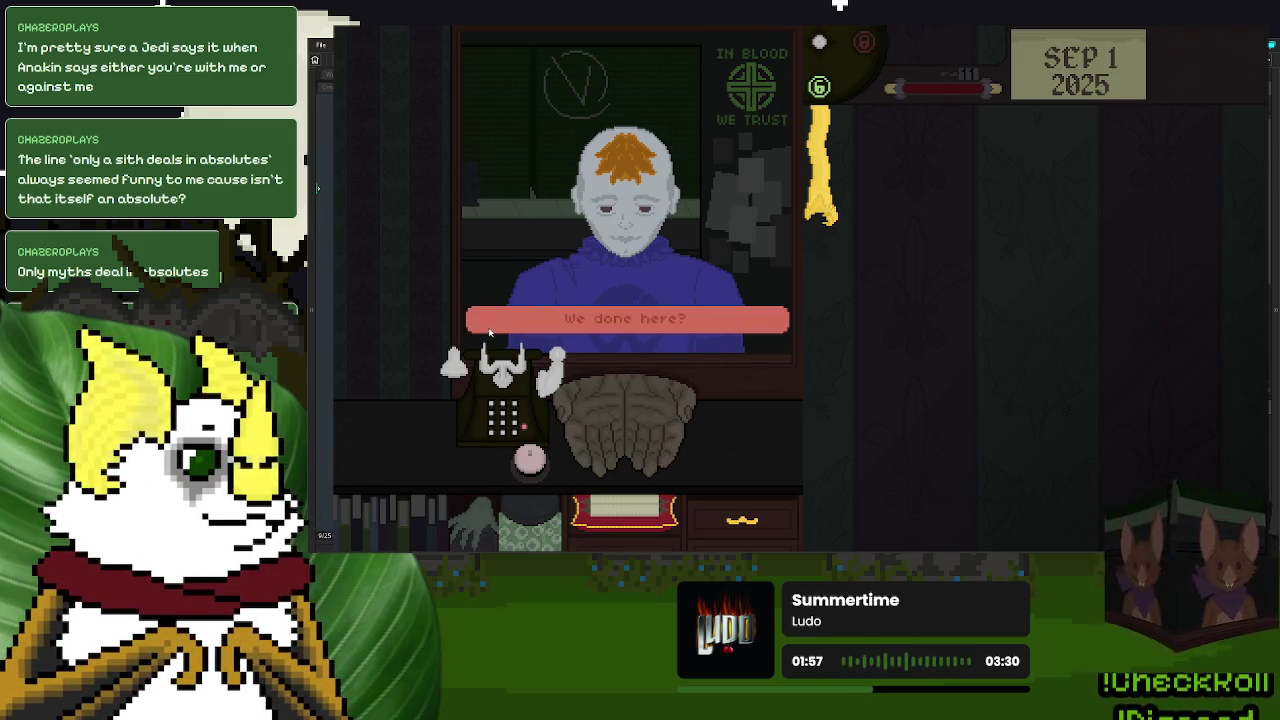
left_click(597, 349)
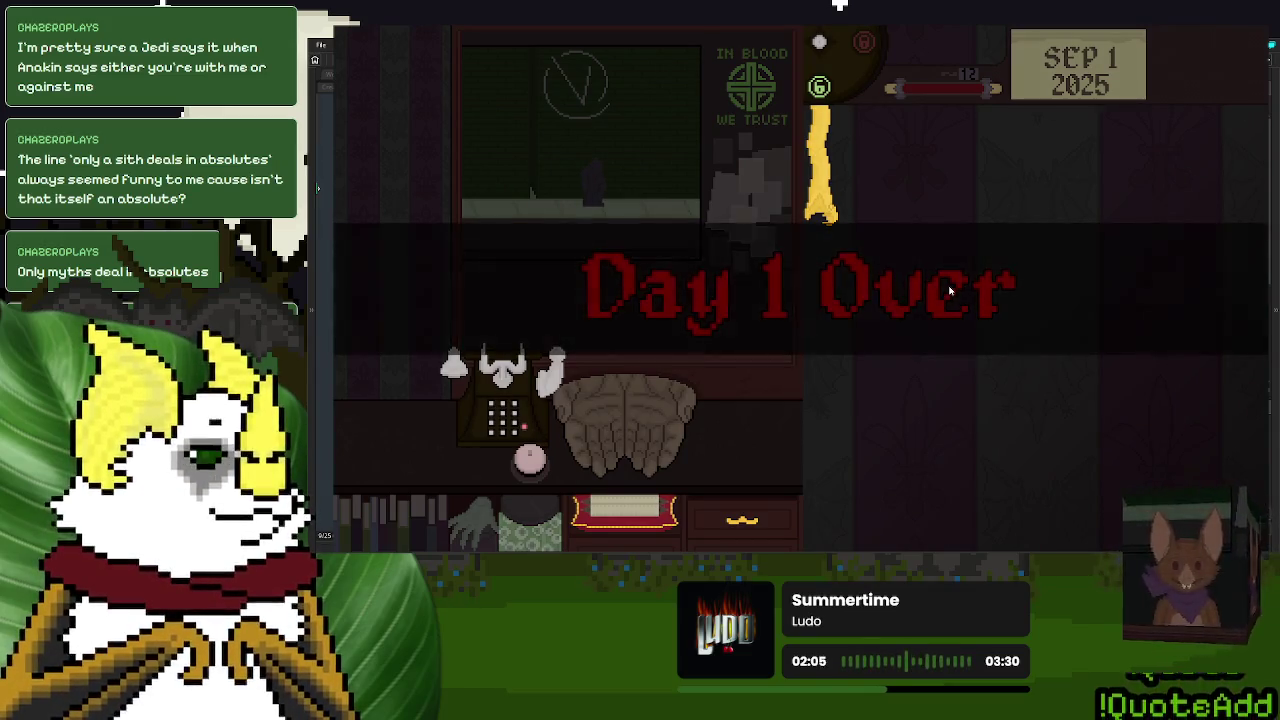
left_click(830, 412)
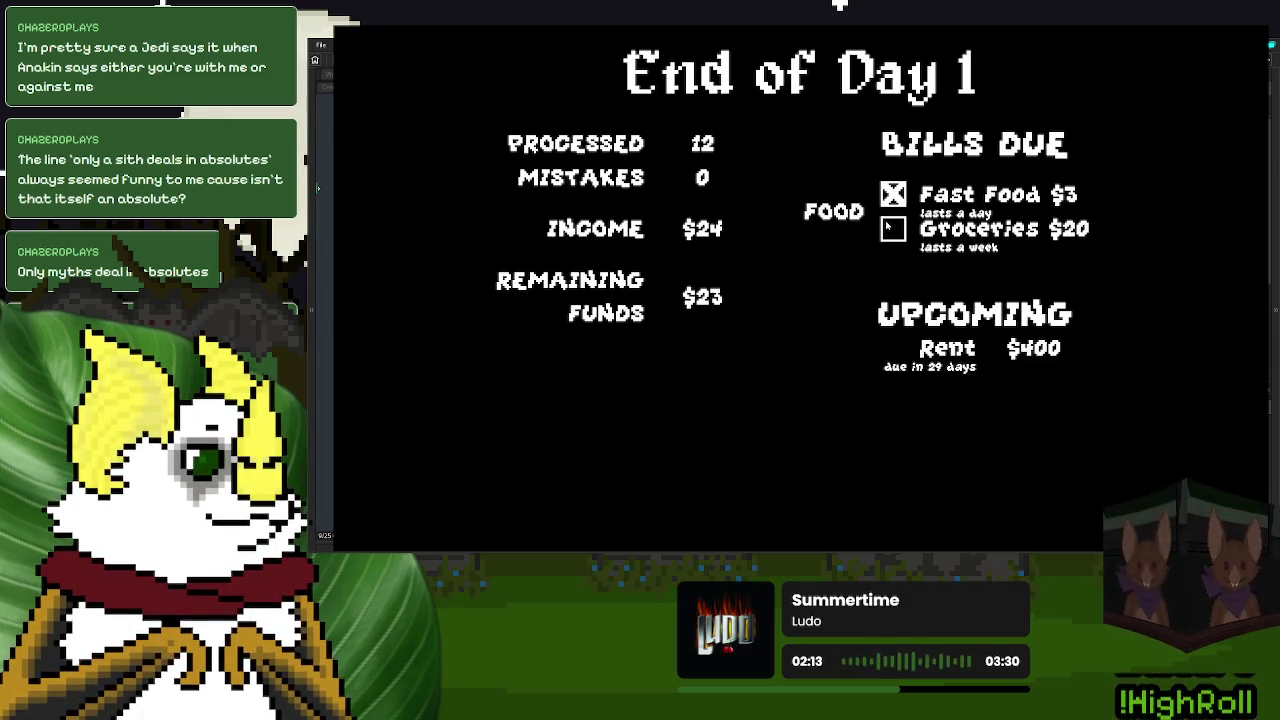
- Save and continue to Sep 2, page the scroll to Blood Labs, and pull up the patient's ID
left_click(672, 470)
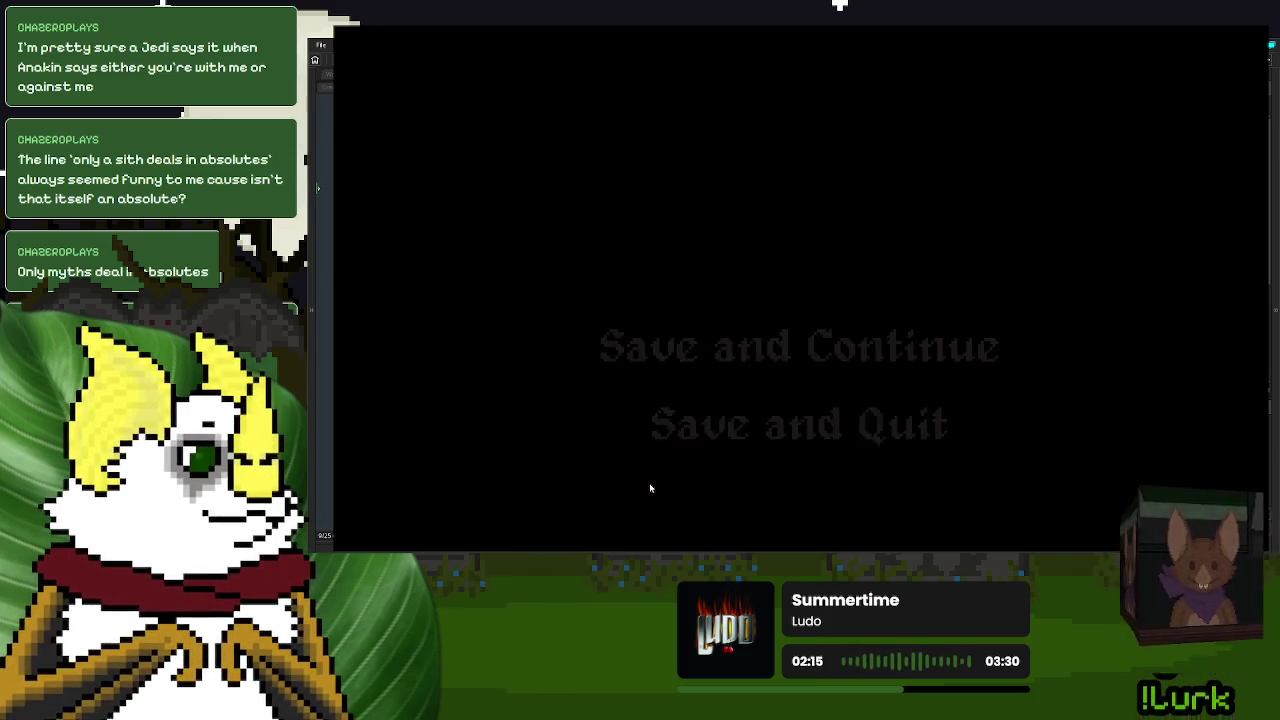
left_click(773, 353)
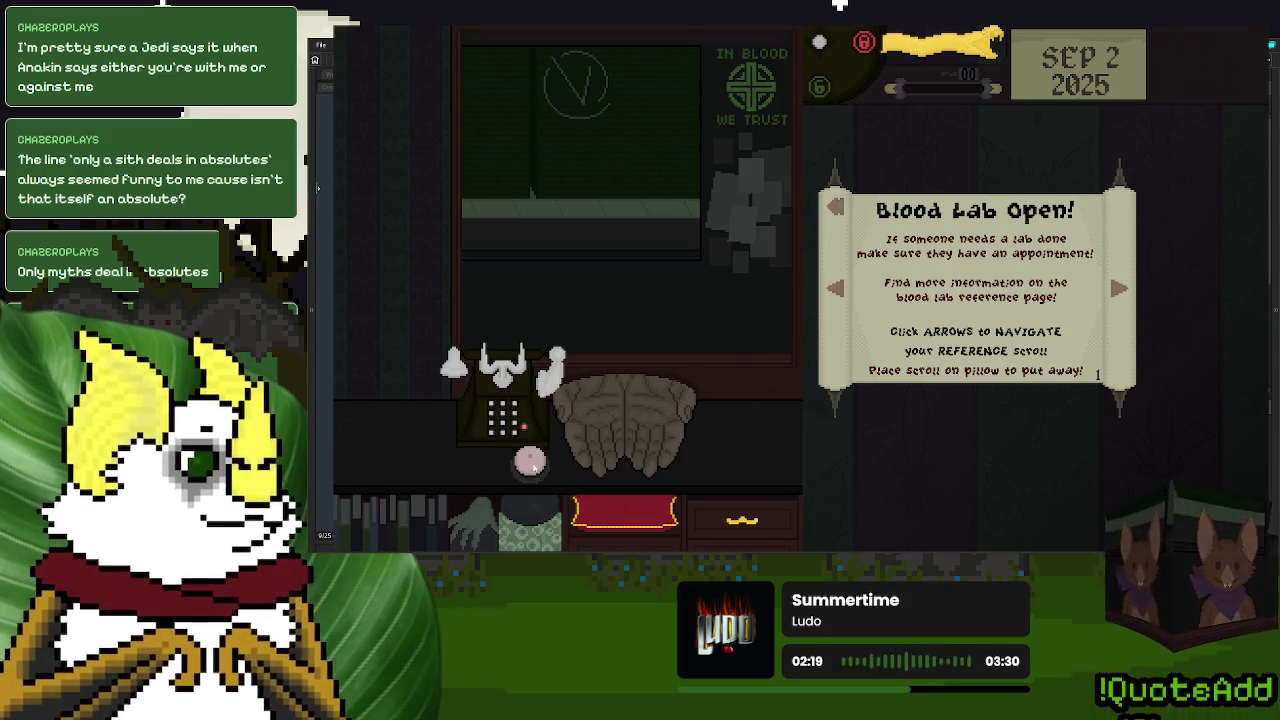
left_click(1117, 289)
left_click(1117, 290)
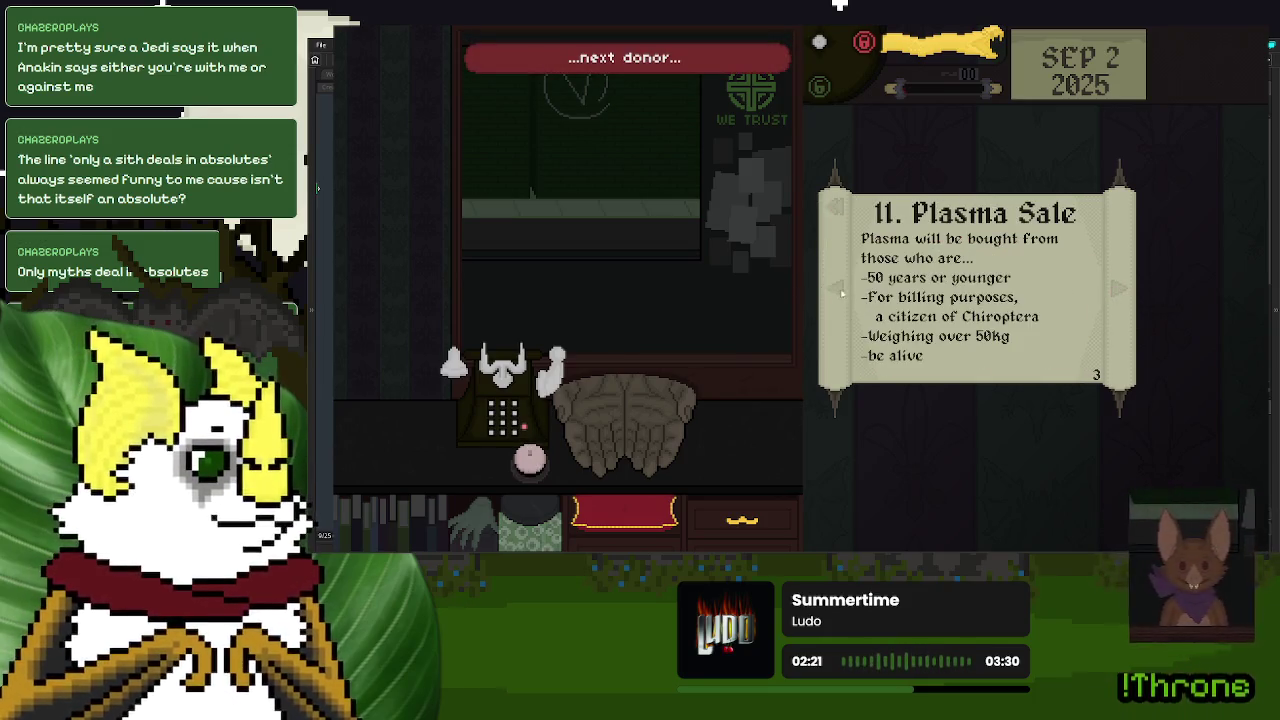
left_click(842, 293)
left_click(995, 340)
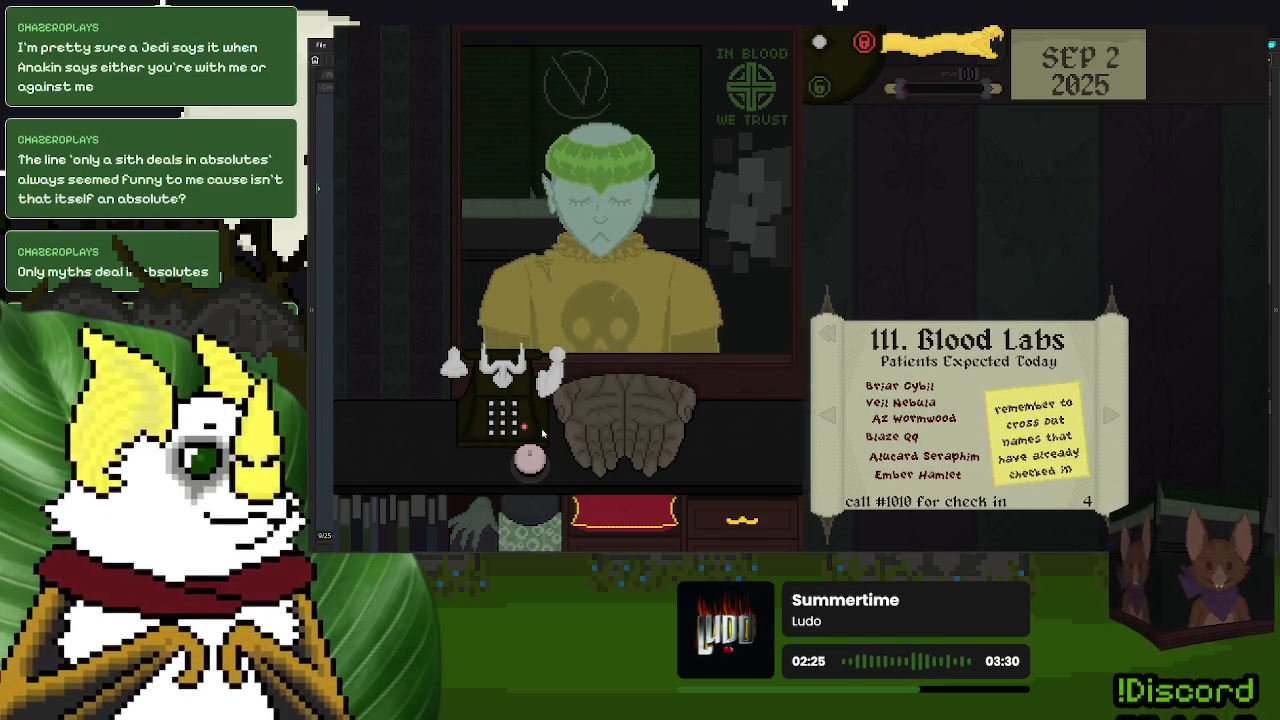
mouse_move(605, 420)
left_mouse_down()
mouse_move(934, 281)
mouse_move(958, 257)
left_mouse_up()
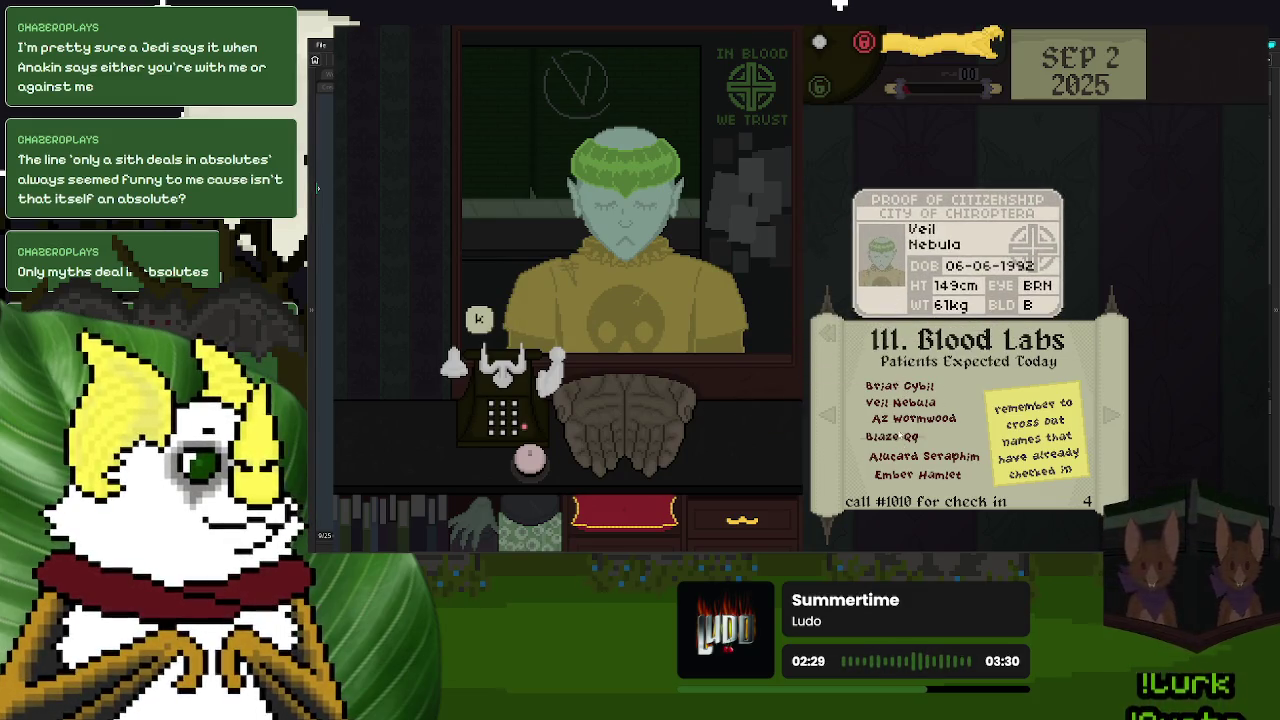
- Return the lab patient's ID card, then pause and resume the game
left_click(950, 250)
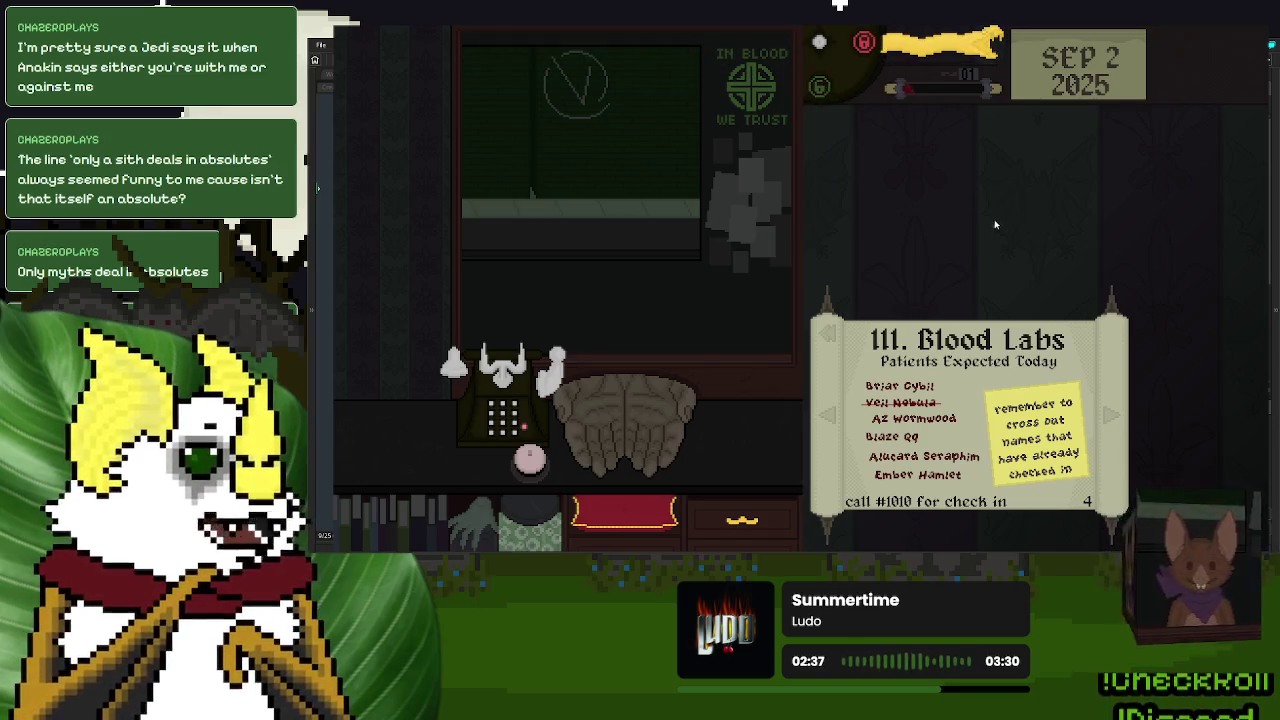
key("Escape")
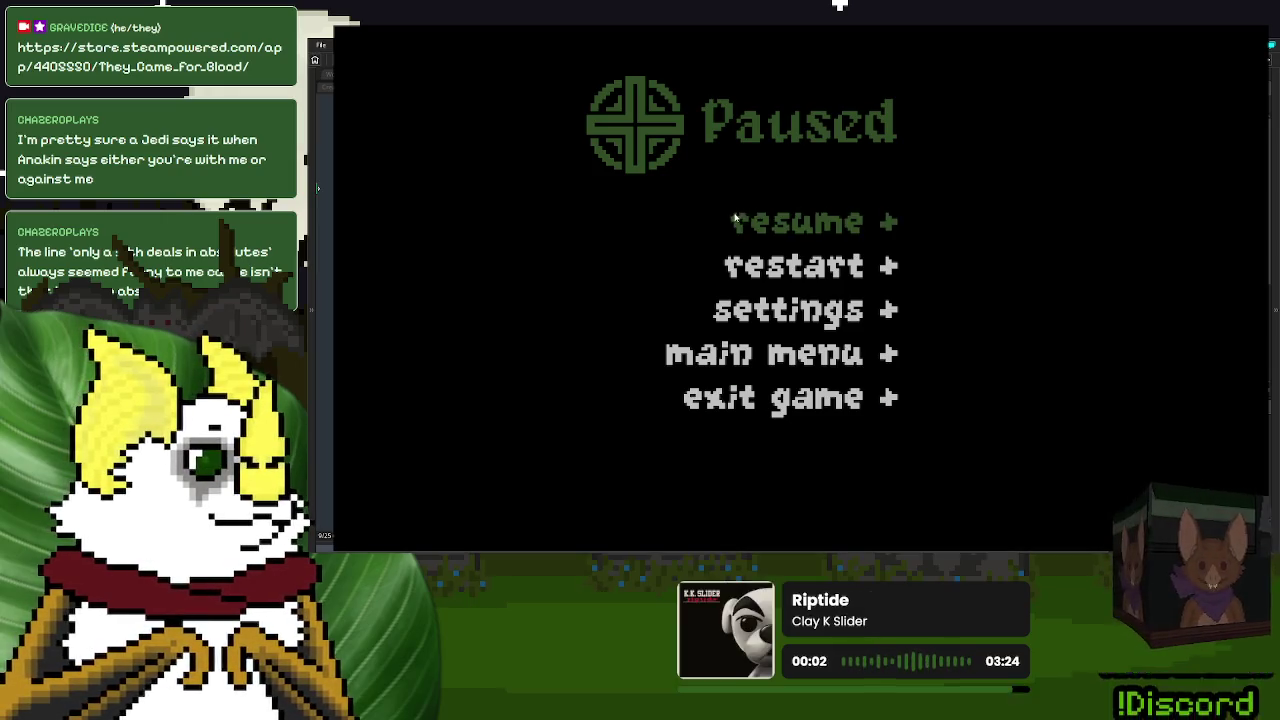
left_click(808, 217)
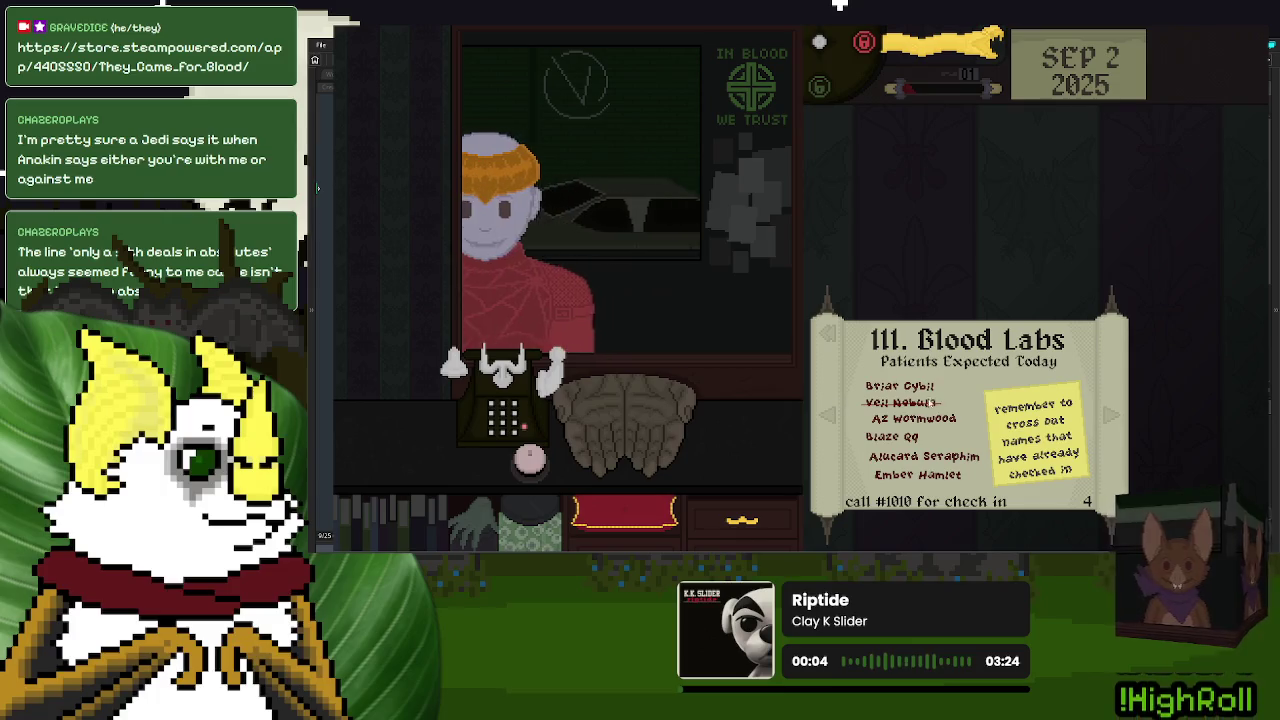
- Inspect and return the ID cards of the next three patients, sending each away
left_click_drag(620, 413, 986, 188)
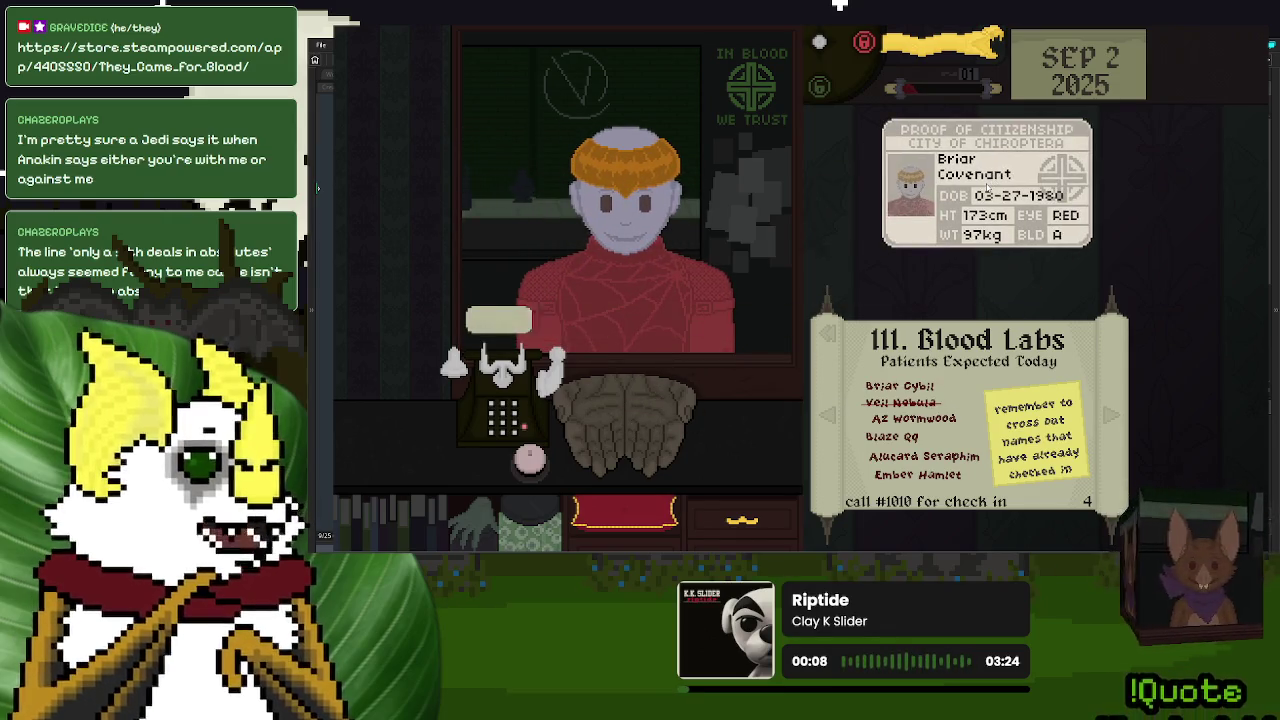
left_click(988, 187)
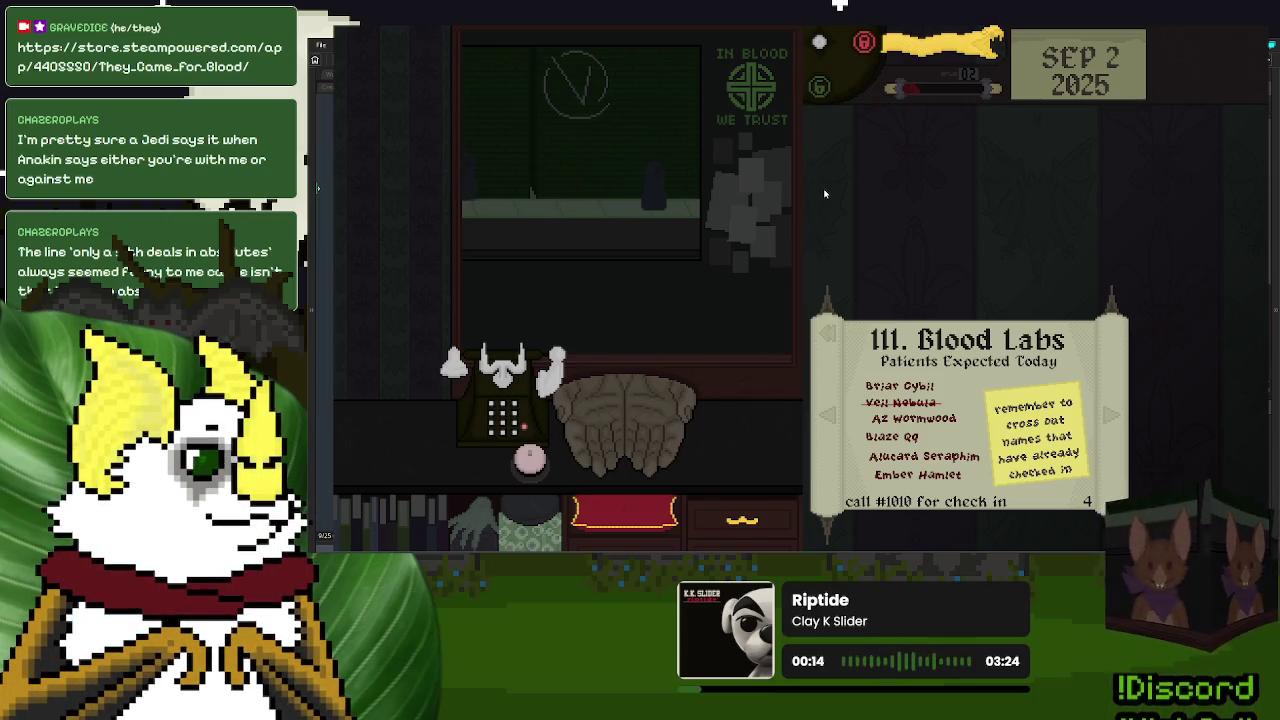
left_click(630, 425)
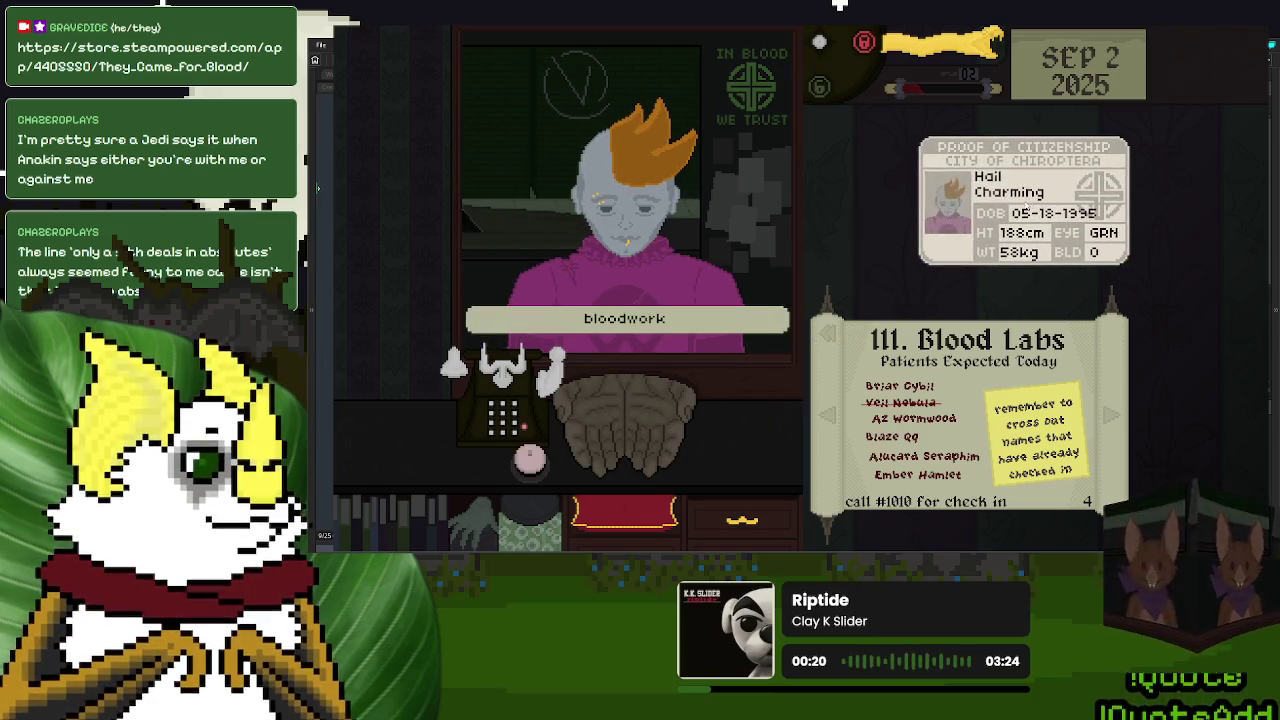
left_click(1037, 244)
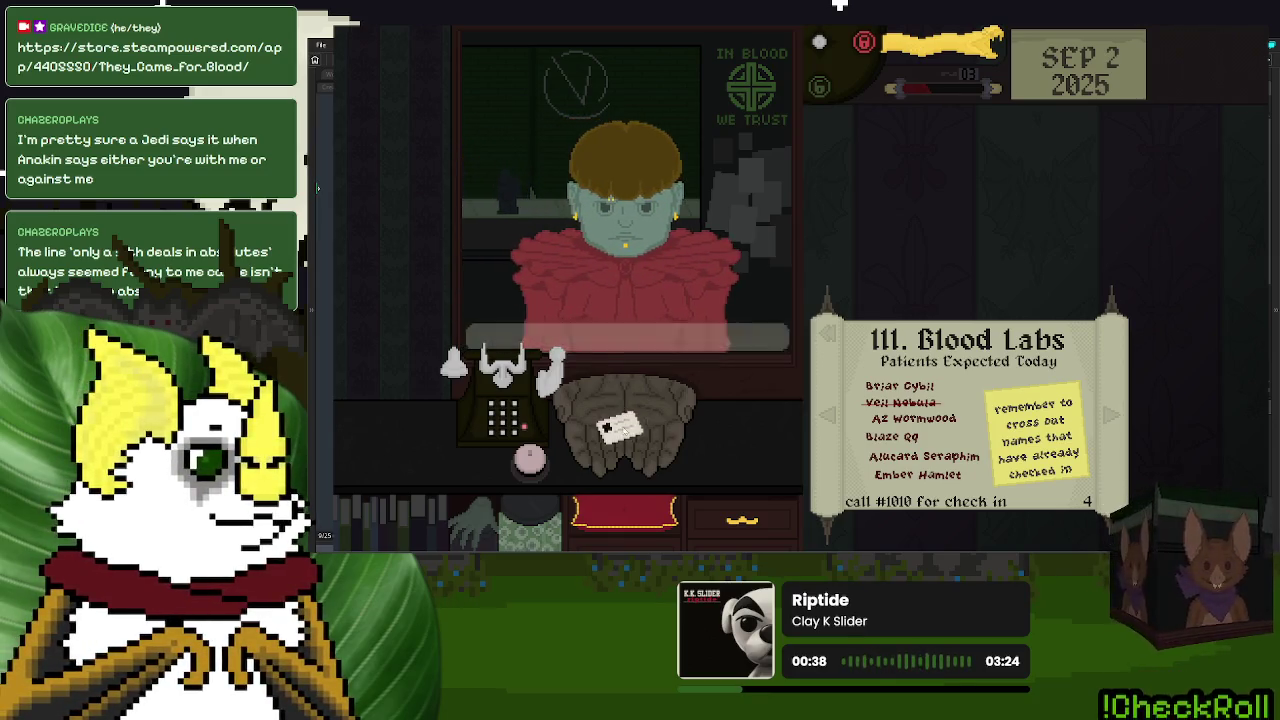
left_click(620, 430)
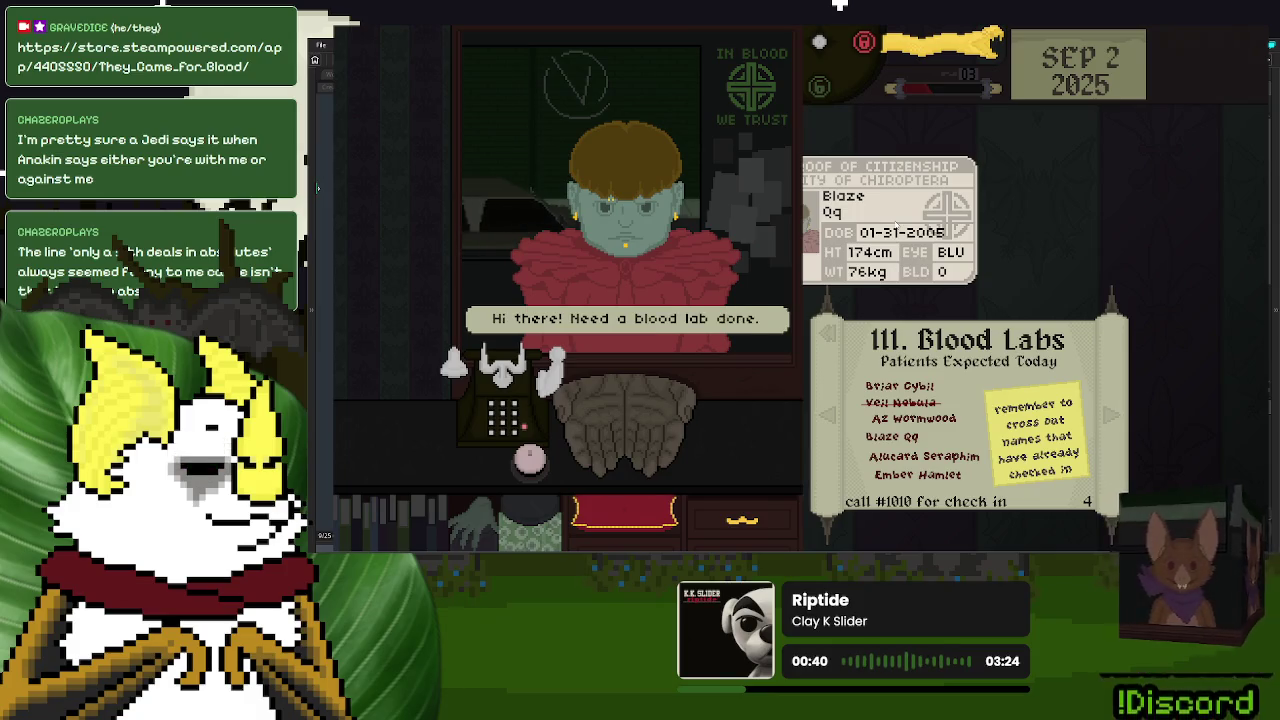
left_click(929, 229)
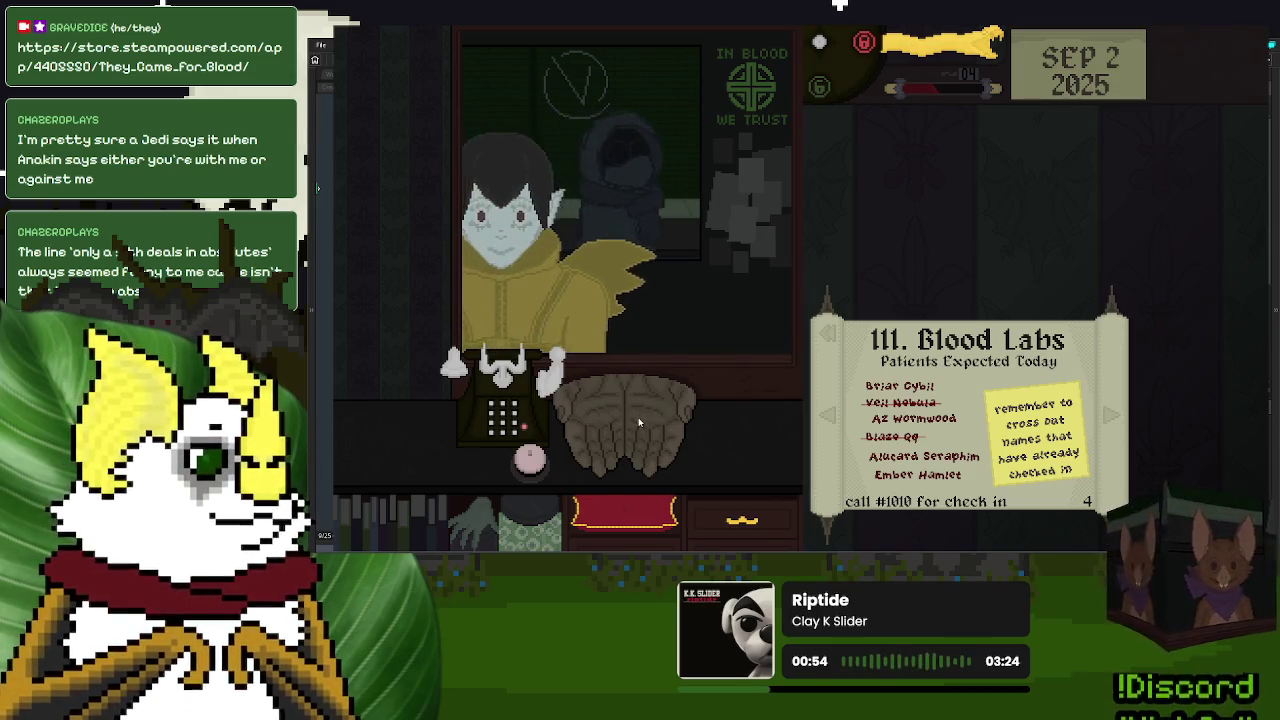
- Process Sibyl Az and Az Wormwood, handing back their ID cards and lab paper
left_click_drag(650, 428, 982, 187)
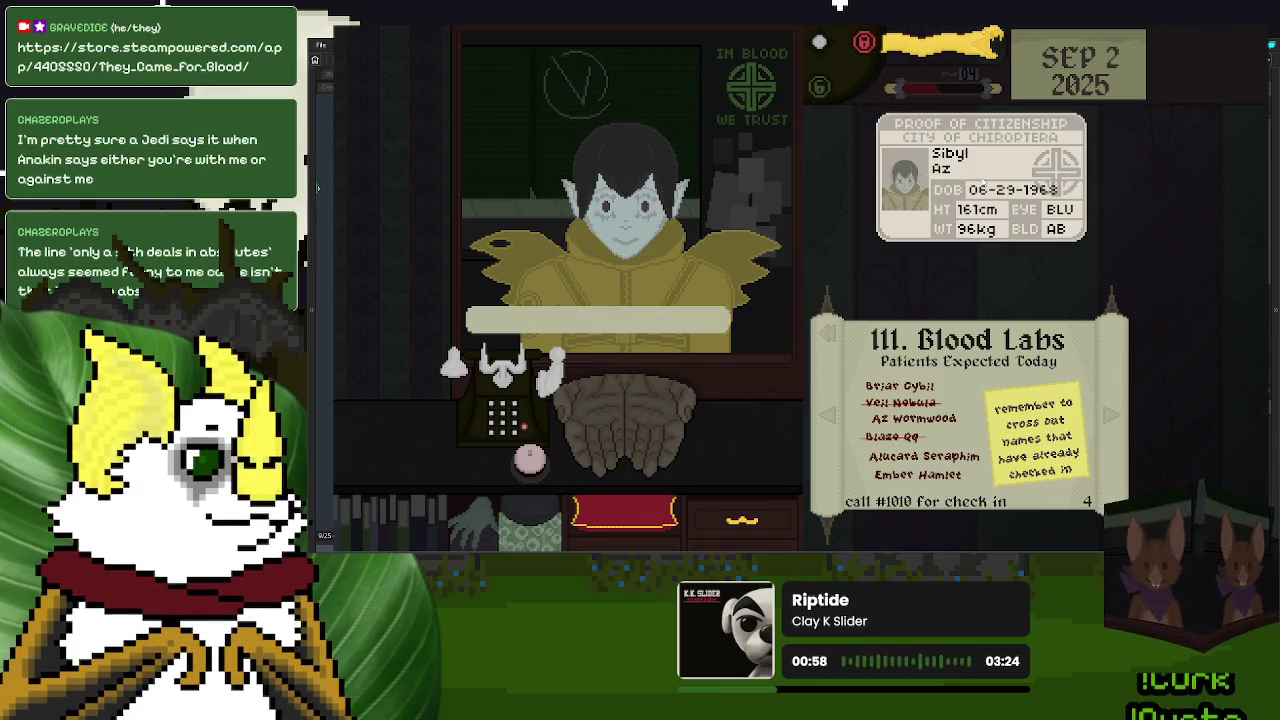
left_click(963, 214)
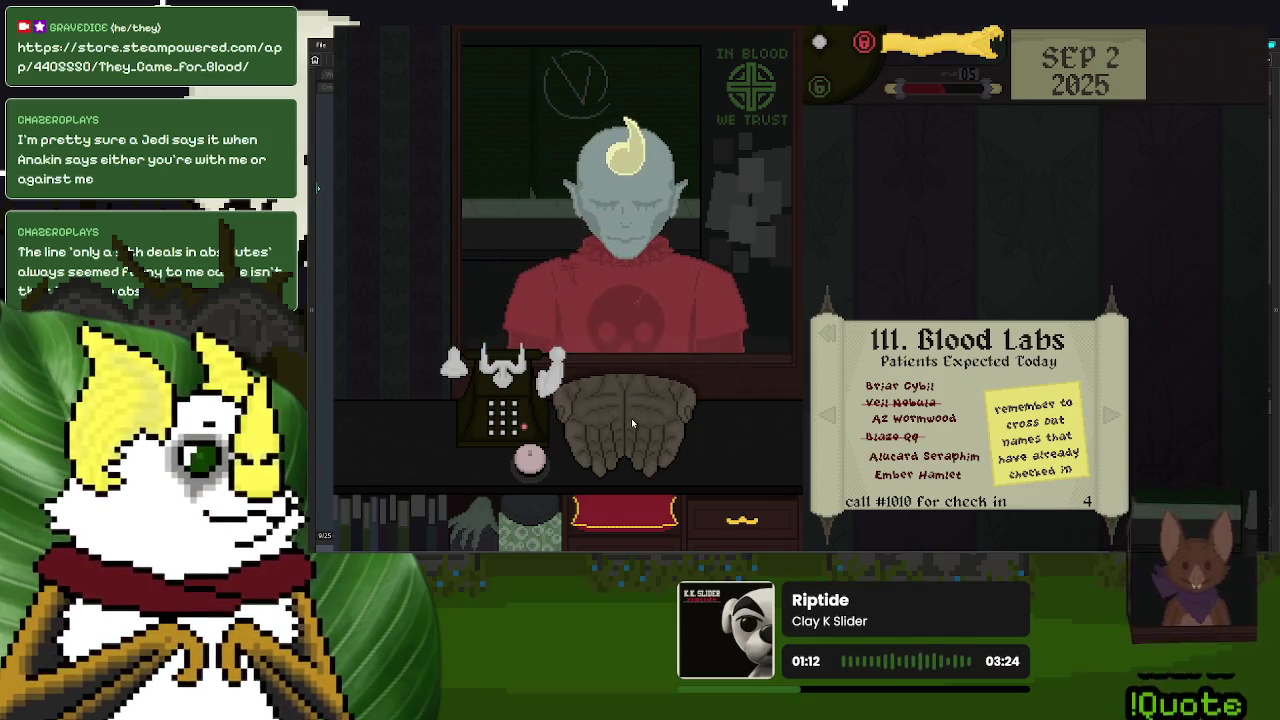
left_click(605, 420)
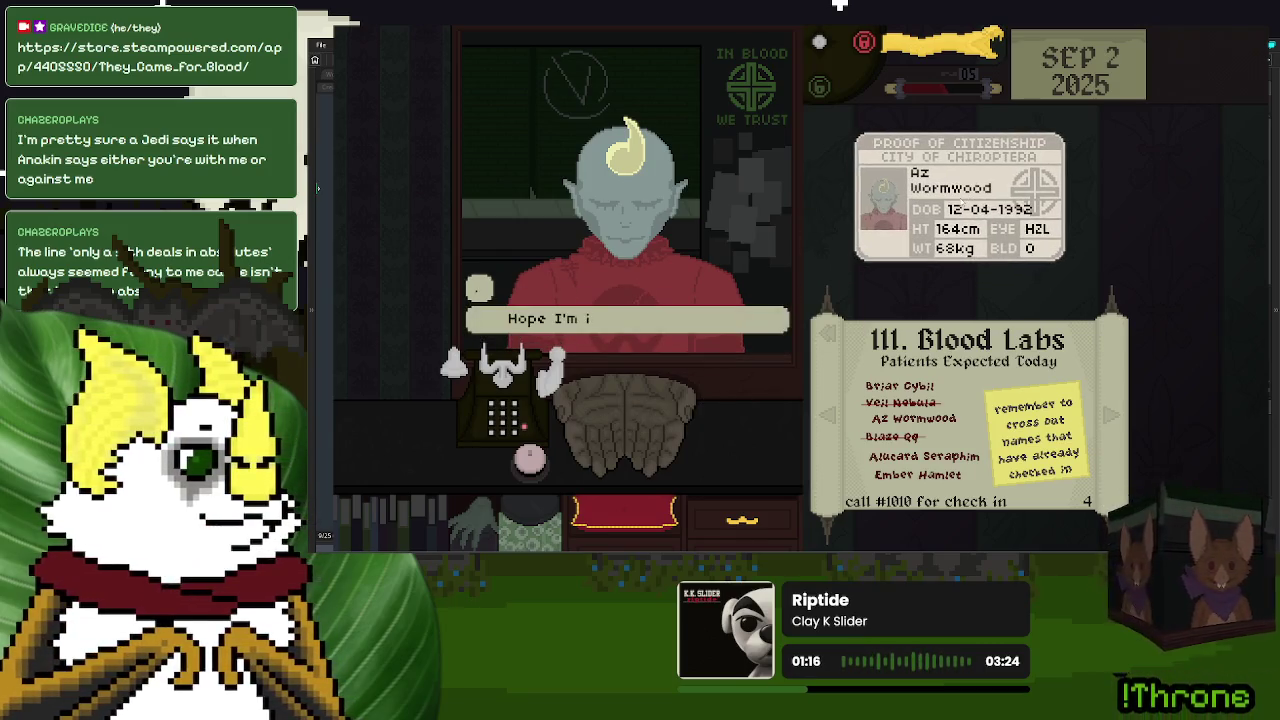
left_click(961, 203)
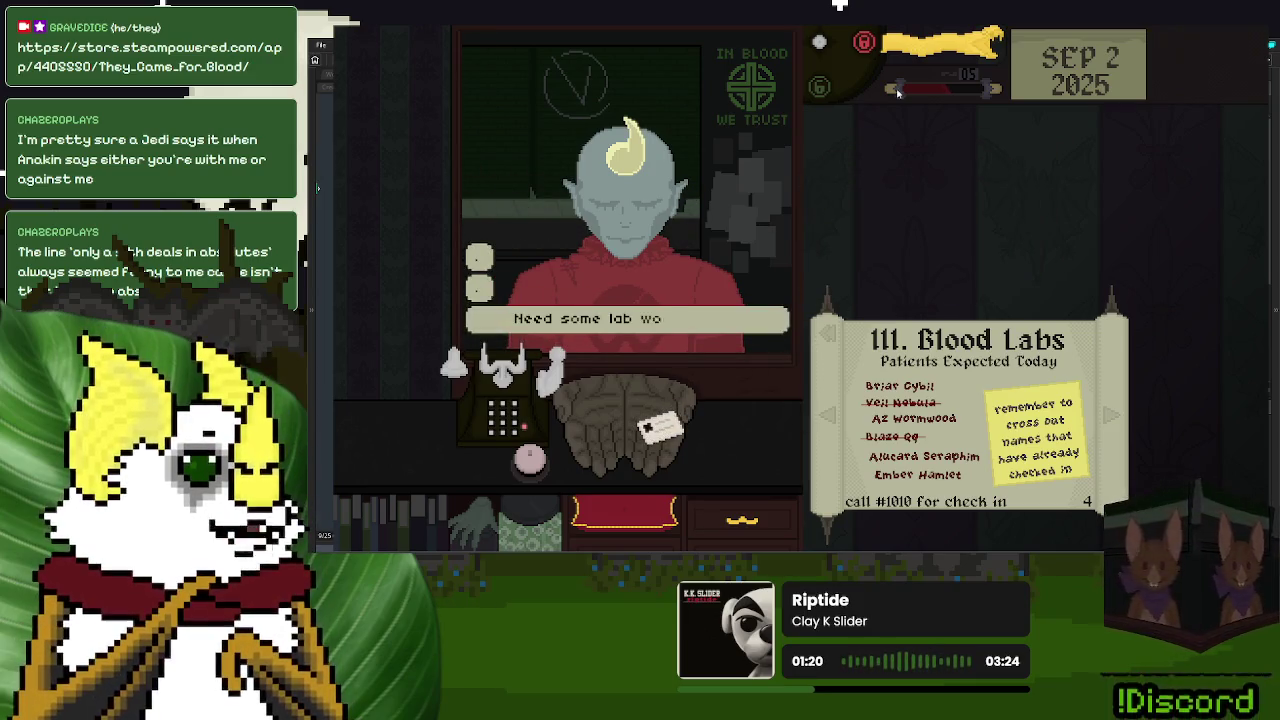
left_click(655, 427)
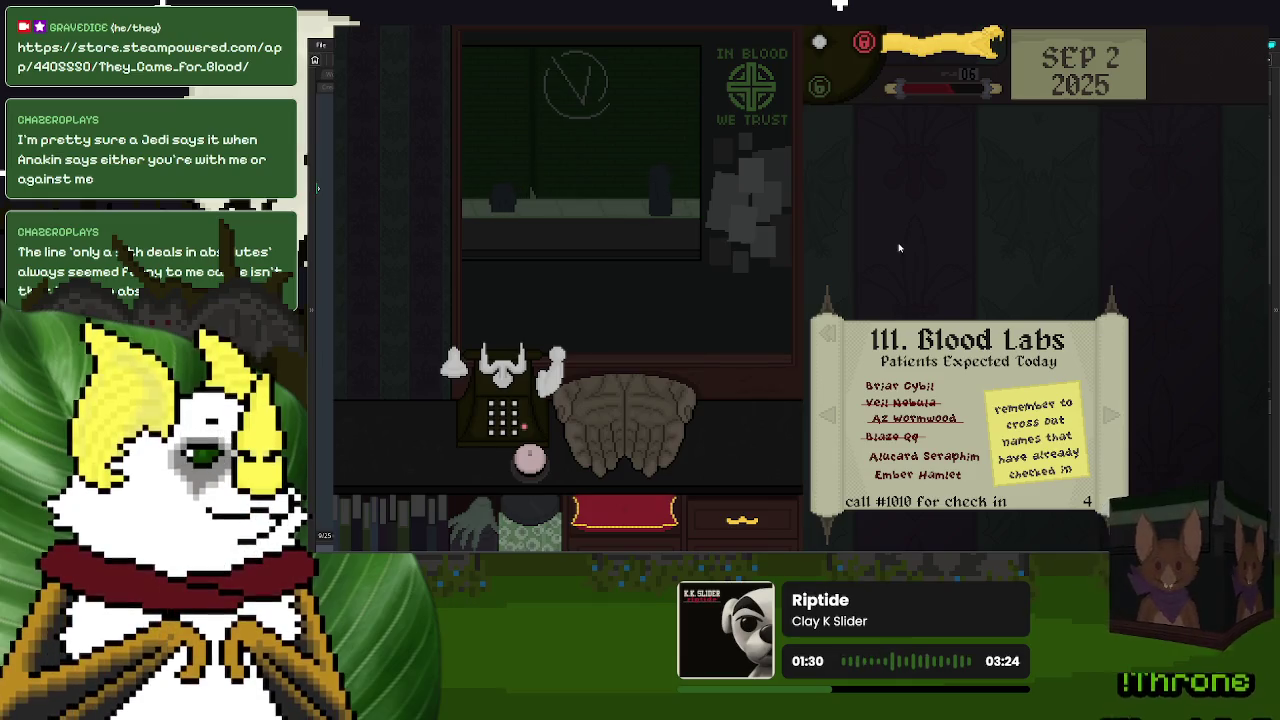
- Pause the game with Escape, then resume from the Paused menu
key("Escape")
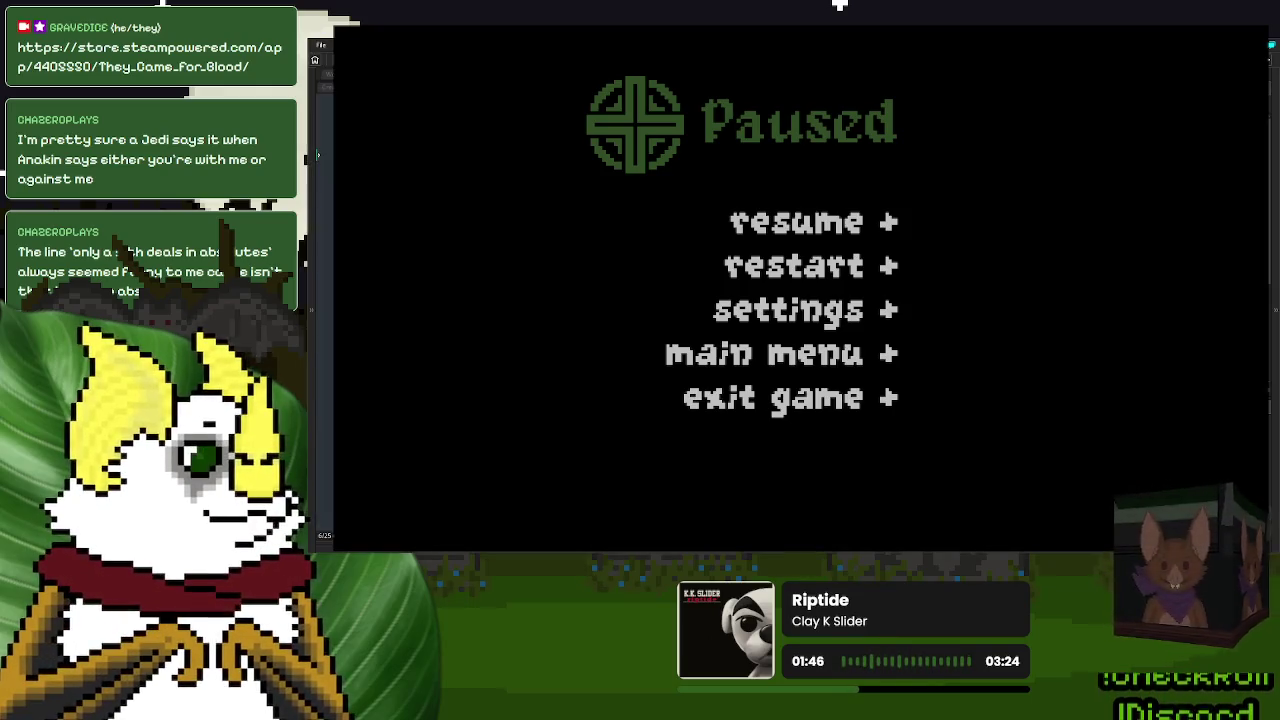
left_click(798, 224)
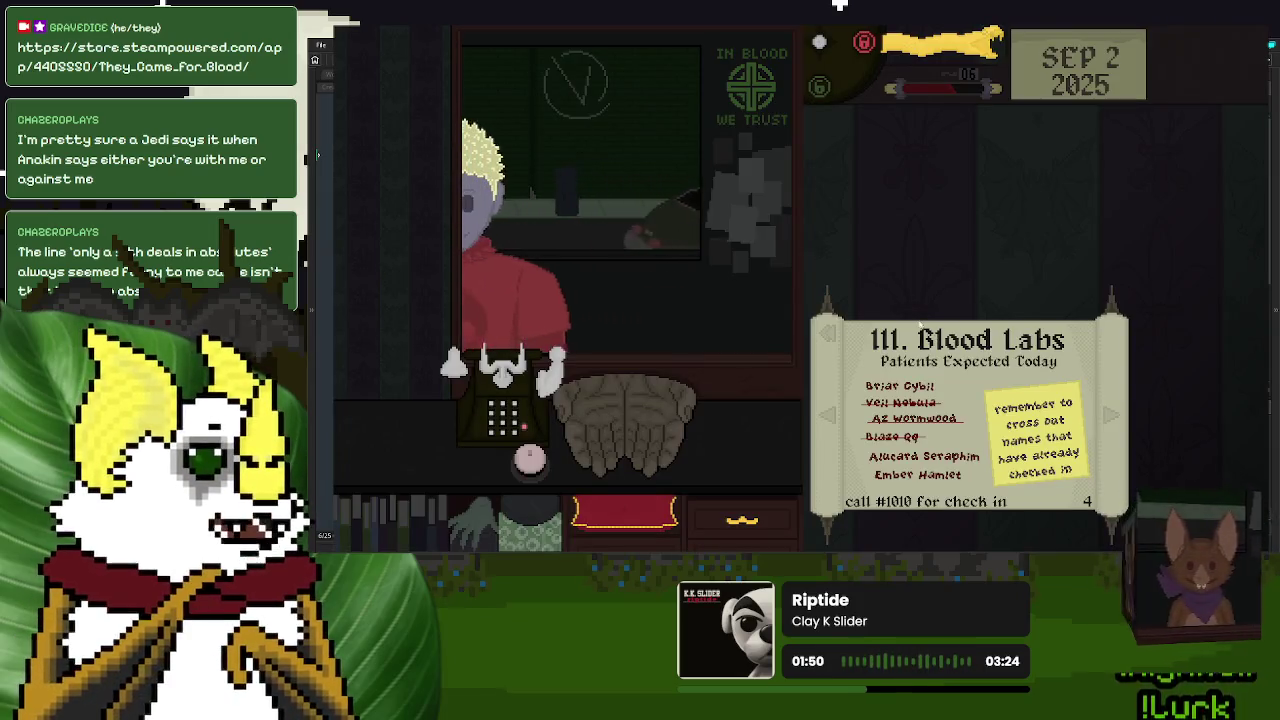
- Inspect and return IDs for Luna Asmodeus, Gale Eclipse and Alucard Seraphim, checking Alucard in
mouse_move(615, 425)
left_mouse_down()
mouse_move(979, 215)
mouse_move(628, 440)
left_mouse_up()
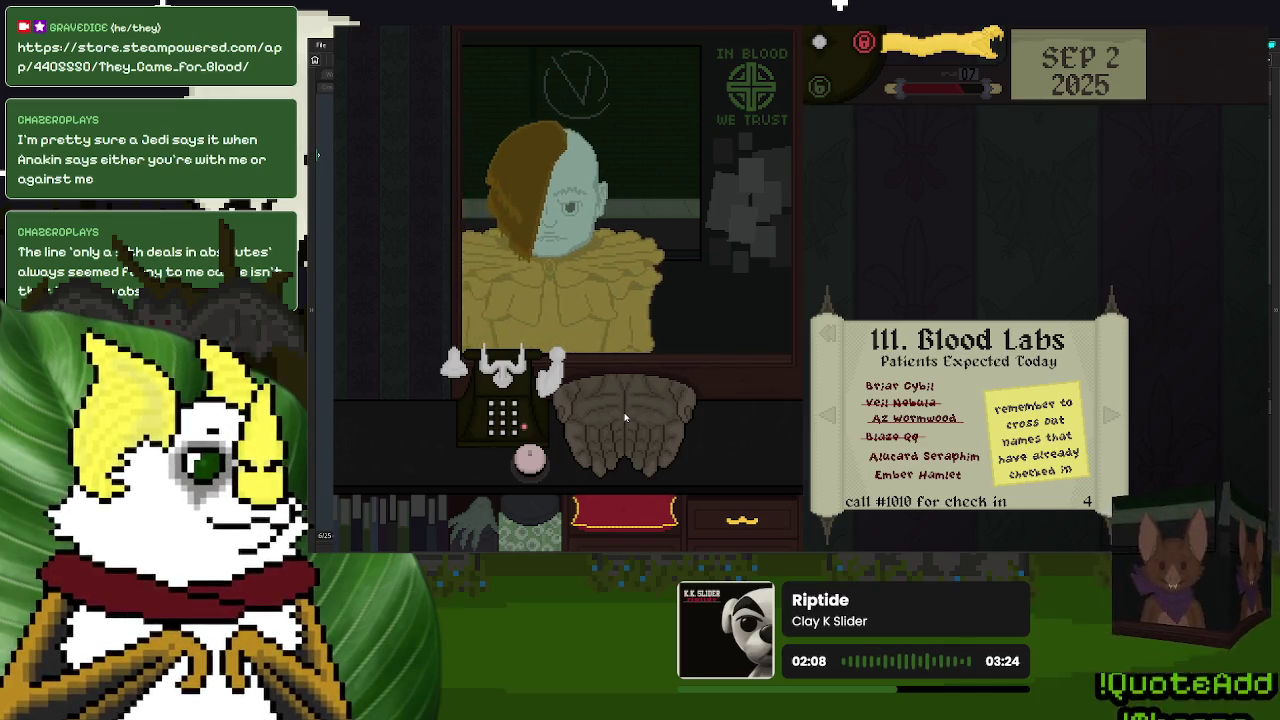
left_click(618, 425)
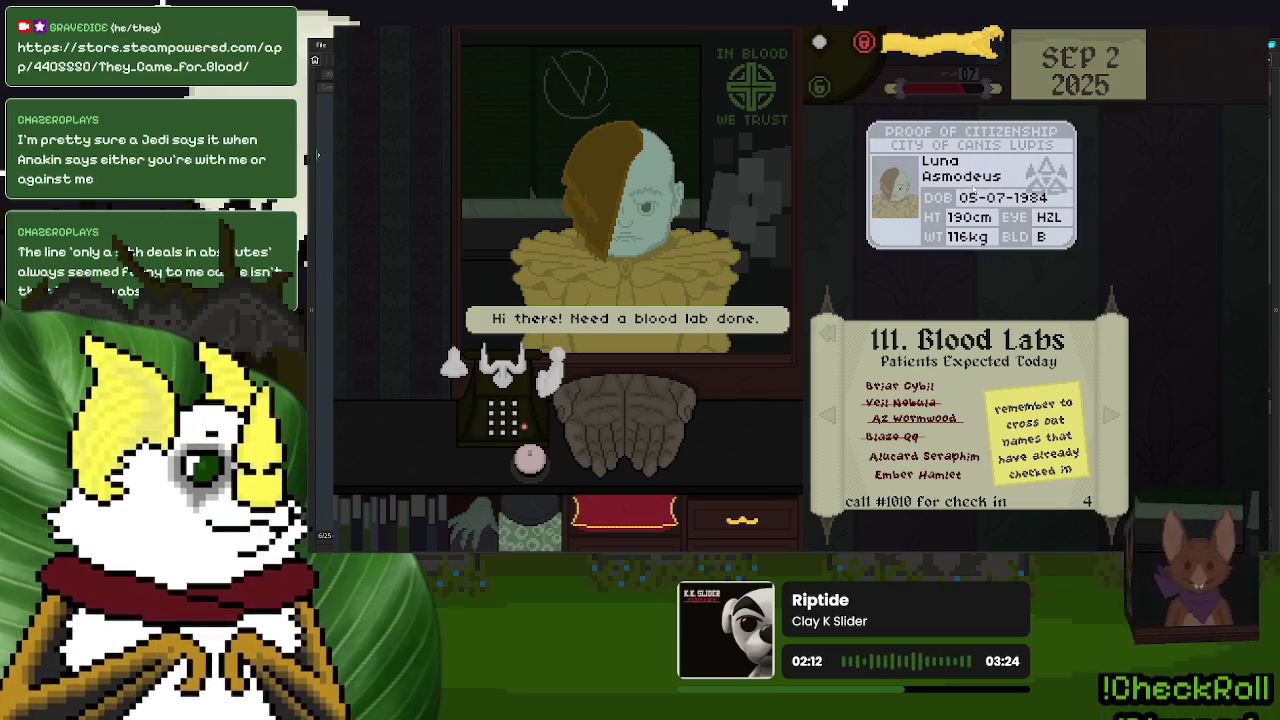
left_click(975, 191)
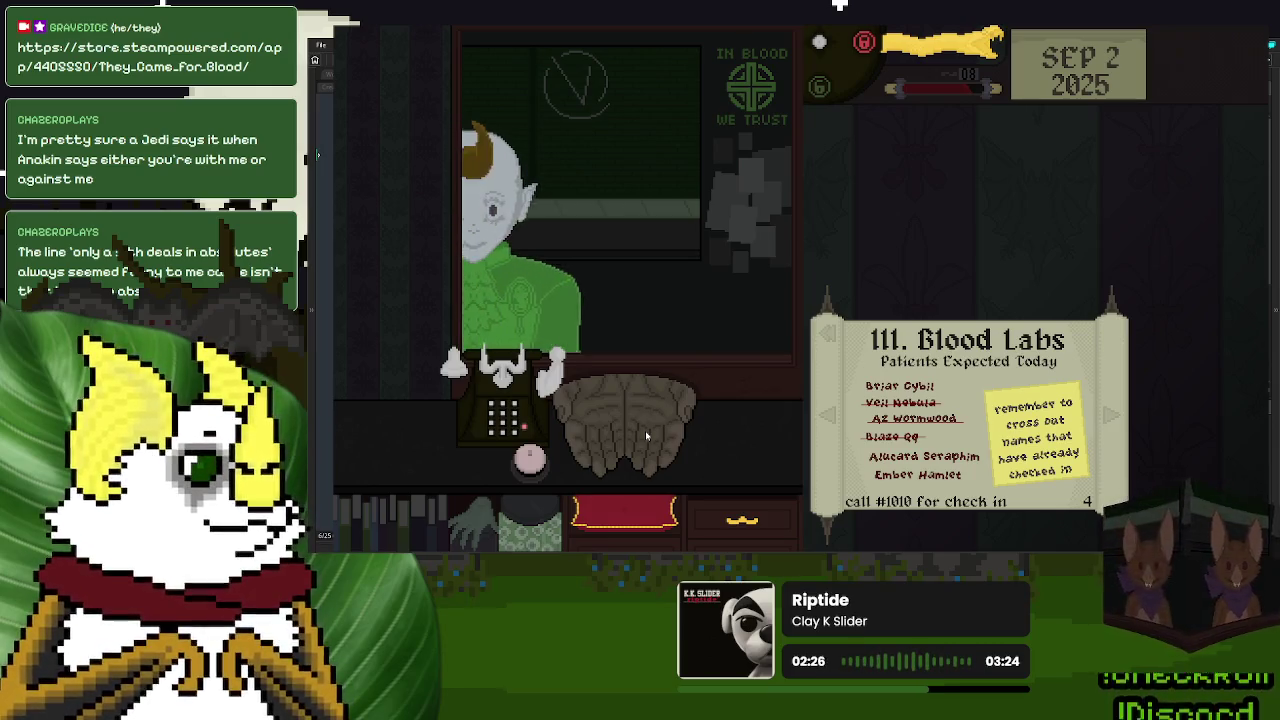
left_click(645, 430)
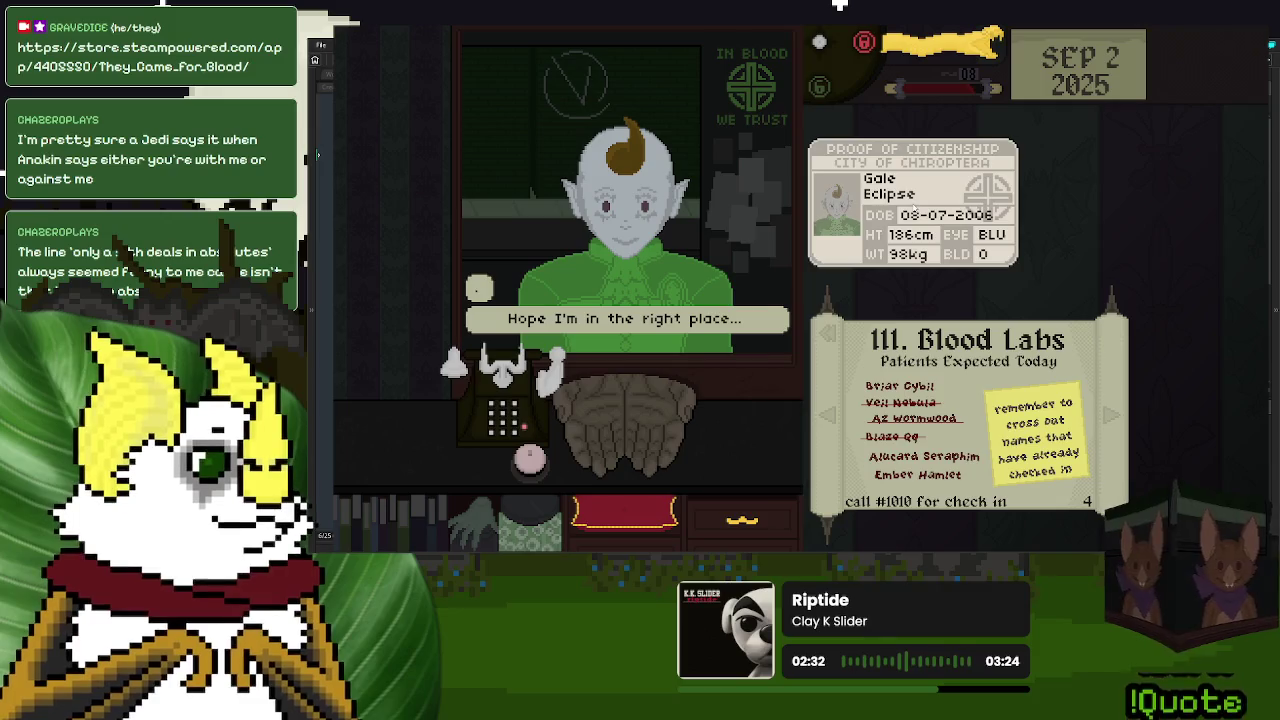
left_click(915, 207)
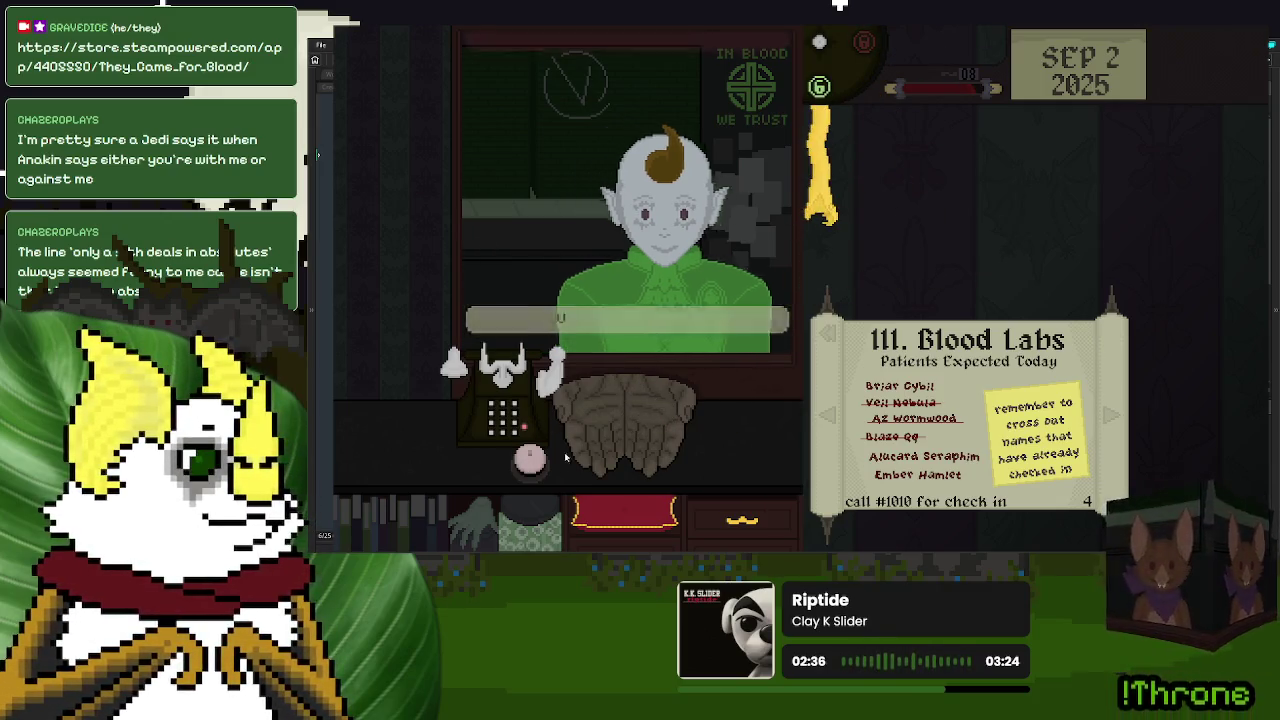
left_click(822, 210)
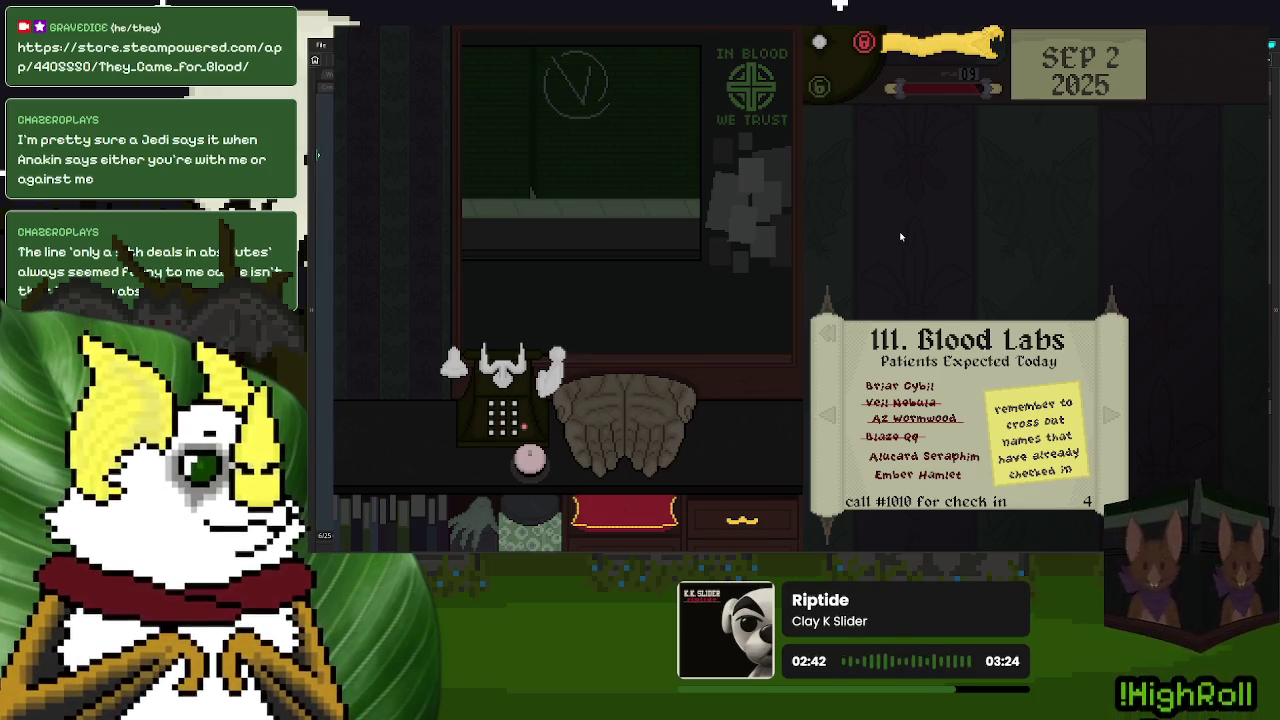
left_click(636, 413)
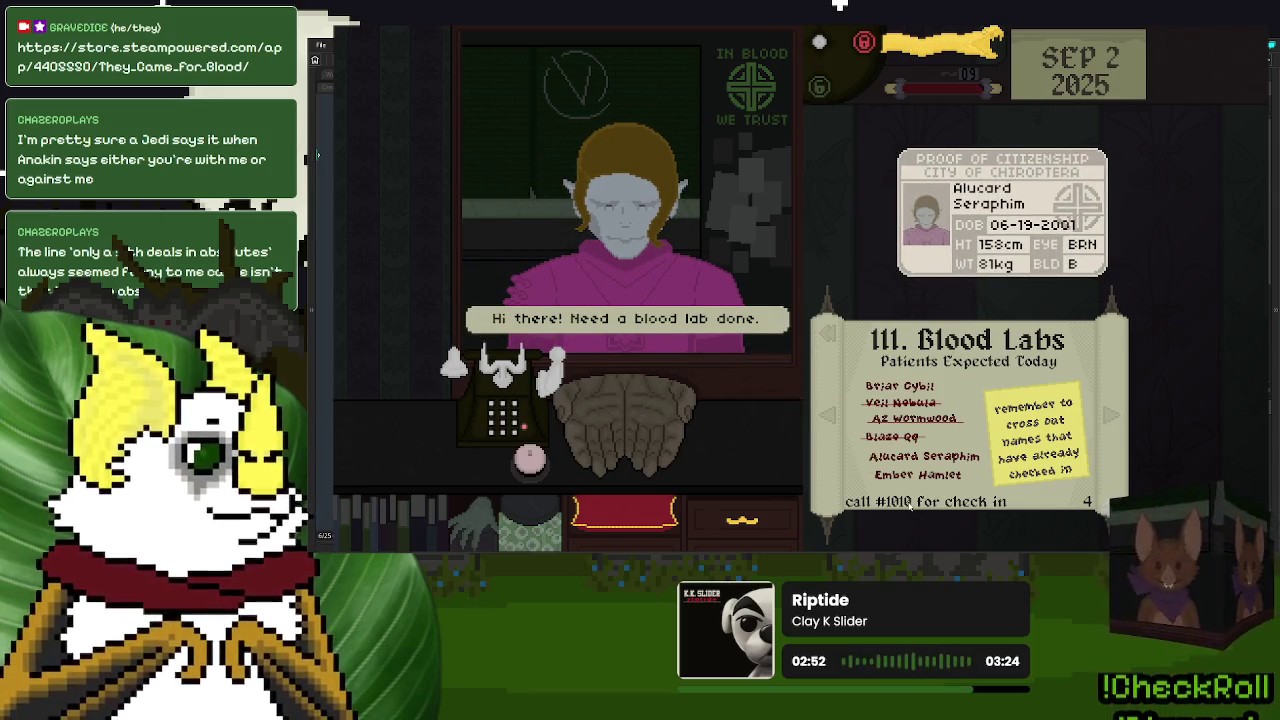
left_click(938, 460)
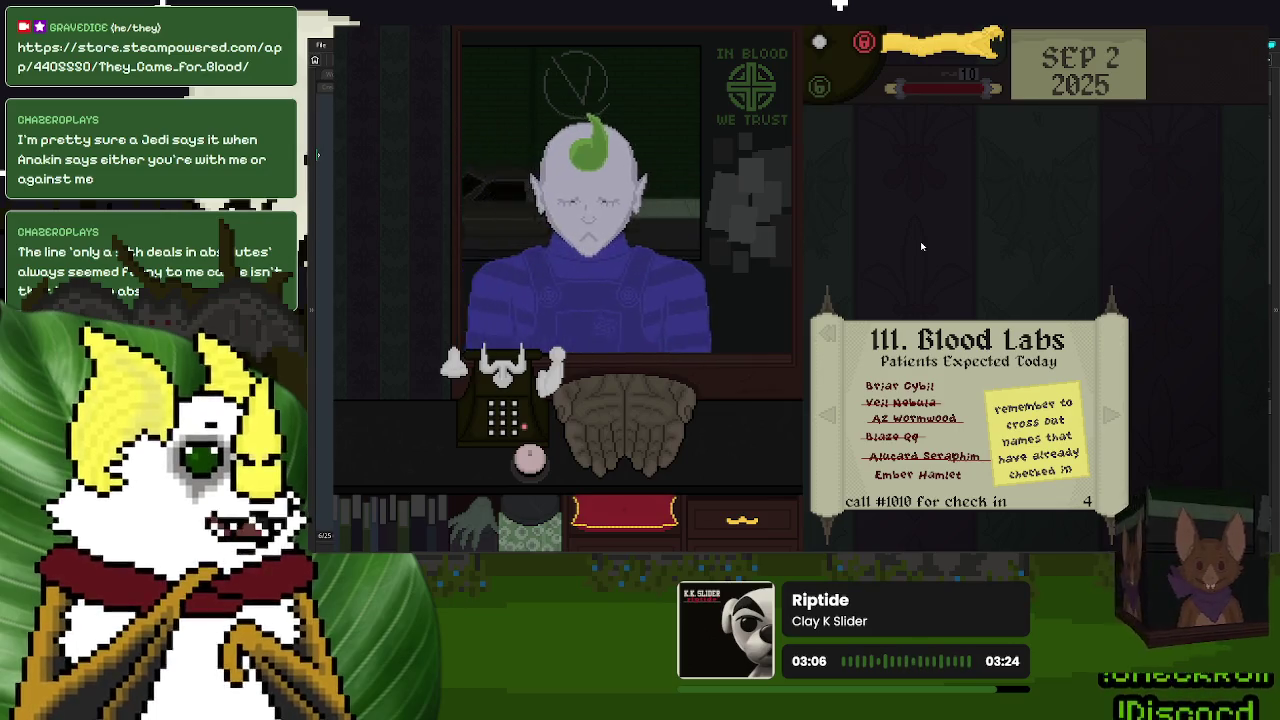
mouse_move(625, 430)
left_mouse_down()
mouse_move(1027, 205)
mouse_move(610, 417)
mouse_move(671, 414)
mouse_move(1003, 277)
mouse_move(640, 410)
left_mouse_up()
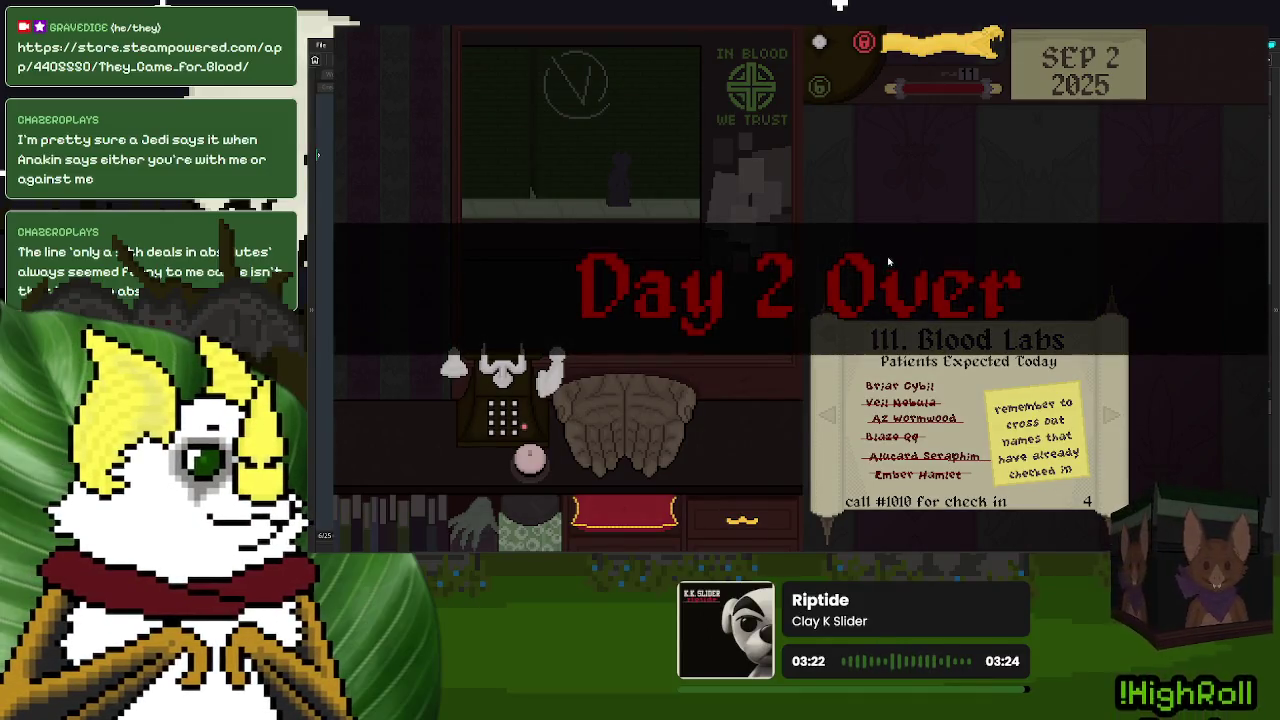
- Continue past Day 2 Over, end the day, and choose Save and Continue into Sep 3
left_click(764, 432)
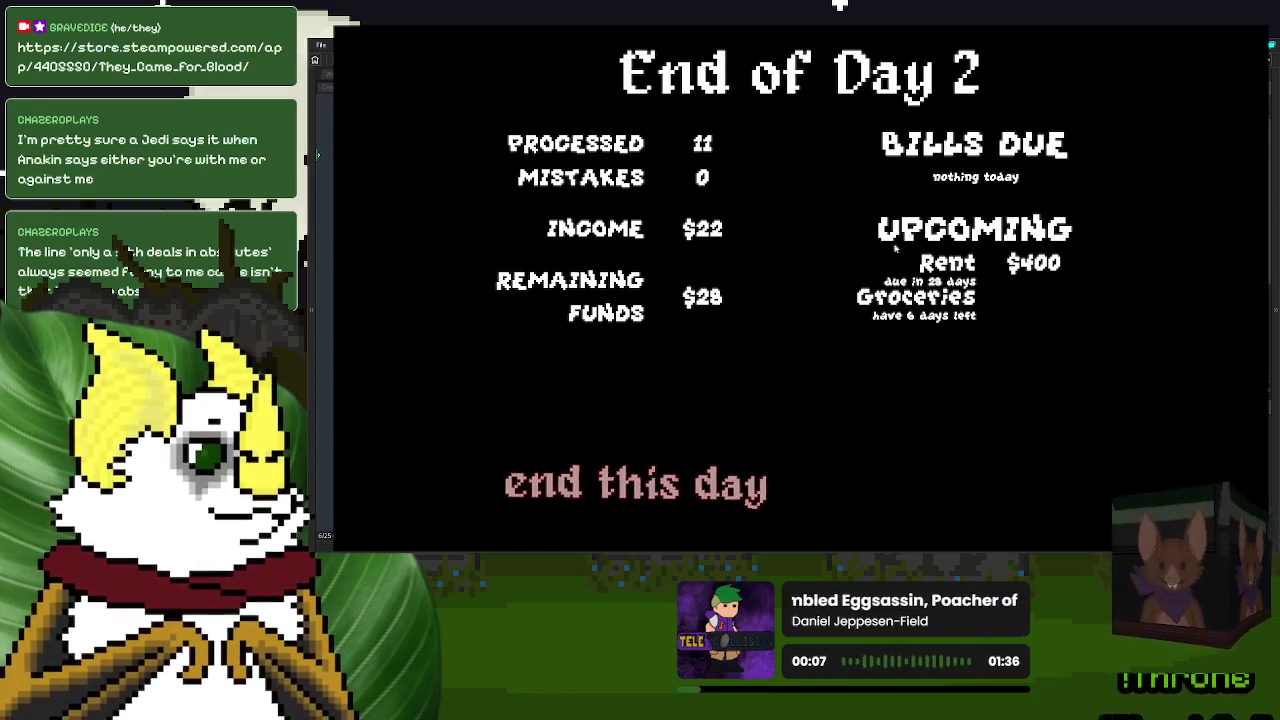
left_click(649, 480)
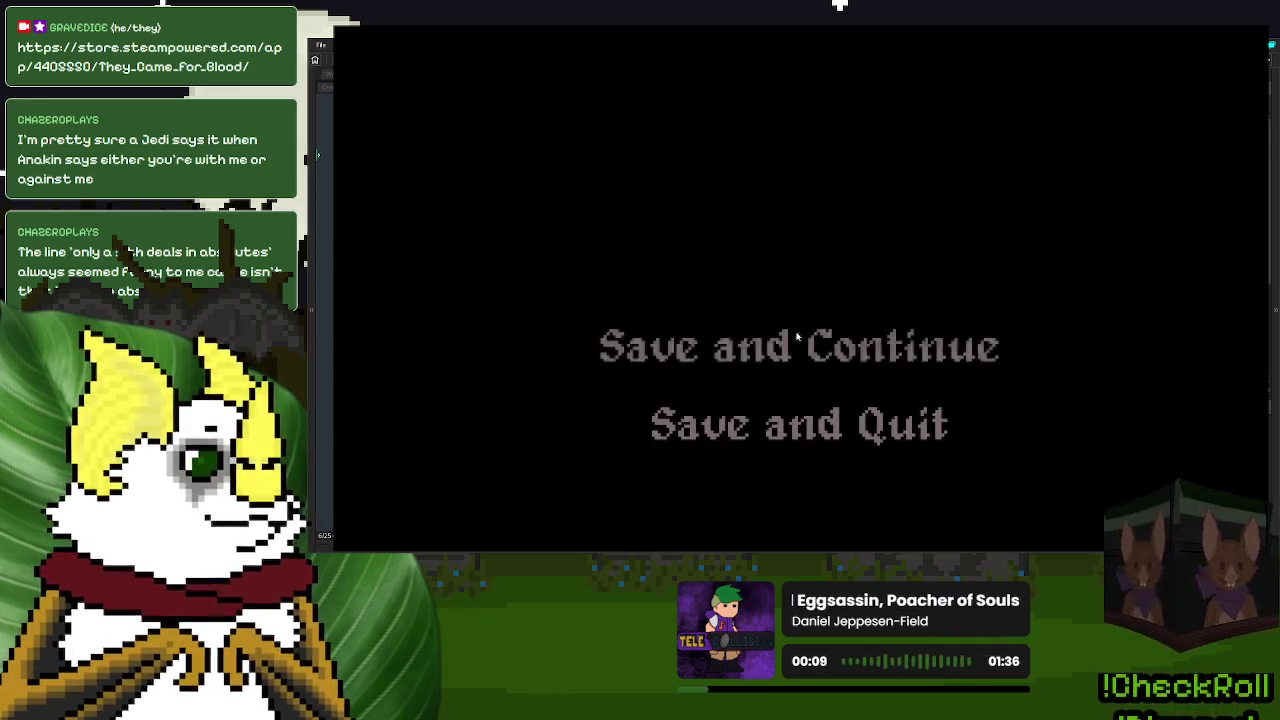
left_click(789, 357)
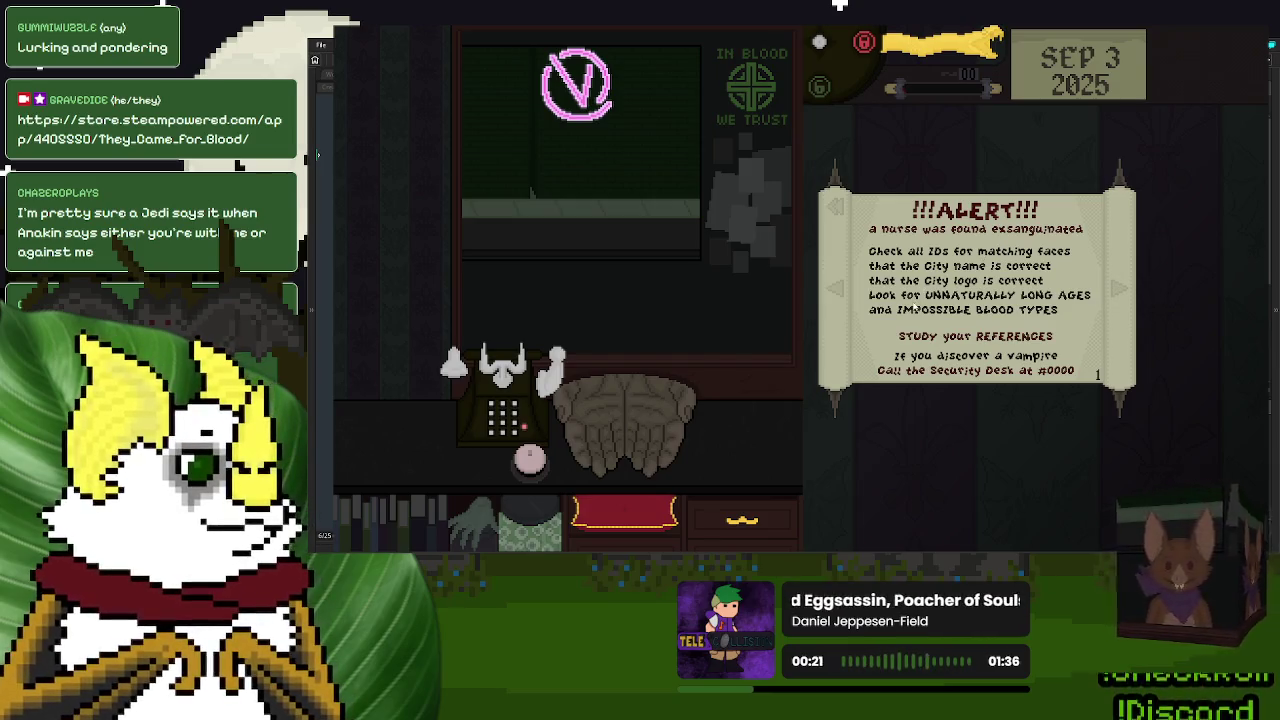
- Move the ALERT notice, page the guide to Index and back, then return it to the drawer
left_click_drag(1008, 262, 1016, 357)
left_click(1129, 388)
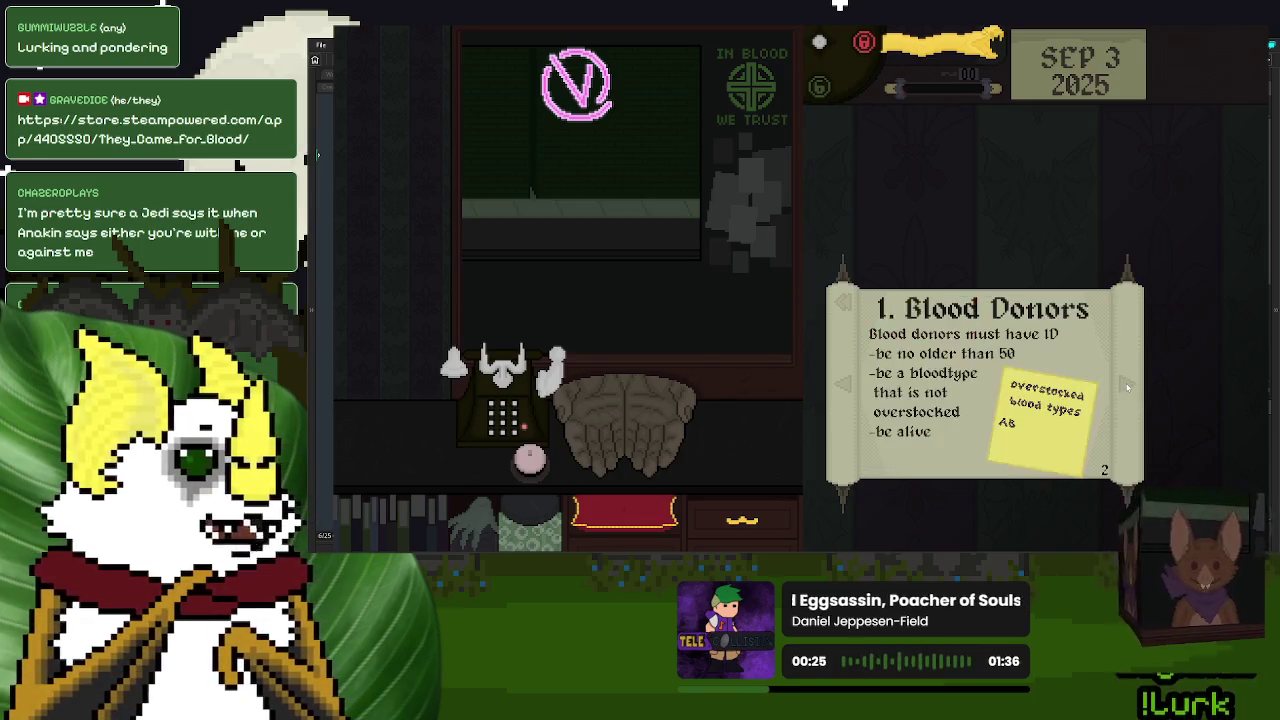
left_click(1127, 387)
left_click(1127, 387)
left_click(1127, 387)
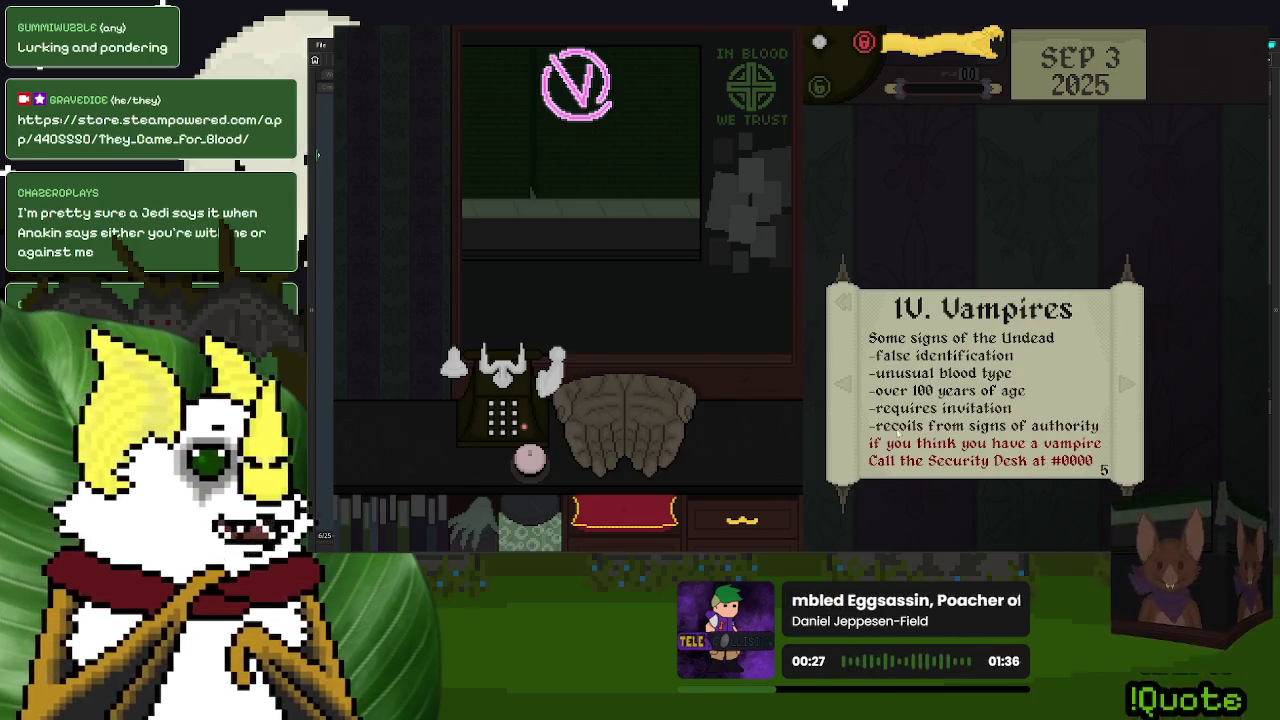
left_click(912, 372)
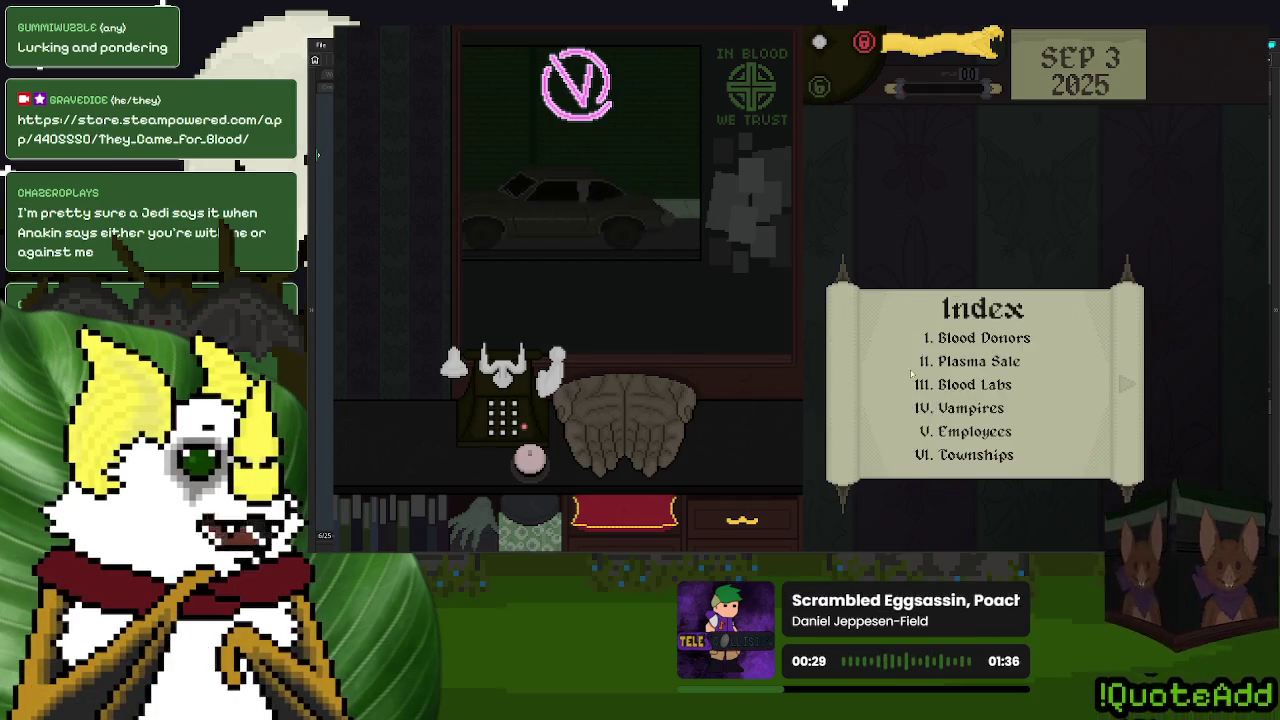
left_click(1124, 385)
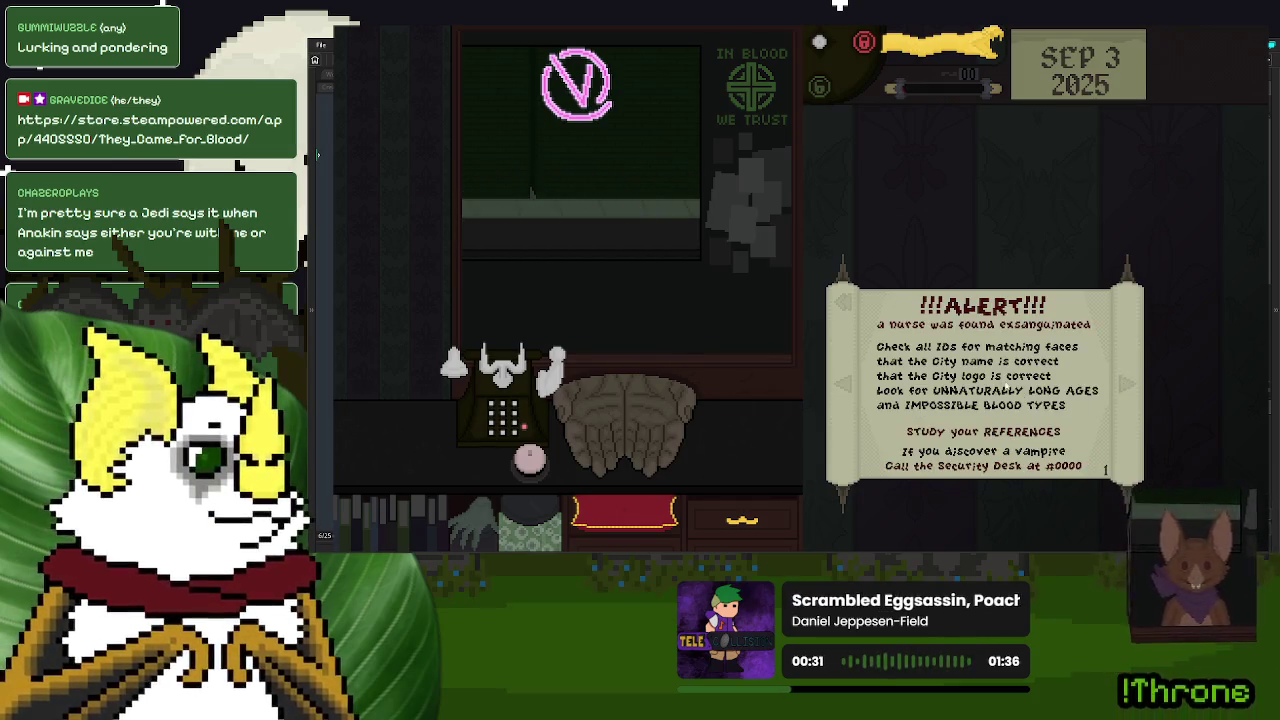
mouse_move(1005, 388)
left_mouse_down()
mouse_move(615, 495)
mouse_move(572, 459)
left_mouse_up()
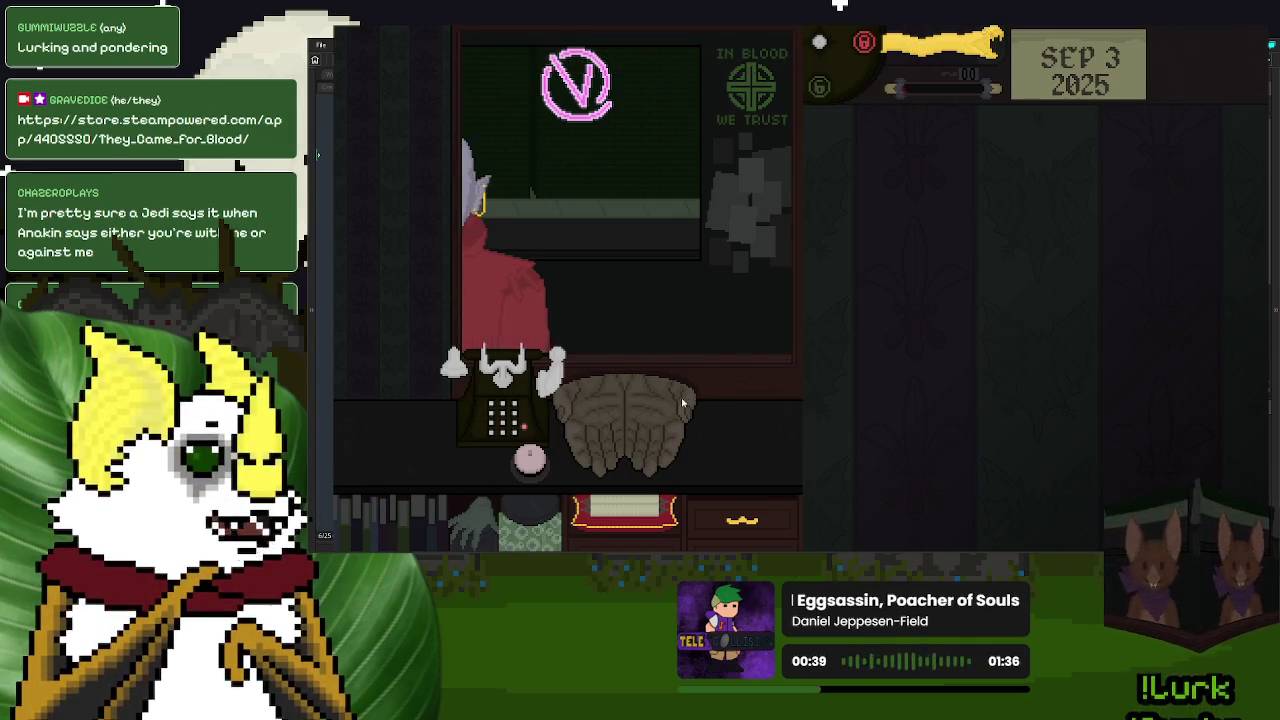
- Return Sibyl Az's ID to send the donor off, then lay out the Blood Labs list
mouse_move(627, 425)
left_mouse_down()
mouse_move(978, 283)
mouse_move(965, 262)
left_mouse_up()
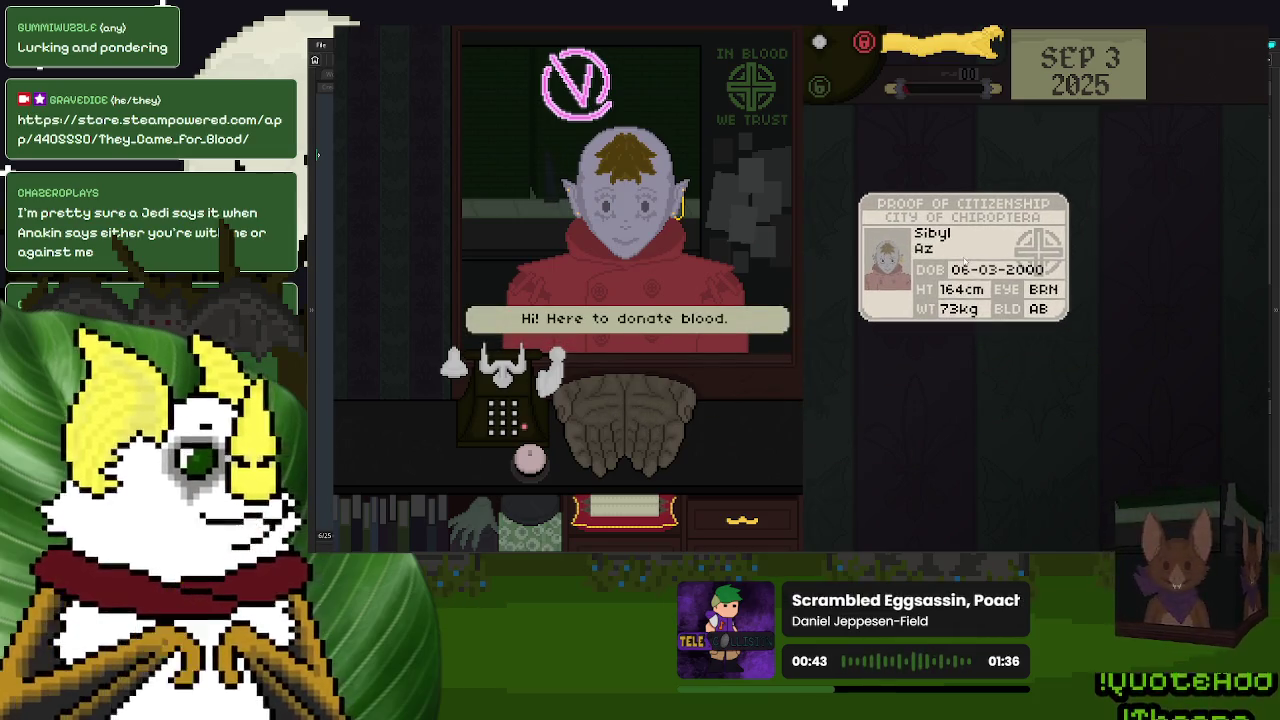
mouse_move(965, 262)
left_mouse_down()
mouse_move(709, 414)
mouse_move(622, 420)
left_mouse_up()
left_click(624, 508)
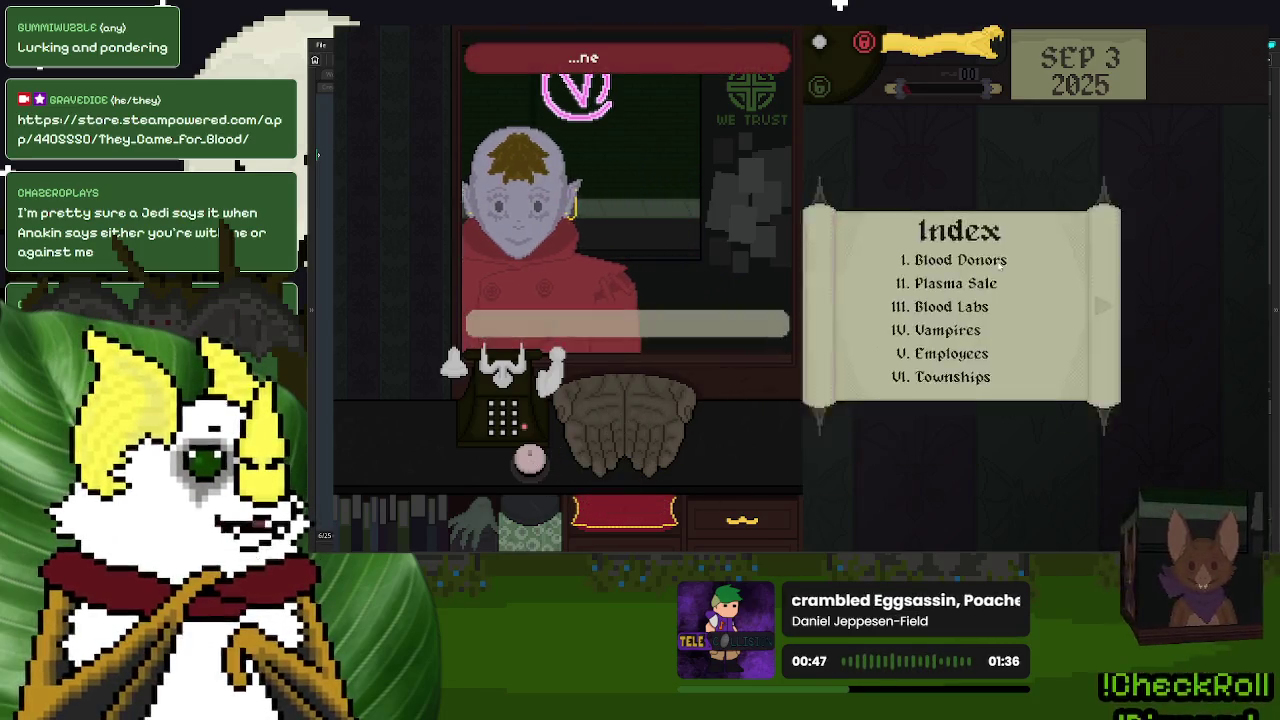
left_click(990, 262)
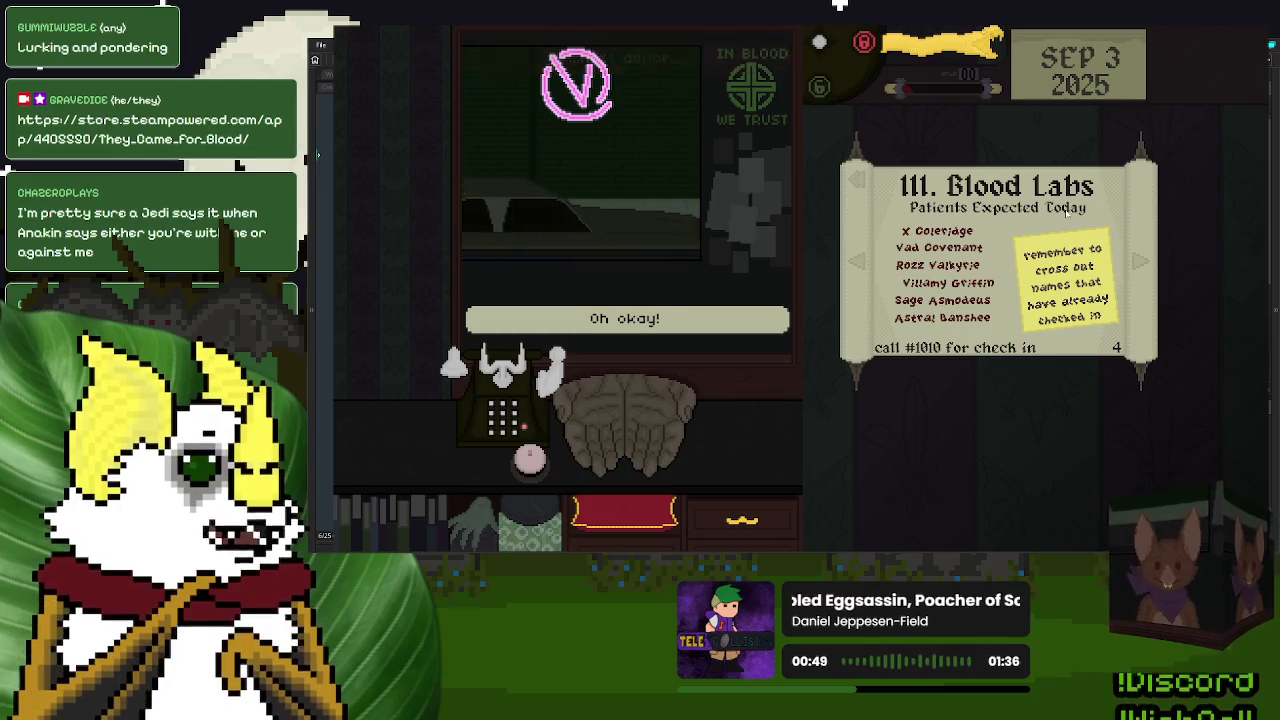
mouse_move(1039, 233)
left_mouse_down()
mouse_move(1036, 384)
mouse_move(1010, 440)
left_mouse_up()
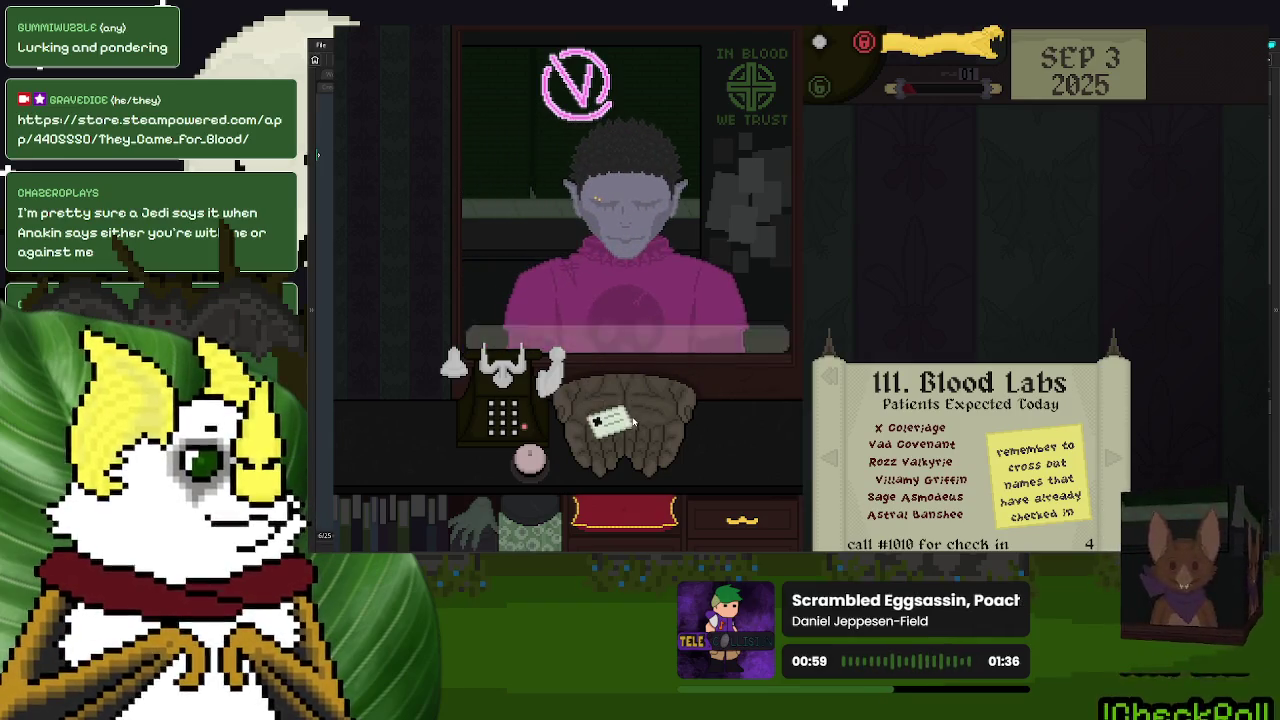
- Inspect Vad Chimera's ID and call security on the vampire from the desk phone
left_click_drag(615, 420, 981, 226)
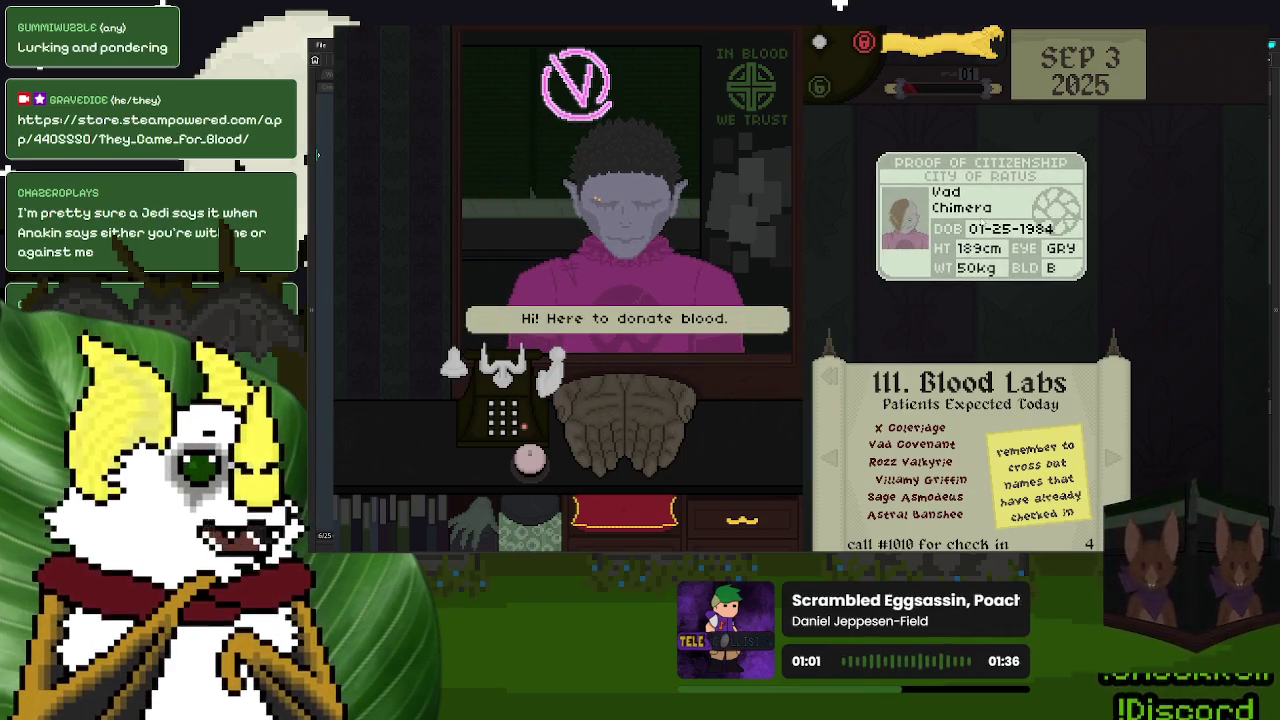
left_click(510, 383)
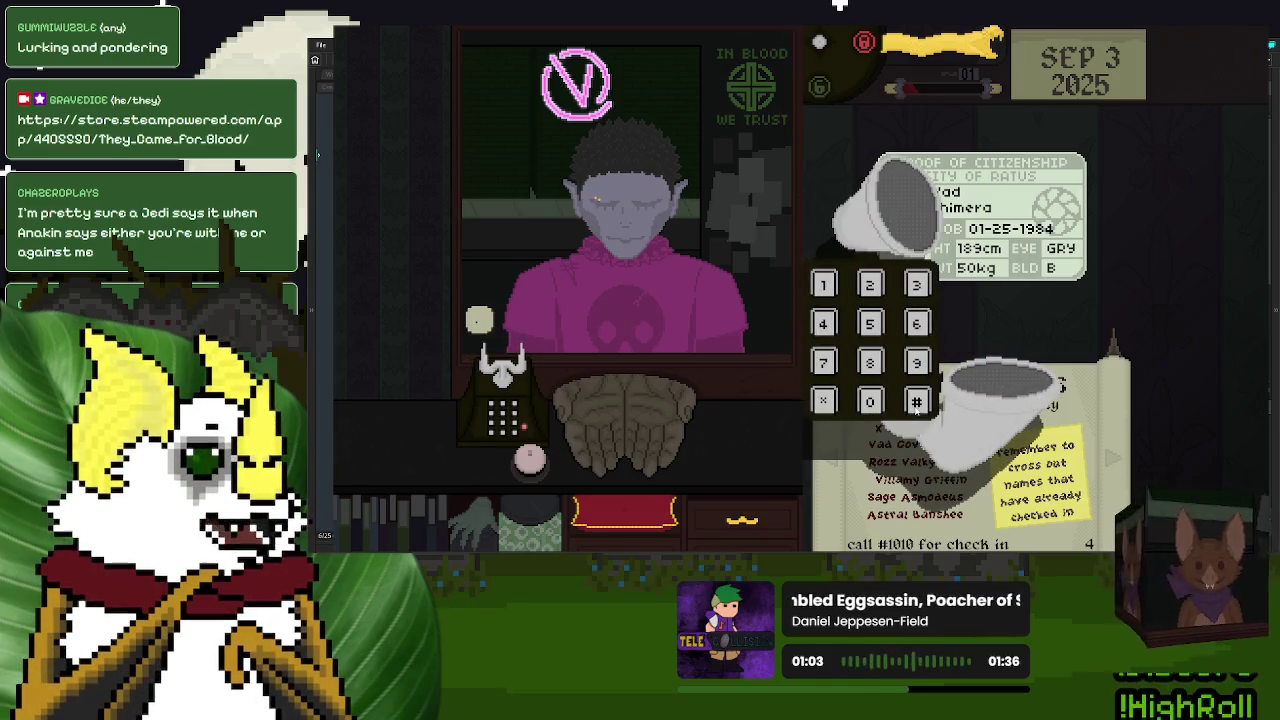
left_click(908, 362)
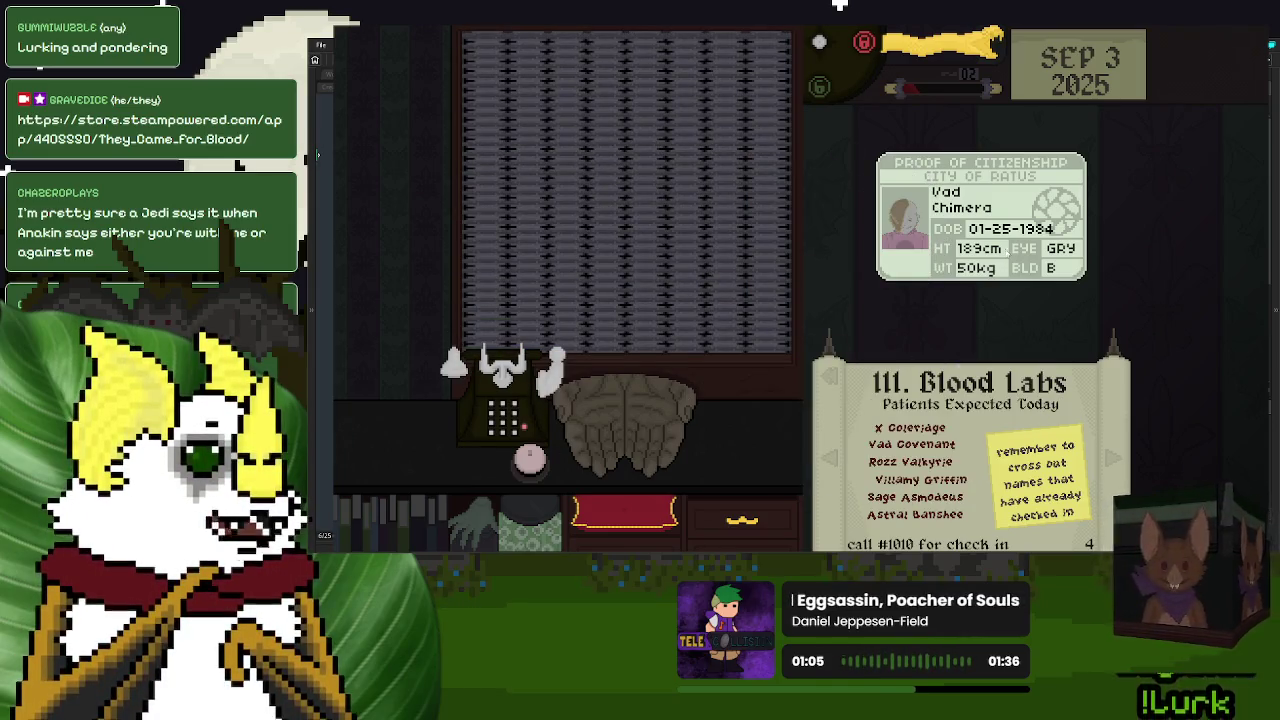
left_click(955, 233)
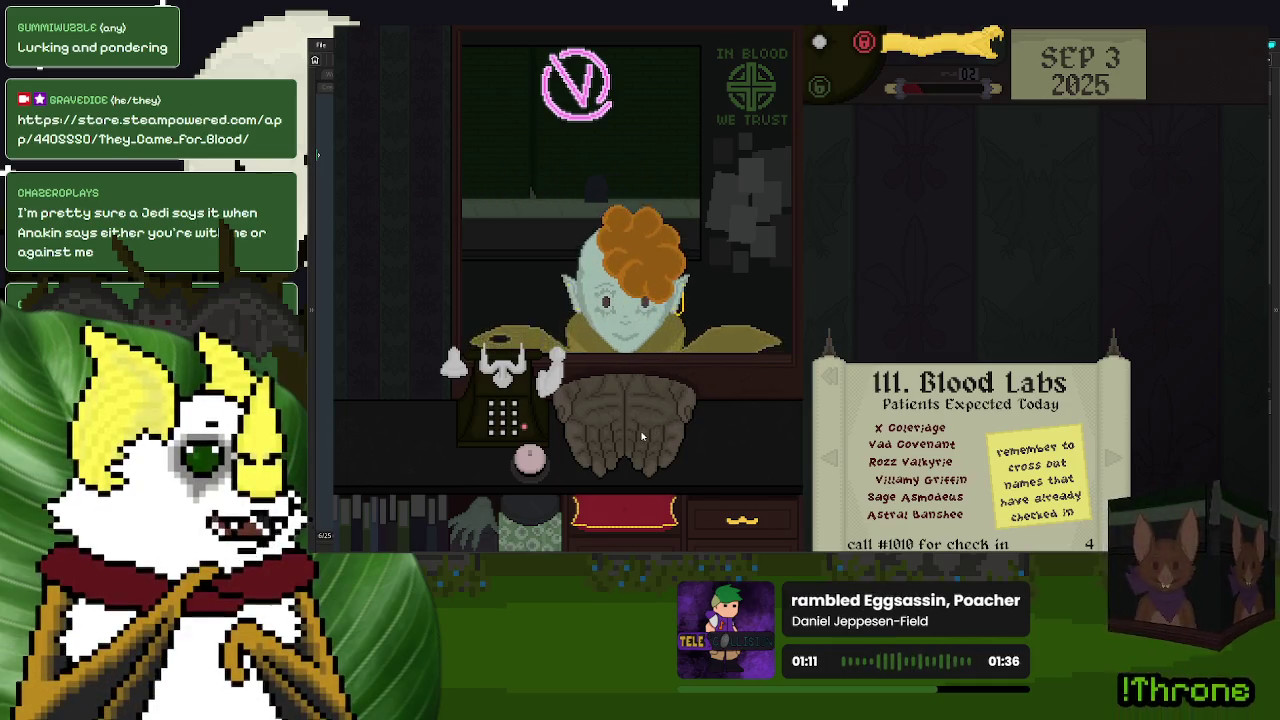
- Send Gale Keats away and complete Ivy Enigma's plasma sale with the yellow lever
mouse_move(640, 425)
left_mouse_down()
mouse_move(1030, 233)
mouse_move(1014, 233)
left_mouse_up()
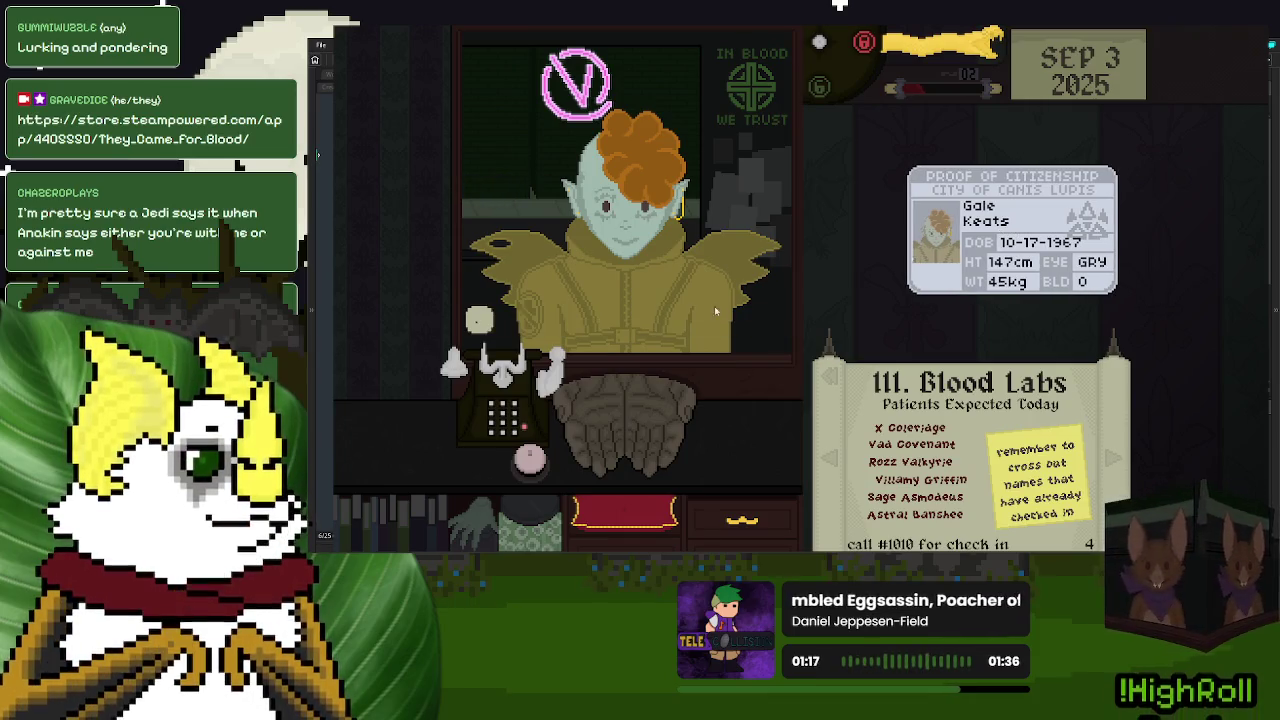
left_click(992, 259)
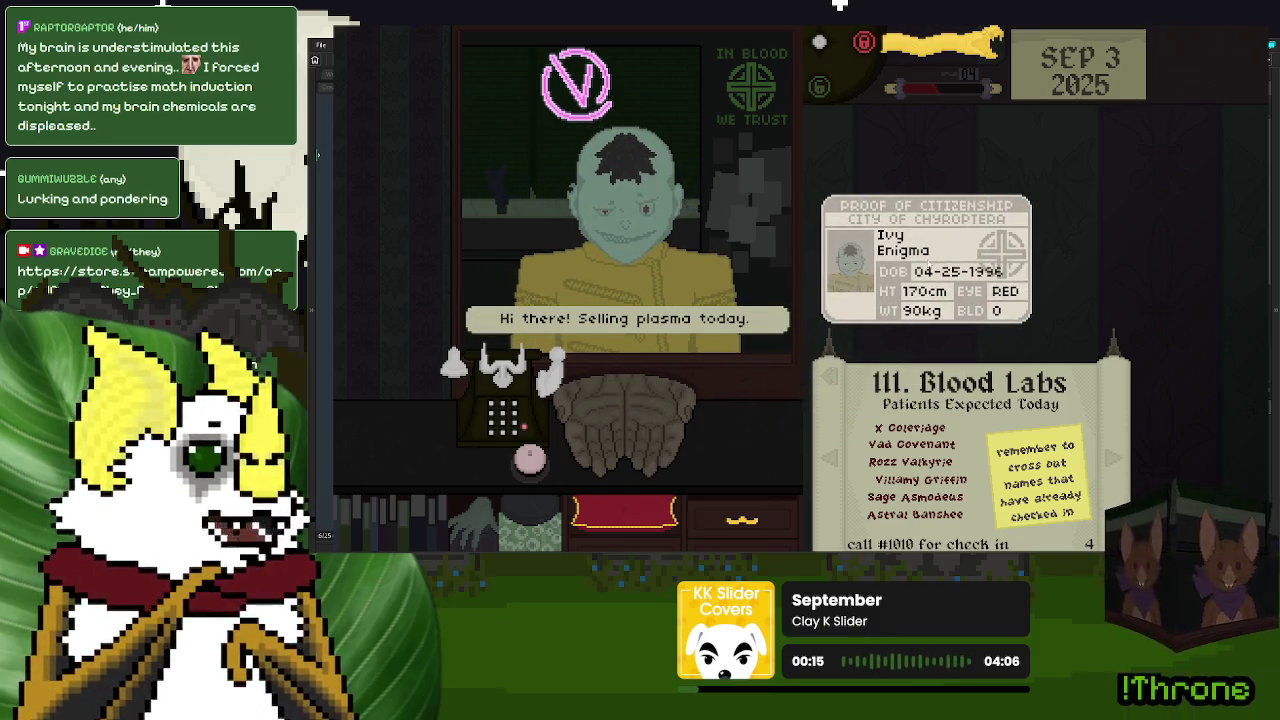
left_click(479, 318)
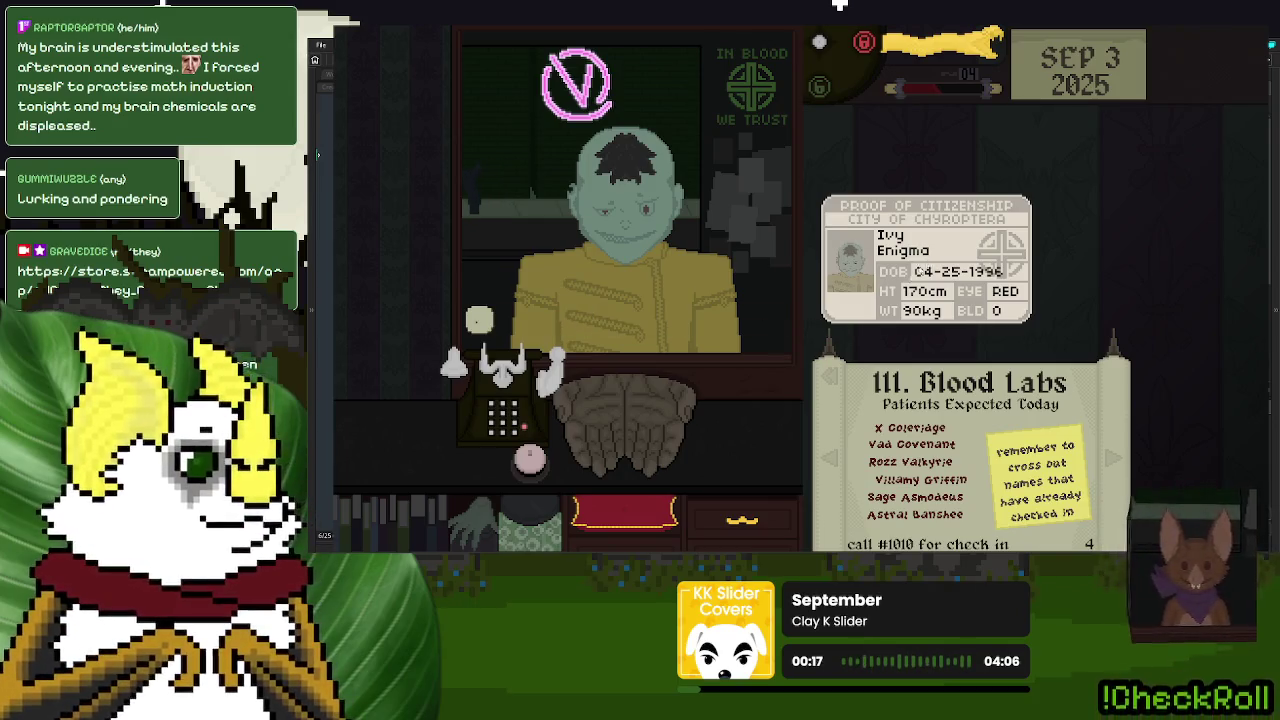
left_click(479, 318)
mouse_move(911, 110)
left_mouse_down()
mouse_move(826, 170)
mouse_move(826, 204)
left_mouse_up()
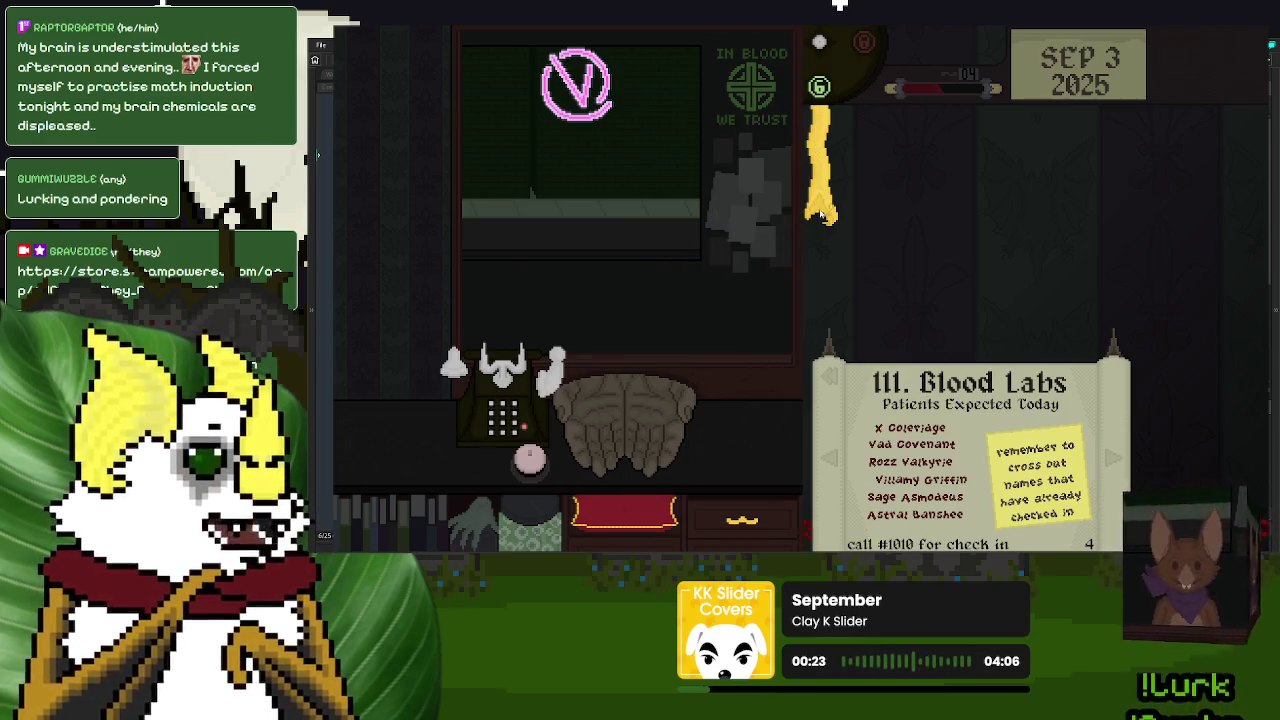
left_click_drag(820, 215, 822, 220)
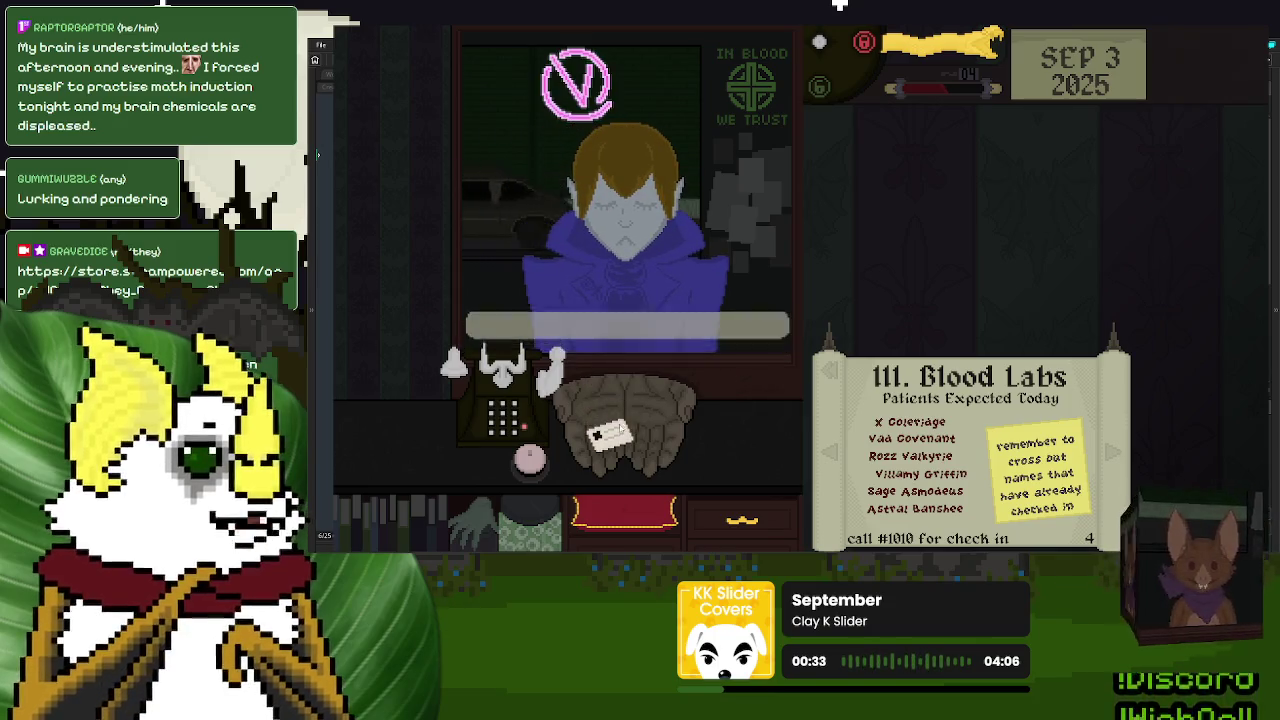
- Call security on Vesper Keats and return the Blaze Keats ID card to its visitor
left_click(505, 385)
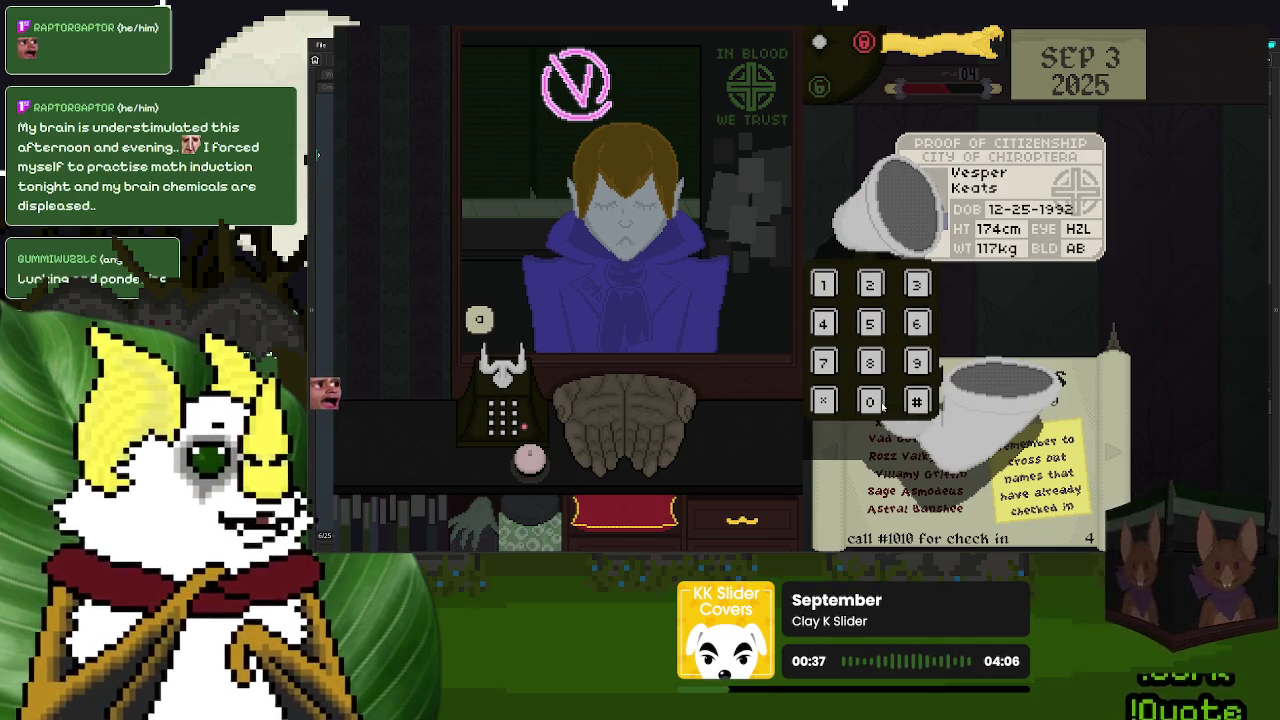
left_click(879, 404)
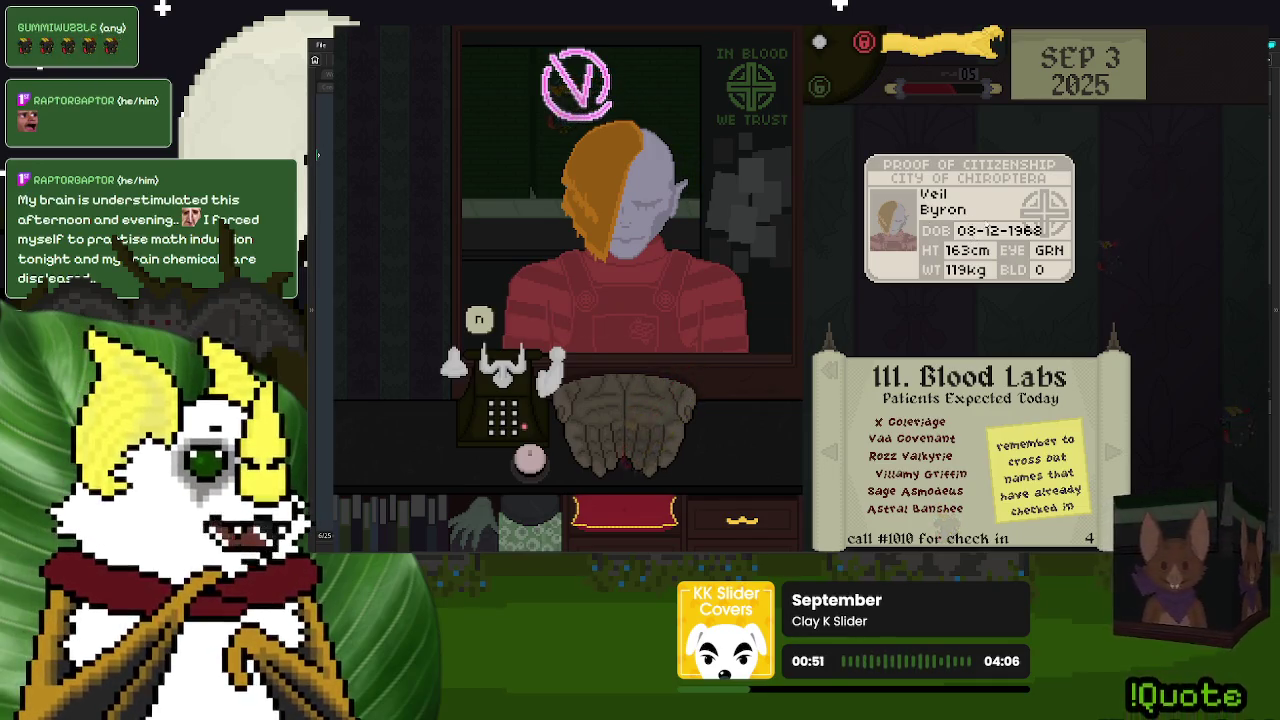
left_click(957, 217)
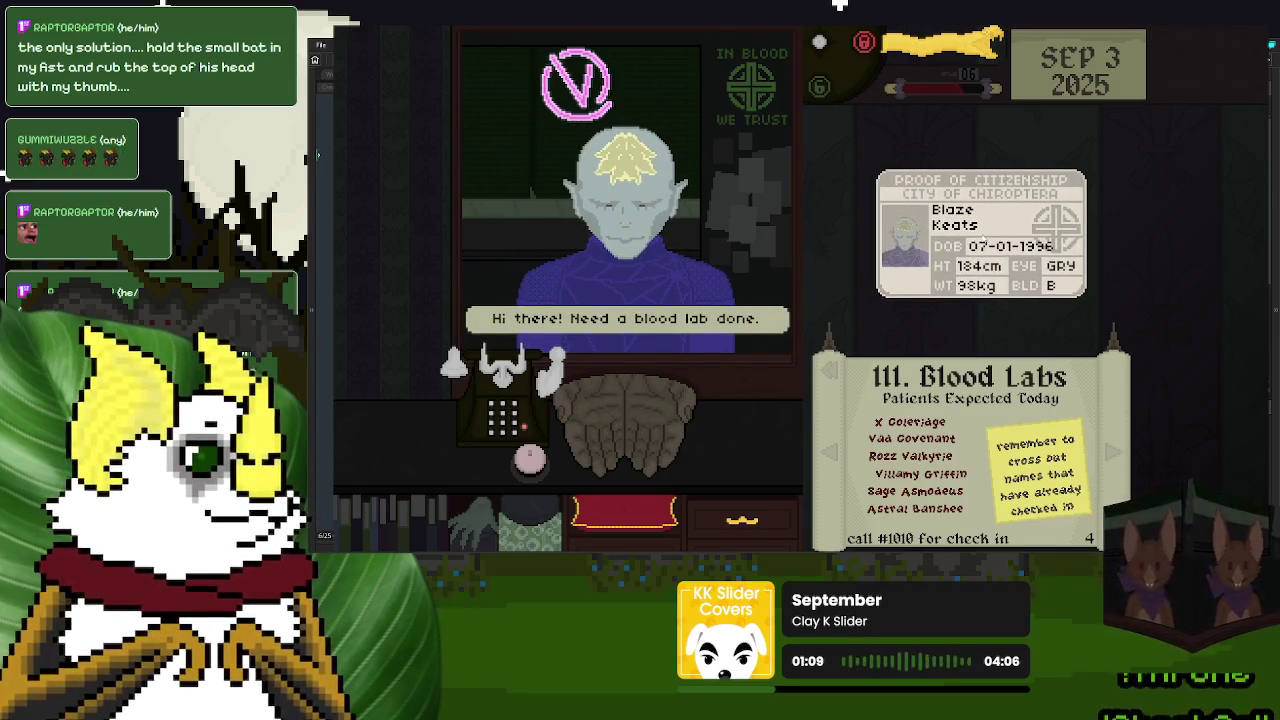
left_click(727, 320)
left_click(481, 321)
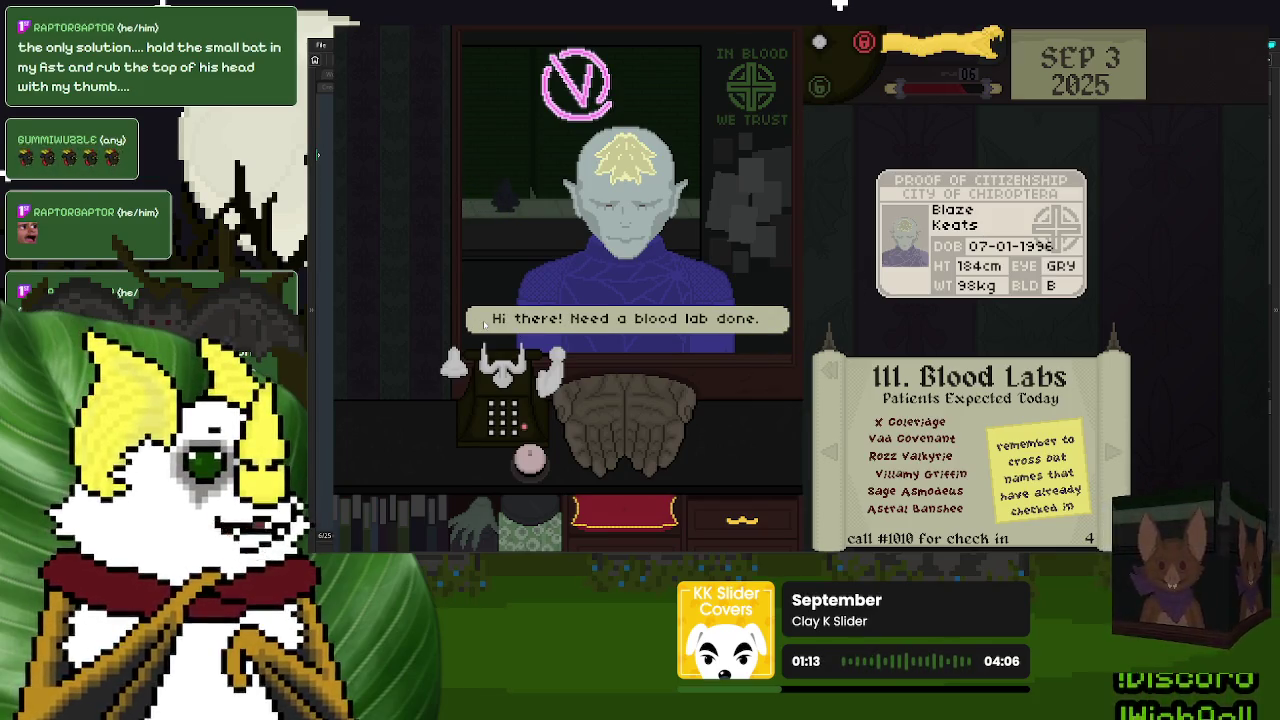
left_click(484, 323)
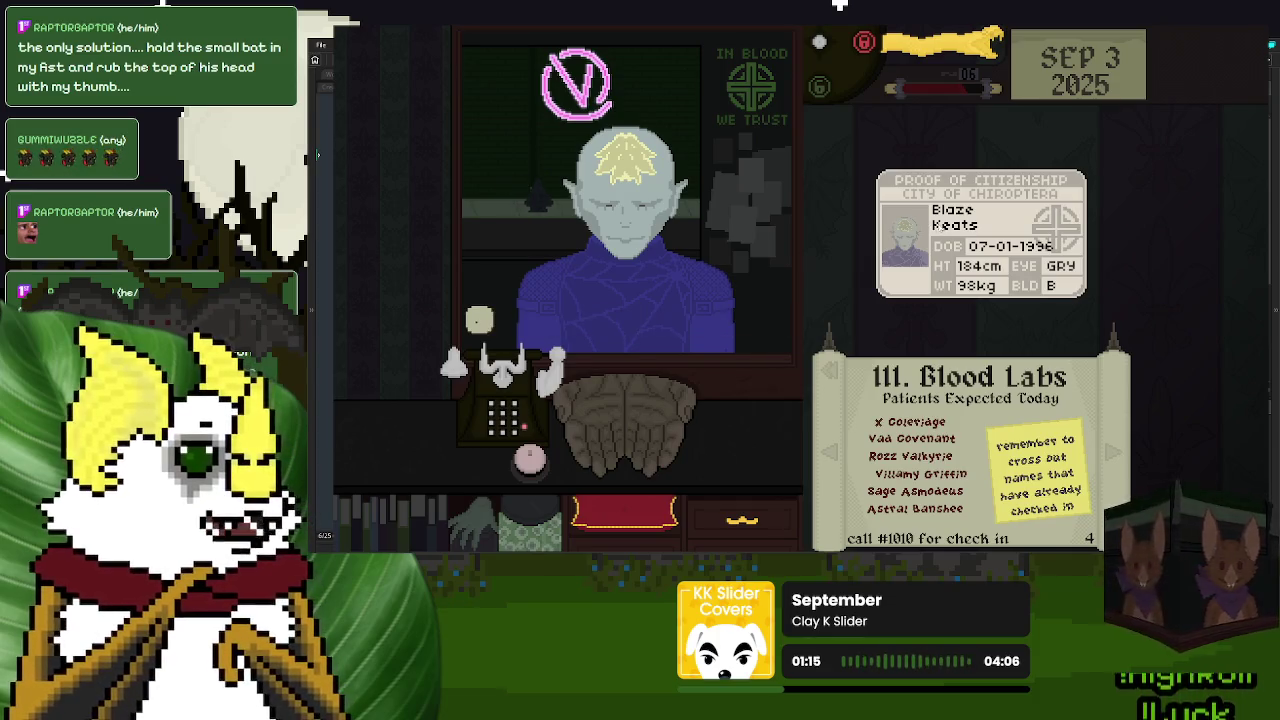
left_click_drag(995, 230, 556, 455)
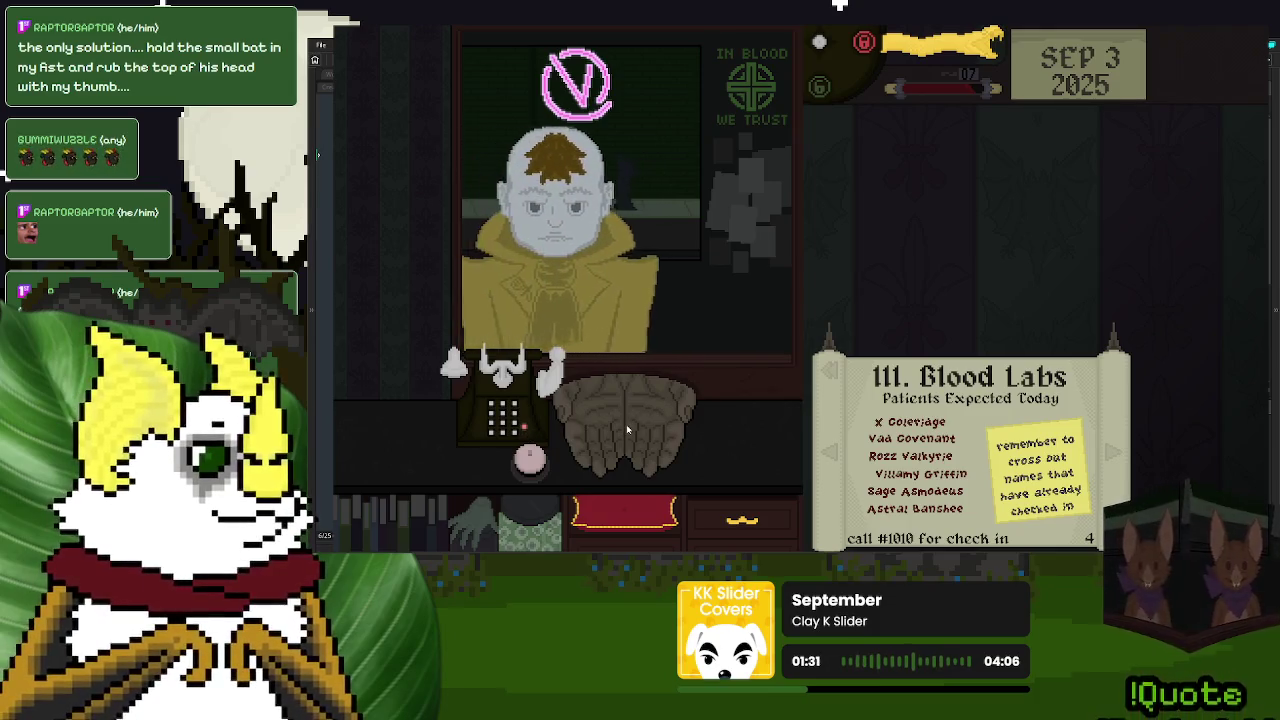
- Inspect the next ID, cross Villamy Griffin off the Blood Labs list, and return the card
left_click_drag(623, 343, 940, 231)
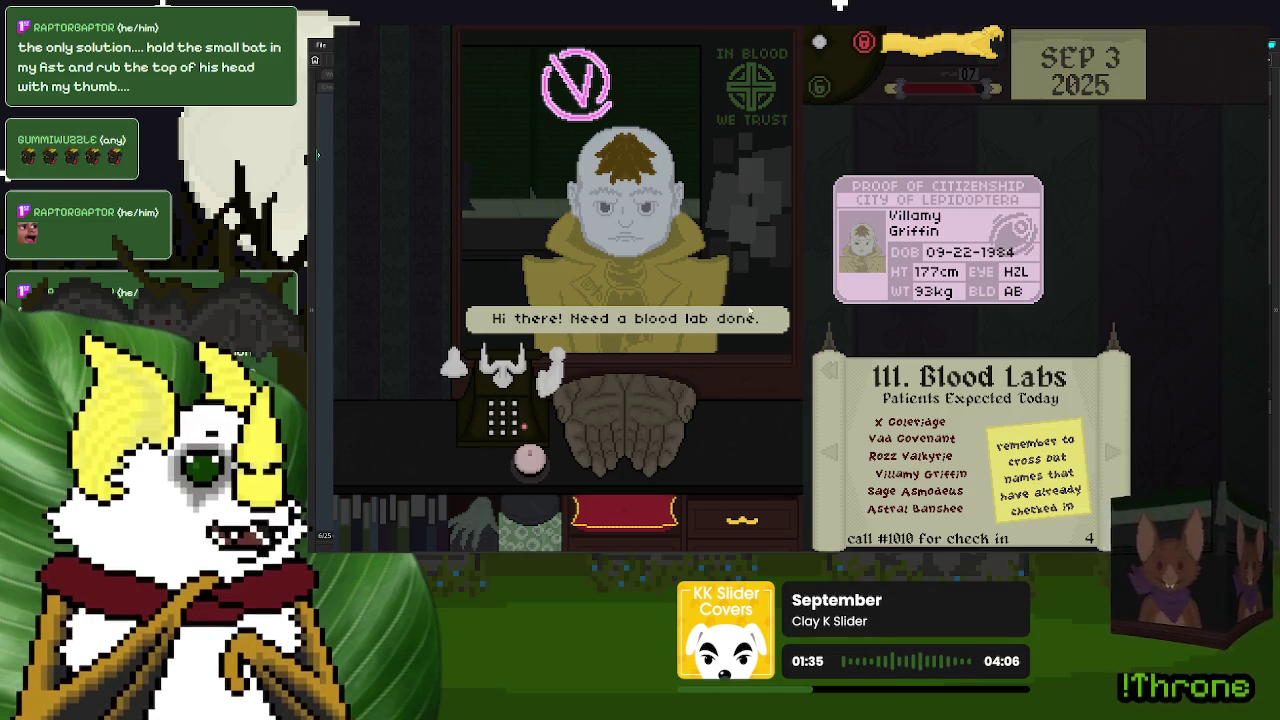
left_click(749, 311)
left_click(900, 474)
left_click_drag(940, 240, 645, 415)
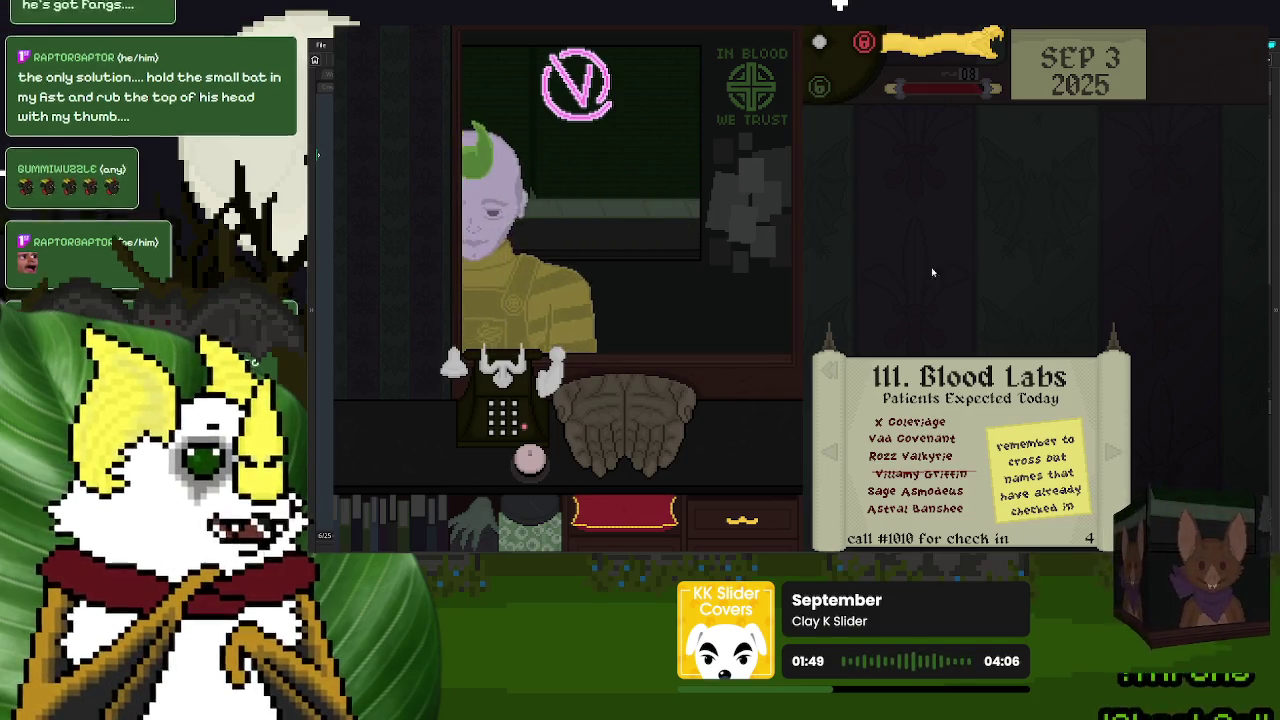
left_click(618, 425)
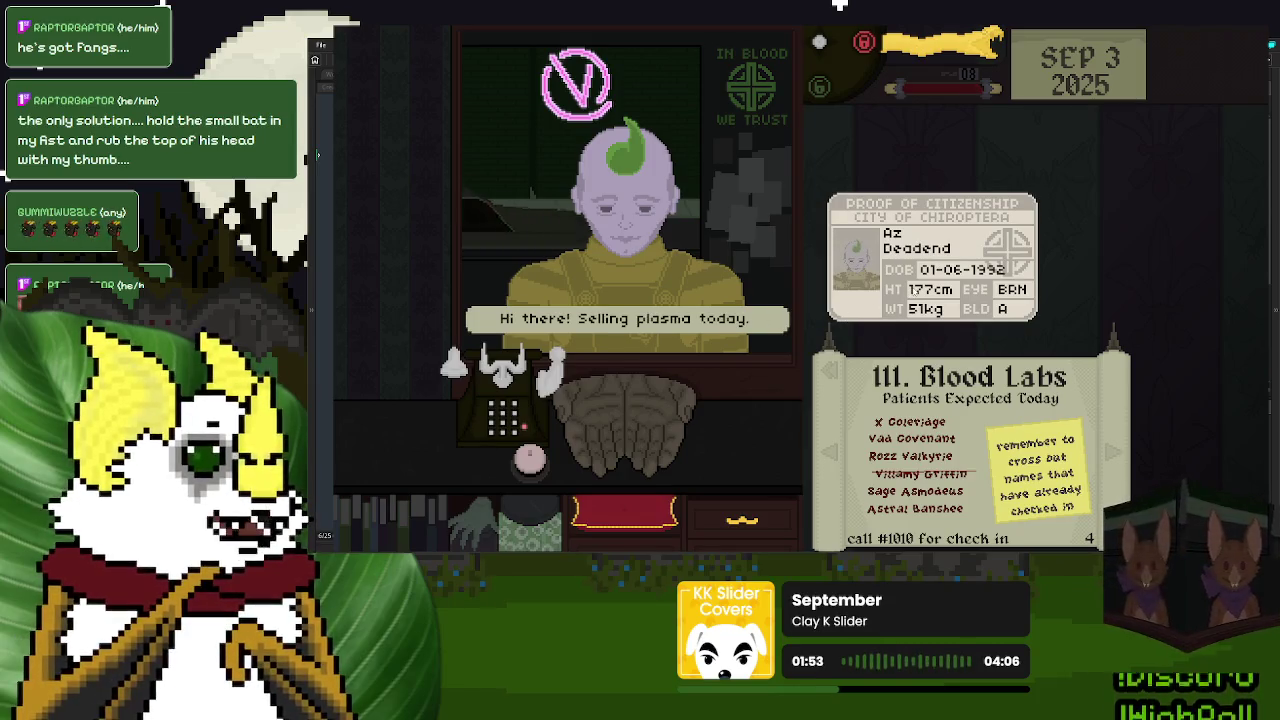
- Finish Az Deadend's visit: ring the bell, answer Yes, and reset the plasma lever
left_click(909, 242)
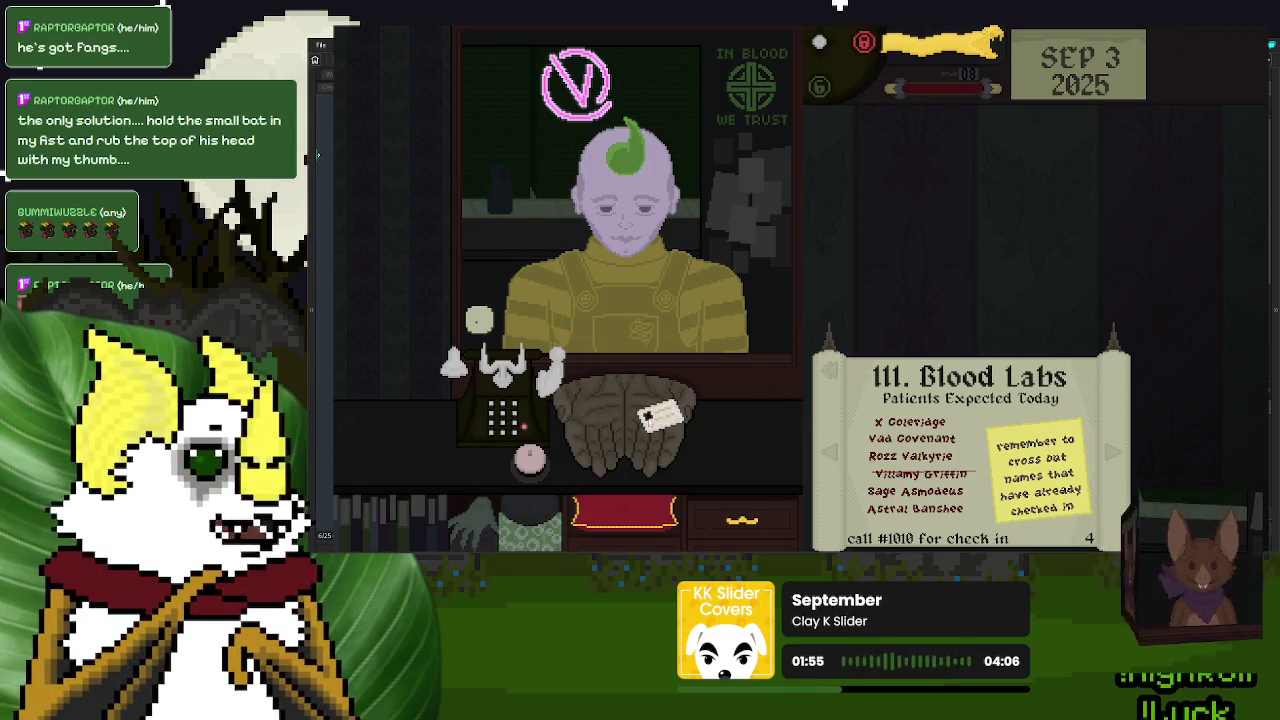
left_click(530, 460)
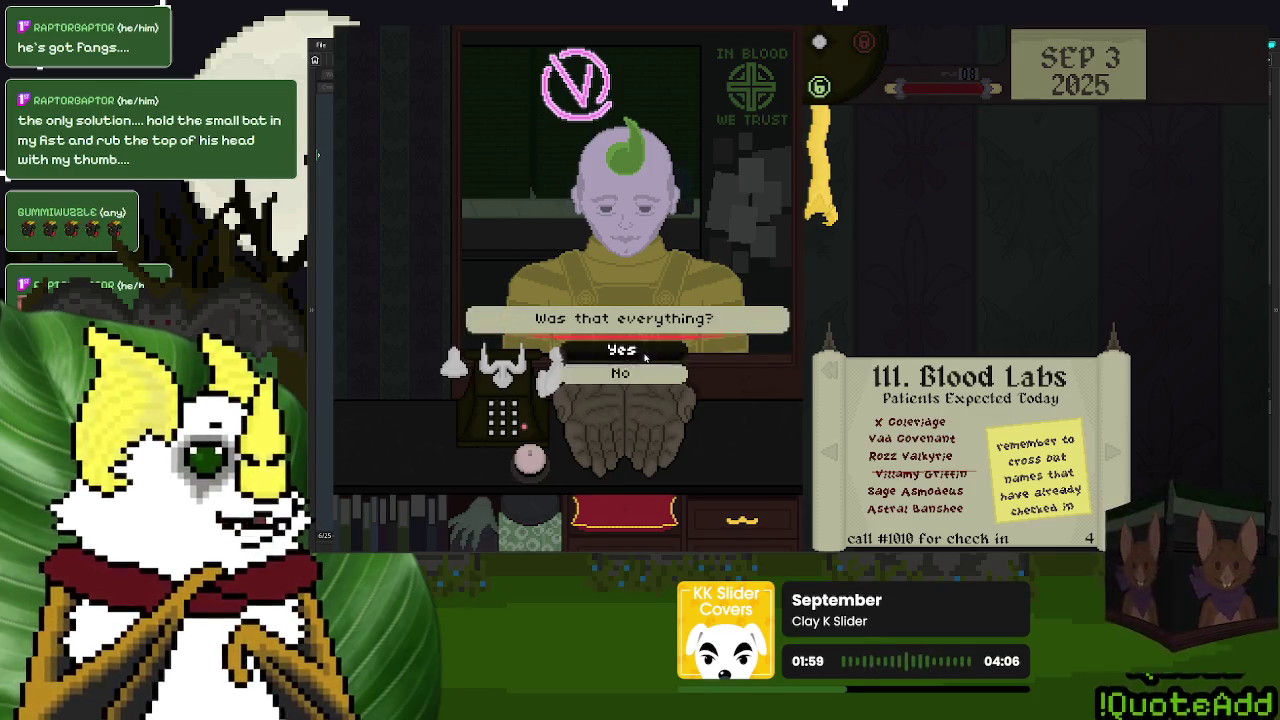
left_click(621, 349)
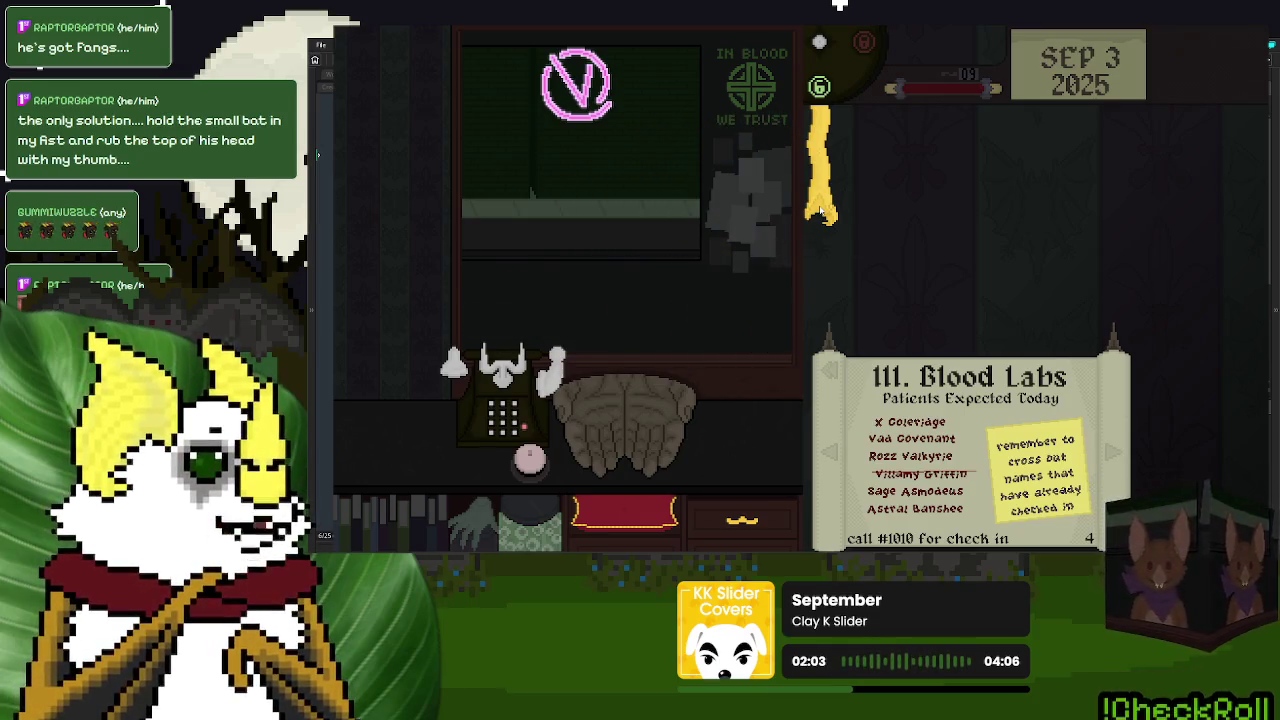
left_click(819, 208)
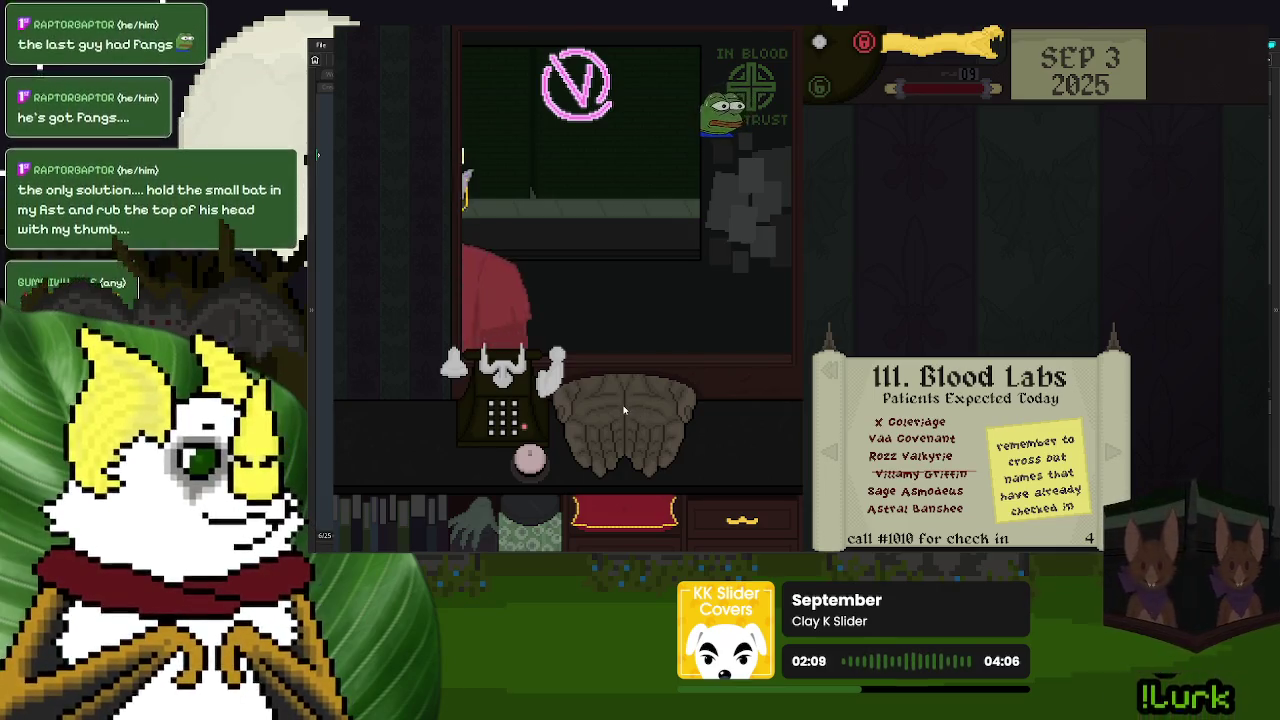
- Inspect and return Rozz Shelley's ID, then pull the lever for the plasma sale
left_click_drag(612, 415, 1001, 235)
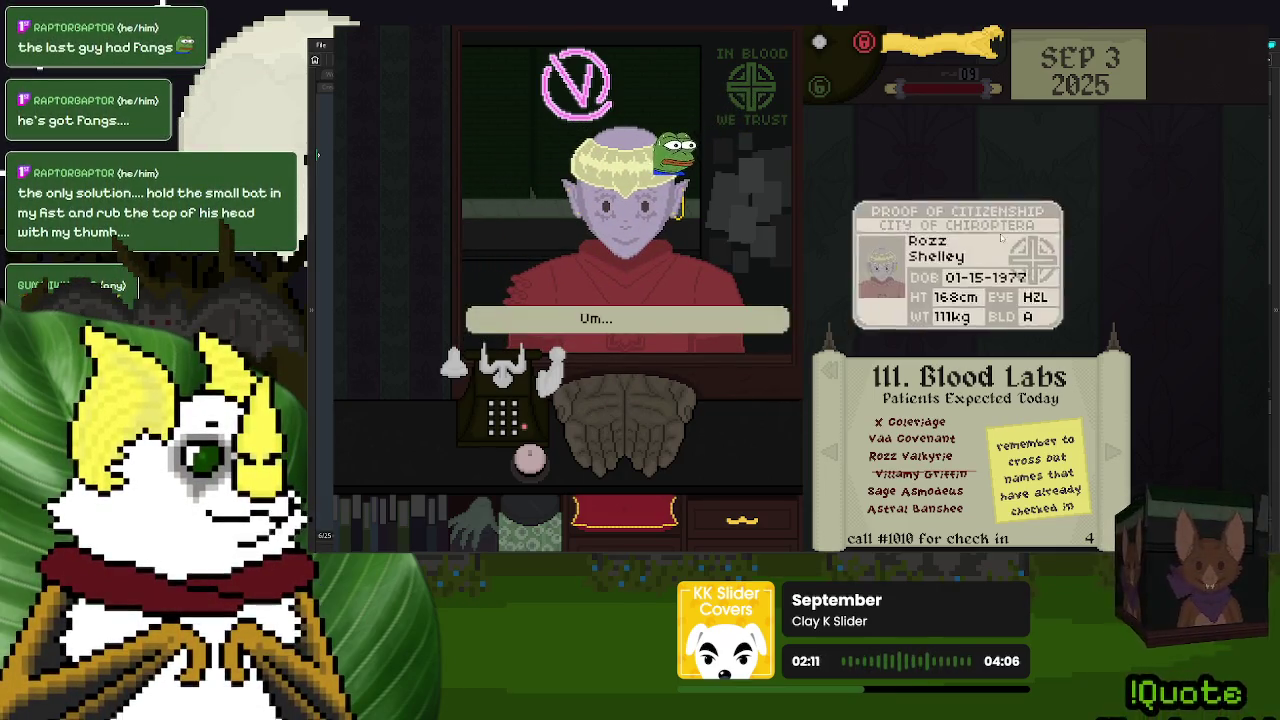
left_click_drag(1001, 182, 970, 180)
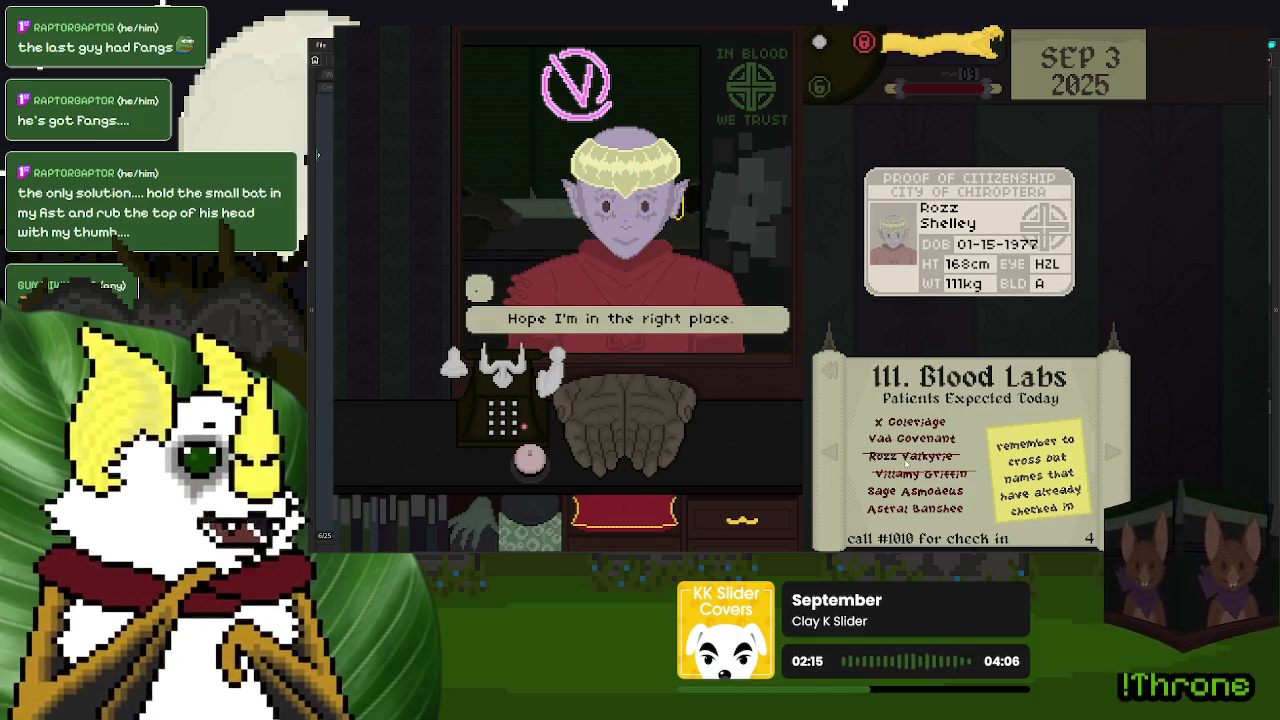
mouse_move(1002, 230)
left_mouse_down()
mouse_move(628, 424)
mouse_move(990, 230)
mouse_move(645, 416)
left_mouse_up()
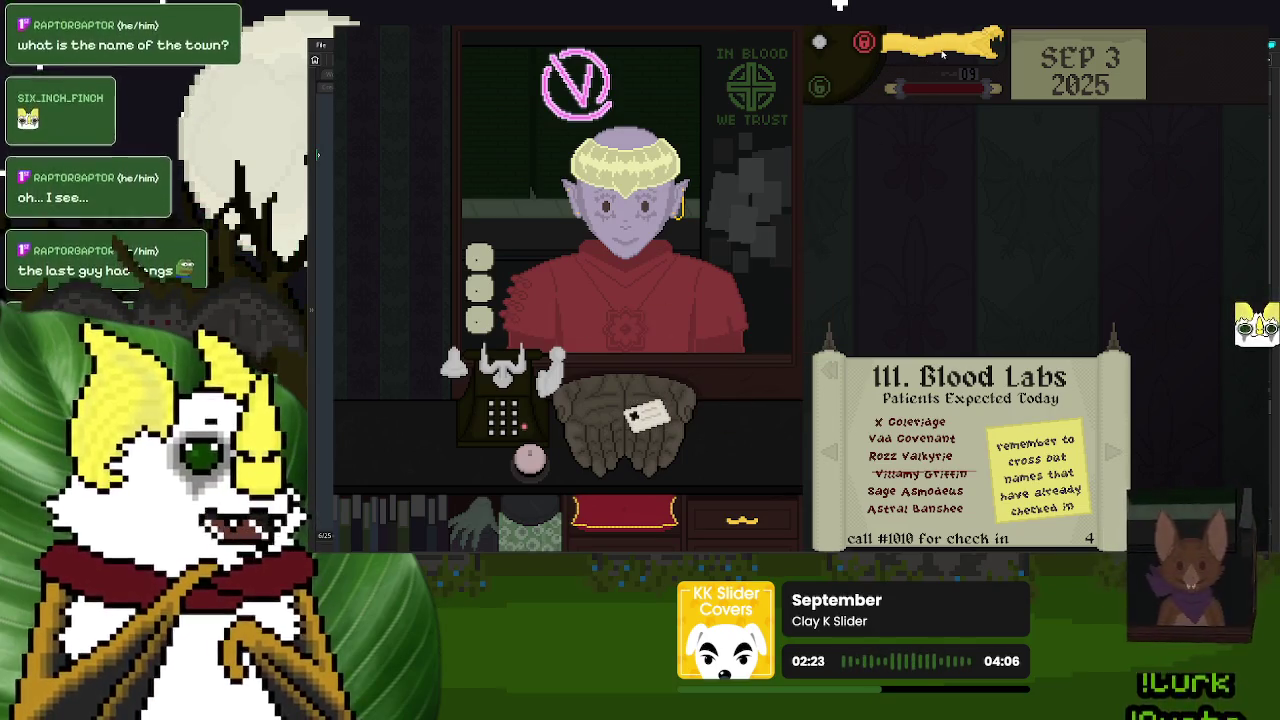
left_click_drag(932, 57, 871, 157)
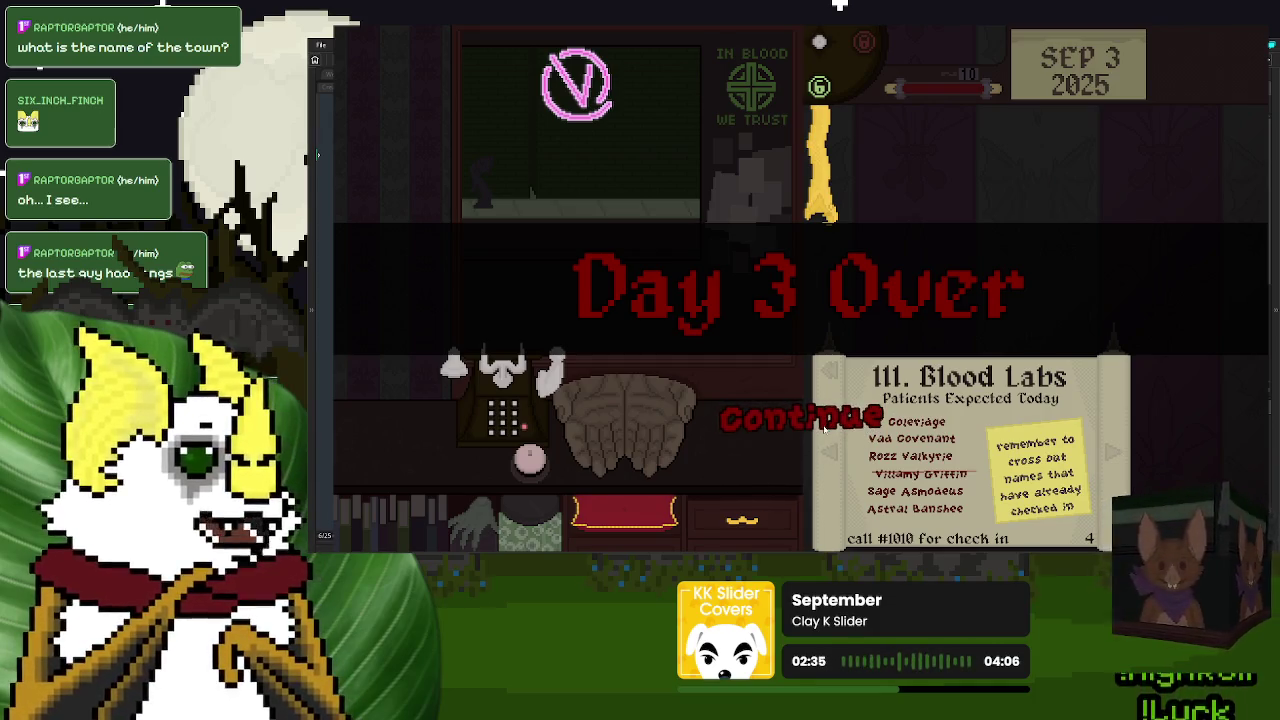
- Continue past Day 3 Over, read the end-of-day messages, and dispose of the IDs
left_click(826, 426)
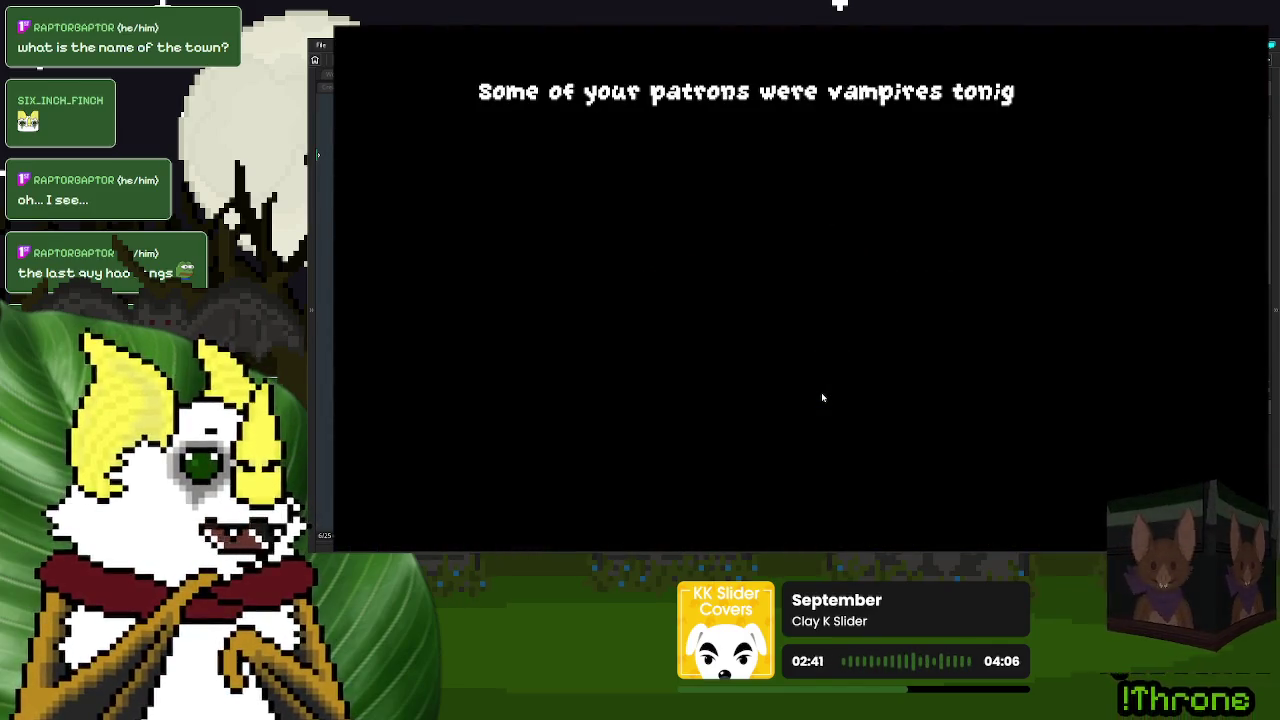
left_click(951, 328)
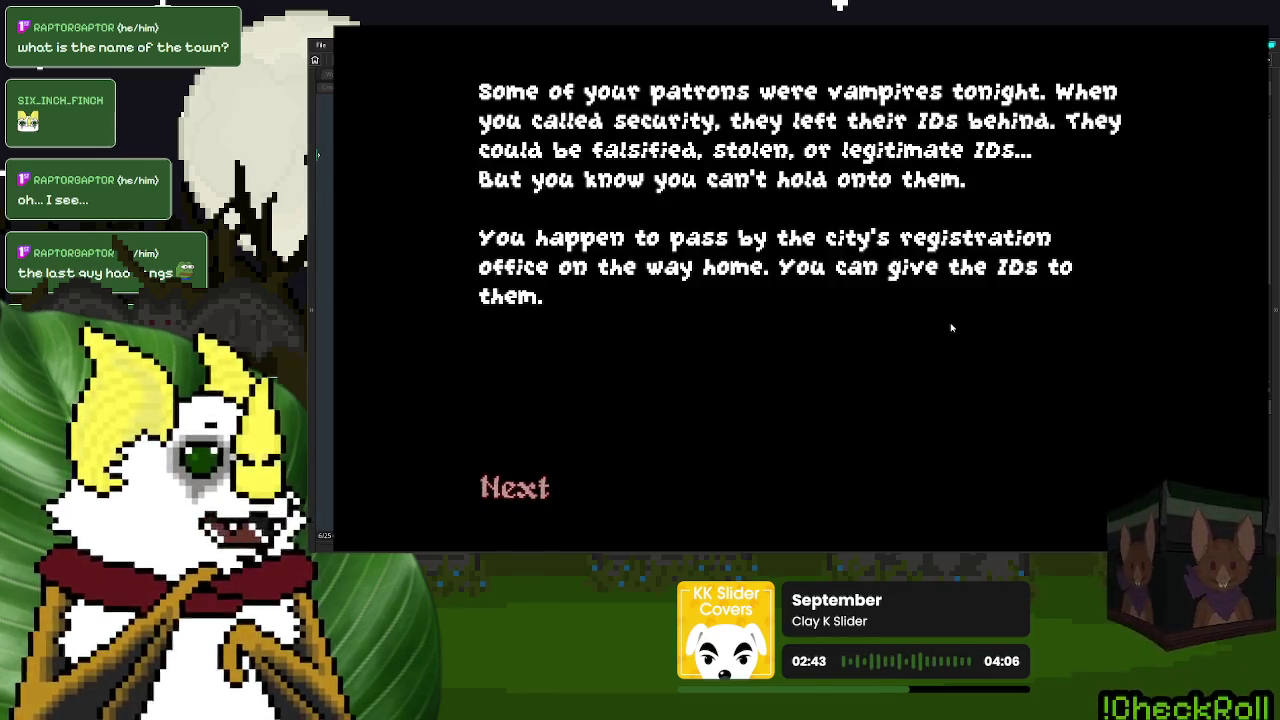
left_click(492, 488)
left_click(774, 337)
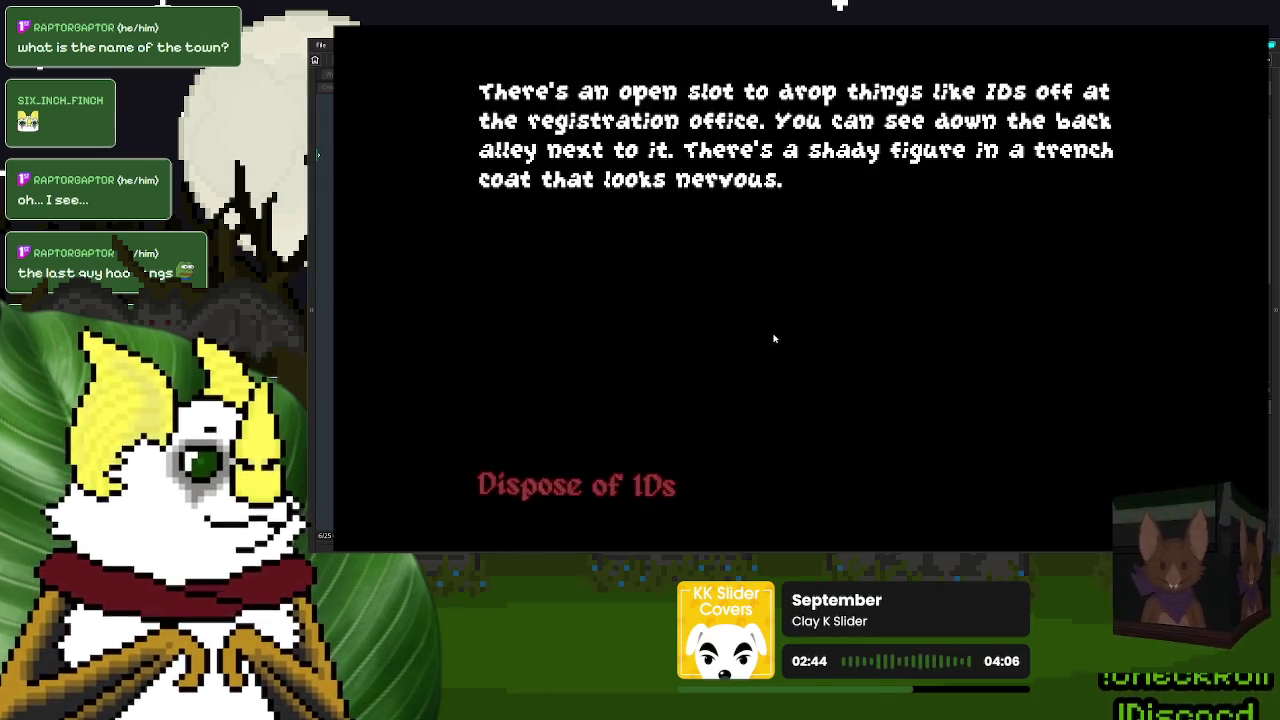
left_click(598, 490)
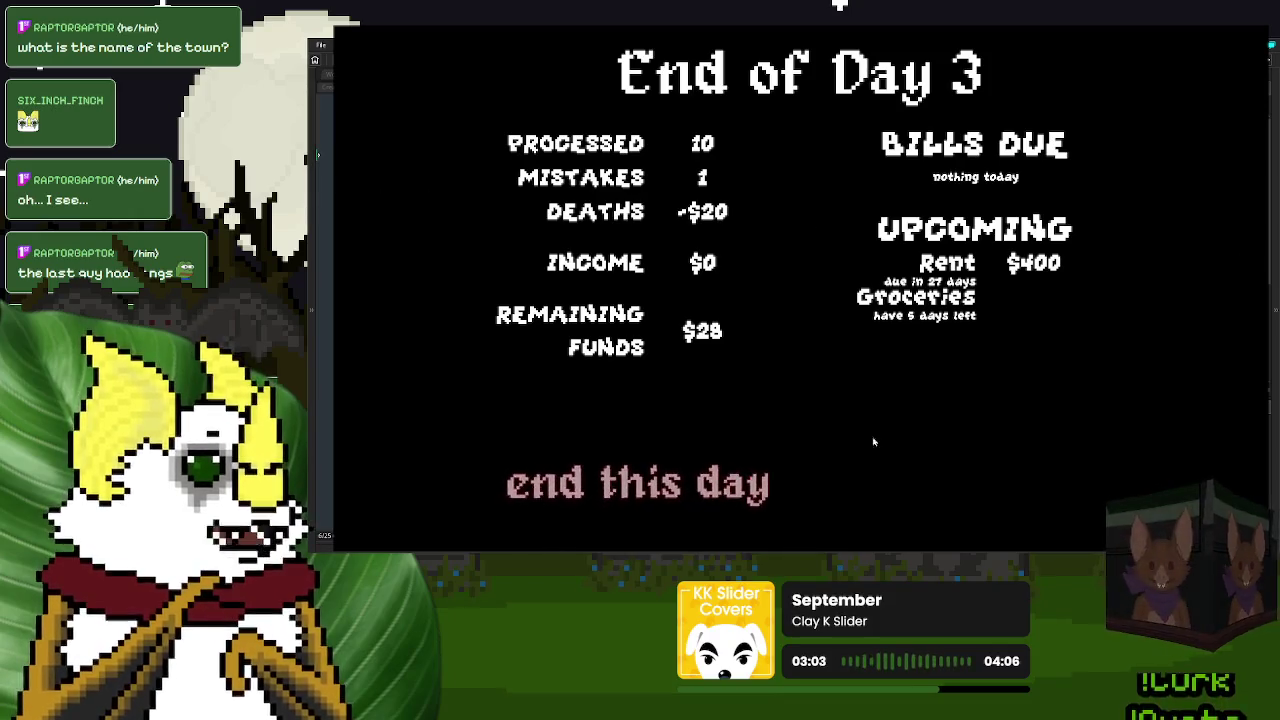
- End day 3 with Save and Quit, then Exit from the title menu
left_click(645, 476)
left_click(829, 427)
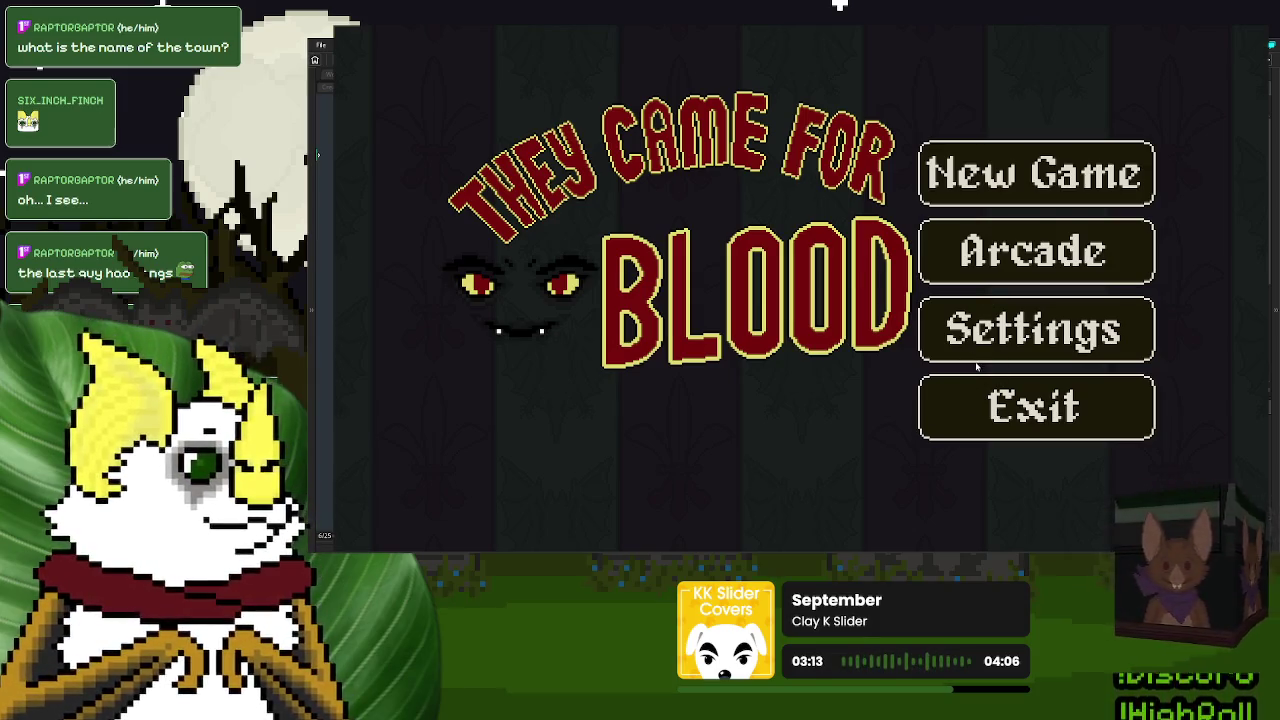
left_click(1019, 420)
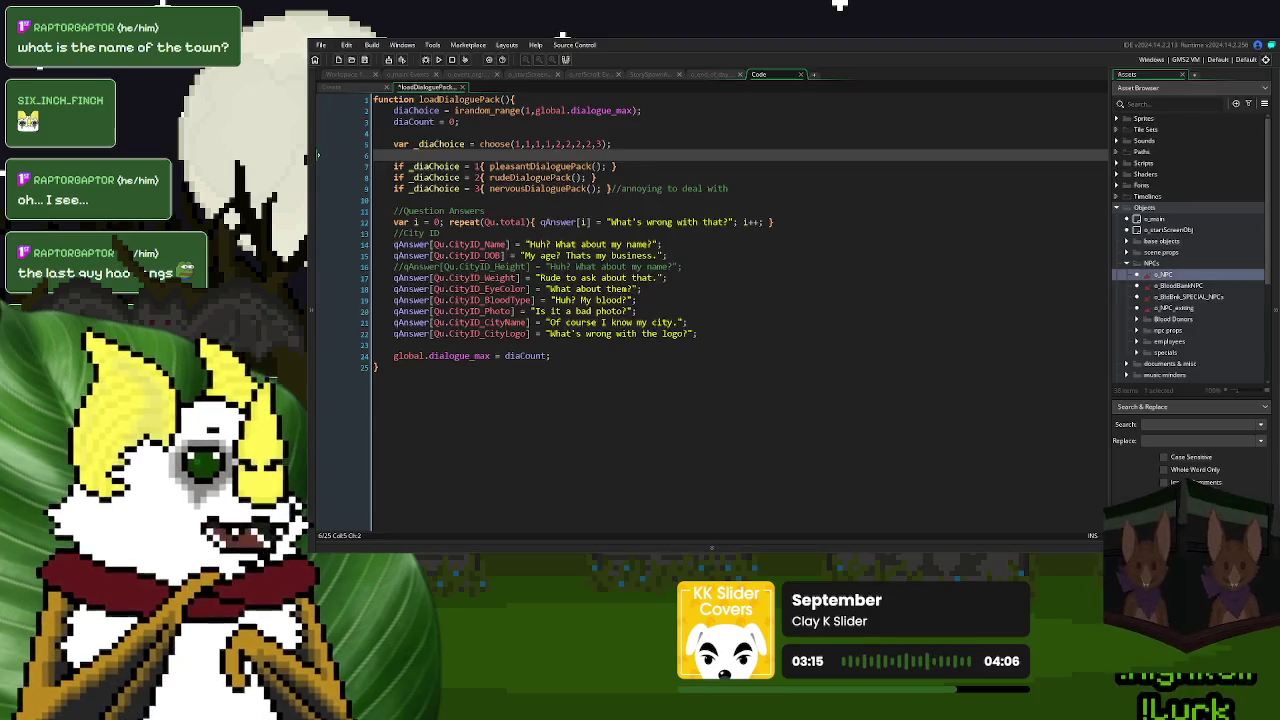
- Place the caret on lines 21 and 13, then save the loadDialoguePack script
left_click(687, 322)
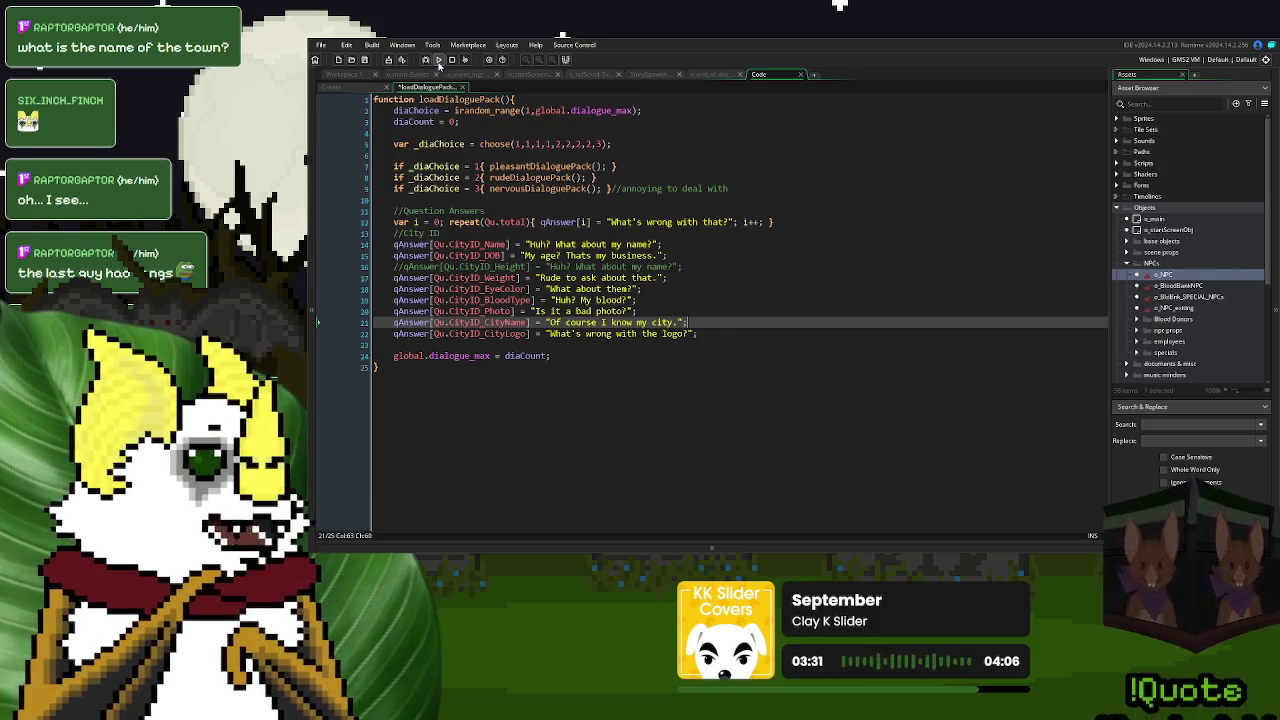
left_click(824, 232)
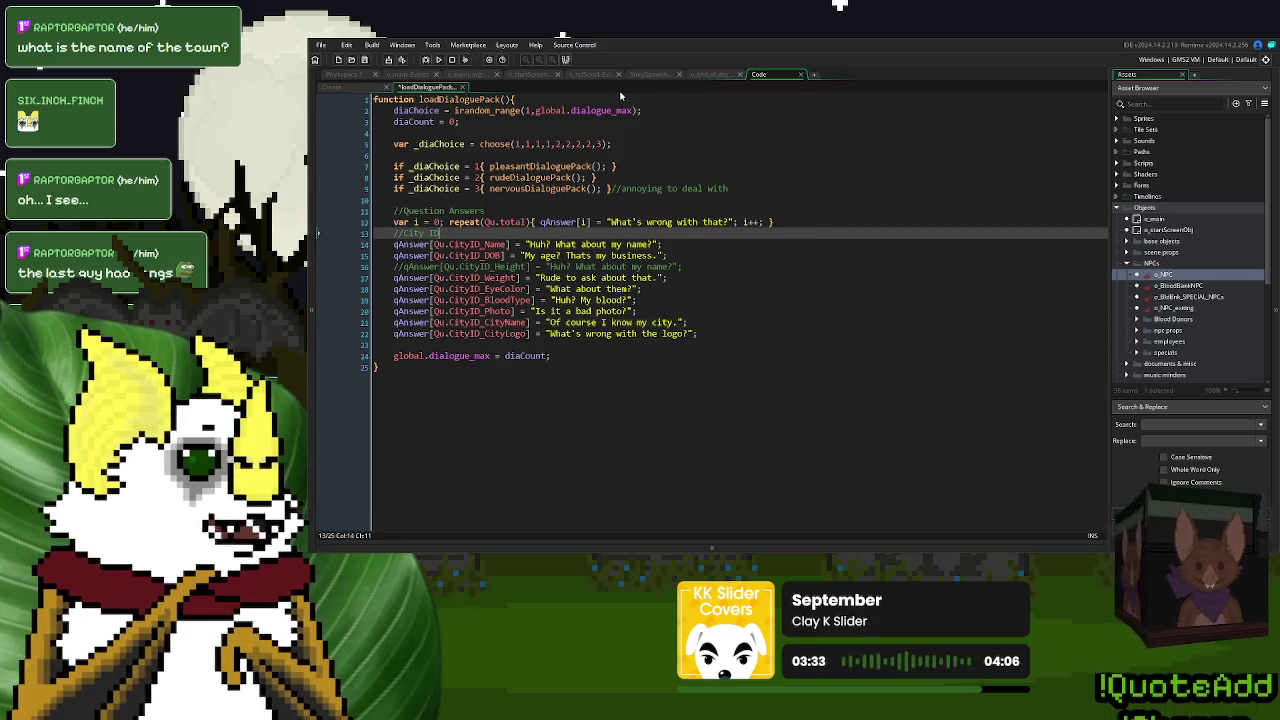
left_click(370, 63)
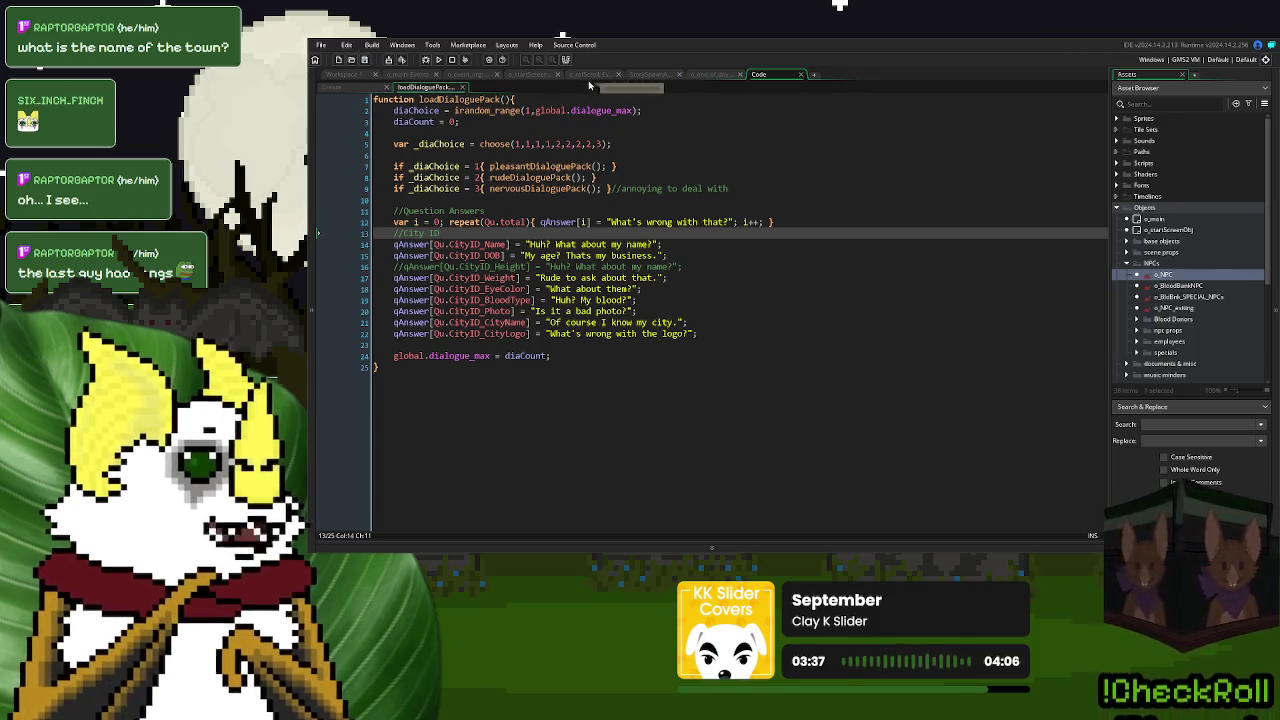
left_click(716, 79)
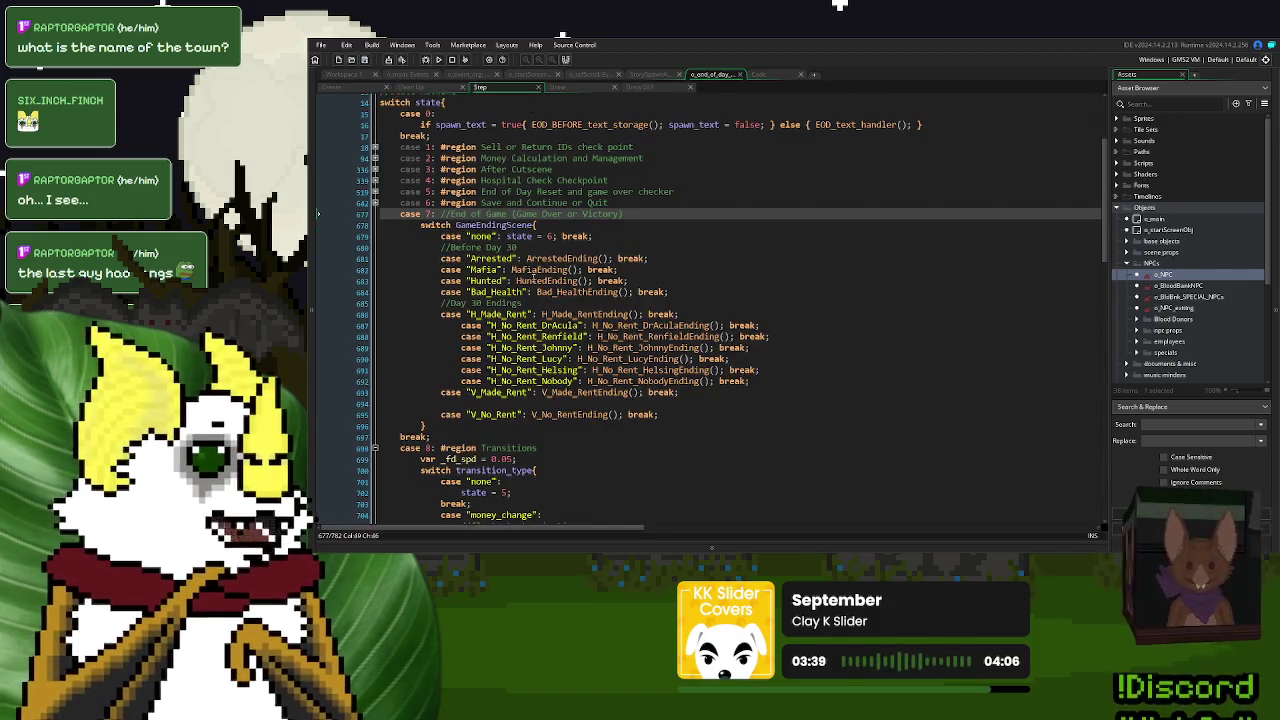
- Collapse the case 8 Transitions region and expand case 6 Save and Continue or Quit
scroll(535, 273, "down", 15)
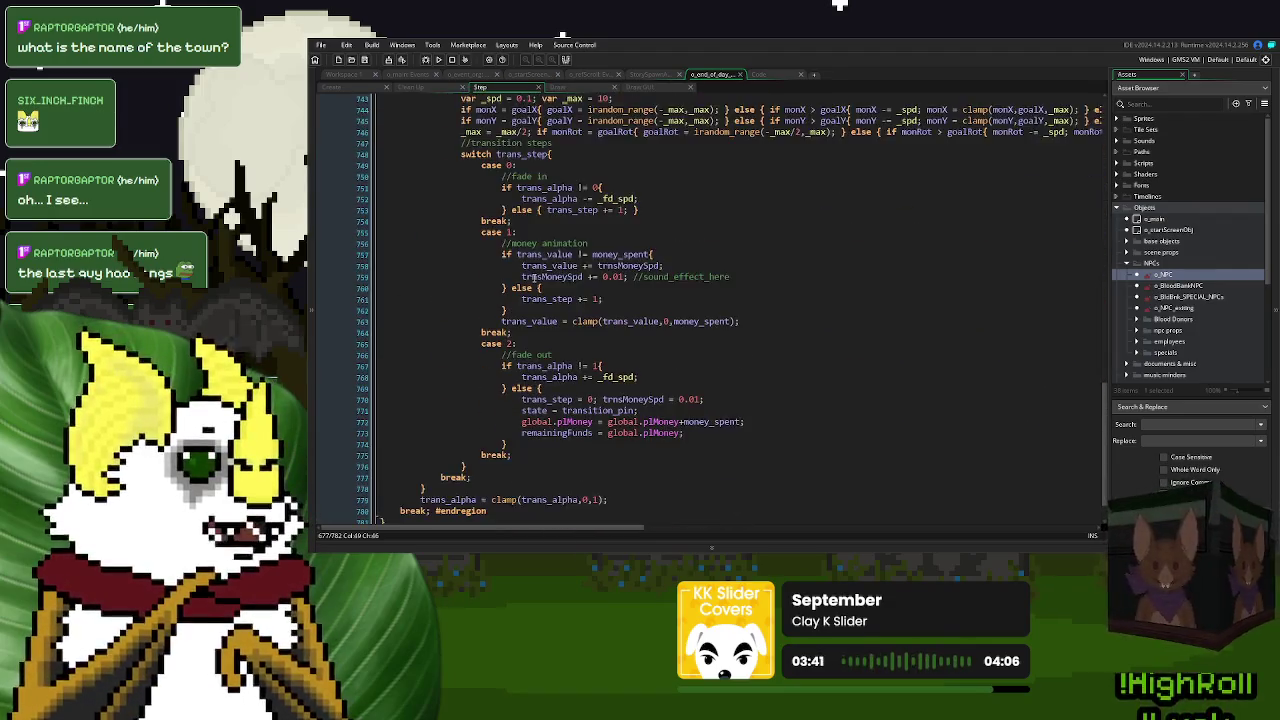
scroll(535, 276, "down", 2)
scroll(632, 336, "up", 20)
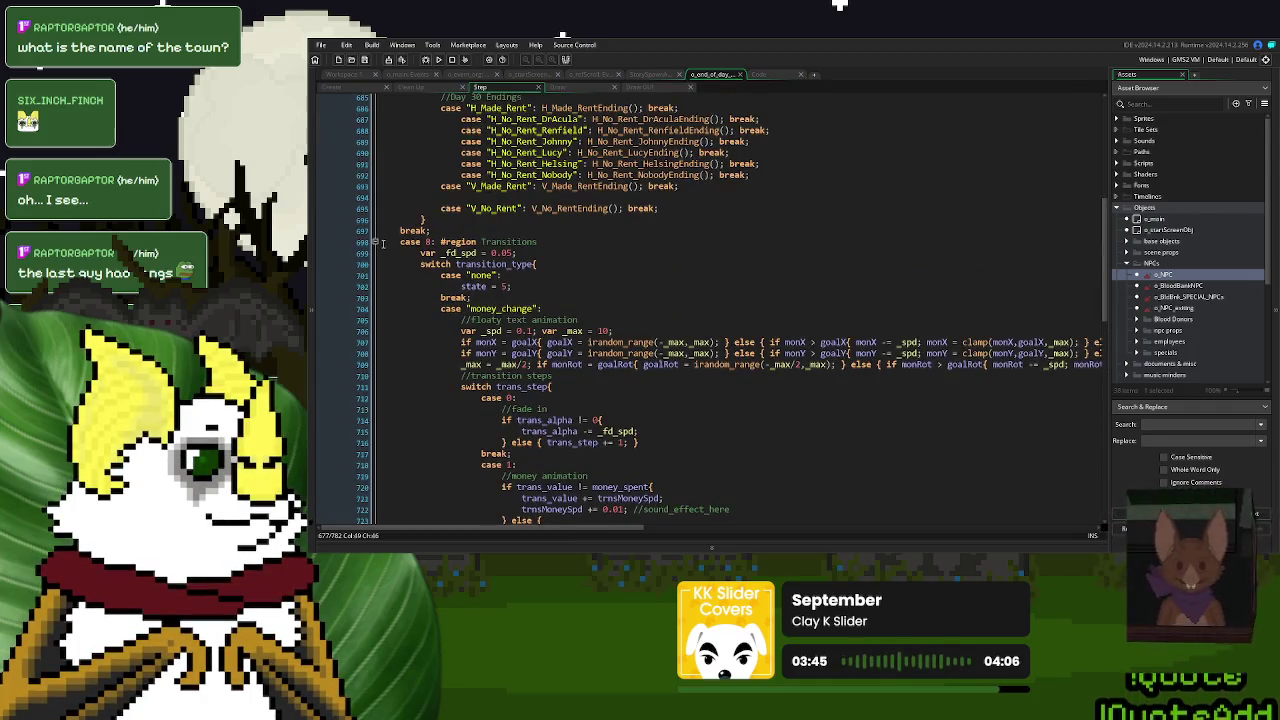
left_click(377, 244)
scroll(578, 290, "up", 5)
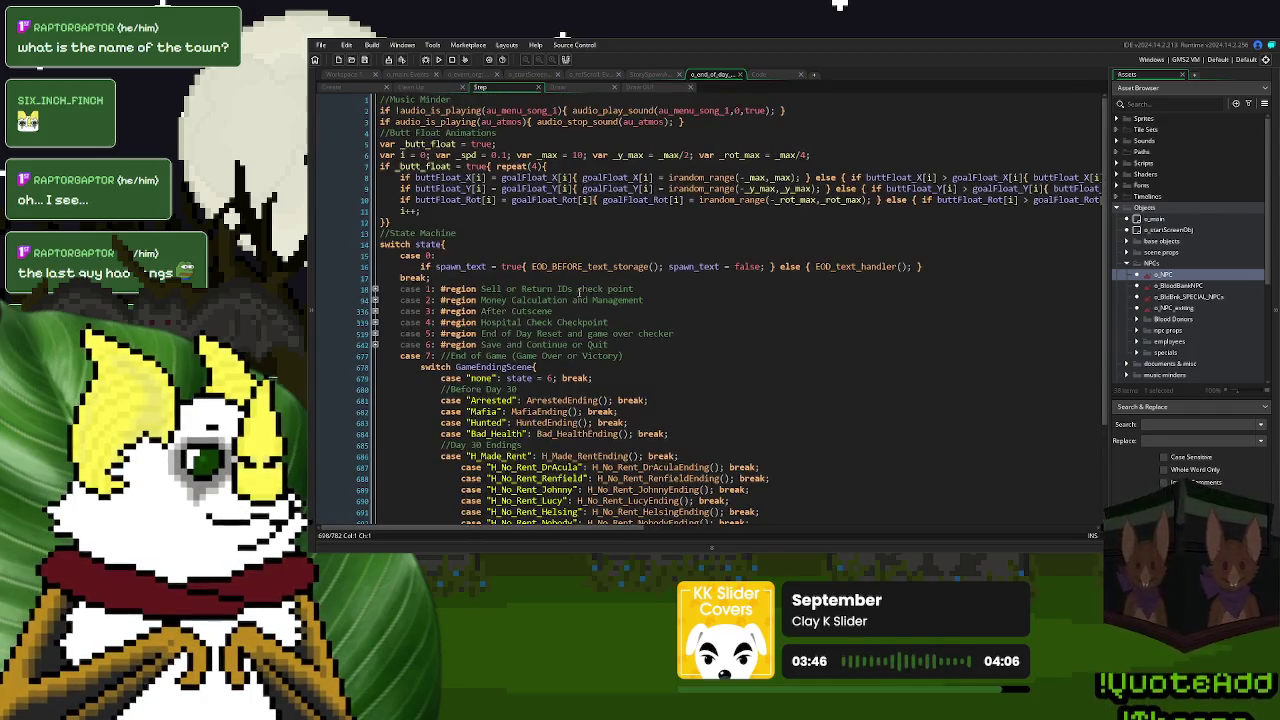
left_click(375, 344)
scroll(689, 378, "down", 10)
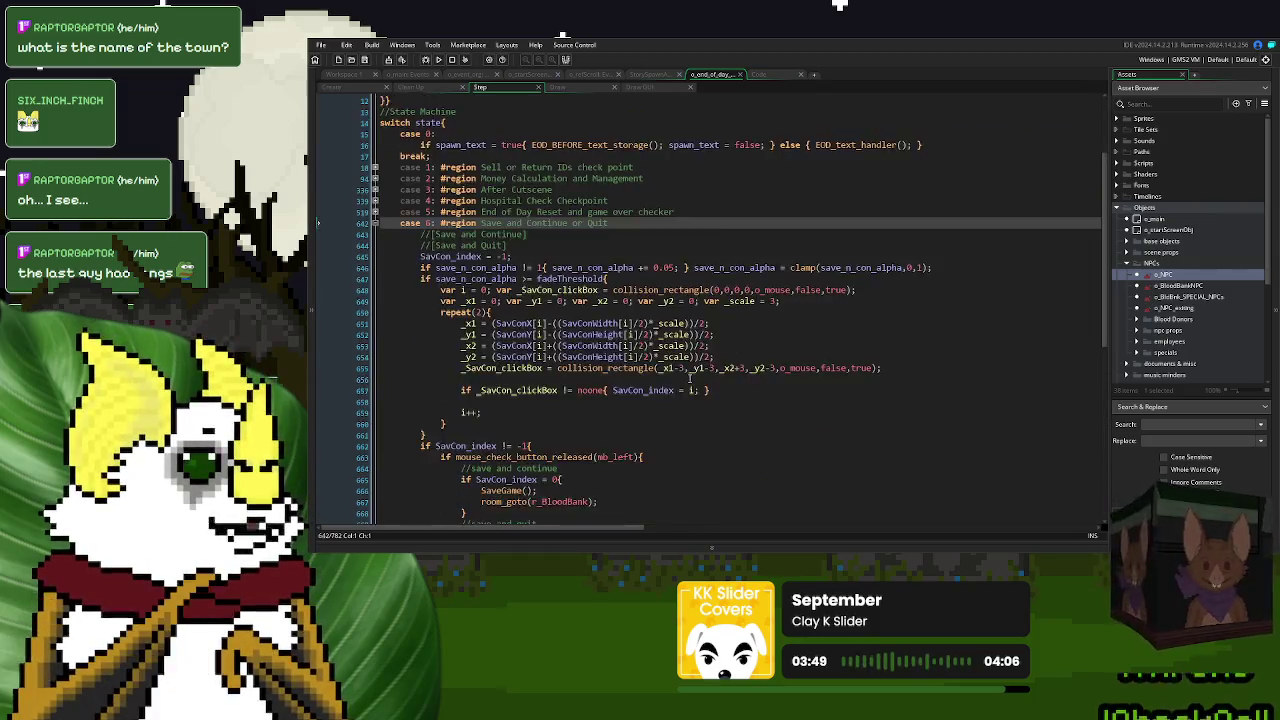
scroll(689, 376, "up", 1)
- Replace room_goto(r_start); with game_restart(); under Save and Quit, then fold case 6
left_click(539, 322)
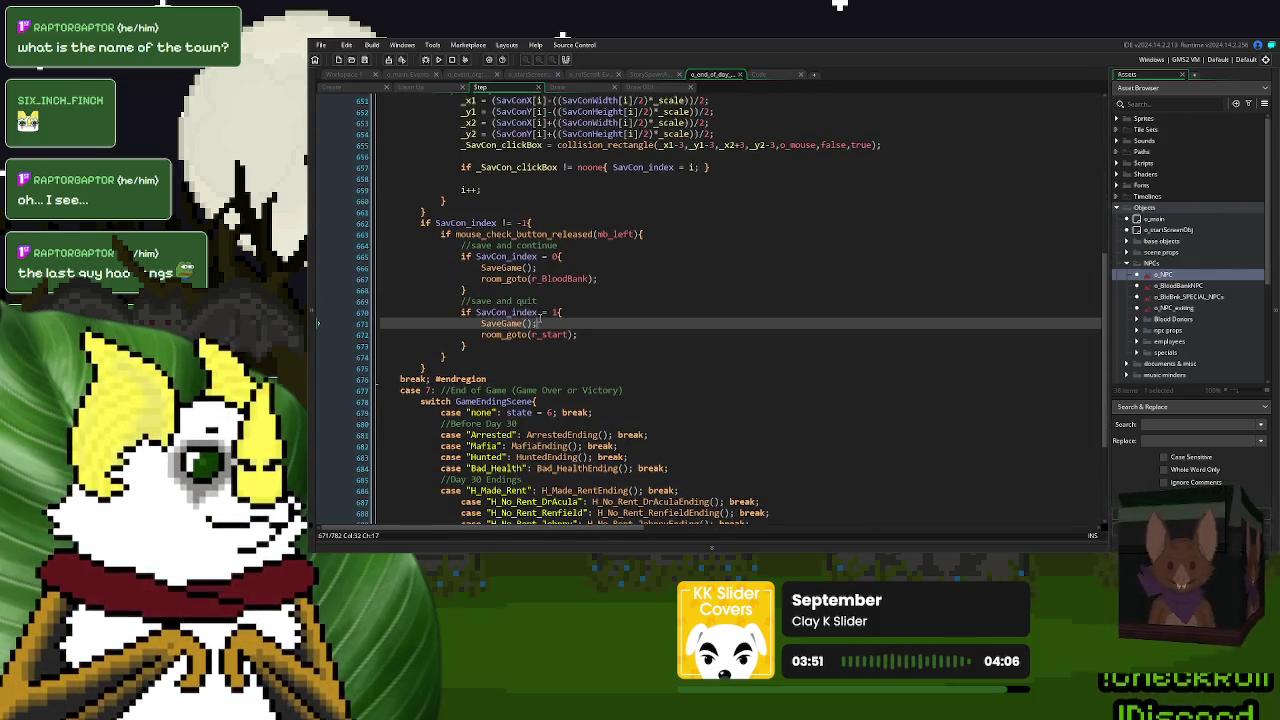
left_click(590, 335)
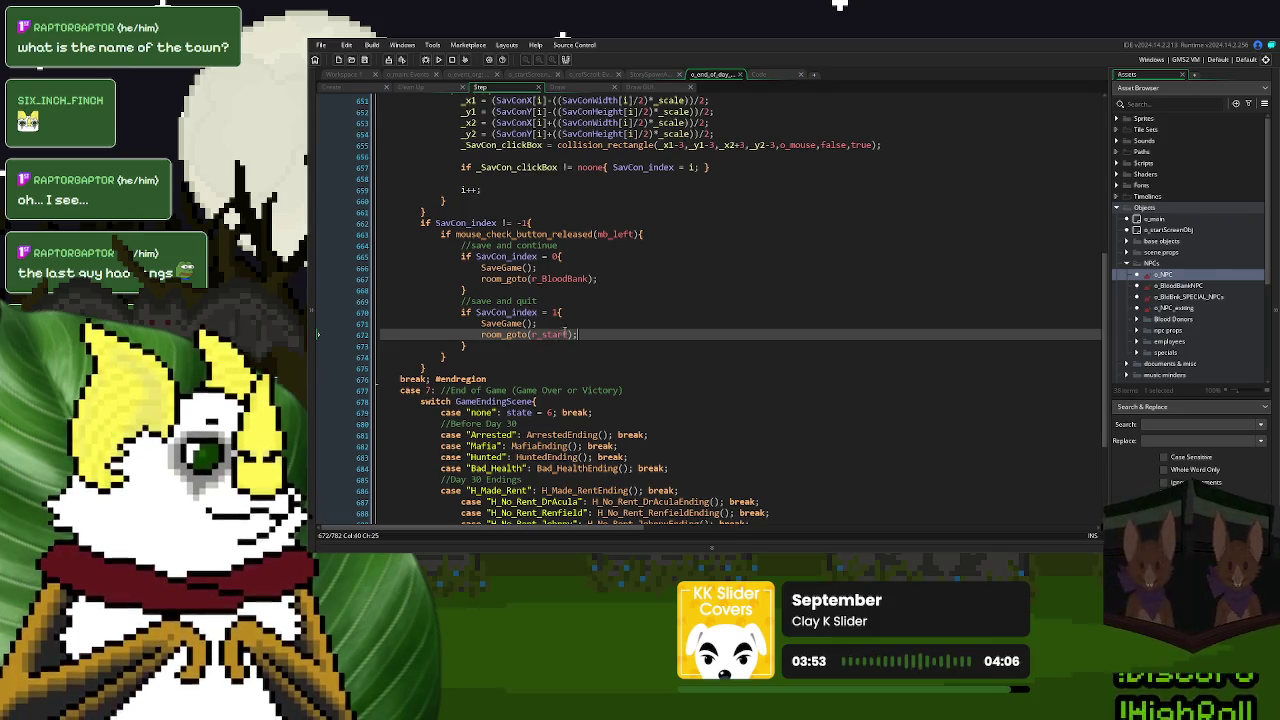
left_click_drag(585, 334, 478, 340)
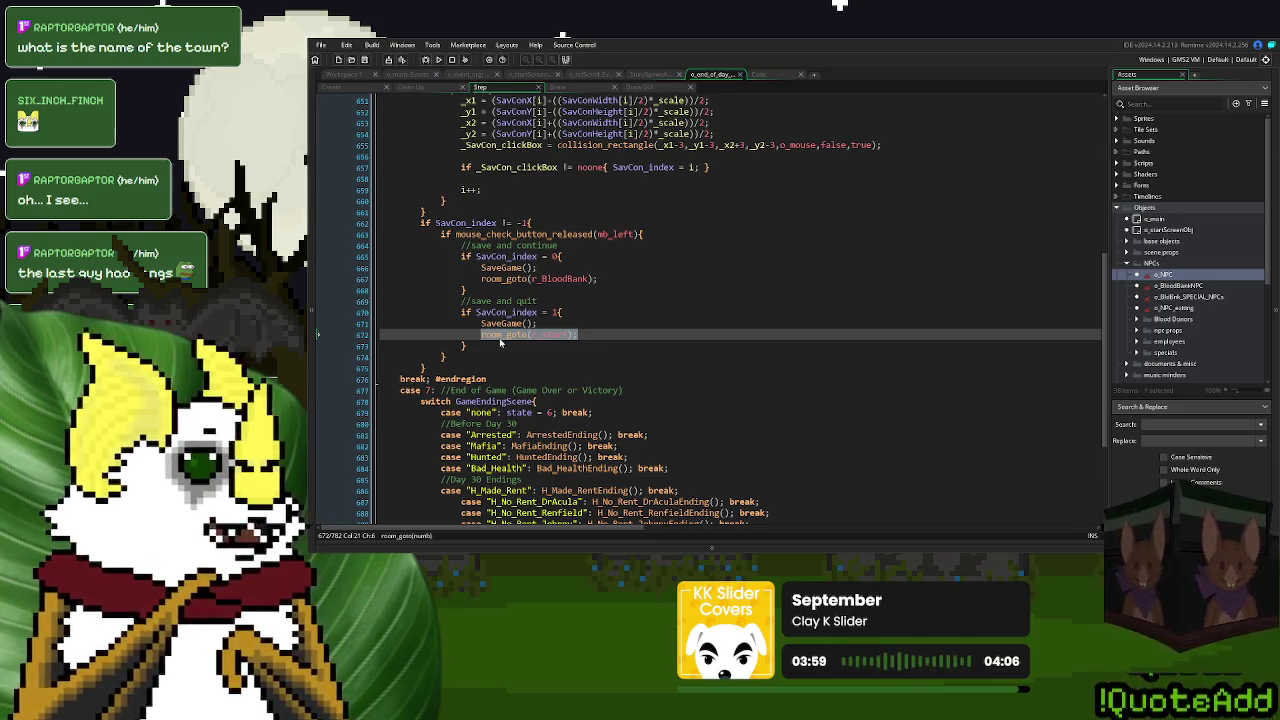
type("game")
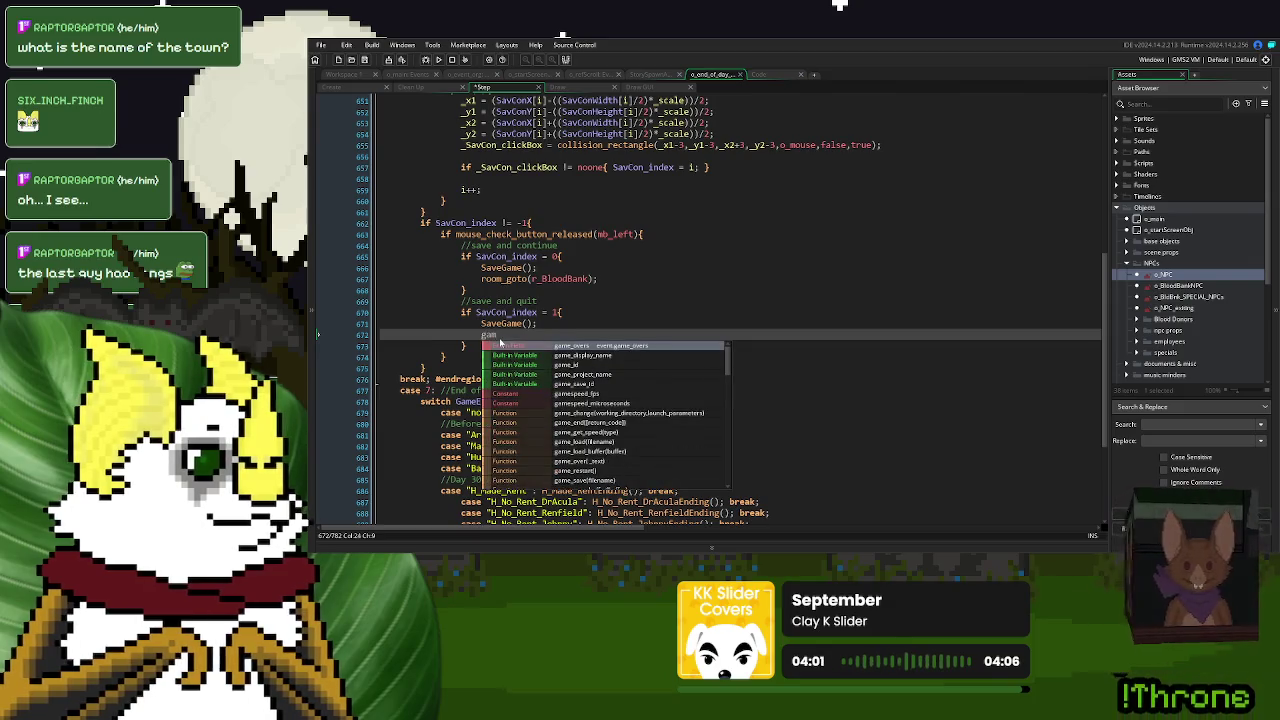
type("_re")
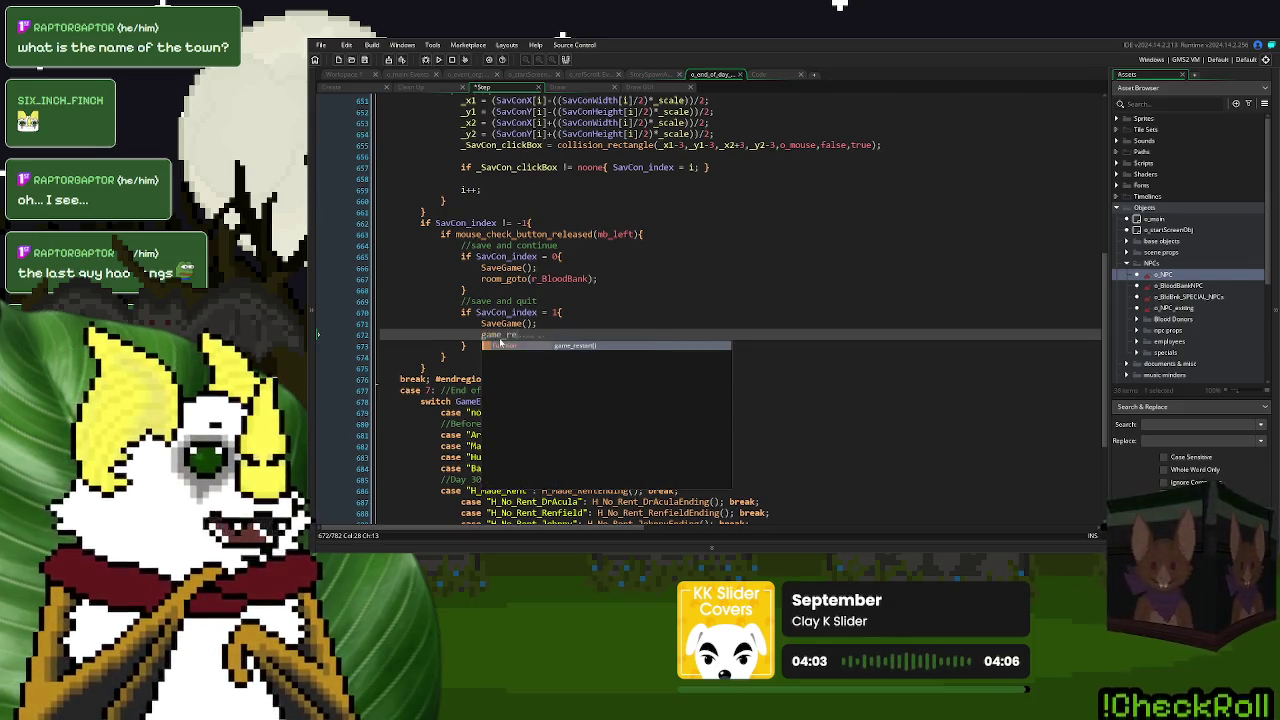
key("Return")
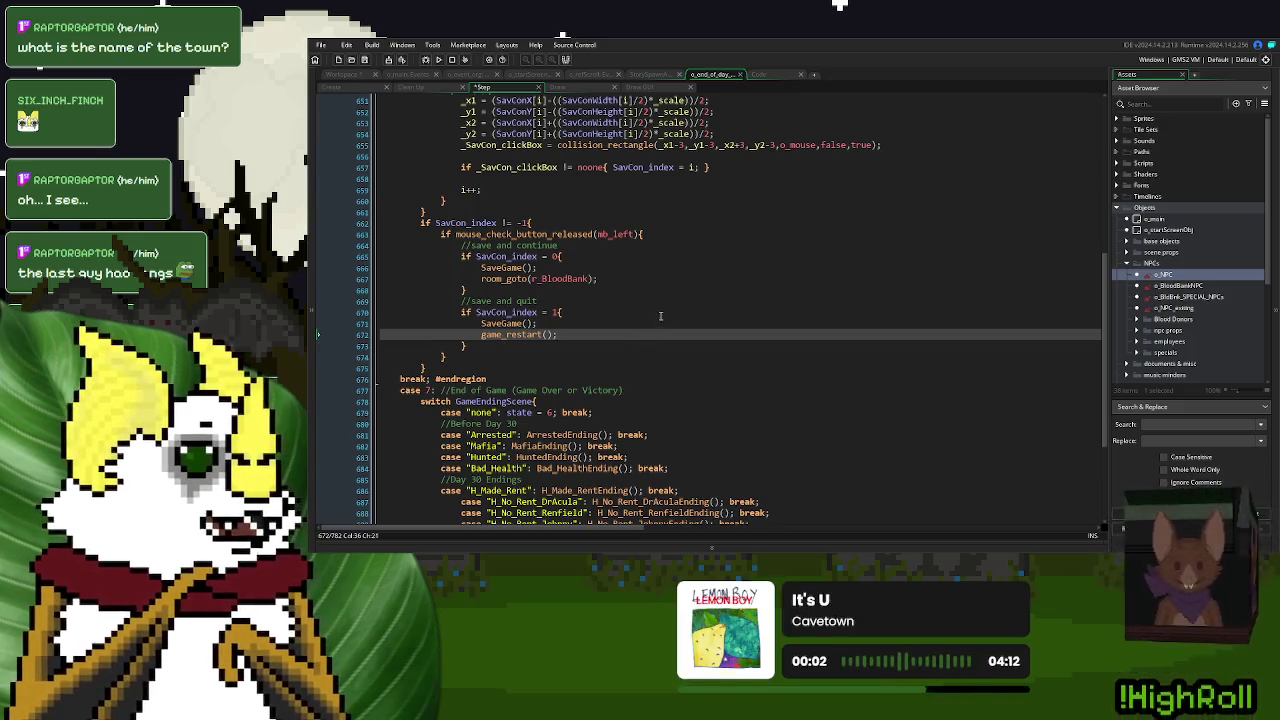
scroll(750, 259, "up", 10)
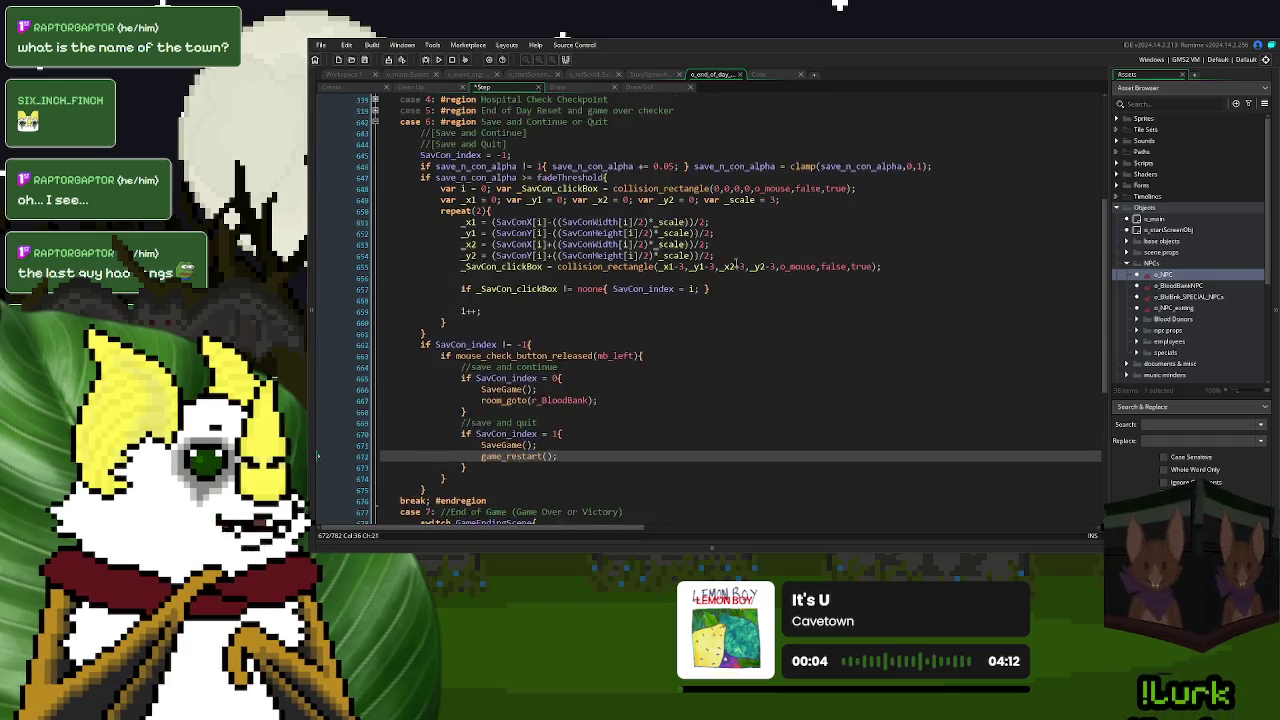
left_click(375, 325)
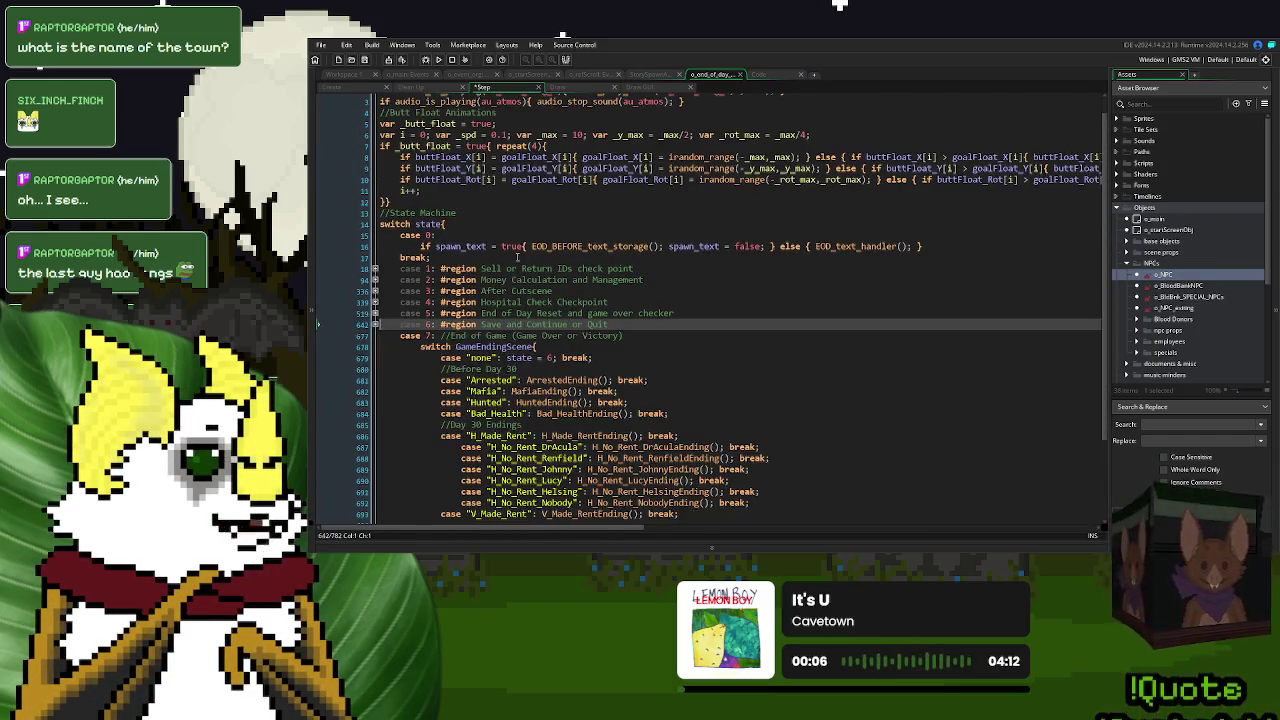
- Return to the loadDialoguePack script with the caret on line 5
scroll(318, 344, "up", 1)
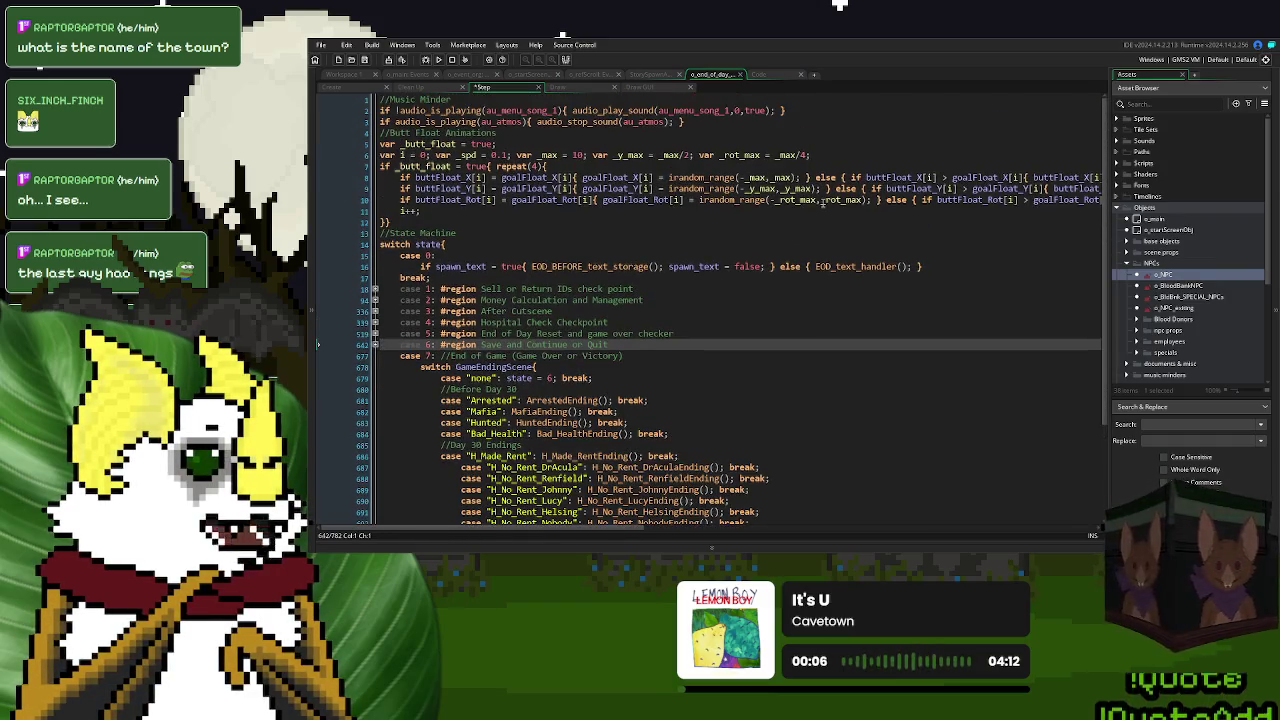
left_click(760, 75)
left_click(690, 144)
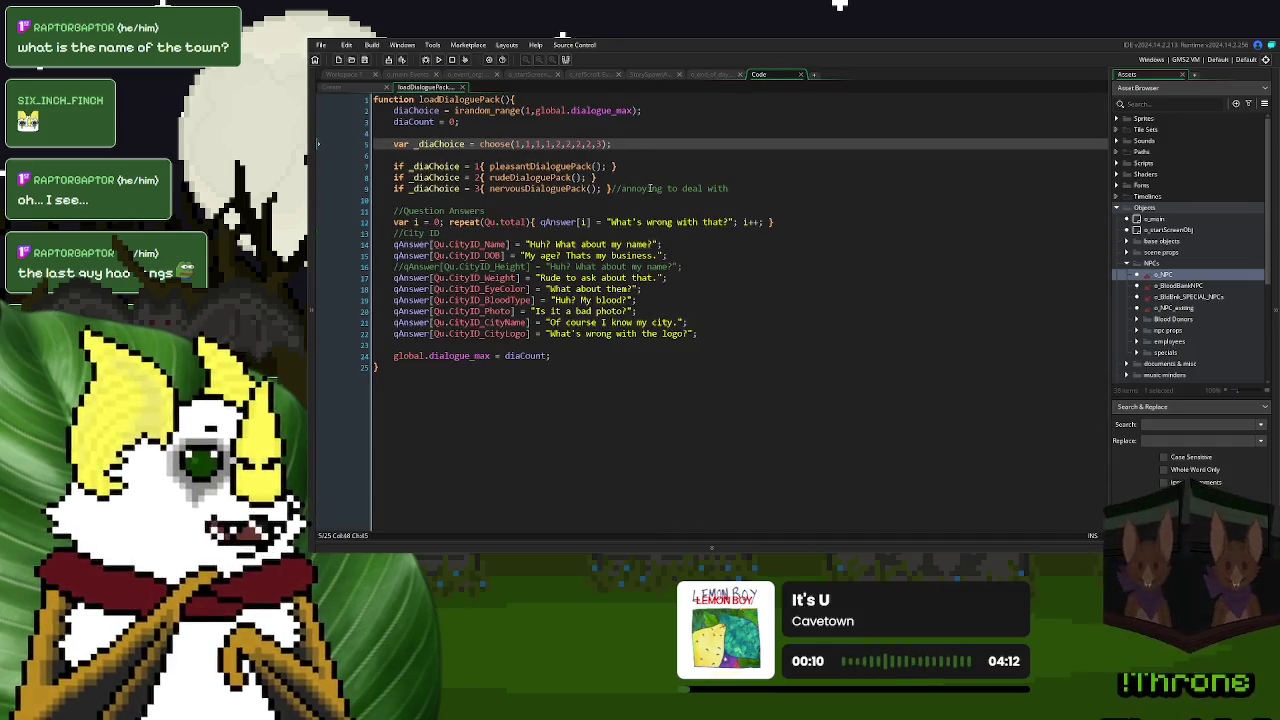
- Open o_NPC's Destroy event code in a full editor, briefly checking the BldBnkEmp_Slain script
key("Down")
key("Down")
key("Down")
left_click(769, 184)
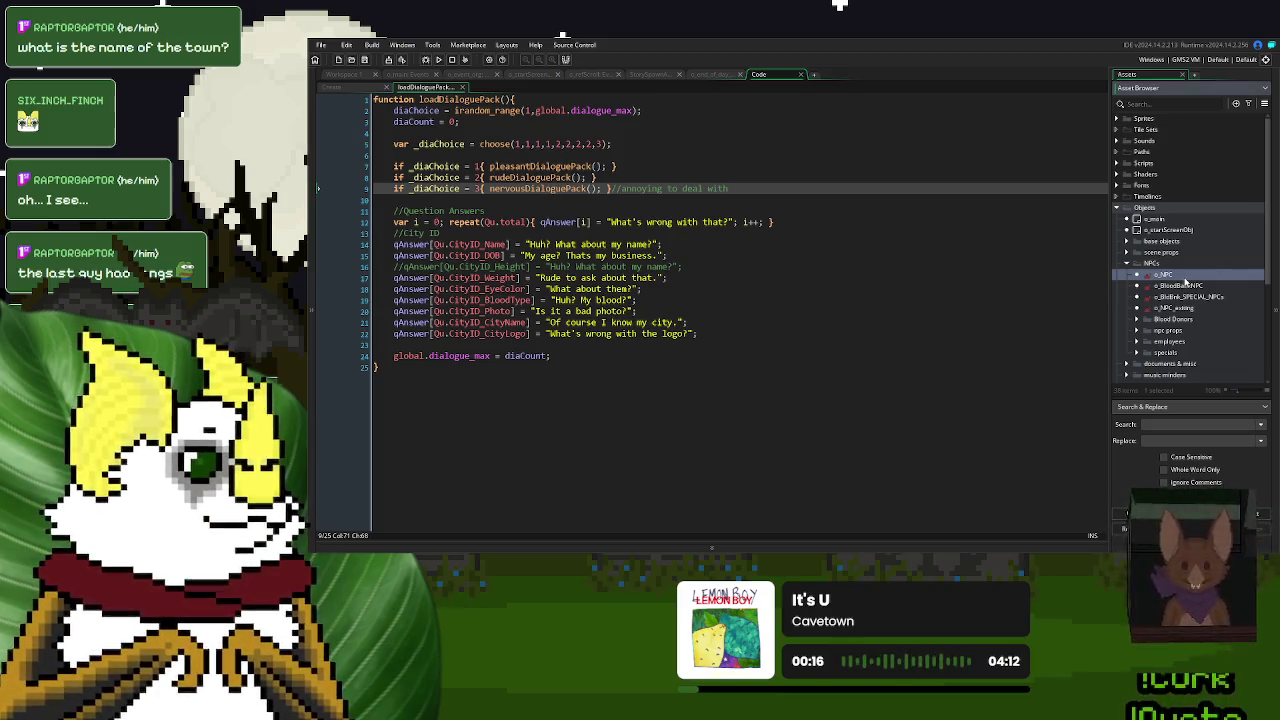
double_click(1145, 273)
left_click(541, 181)
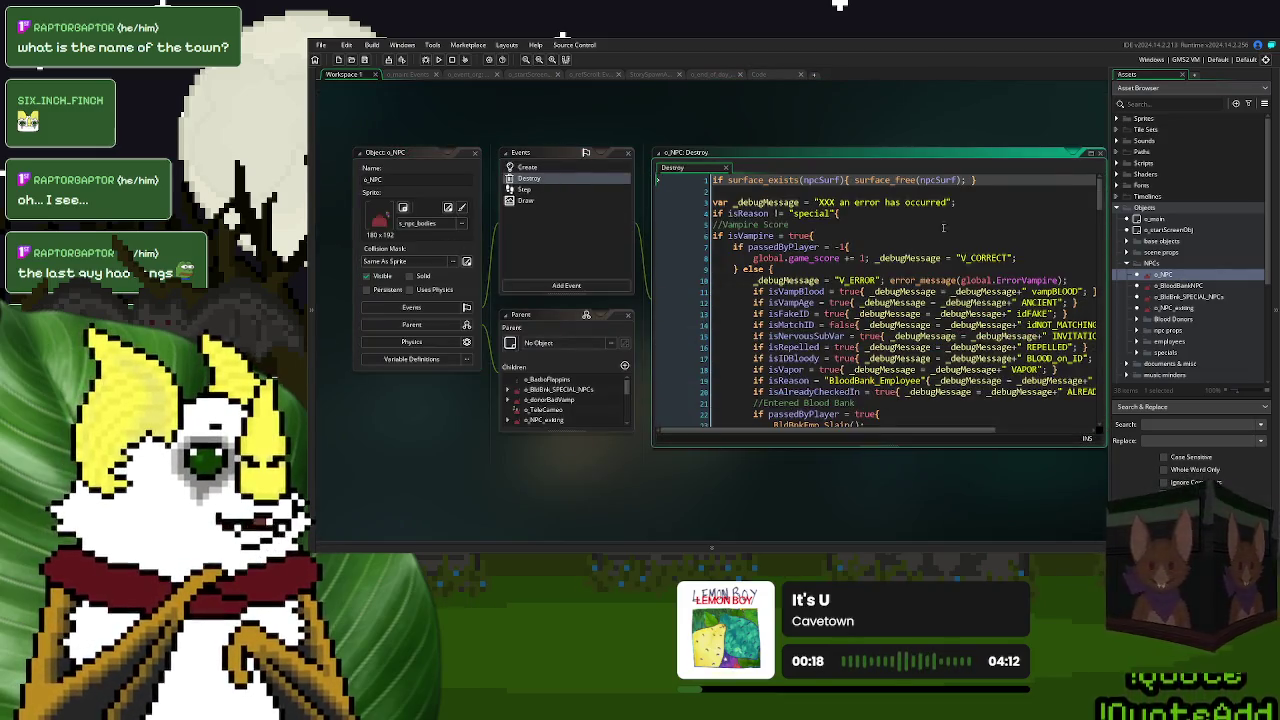
left_click(922, 161)
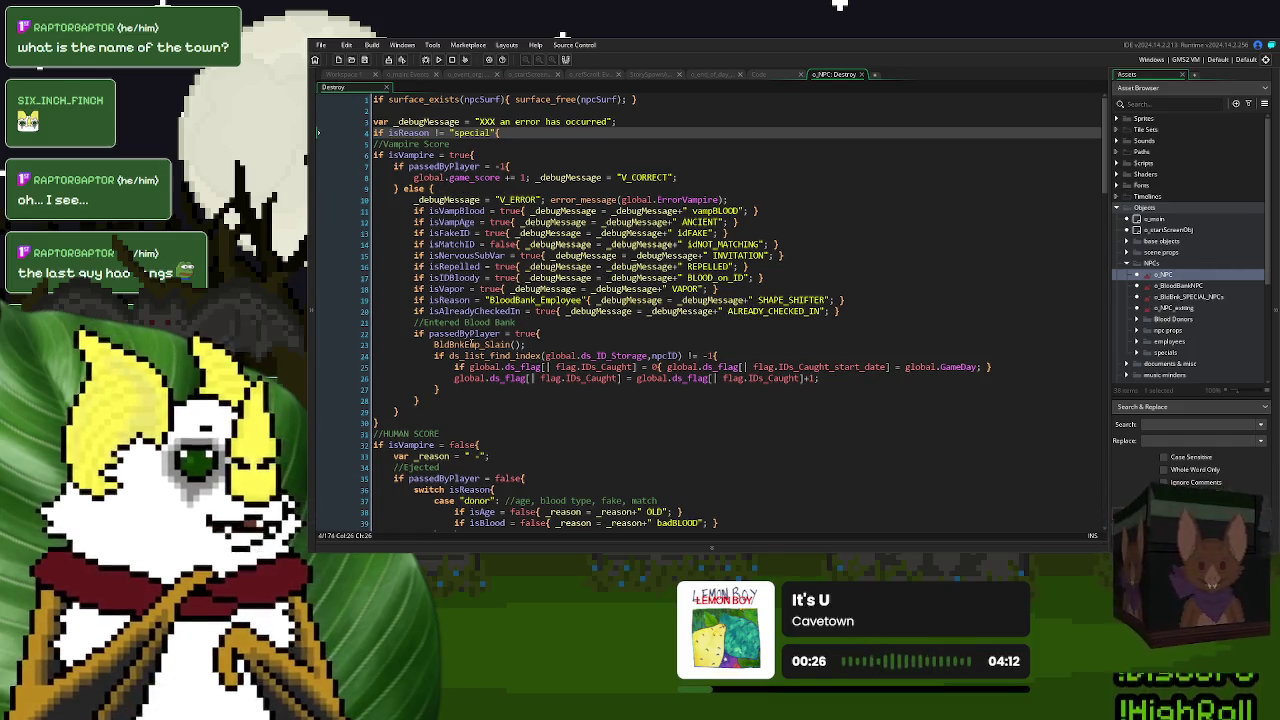
middle_click(472, 344)
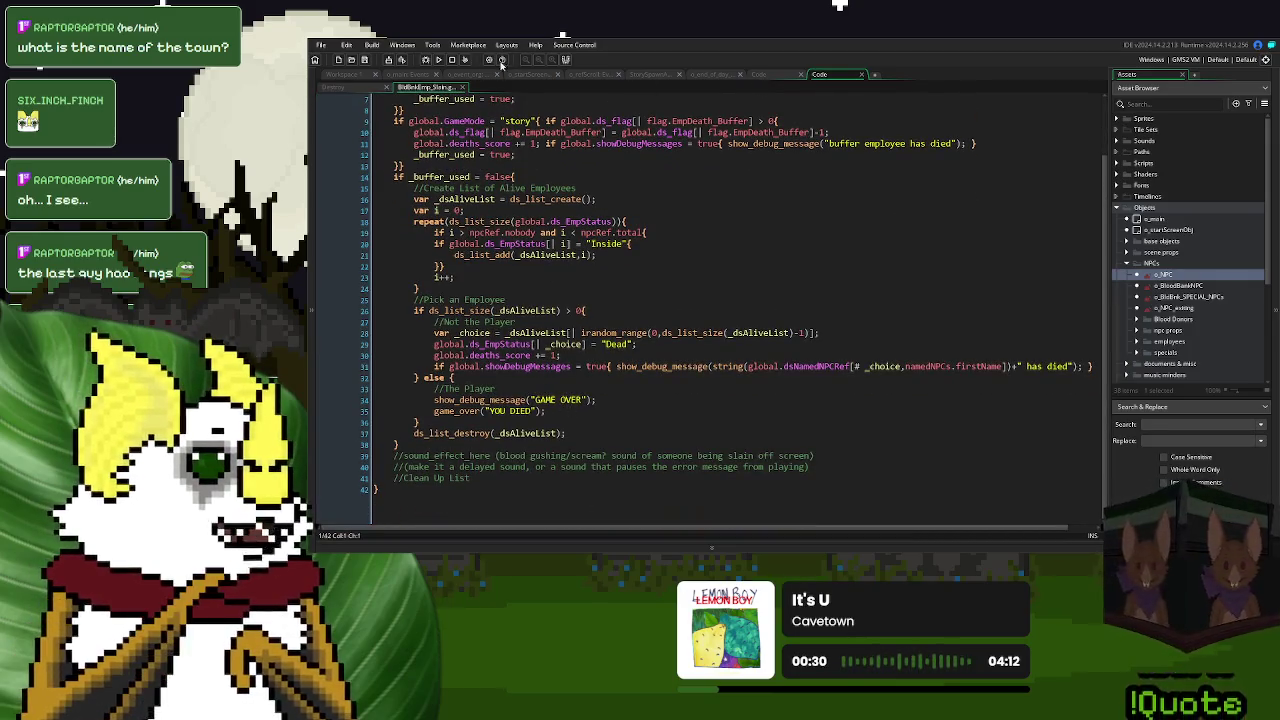
left_click(463, 87)
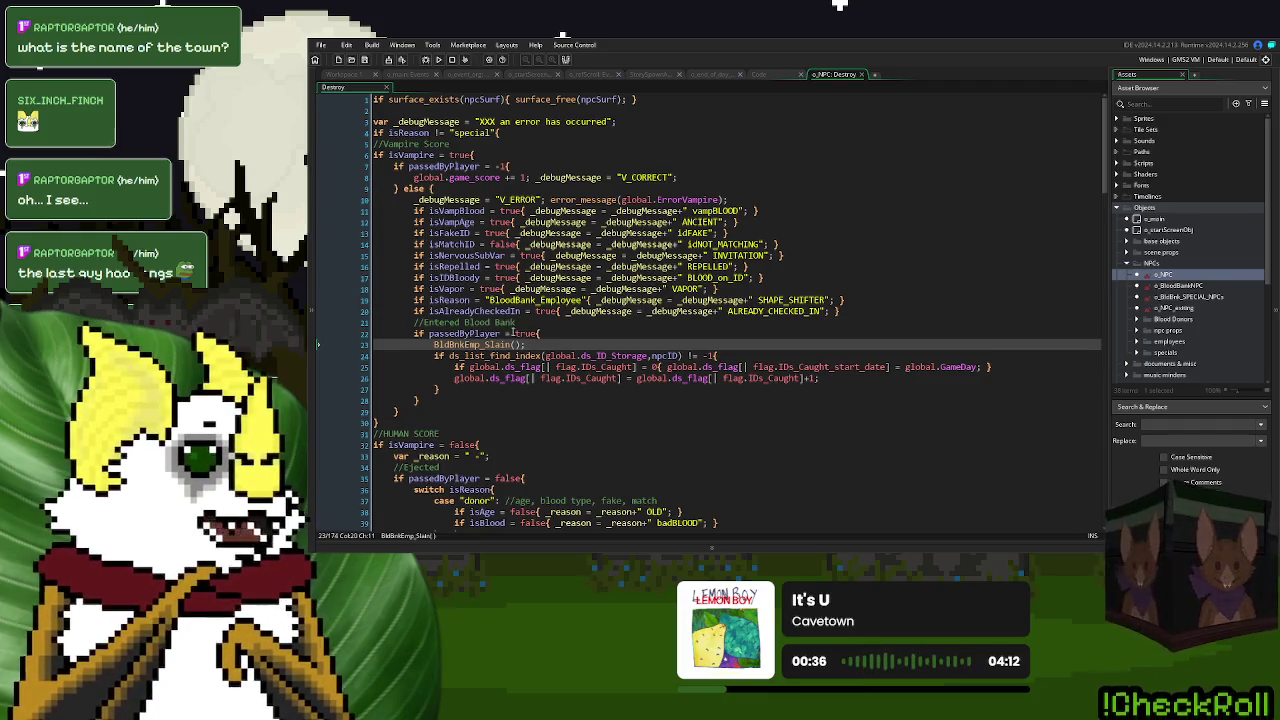
scroll(492, 342, "down", 4)
scroll(489, 345, "down", 7)
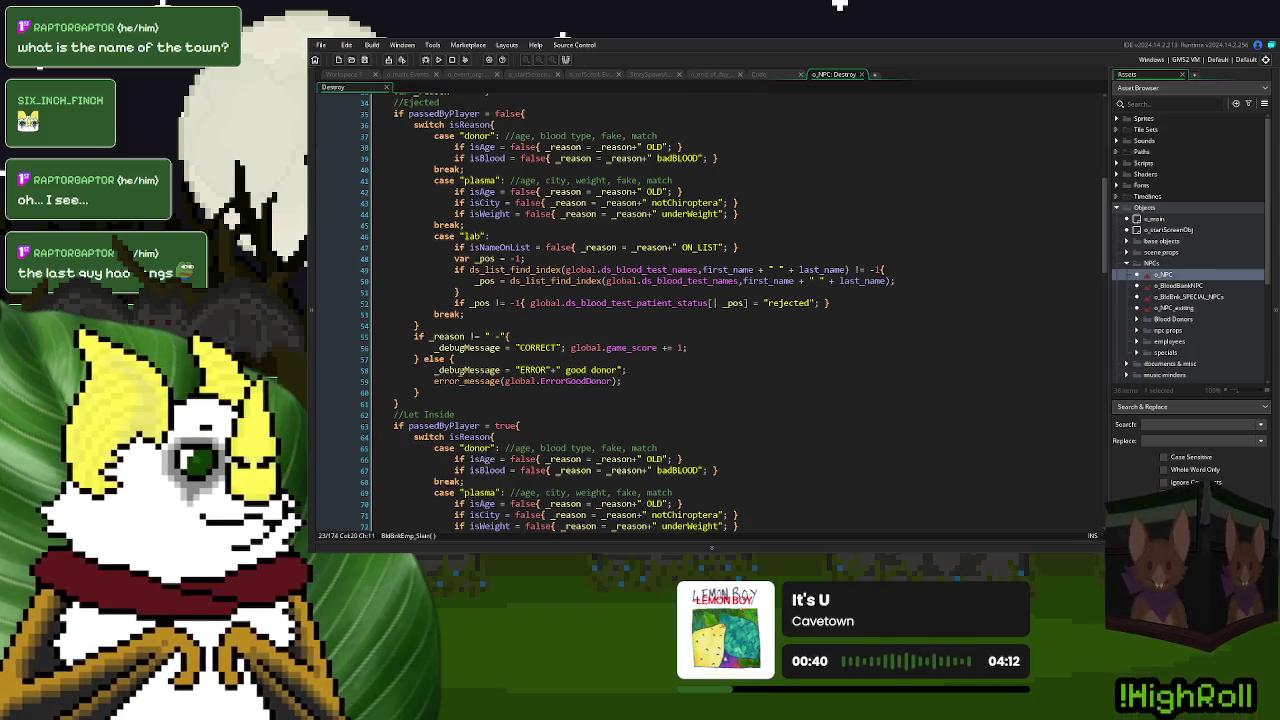
left_click(505, 381)
scroll(745, 365, "up", 7)
scroll(745, 365, "up", 4)
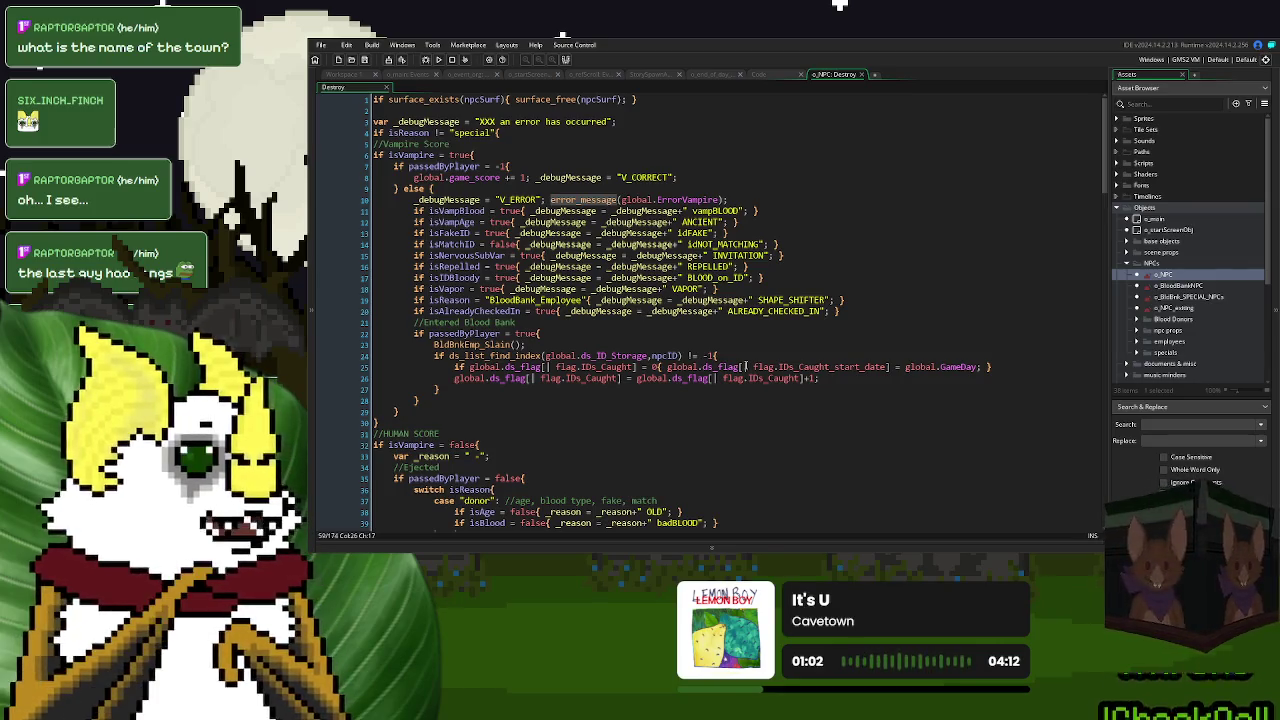
- Finish error_message(global.ErrorVampire); close the vampBLOOD check's brace, and switch to the Create event
left_click(722, 199)
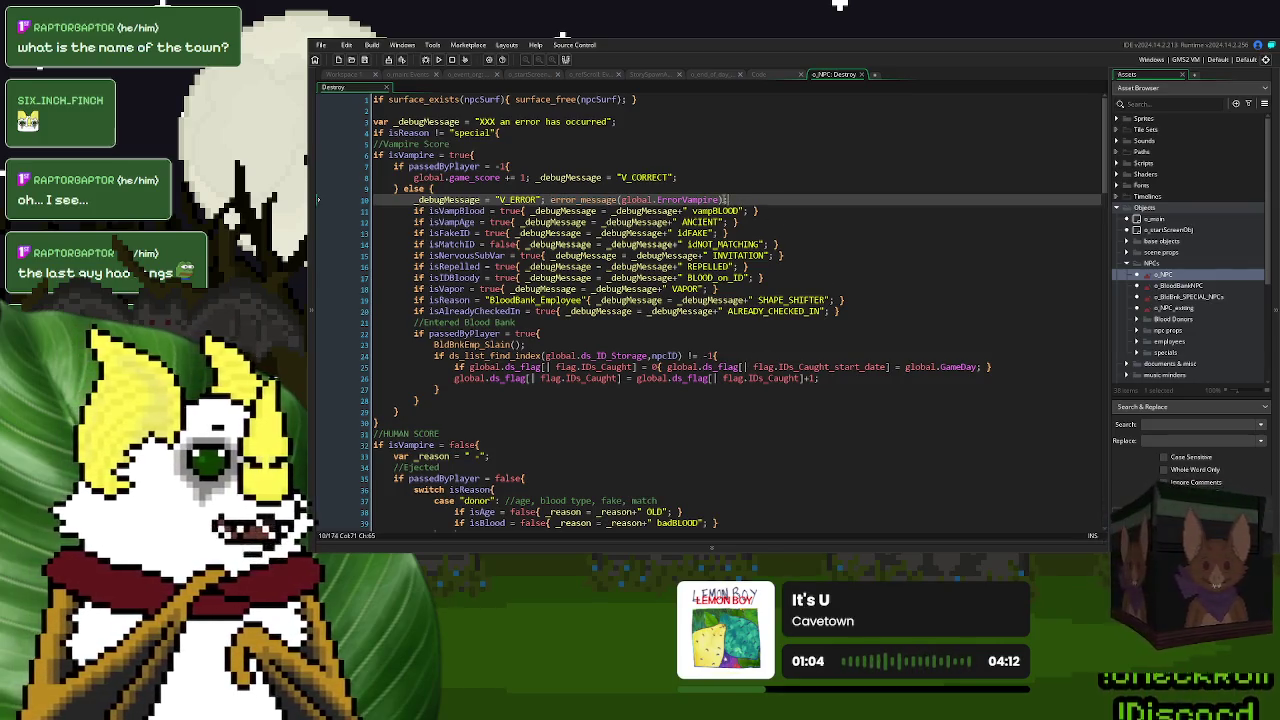
type(");")
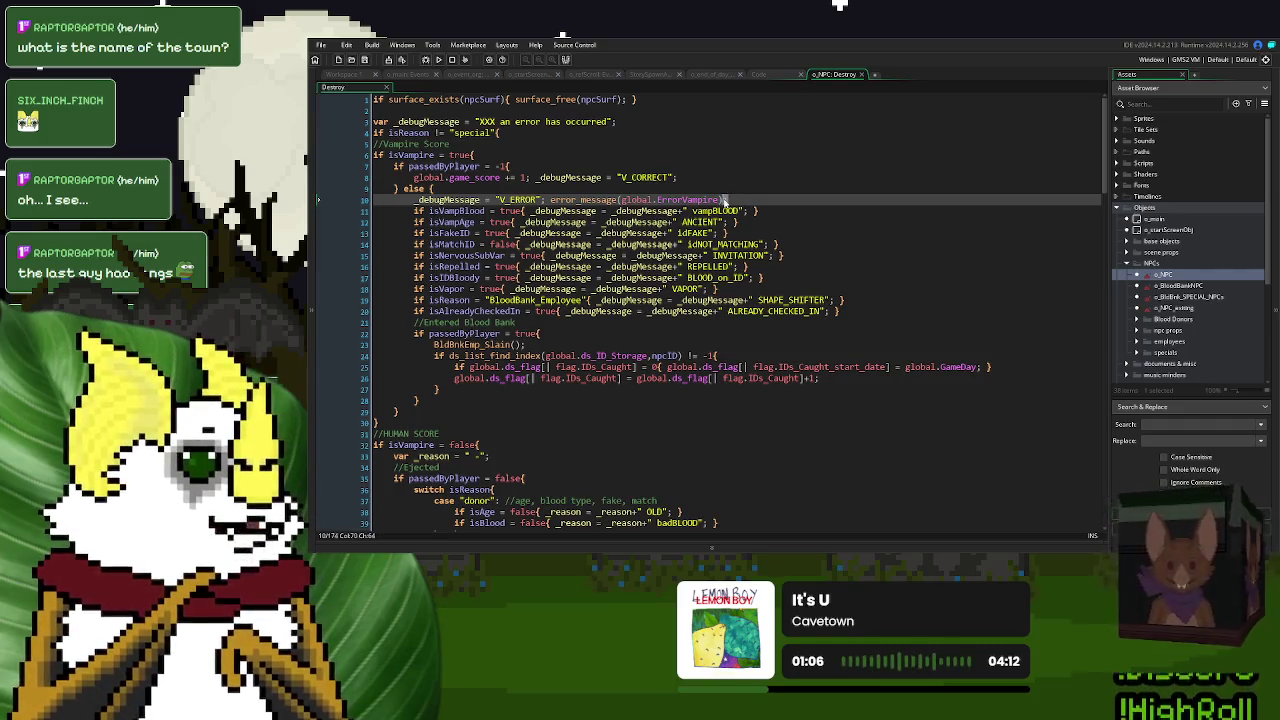
left_click(754, 211)
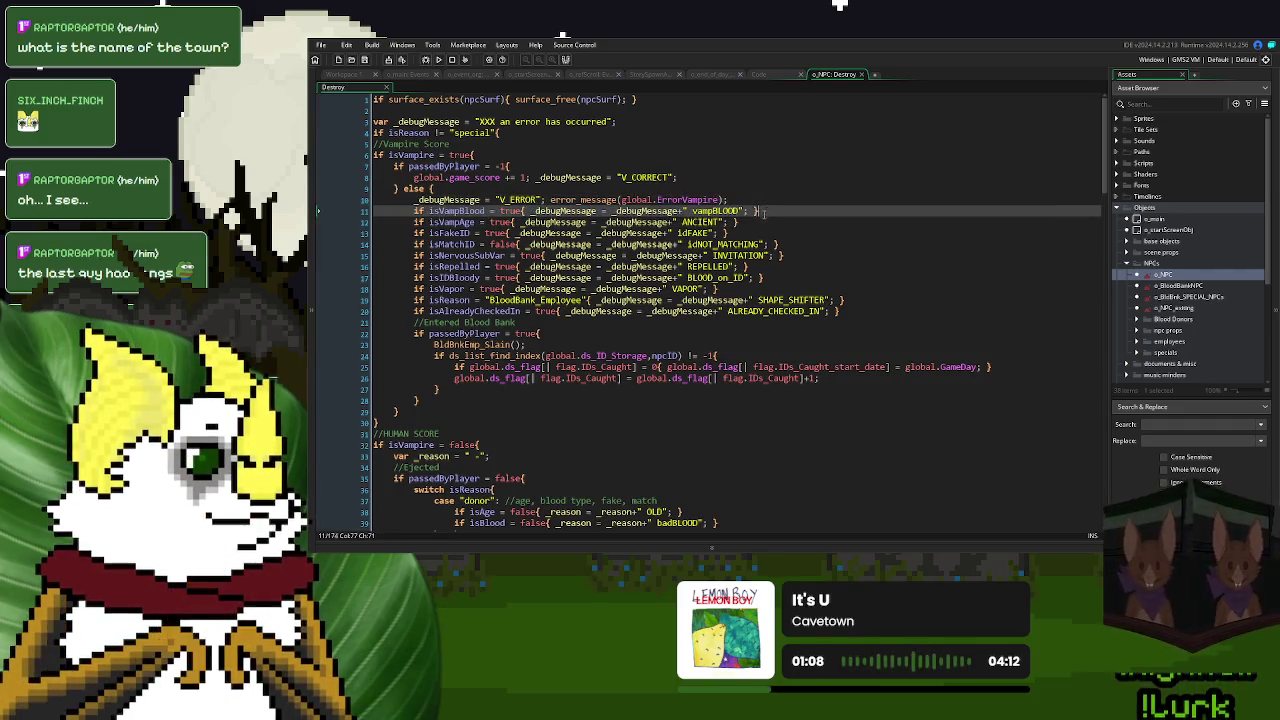
type("}")
left_click(808, 255)
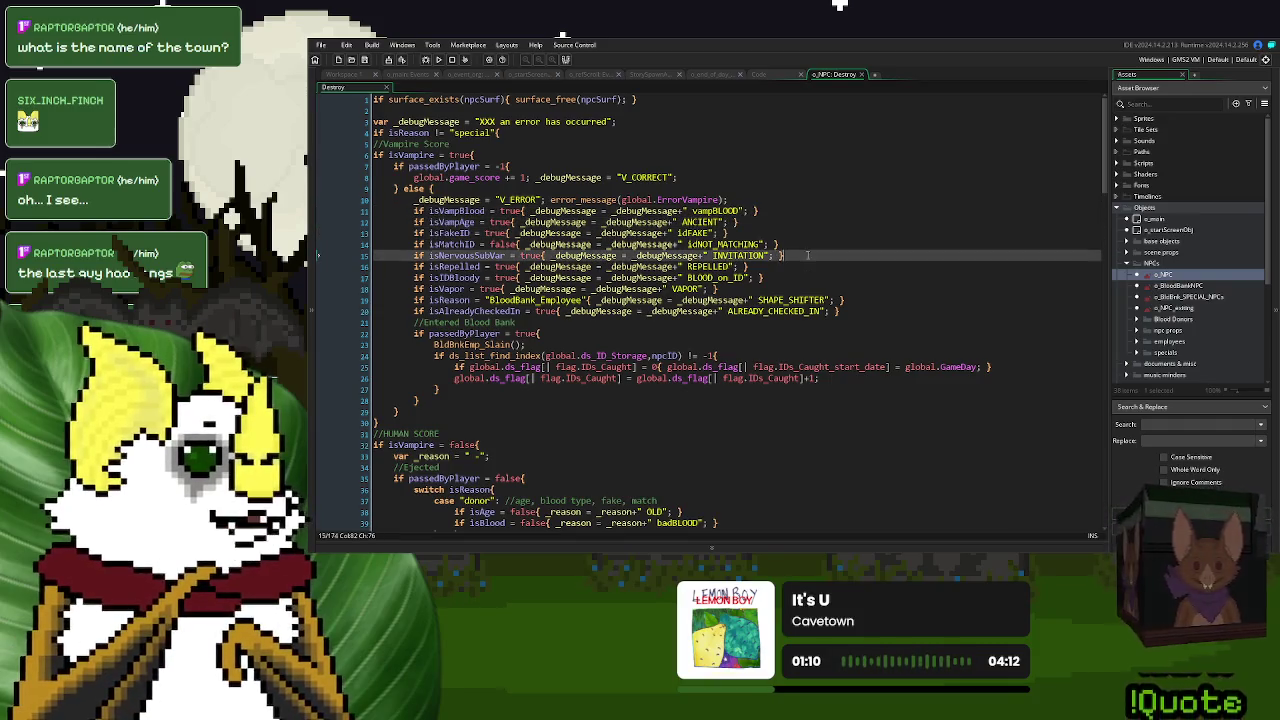
left_click_drag(550, 200, 733, 201)
left_click(733, 201)
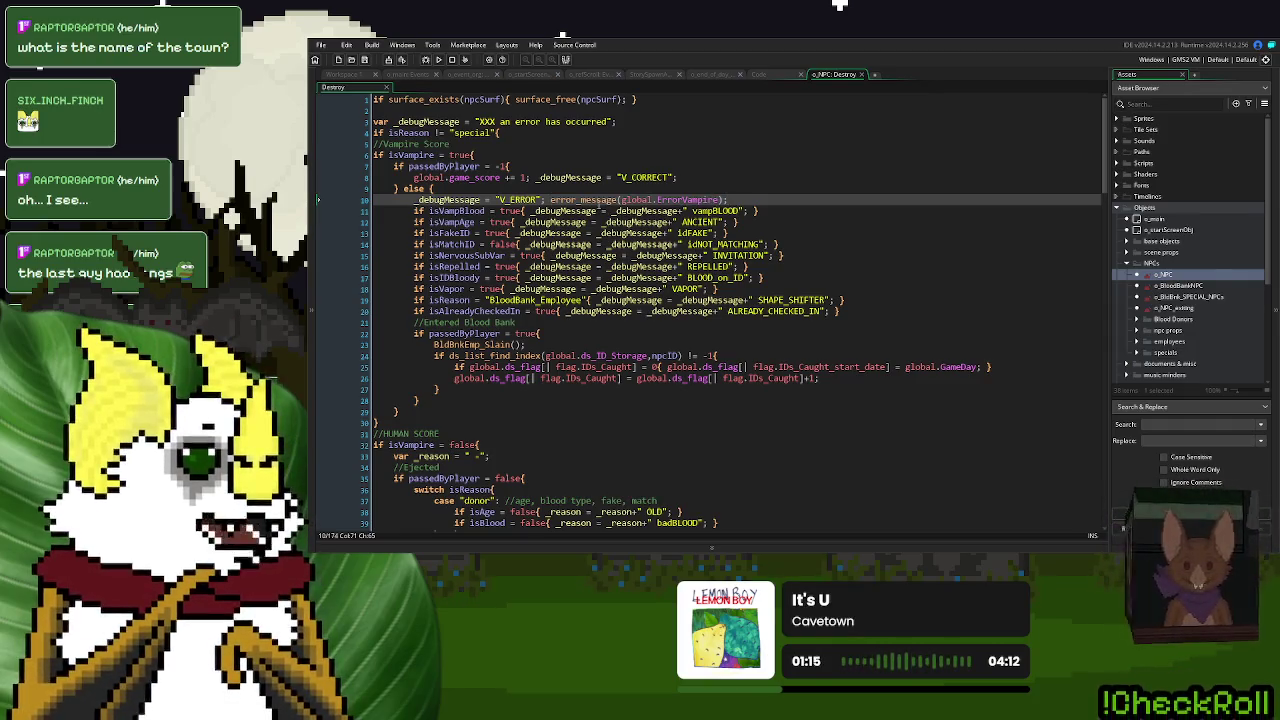
left_click(362, 89)
left_click(385, 172)
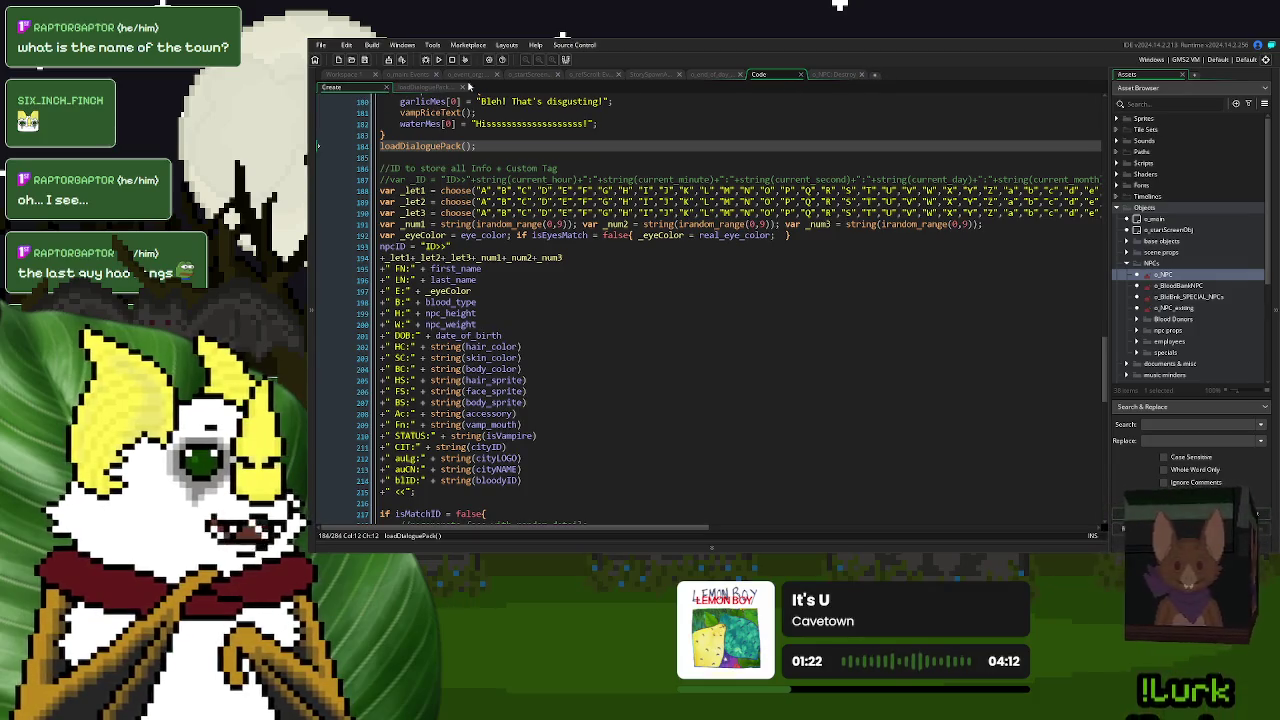
- Dock the o_NPC Create tab beside Destroy to form a combined o_NPC: Events view
left_click(820, 75)
left_click_drag(778, 75, 340, 92)
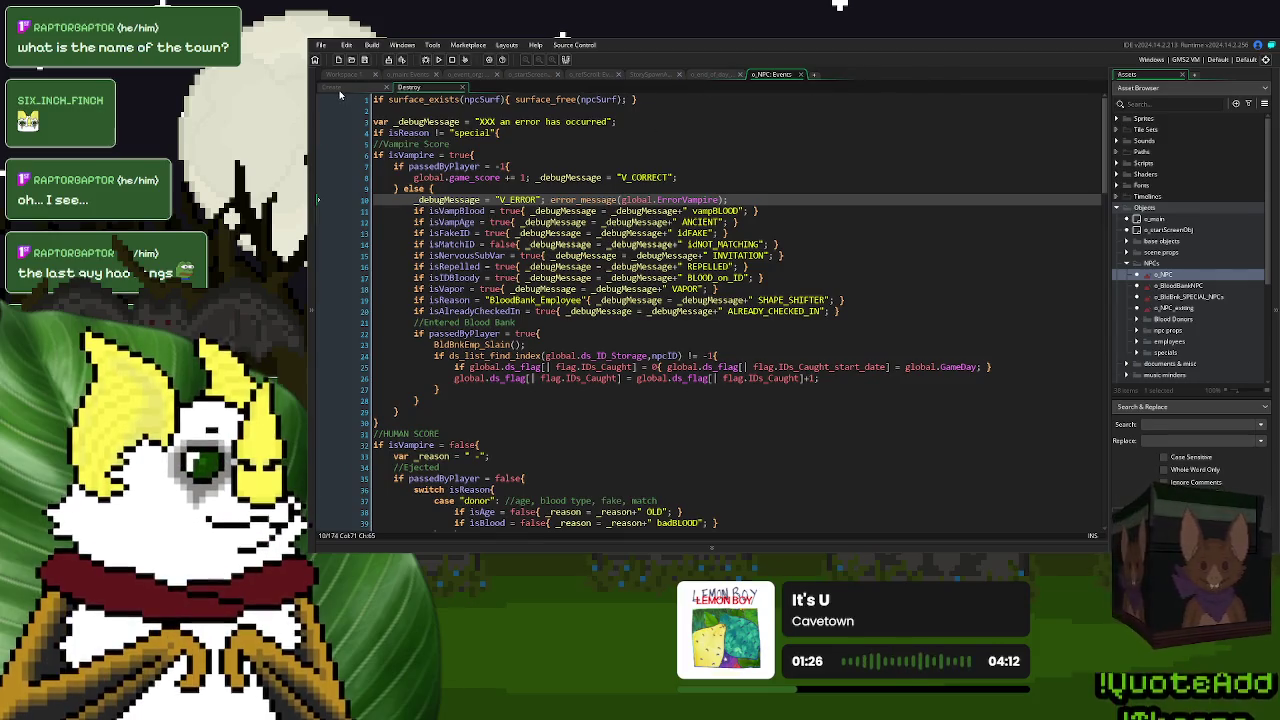
left_click(339, 90)
scroll(612, 326, "up", 7)
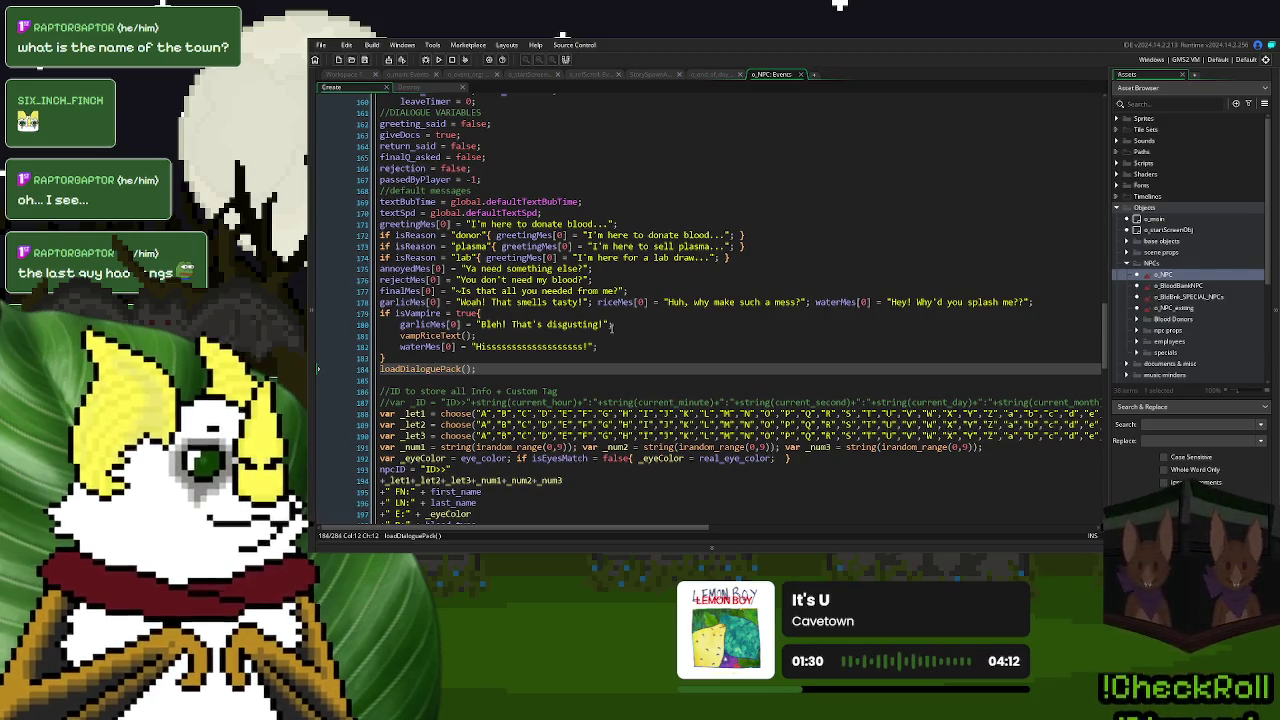
scroll(612, 326, "up", 3)
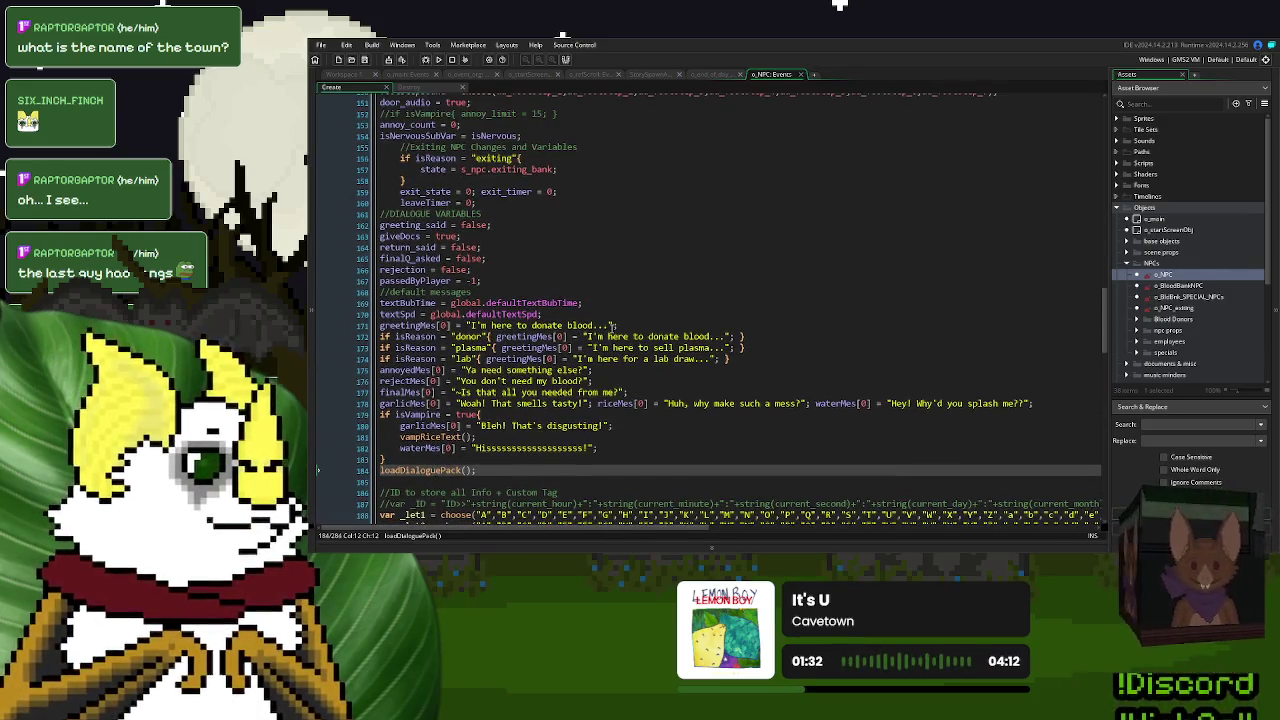
- Edit at the textBubTime line, then show o_event_ctrl's Create code
left_click(598, 302)
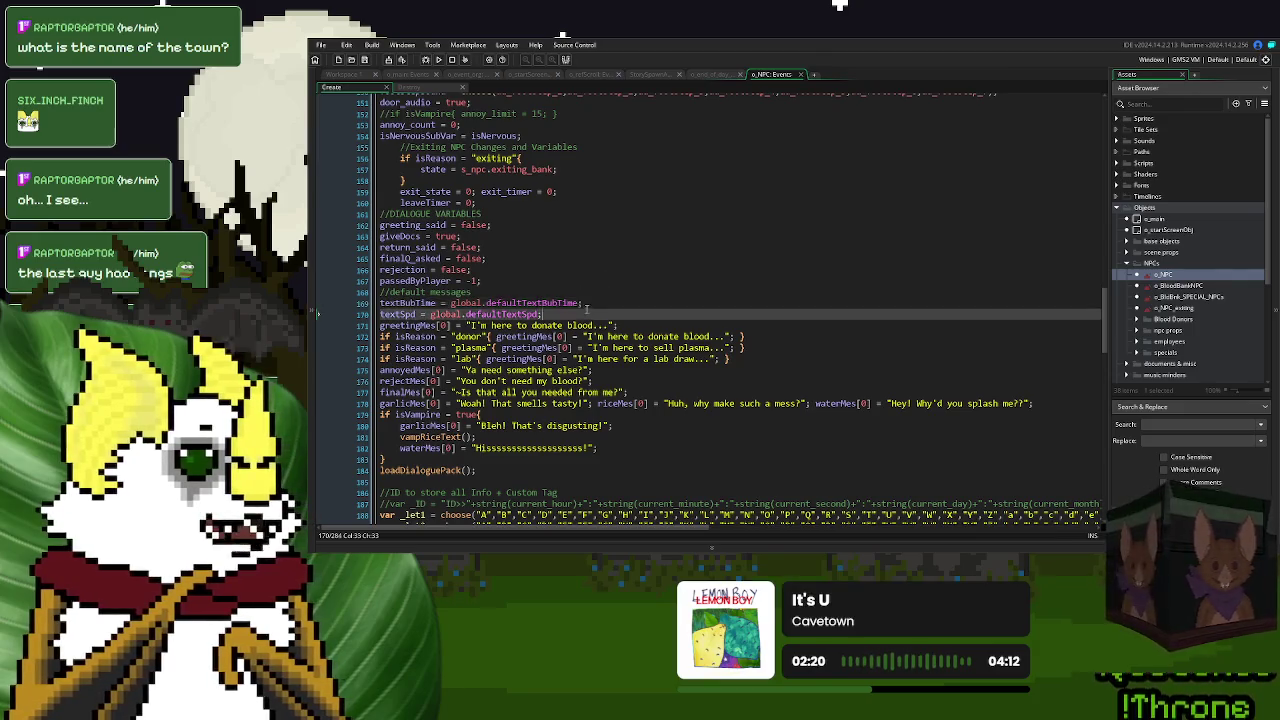
key("BackSpace")
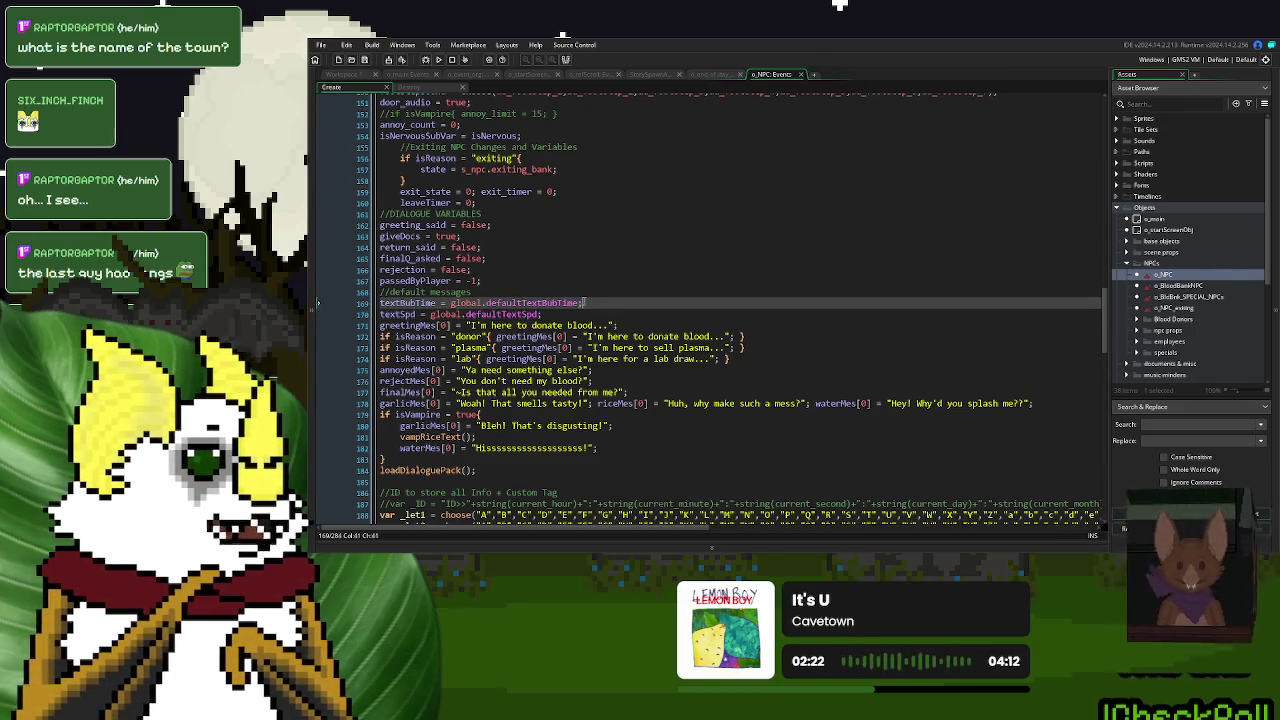
left_click(467, 74)
left_click(764, 272)
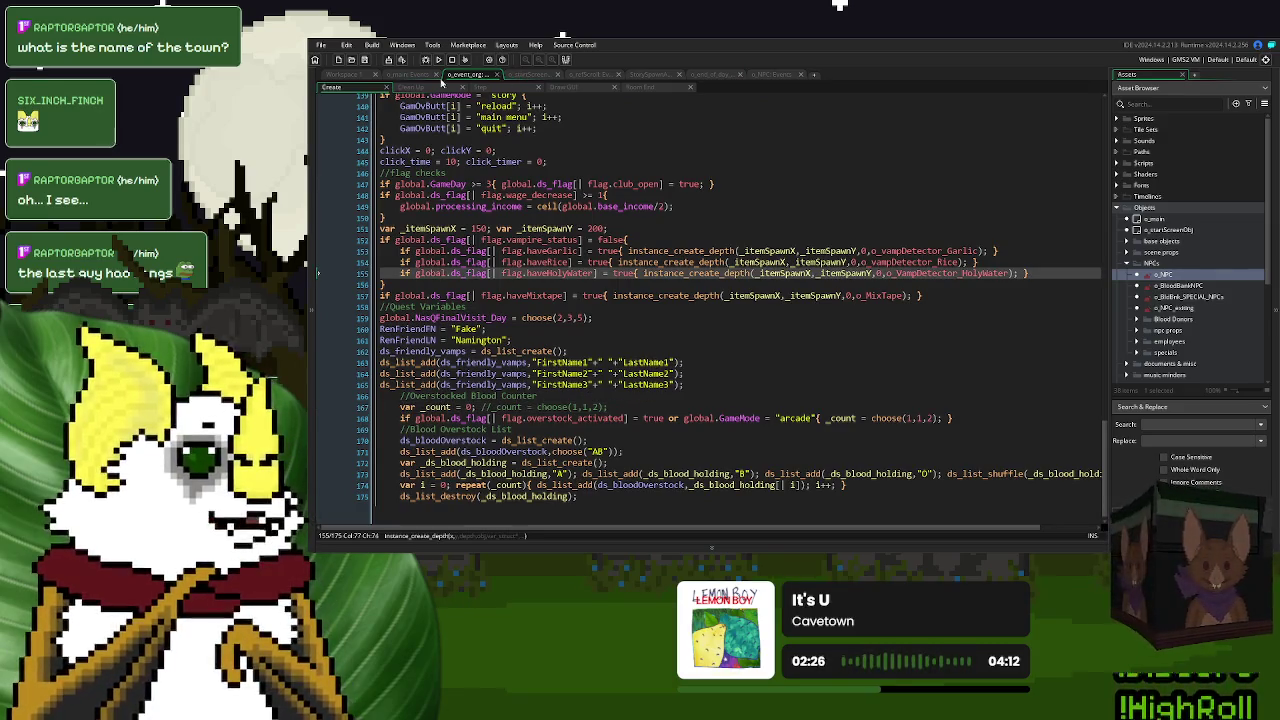
- In the event controller's Step code, fold DIALOGUE SYSTEM and add blank lines after the fade_alpha clamp
left_click(509, 90)
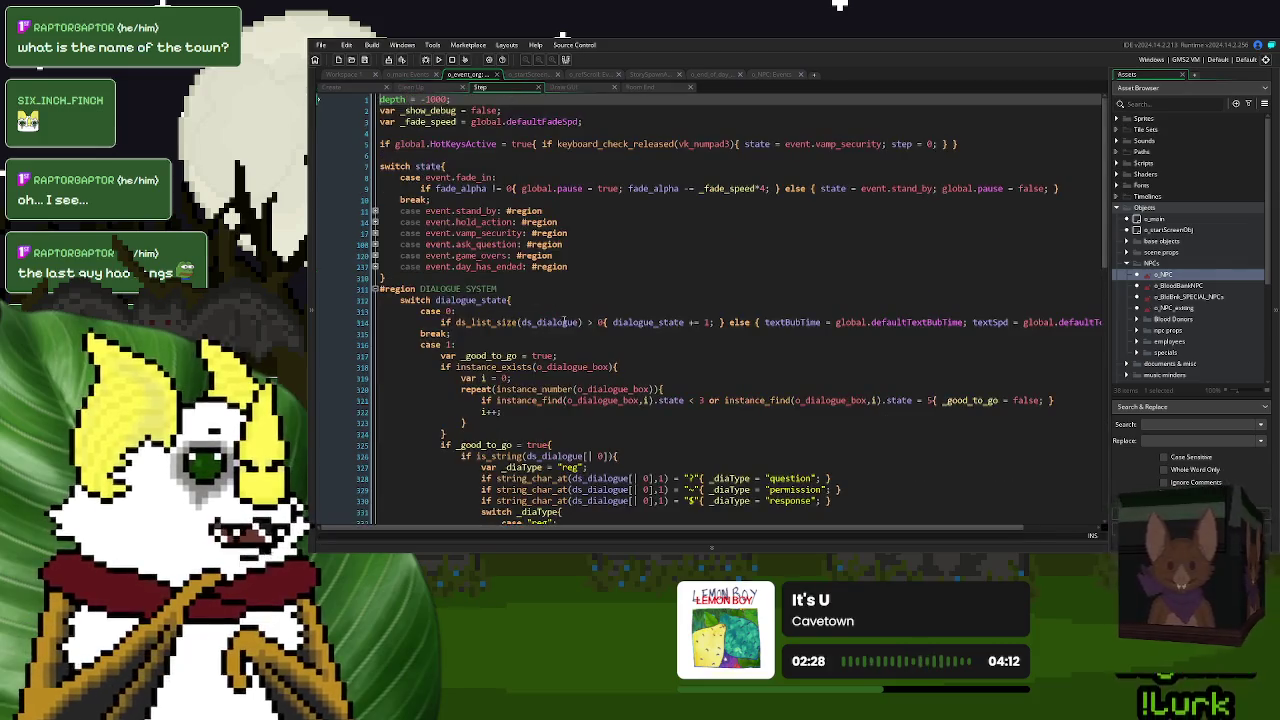
left_click(375, 289)
left_click(654, 398)
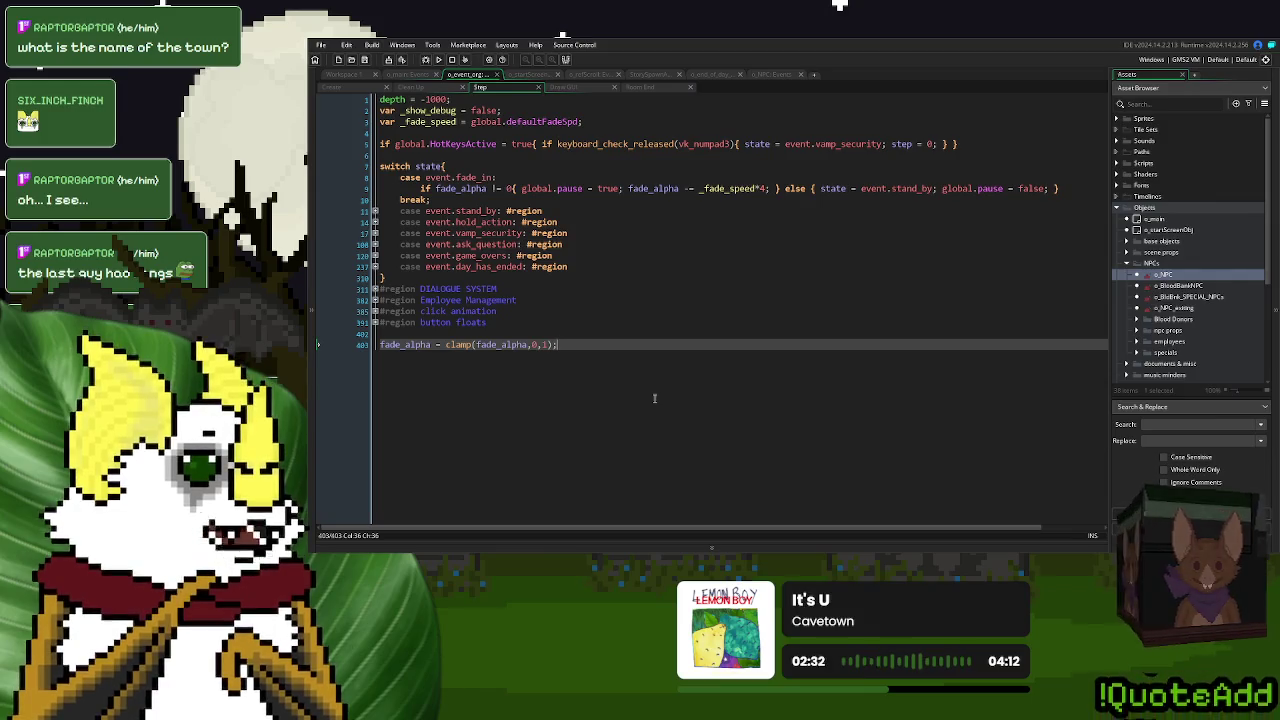
key("Return")
key("Return")
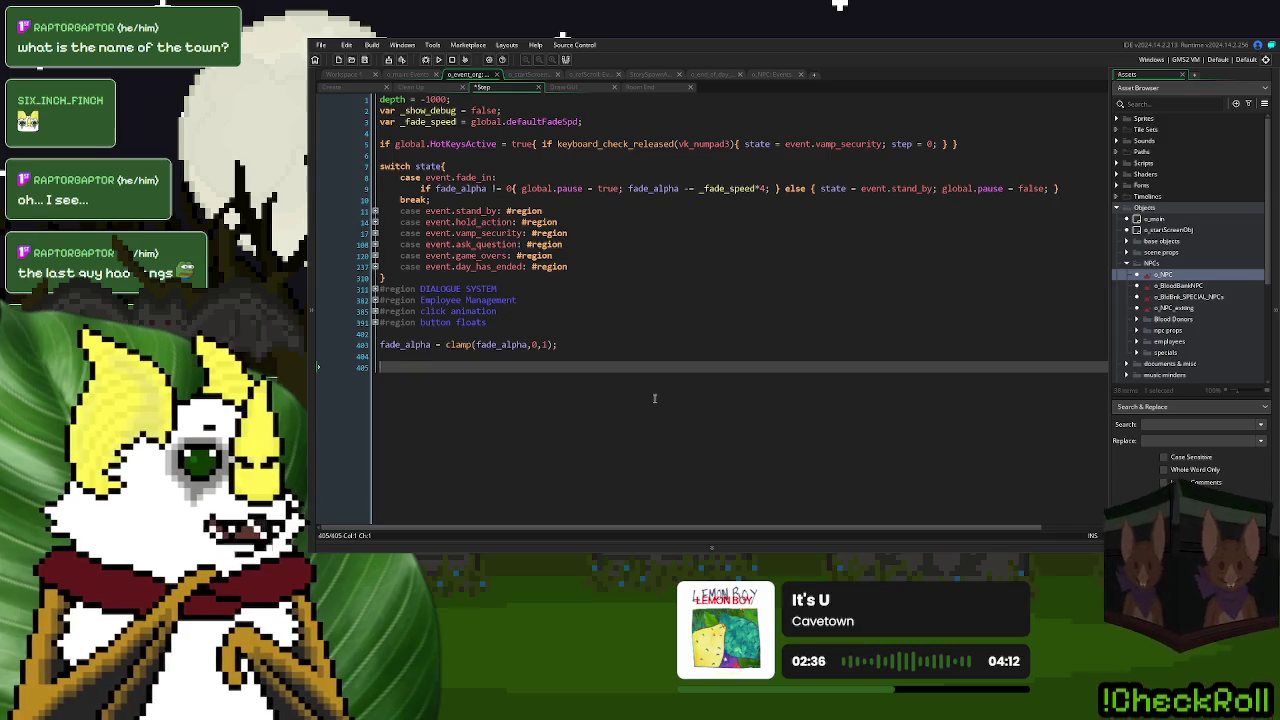
- Copy the error_message call from line 10 of o_NPC's Destroy code, then return to Step
left_click(769, 73)
left_click(407, 88)
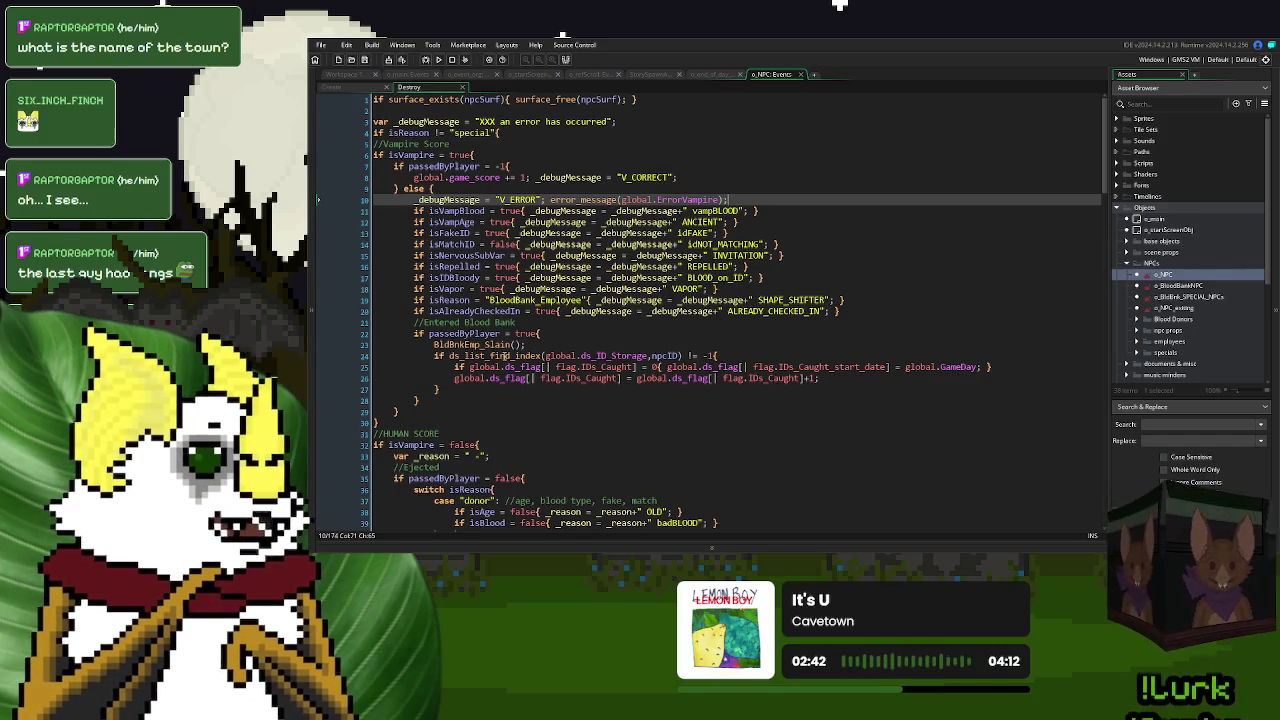
left_click_drag(730, 200, 551, 201)
key("ctrl+c")
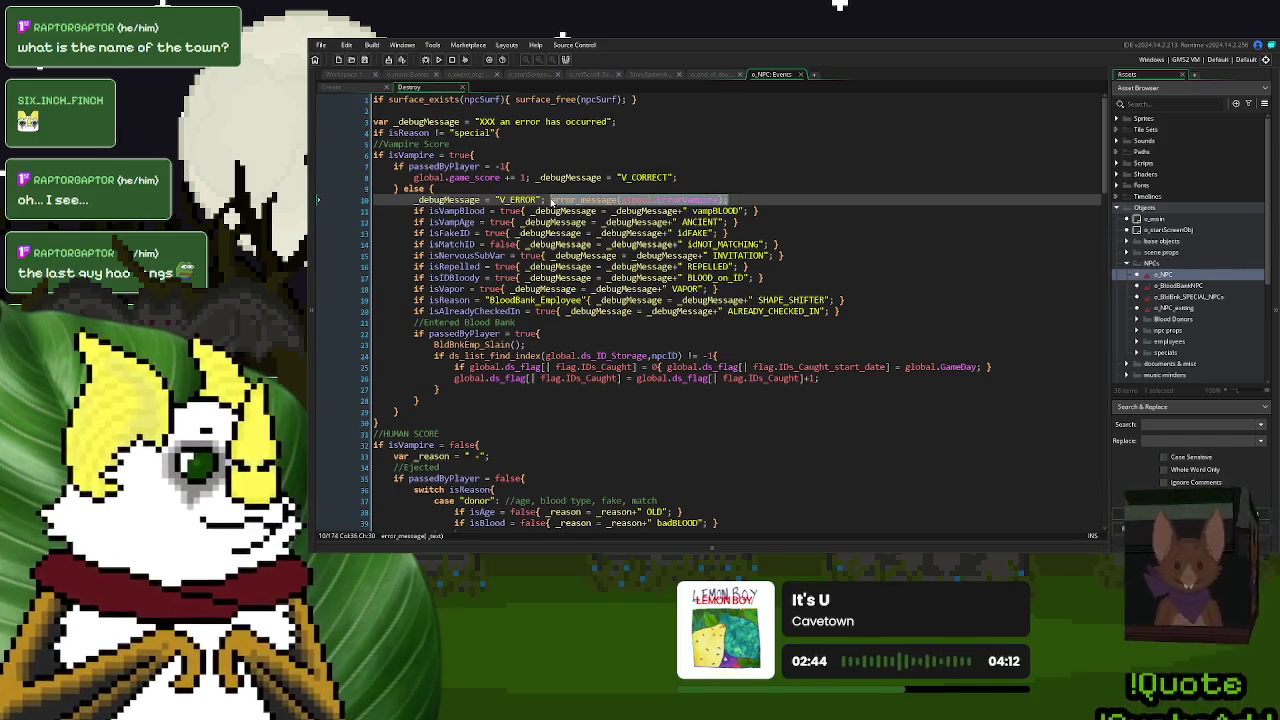
left_click(470, 75)
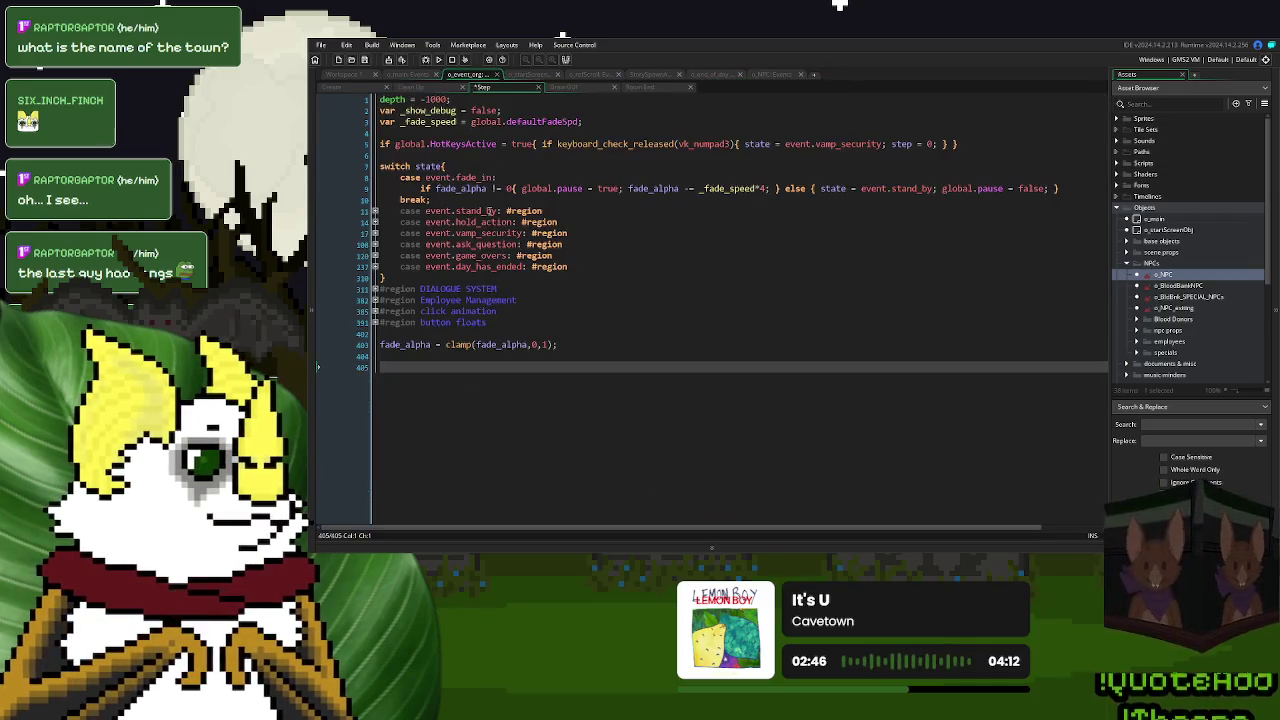
- Add if keyboard_check_released(vk_space){ error_message("TEST MESSAGE") on line 405 and run the game
type("if ke")
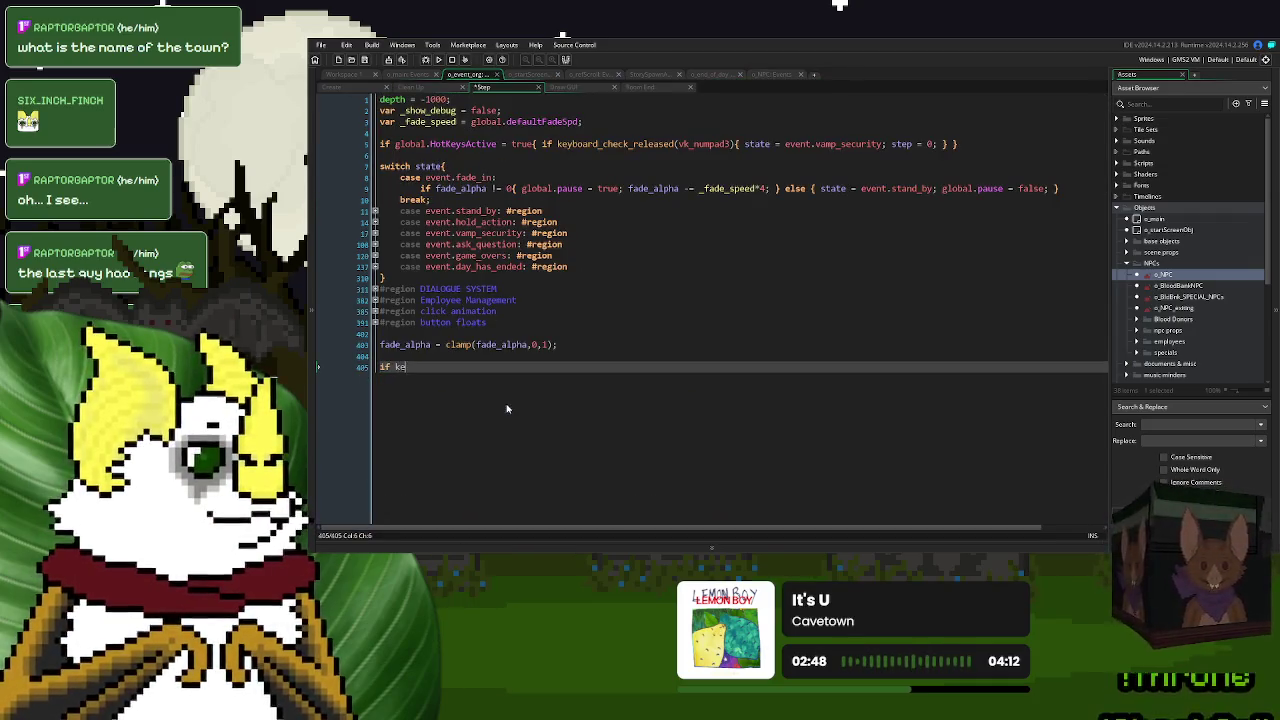
type("yboard_check_rel")
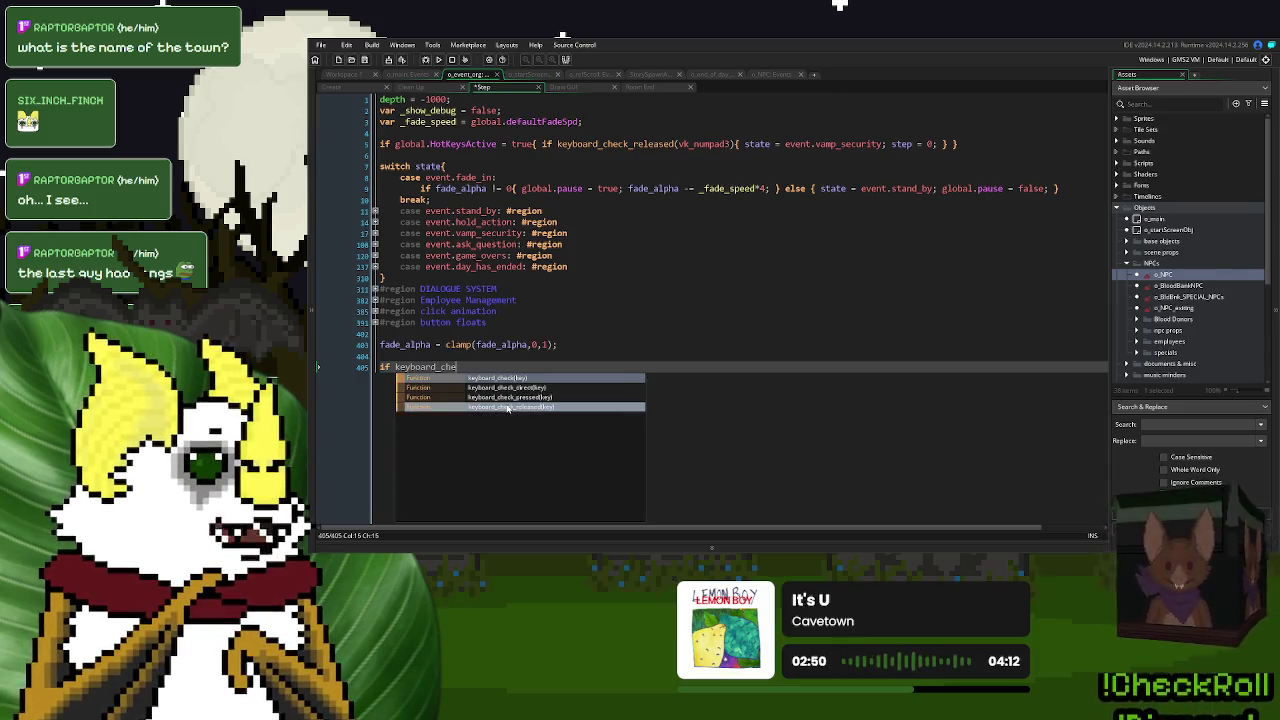
key("Return")
type("vk_sp")
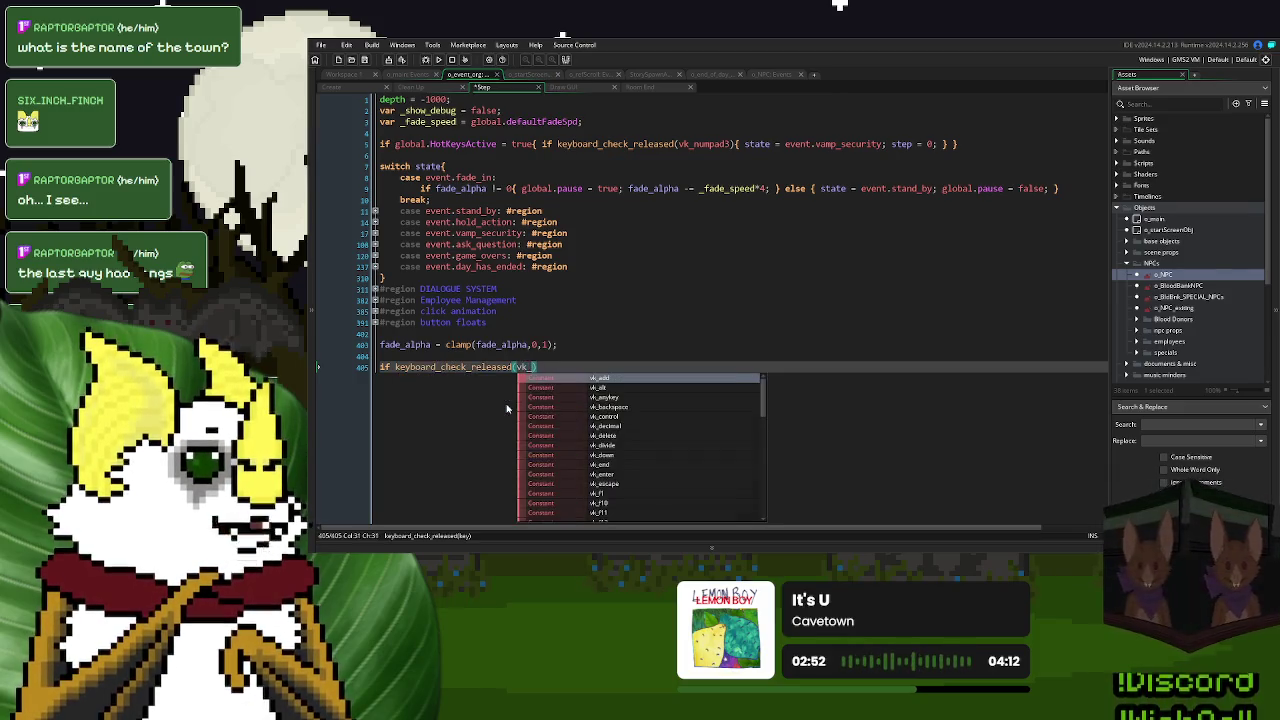
key("Return")
type("){")
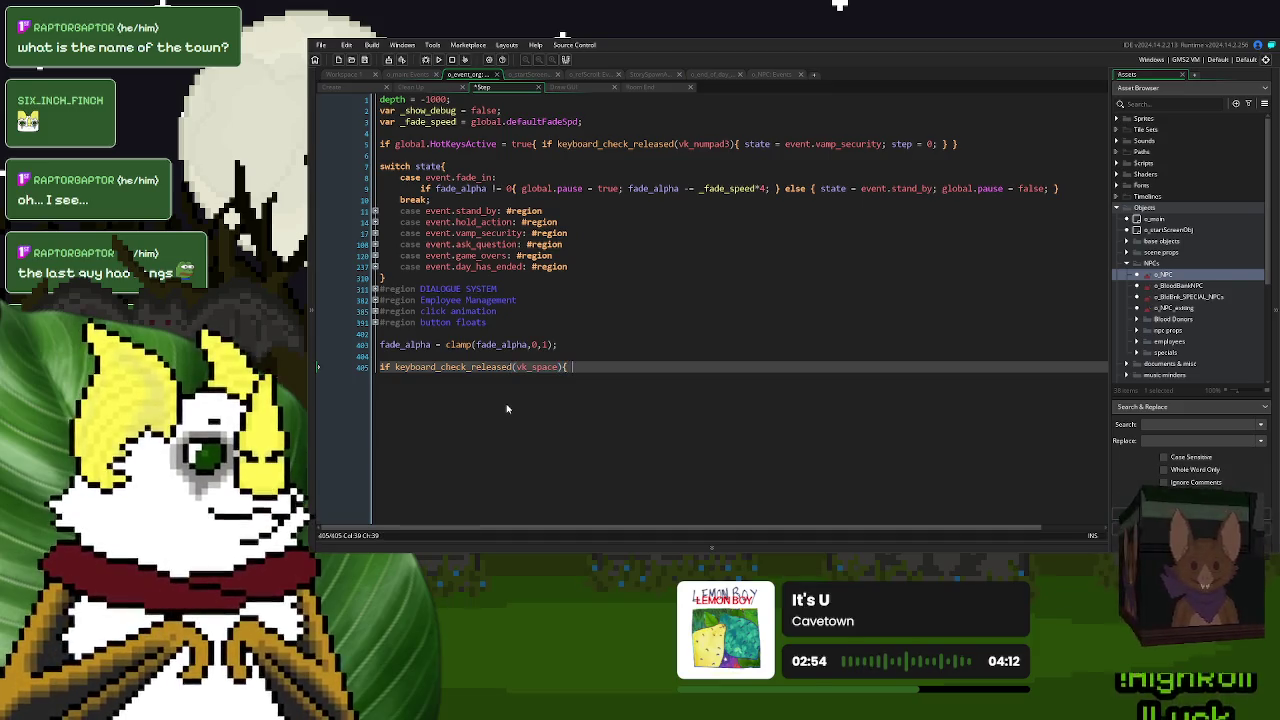
key("ctrl+v")
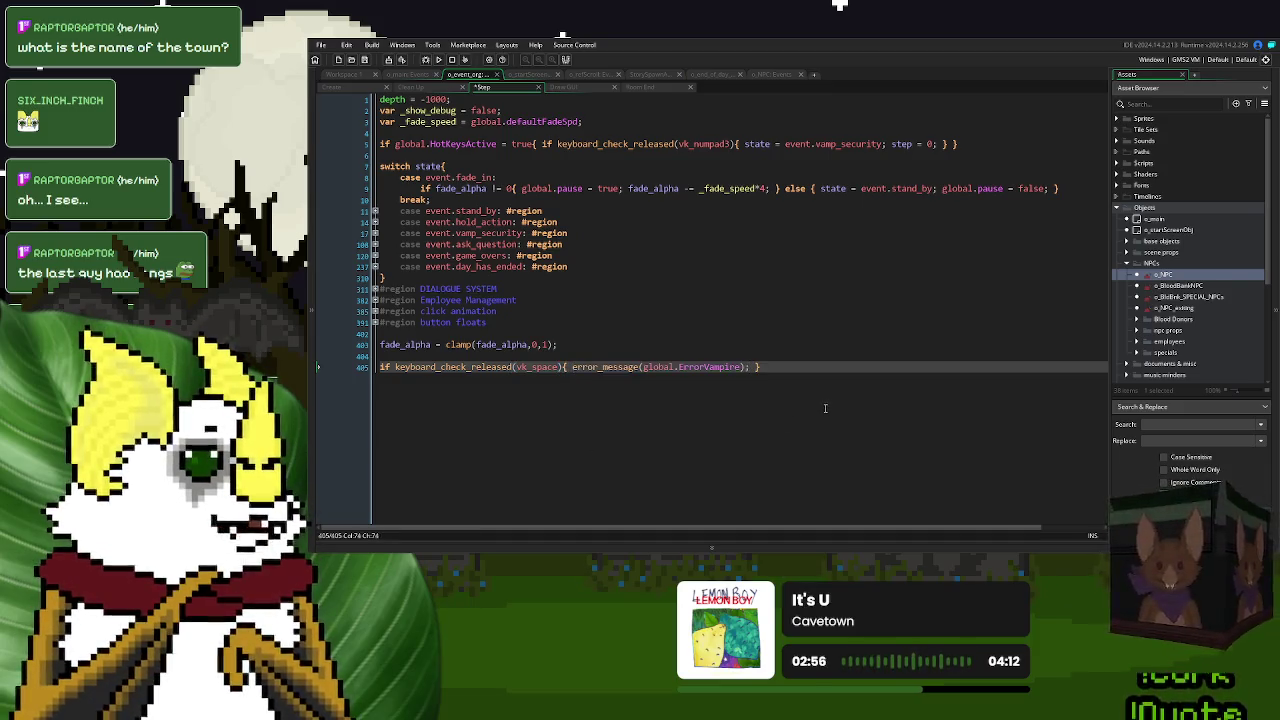
left_click_drag(741, 367, 645, 370)
type("\"TEST ")
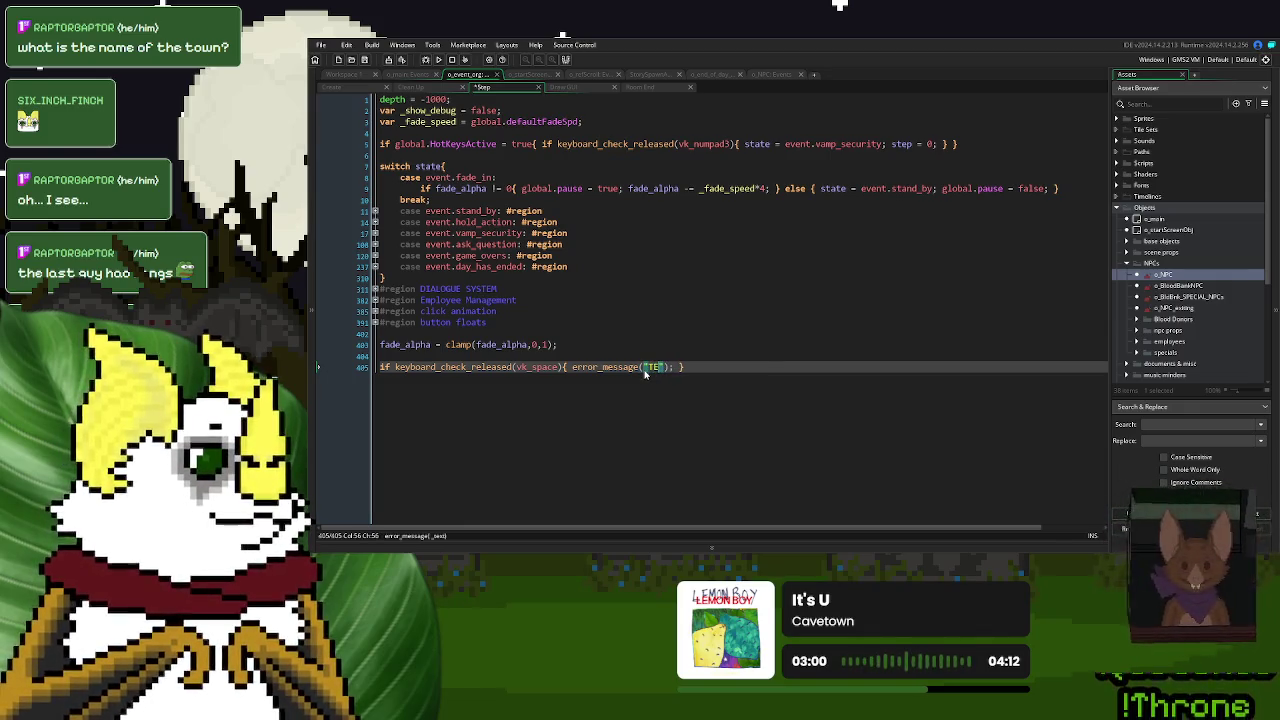
type("MESSAGE")
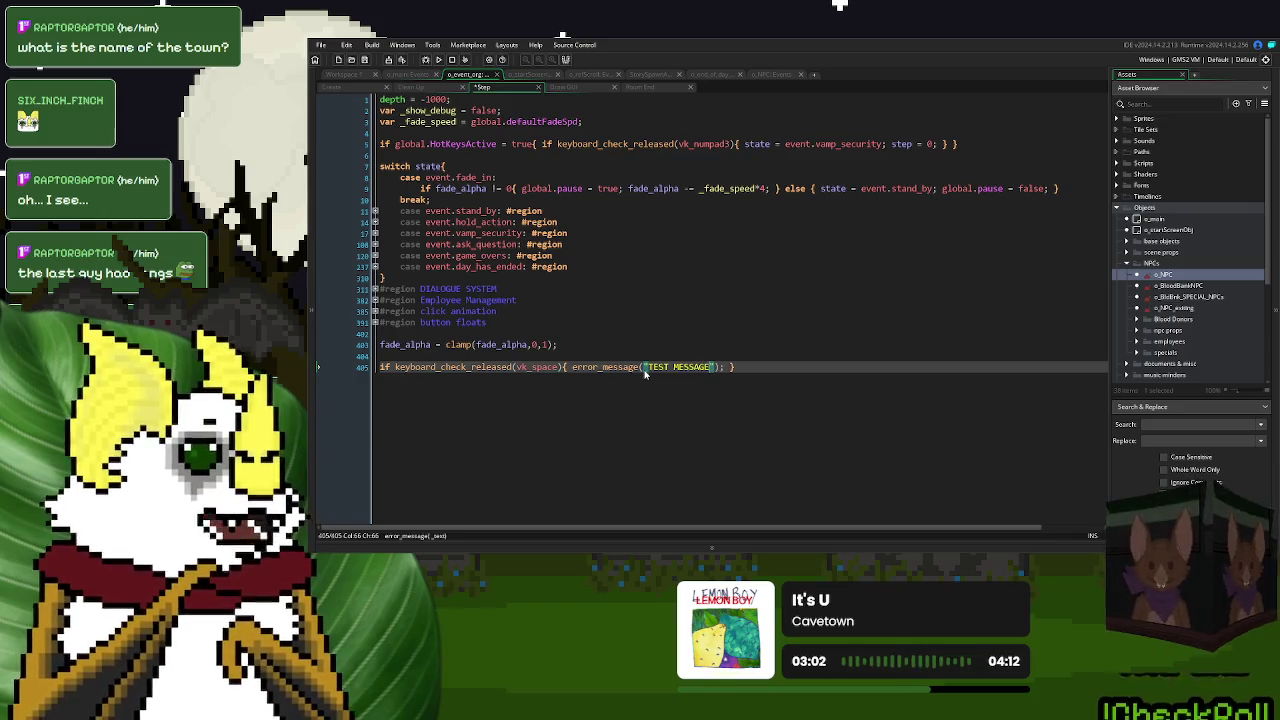
left_click(438, 59)
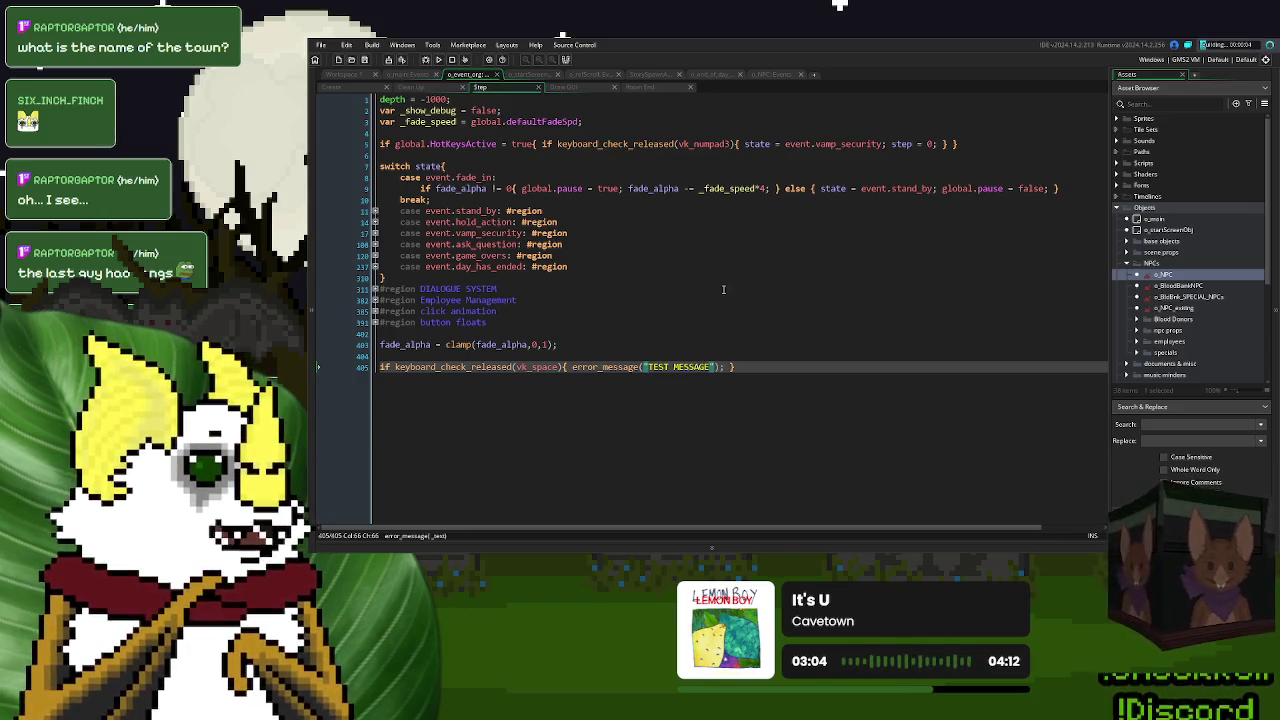
left_click(741, 366)
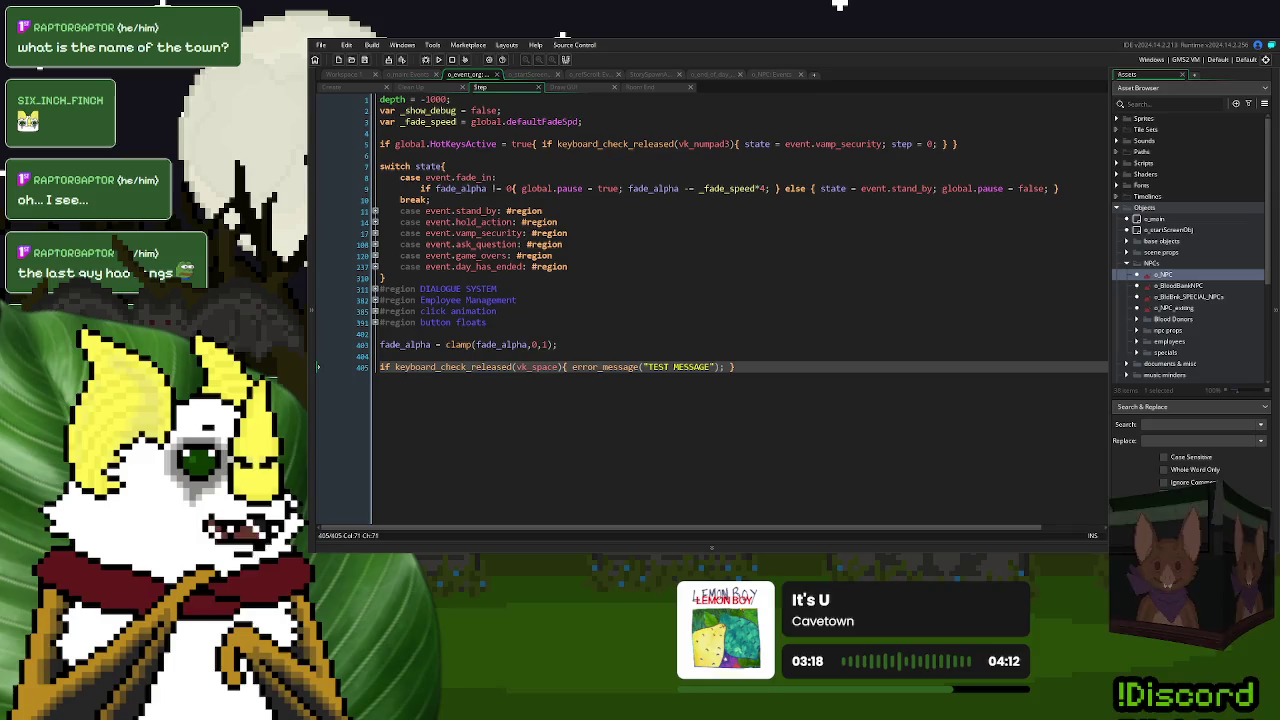
- Press Space in the running game to show the red TEST MESSAGE error
key("space")
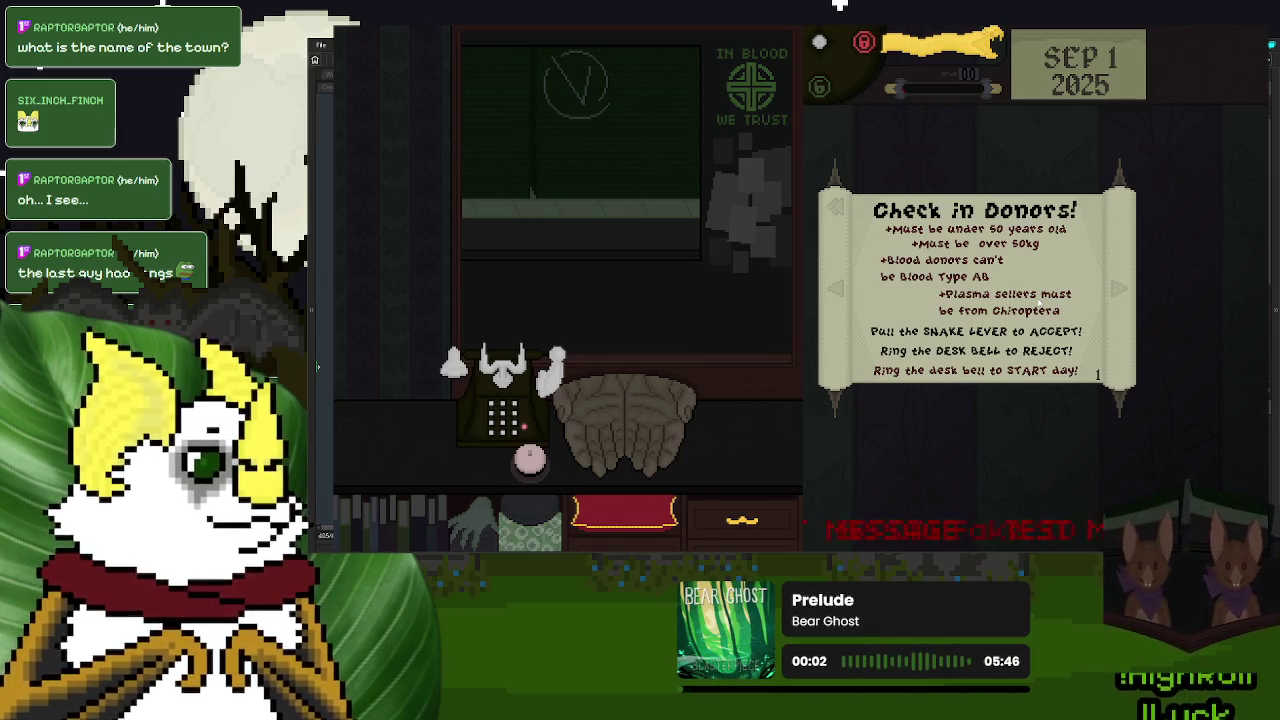
- Quit the game and follow error_message's definition through to the o_mistake_message object
key("Escape")
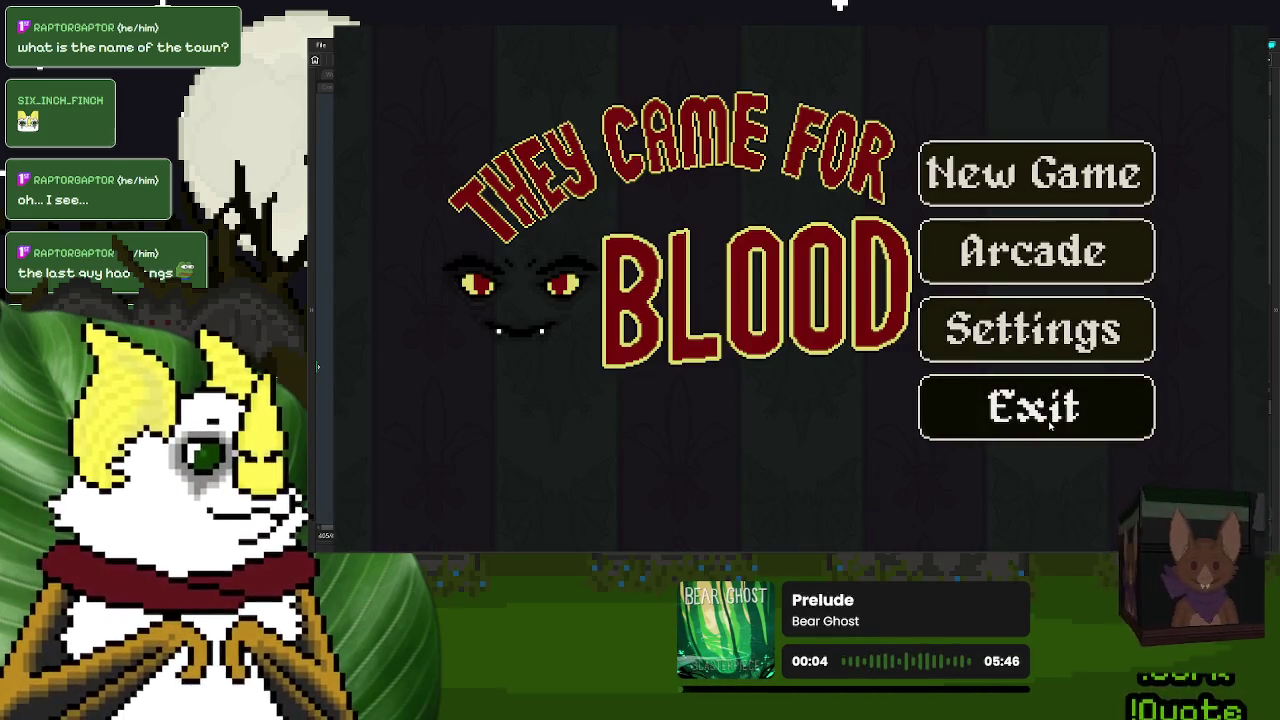
key("Escape")
left_click(521, 311)
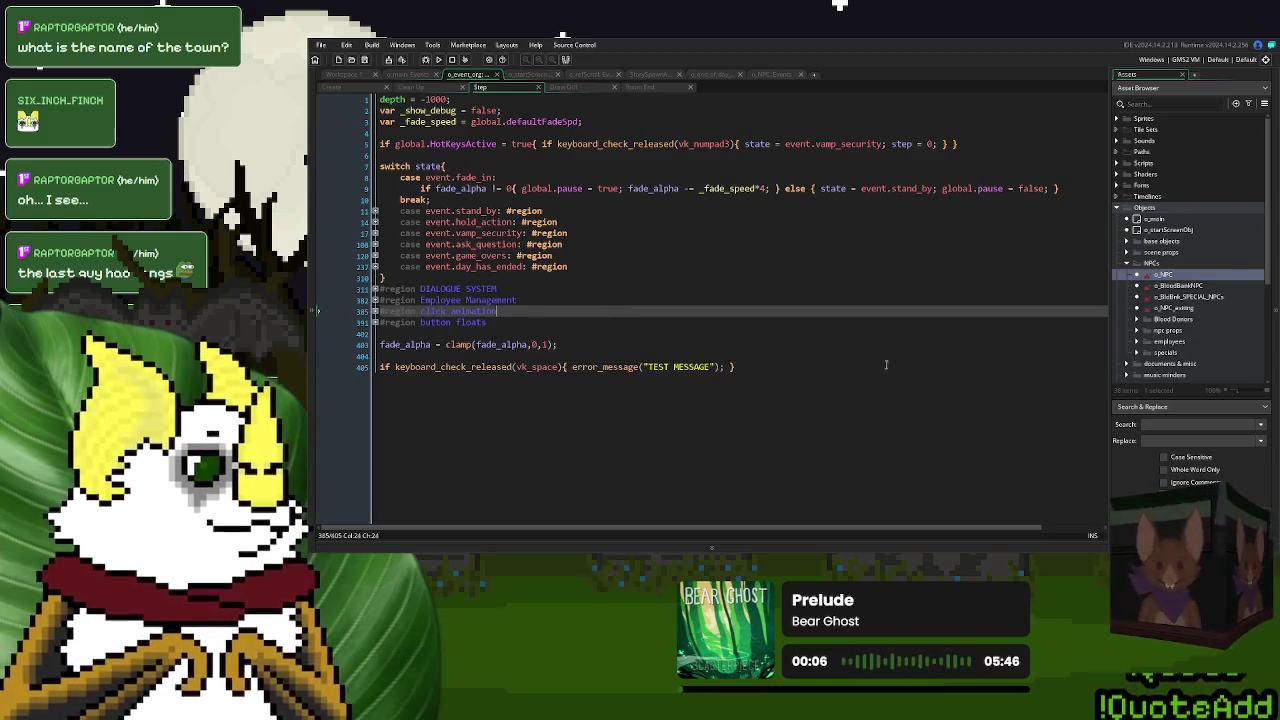
middle_click(618, 368)
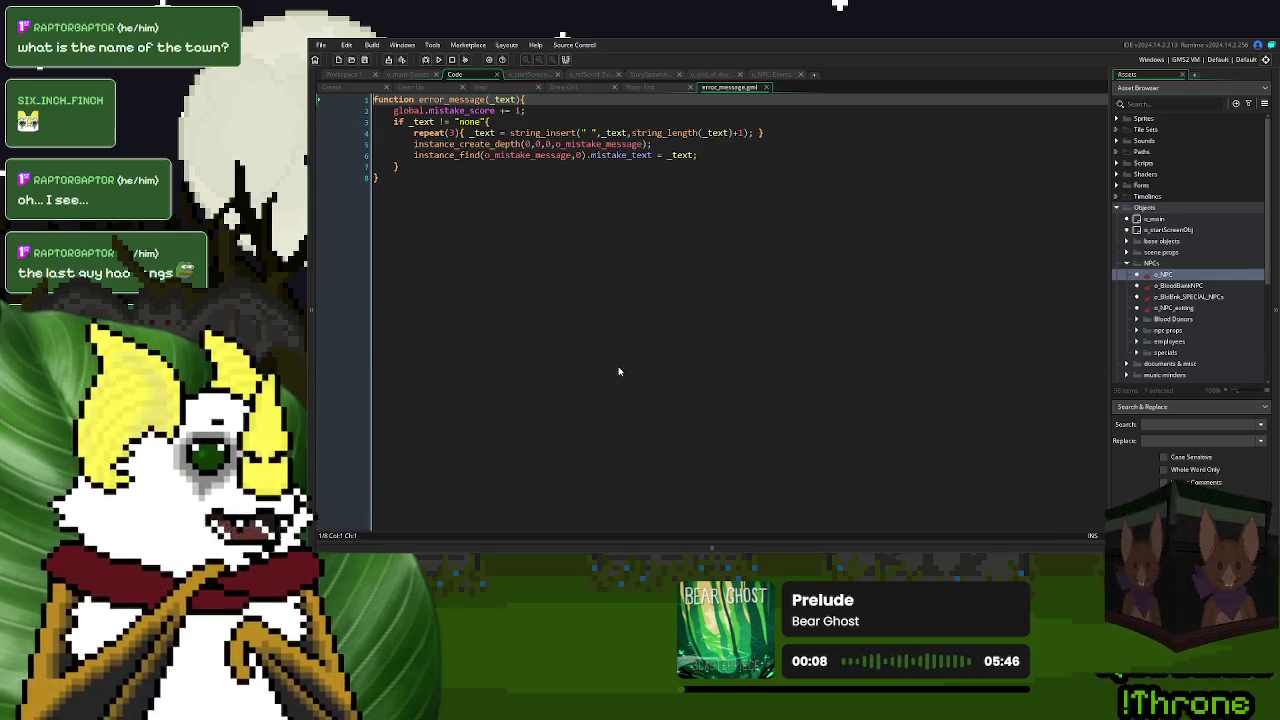
middle_click(545, 155)
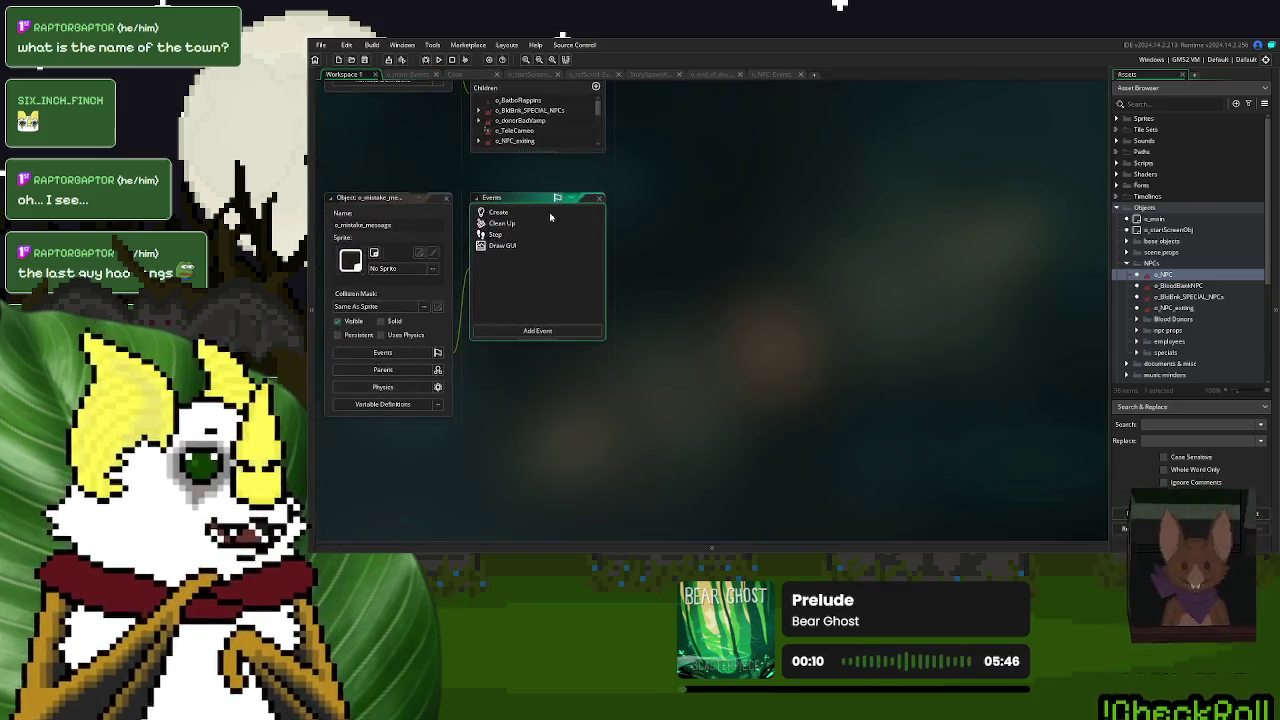
- Open o_mistake_message's Draw GUI event code in a maximised editor
left_click(541, 214)
left_click(520, 223)
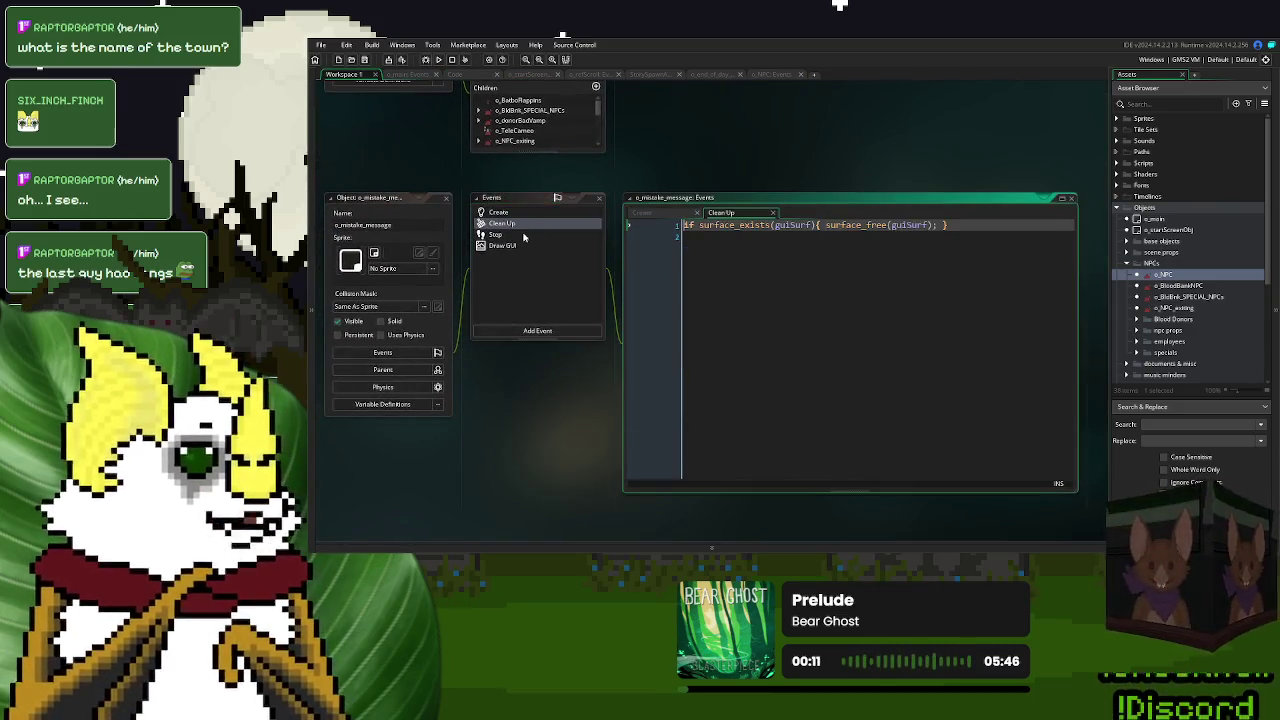
left_click(520, 234)
left_click(520, 245)
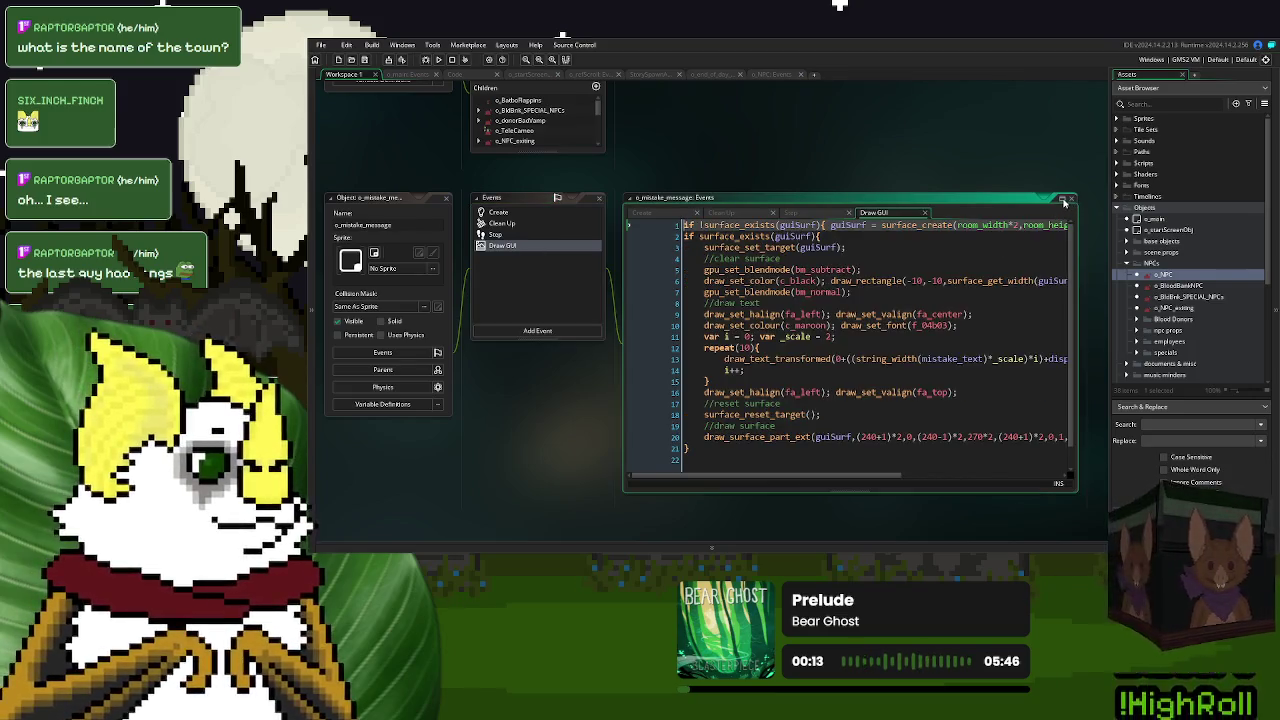
left_click(1062, 198)
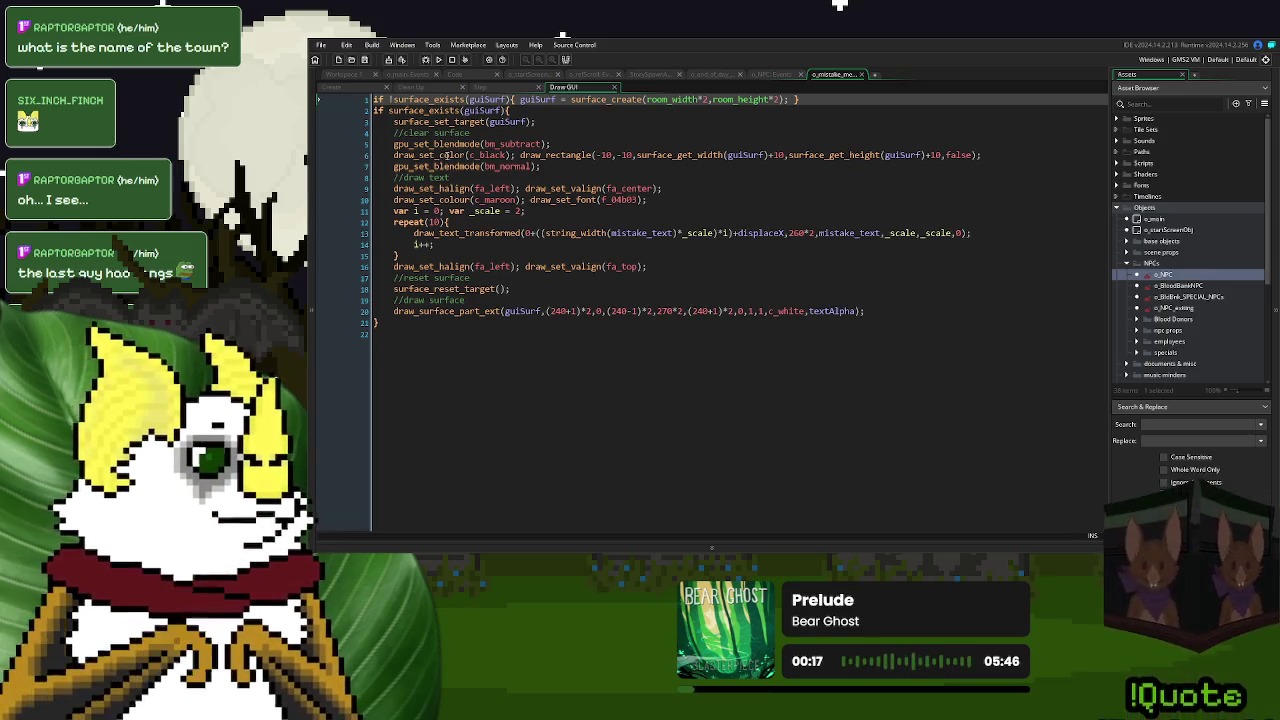
- Set _scale to 1 on line 11 and start a test run
double_click(640, 233)
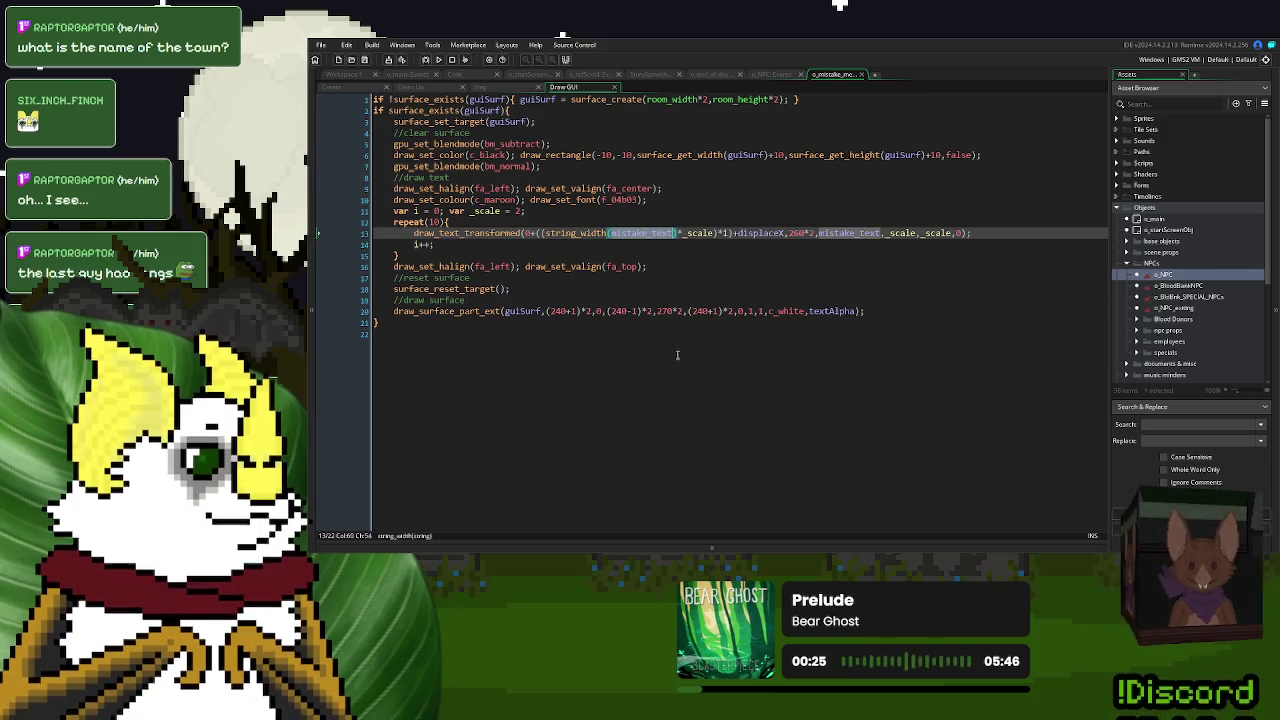
left_click(697, 232)
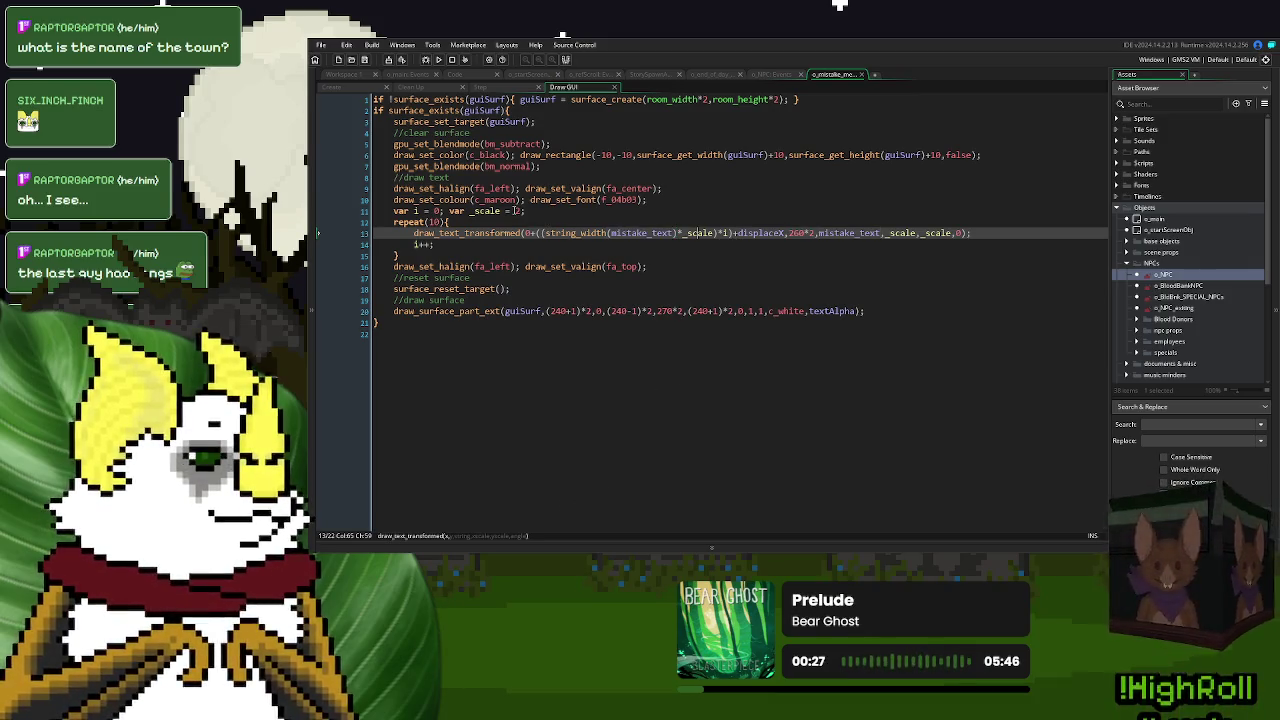
left_click(519, 211)
type("1;")
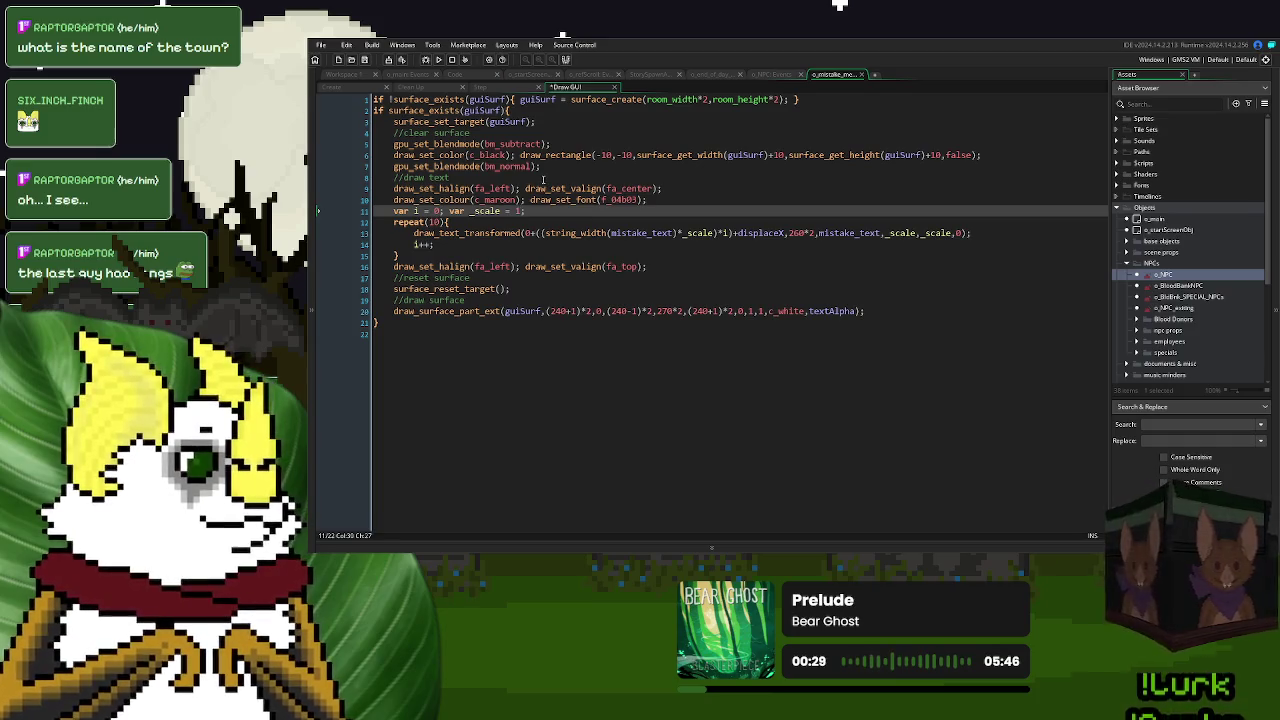
left_click(438, 59)
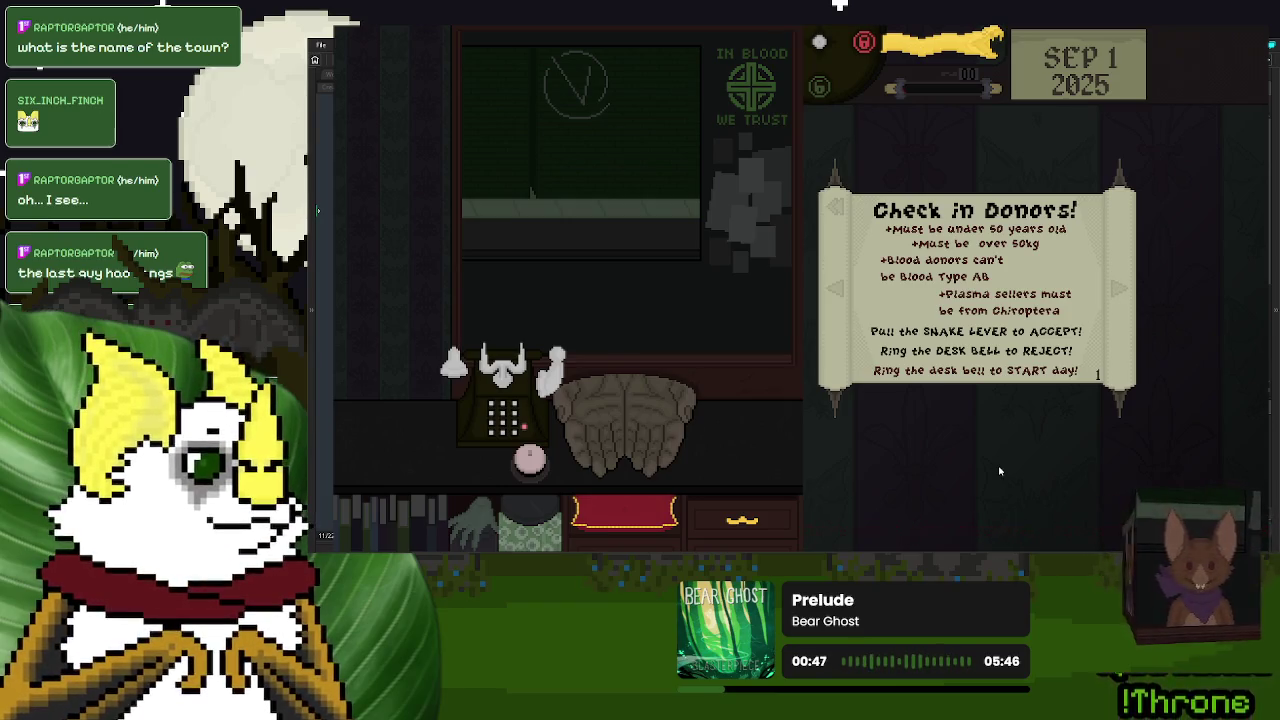
- Leave the game via its title menu's Exit, returning to the Draw GUI code
key("Escape")
left_click(1018, 425)
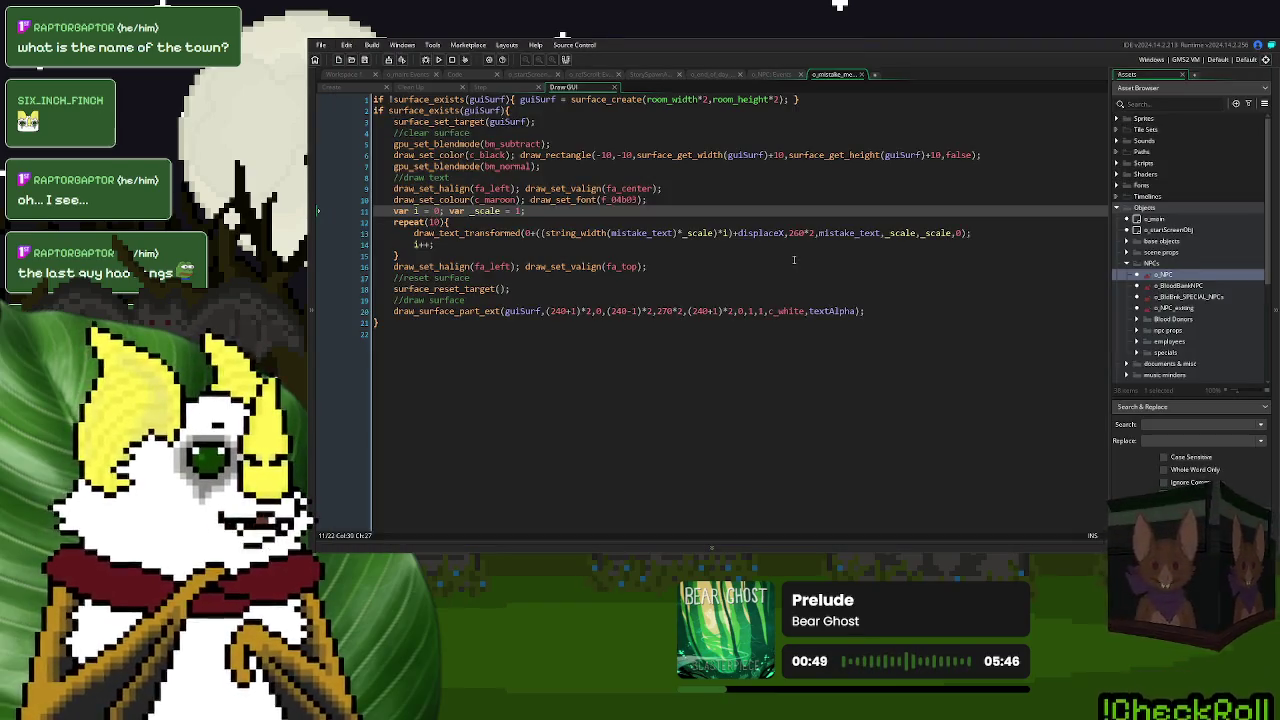
- Change _scale on line 11 back to 2
left_click(730, 233)
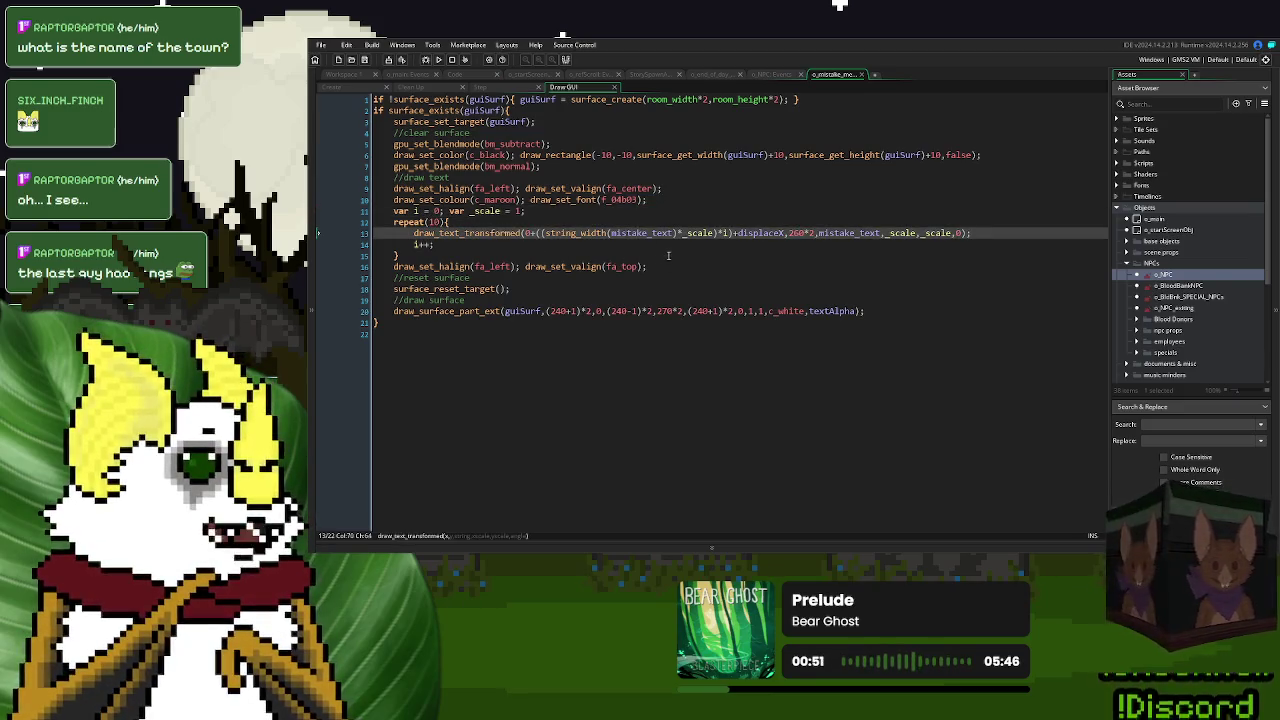
left_click(985, 233)
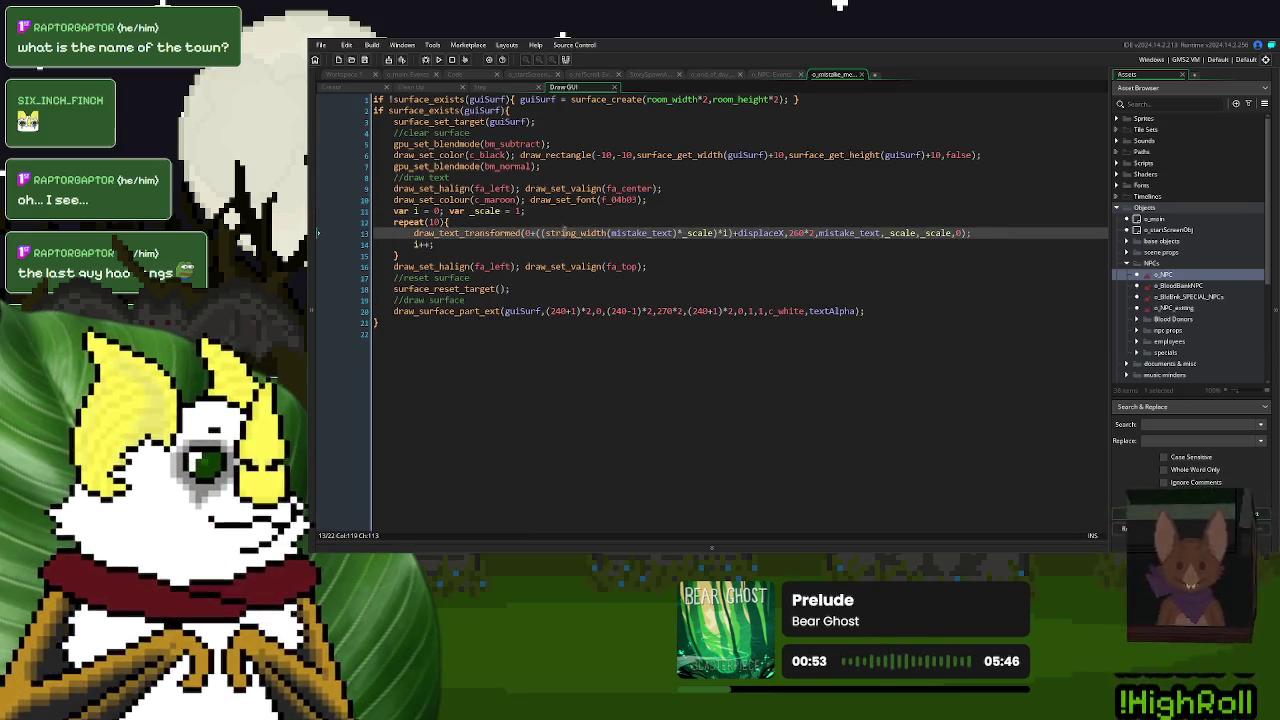
double_click(519, 211)
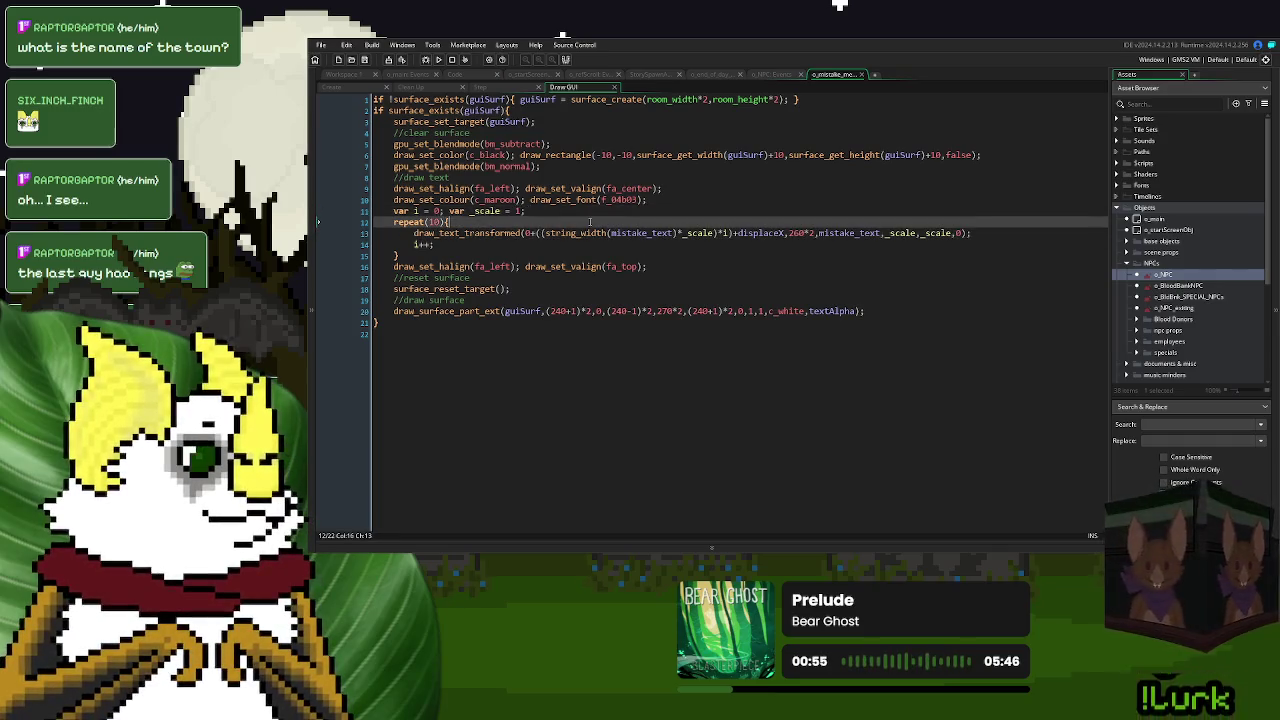
type("2")
- Duplicate the draw_text_transformed line below a blank line and comment out the original line 13
left_click(977, 236)
key("ctrl+shift+Left")
key("ctrl+shift+Left")
key("ctrl+shift+Left")
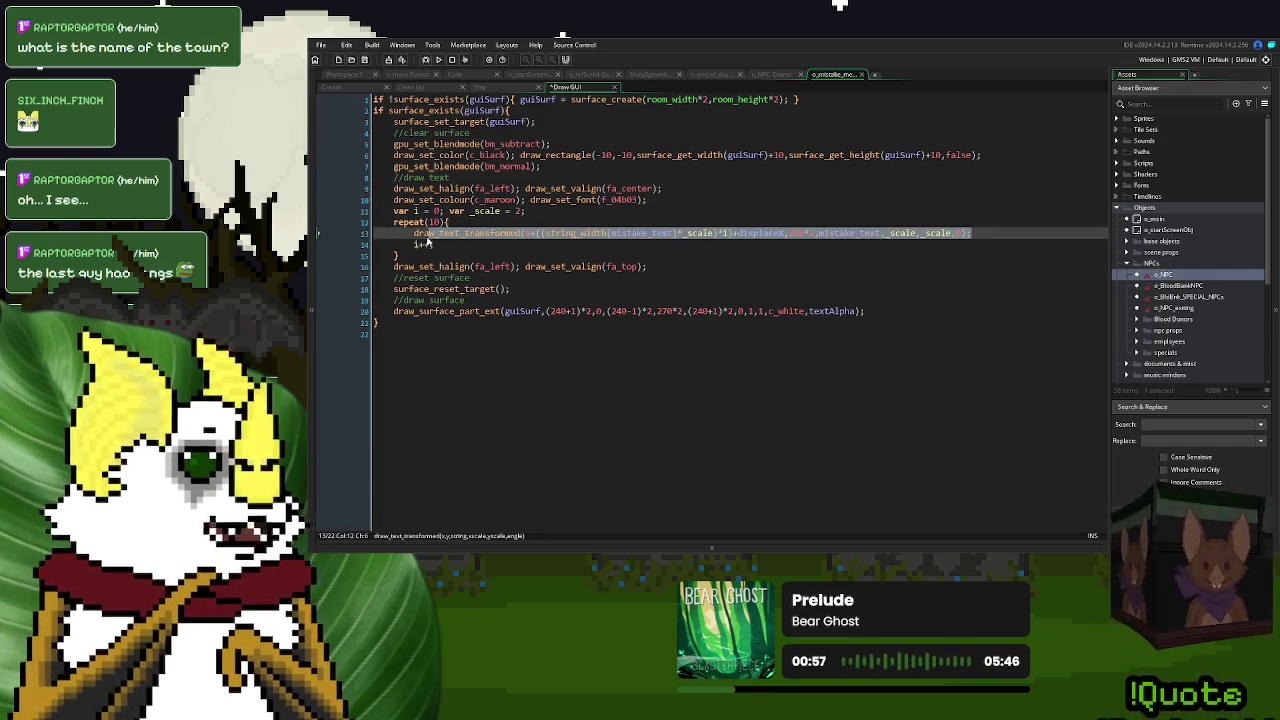
key("ctrl+c")
key("End")
key("Return")
key("Return")
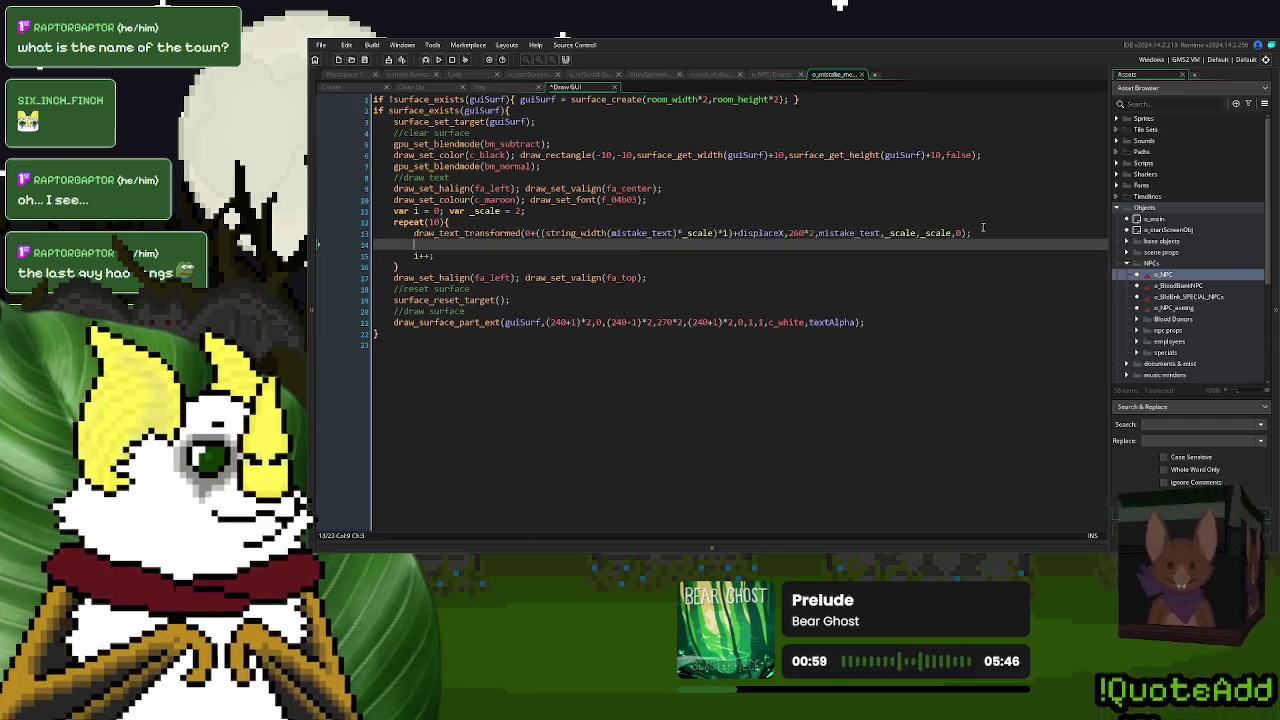
key("ctrl+v")
left_click(408, 234)
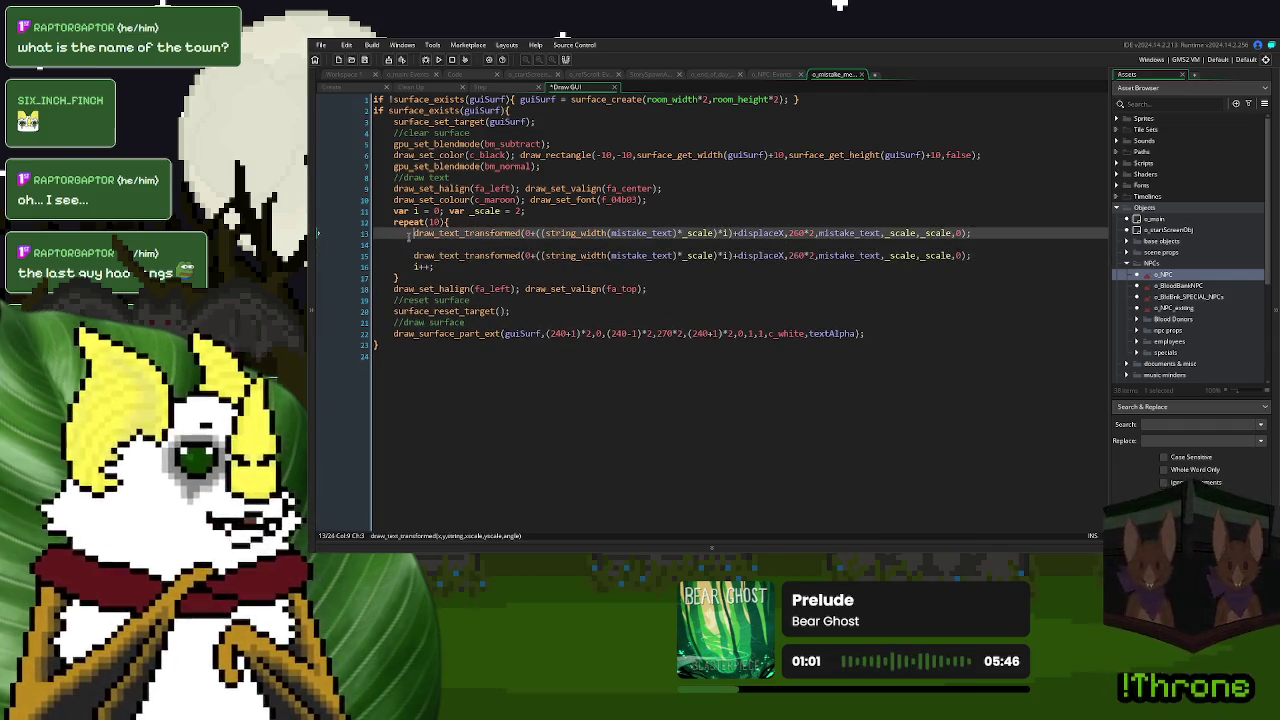
type("//")
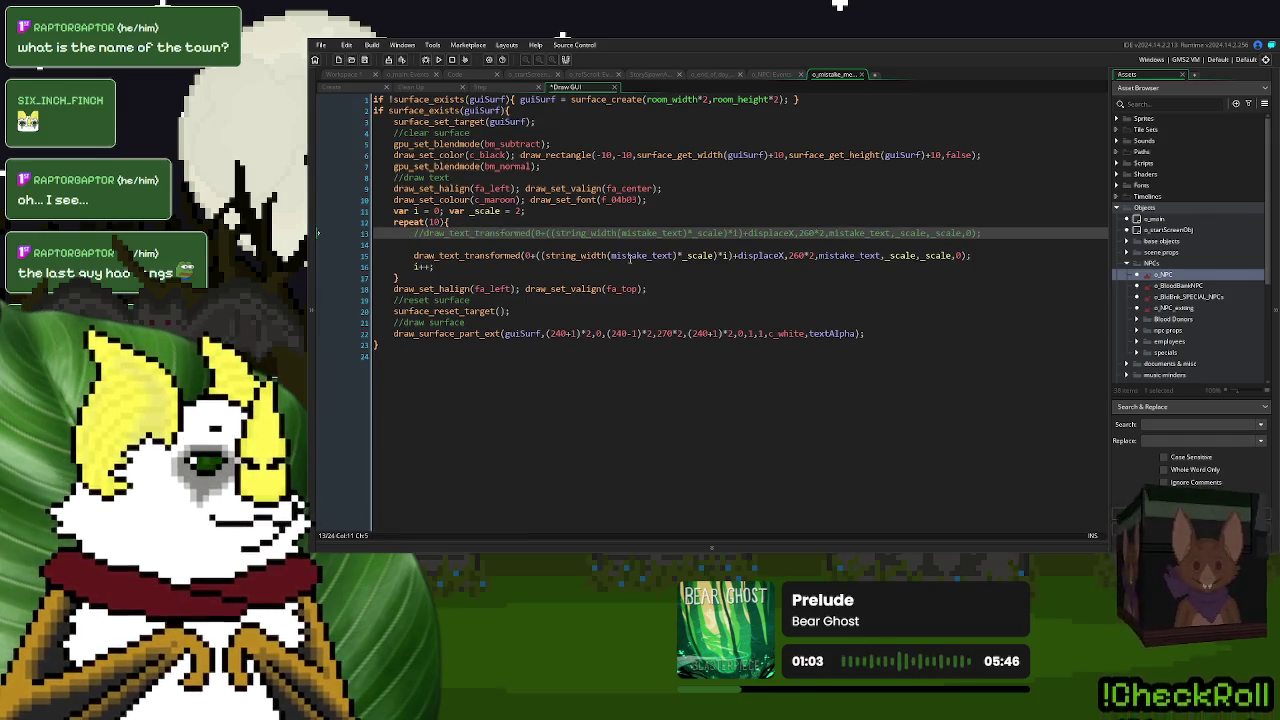
double_click(638, 256)
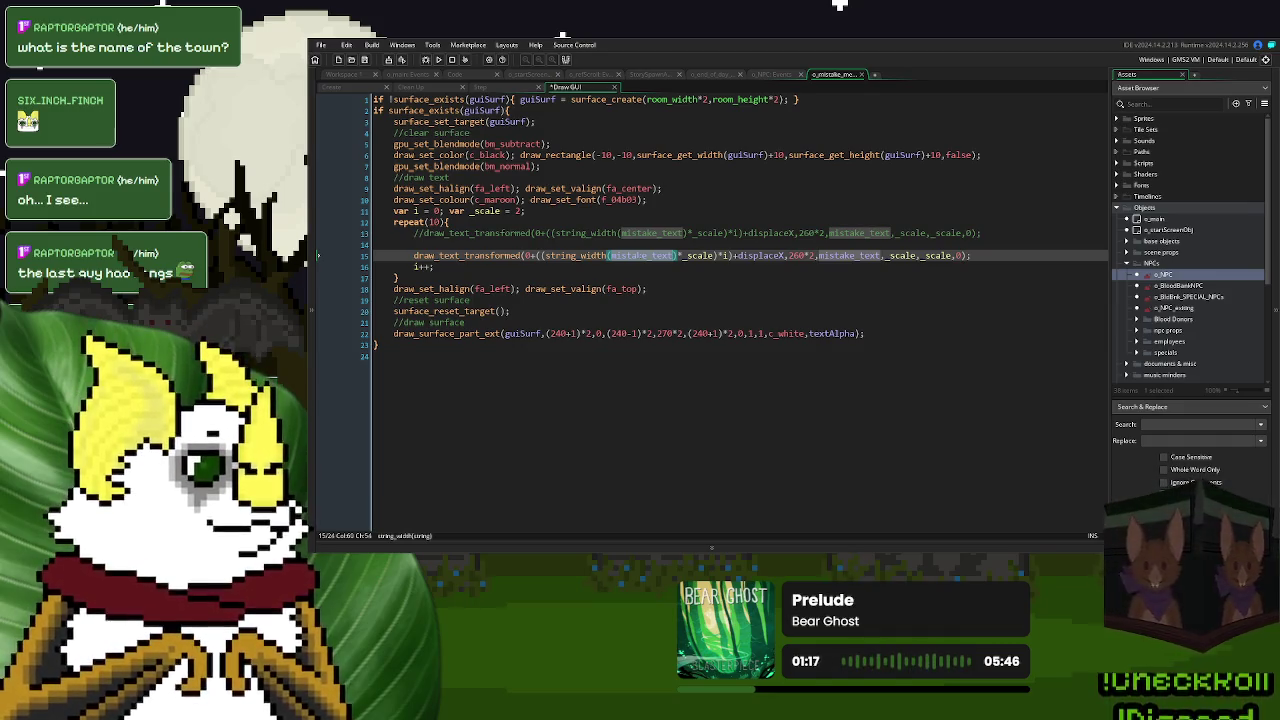
left_click(538, 210)
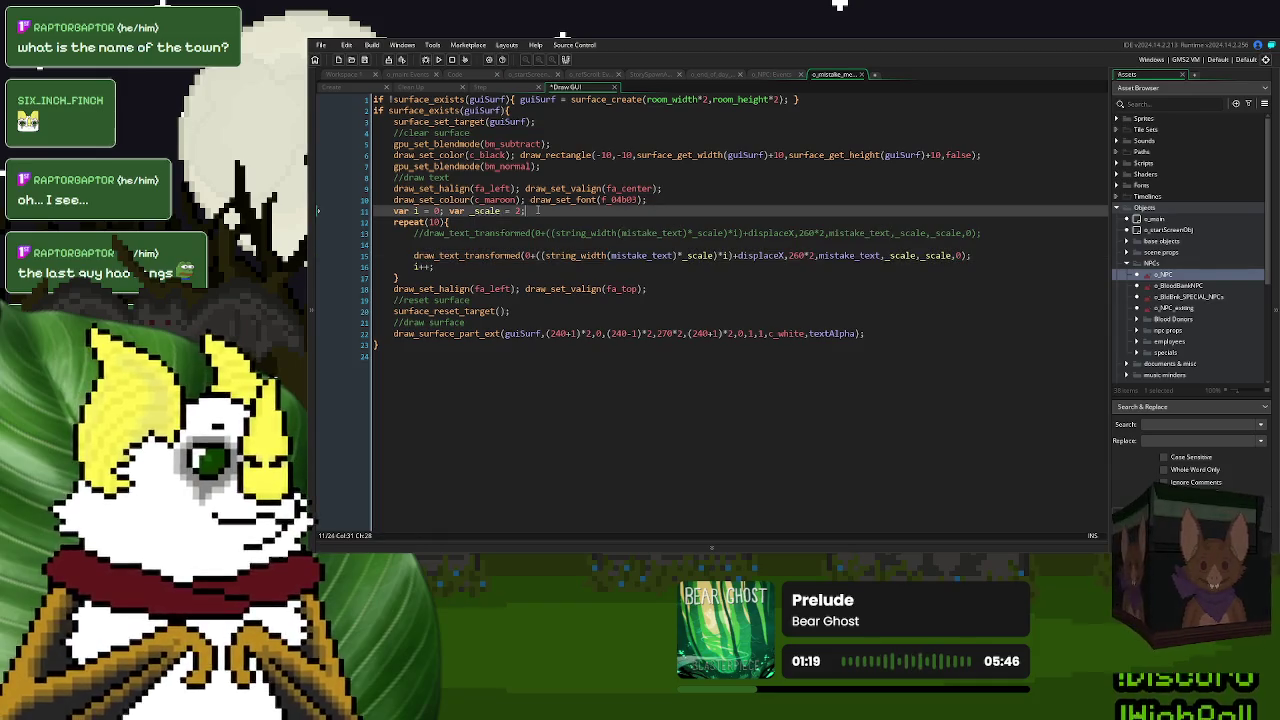
- Declare var _xWidth = 0 and copy that assignment onto line 14 inside the loop
type(" var _x")
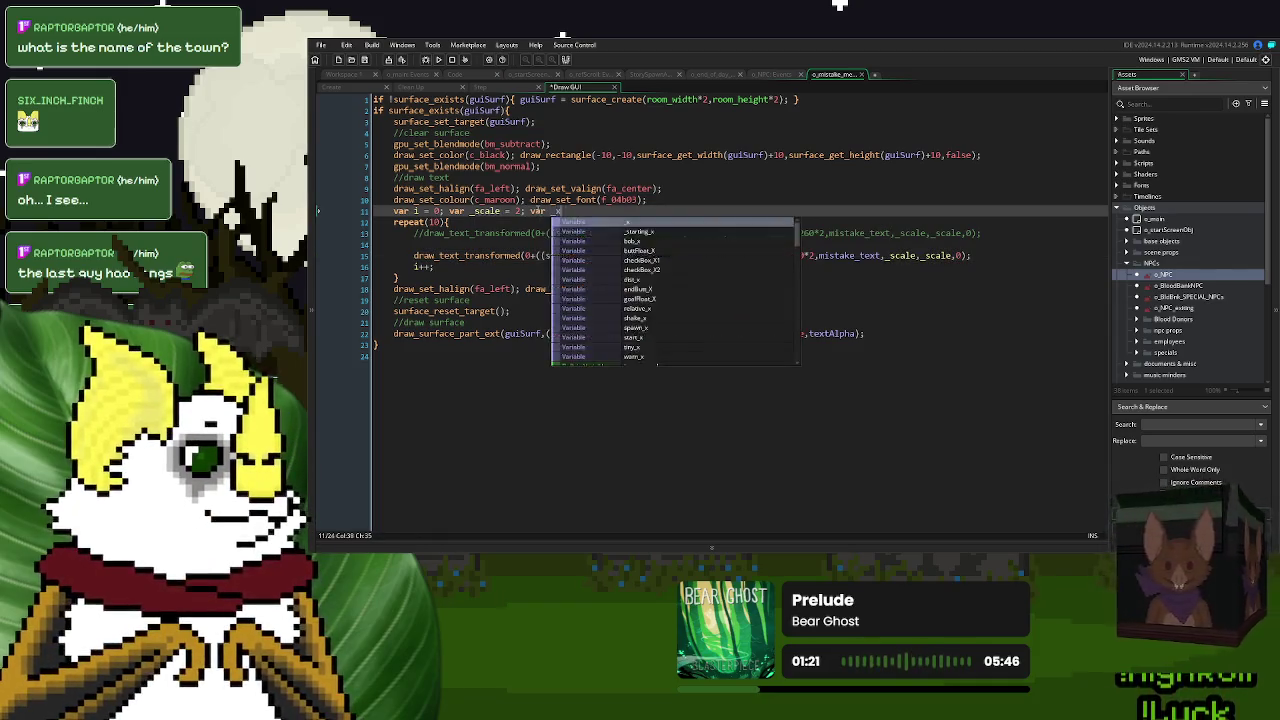
type("Width = 0")
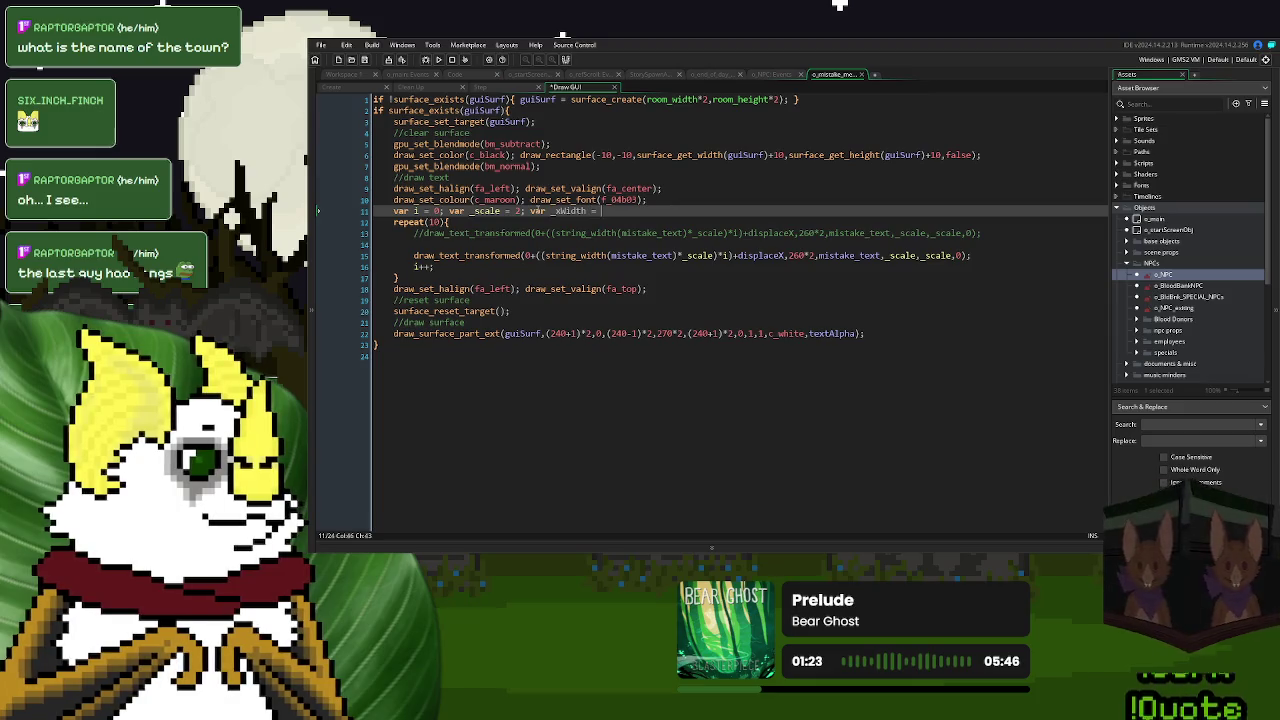
left_click_drag(611, 211, 556, 220)
key("ctrl+c")
key("Down")
key("Down")
key("Down")
key("ctrl+v")
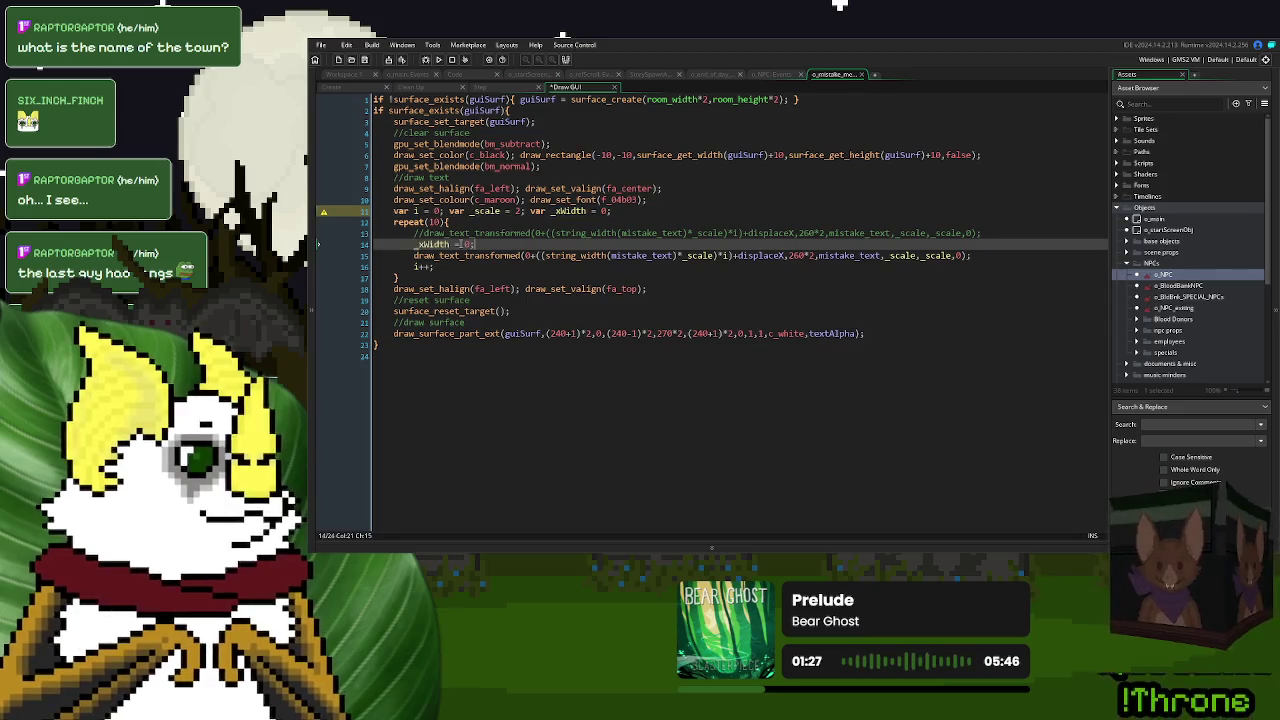
- Set _xWidth on line 14 to string_width("ERROR:")*2
left_click(611, 256)
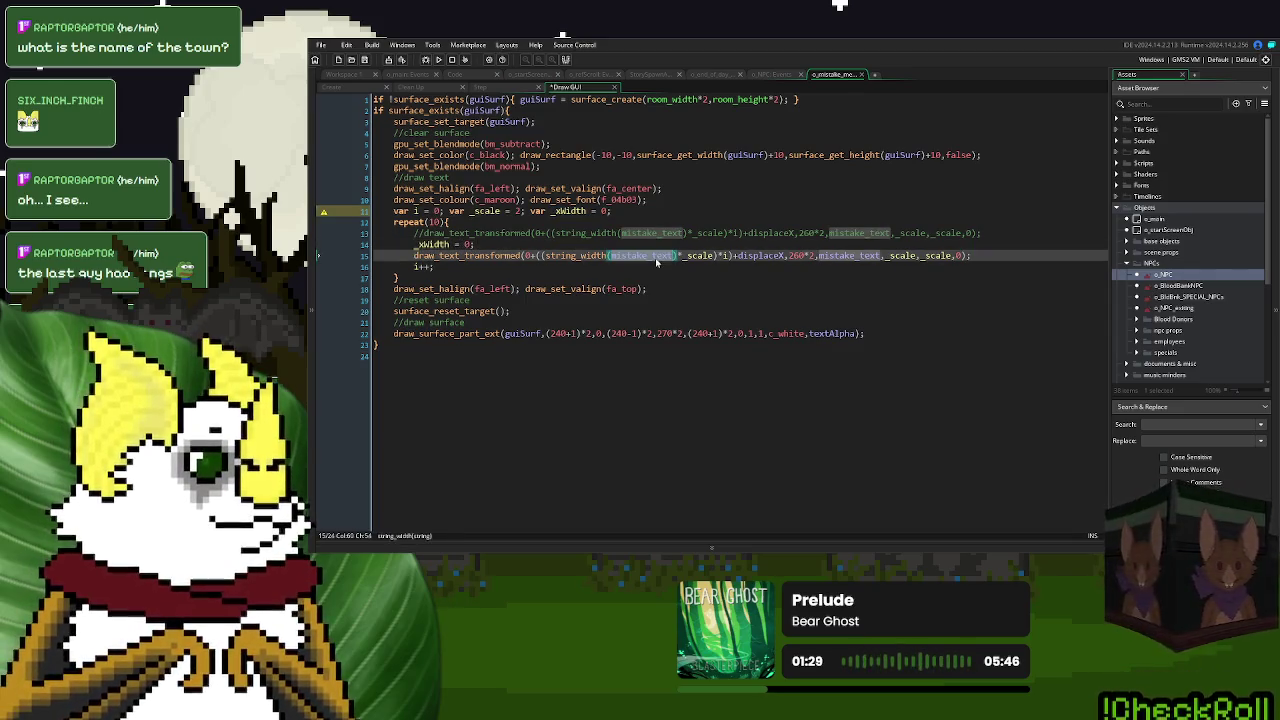
left_click_drag(679, 256, 551, 259)
left_click(681, 256)
left_click_drag(716, 256, 541, 257)
key("ctrl+c")
double_click(468, 244)
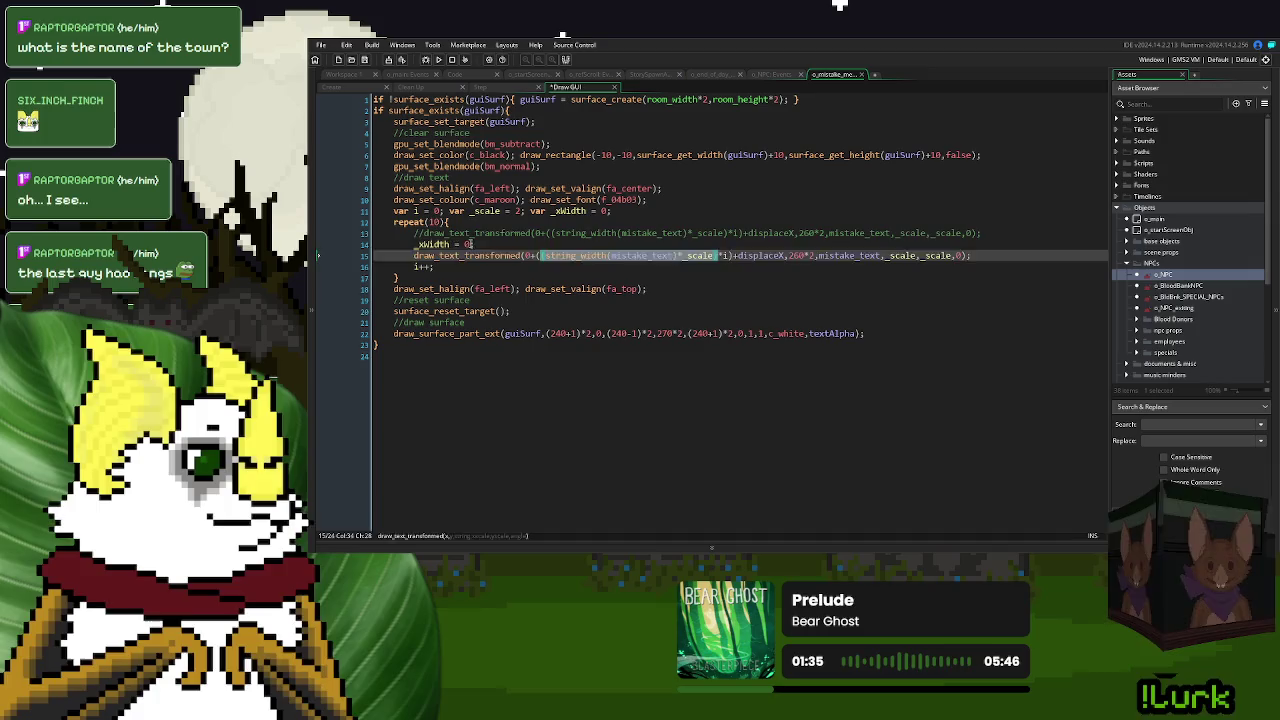
key("ctrl+v")
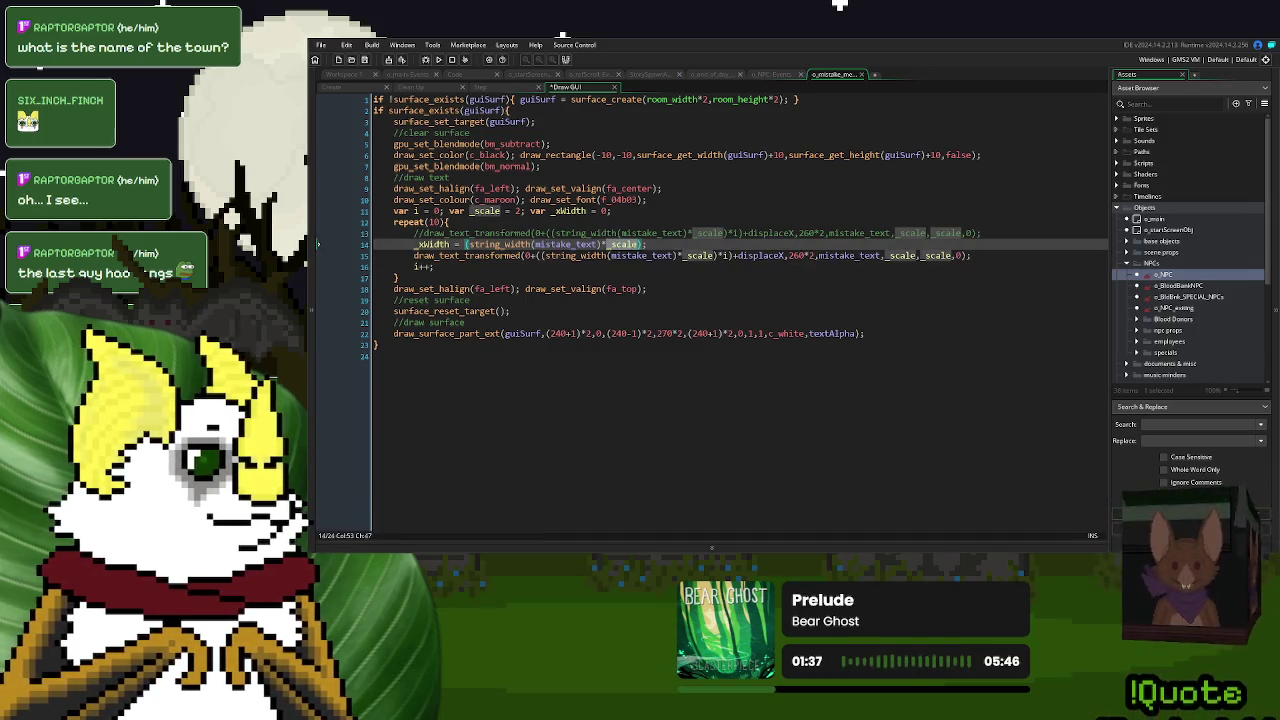
key("BackSpace")
key("BackSpace")
key("BackSpace")
type("2")
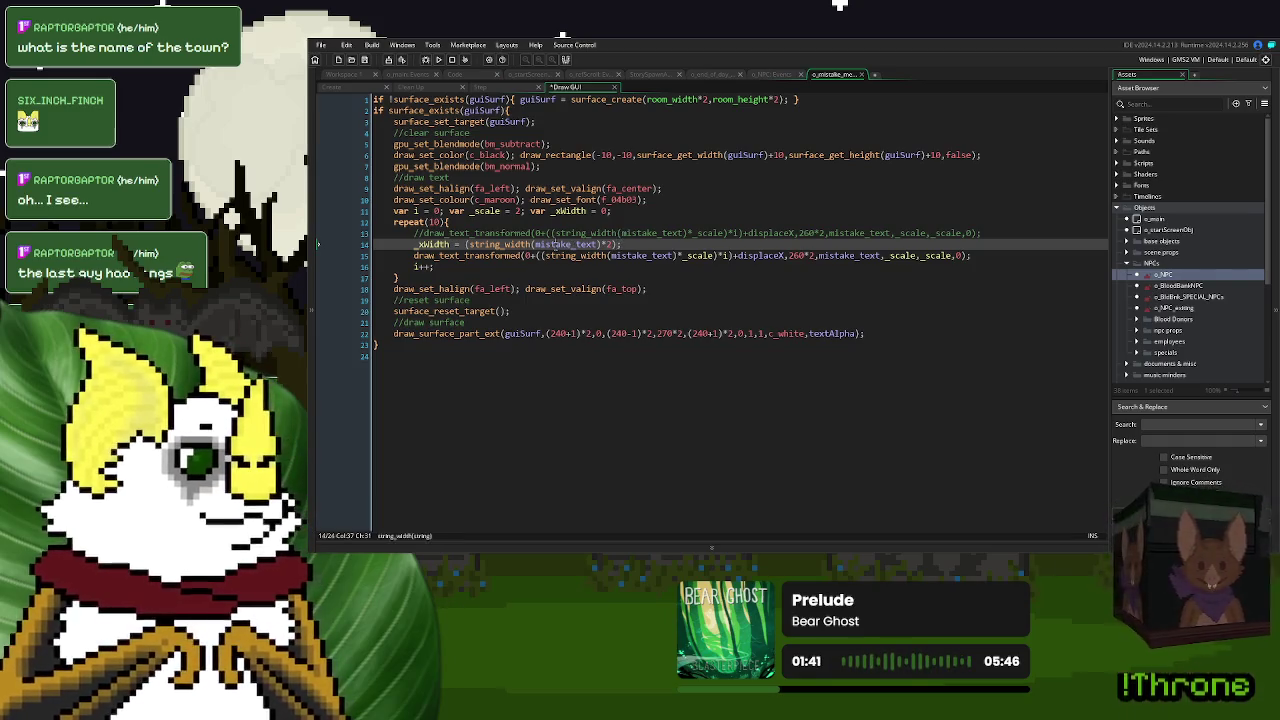
double_click(566, 244)
type("\"ERROR:")
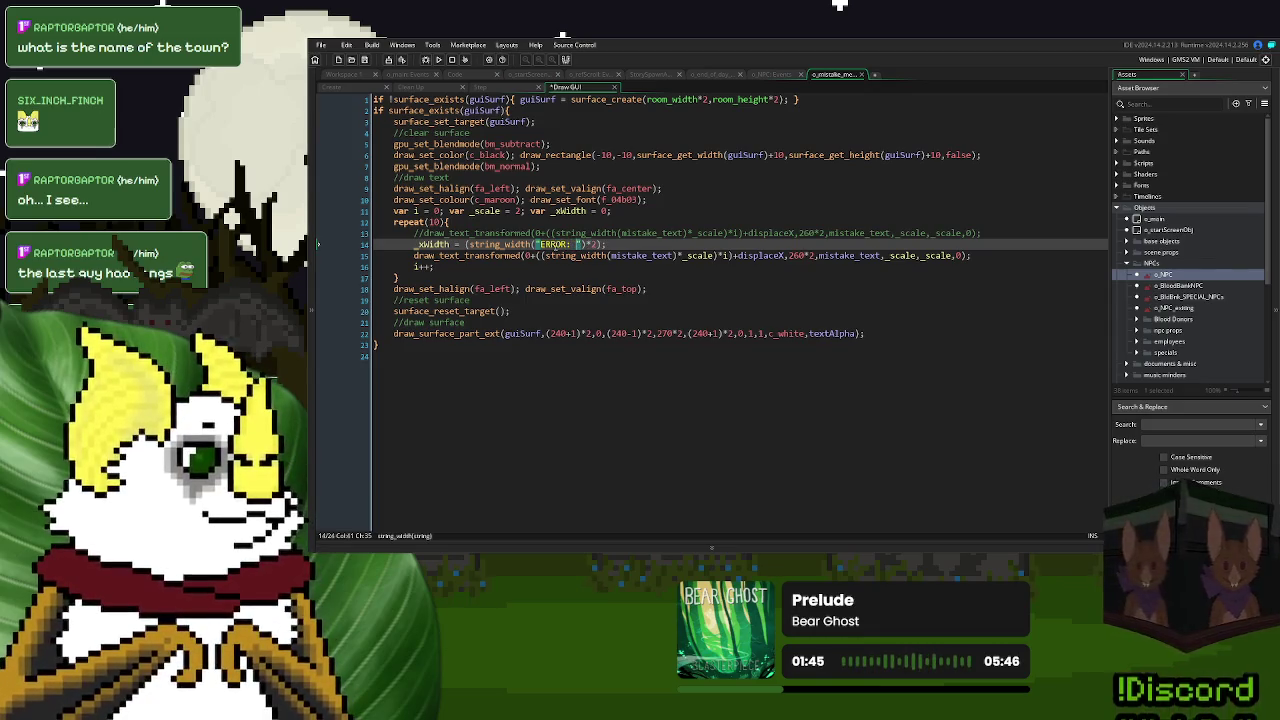
left_click(609, 244)
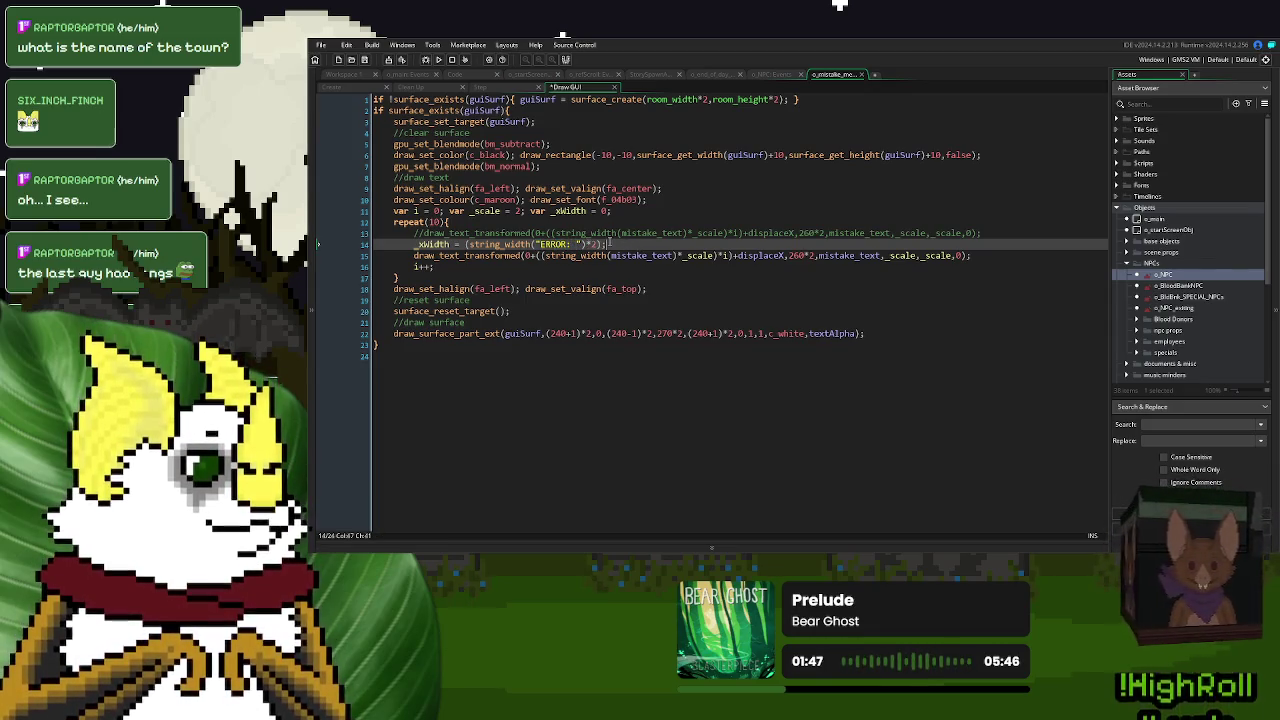
left_click(578, 244)
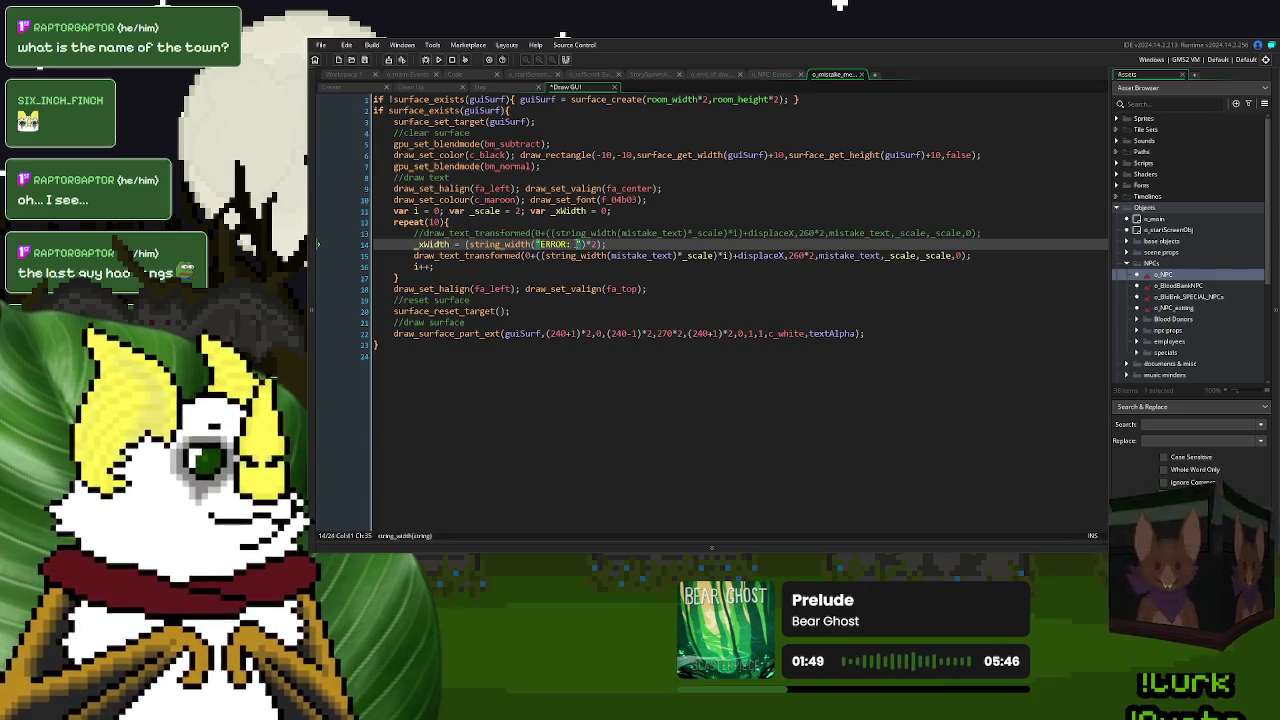
key("BackSpace")
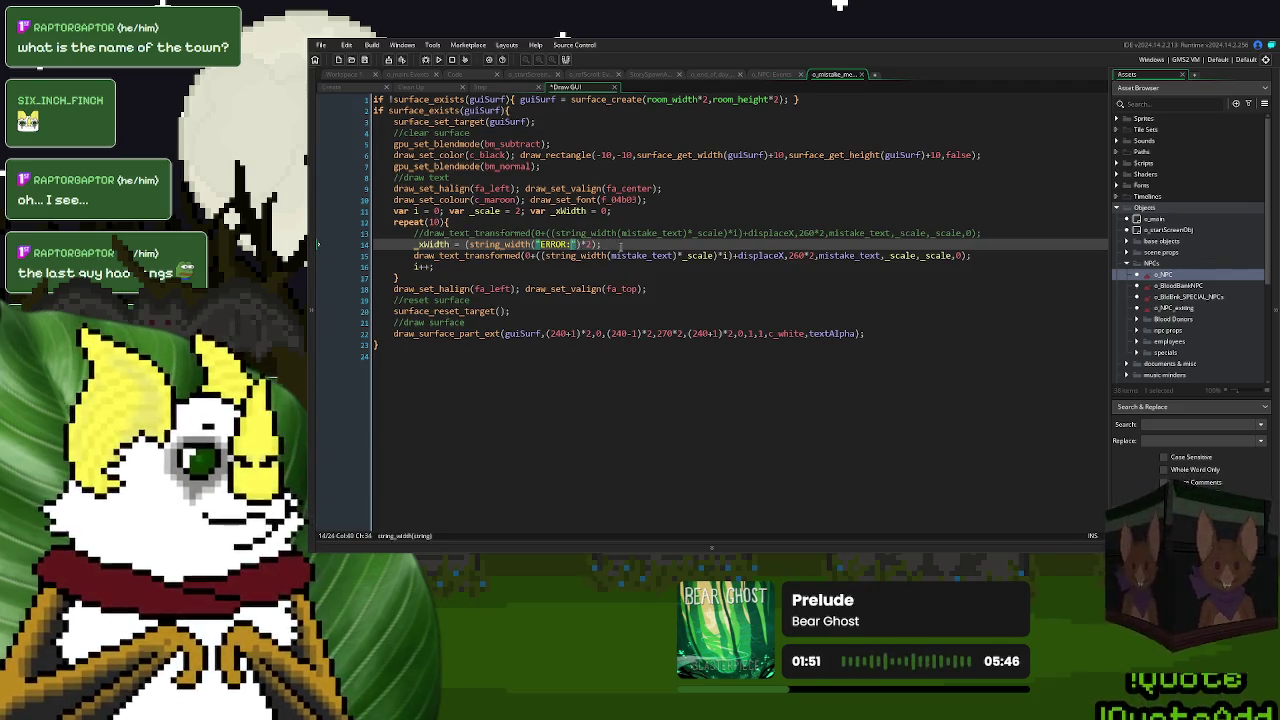
left_click(622, 245)
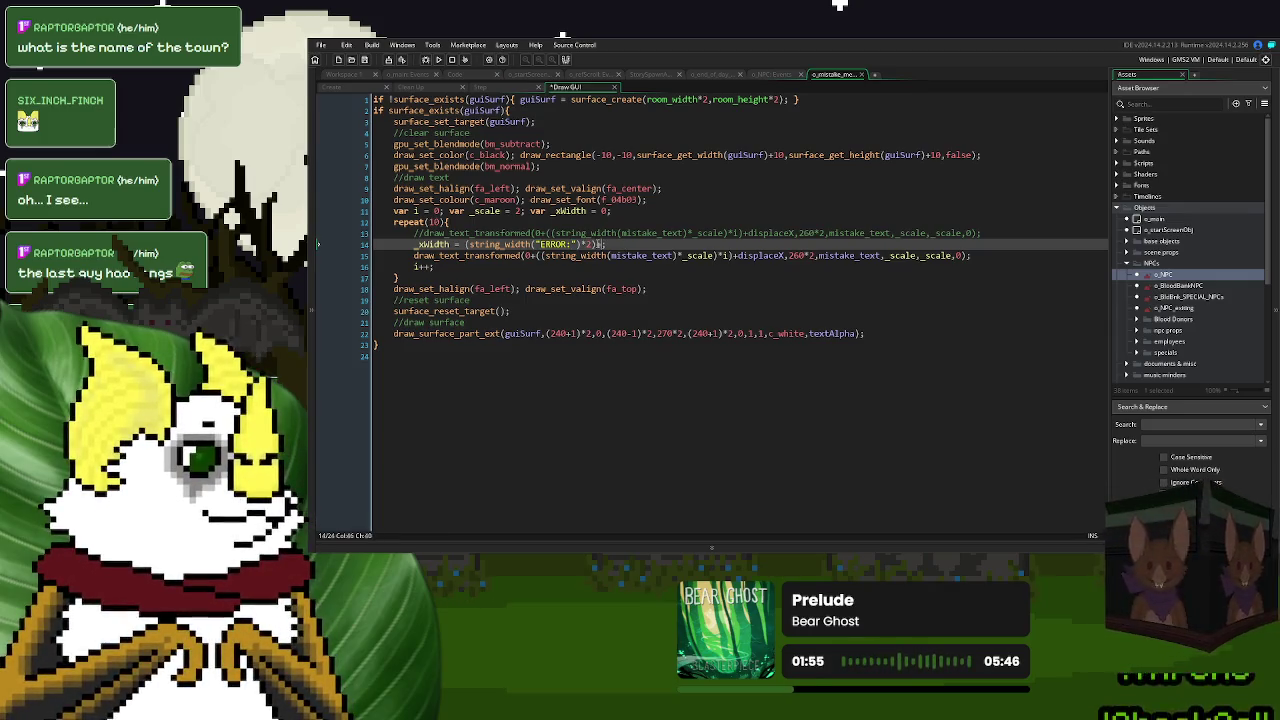
type("\"")
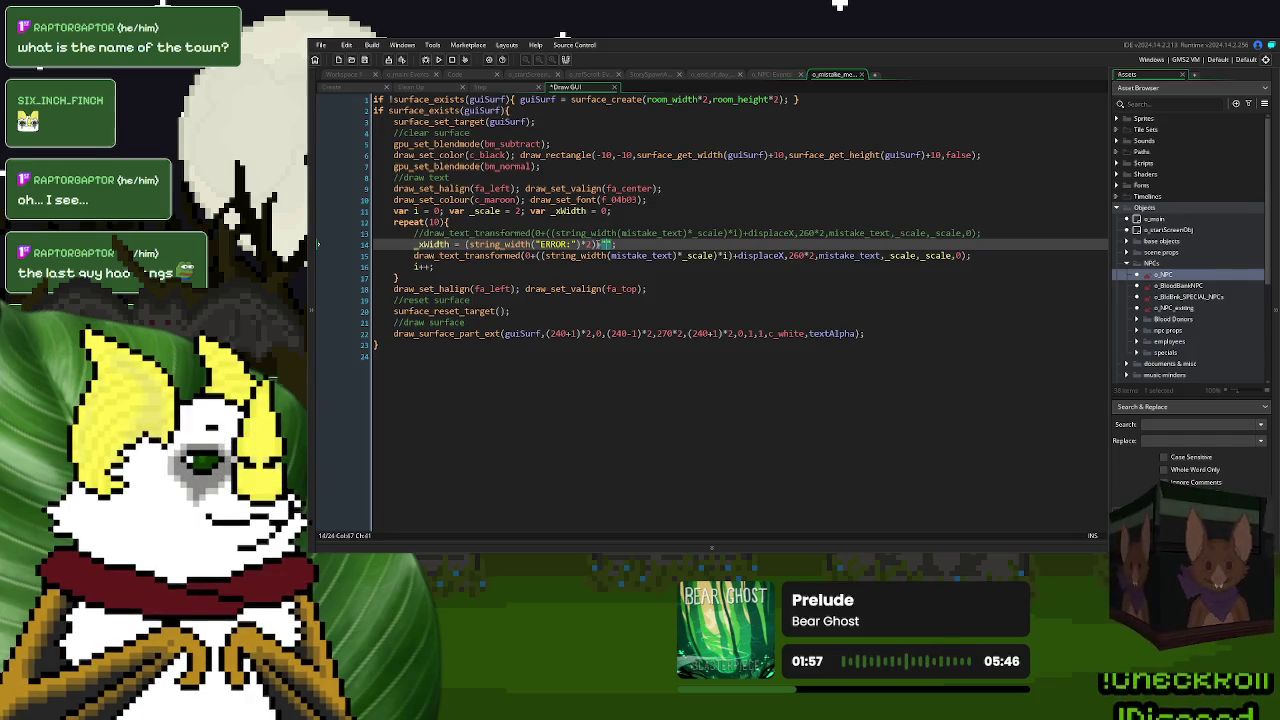
- Add string_width("FALSE PICTURE\nMISSPELLED CITY NAME") to the _xWidth calculation
left_click(578, 246)
key("ctrl+shift+Left")
key("ctrl+shift+Left")
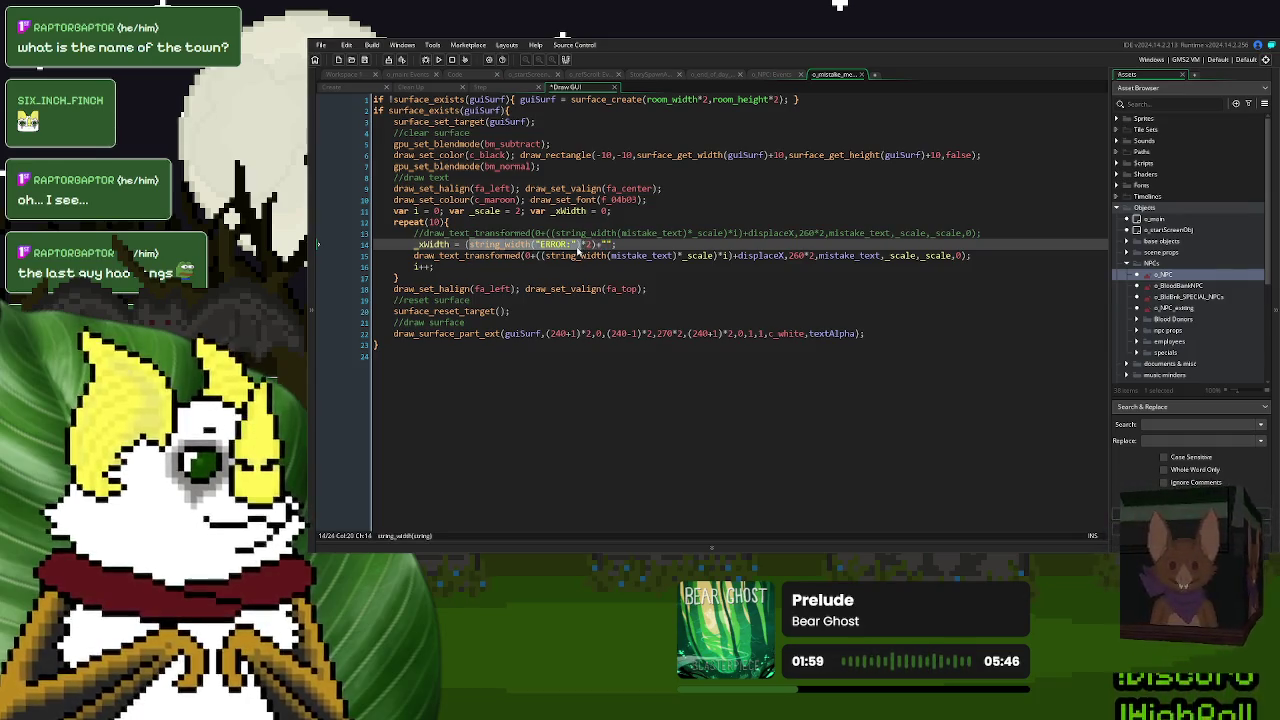
key("ctrl+c")
left_click(606, 246)
key("ctrl+v")
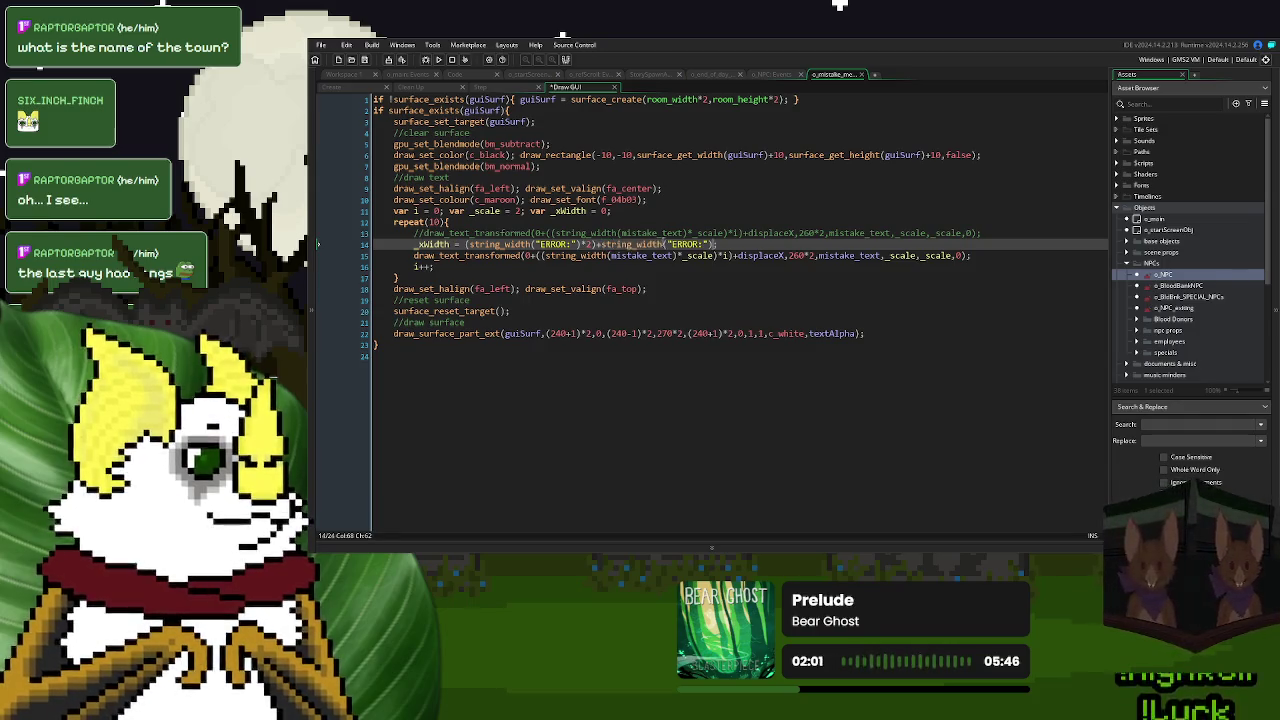
left_click_drag(707, 245, 673, 246)
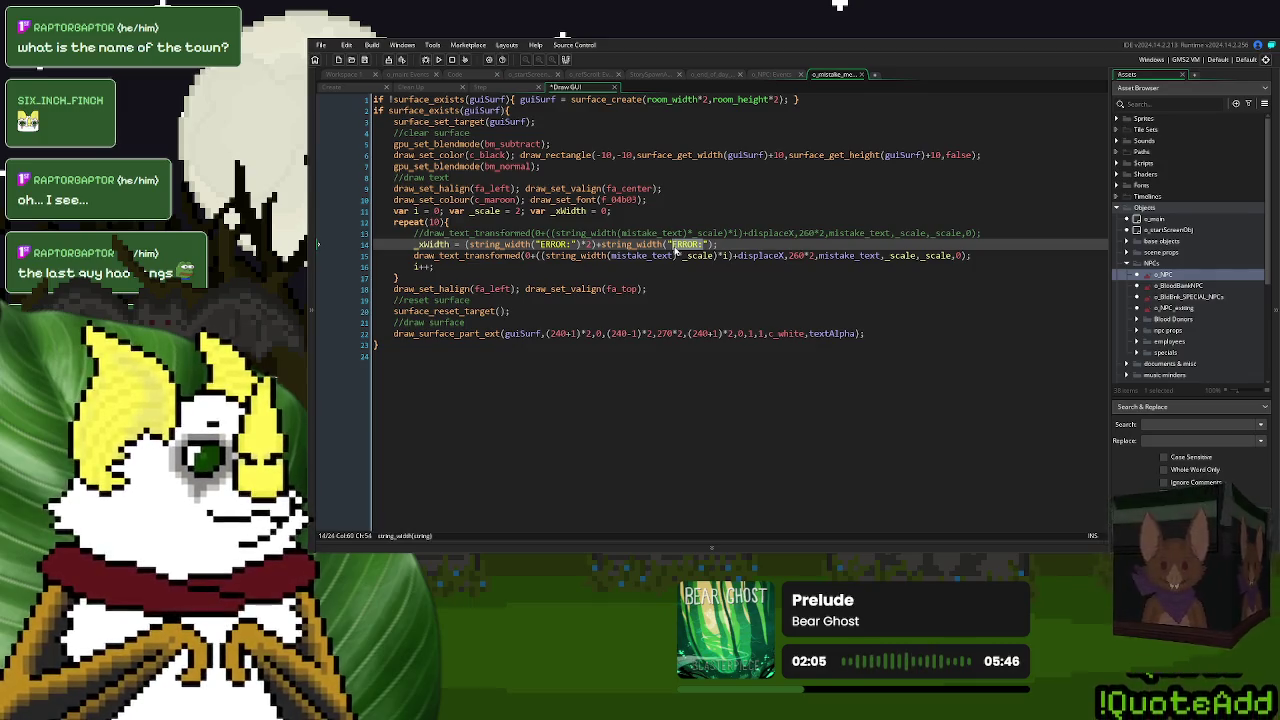
type("PICTURE")
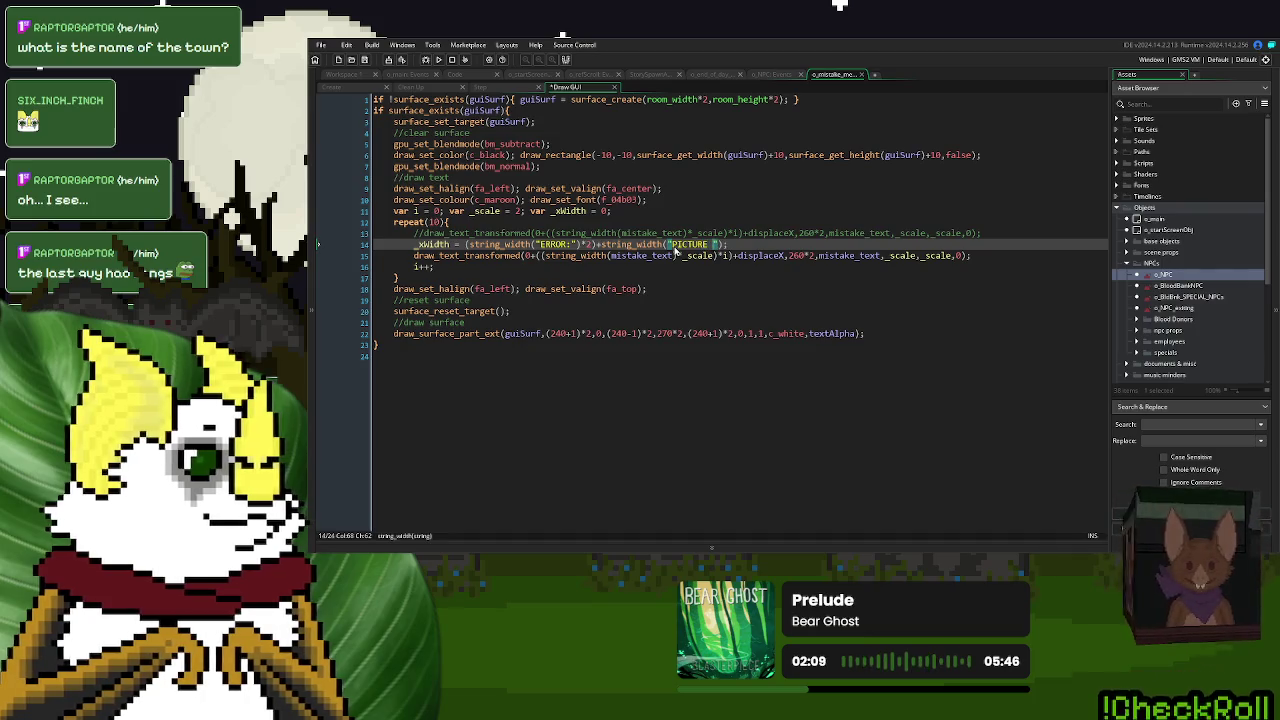
type(" DID")
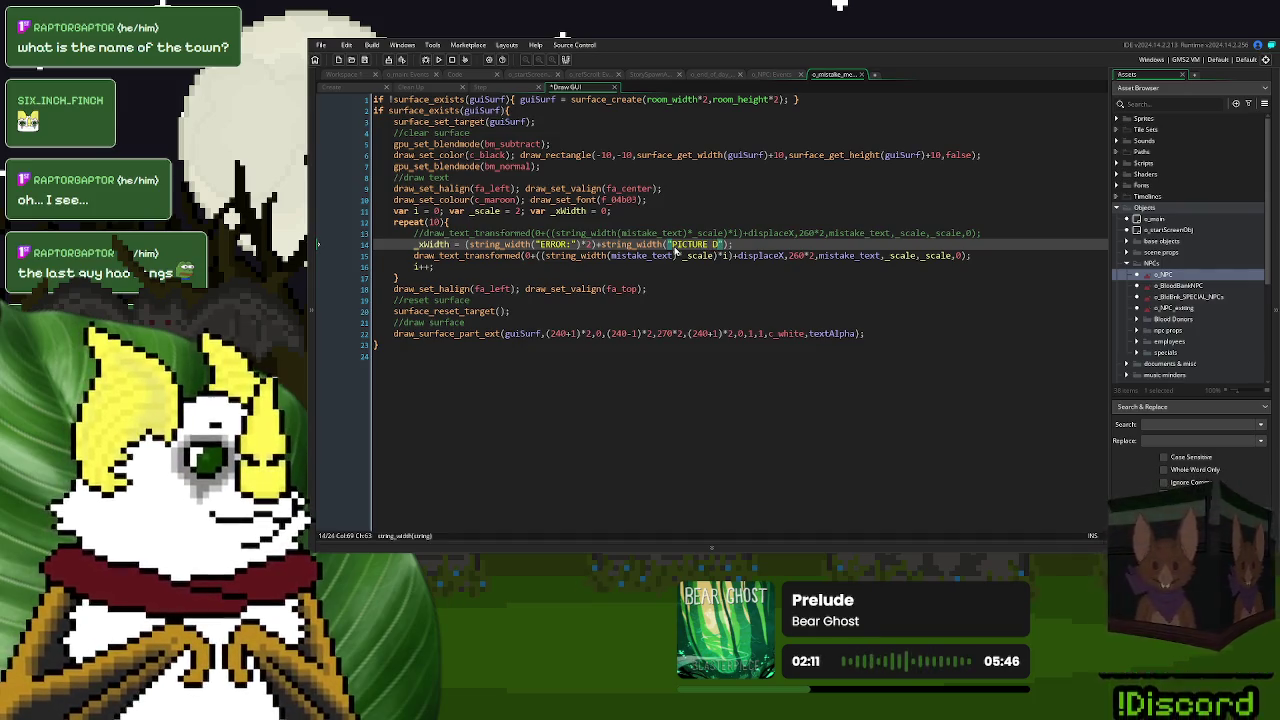
key("BackSpace")
key("BackSpace")
key("BackSpace")
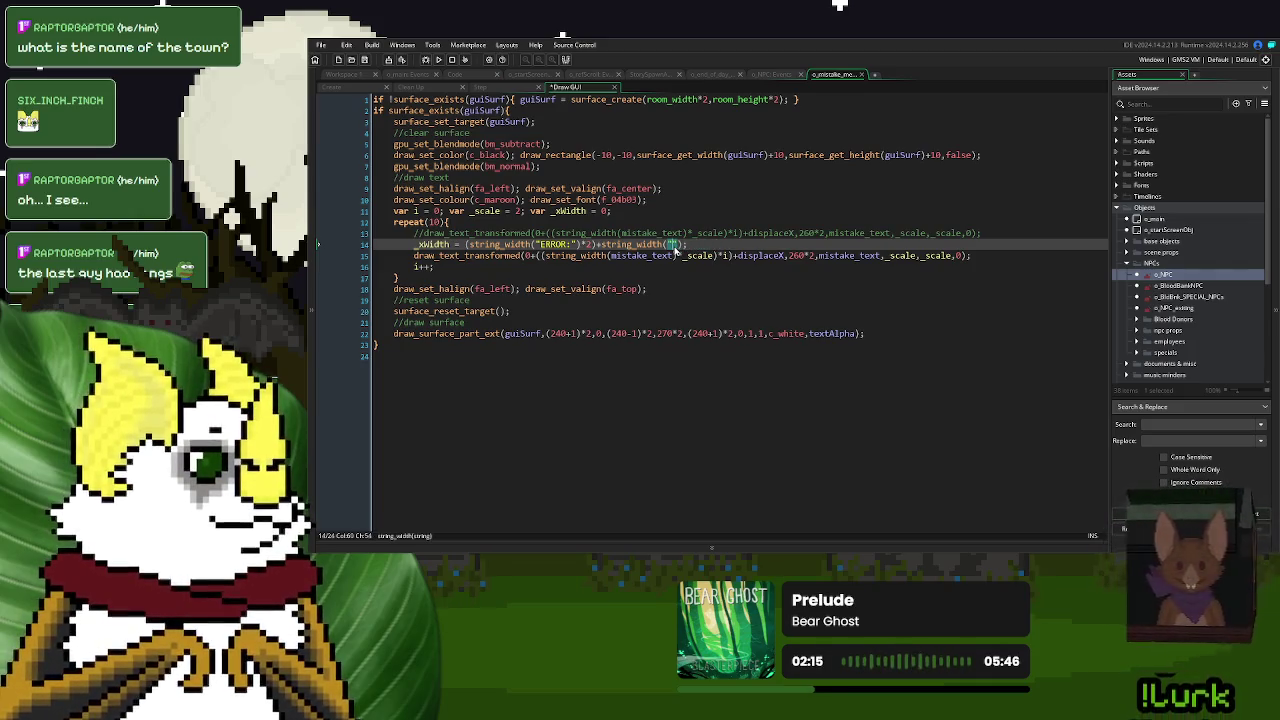
type("FALSE PICTUR")
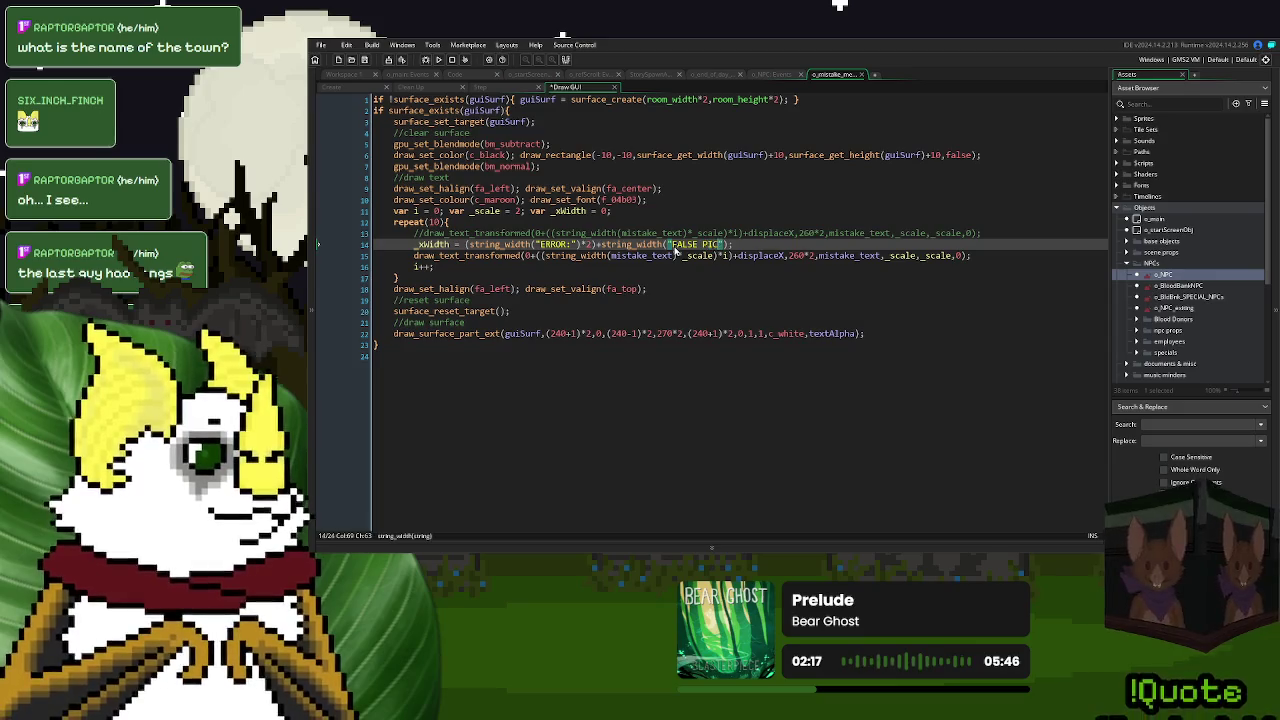
type("E")
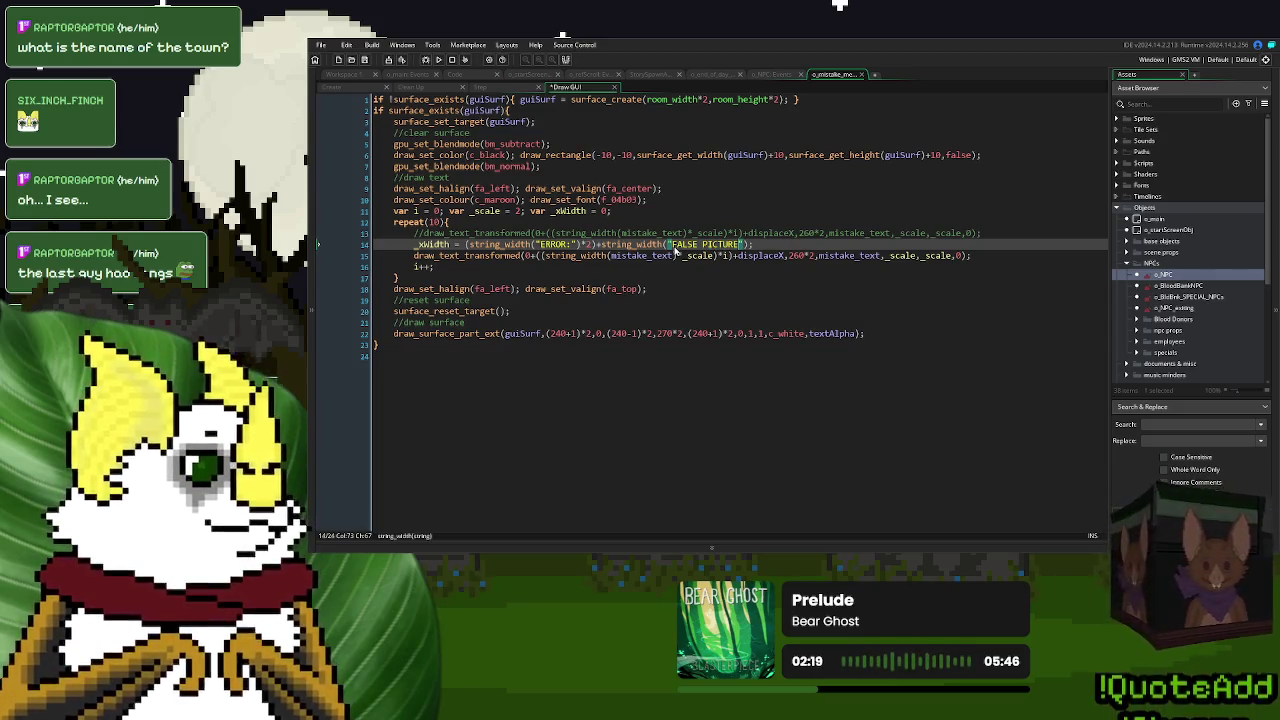
type(" FALSE")
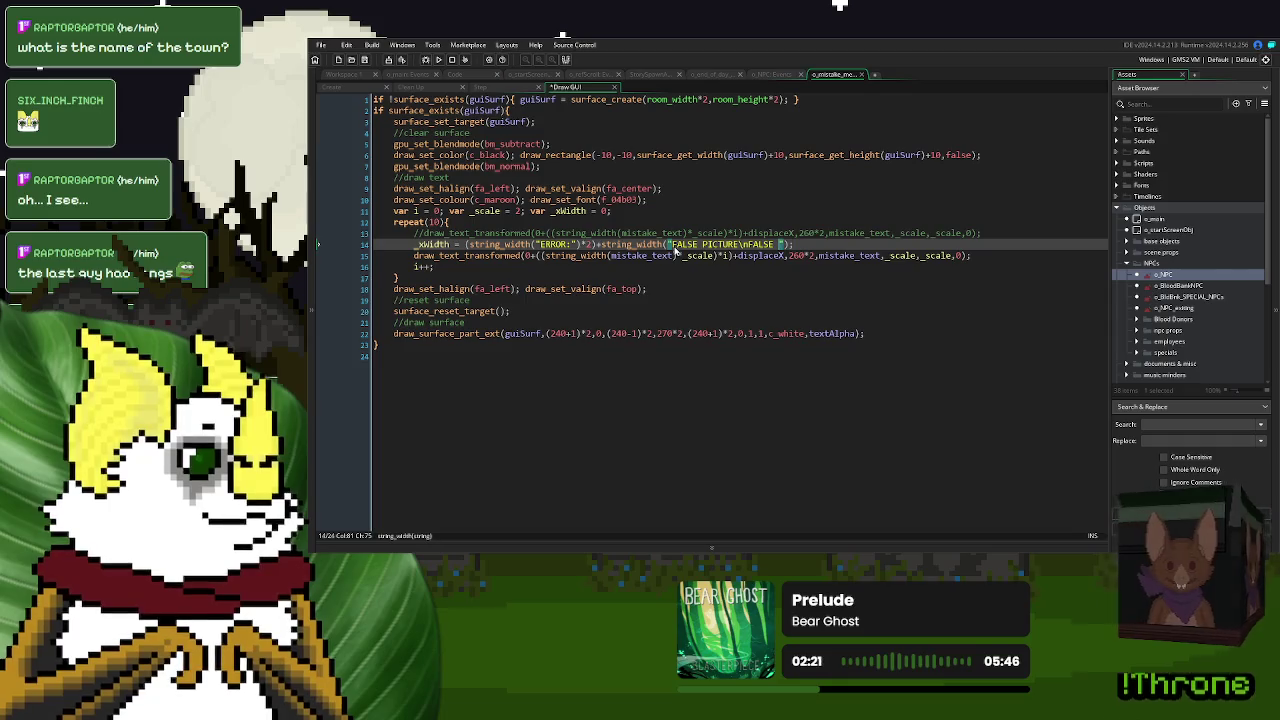
key("BackSpace")
key("BackSpace")
key("BackSpace")
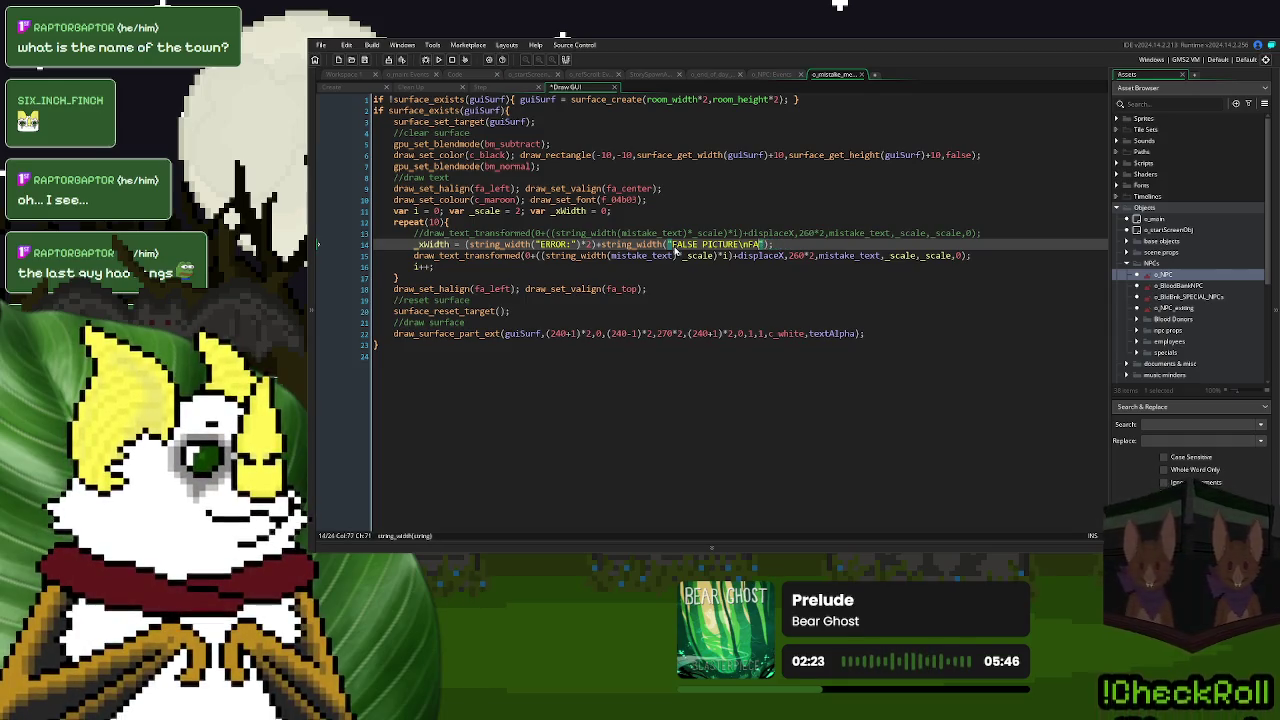
type("MISSPELLED CITY NAME")
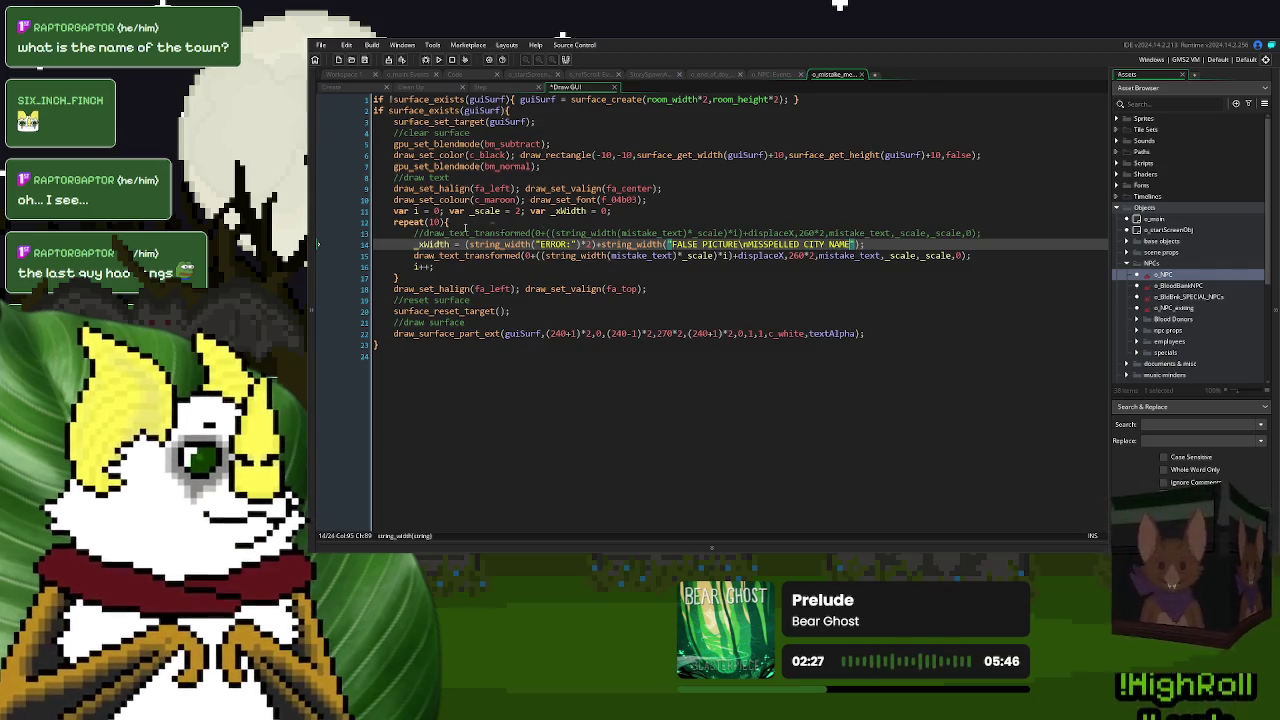
left_click(746, 267)
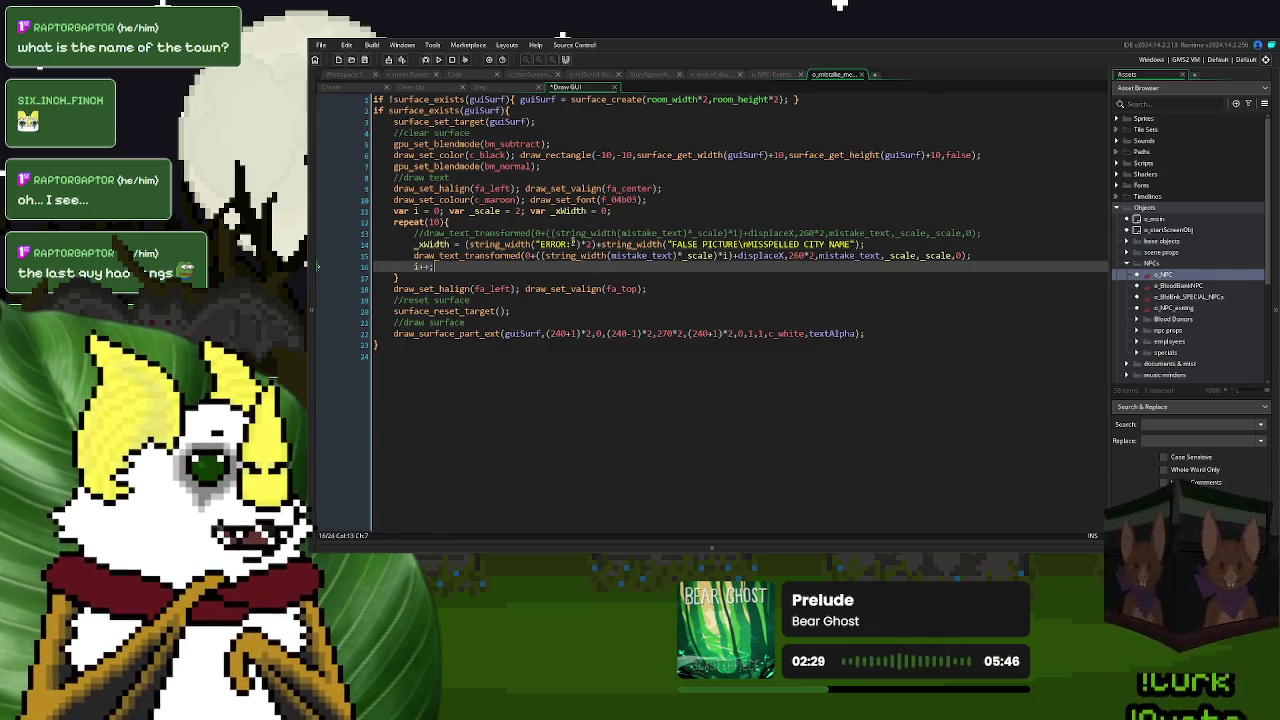
- Replace the string_width(mistake_text) offset in the line 15 draw call with _xWidth
left_click(574, 244)
double_click(650, 256)
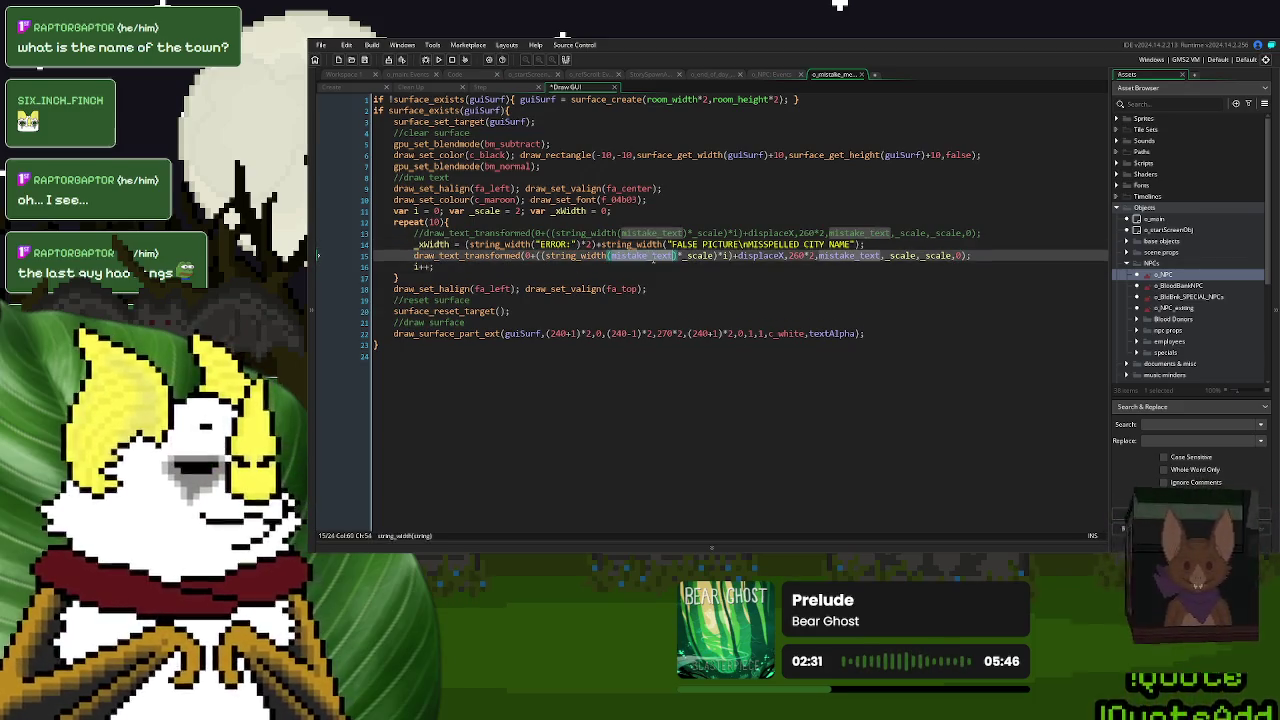
left_click(725, 257)
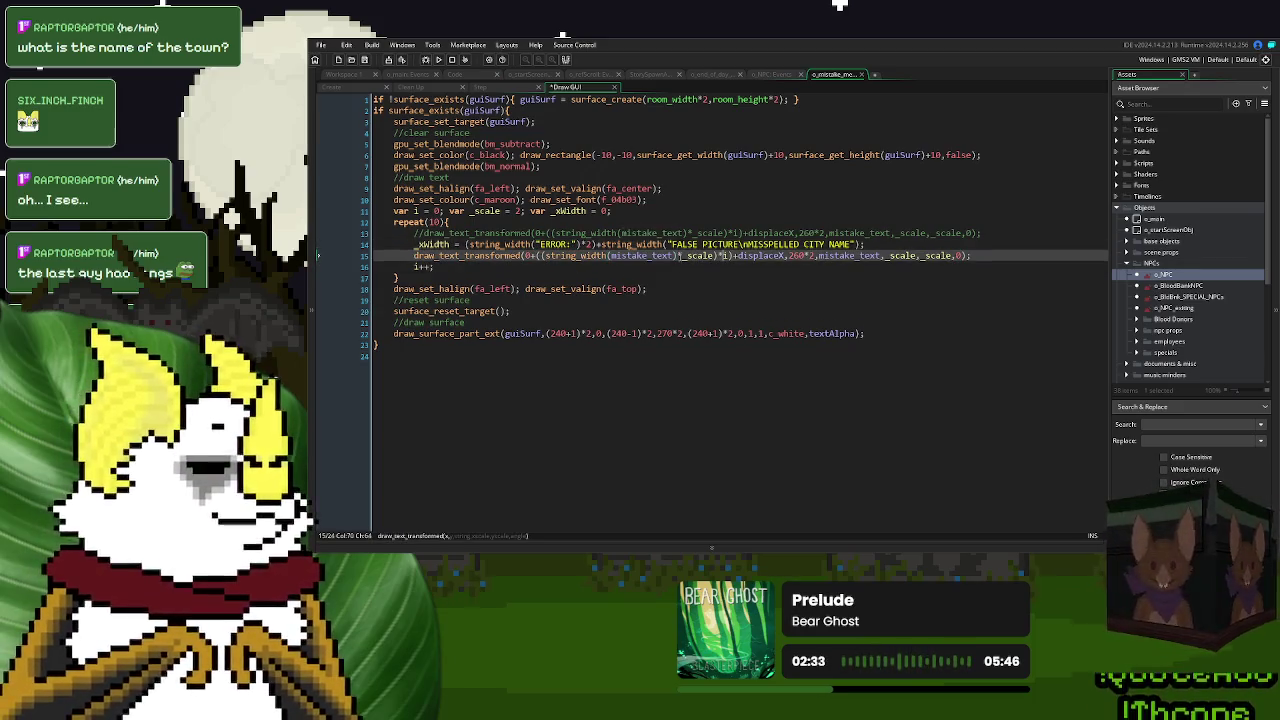
double_click(433, 244)
key("ctrl+c")
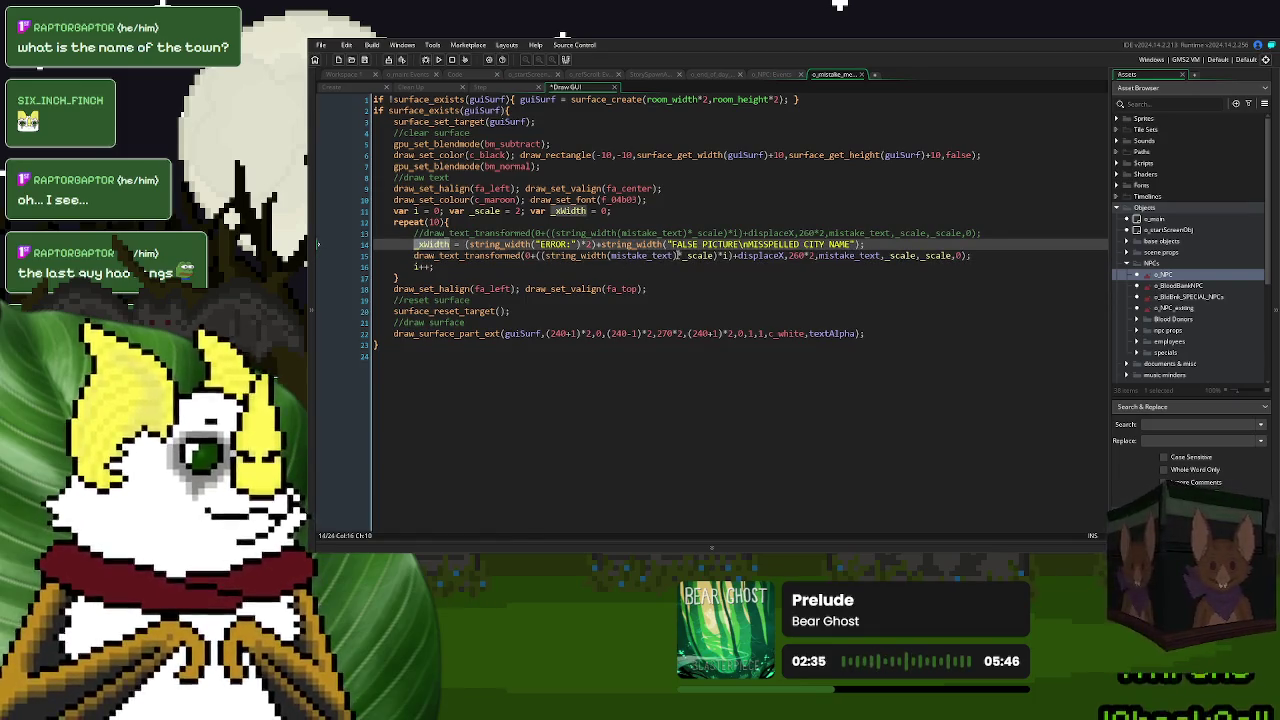
left_click(561, 257)
key("Left")
key("Left")
key("Left")
key("ctrl+v")
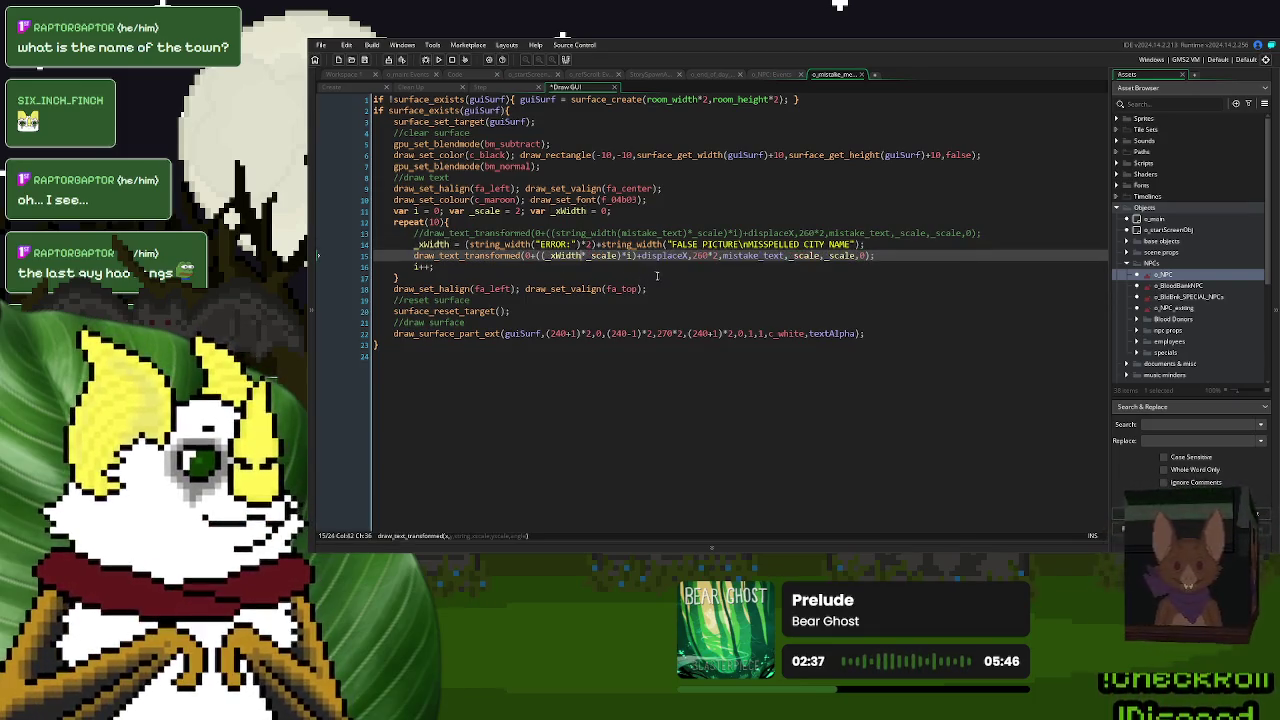
double_click(665, 256)
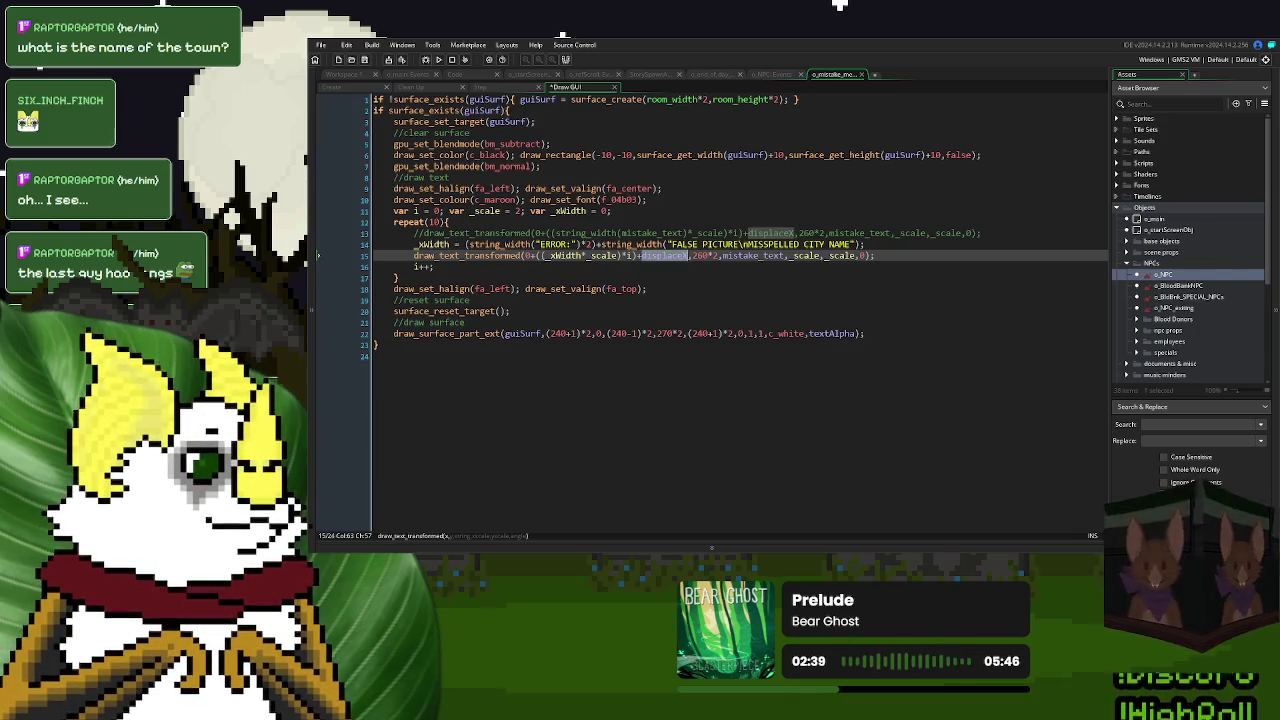
left_click(691, 256)
left_click_drag(931, 254, 414, 256)
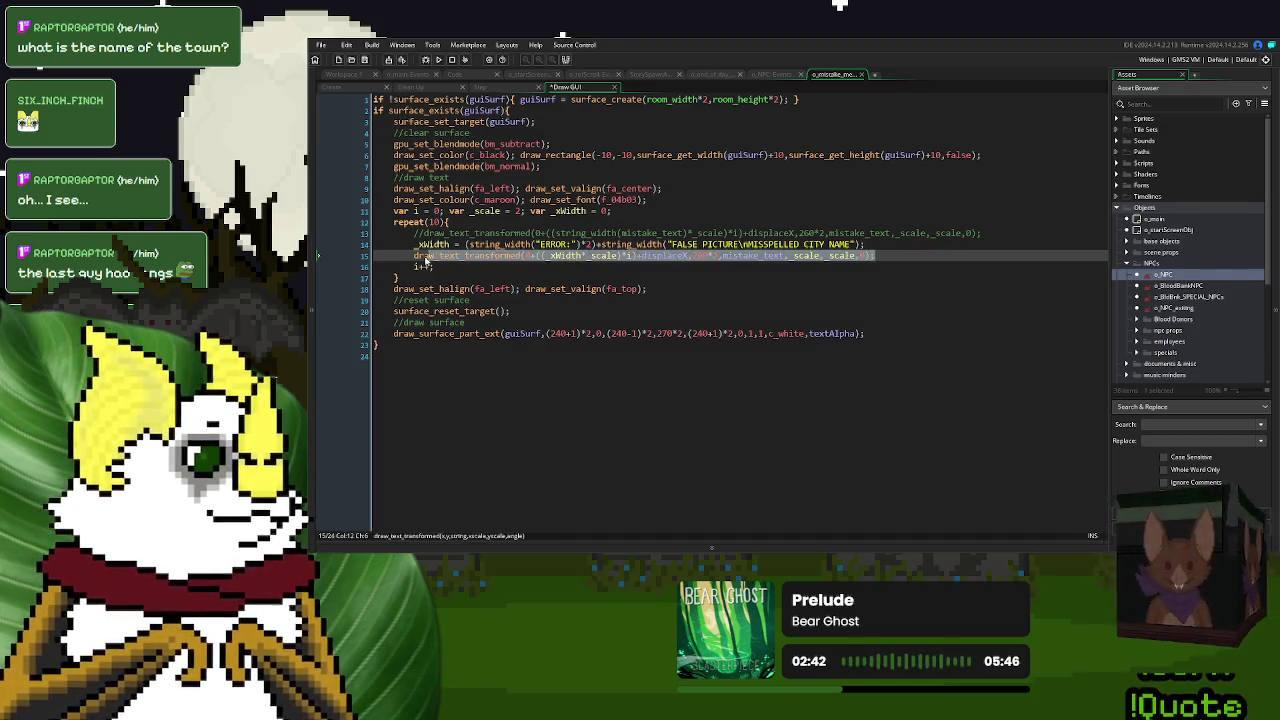
left_click(593, 256)
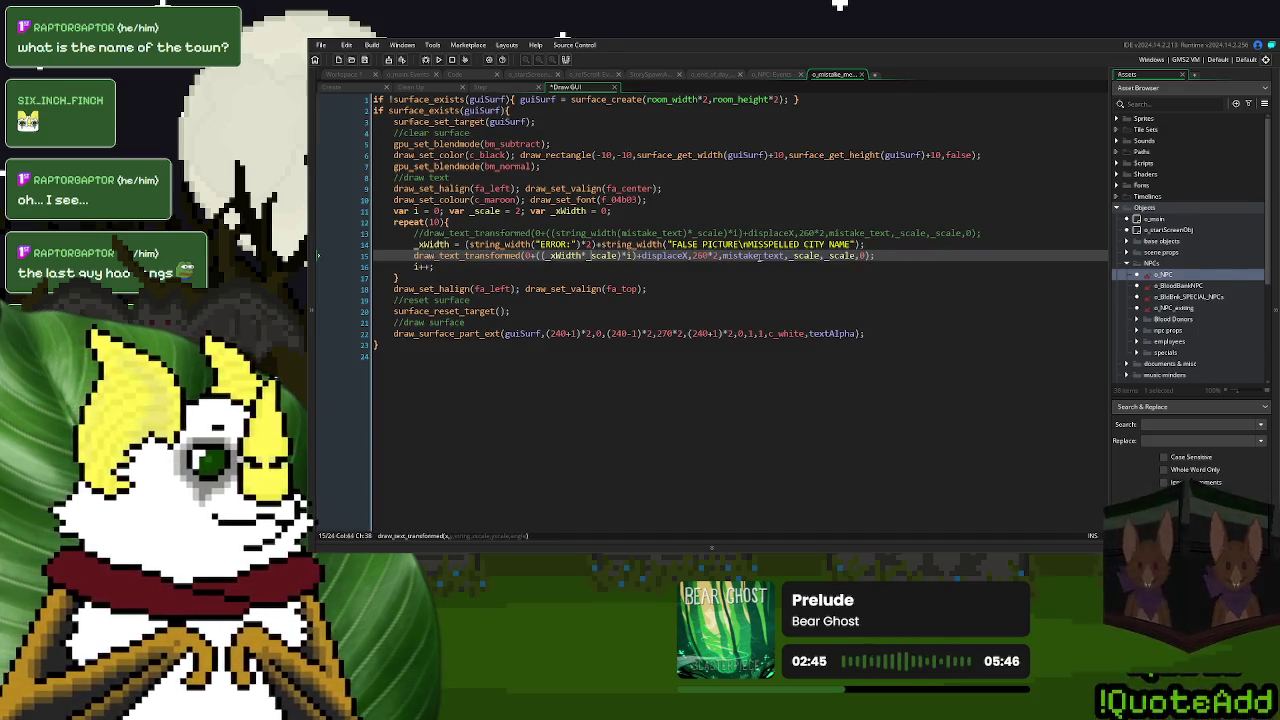
double_click(752, 256)
- Make the line 15 draw call draw "ERROR:" at scale 2,2
left_click_drag(577, 244, 537, 247)
key("ctrl+c")
double_click(752, 256)
key("ctrl+v")
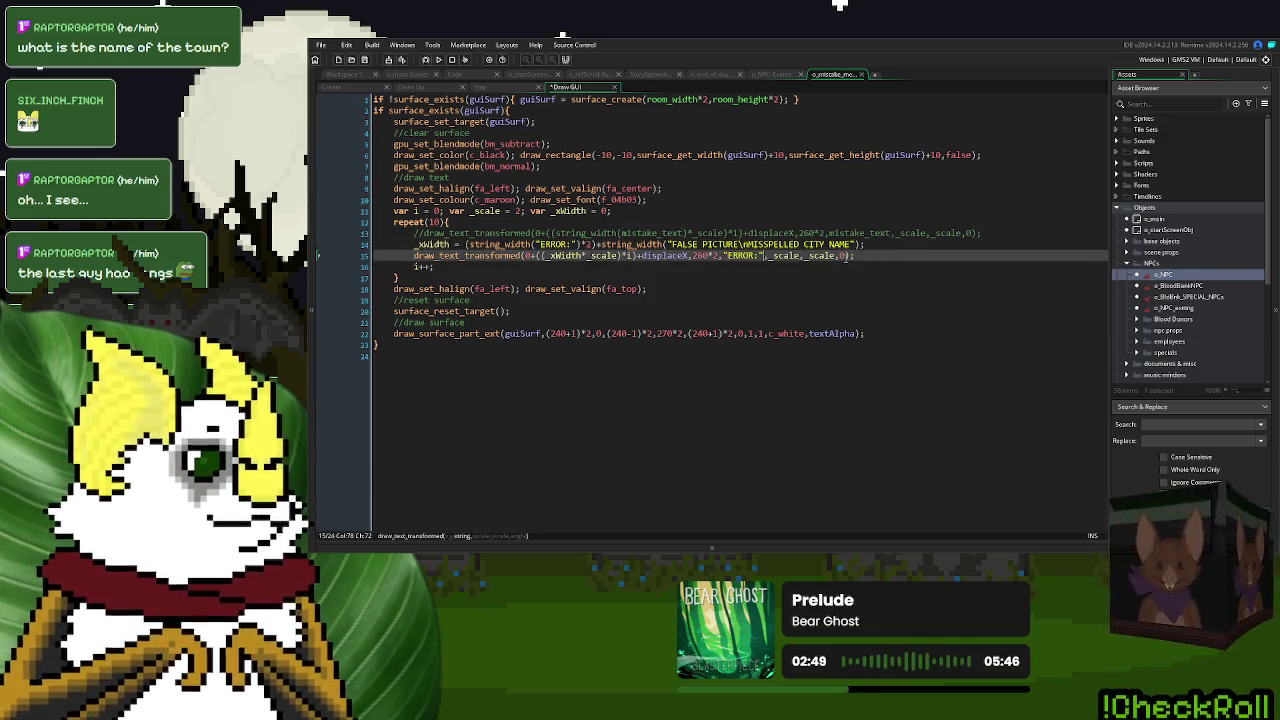
double_click(783, 256)
type("260*")
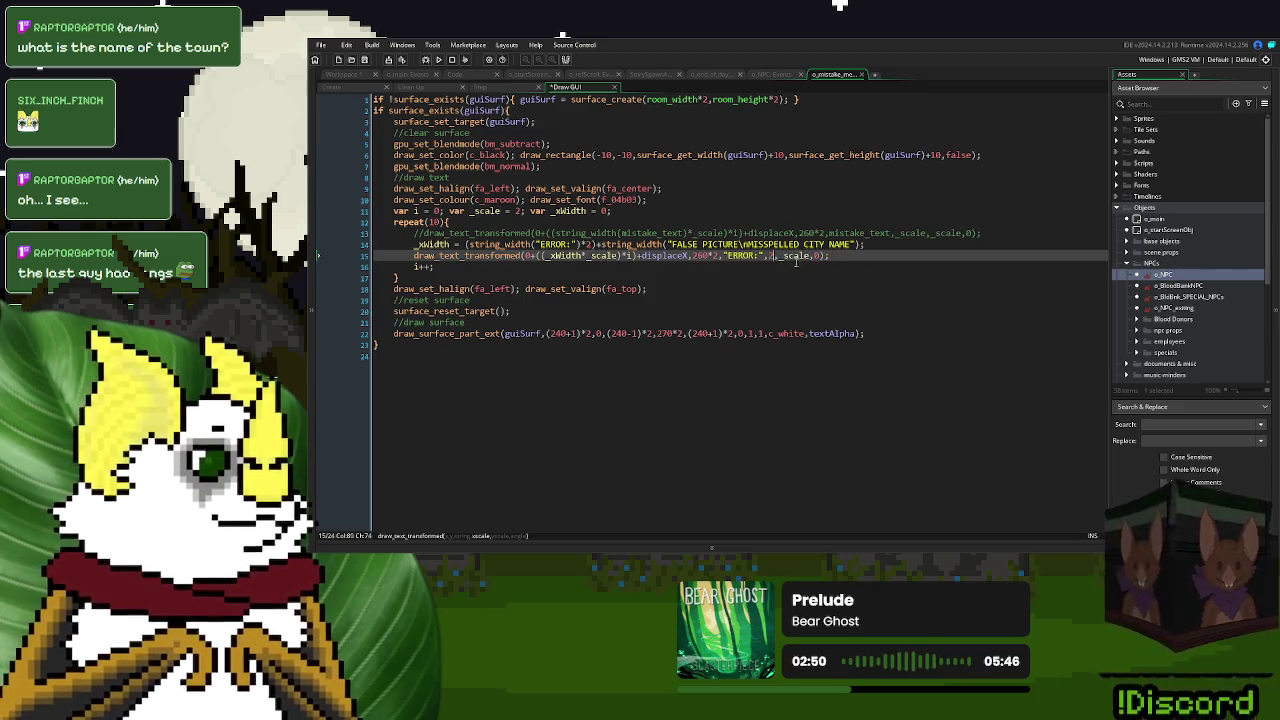
type("2")
double_click(803, 256)
type("2")
left_click_drag(804, 256, 413, 258)
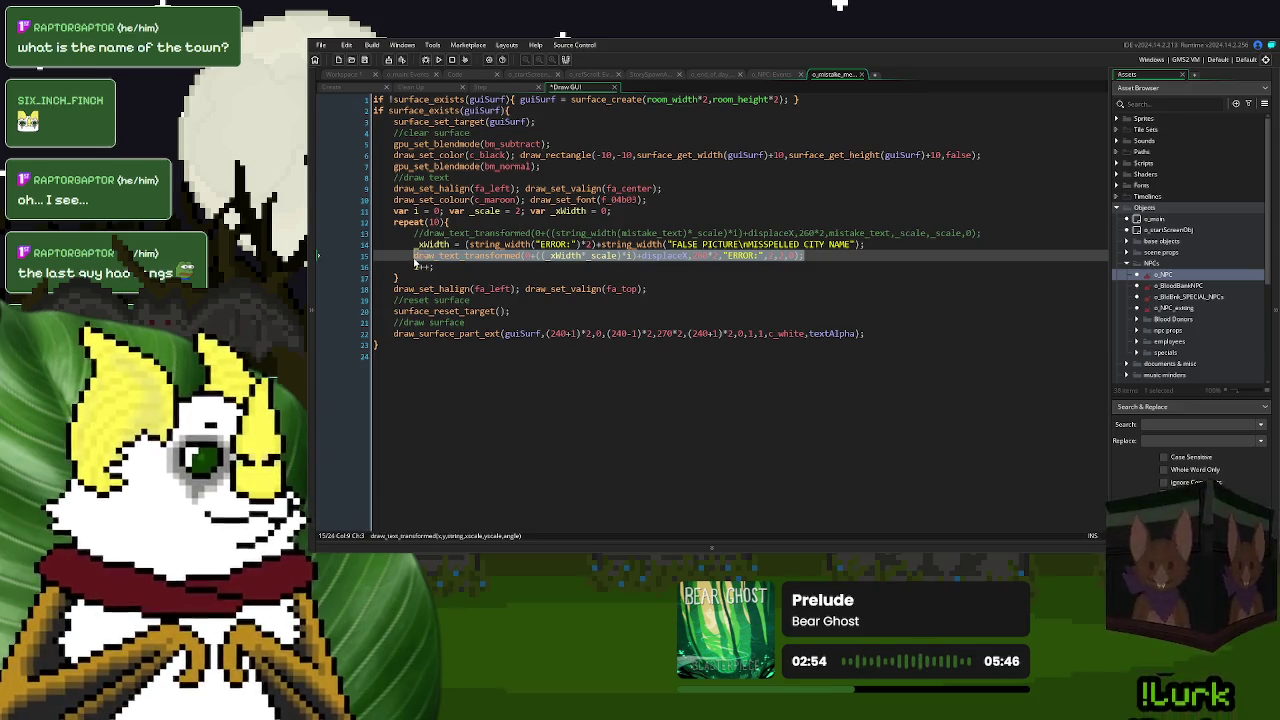
- Duplicate the ERROR: draw call so line 16 draws the sample mistake text offset past ERROR:
key("ctrl+d")
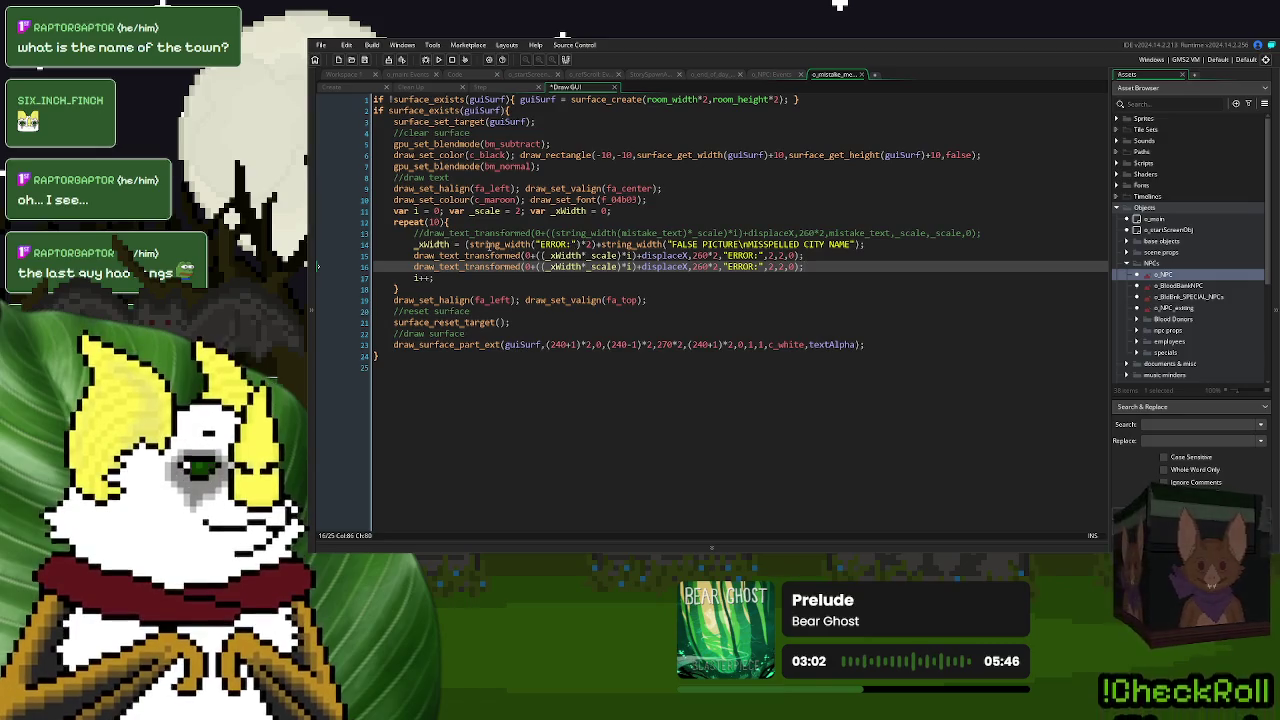
left_click_drag(594, 244, 464, 244)
key("ctrl+c")
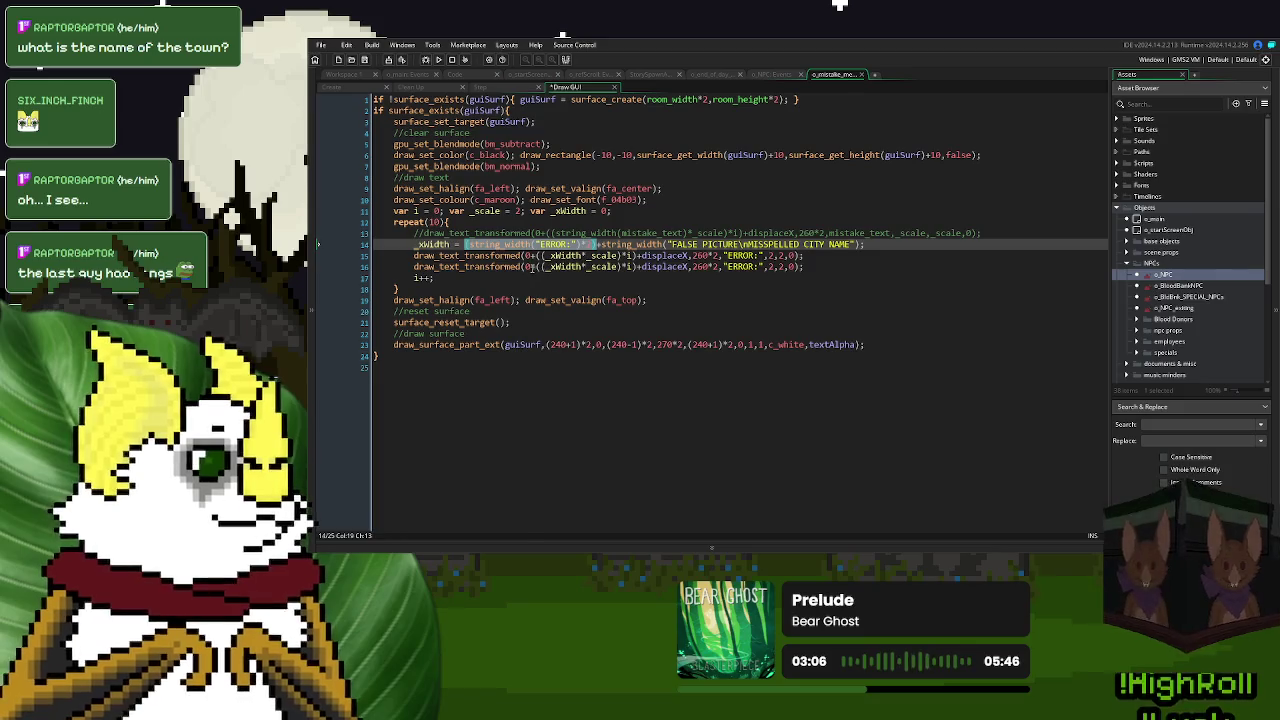
left_click(533, 267)
key("ctrl+v")
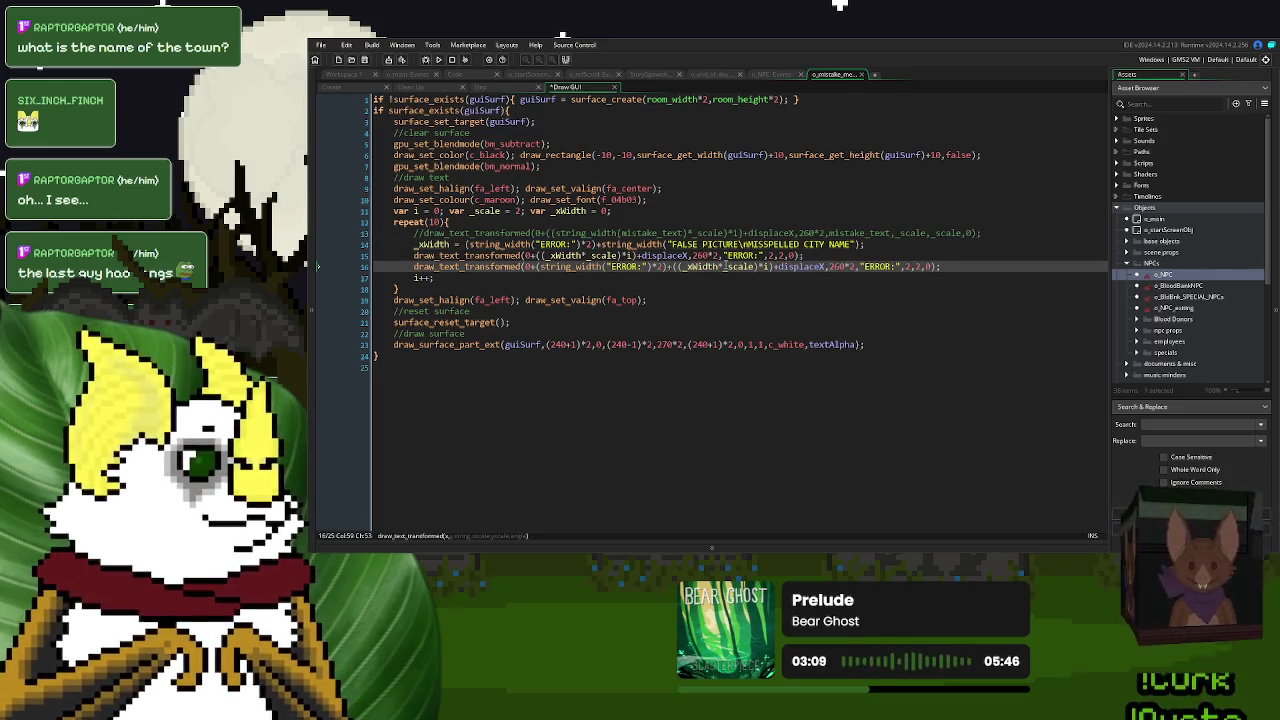
left_click_drag(858, 244, 668, 244)
mouse_move(898, 267)
left_mouse_down()
mouse_move(853, 267)
mouse_move(866, 268)
left_mouse_up()
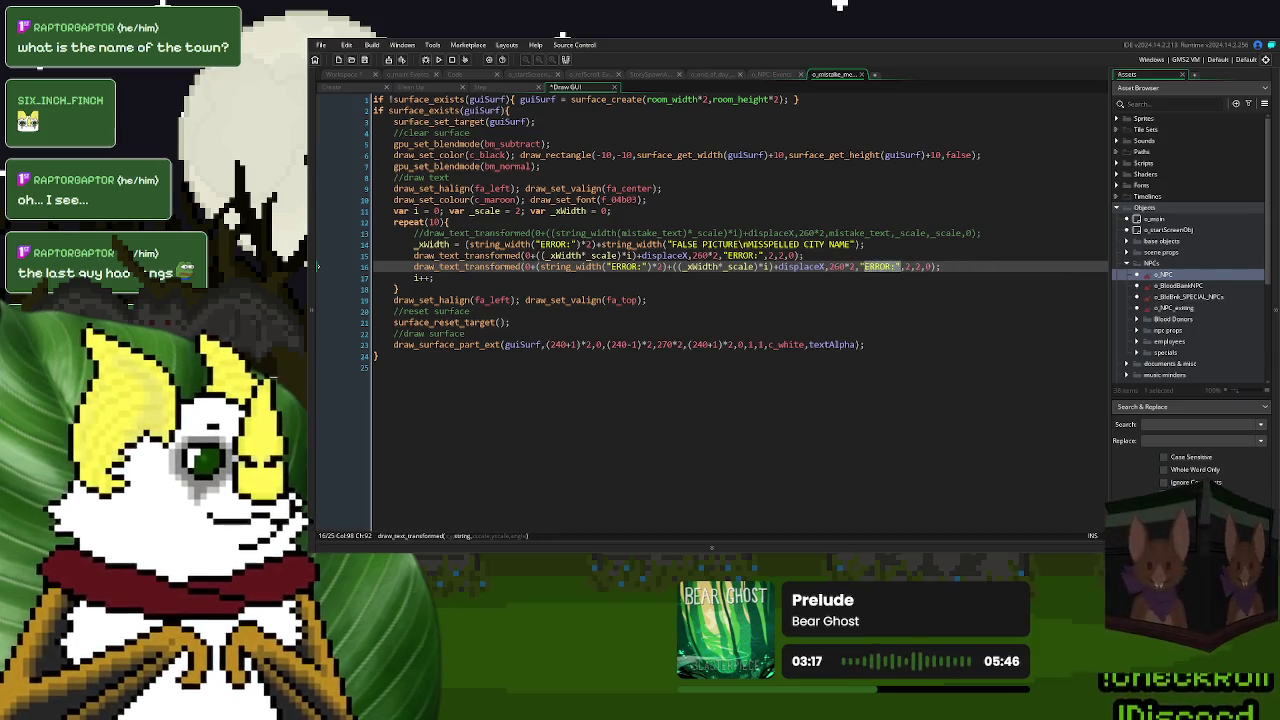
key("ctrl+v")
left_click(1056, 267)
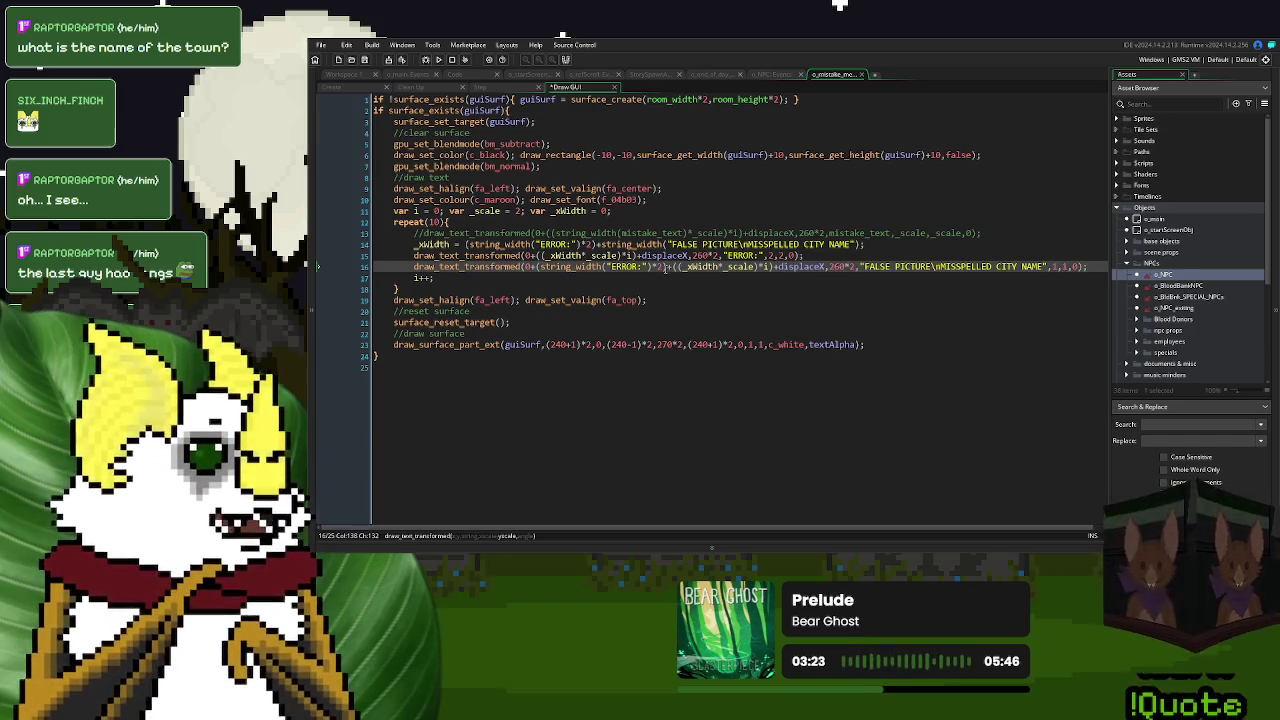
- Change line 16's starting x from 0 to 20 and append +20 to _xWidth
left_click(531, 267)
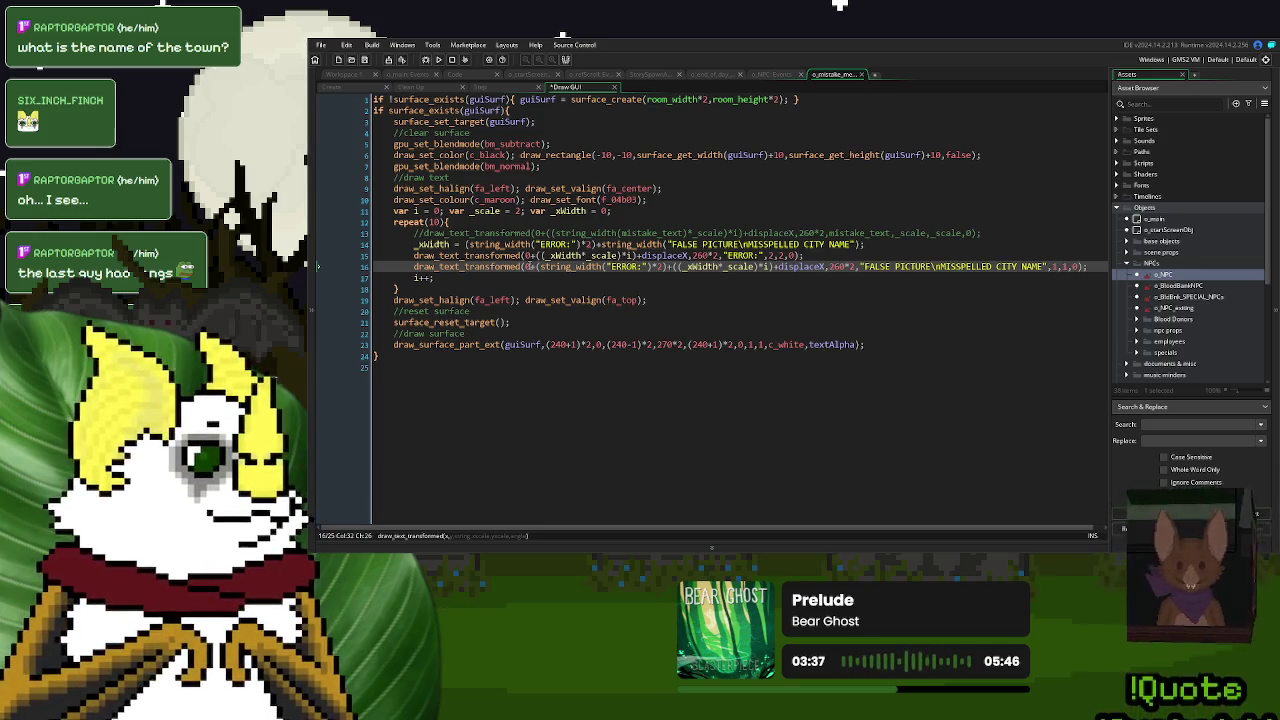
key("BackSpace")
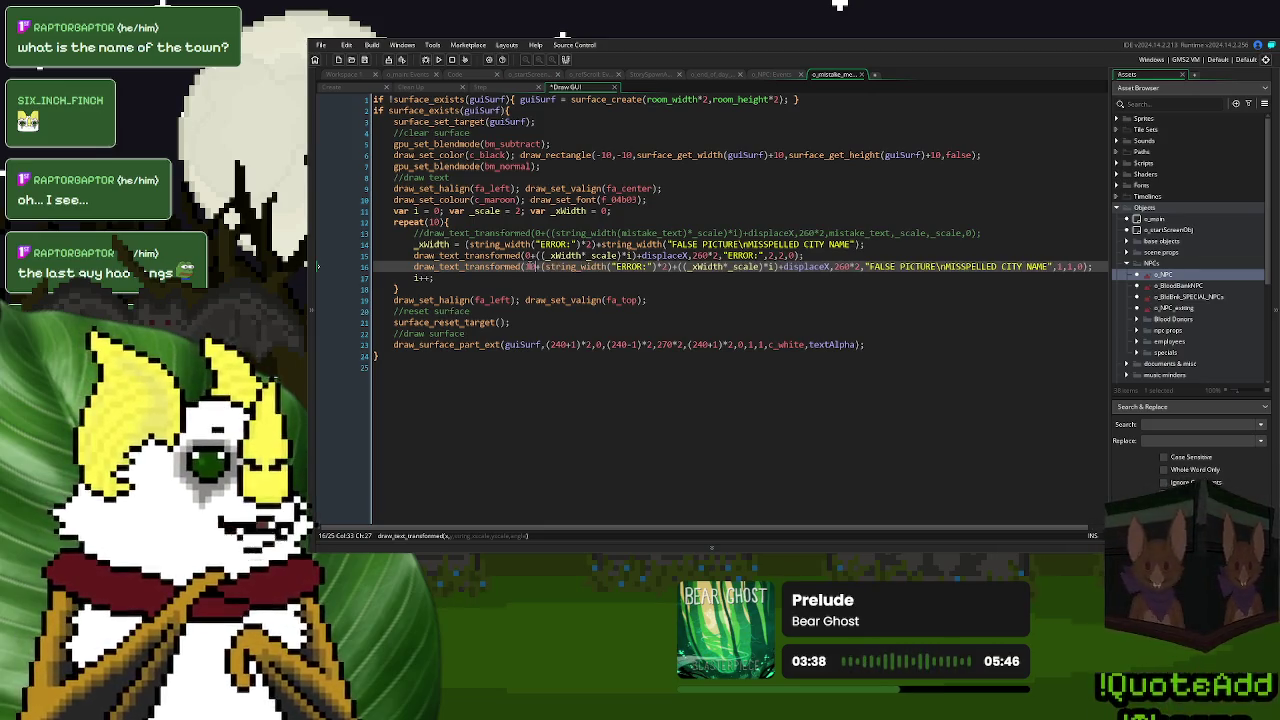
type("20")
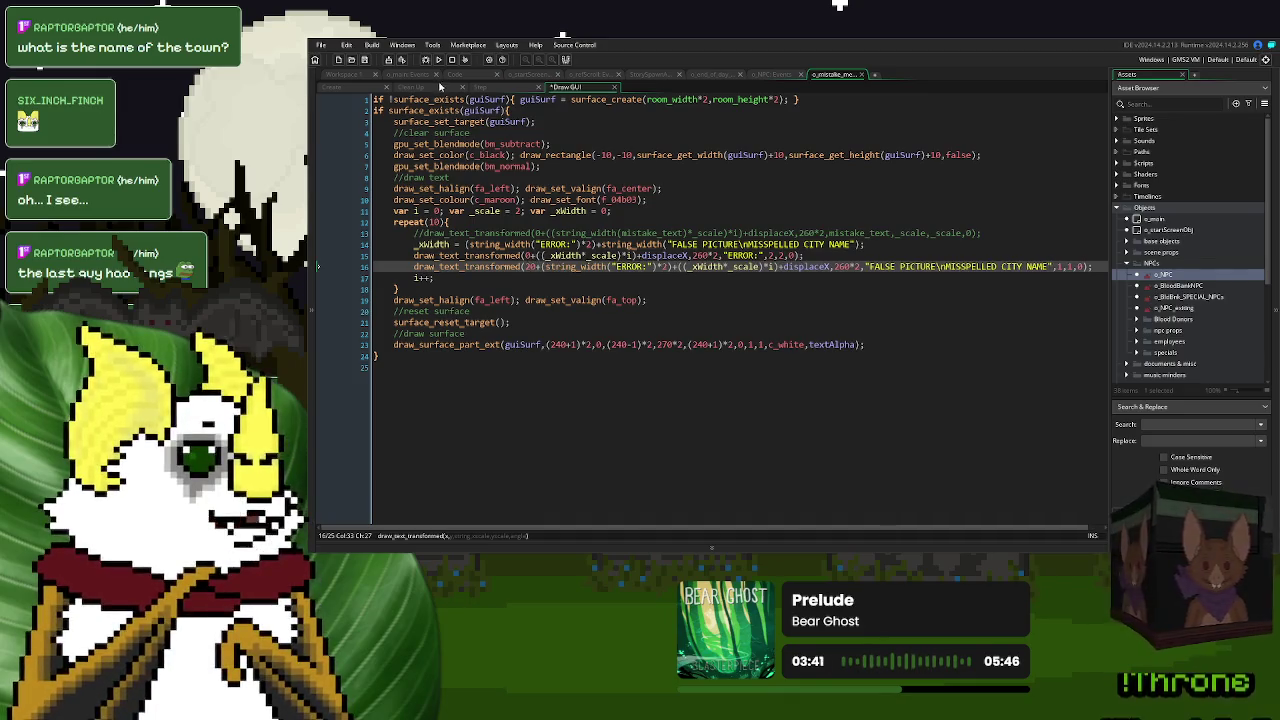
left_click(858, 244)
type("+20")
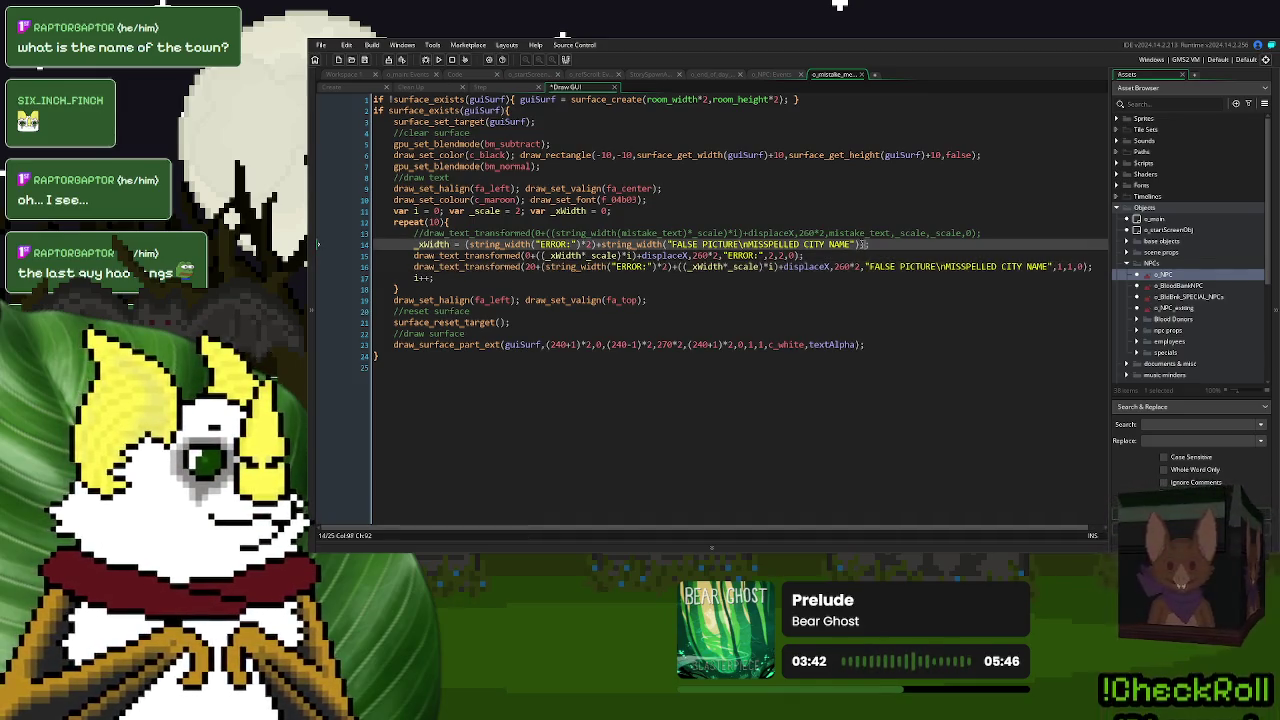
- Run the game to check the red ERROR: FALSE PICTURE / MISSPELLED CITY NAME message, then close it
left_click(438, 59)
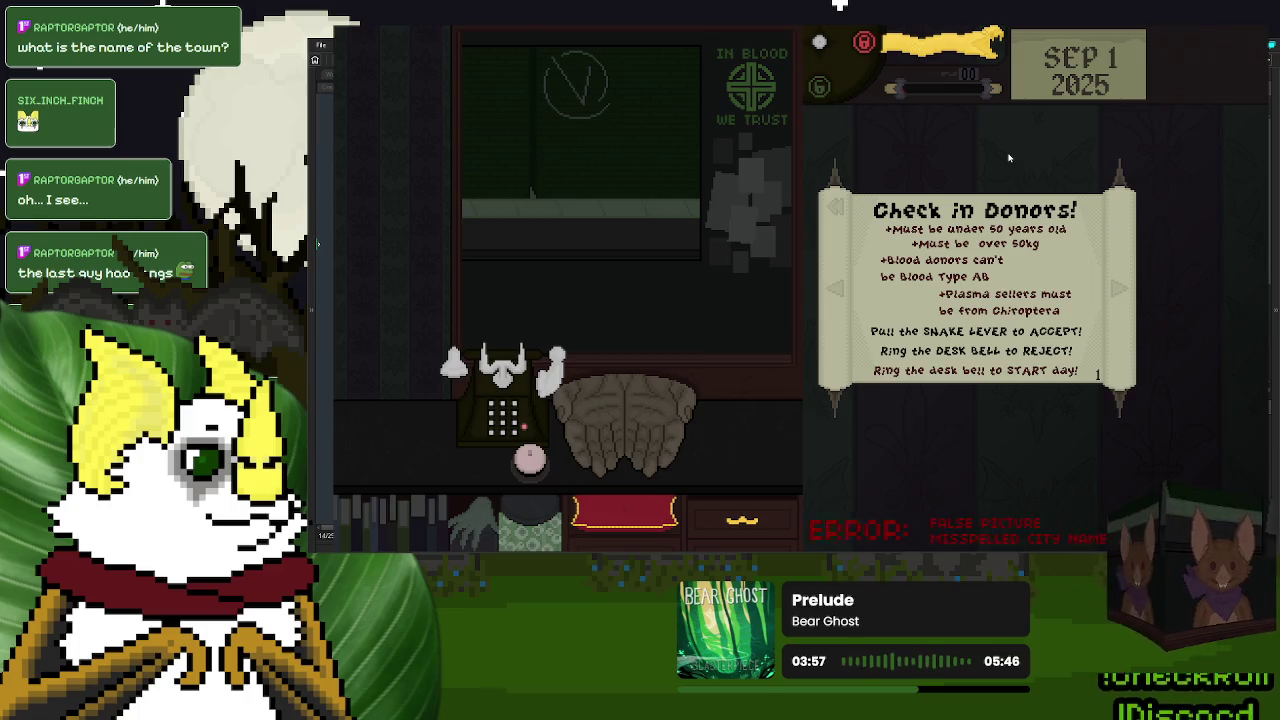
key("Escape")
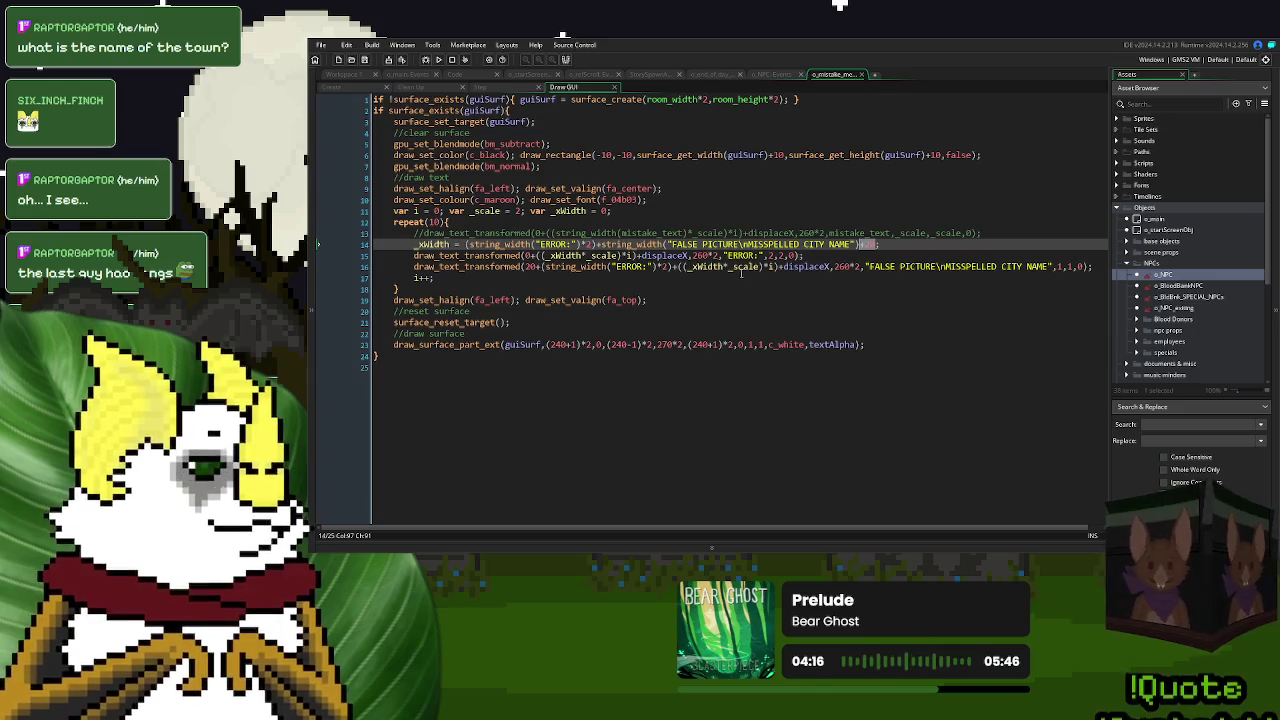
- Change the 20 offset on line 16 to 5 and delete the 20 on line 14
double_click(532, 267)
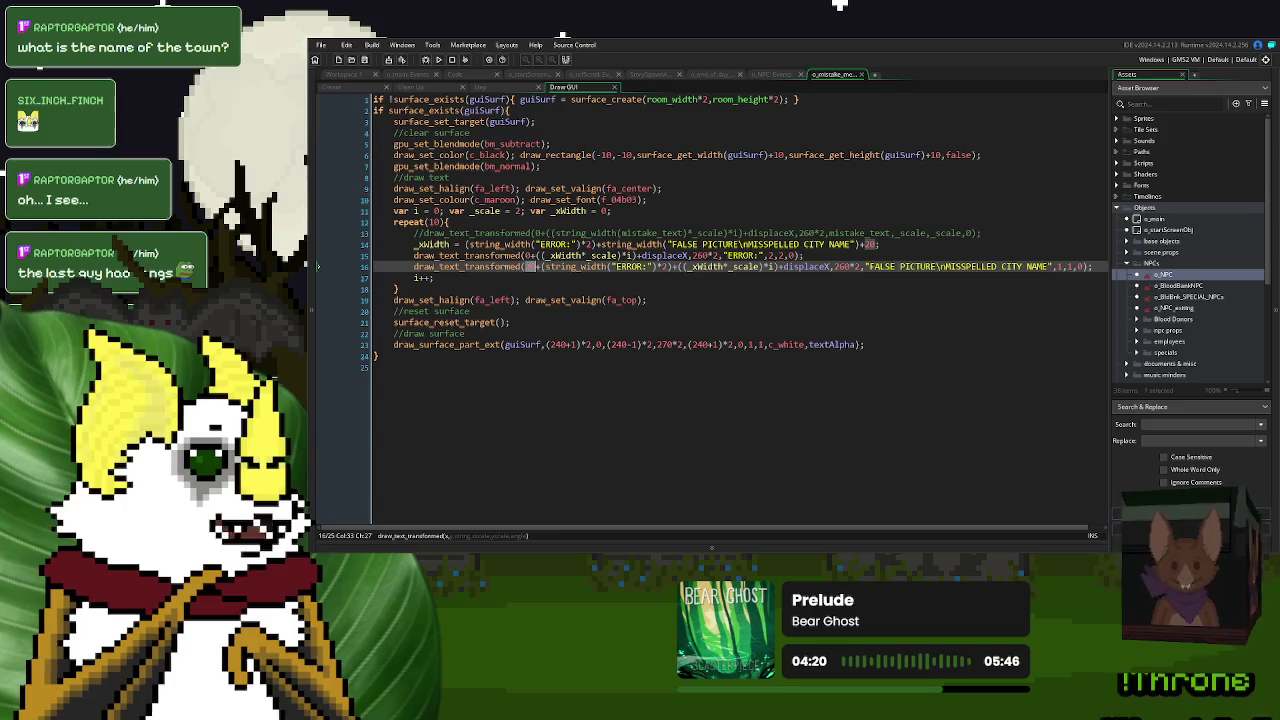
type("5")
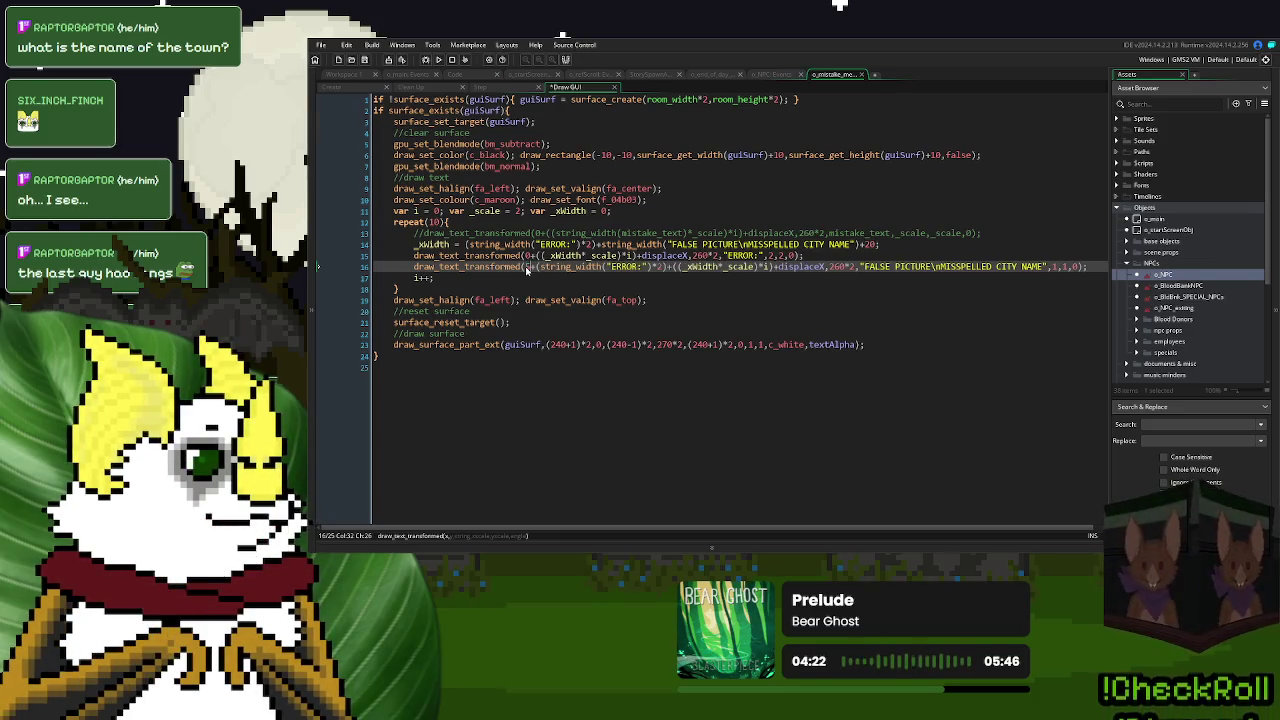
double_click(869, 244)
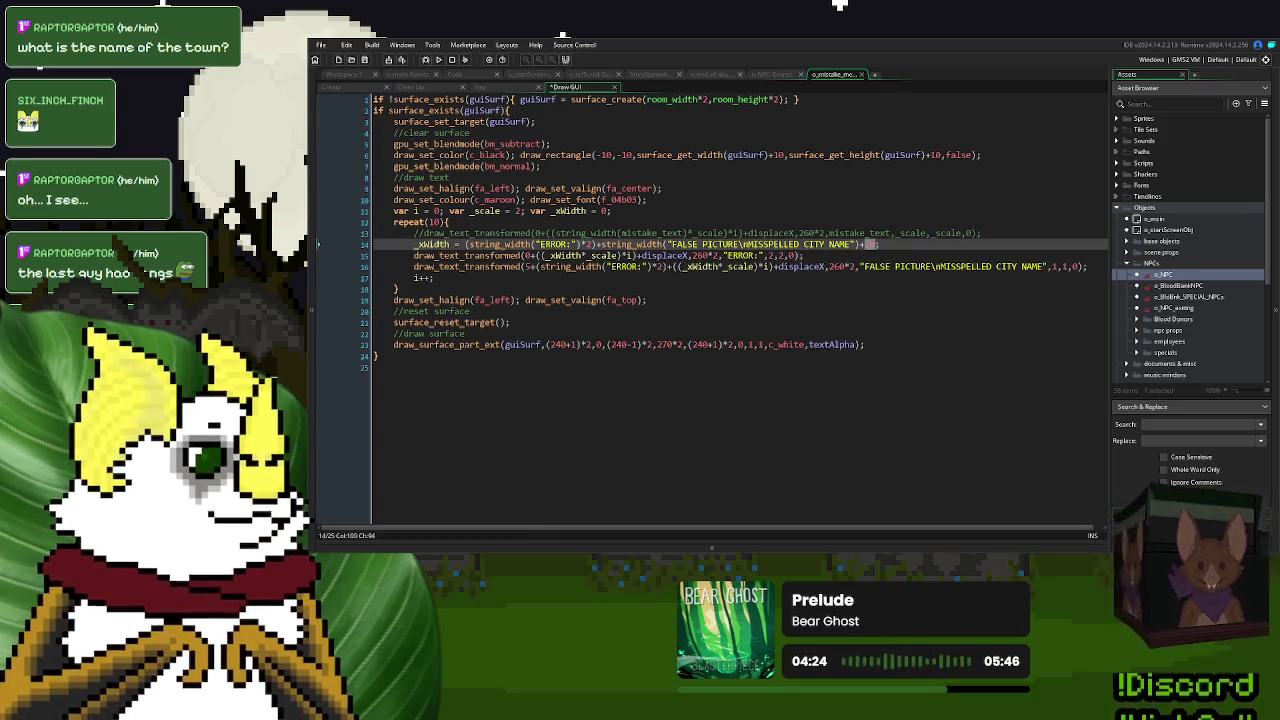
key("BackSpace")
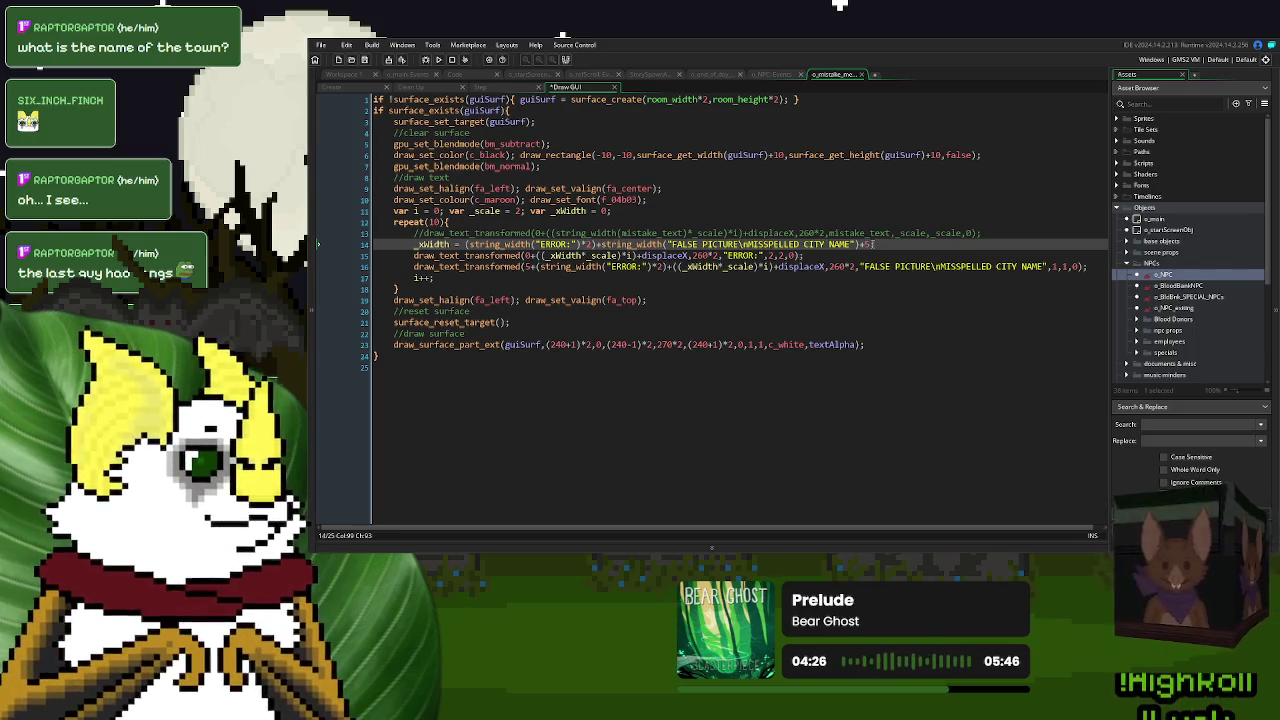
type("5;")
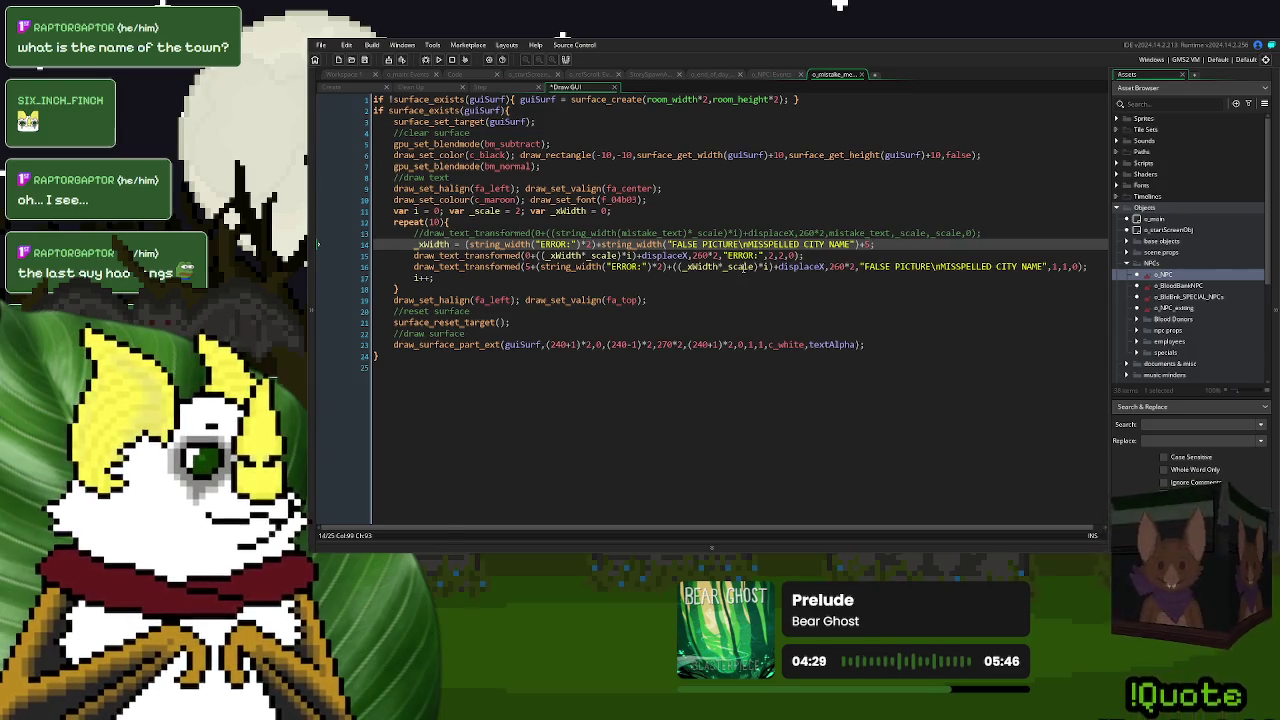
- Remove *_scale and the extra parentheses around _xWidth on lines 15 and 16
left_click(743, 267)
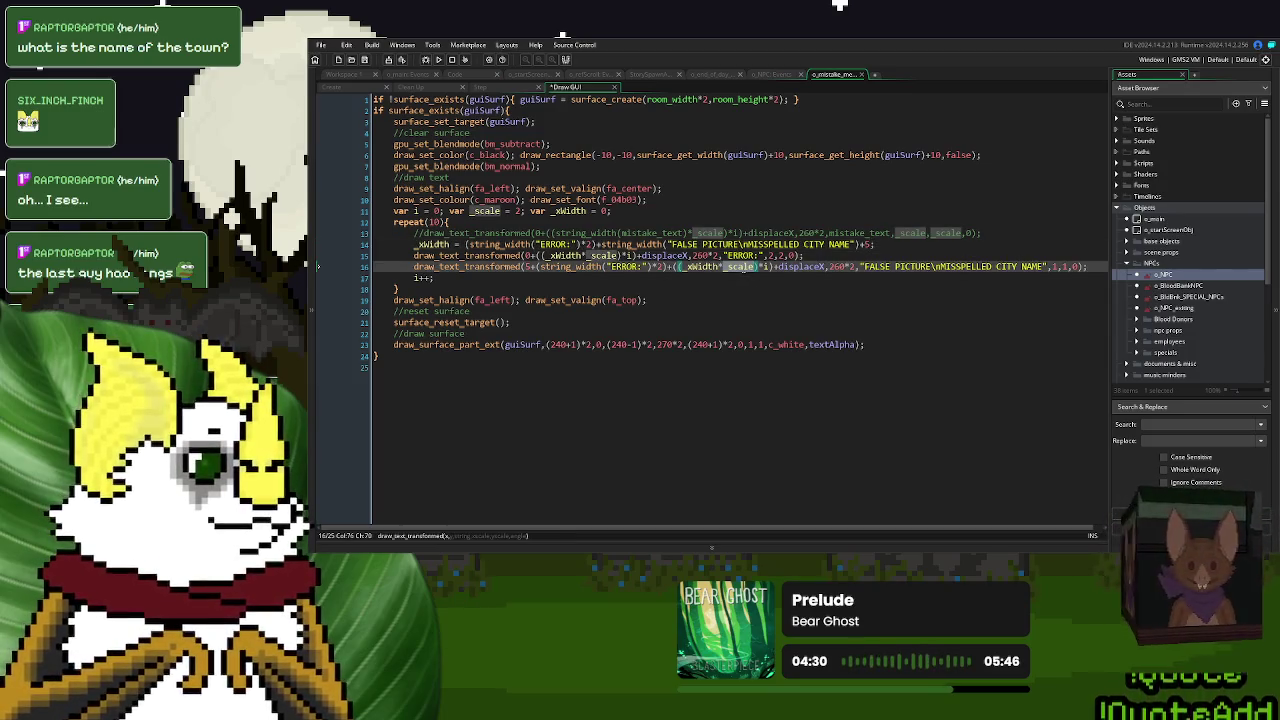
key("BackSpace")
key("BackSpace")
key("BackSpace")
left_click(600, 256)
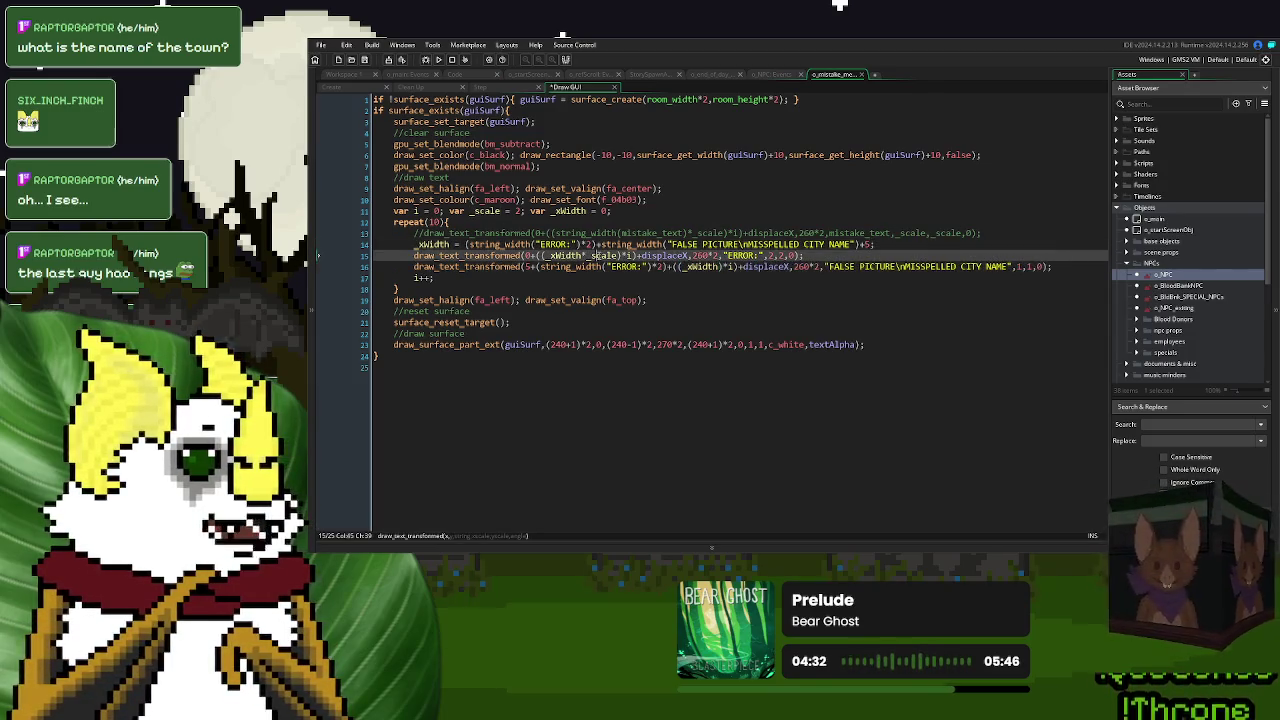
key("BackSpace")
key("BackSpace")
key("BackSpace")
left_click(752, 267)
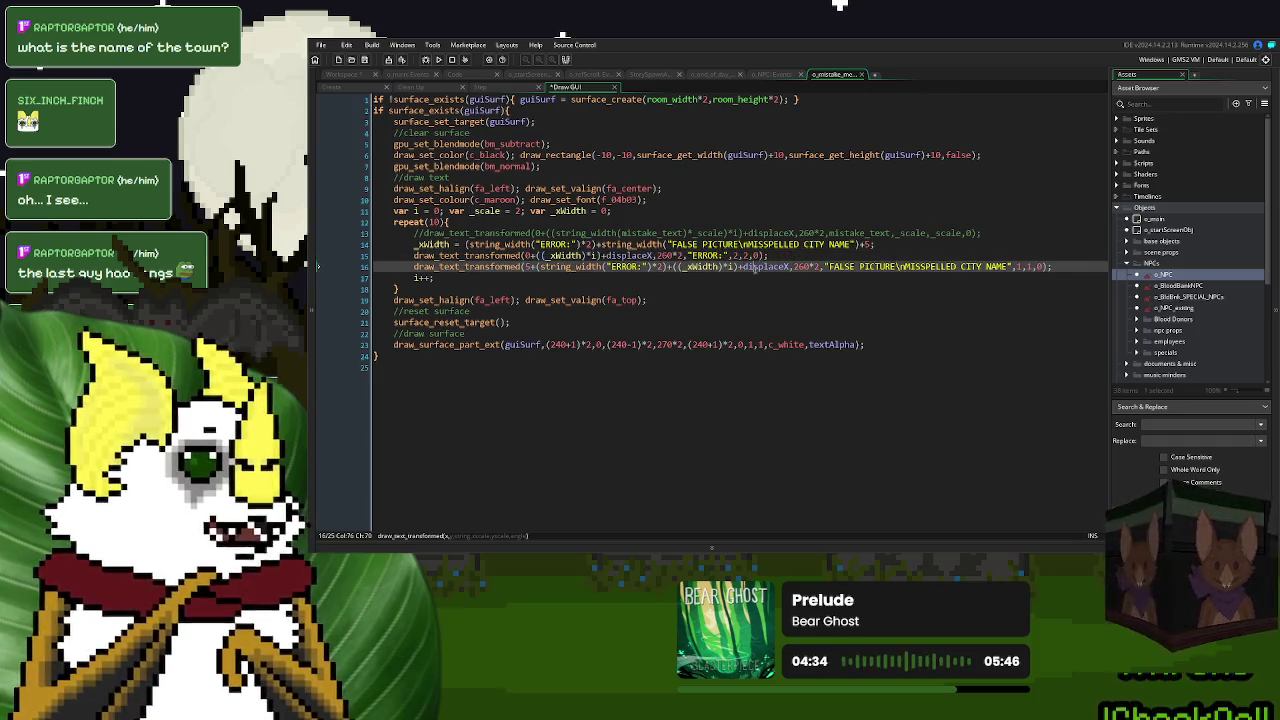
left_click(541, 256)
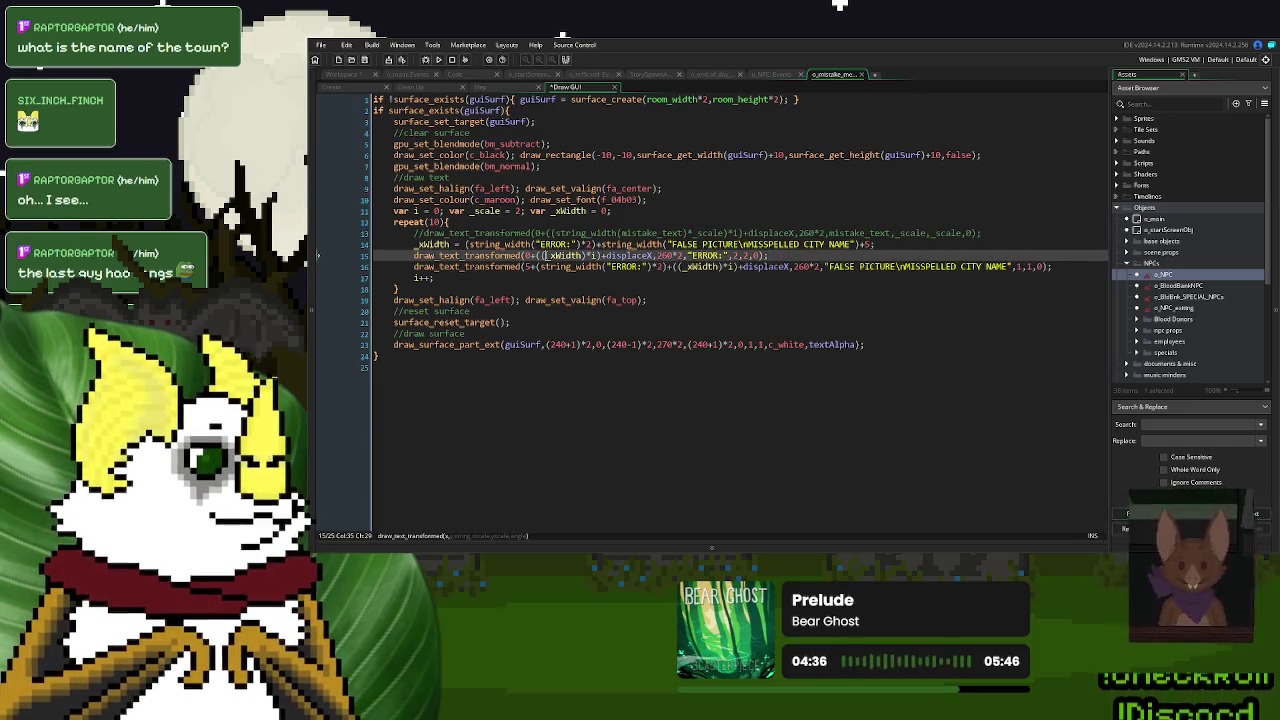
key("BackSpace")
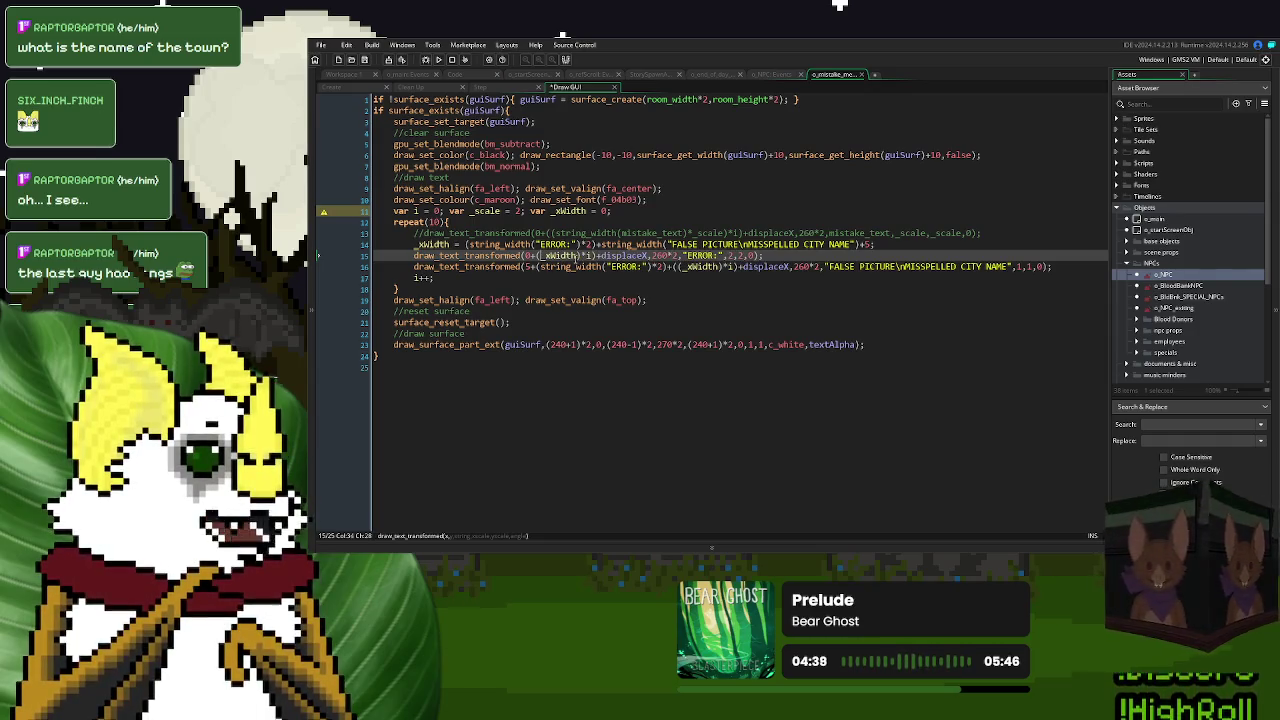
left_click(578, 256)
key("BackSpace")
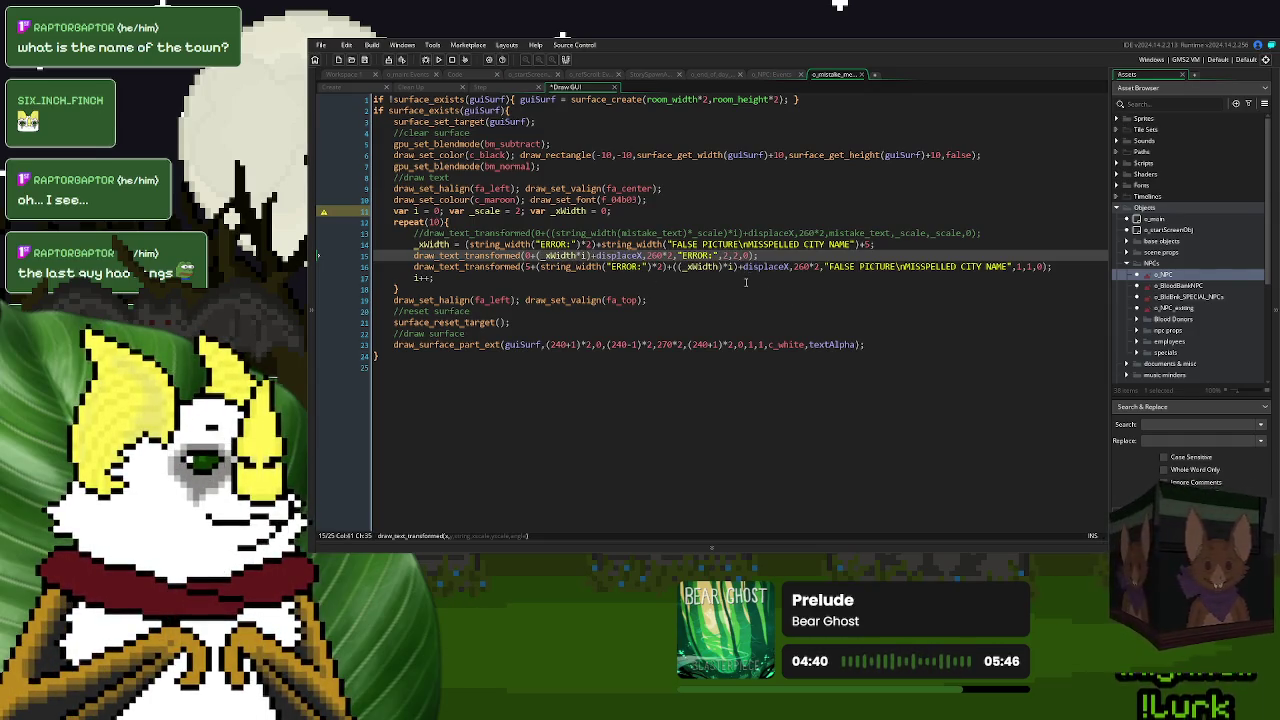
left_click(723, 267)
key("BackSpace")
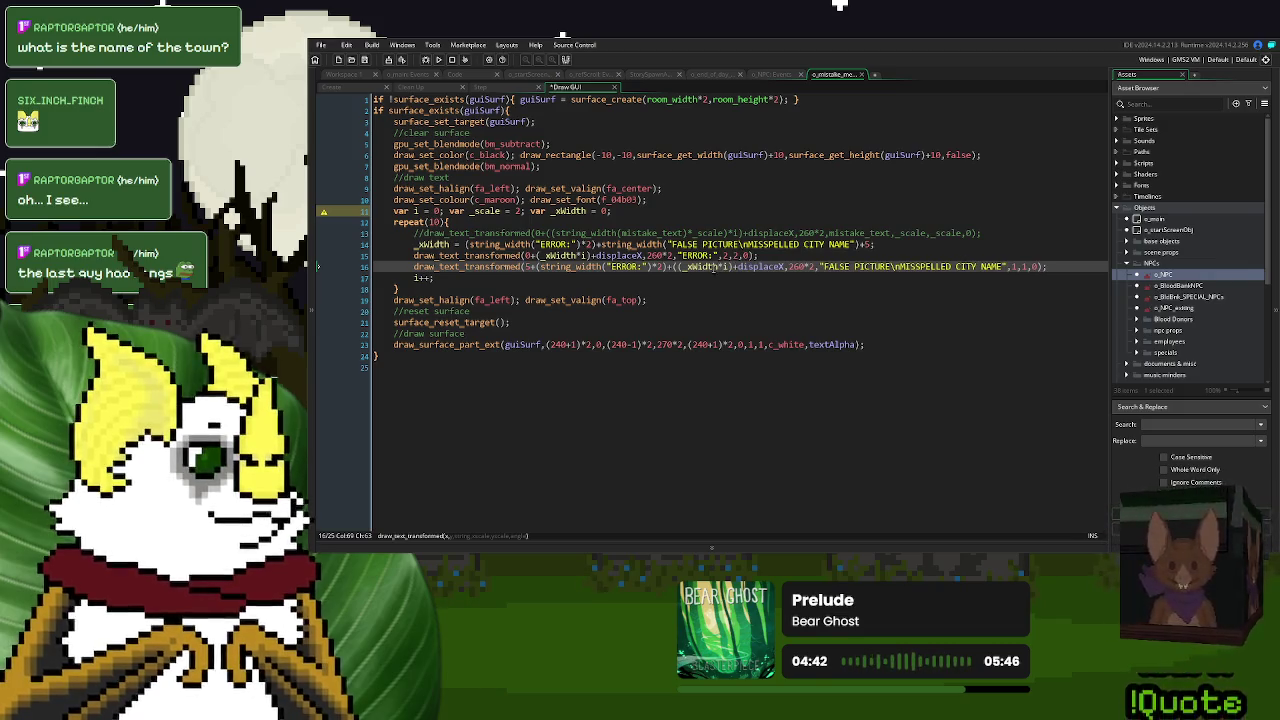
key("BackSpace")
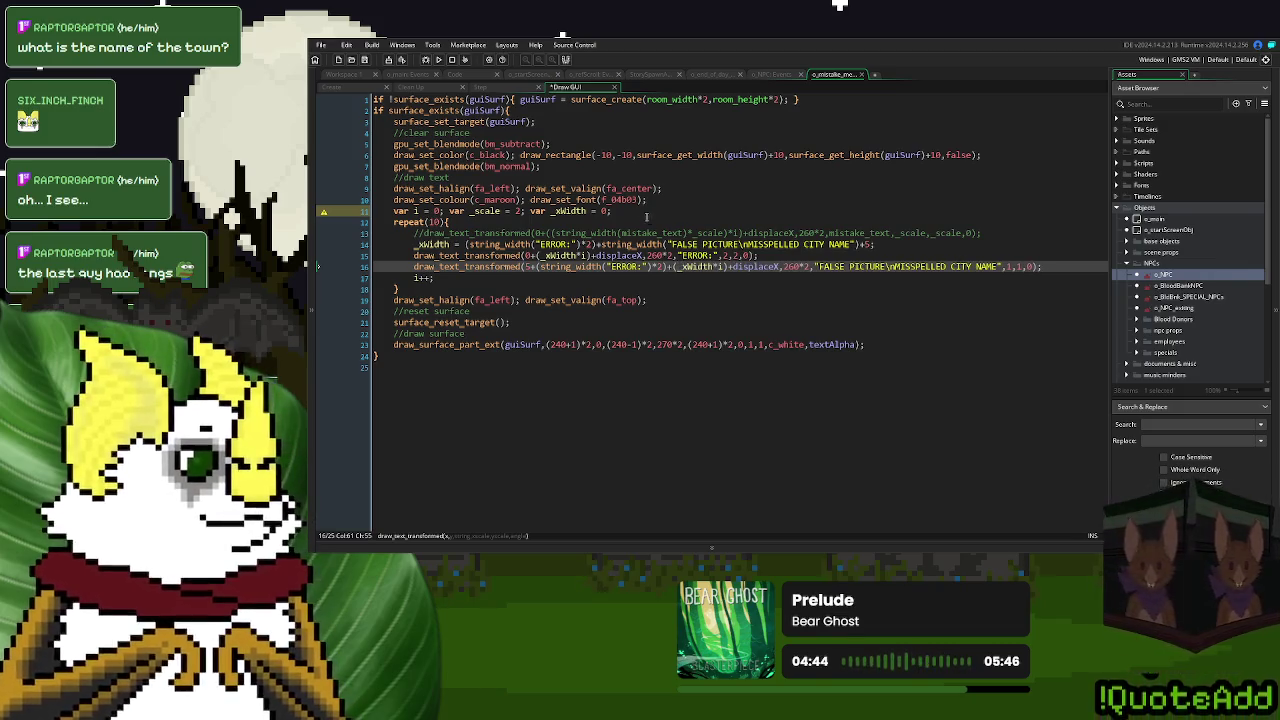
left_click(646, 214)
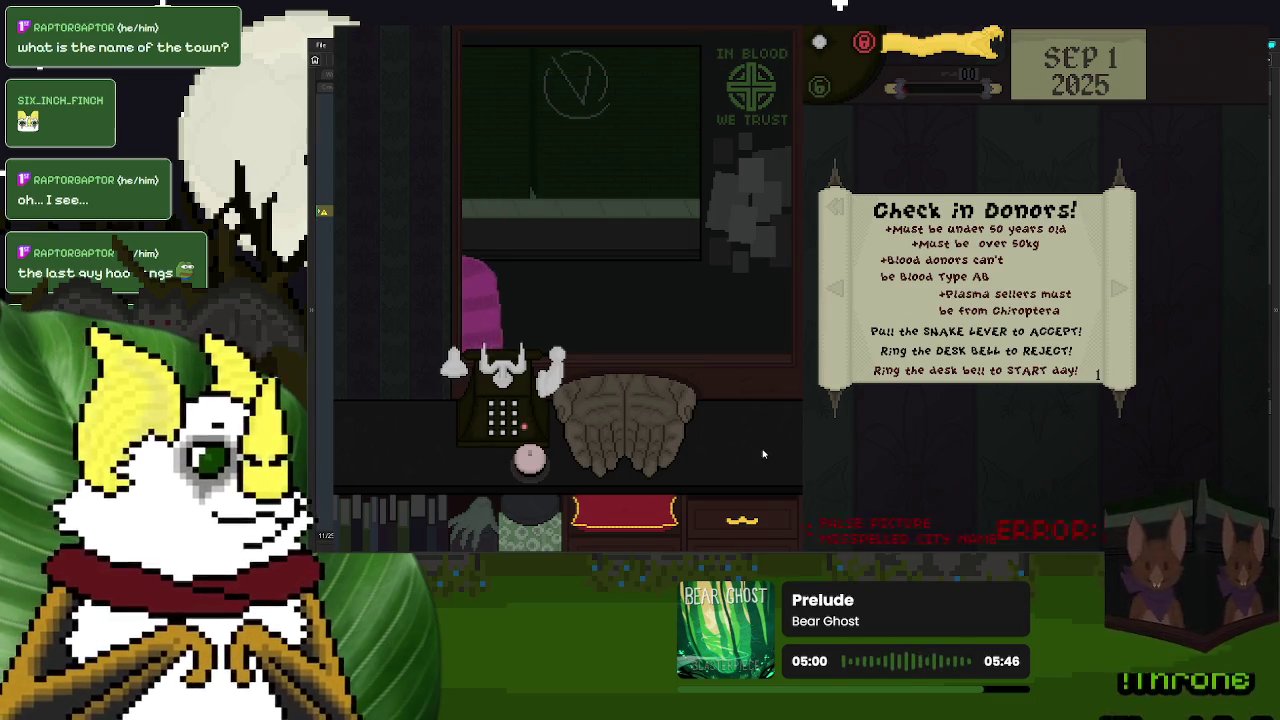
- Exit the test run after viewing the revised ERROR: message repeating along the bottom
left_click(1070, 392)
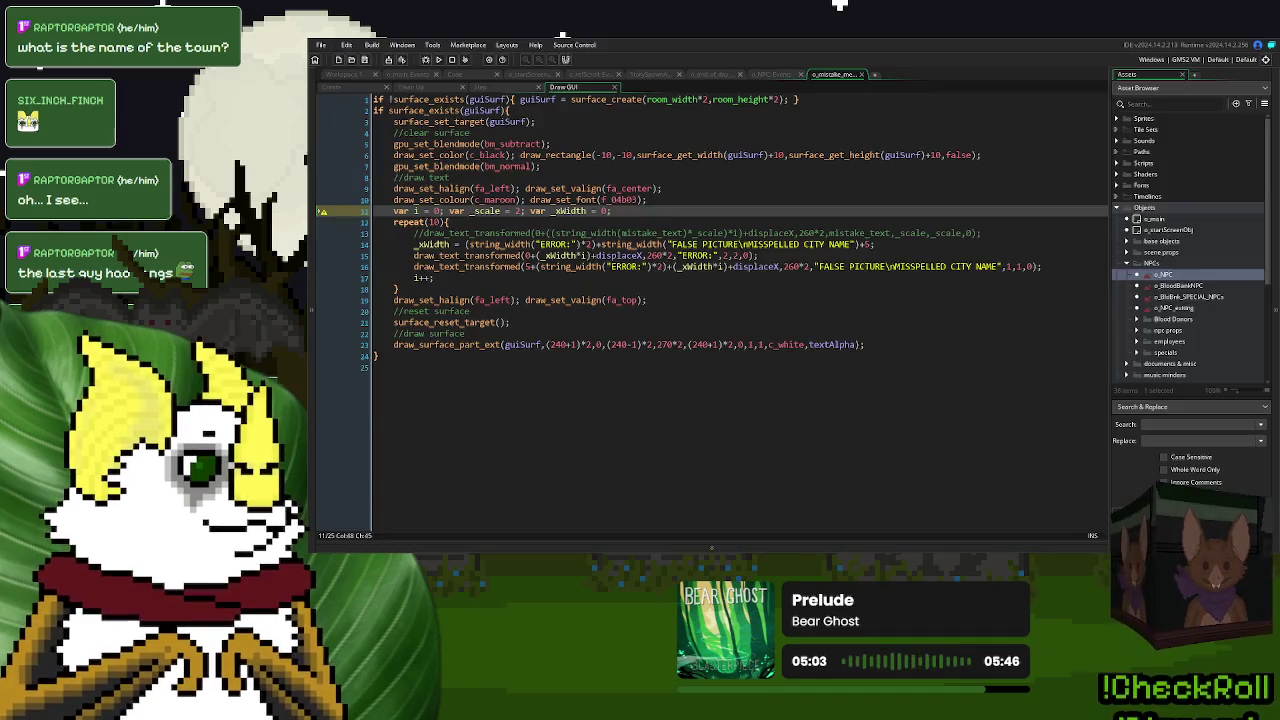
- Type ;10 after the +5 at the end of line 14 and run the game again
left_click(673, 283)
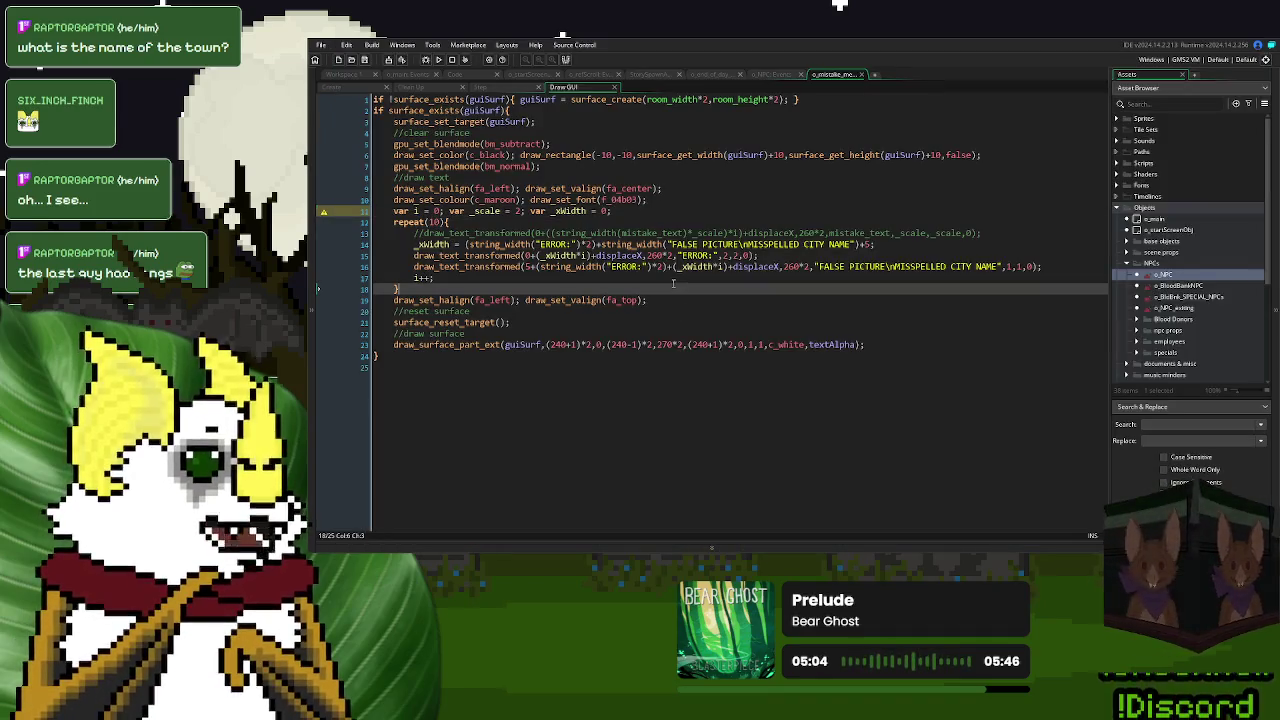
left_click(874, 244)
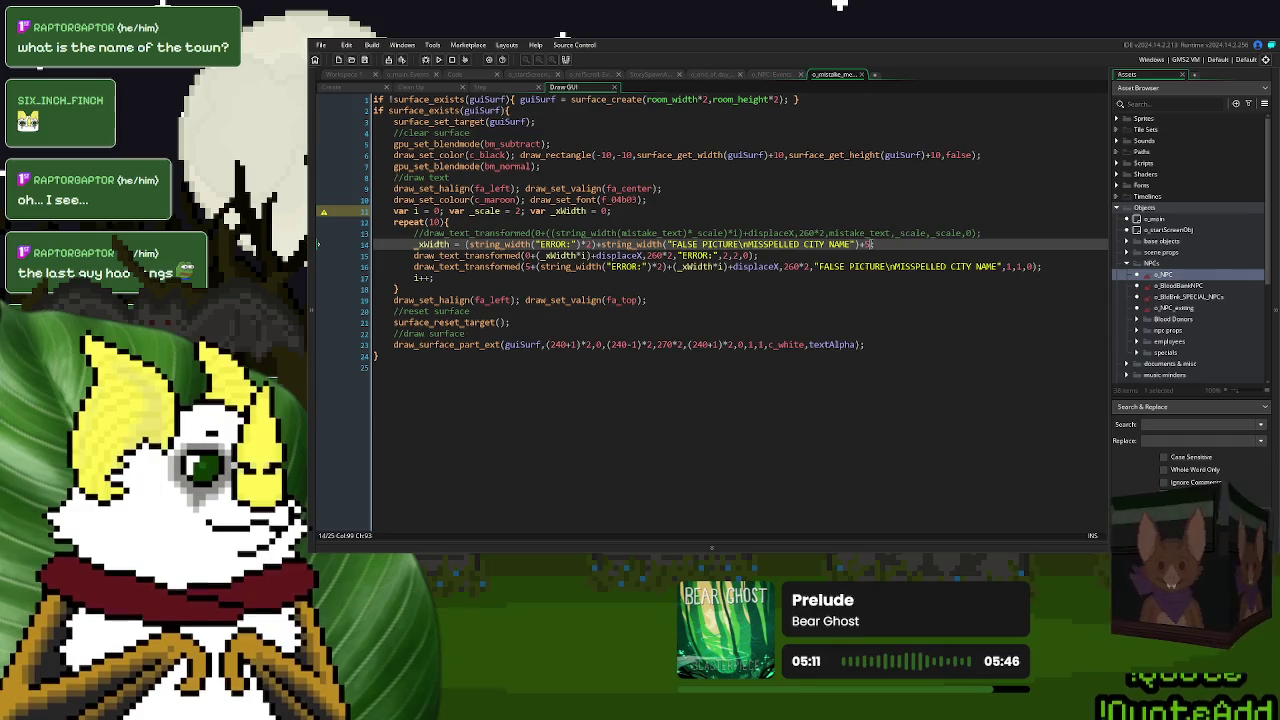
type("+10;")
type("10")
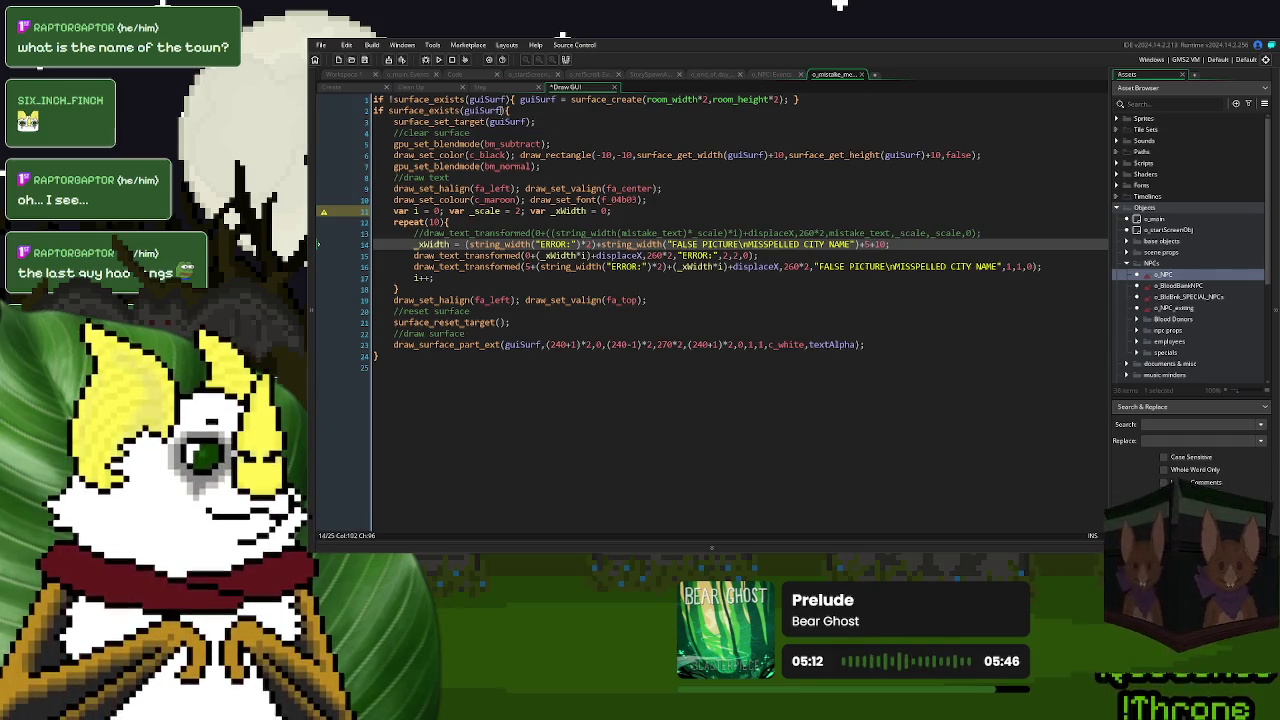
left_click(438, 59)
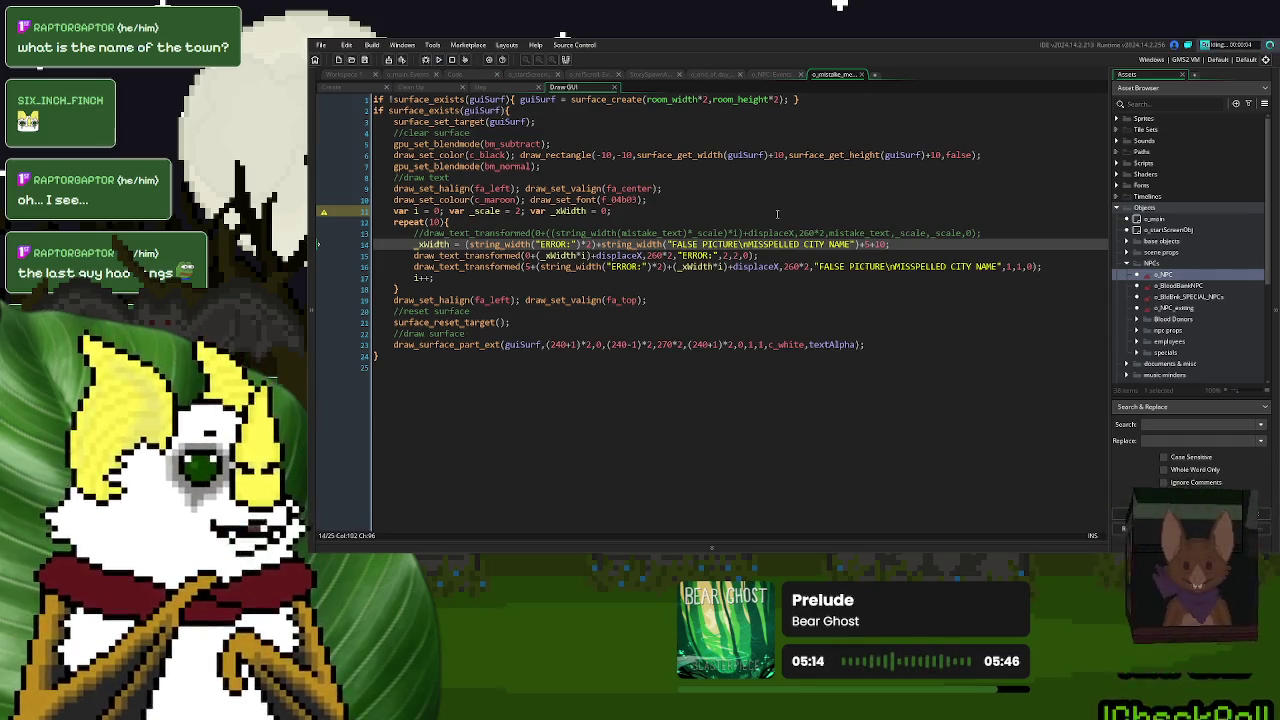
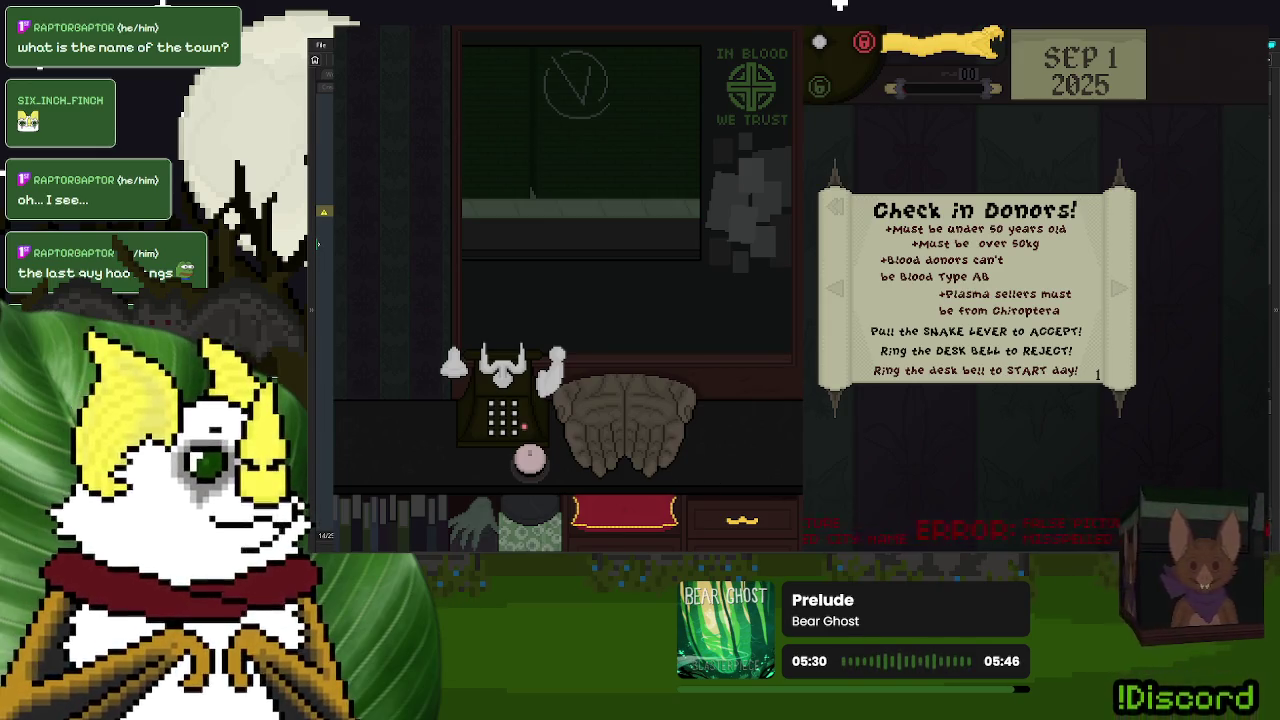
- Exit the running game from its title menu and put the cursor on the commented error-text draw line
key("Escape")
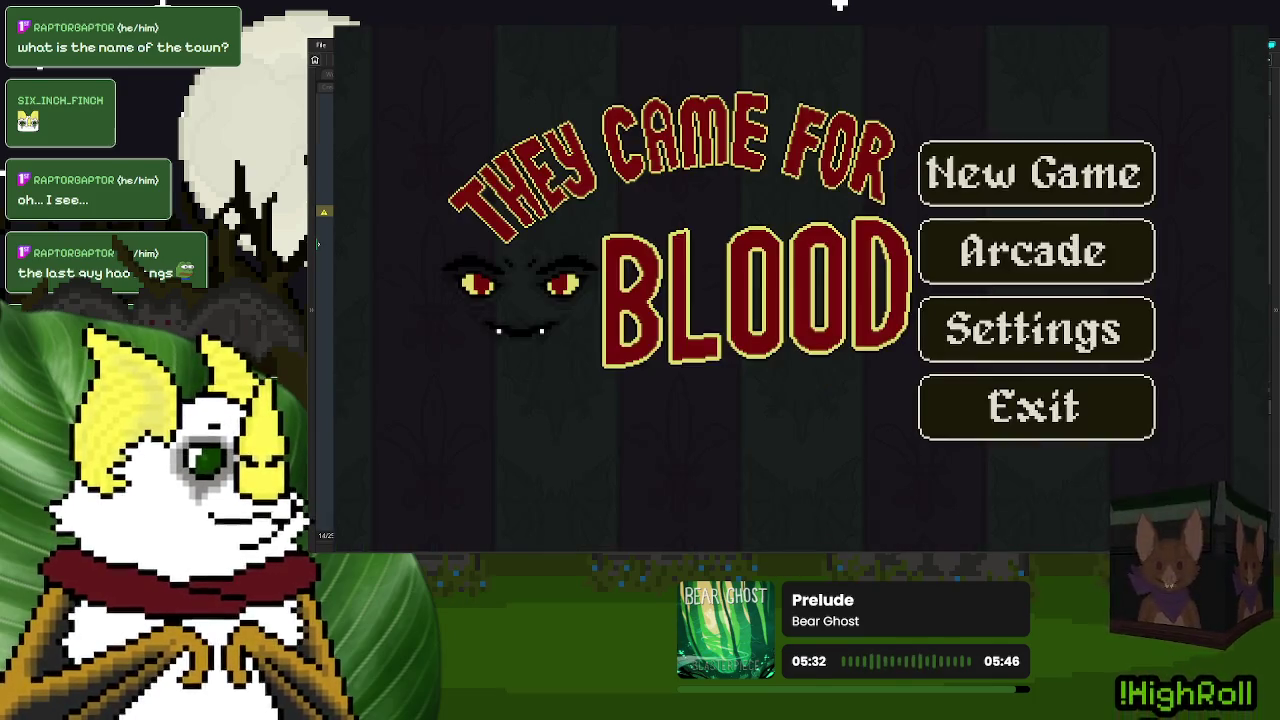
left_click(1037, 406)
left_click_drag(1041, 267, 1047, 251)
left_click(1047, 254)
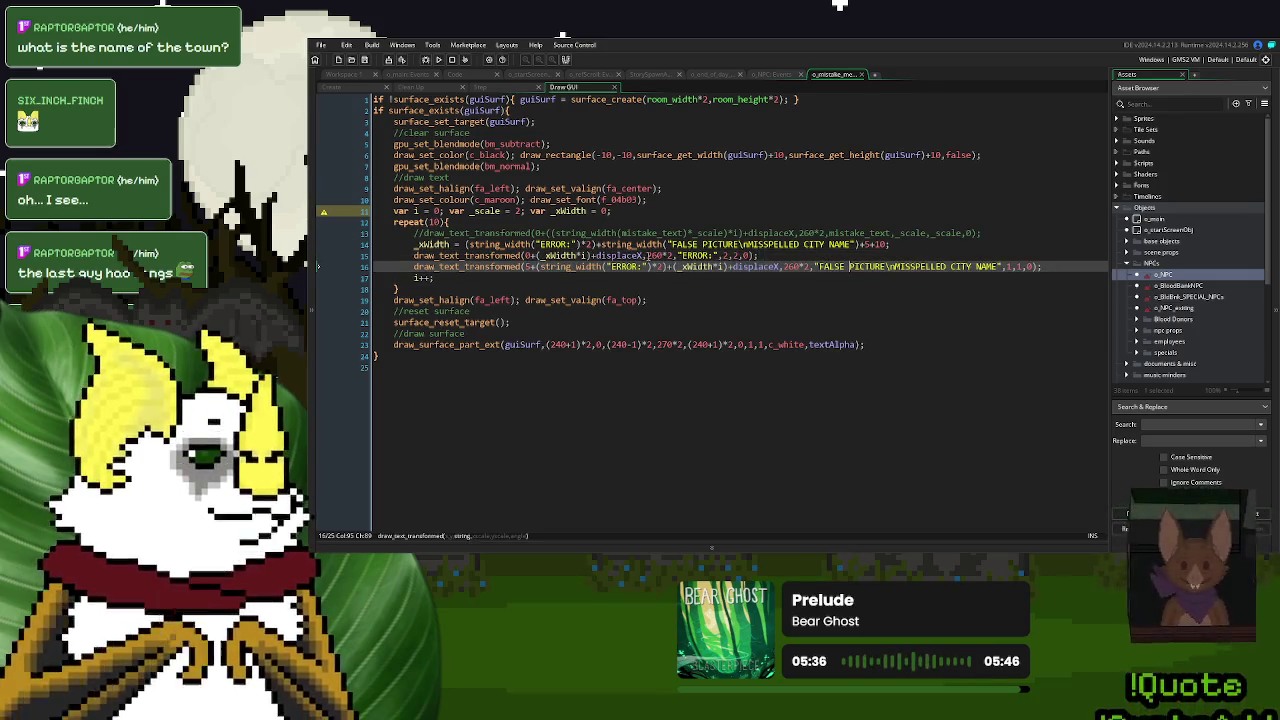
- Declare var _start = "ERROR"; and swap the ERROR: literals in the width and final draw lines for _start
left_click(416, 233)
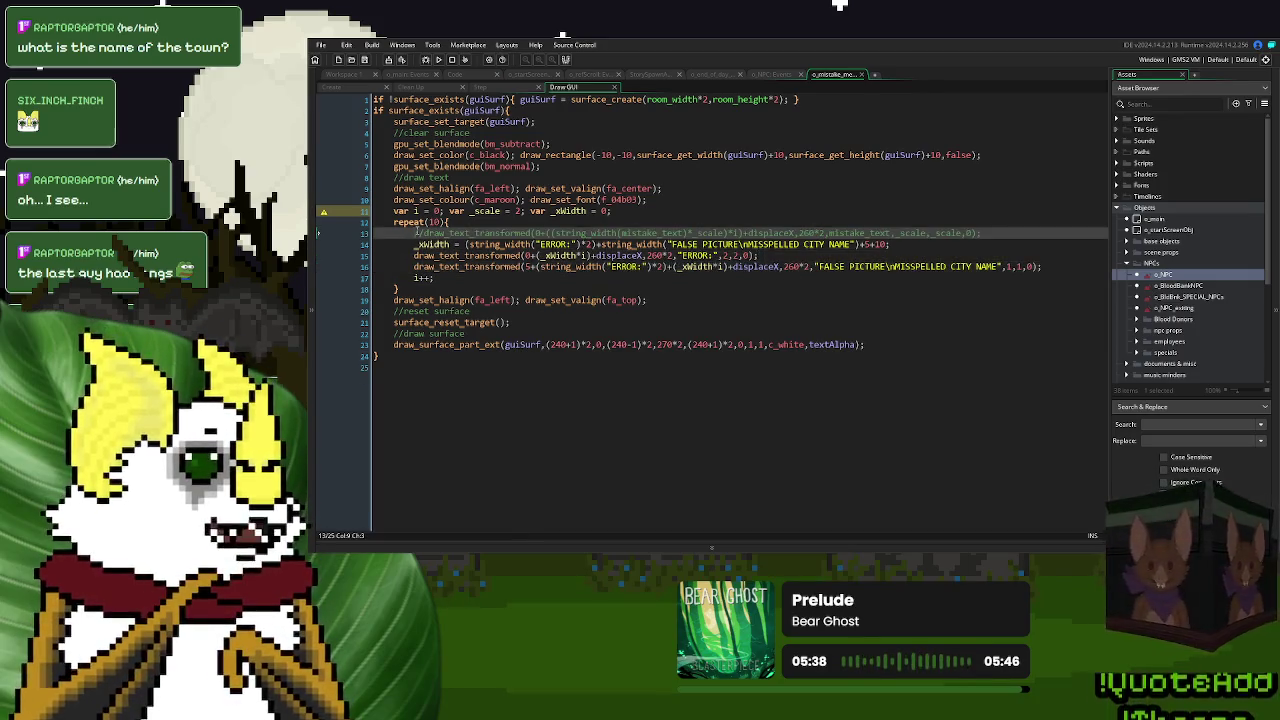
key("Return")
key("Up")
type("var _")
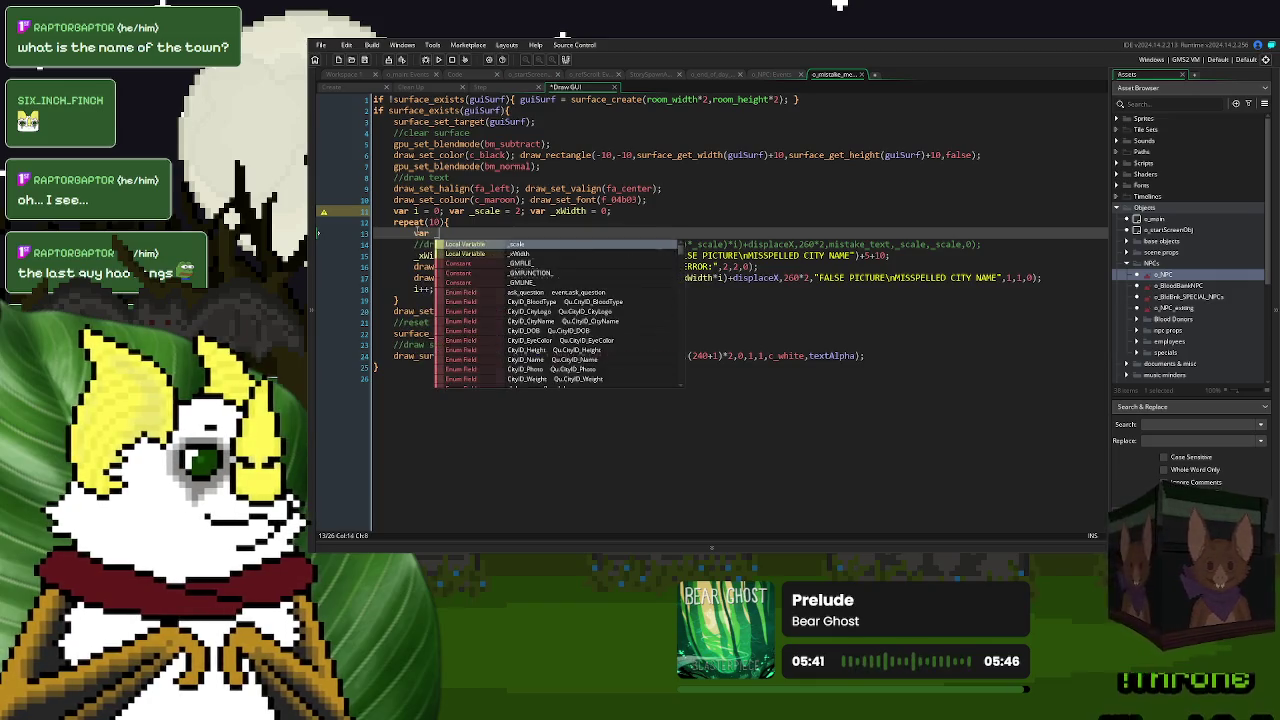
type("start = \"ERROR\"")
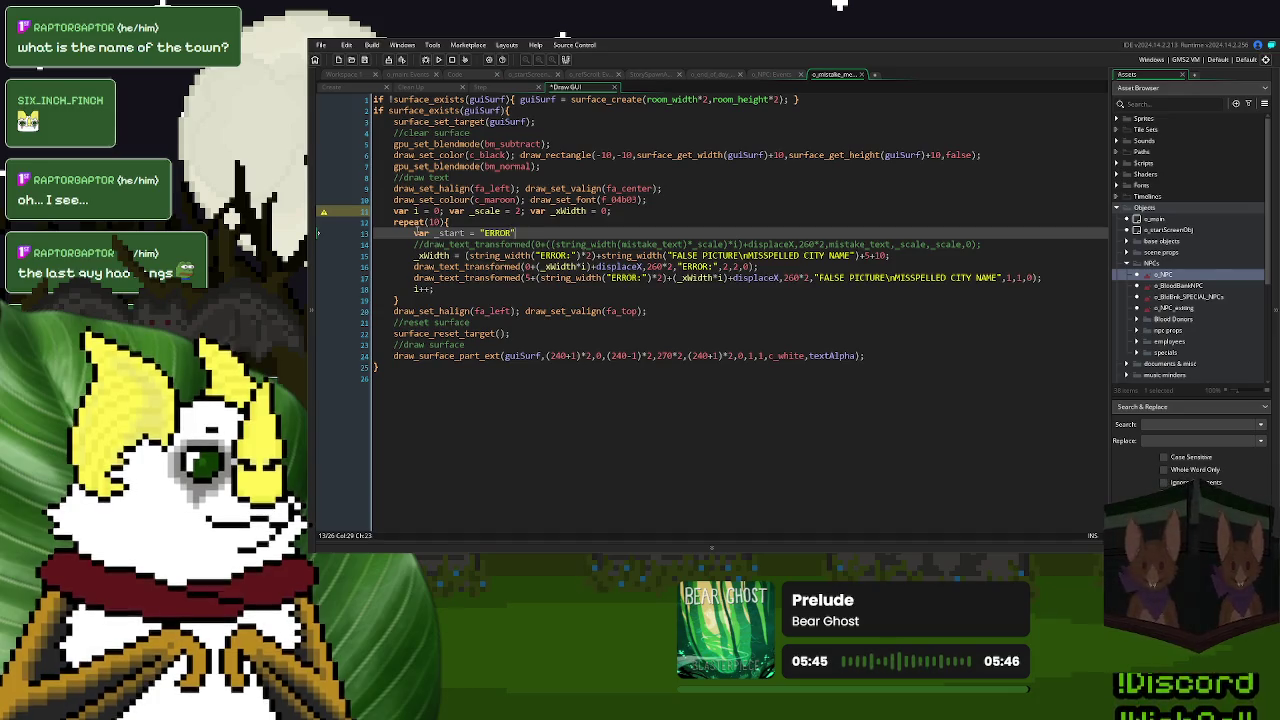
type("\";")
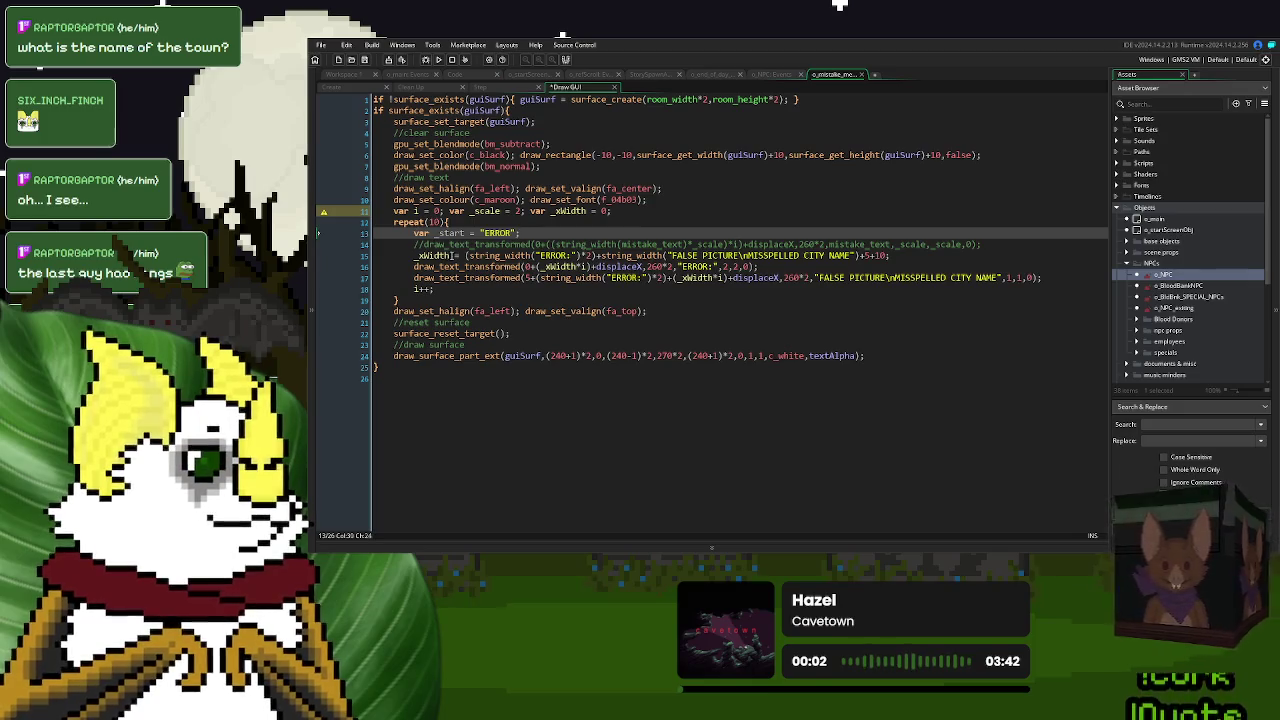
double_click(450, 233)
key("ctrl+c")
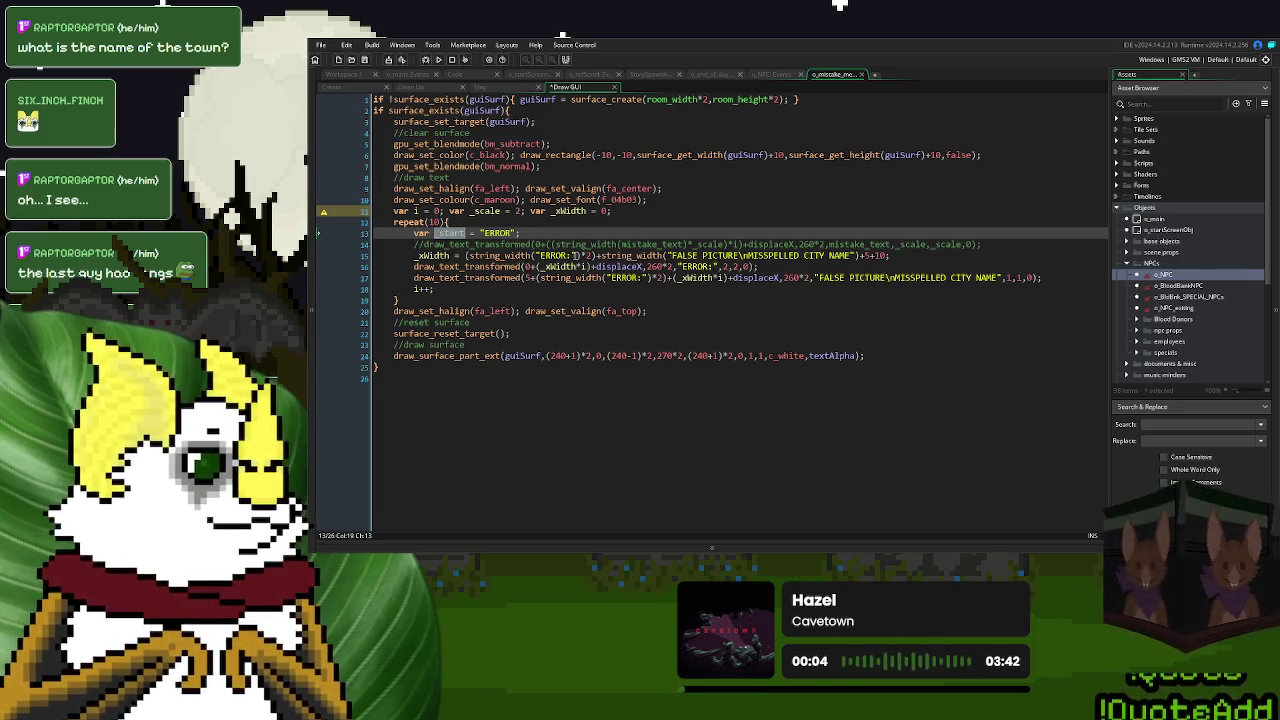
left_click_drag(573, 256, 535, 256)
key("ctrl+v")
left_click_drag(648, 278, 604, 278)
key("ctrl+v")
- Move the _start declaration above the repeat loop, just below the var i line
left_click(528, 233)
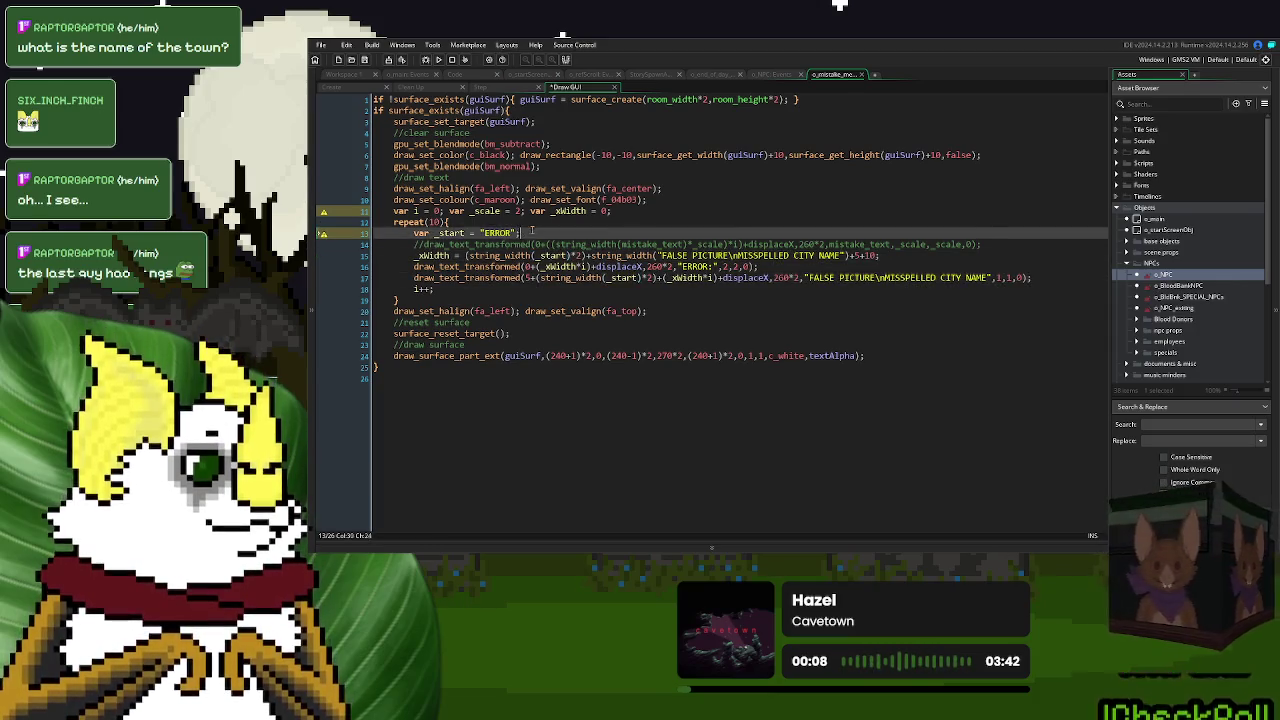
key("shift+Up")
key("ctrl+x")
left_click(652, 203)
key("ctrl+v")
key("shift+Up")
key("ctrl+x")
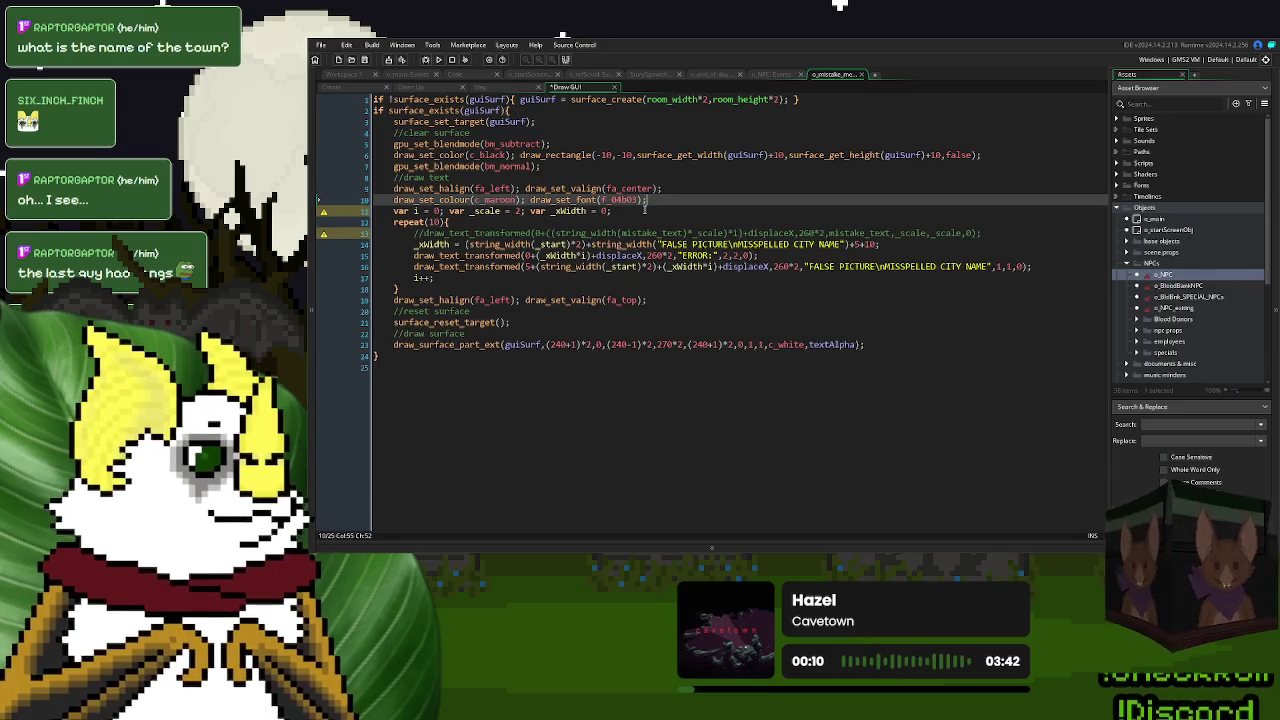
key("Down")
key("ctrl+v")
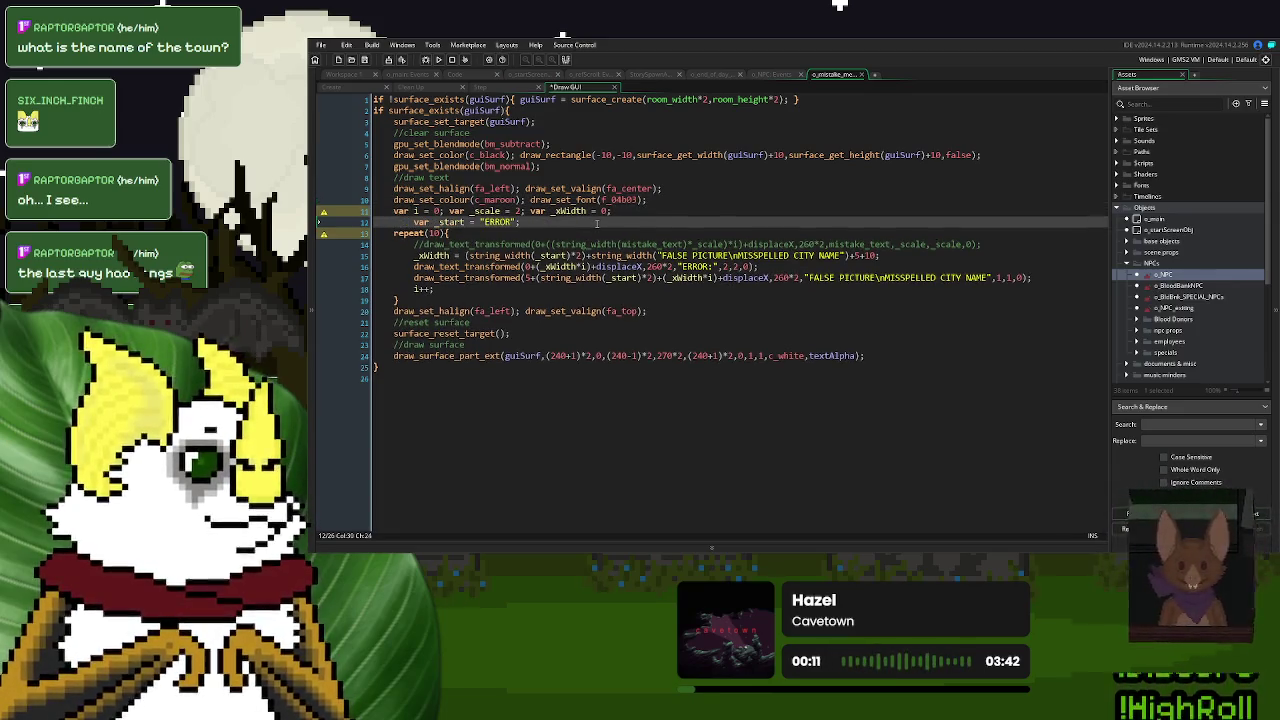
- Declare var _message holding the "FALSE PICTURE\nMISSPELLED CITY NAME" text
type(" var _")
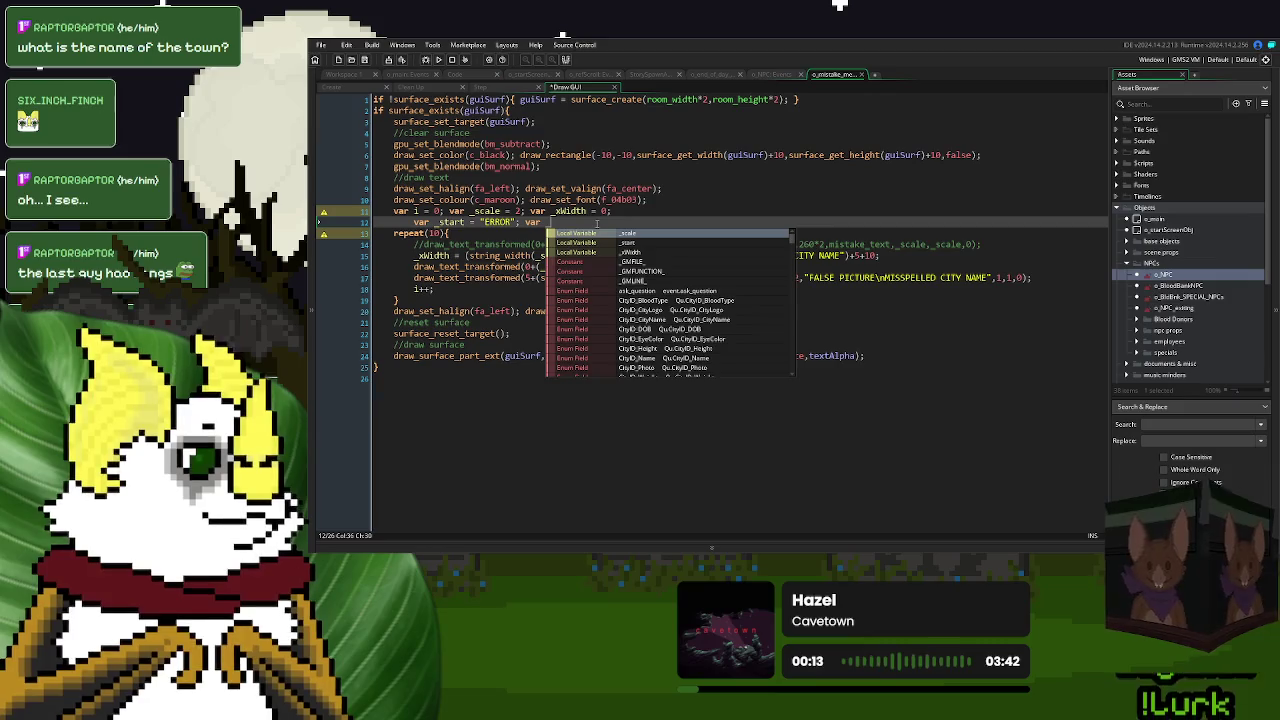
type("message = ")
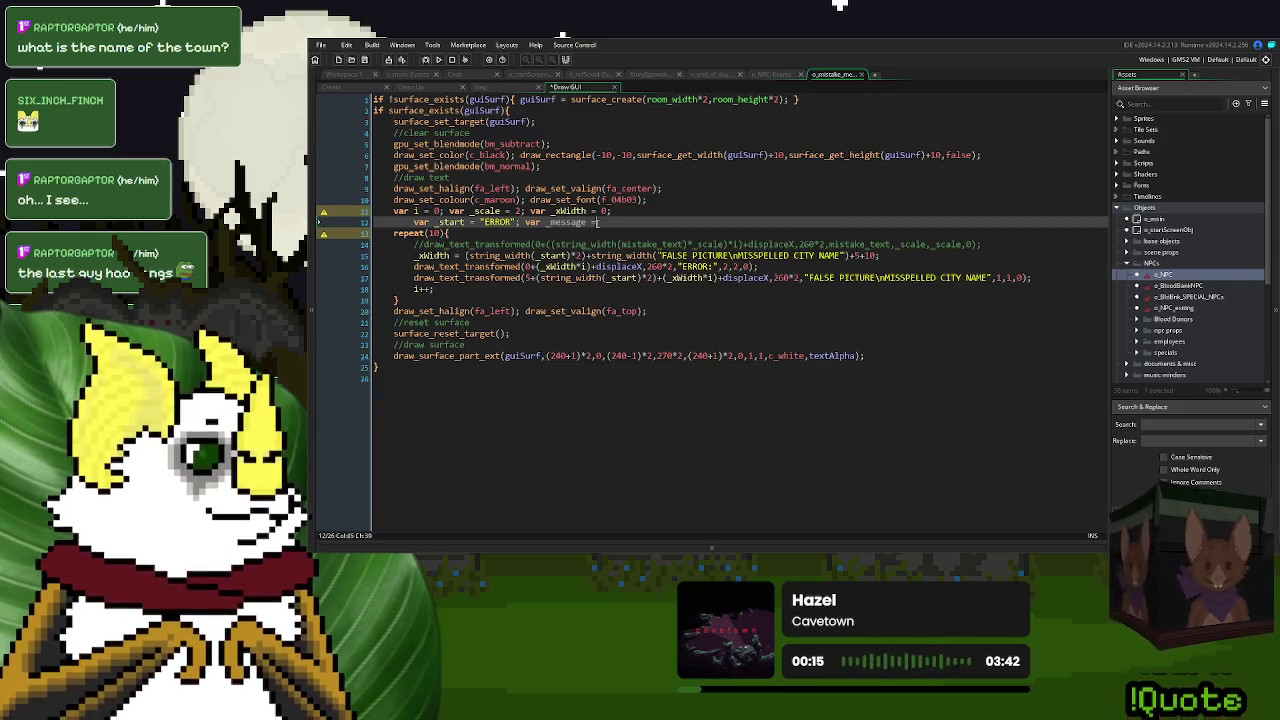
type("\"\"")
left_click_drag(848, 255, 656, 255)
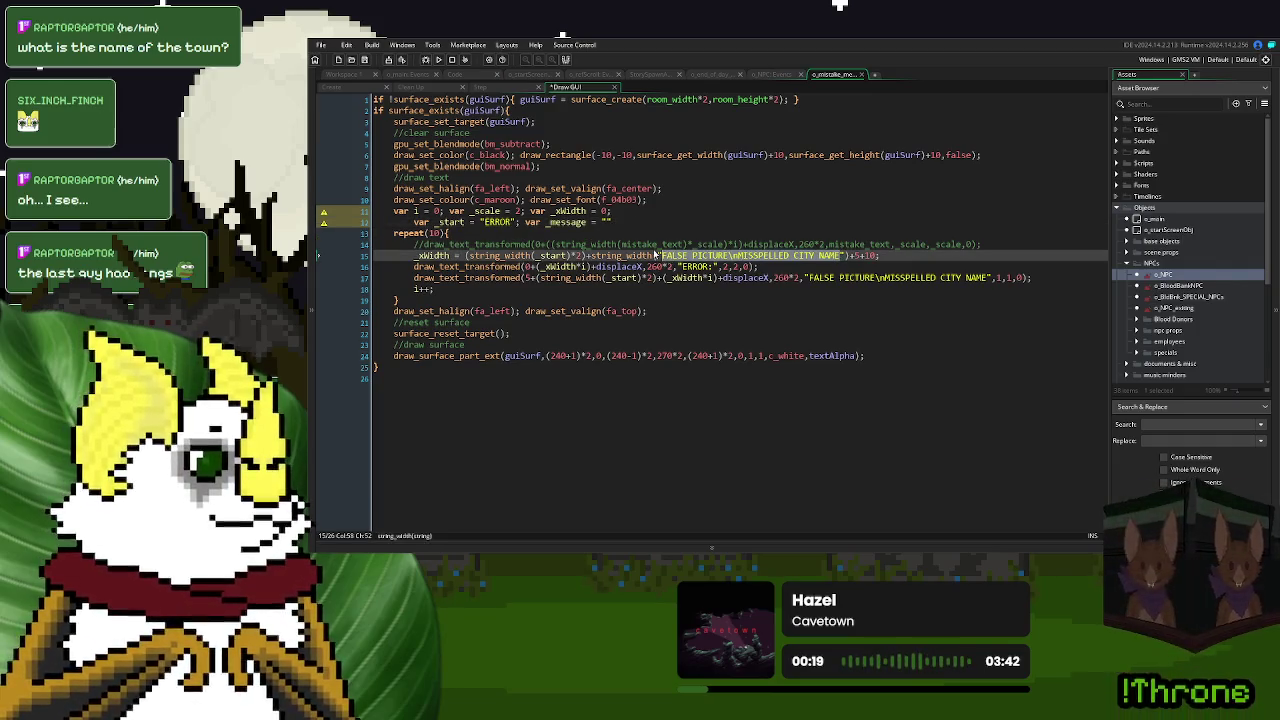
key("ctrl+c")
left_click(606, 221)
key("ctrl+v")
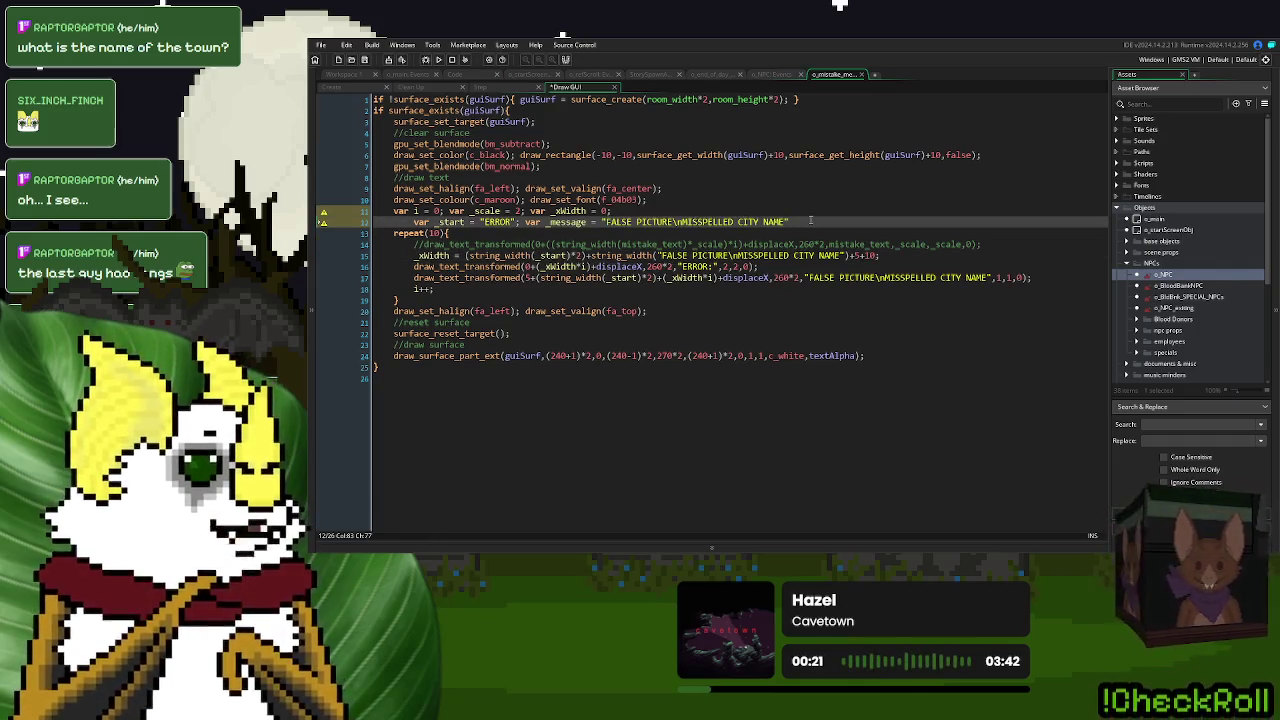
type(";")
- Replace the message literals with _message and the remaining ERROR: literal with _start
left_click_drag(848, 255, 657, 255)
type("_message")
left_click_drag(992, 279, 808, 280)
type("_message")
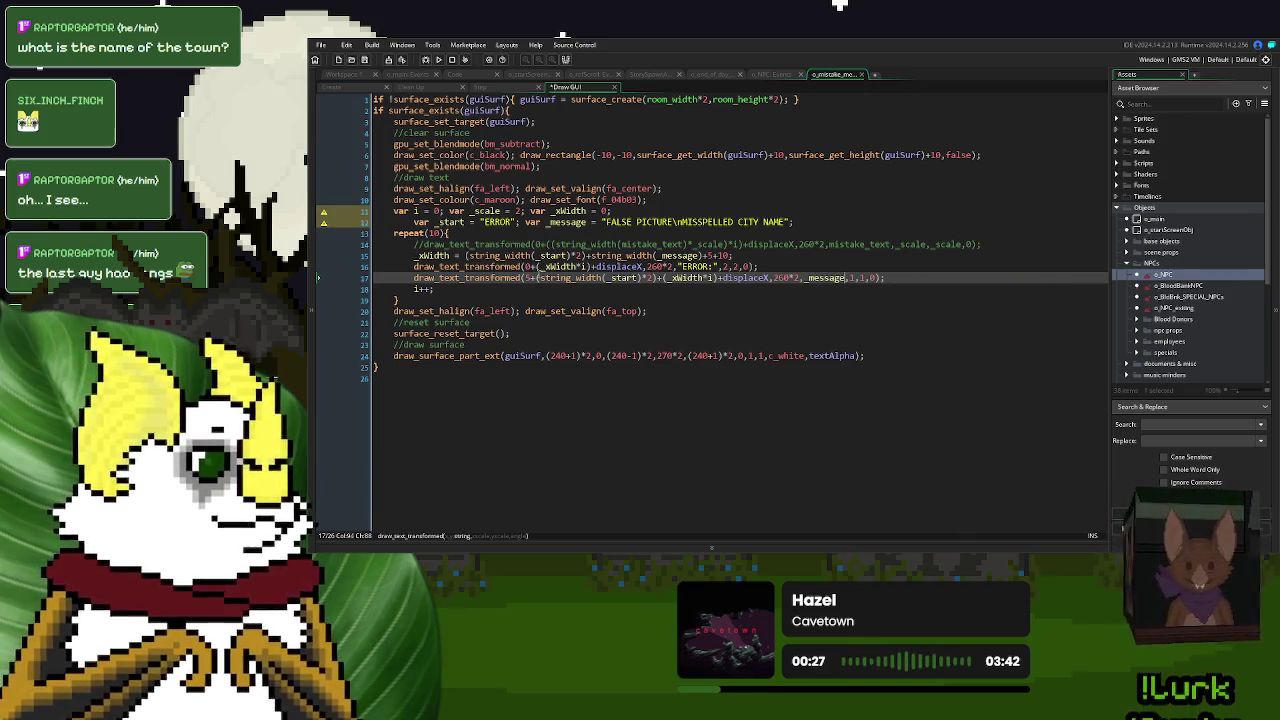
left_click(553, 256)
left_click_drag(714, 267, 676, 267)
type("_start")
left_click(494, 232)
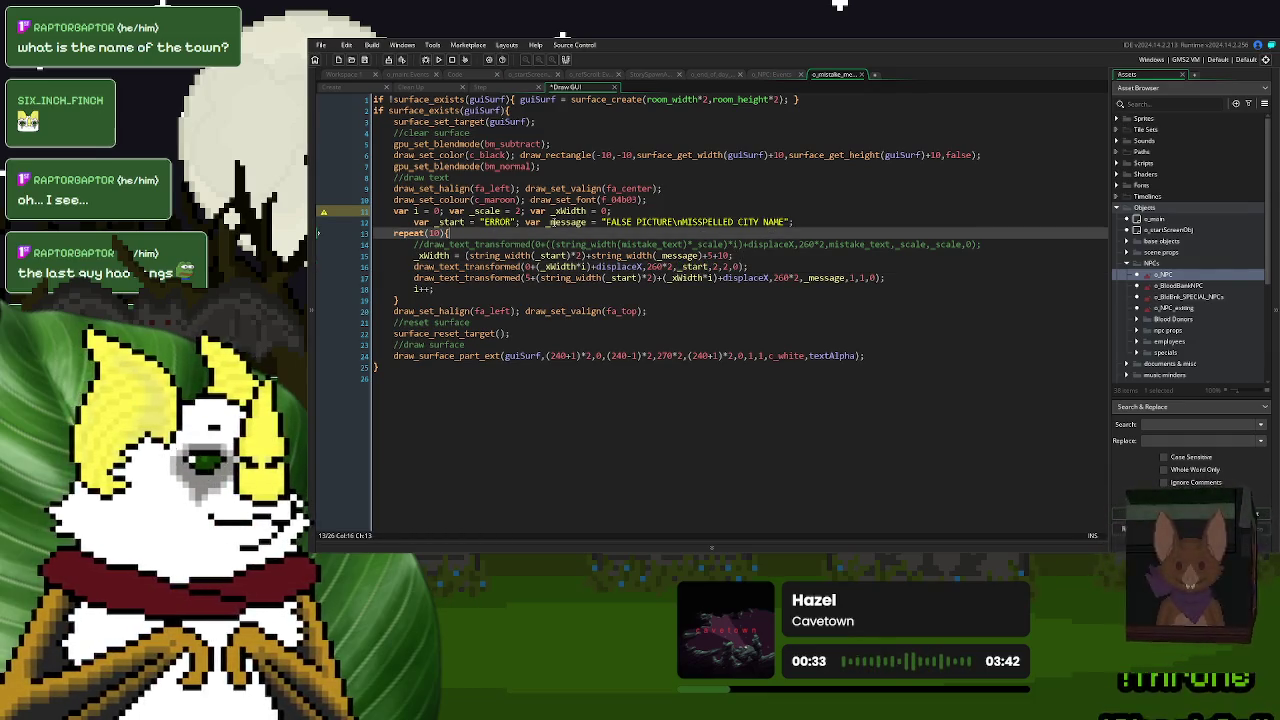
left_click(524, 211)
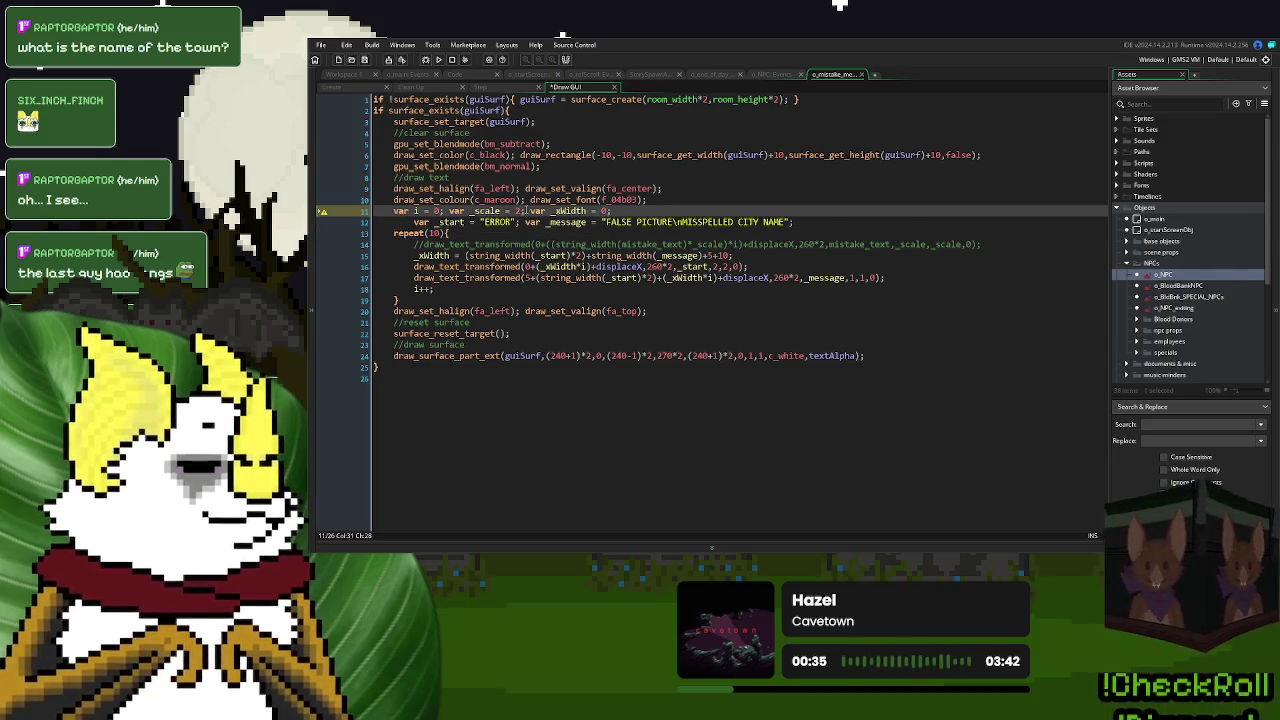
left_click(849, 277)
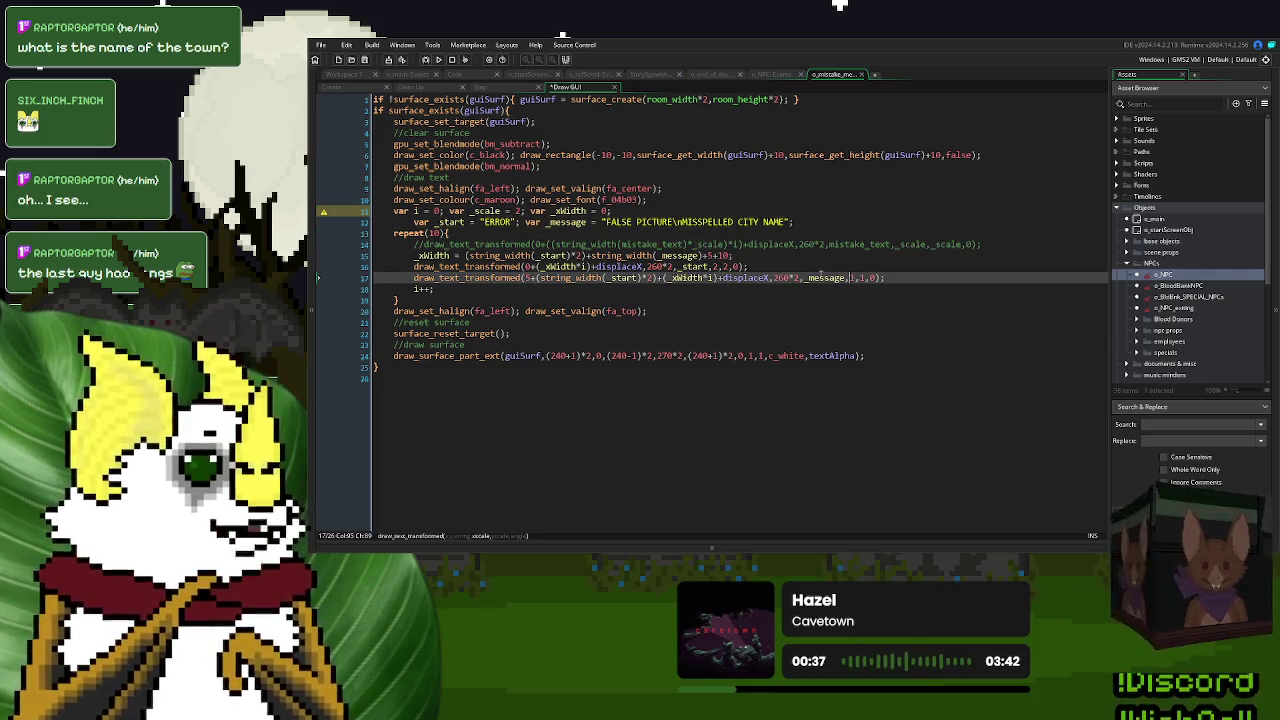
key("Up")
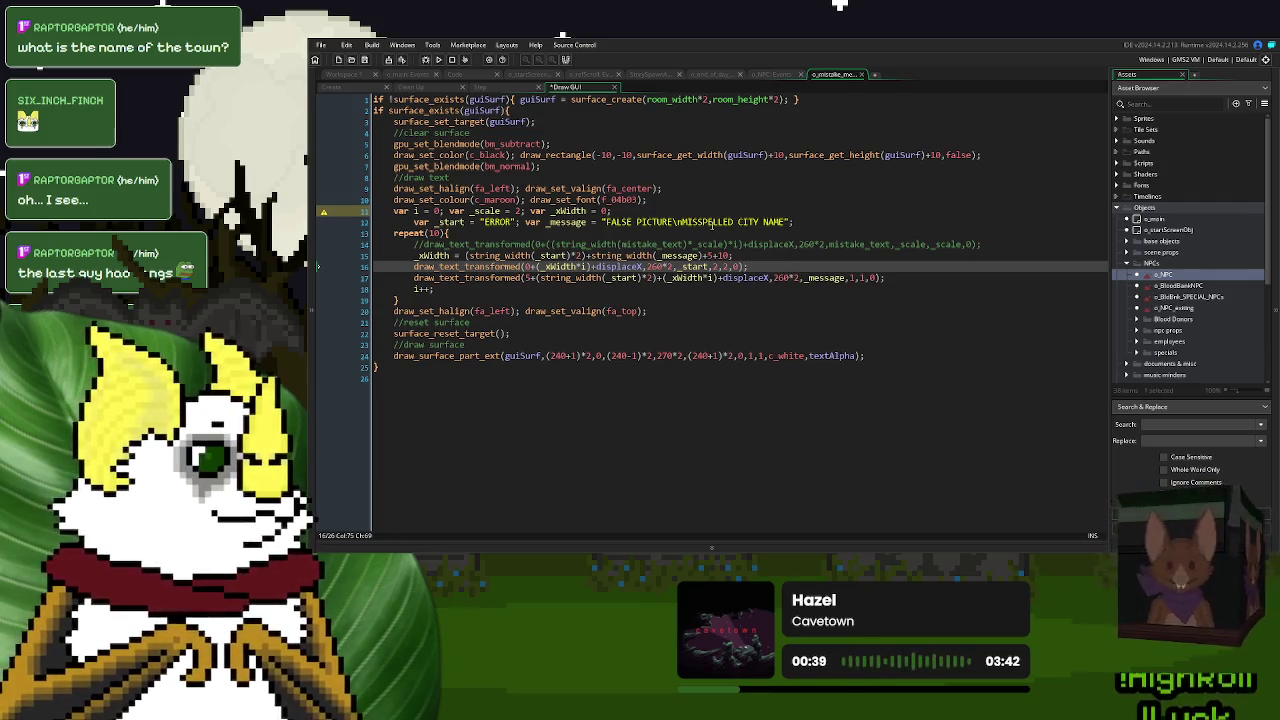
left_click(801, 224)
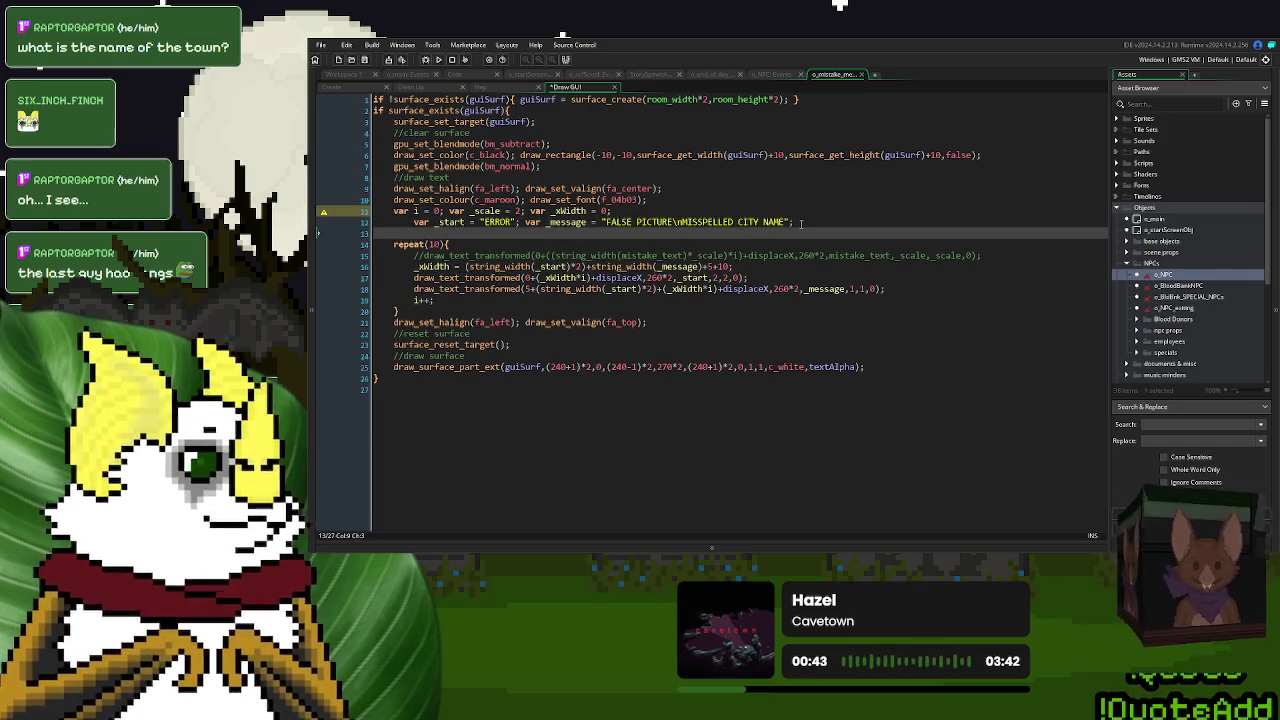
- Add an if string_pos(_message," ") != 0 check that sets _scale = 1
type("if str")
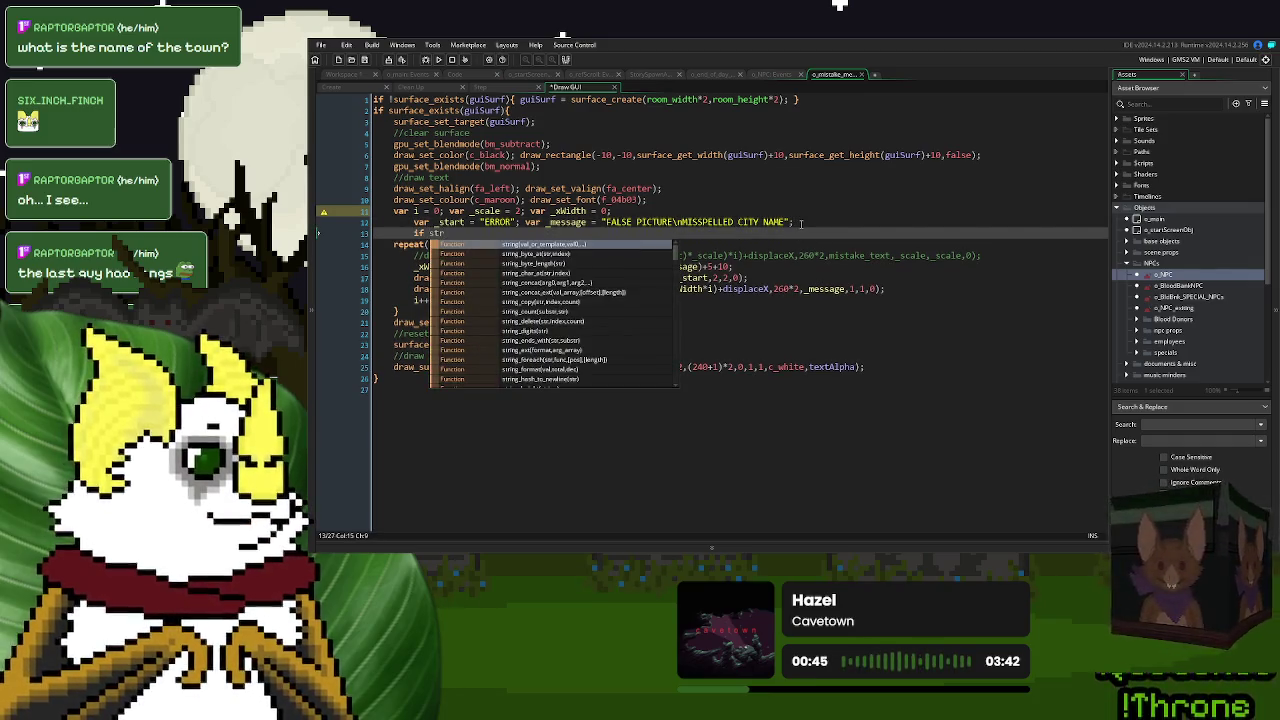
type("ing_pos(")
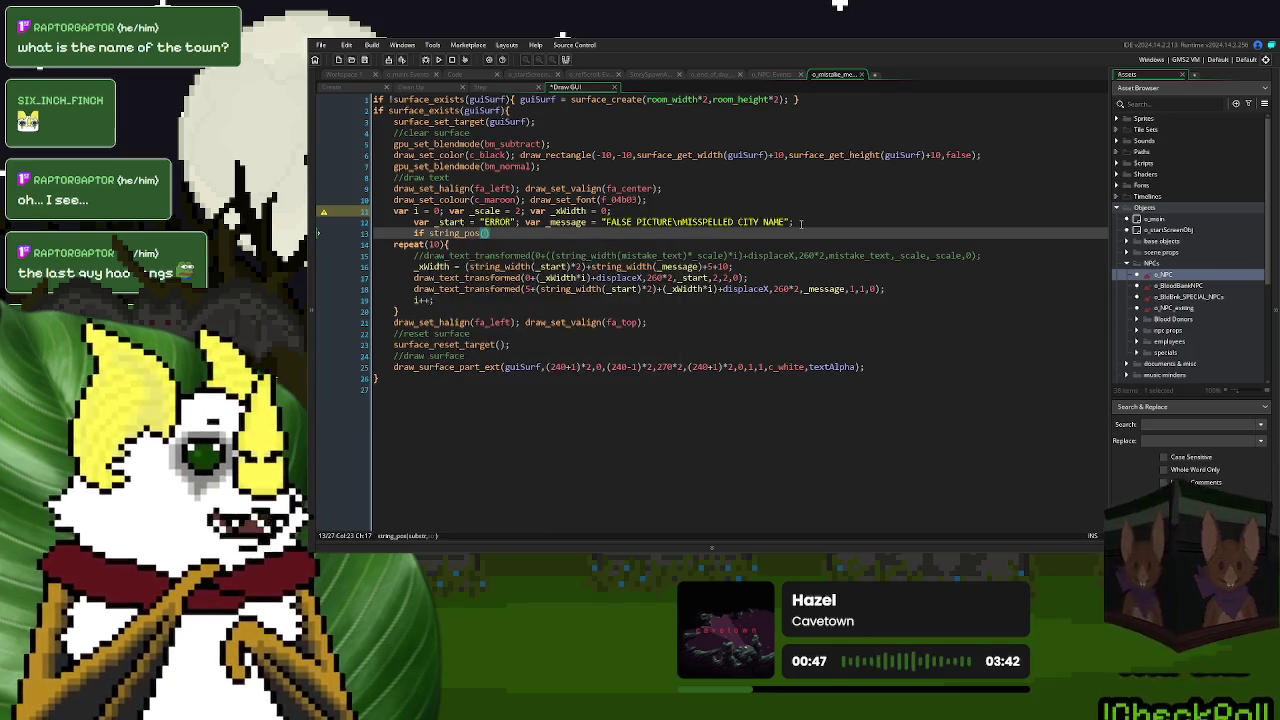
type("_messag")
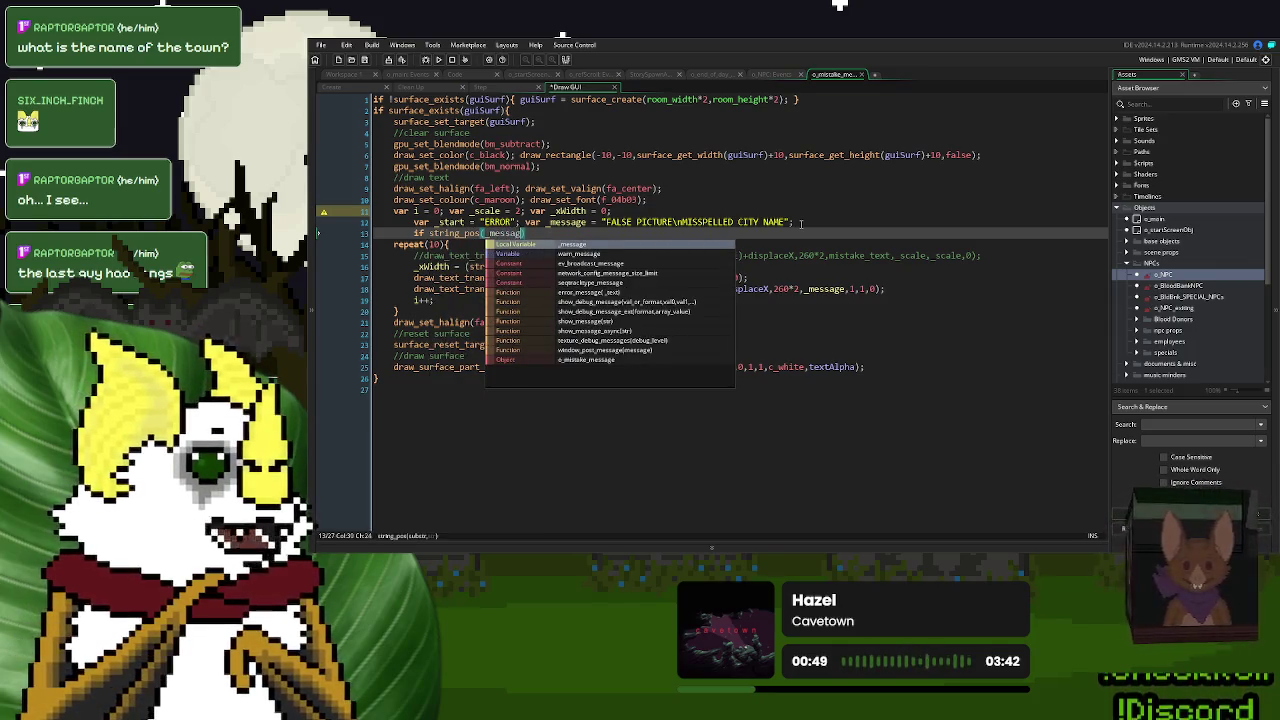
type("e,\"\\n")
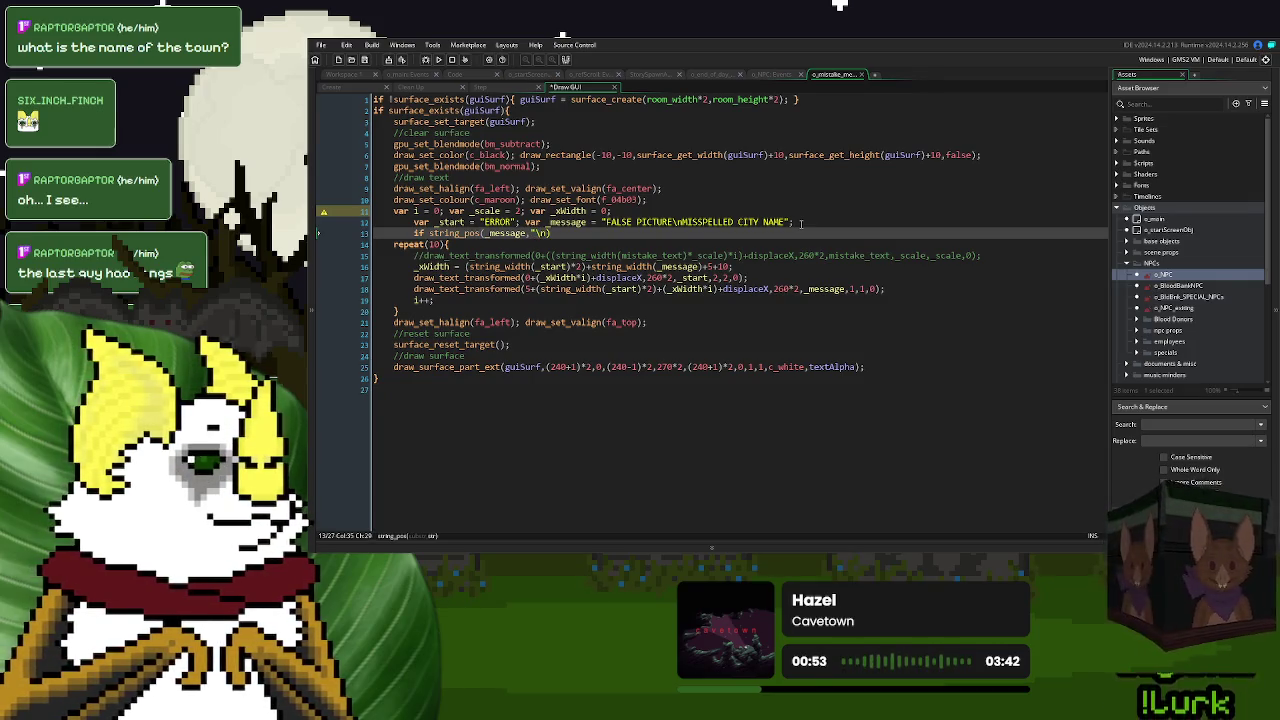
type(" \") !=")
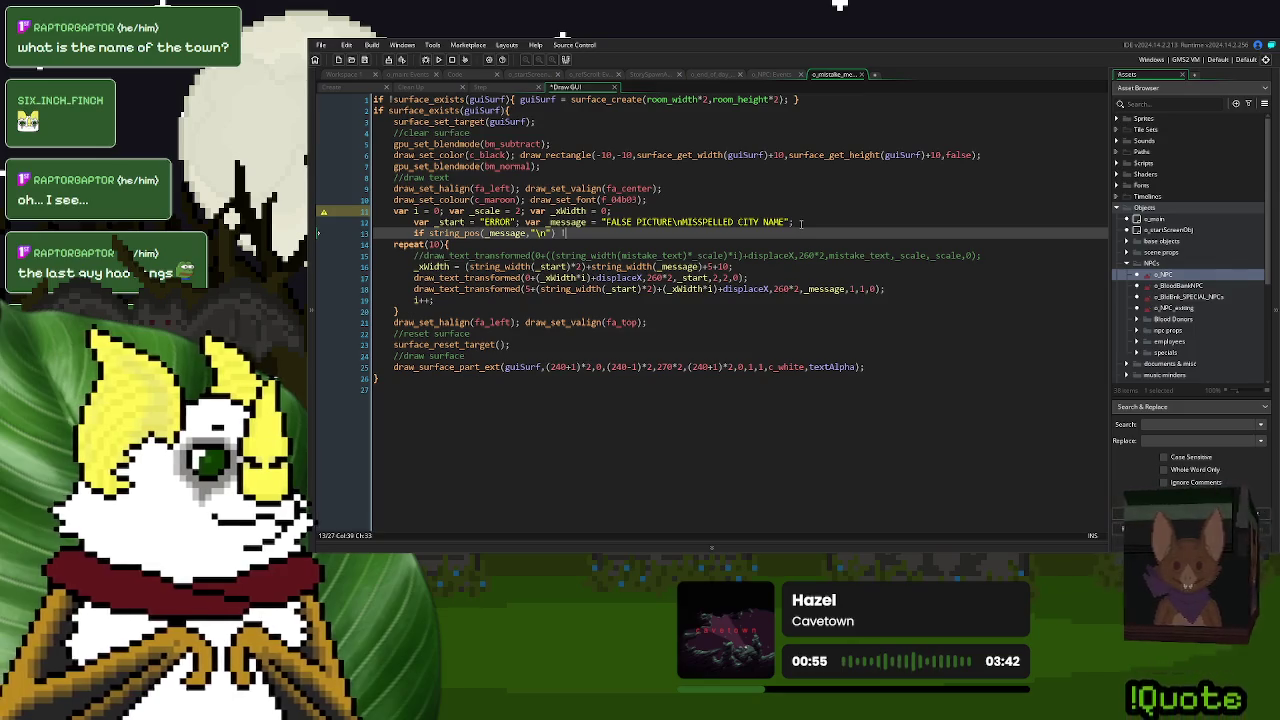
key("BackSpace")
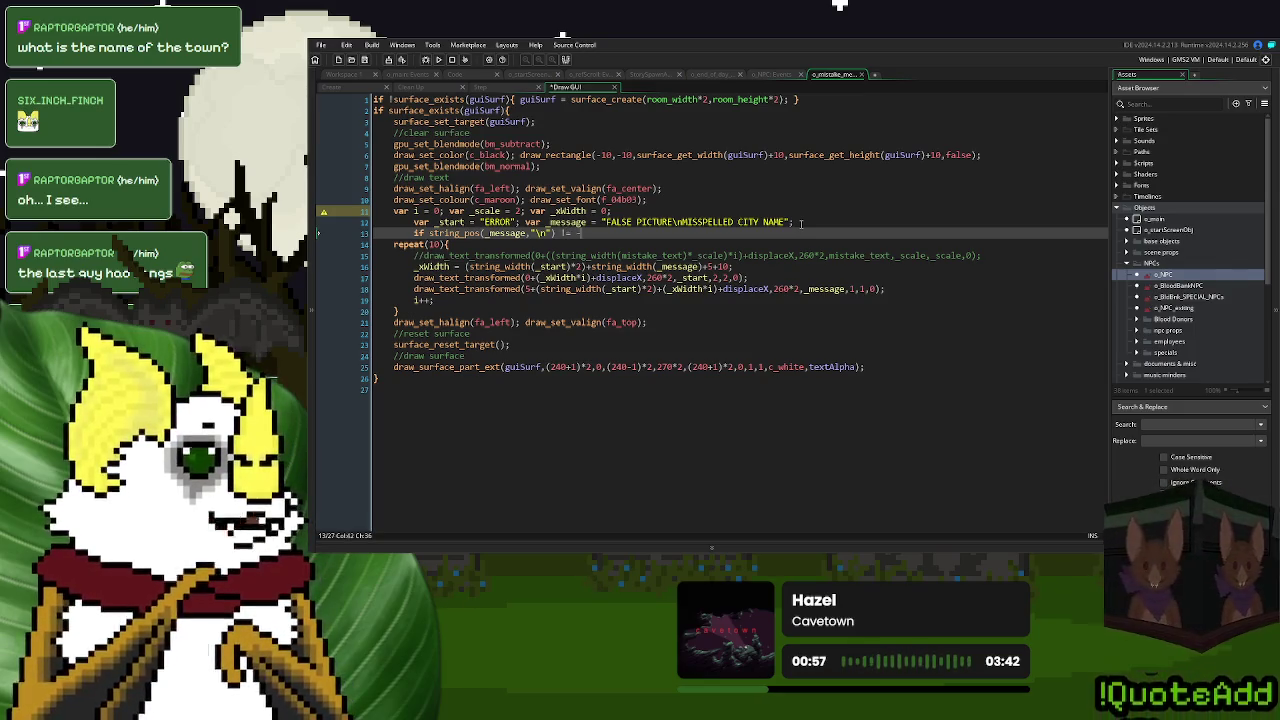
key("BackSpace")
type("0{")
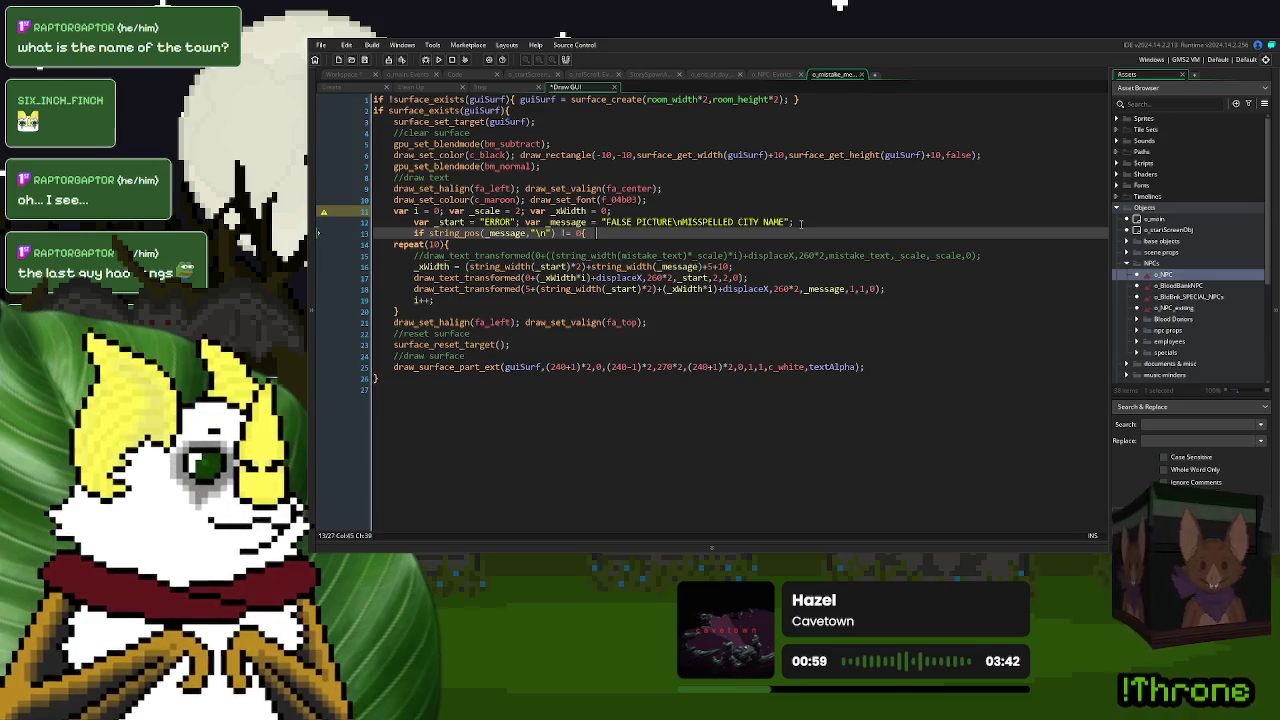
type(" }_scale = 1")
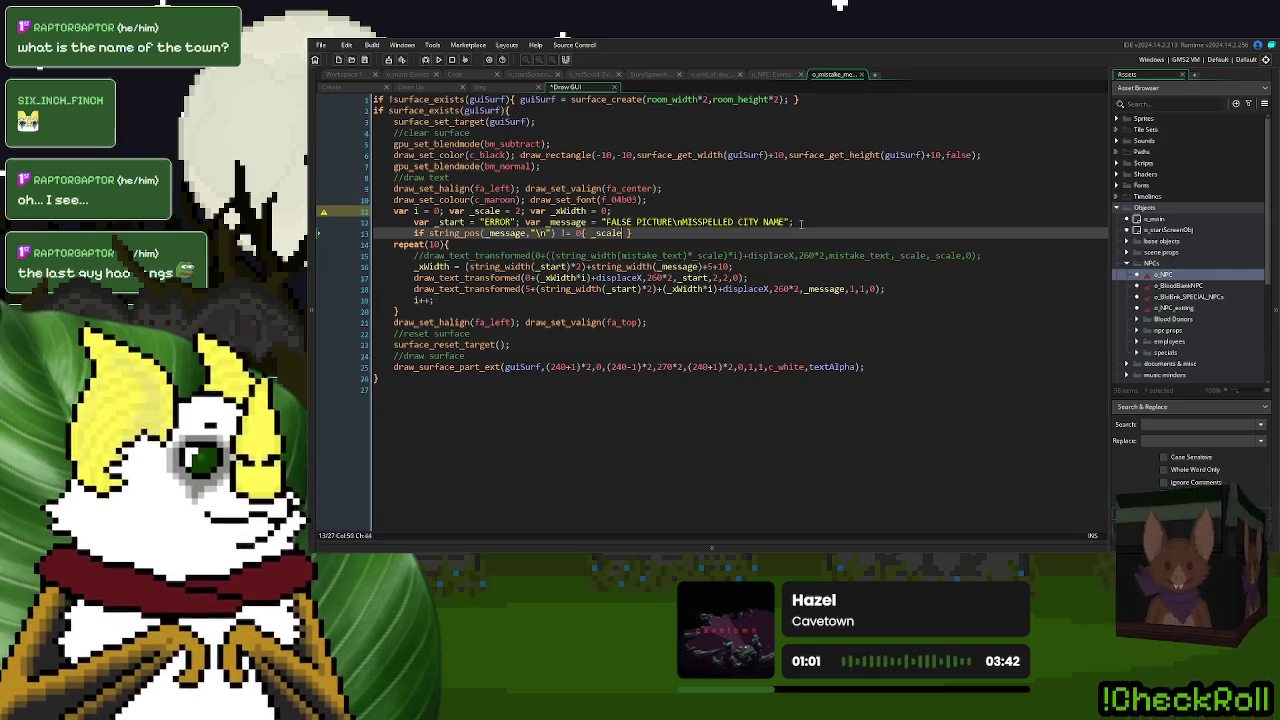
type(";")
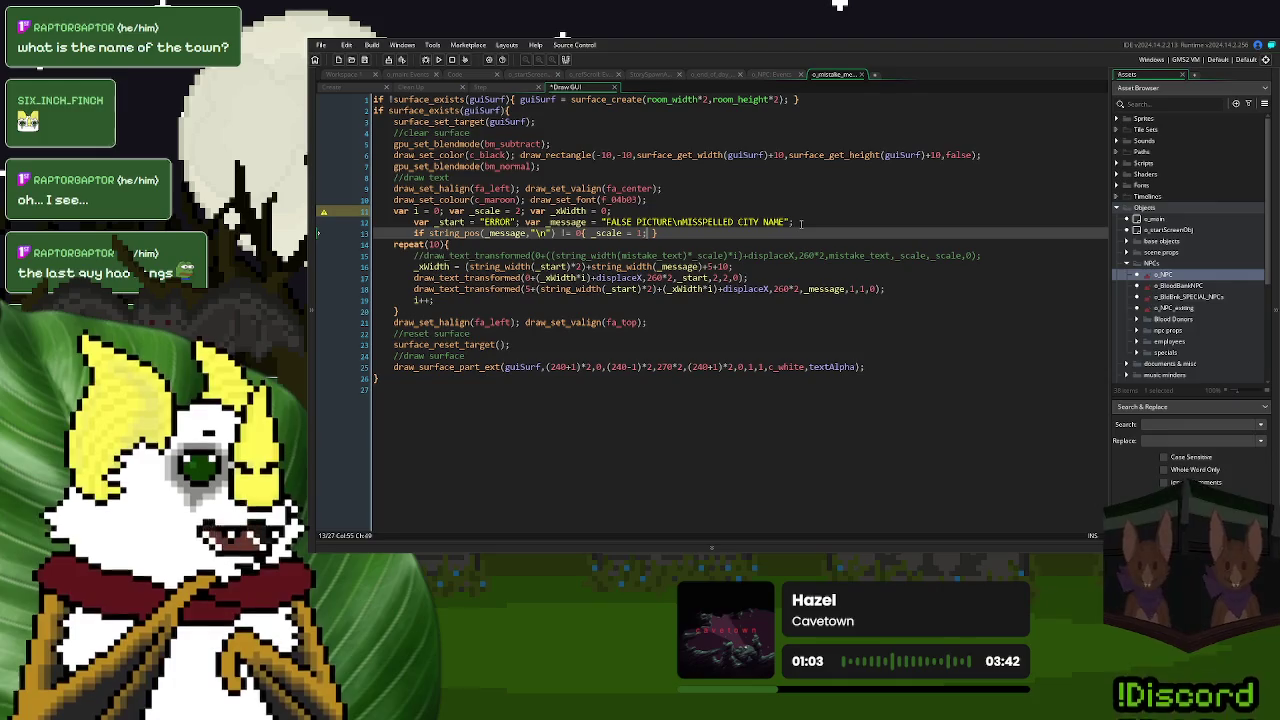
- Change the _xWidth calculation to (string_width(_message))*_scale
double_click(607, 232)
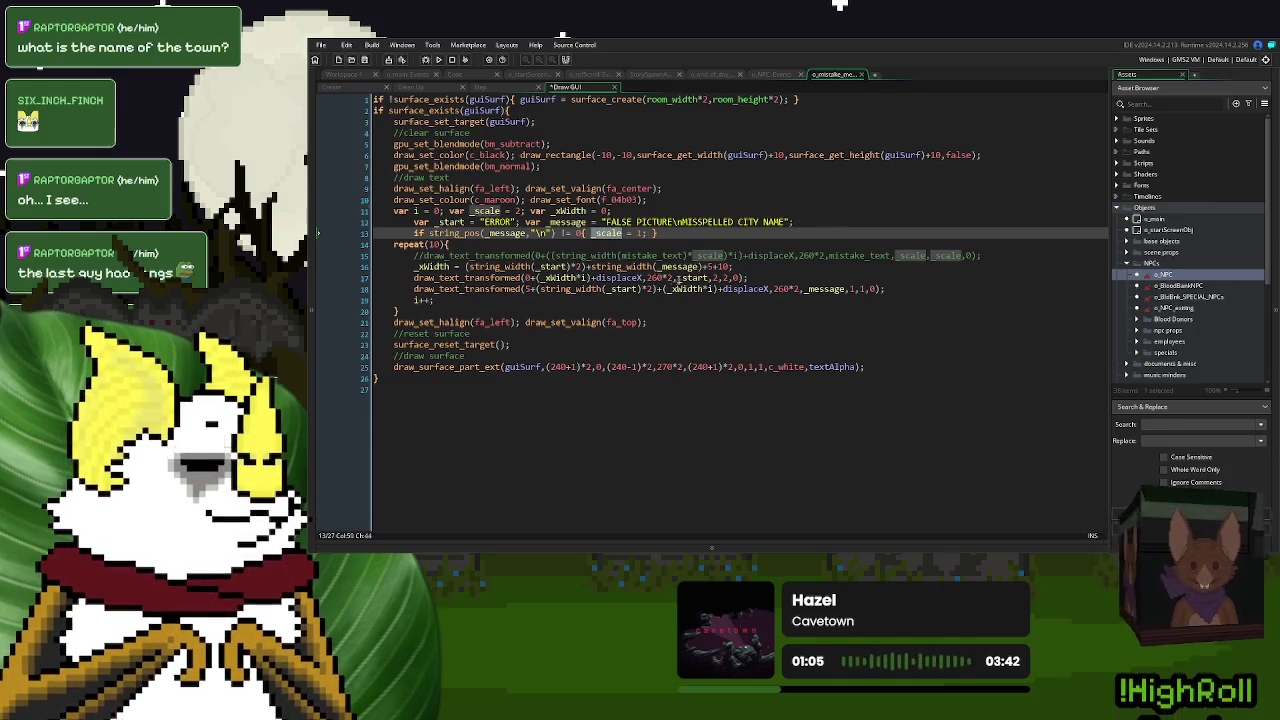
left_click(593, 267)
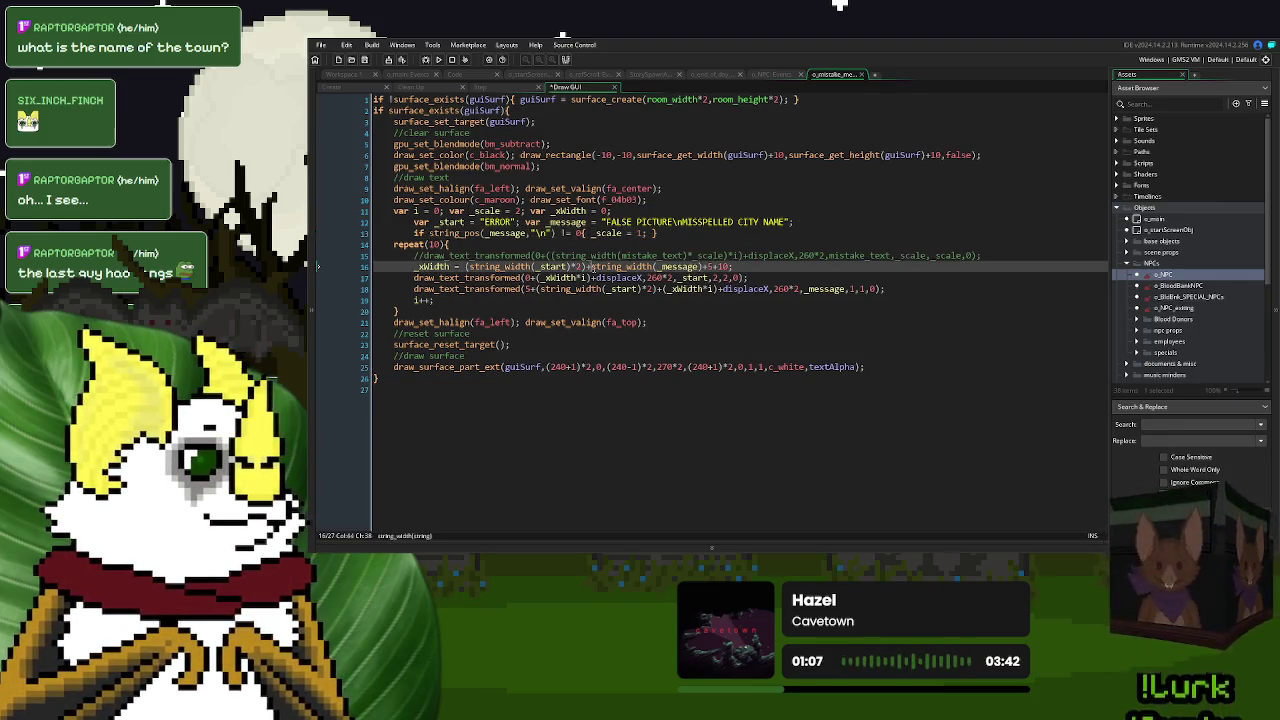
type("(")
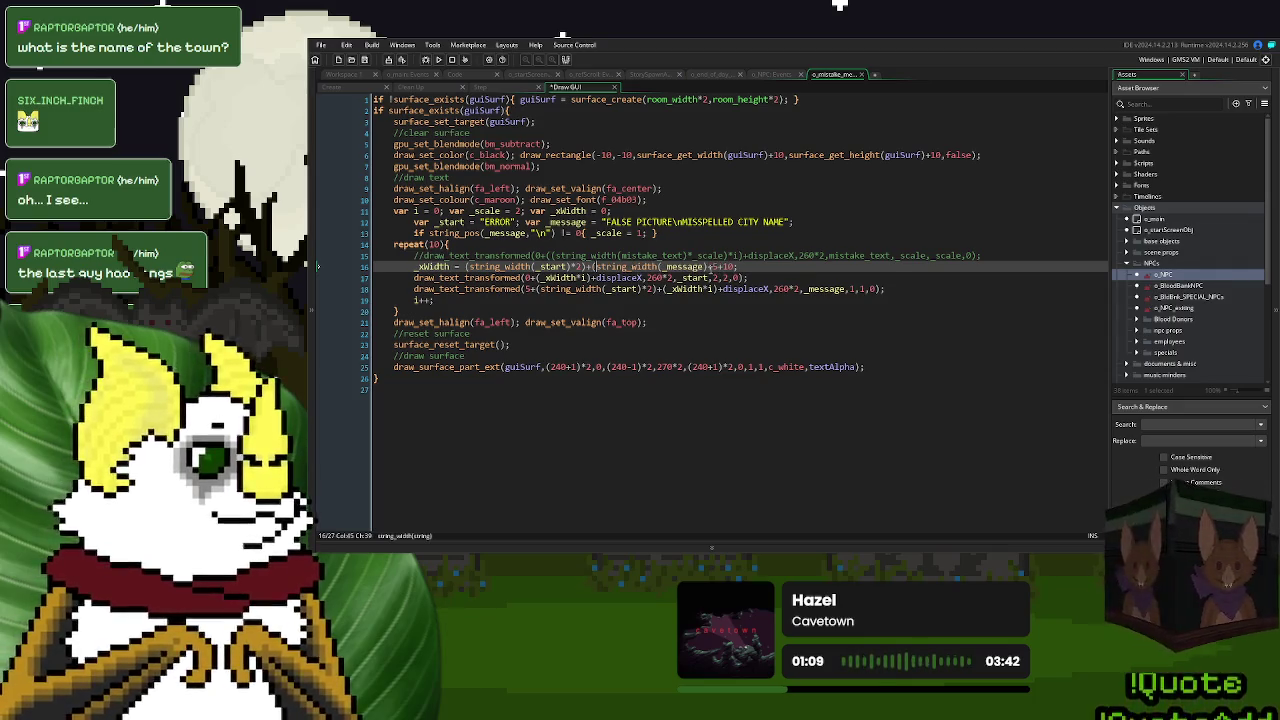
left_click(710, 267)
type(")*")
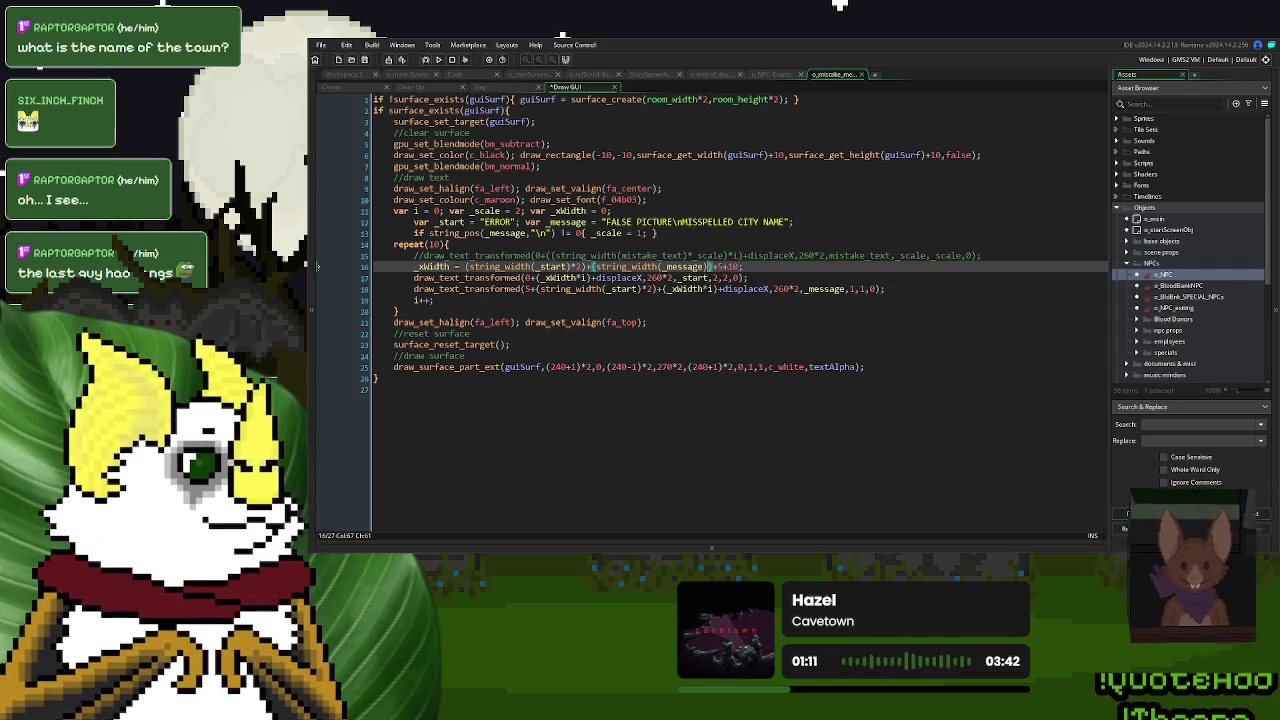
type("_scale")
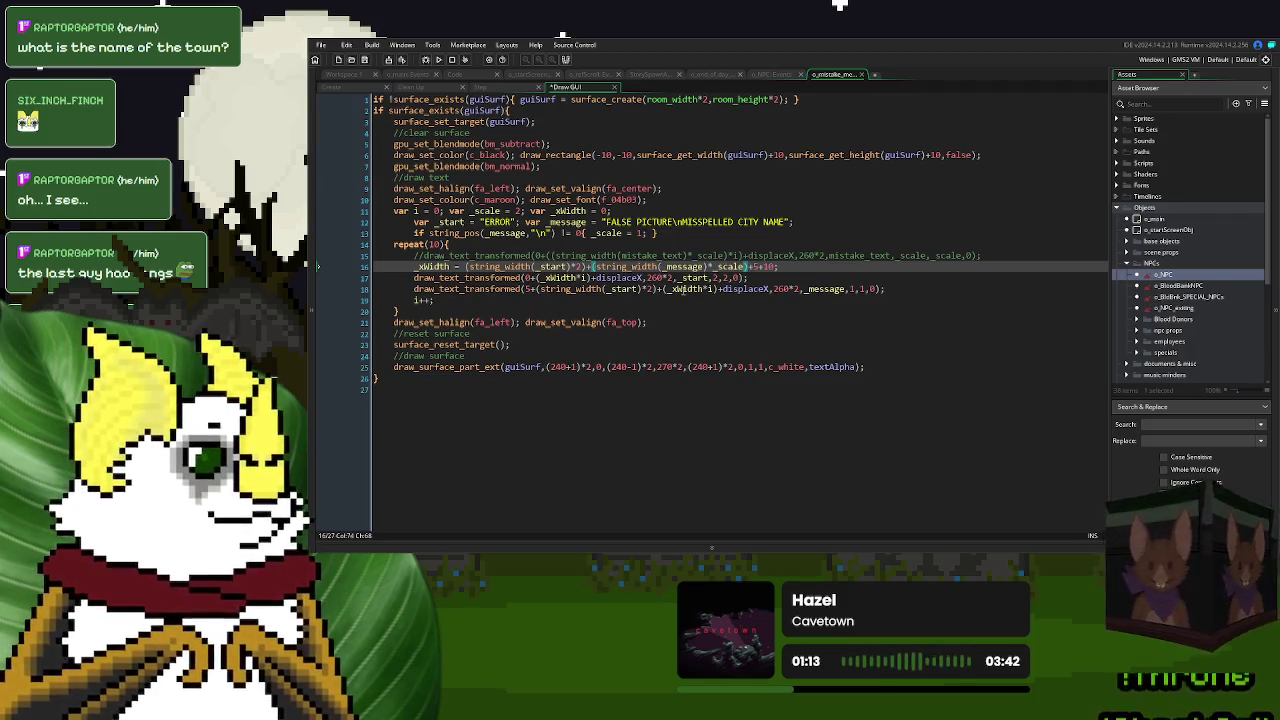
- Use _scale for both the x and y scale arguments on line 18, and dismiss the update prompt
double_click(862, 289)
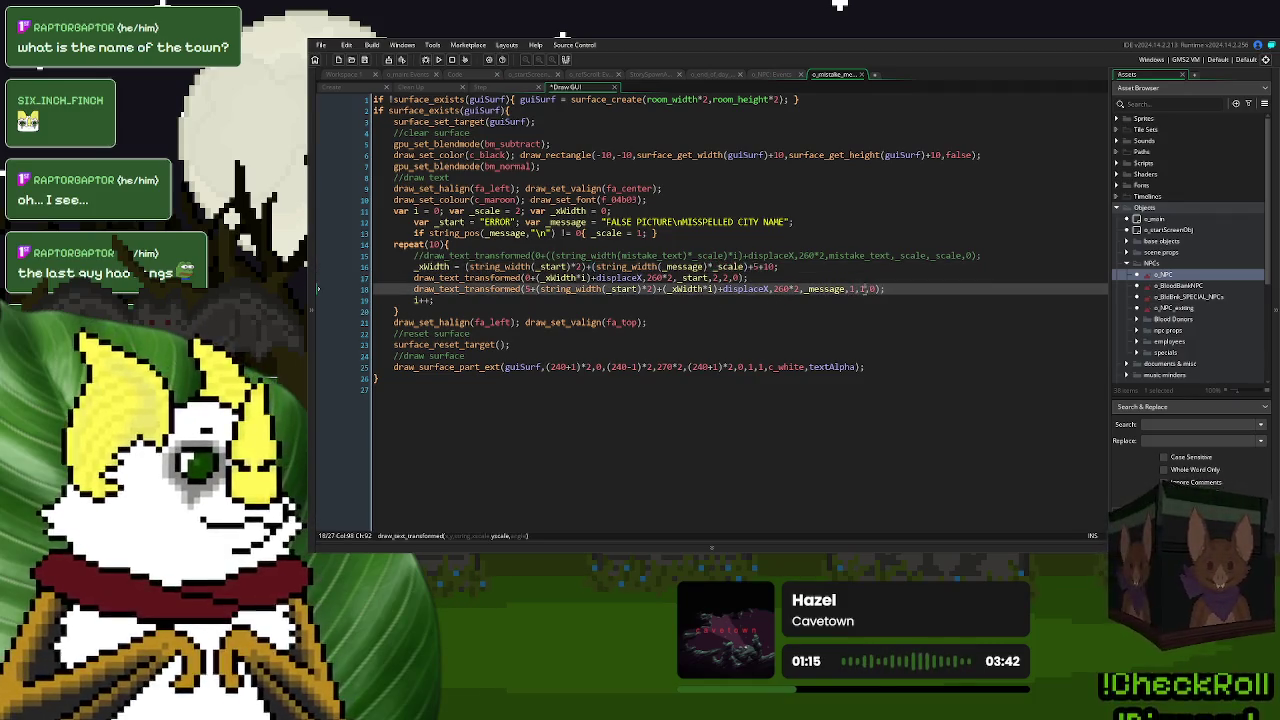
type("_scale")
double_click(851, 289)
type("_scale")
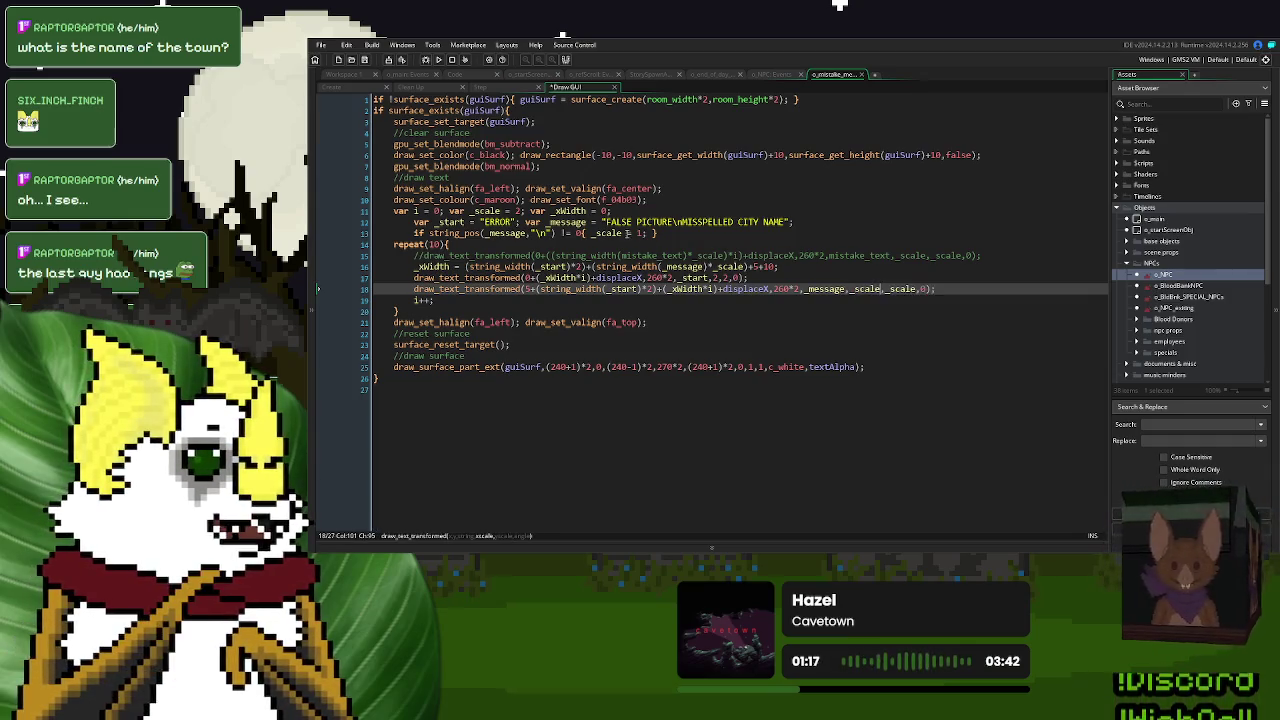
left_click(627, 233)
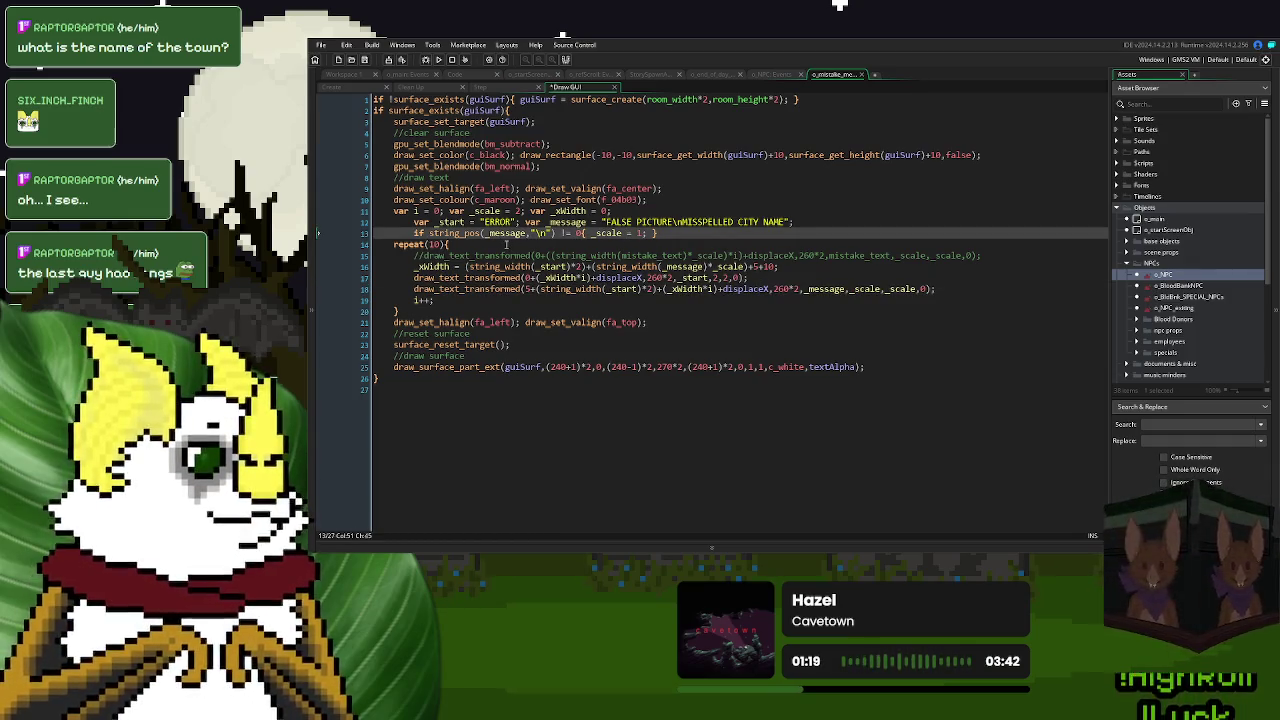
left_click(437, 233)
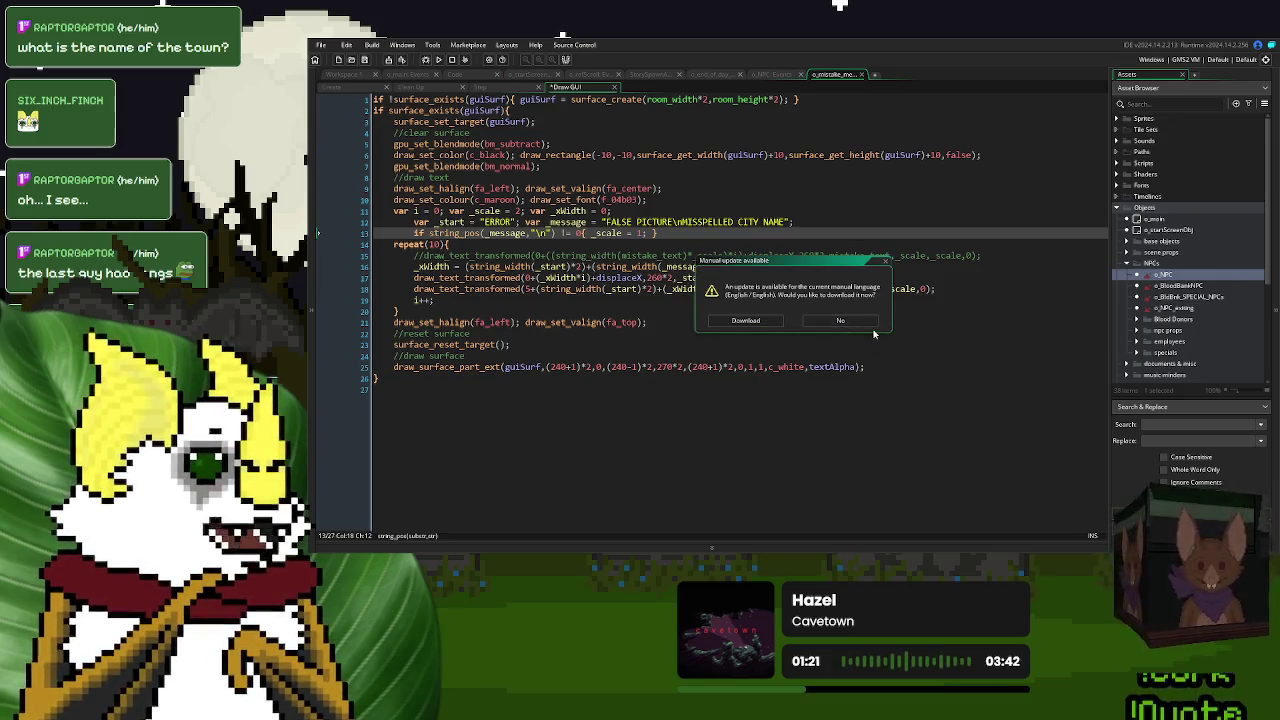
left_click(840, 320)
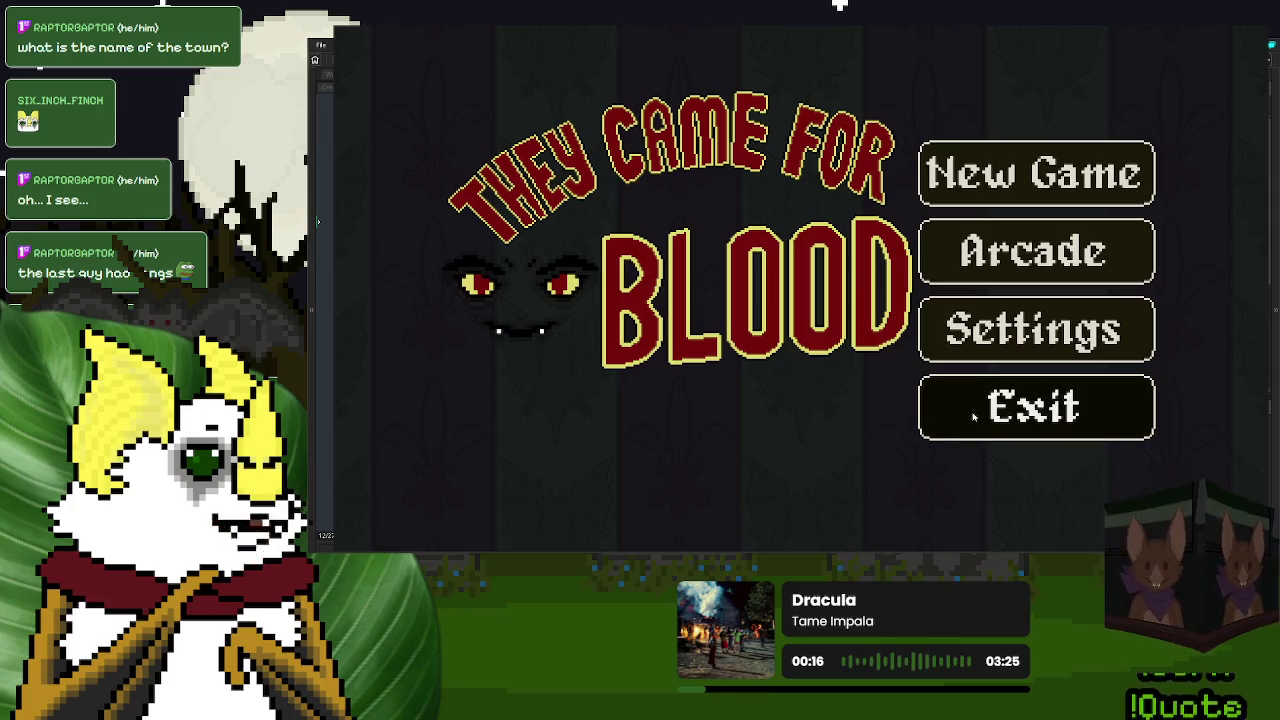
- Close the game window after checking the single-line ERROR banner
left_click(973, 418)
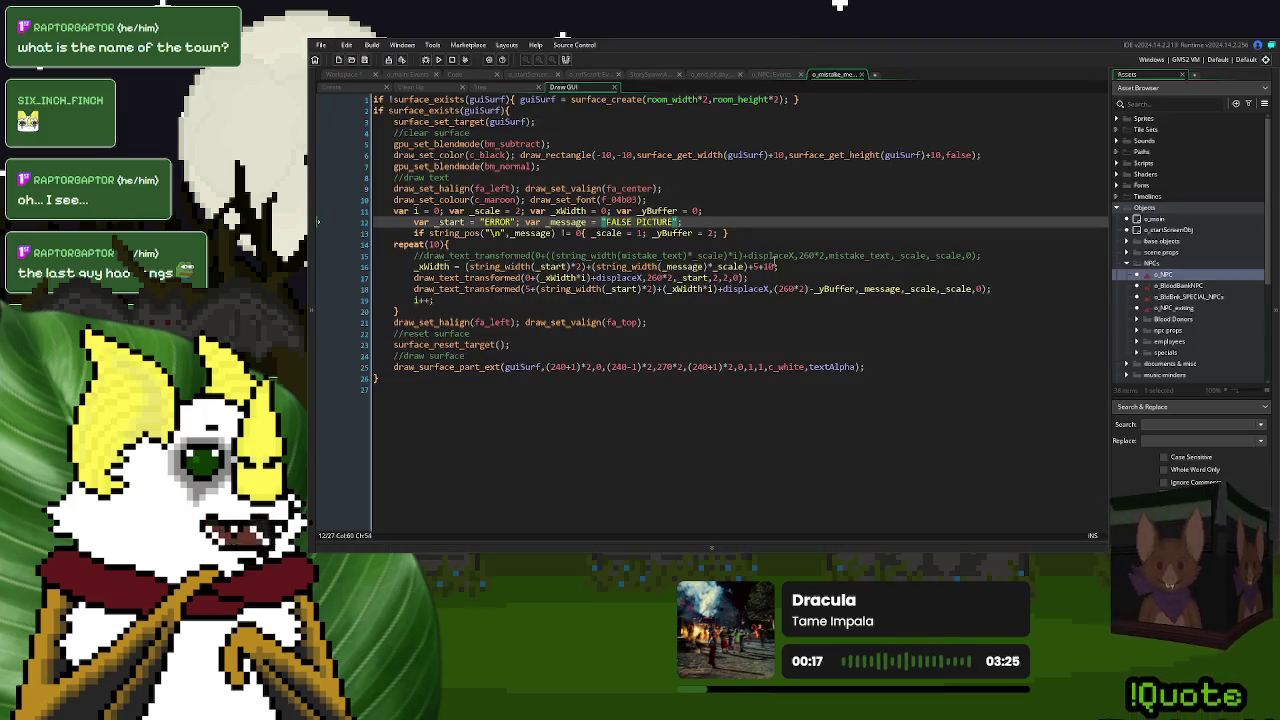
- Set line 16's banner padding to +10+30 and save-run a test
left_click(765, 267)
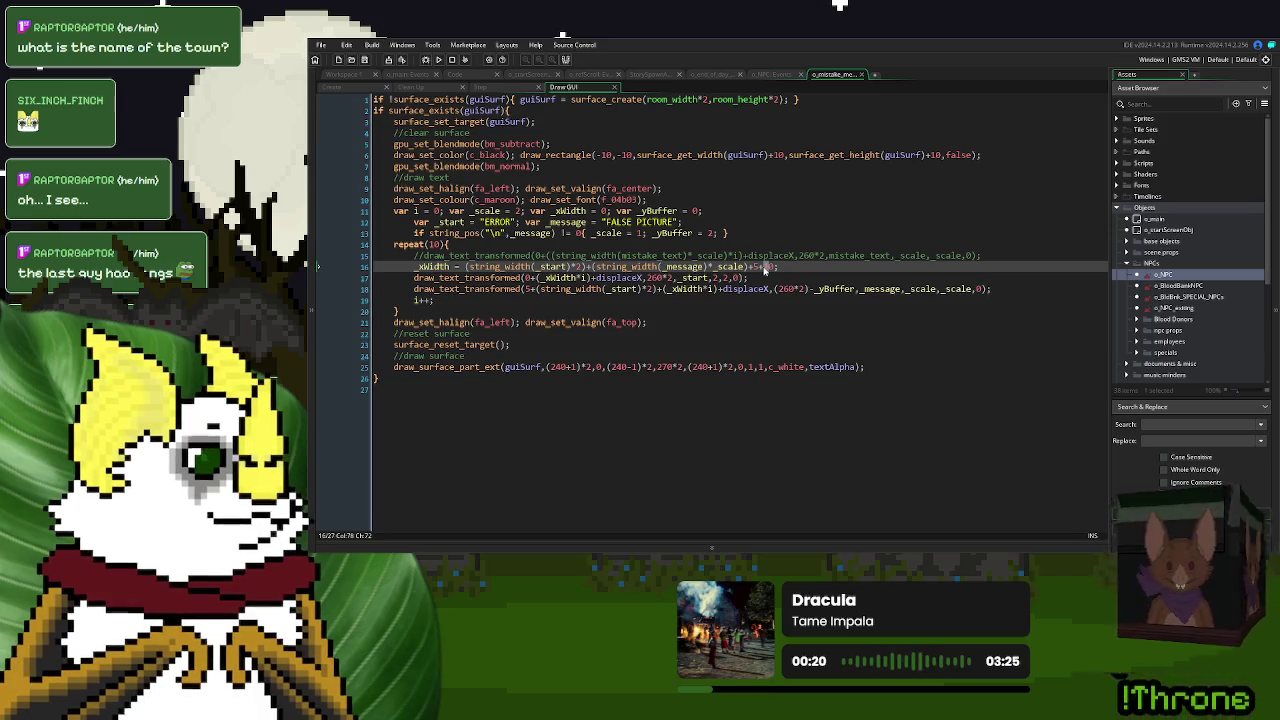
type("3")
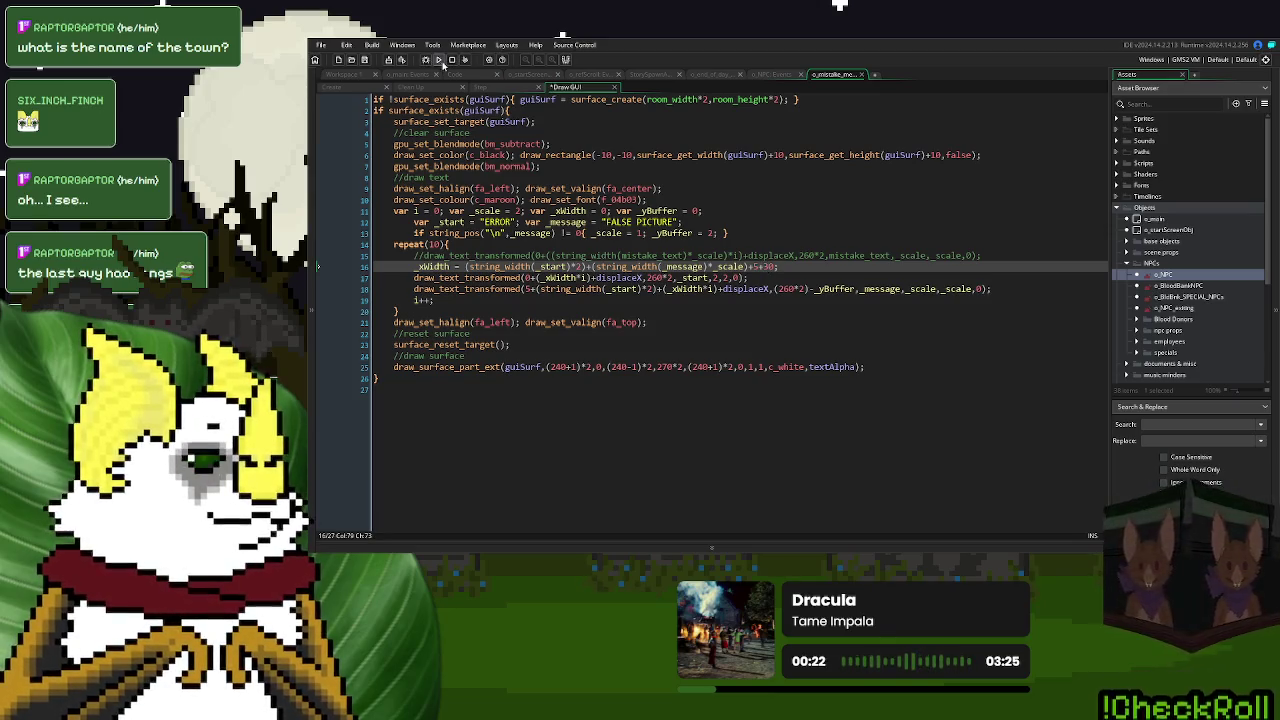
left_click(440, 60)
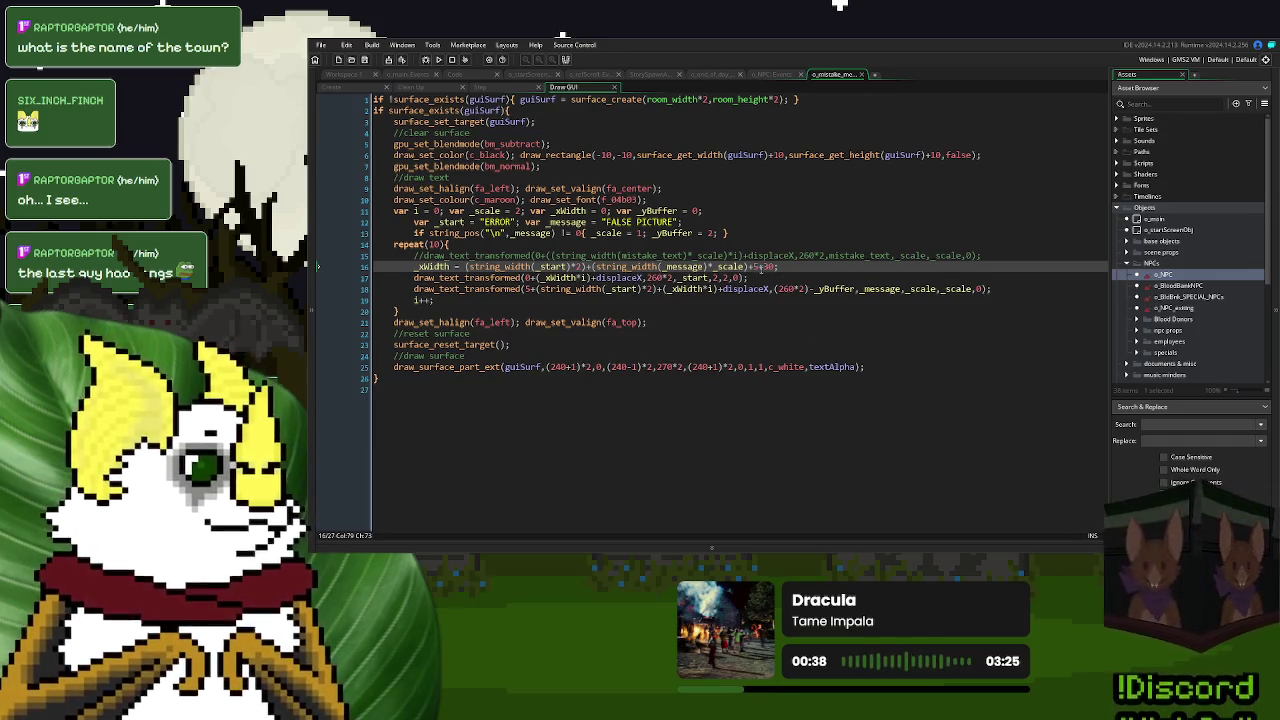
- Add a 2* factor on line 16, set line 18's message offset to 10, and run again
left_click(755, 268)
type("2*")
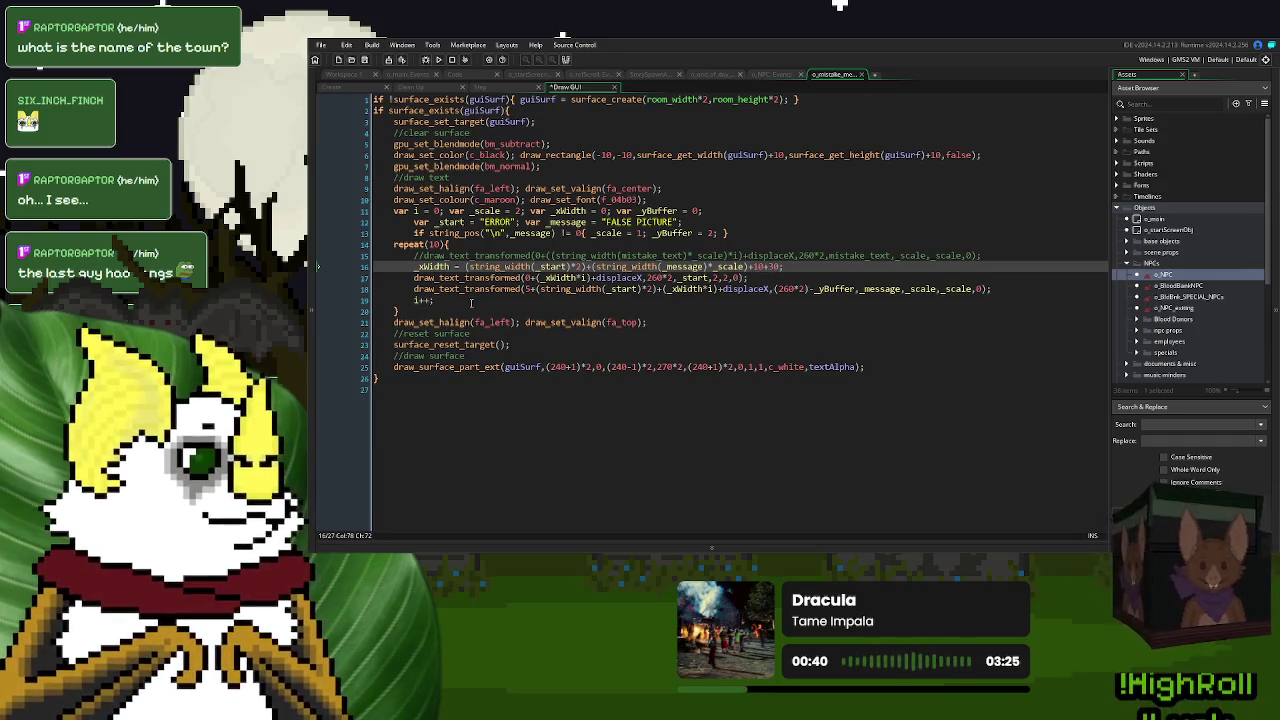
left_click(525, 289)
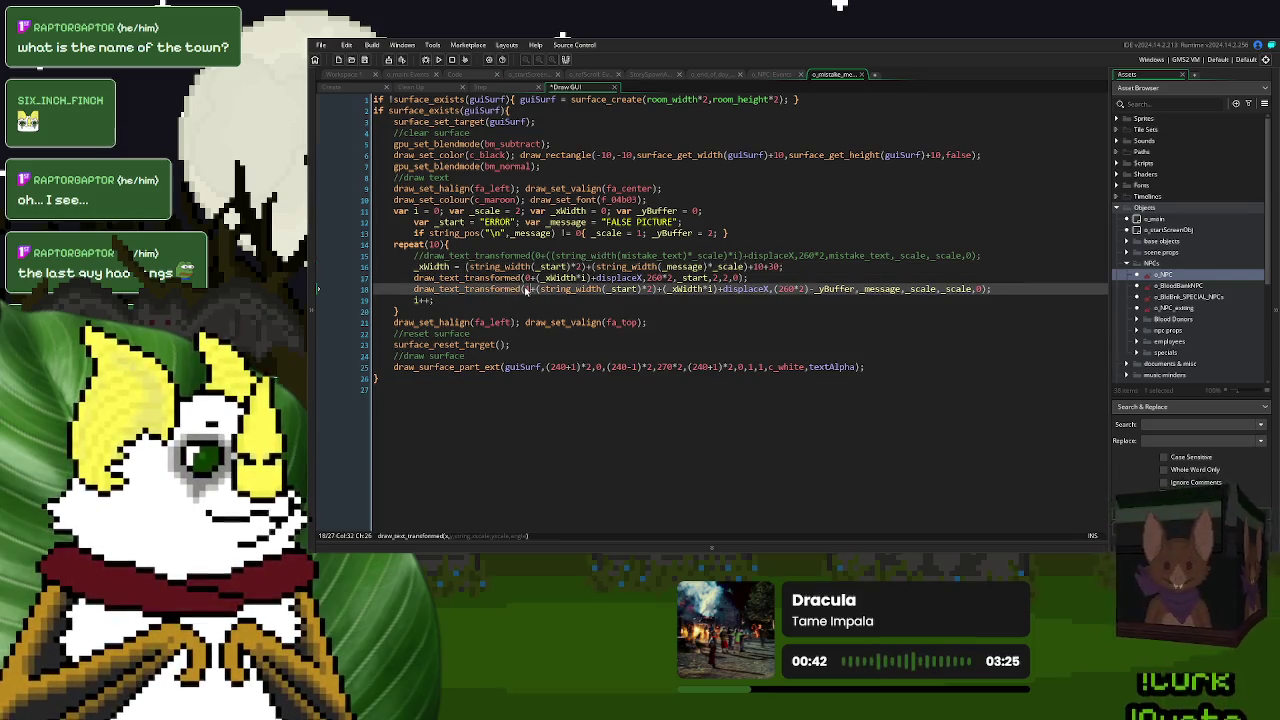
type("1")
key("F5")
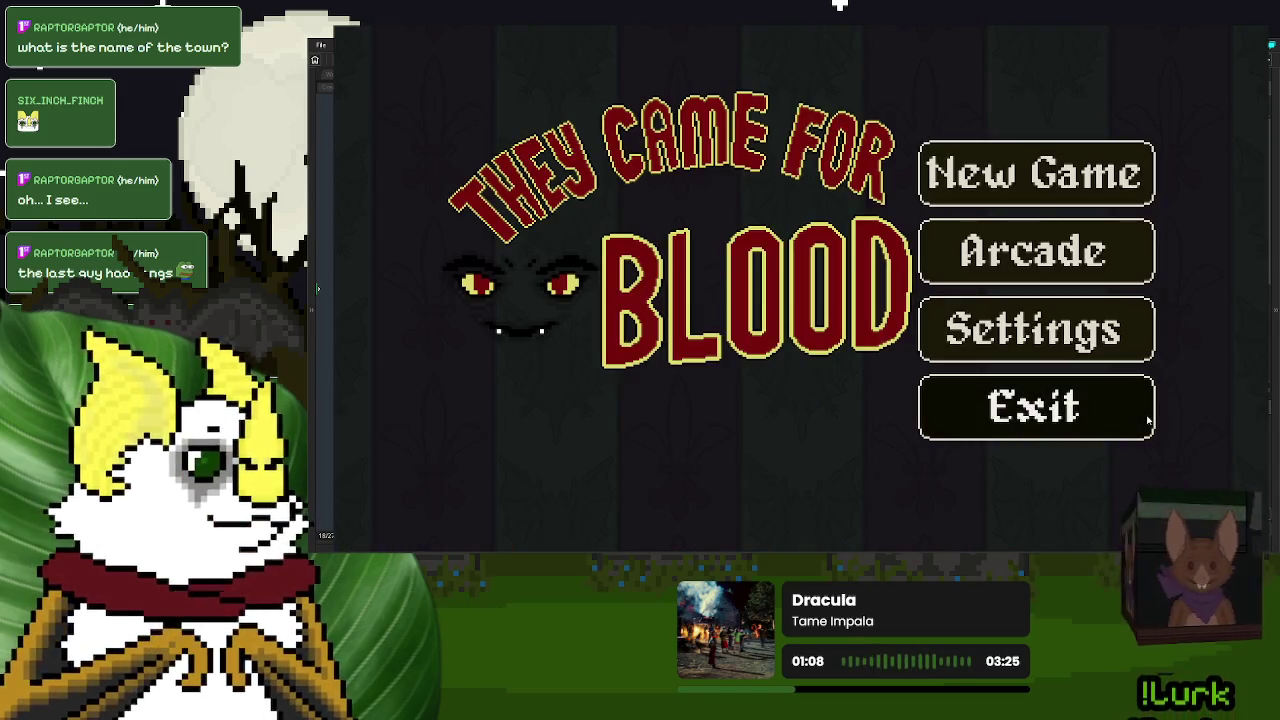
- Exit the running game from its title menu
left_click(1148, 420)
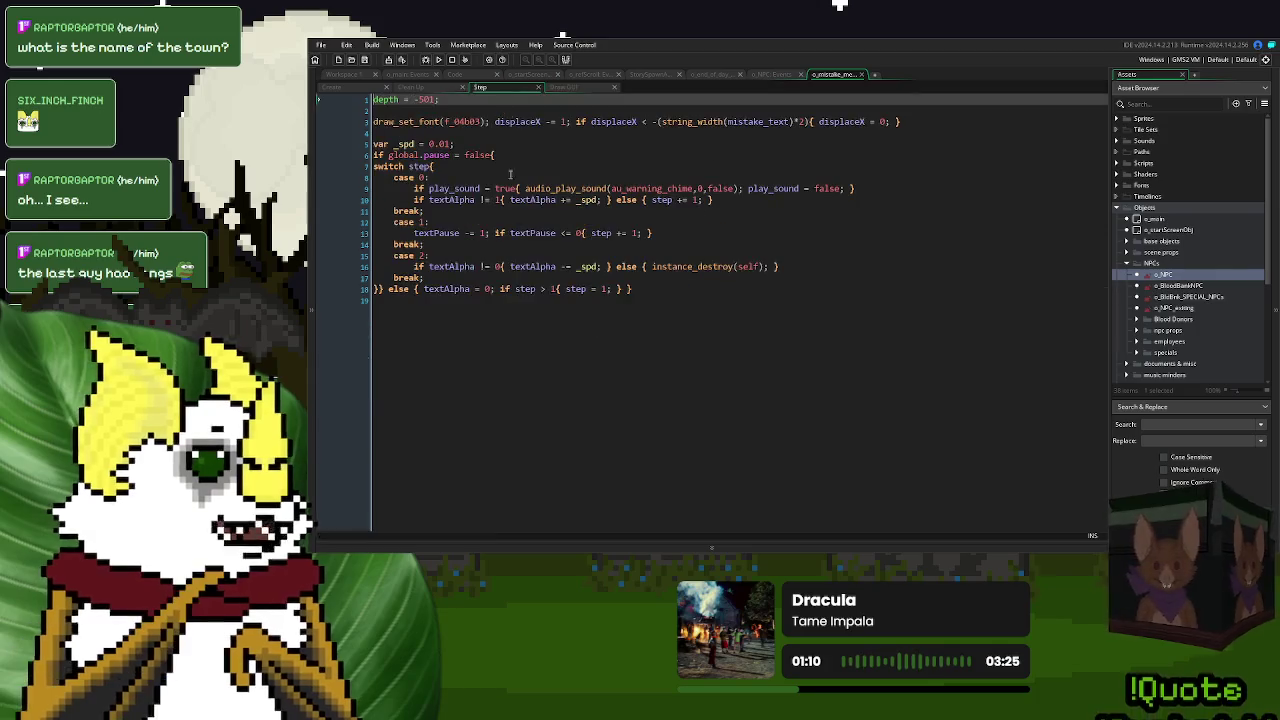
- Change line 18's message x offset in the Draw GUI code to 12 and save-run the game
left_click(538, 244)
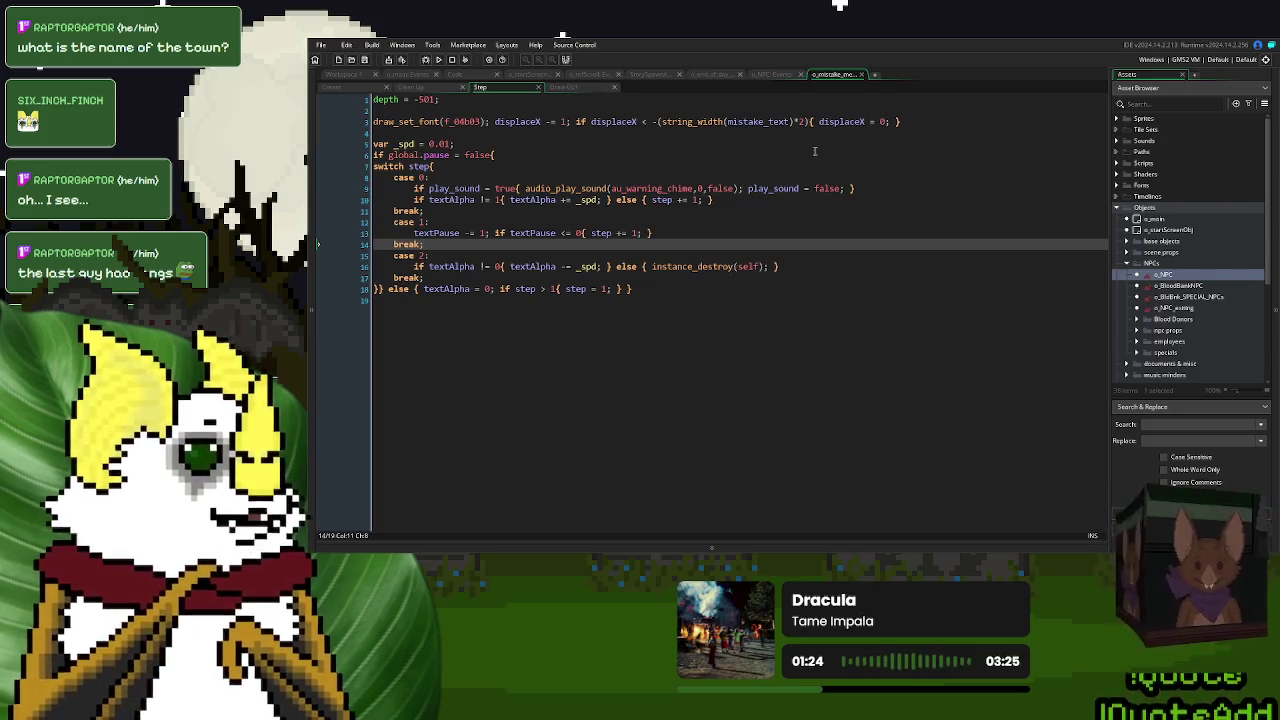
left_click(577, 90)
left_click(737, 289)
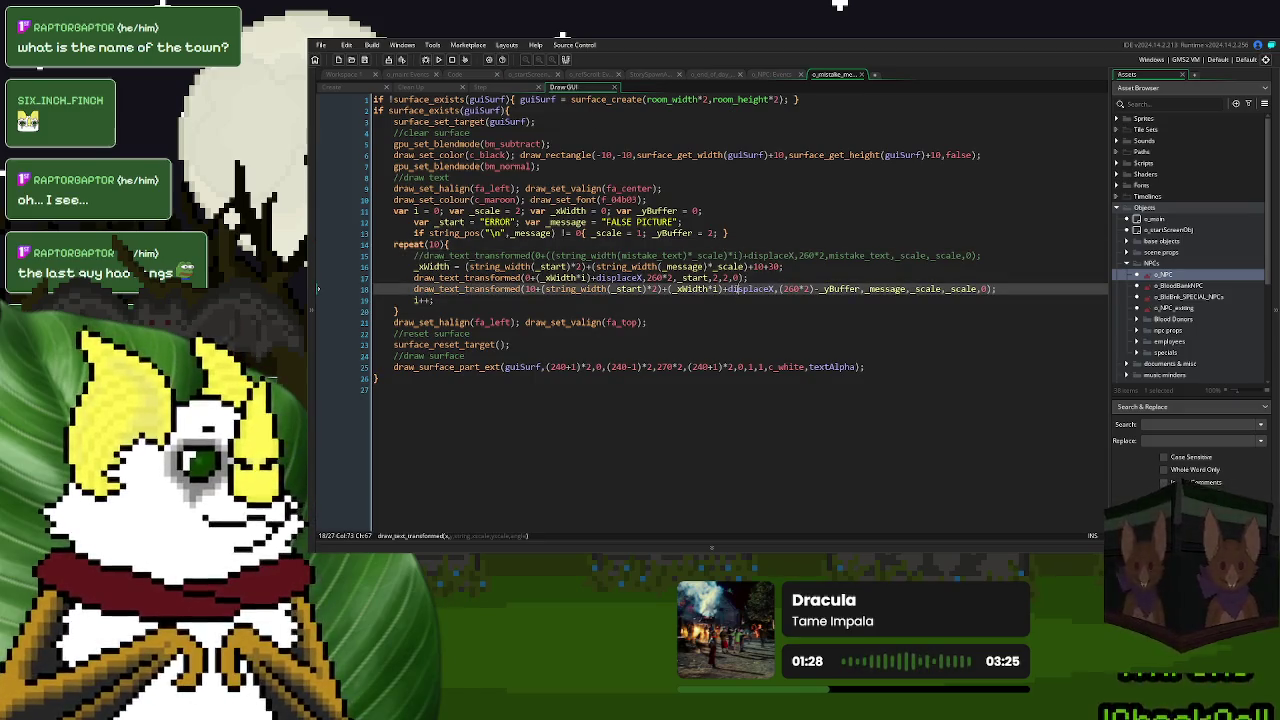
left_click(531, 289)
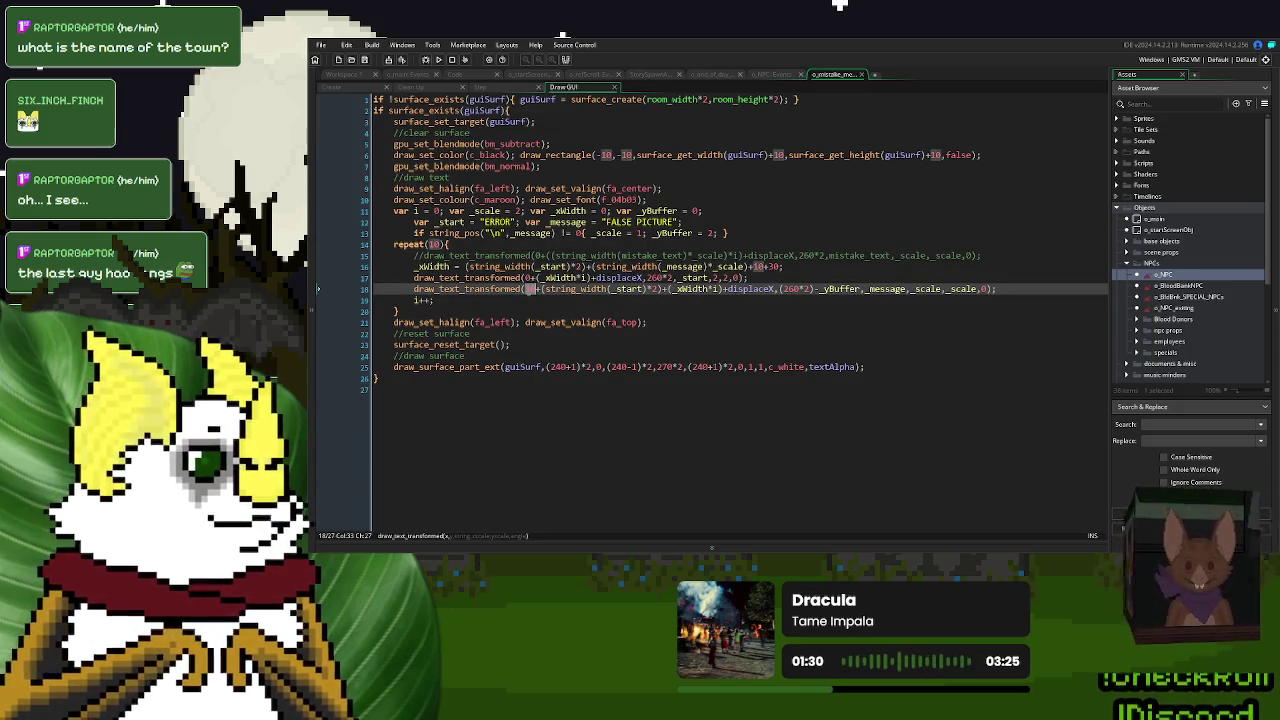
key("BackSpace")
type("*")
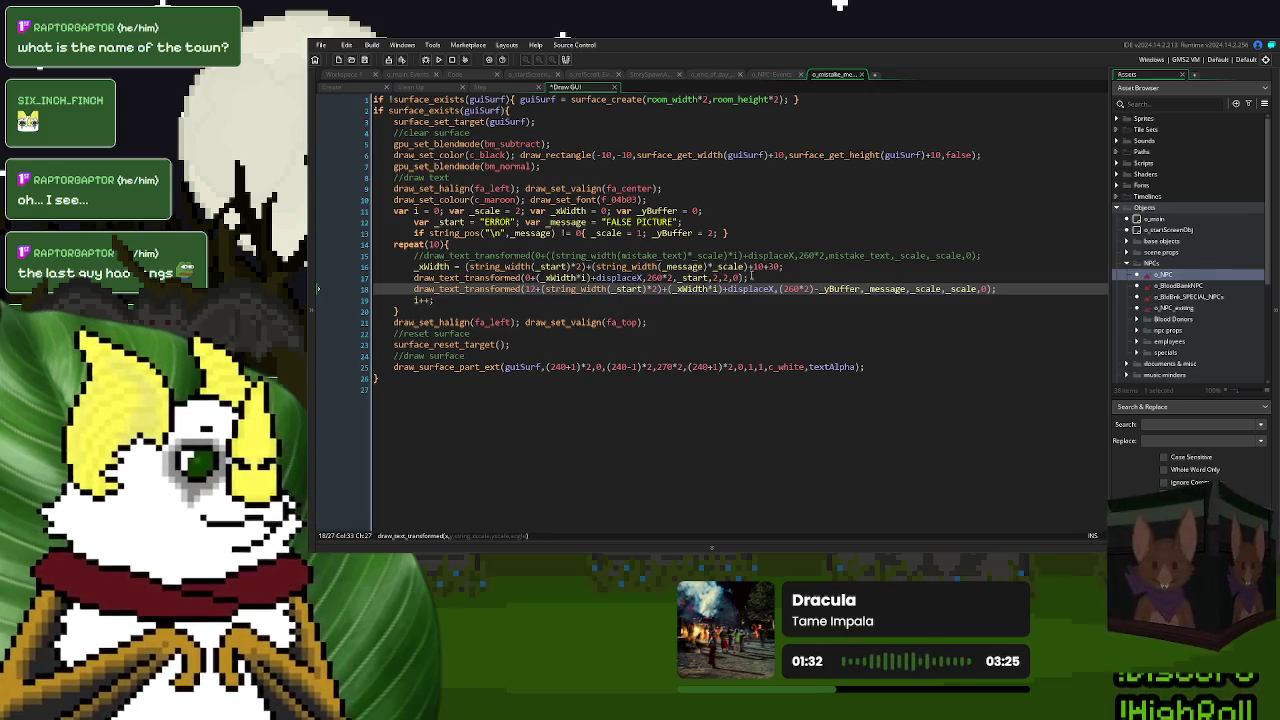
left_click(758, 266)
type("2")
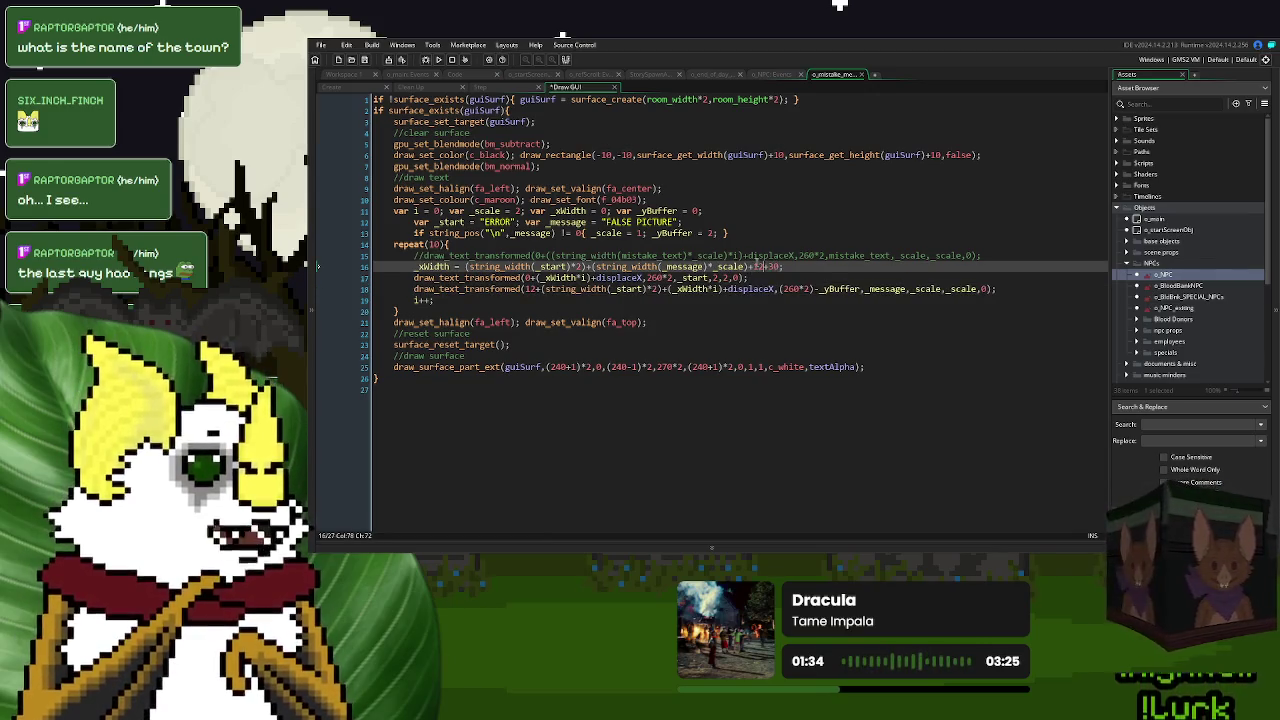
key("F5")
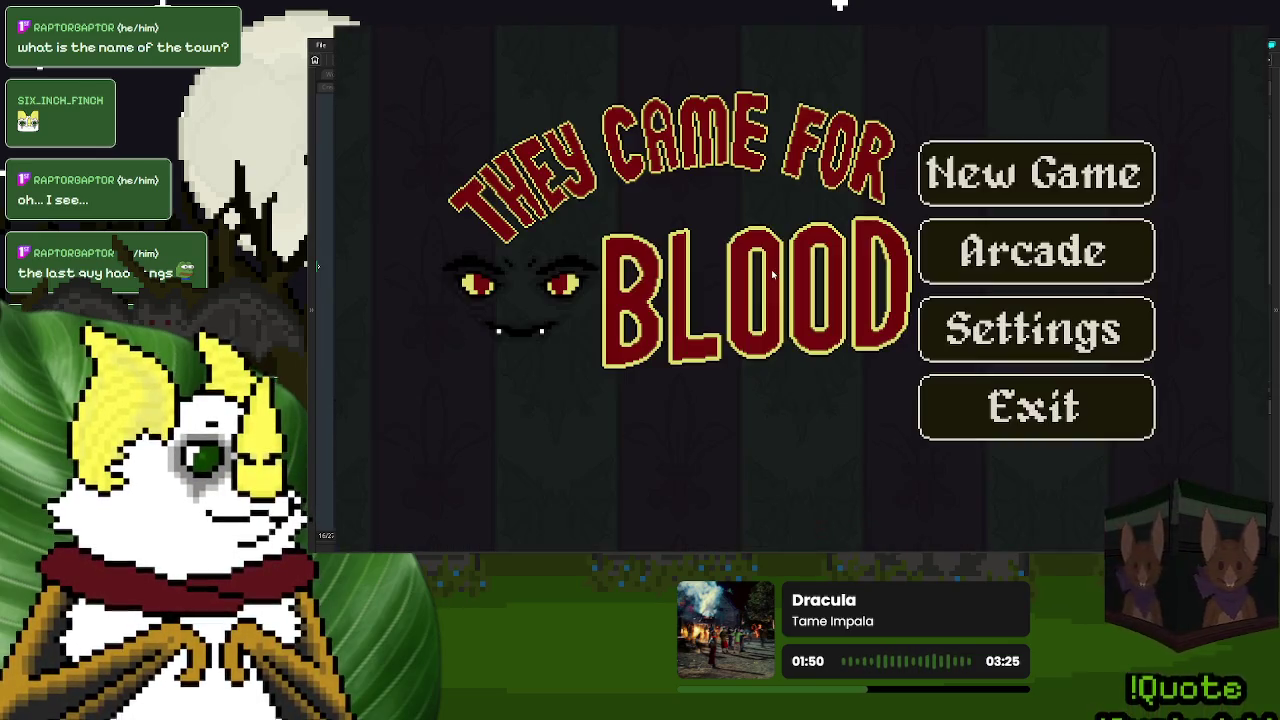
- Set both text offsets to 14, rerun to view the banner at the desk, then exit the game
key("Escape")
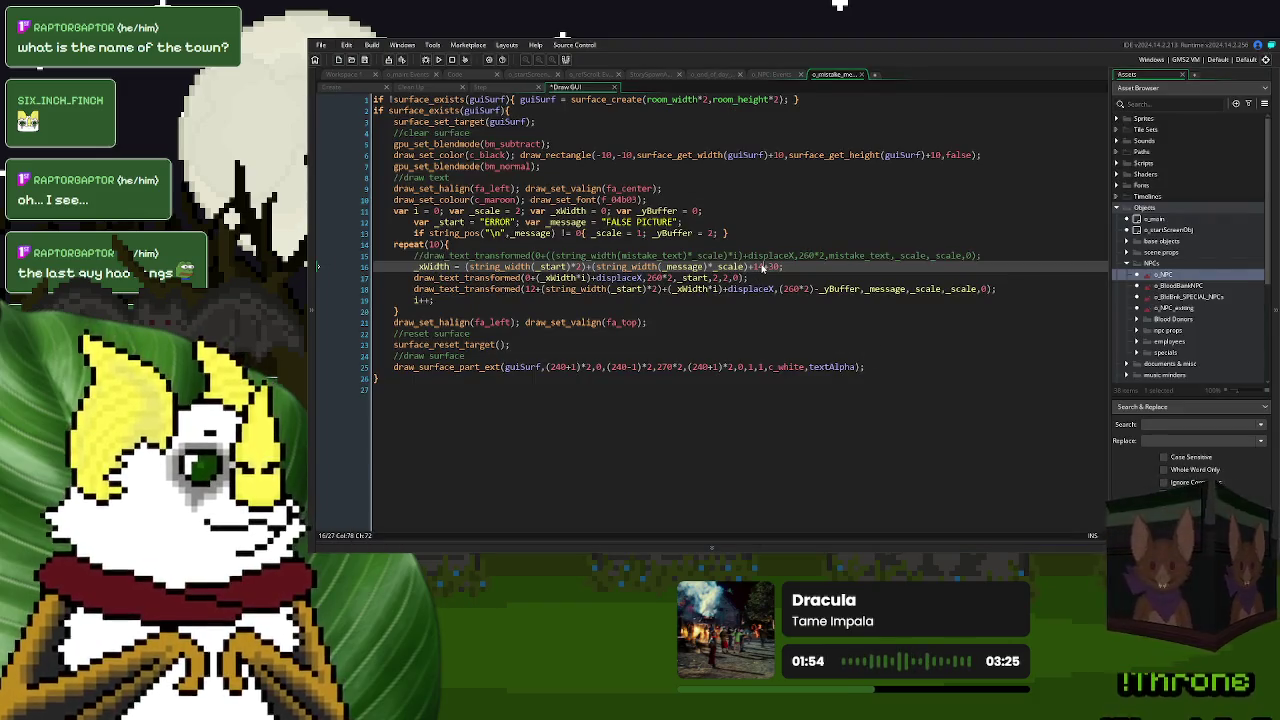
left_click(535, 289)
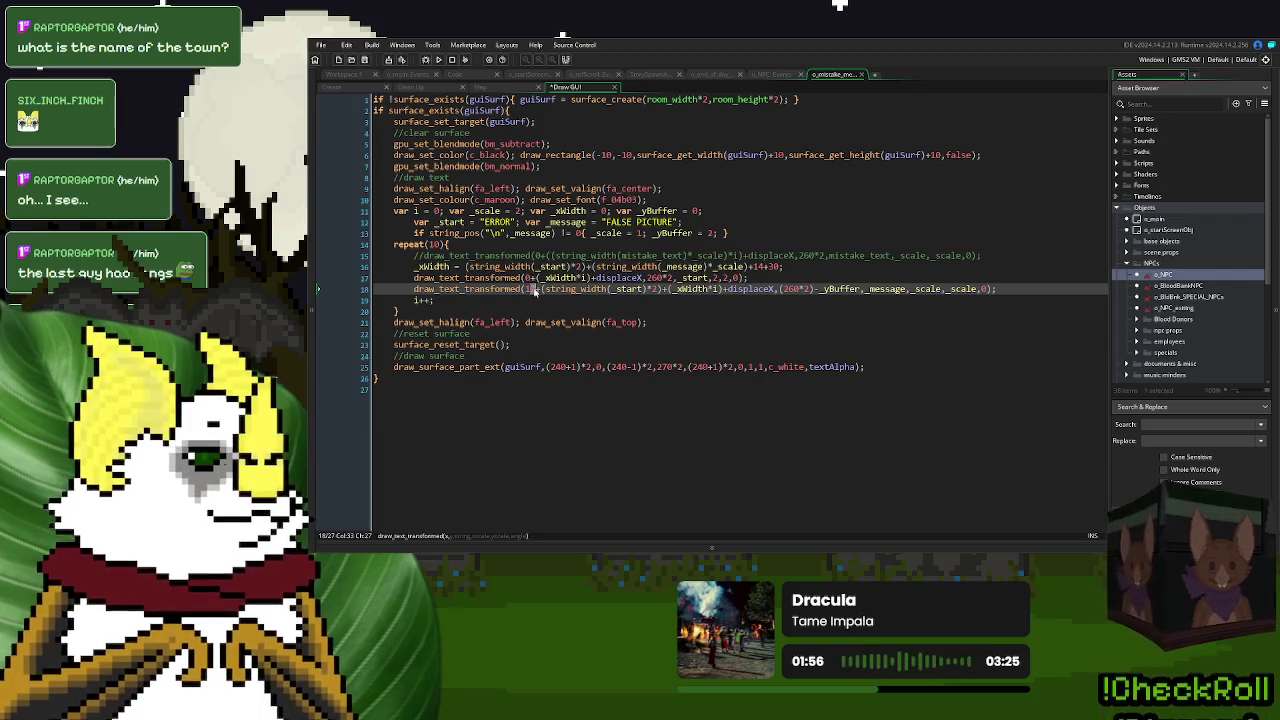
type("4")
left_click(438, 61)
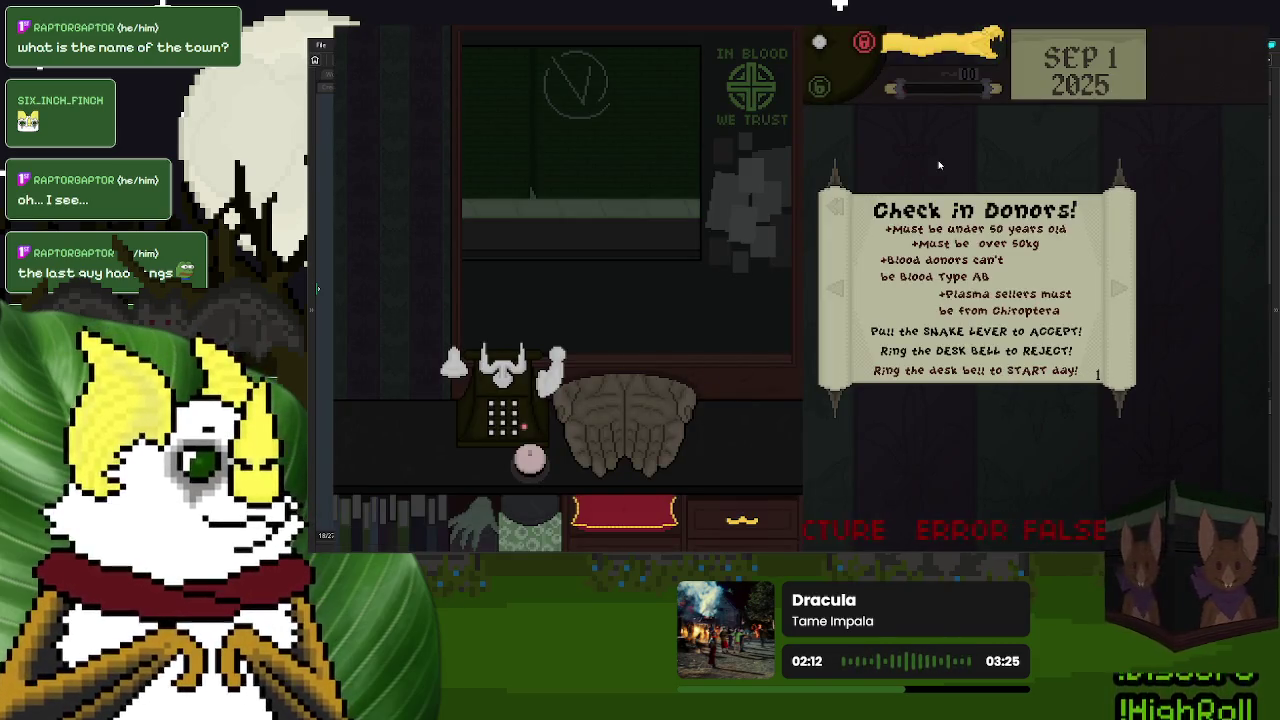
key("Escape")
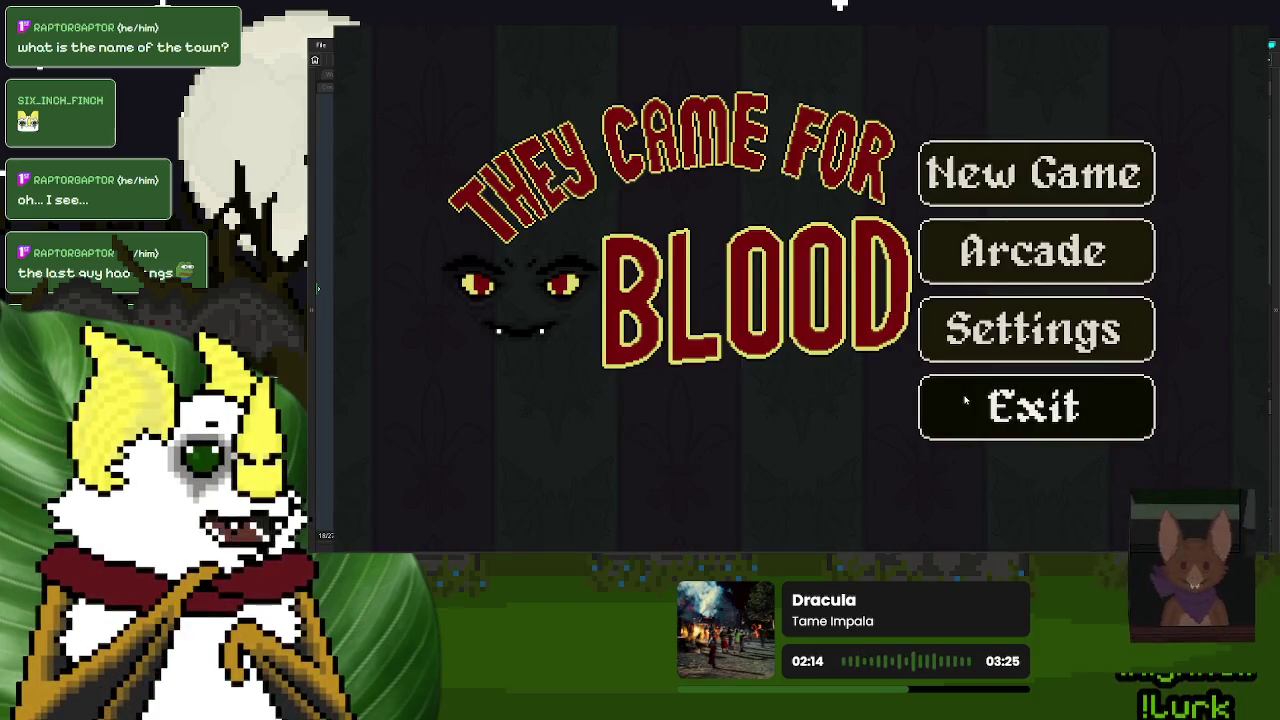
left_click(966, 401)
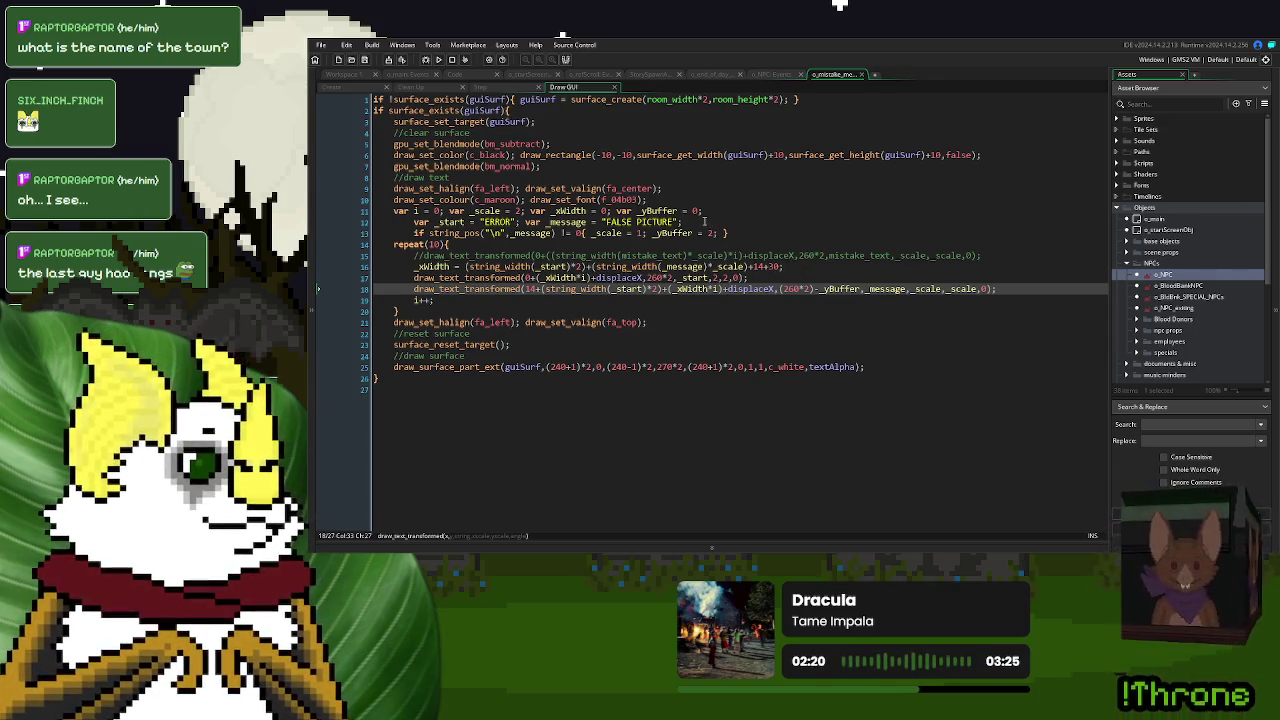
- Copy the _scale, _start and _message declarations into the Step event, unindented and without _yBuffer
left_click_drag(743, 232, 455, 212)
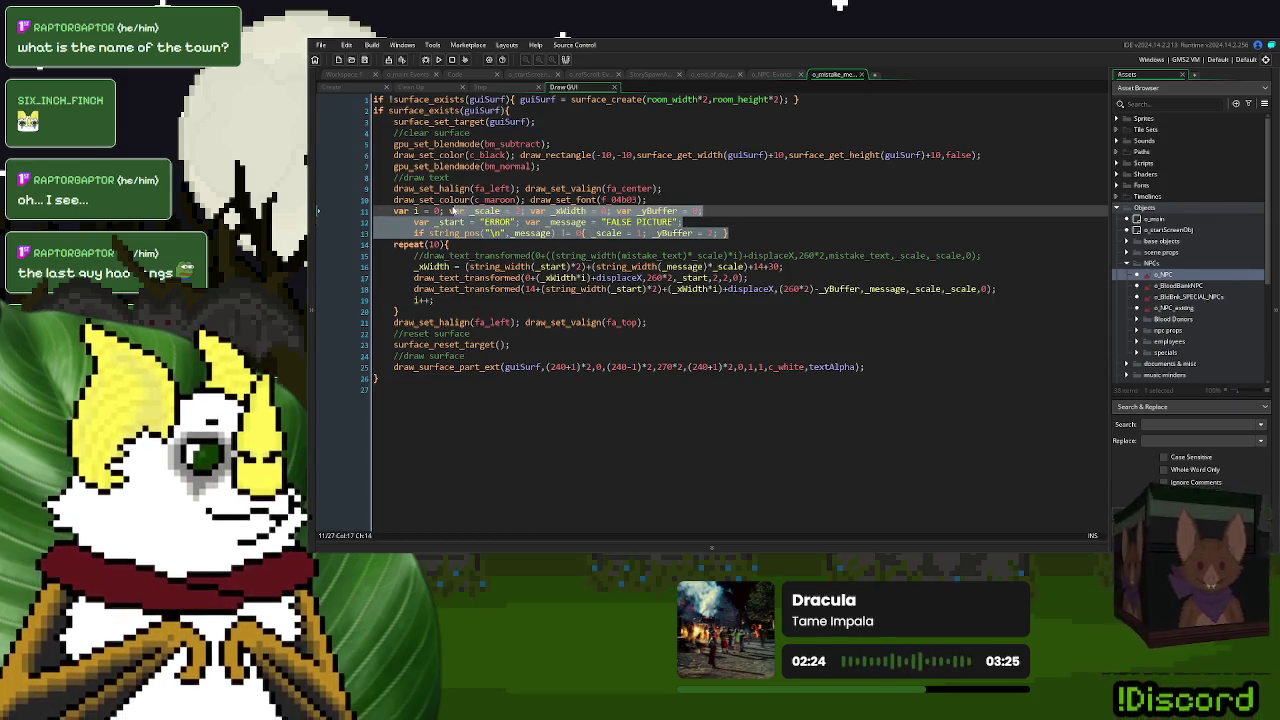
left_click(482, 89)
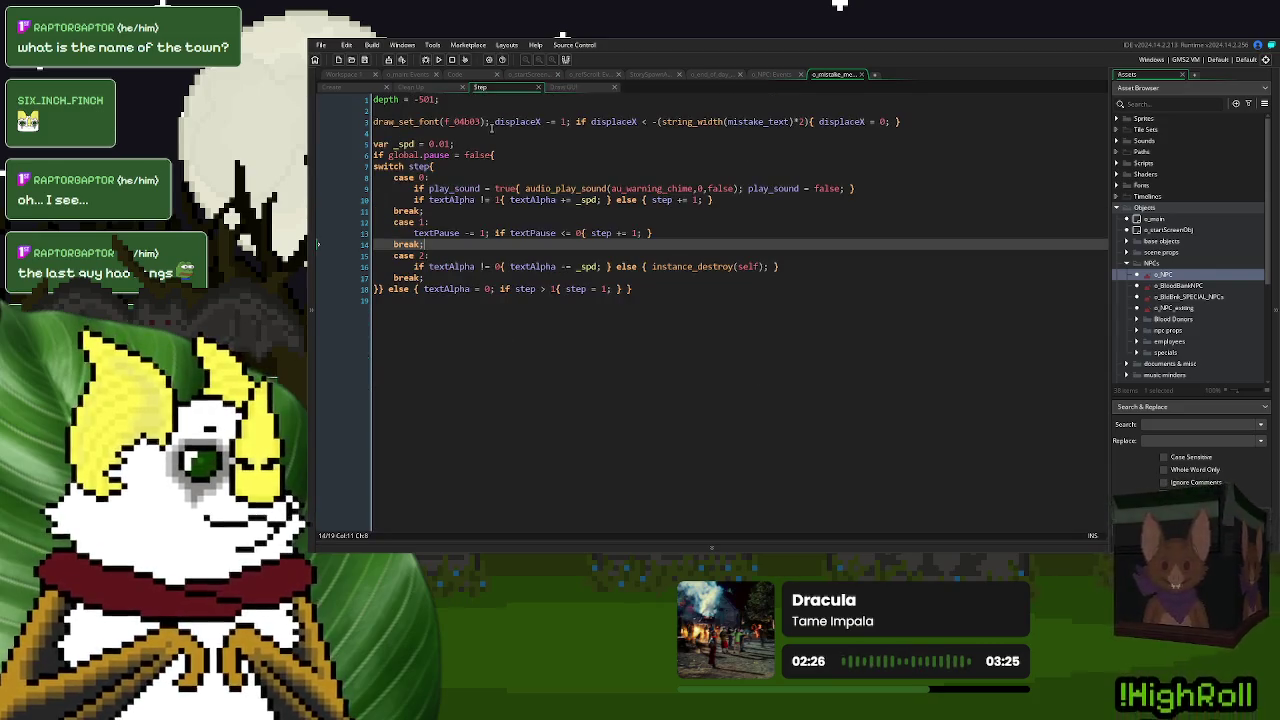
left_click(432, 110)
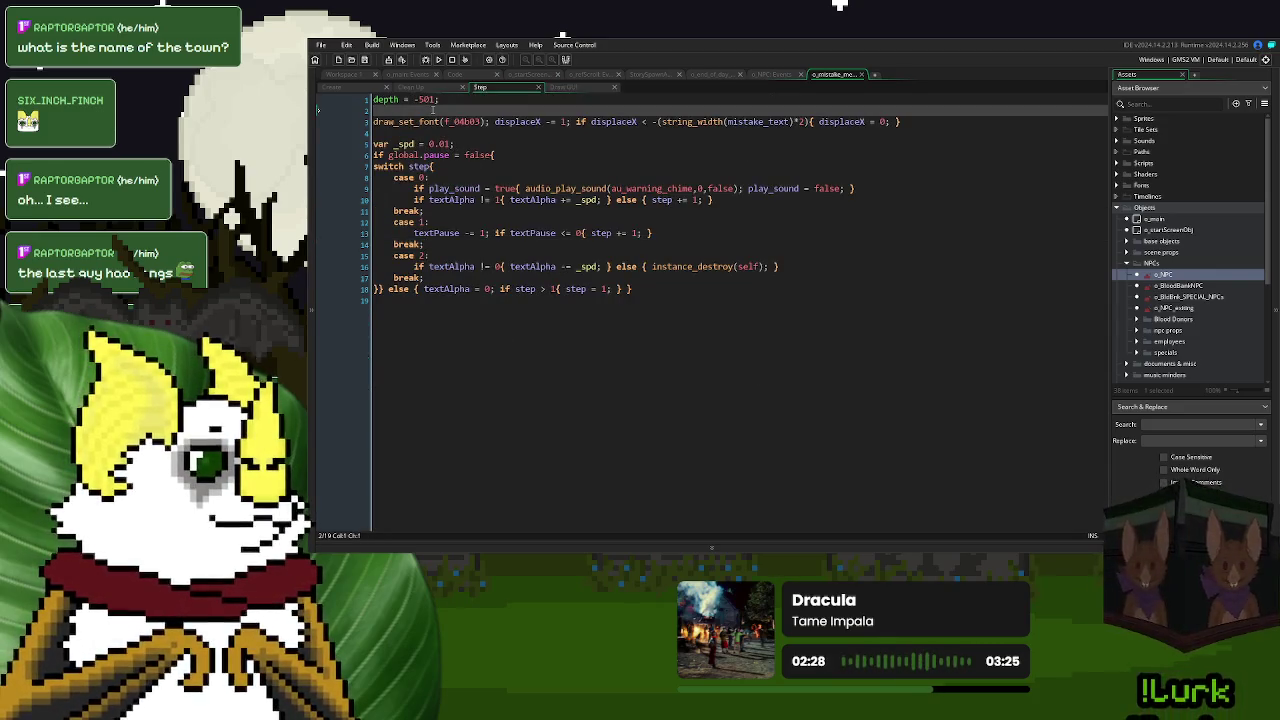
key("ctrl+v")
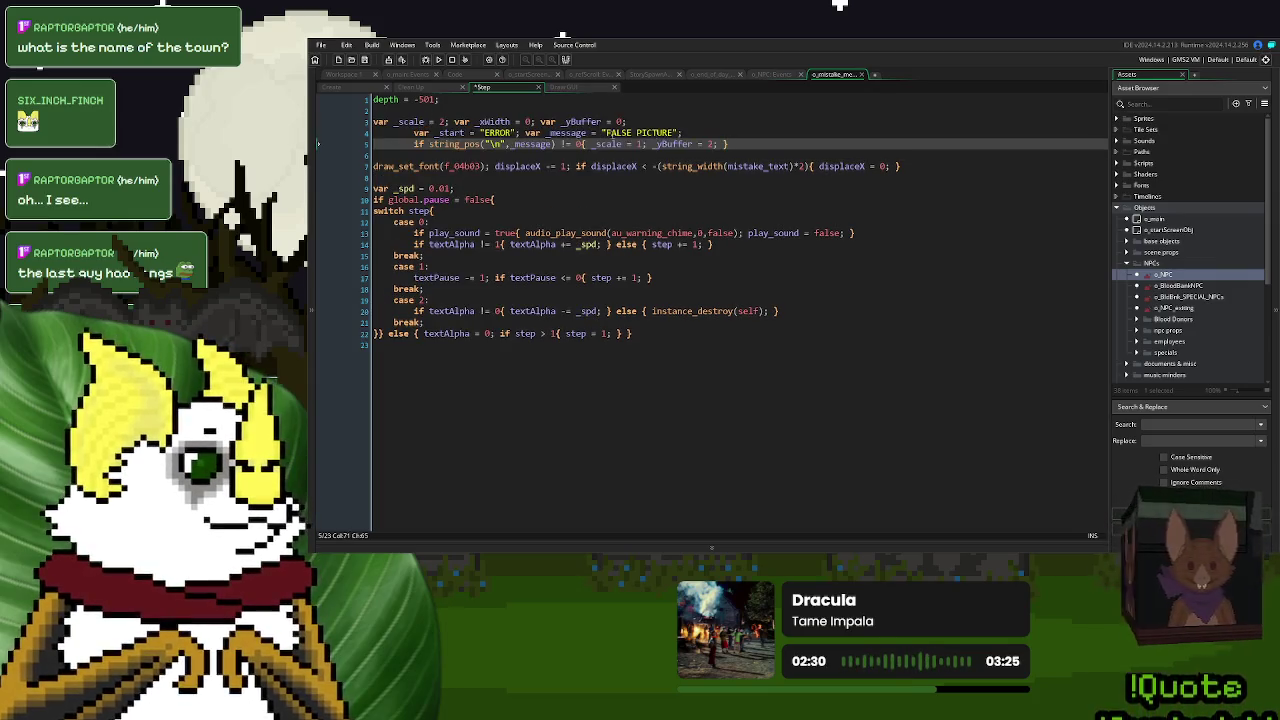
key("shift+Up")
key("shift+Home")
key("shift+Tab")
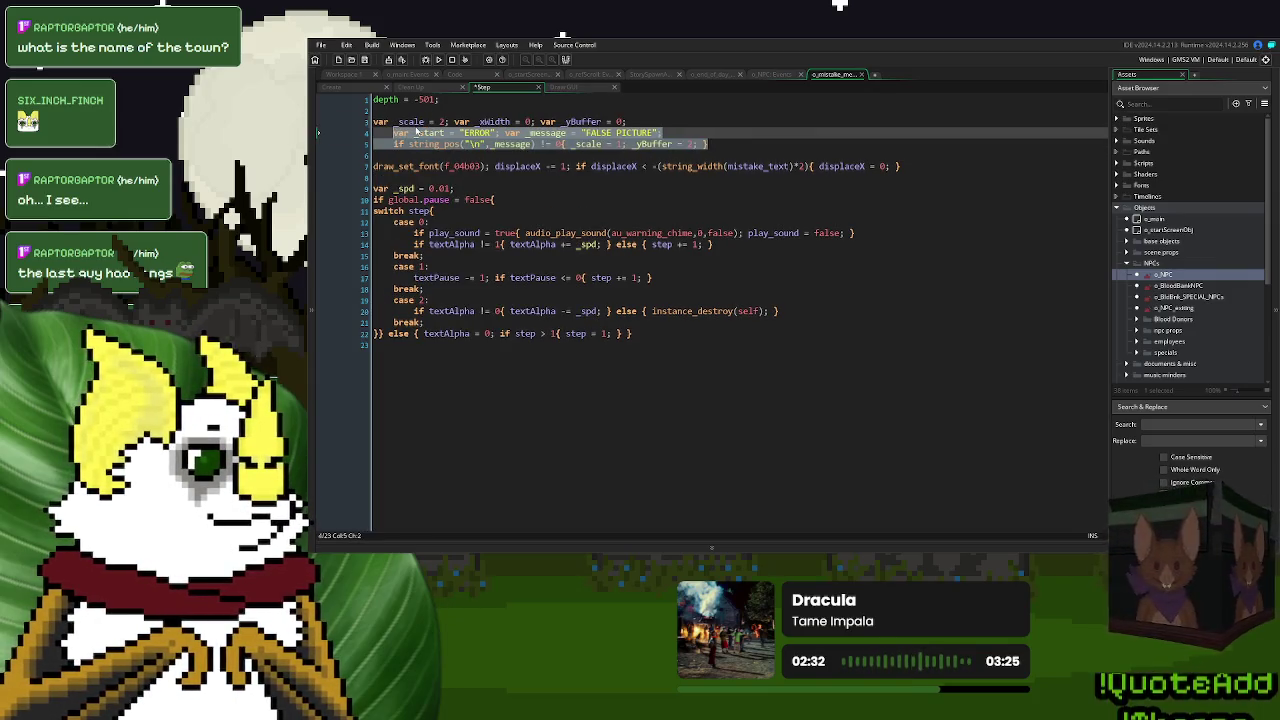
key("shift+Tab")
left_click_drag(625, 121, 536, 121)
key("Delete")
left_click_drag(678, 145, 607, 146)
- Copy the _xWidth calculation from Draw GUI into the Step event after line 5
left_click(563, 87)
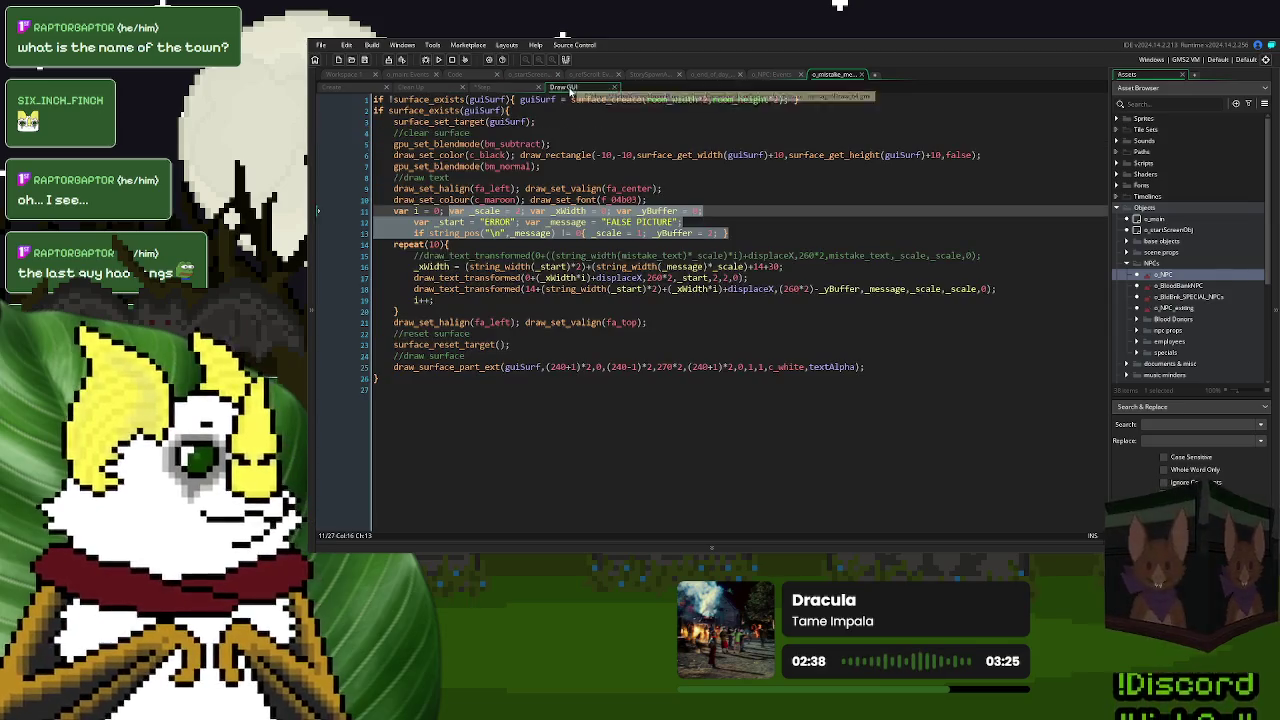
left_click(793, 260)
key("Down")
key("Down")
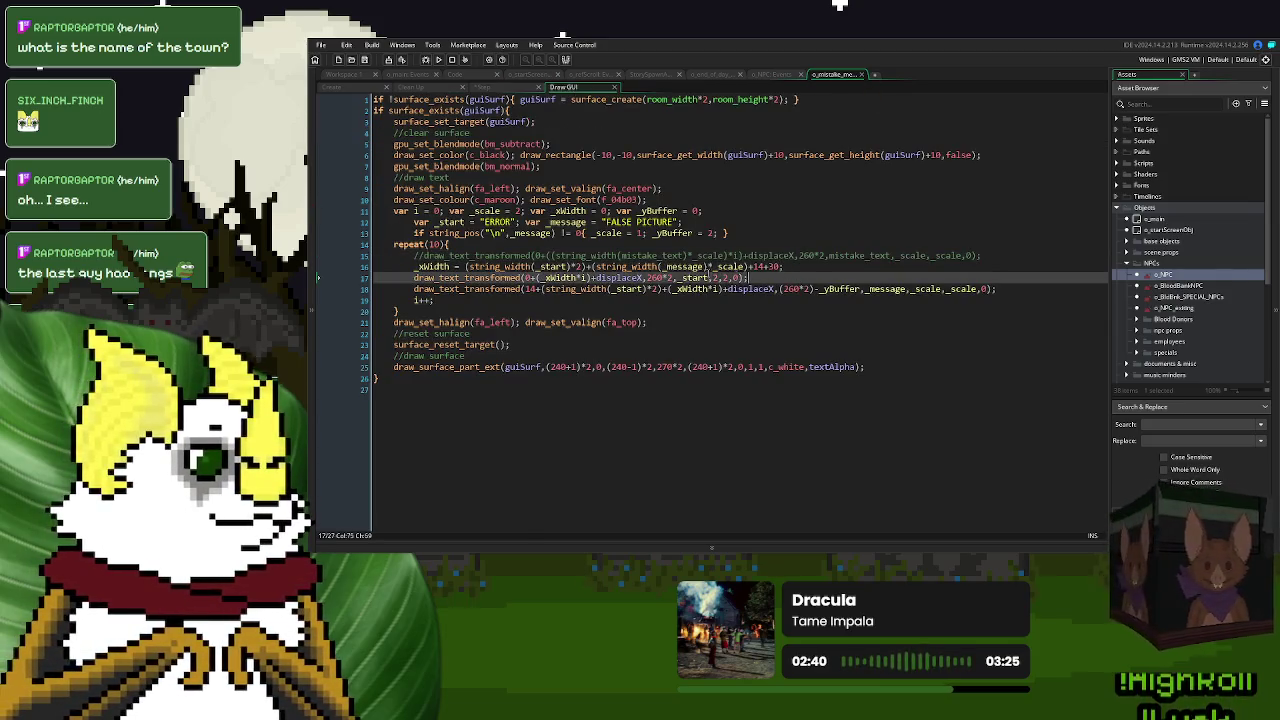
left_click_drag(814, 265, 418, 267)
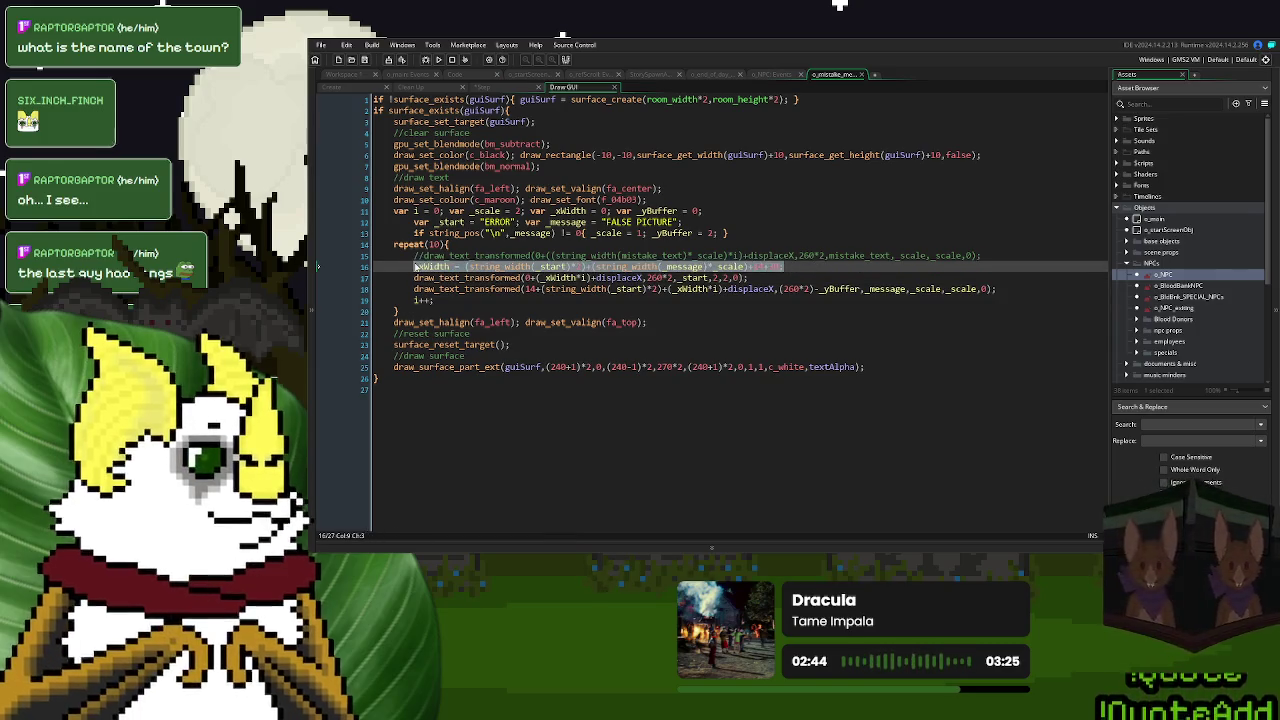
left_click(500, 88)
left_click(641, 145)
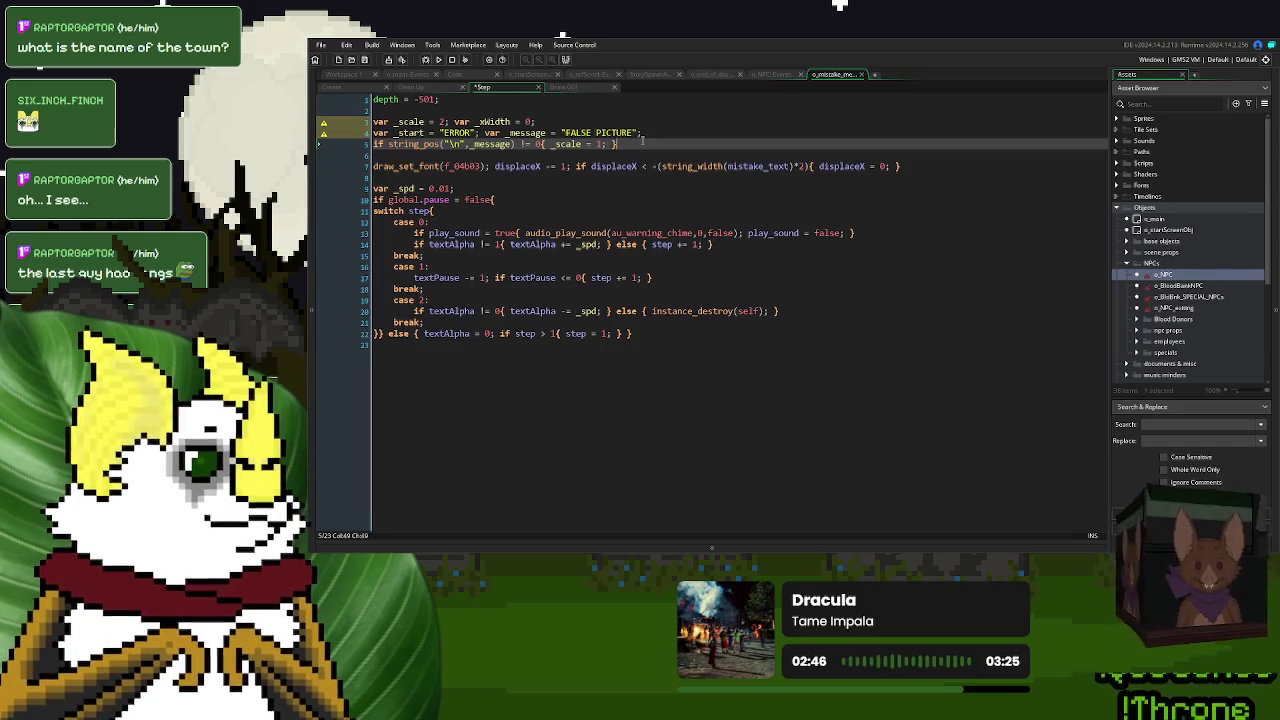
key("Return")
key("Return")
type("_xWidth = (string_width(_start)*2)+(string_width(_message)*_scale)+14+30;")
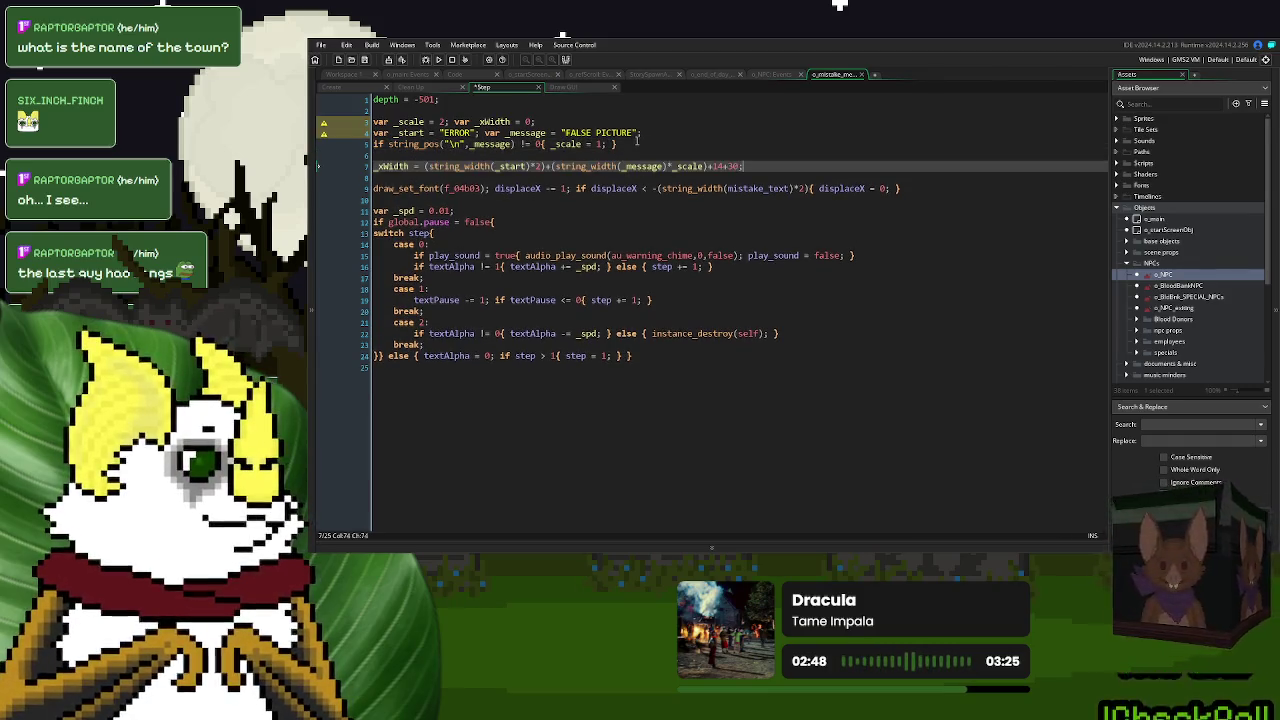
- Move the draw_set_font call above the _xWidth line and add a blank line after the string_pos check
left_click(489, 188)
left_click_drag(489, 188, 376, 188)
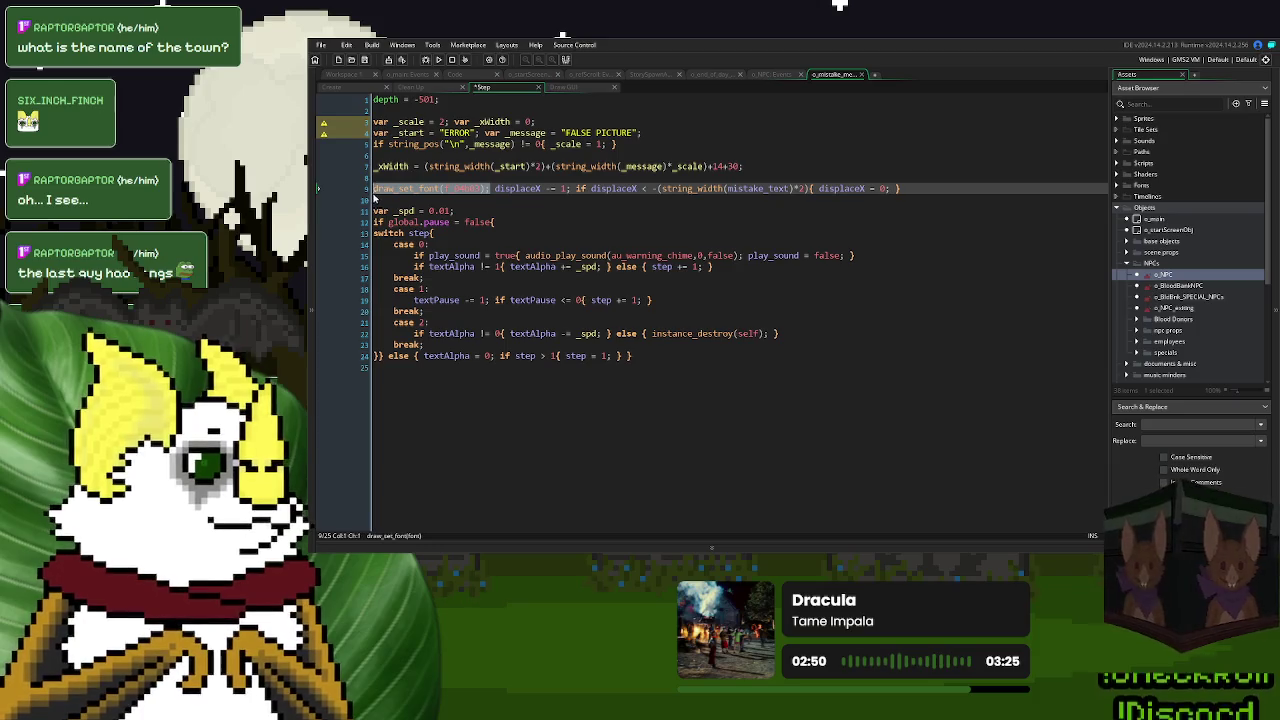
key("ctrl+x")
key("Up")
key("Up")
key("Up")
key("ctrl+v")
triple_click(377, 188)
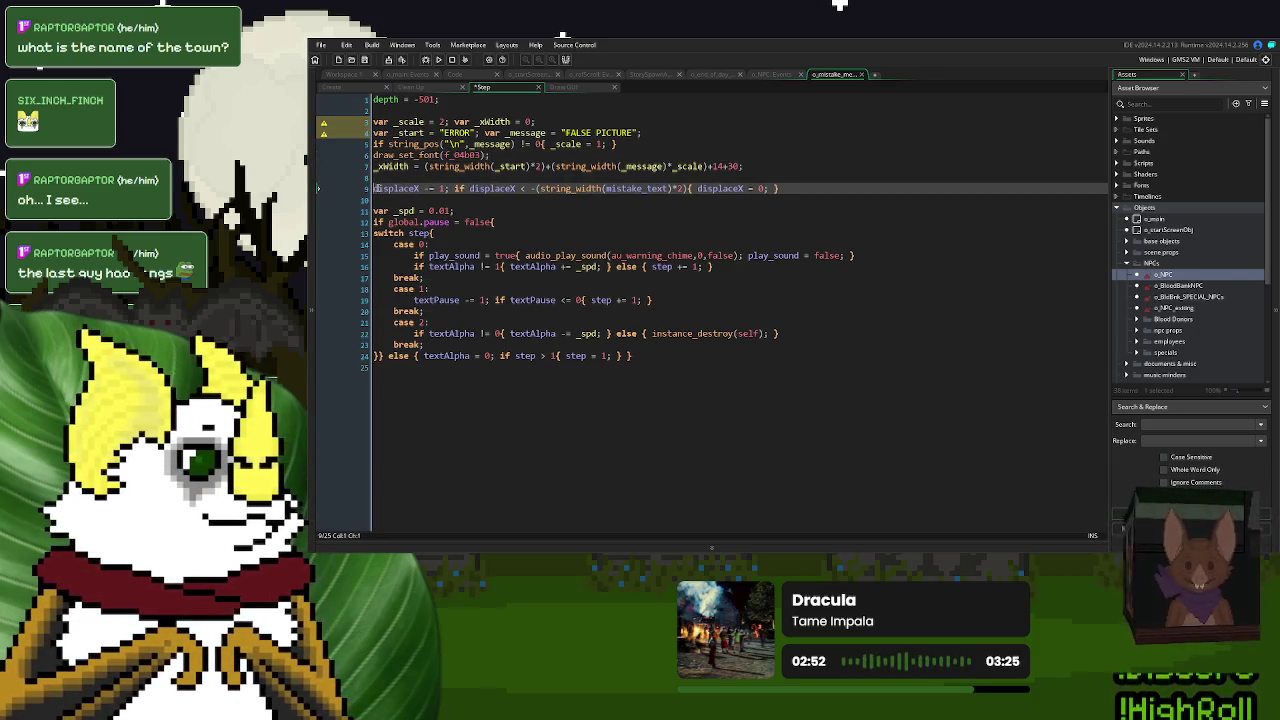
left_click(641, 145)
key("Return")
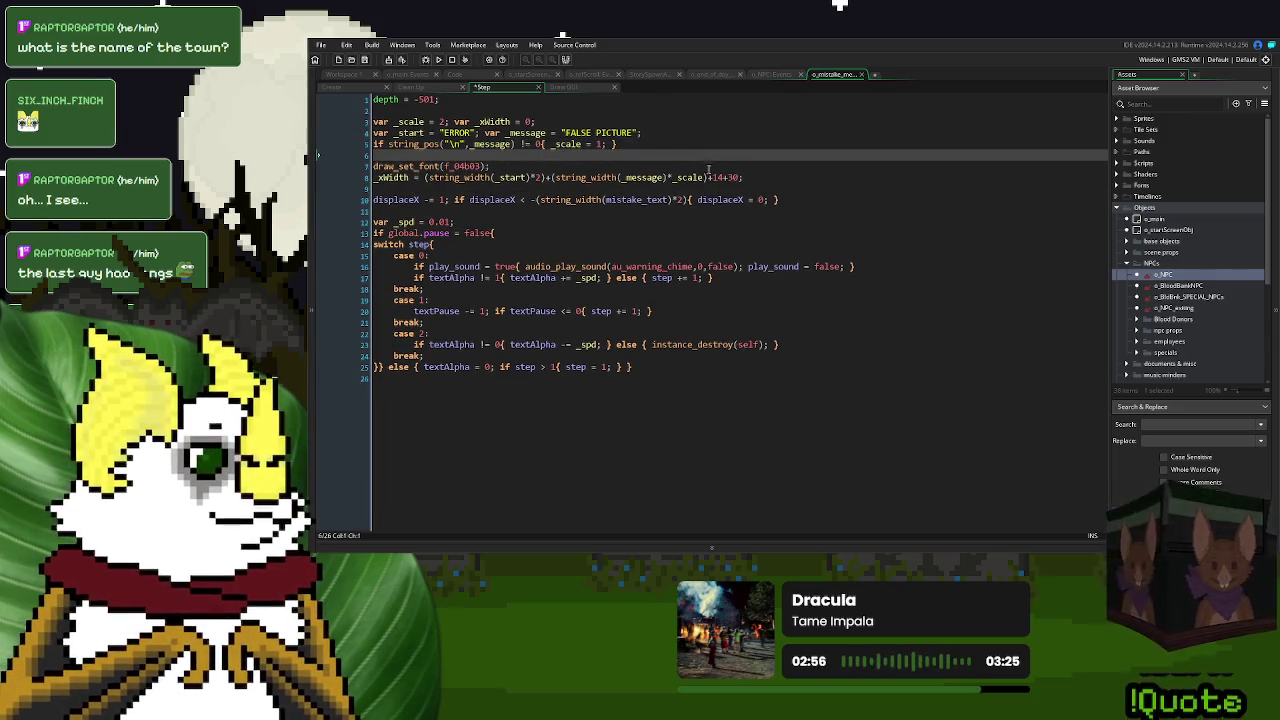
- Replace mistake_text with _xWidth in the displaceX wrap check and start a test build
double_click(716, 177)
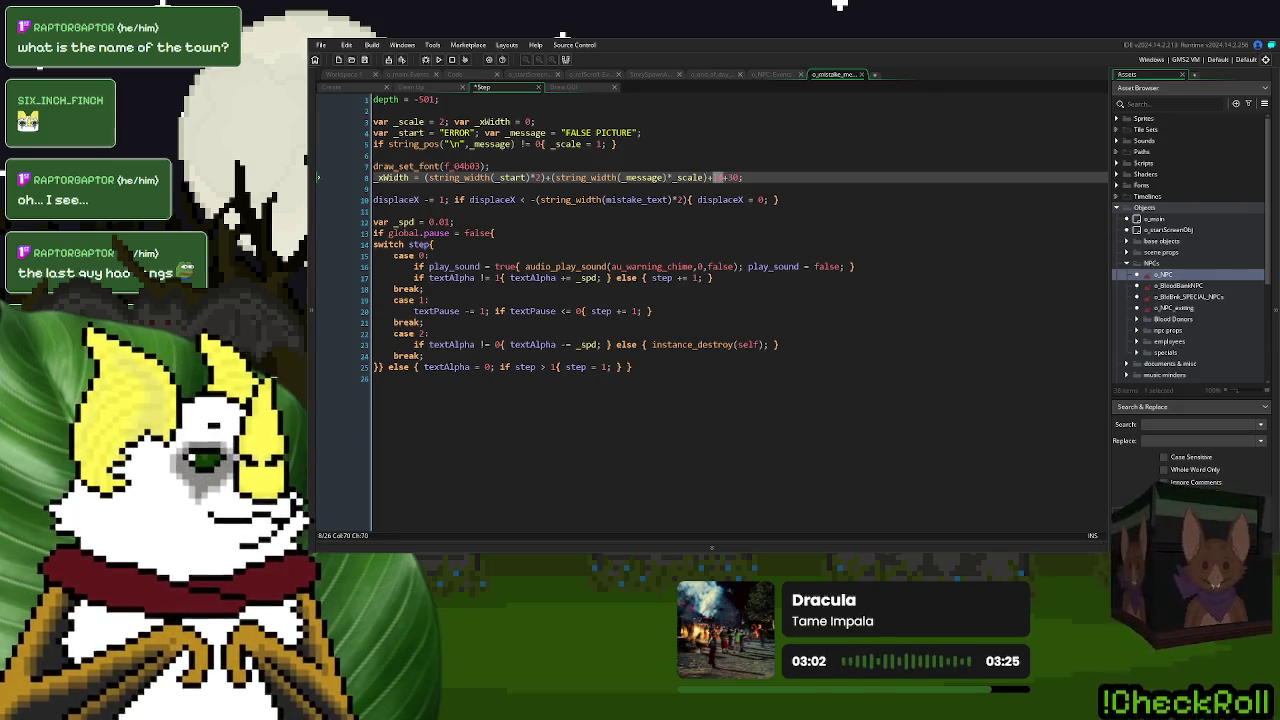
left_click(676, 200)
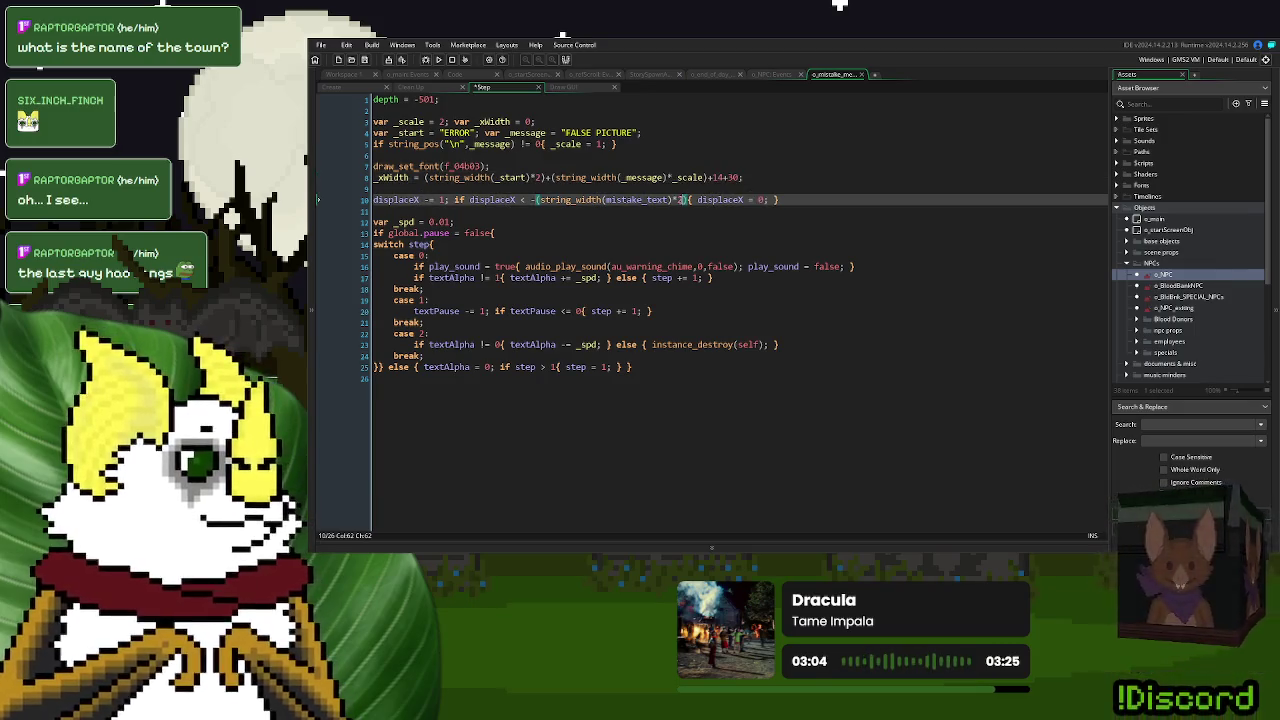
key("Right")
key("Right")
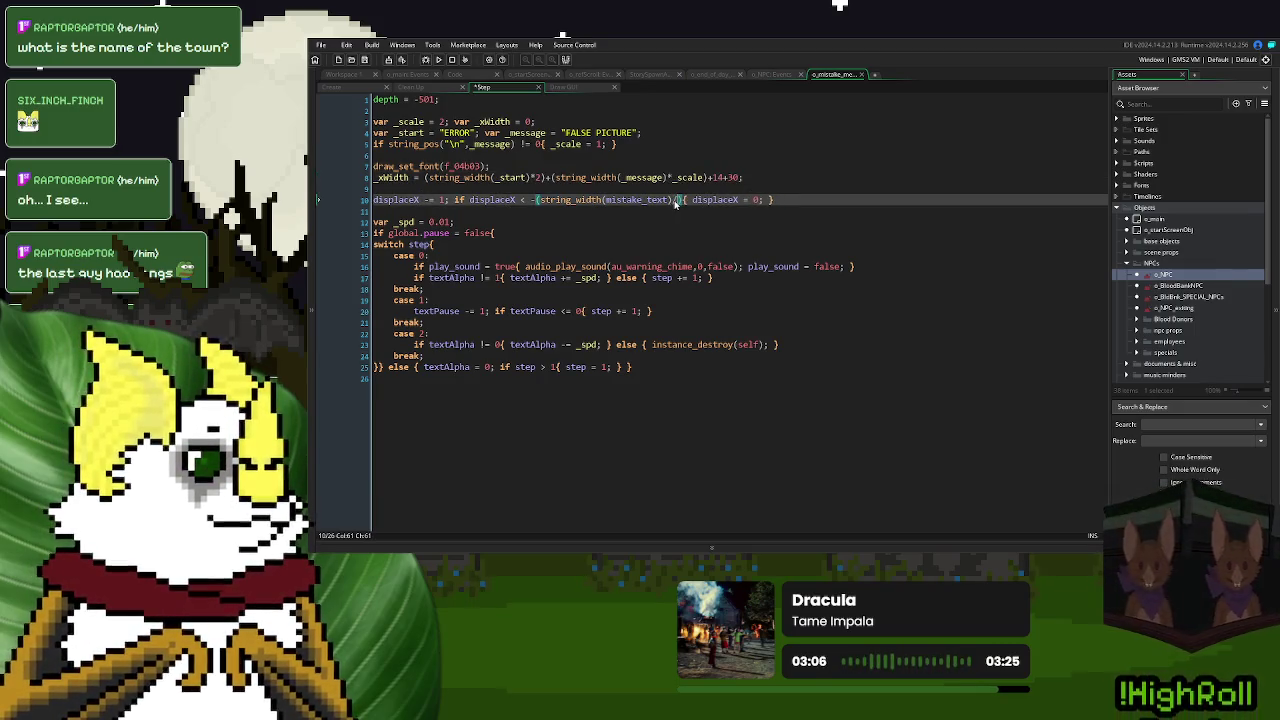
type("/2")
double_click(393, 177)
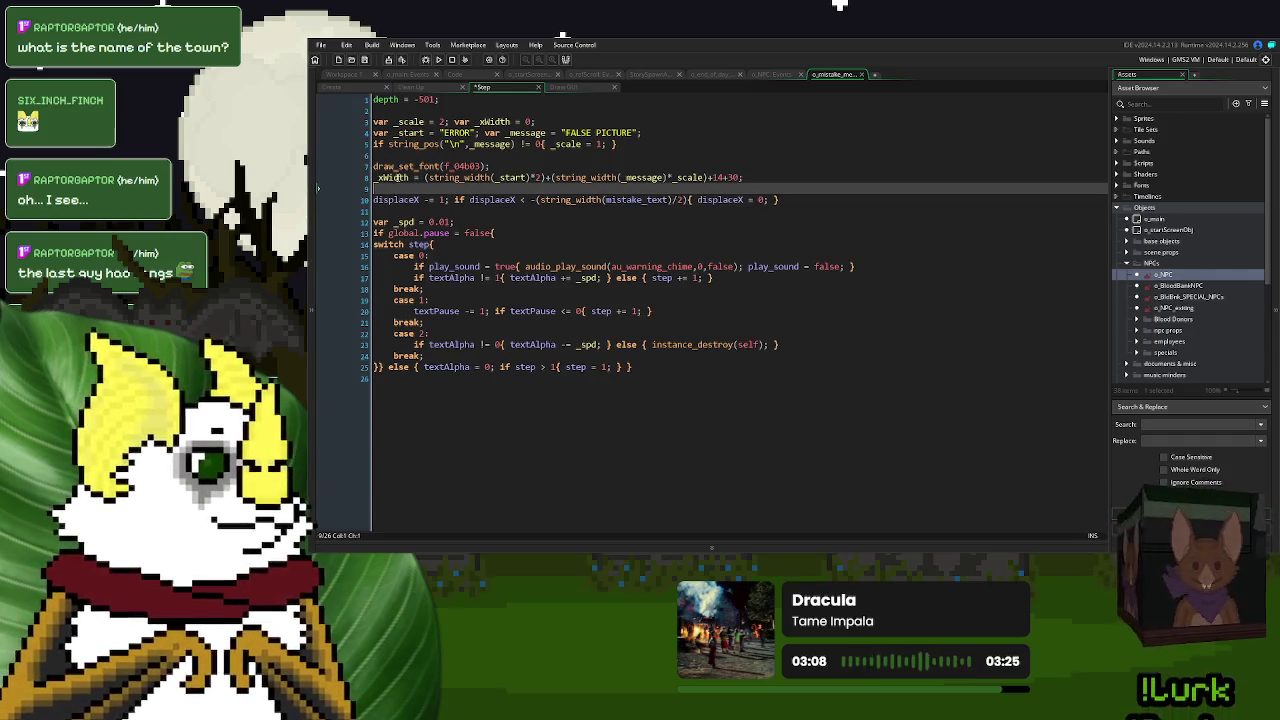
double_click(640, 200)
key("ctrl+v")
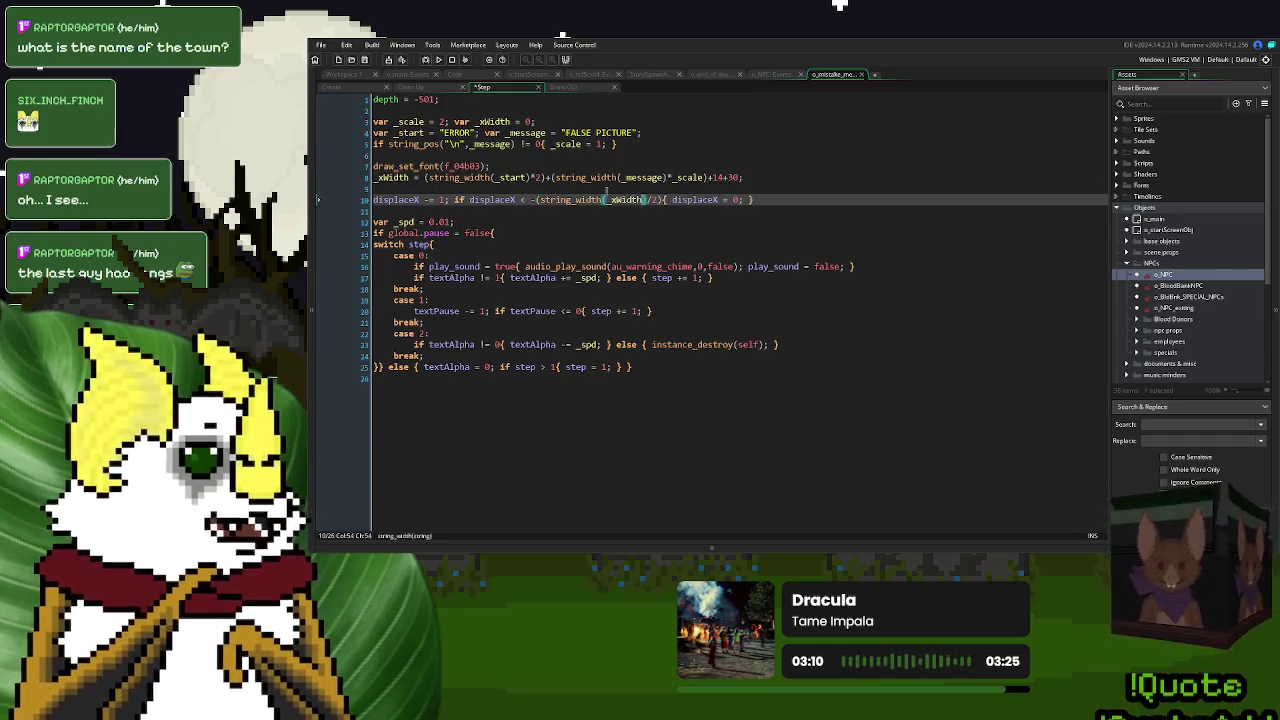
key("Up")
left_click(461, 66)
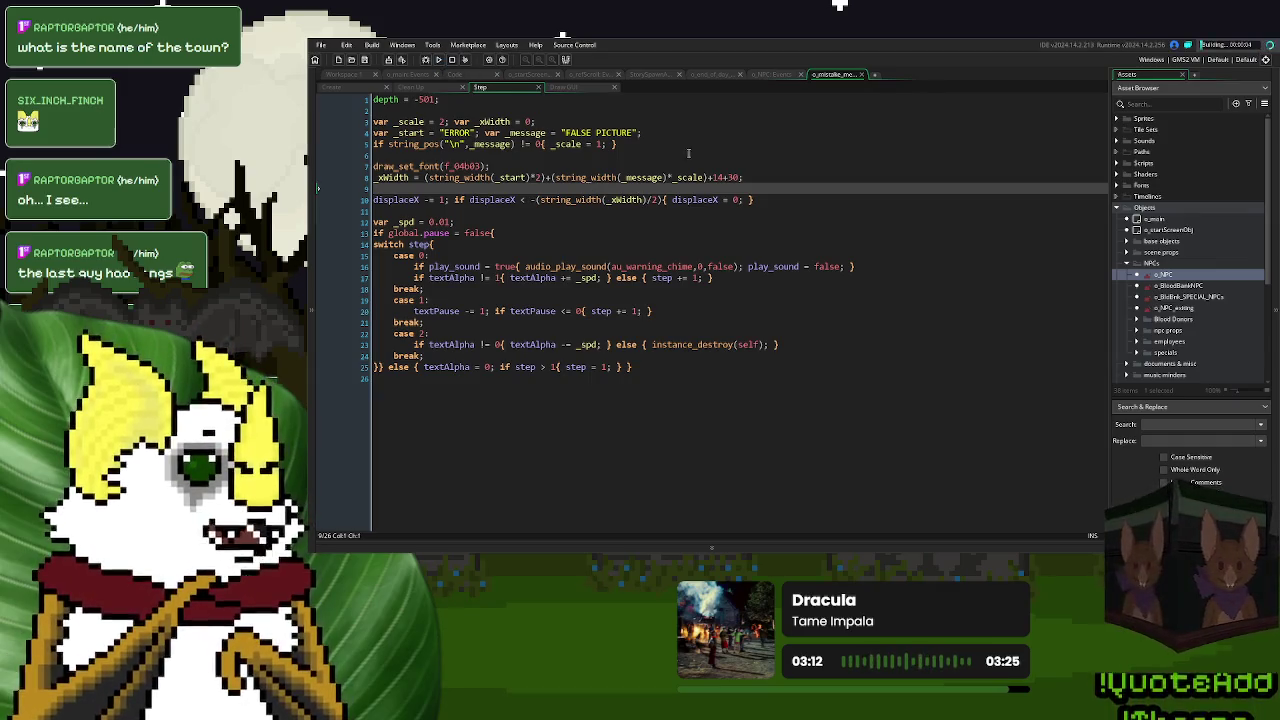
left_click(746, 177)
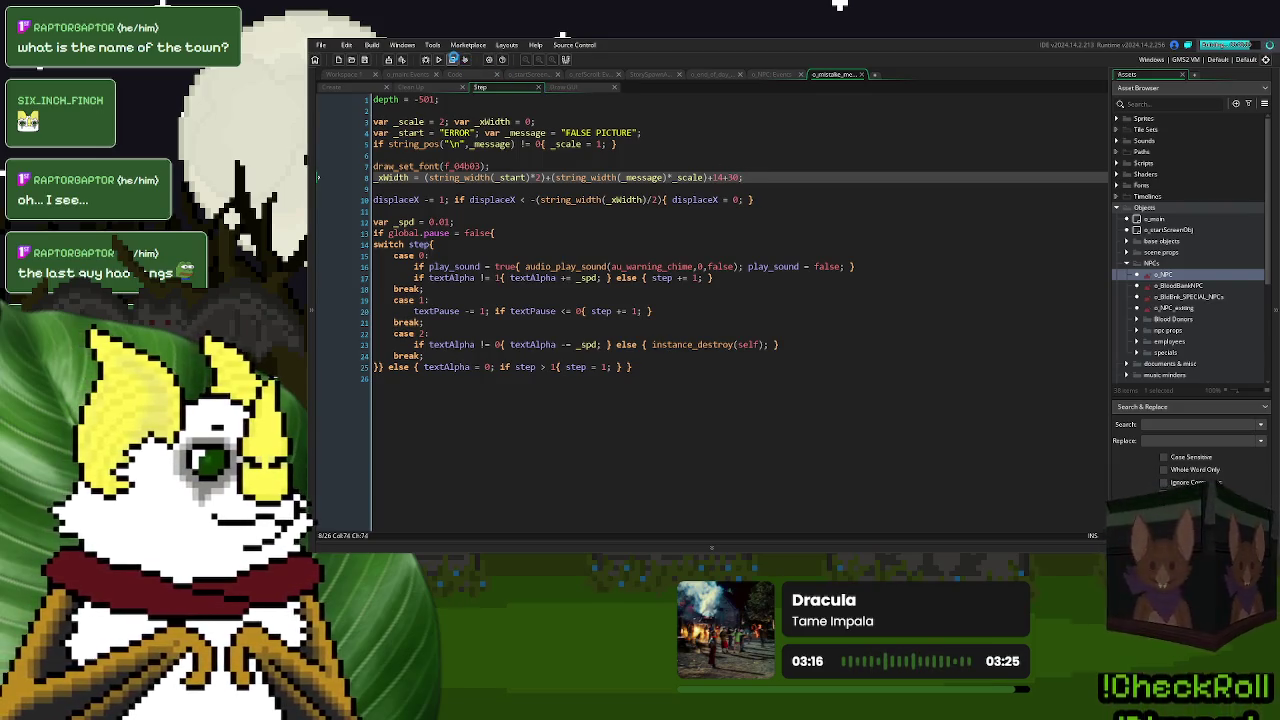
- Remove the /2 and extra brackets so the wrap check uses -string_width(_xWidth), then run again
left_click(652, 199)
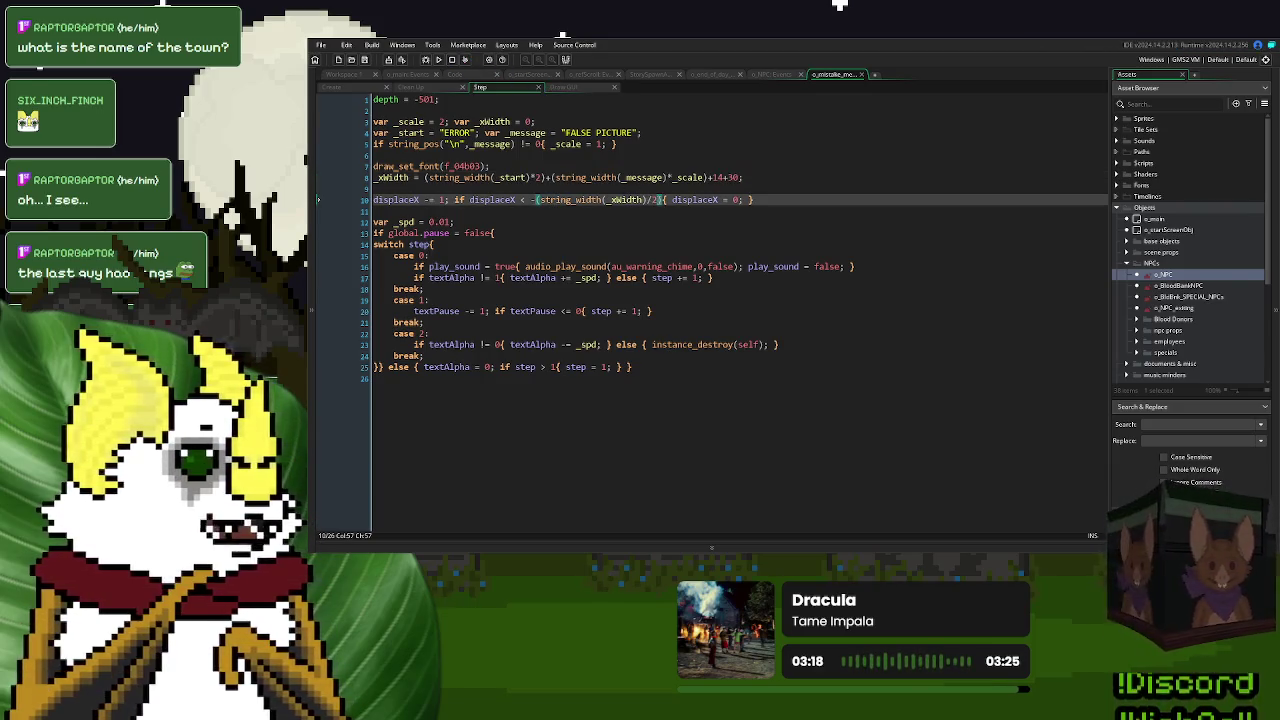
key("BackSpace")
key("BackSpace")
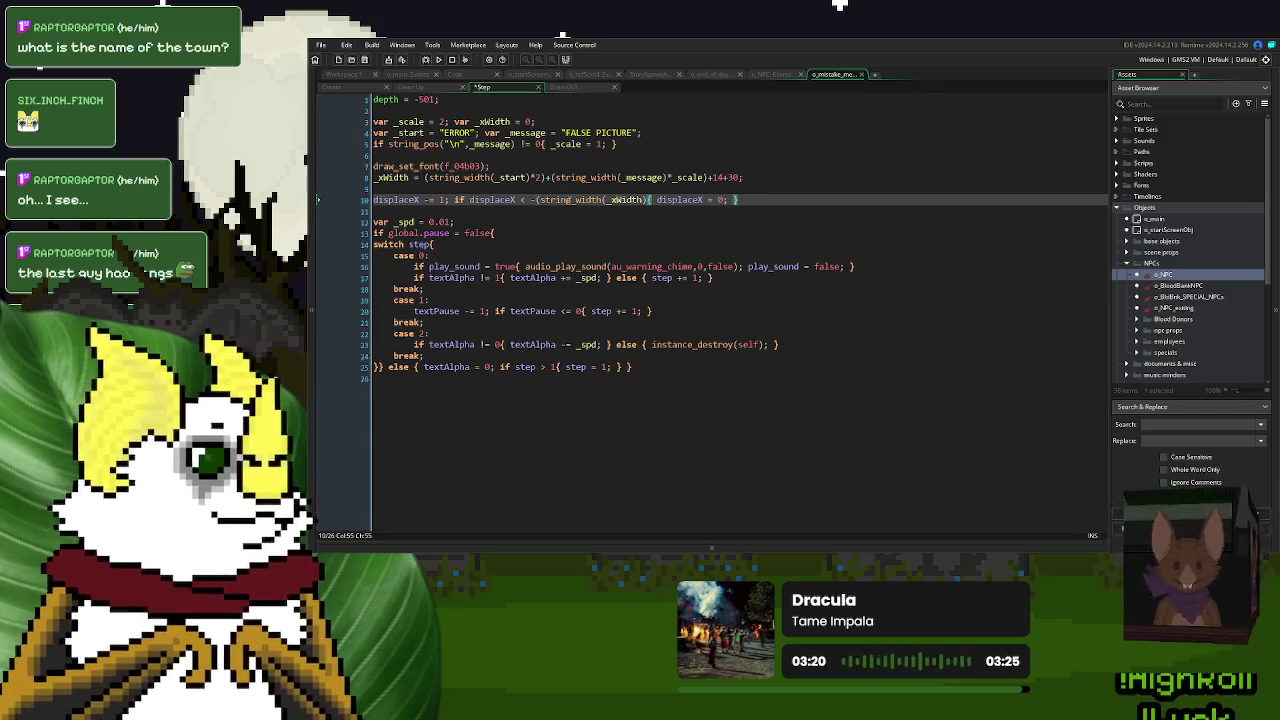
key("BackSpace")
left_click(537, 199)
key("BackSpace")
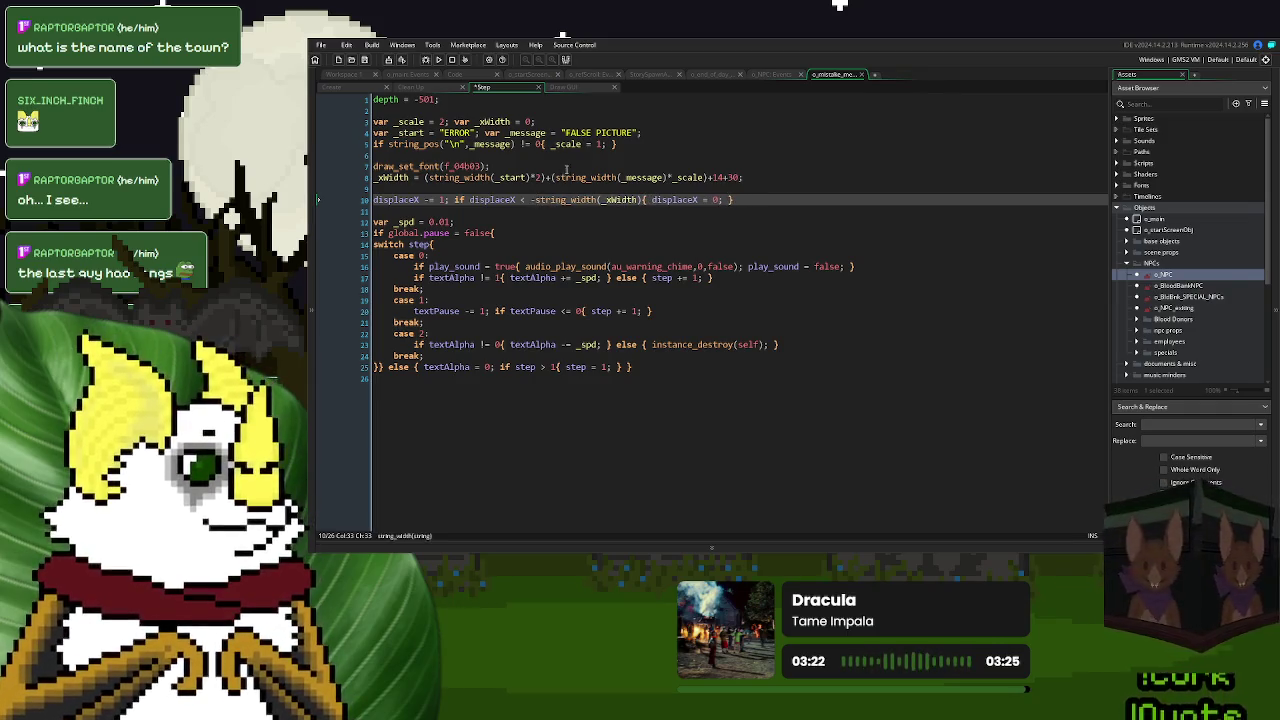
key("F5")
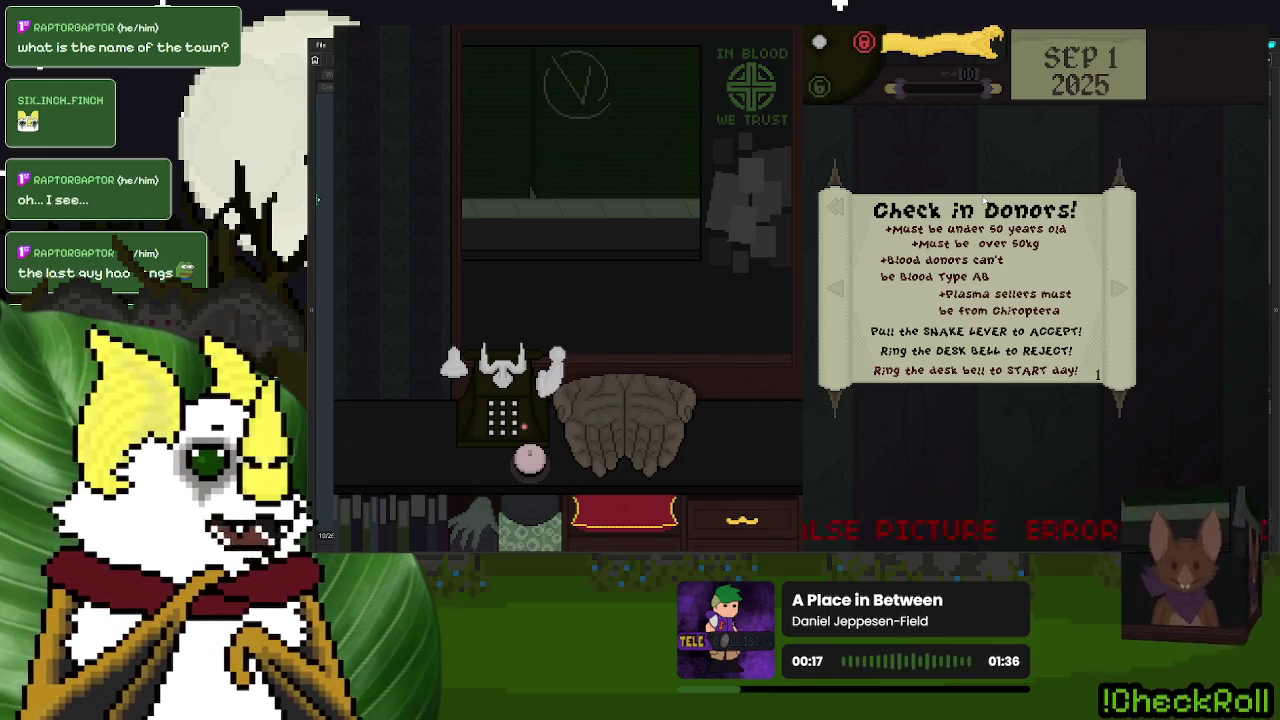
- After watching the FALSE PICTURE ERROR banner scroll, go back to the title menu and close the game
key("Escape")
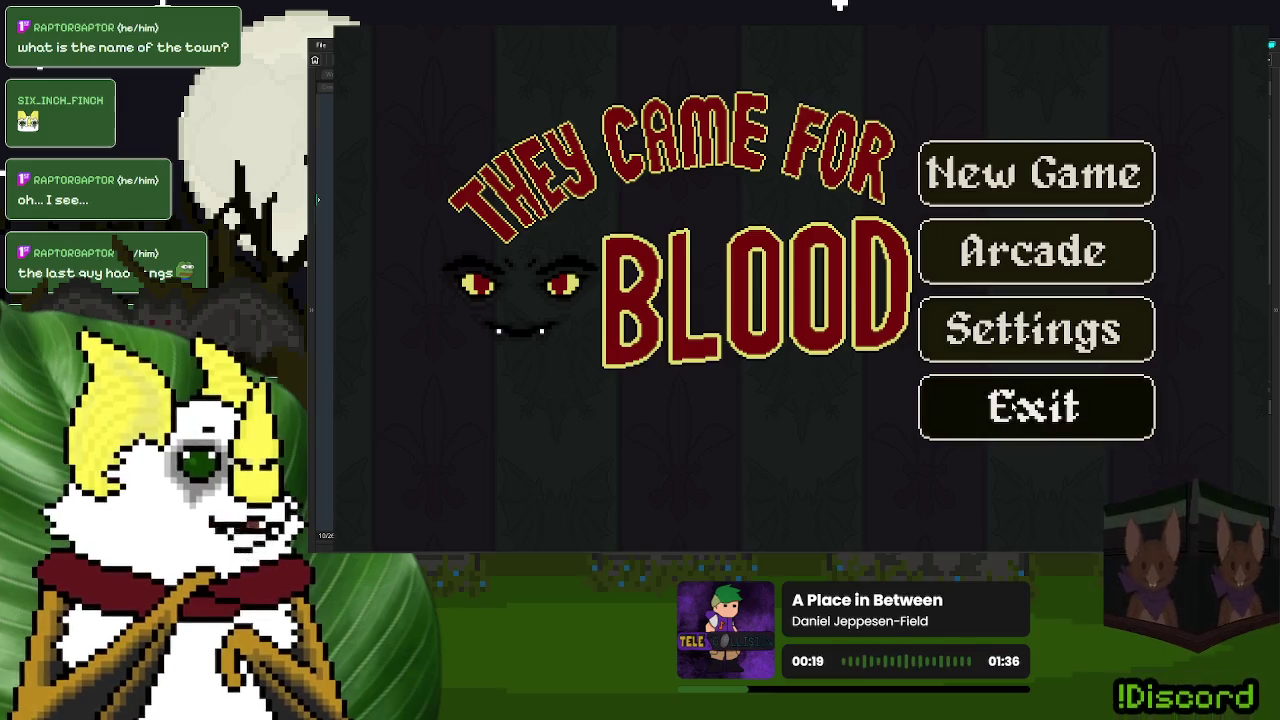
key("Escape")
- Step back through recent Step edits and check how Draw GUI uses displaceX
mouse_move(744, 177)
left_mouse_down()
mouse_move(560, 167)
mouse_move(366, 125)
left_mouse_up()
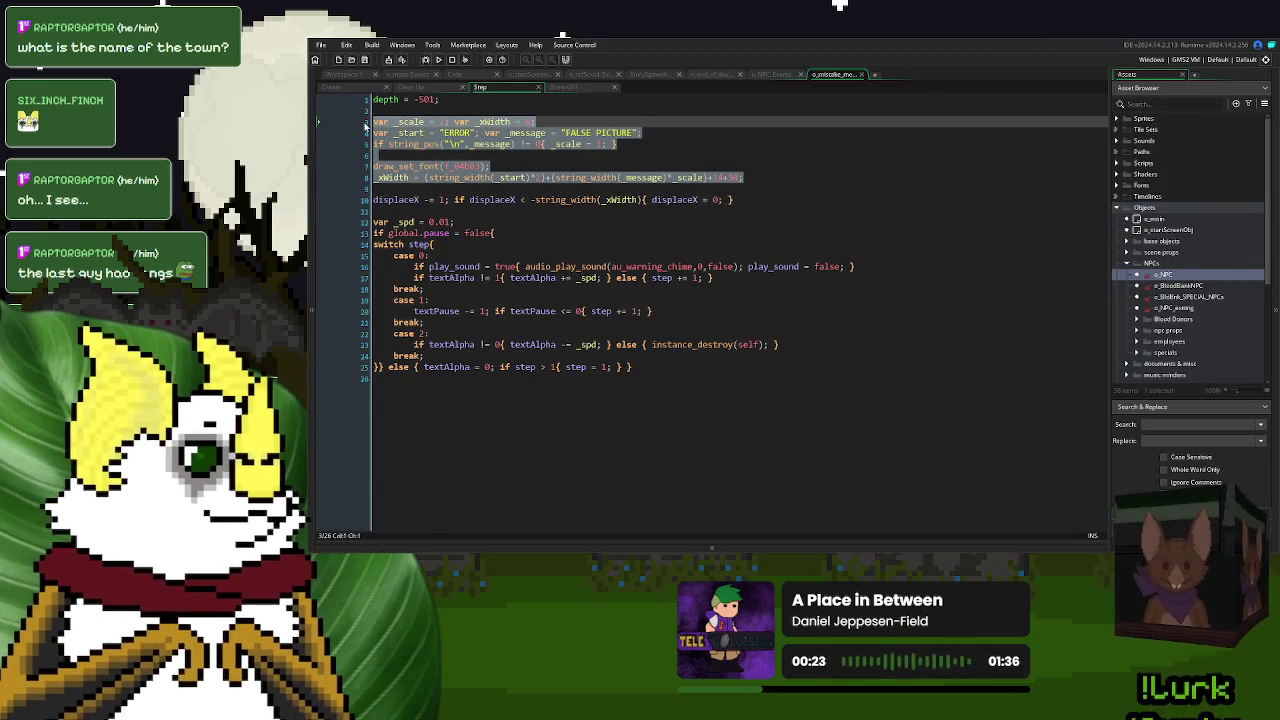
key("Down")
key("Down")
key("Down")
type("(/2")
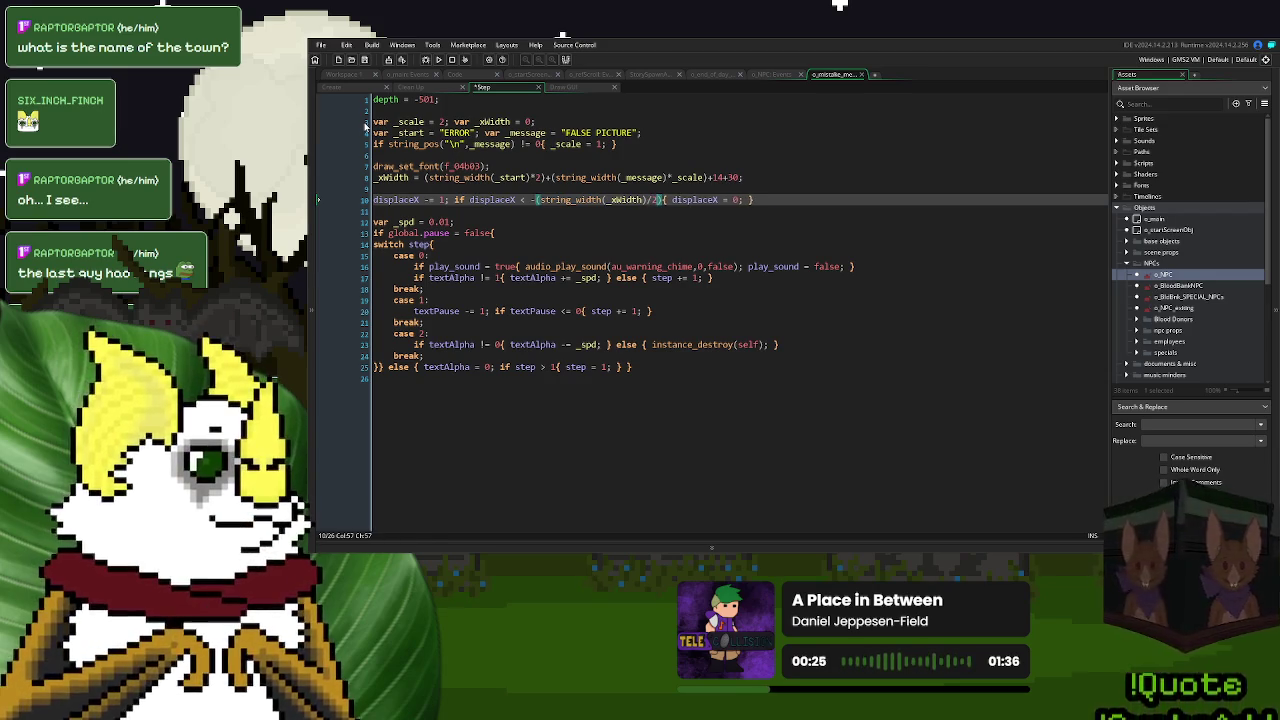
key("ctrl+z")
key("ctrl+z")
left_click(660, 167)
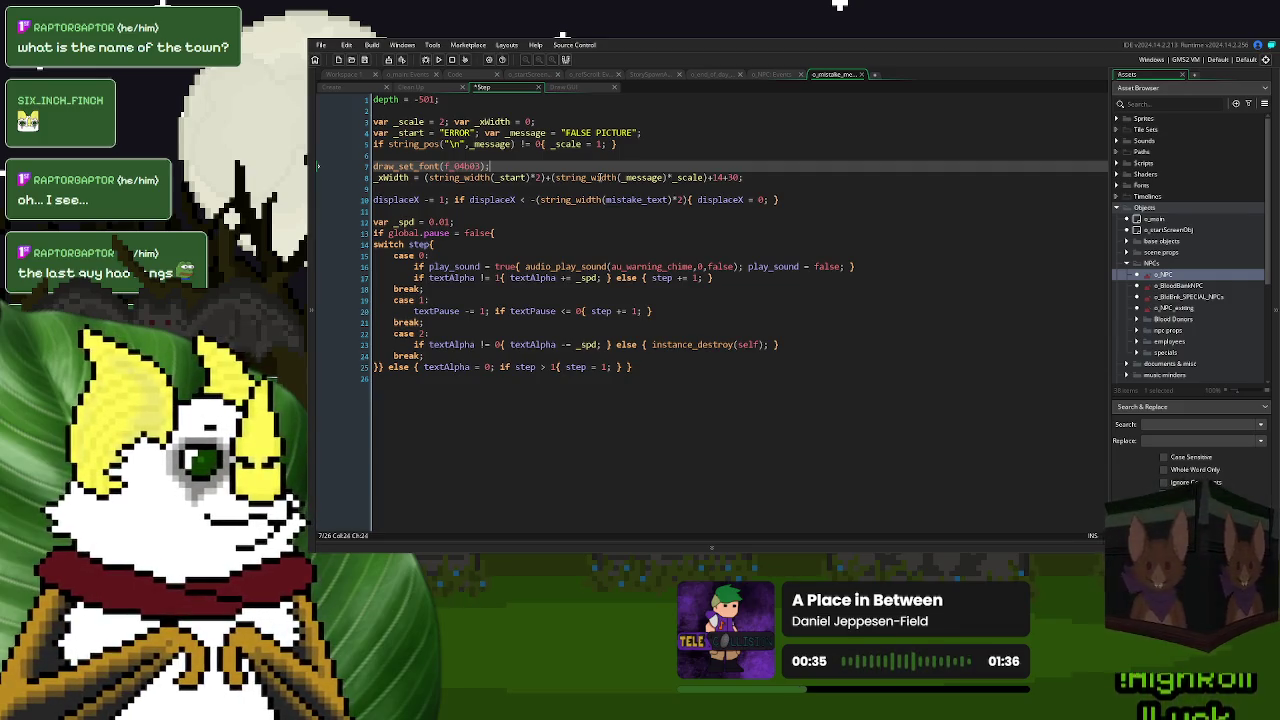
key("ctrl+z")
key("ctrl+z")
key("ctrl+z")
left_click(587, 89)
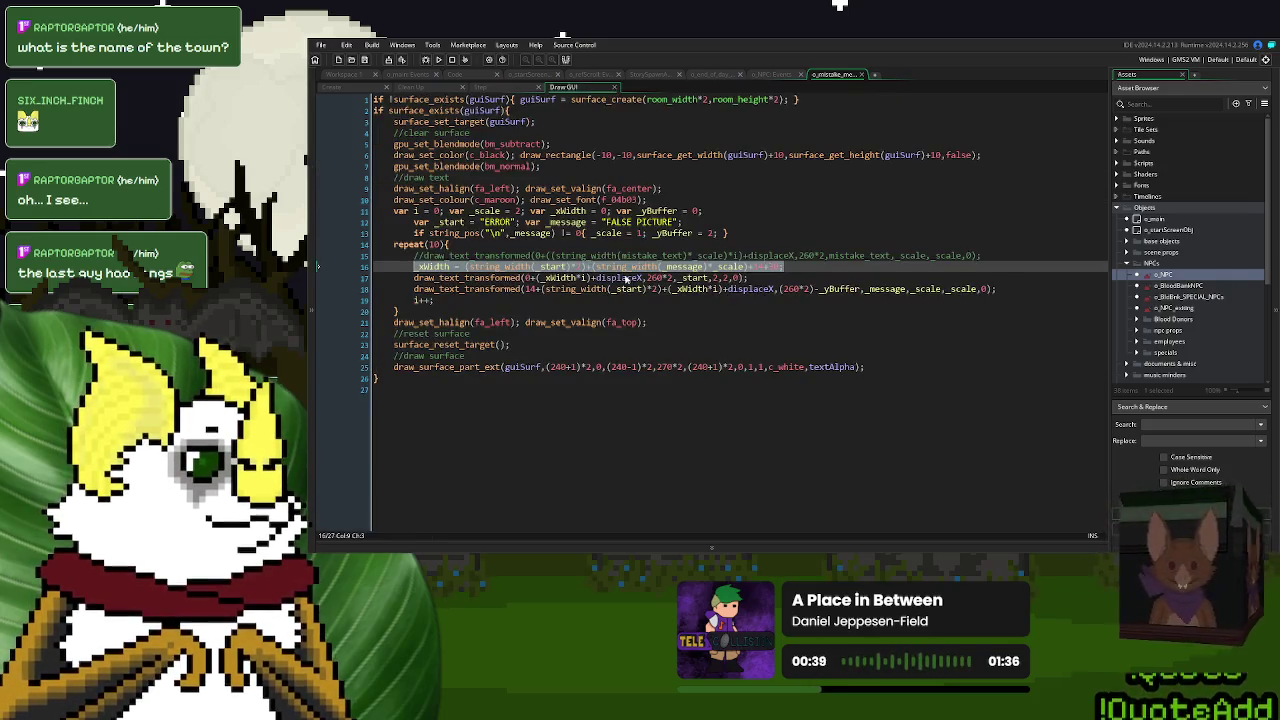
left_click(774, 289)
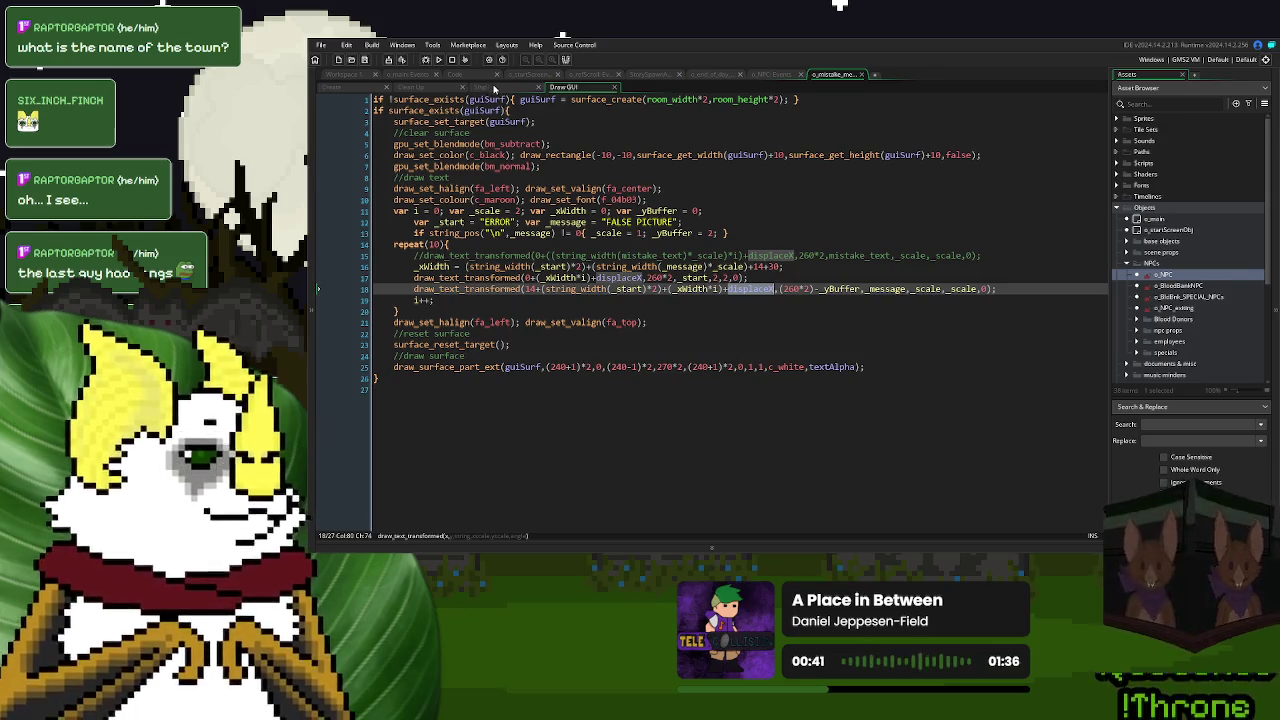
left_click(482, 87)
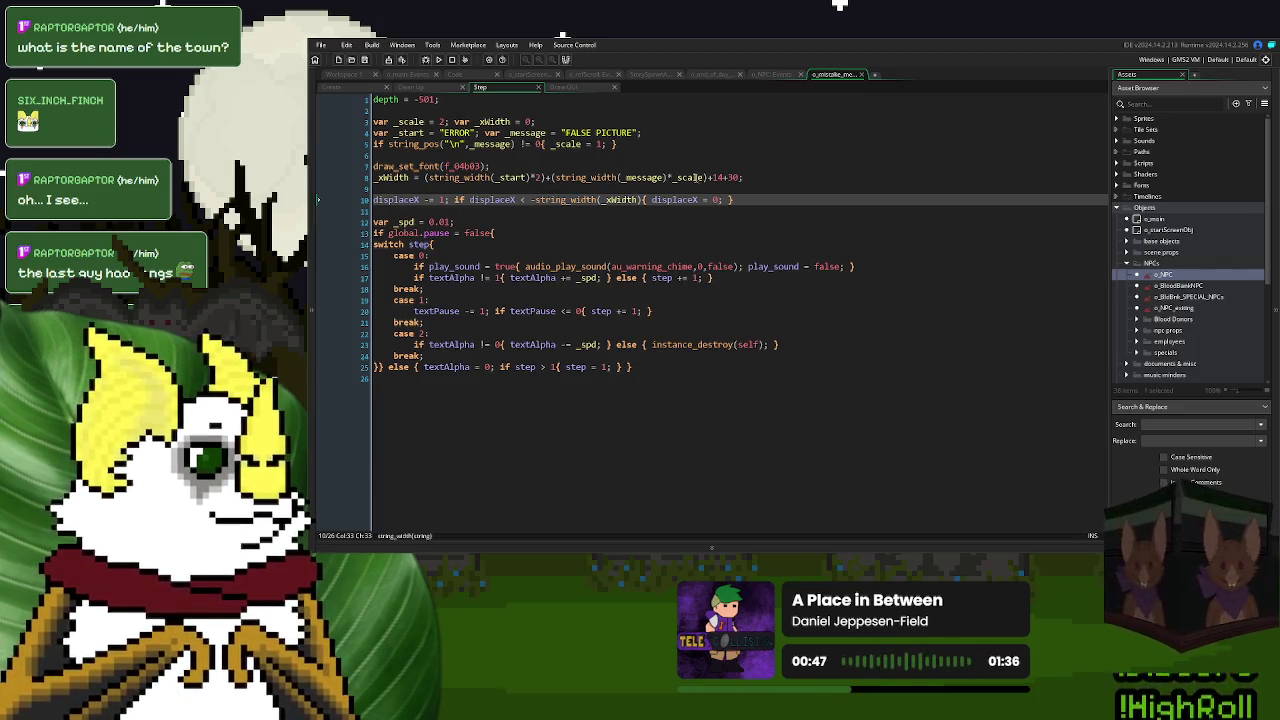
left_click(698, 181)
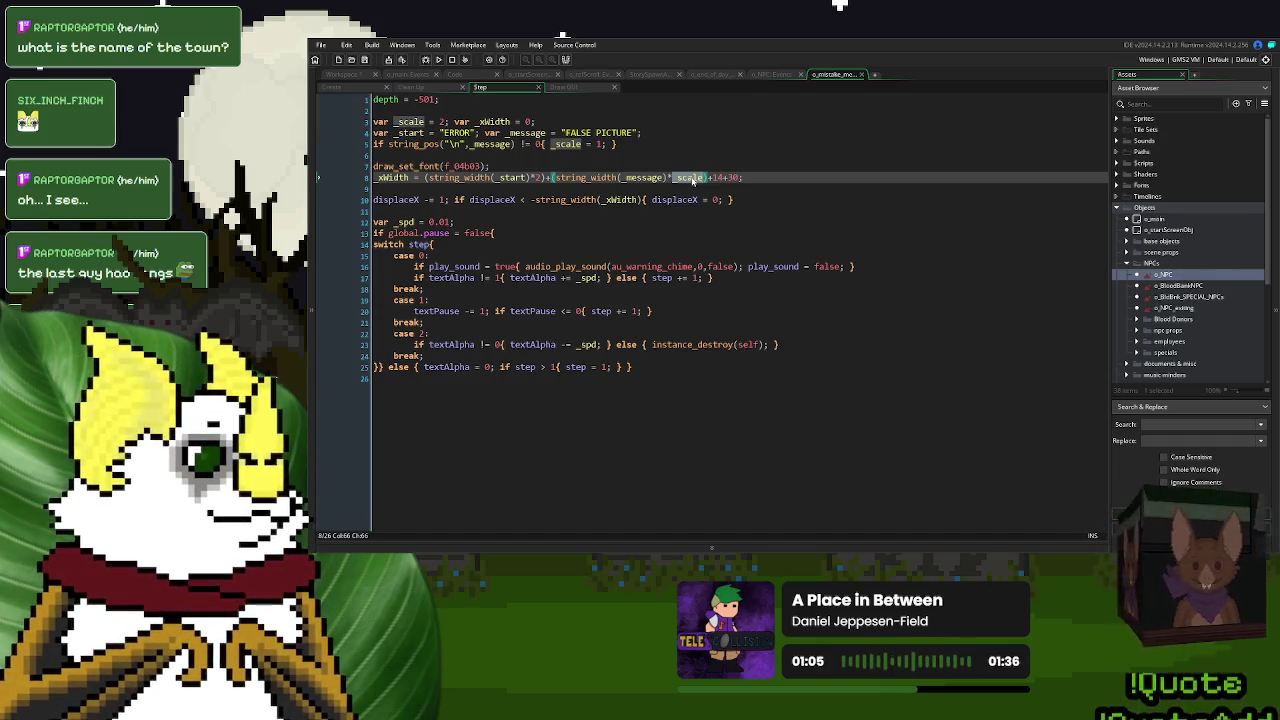
- Undo and redo the Step and Draw GUI edits to confirm they are intact
key("ctrl+z")
key("ctrl+z")
key("ctrl+z")
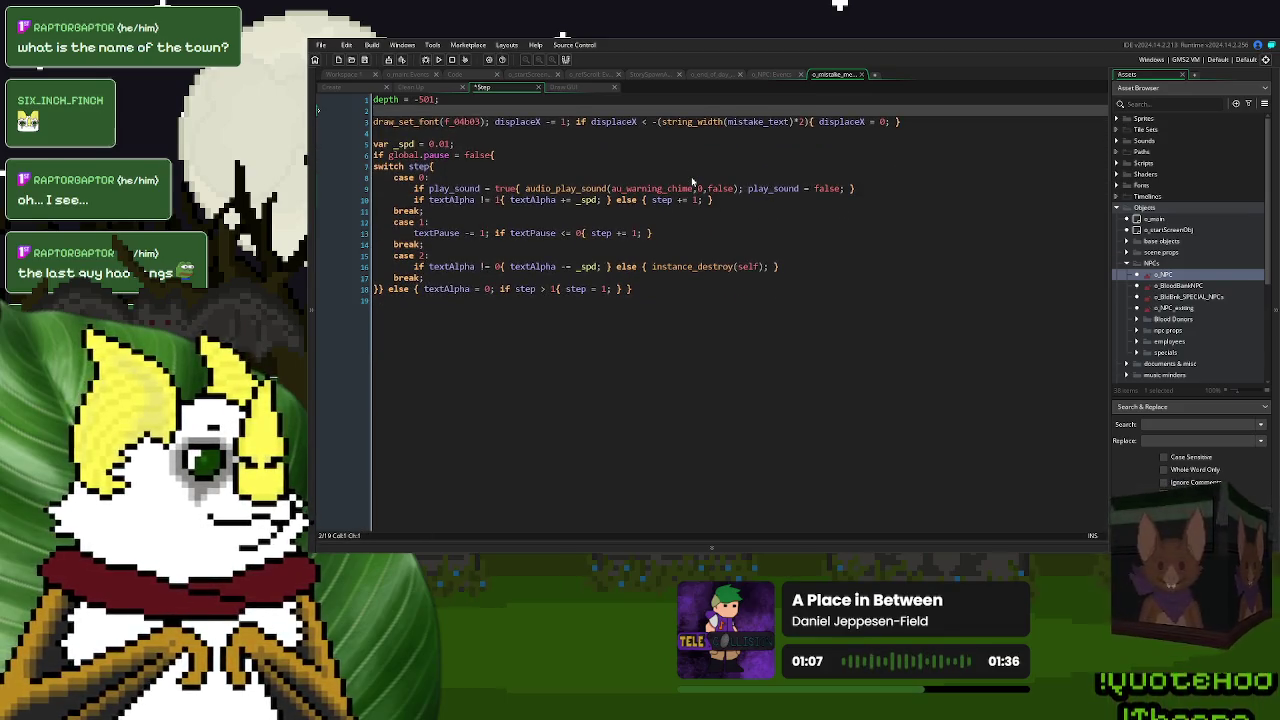
key("ctrl+y")
key("ctrl+y")
key("ctrl+y")
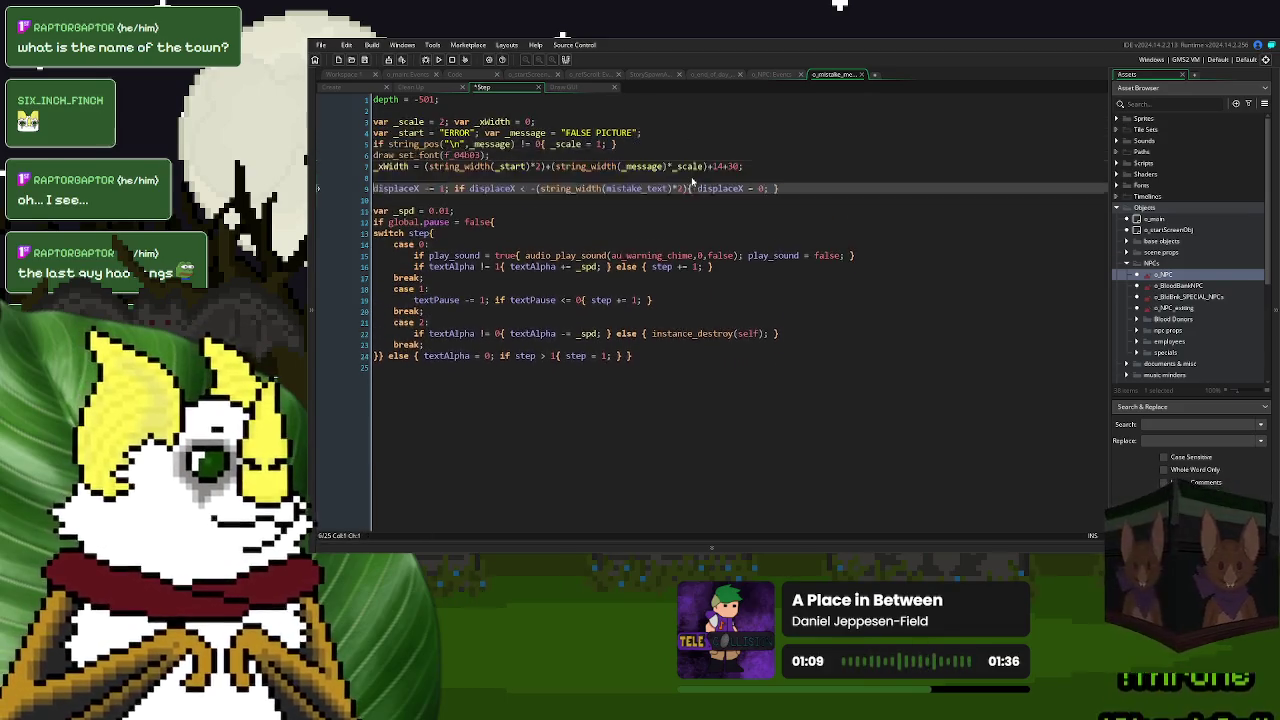
key("ctrl+y")
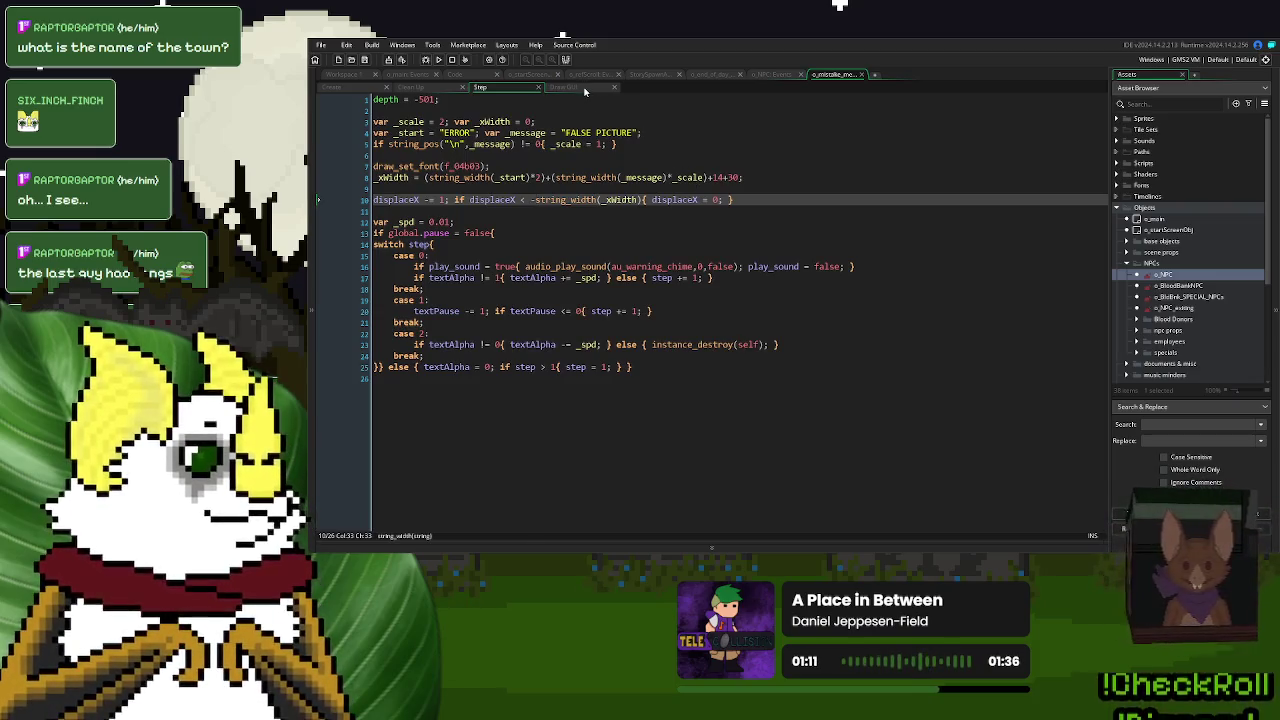
key("ctrl+Tab")
key("ctrl+z")
key("ctrl+z")
key("ctrl+z")
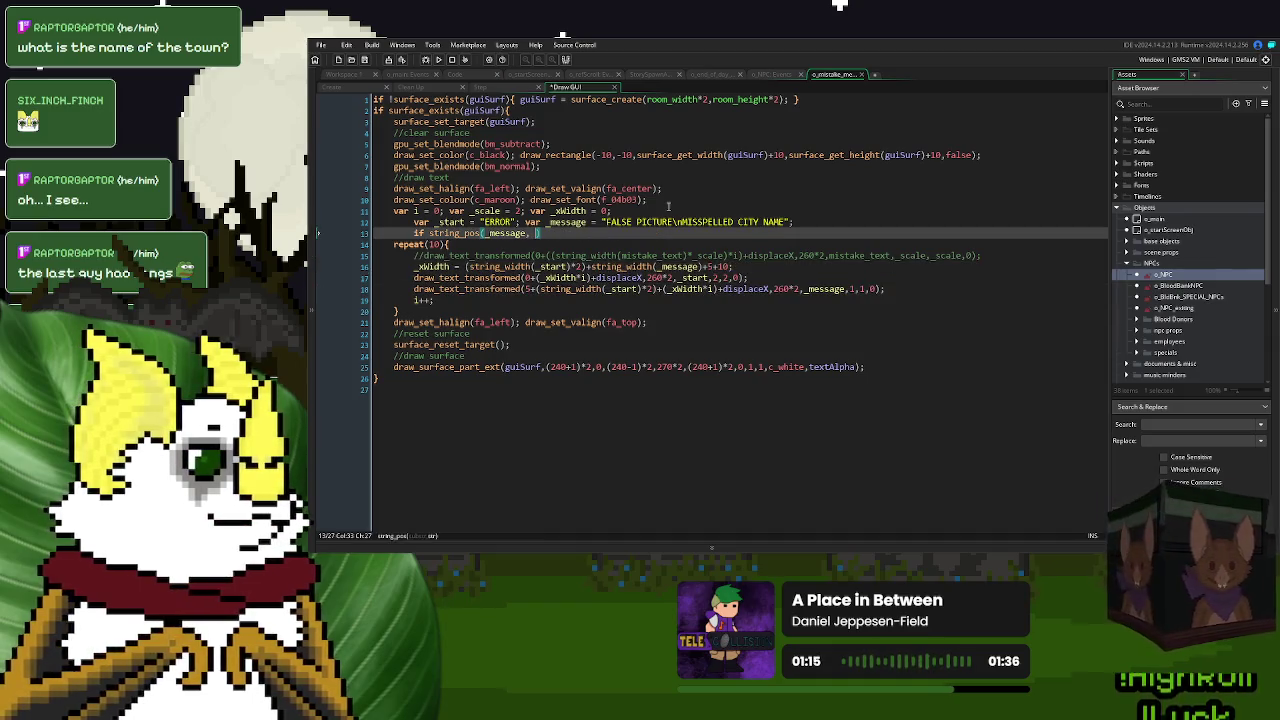
key("ctrl+y")
key("ctrl+y")
key("ctrl+y")
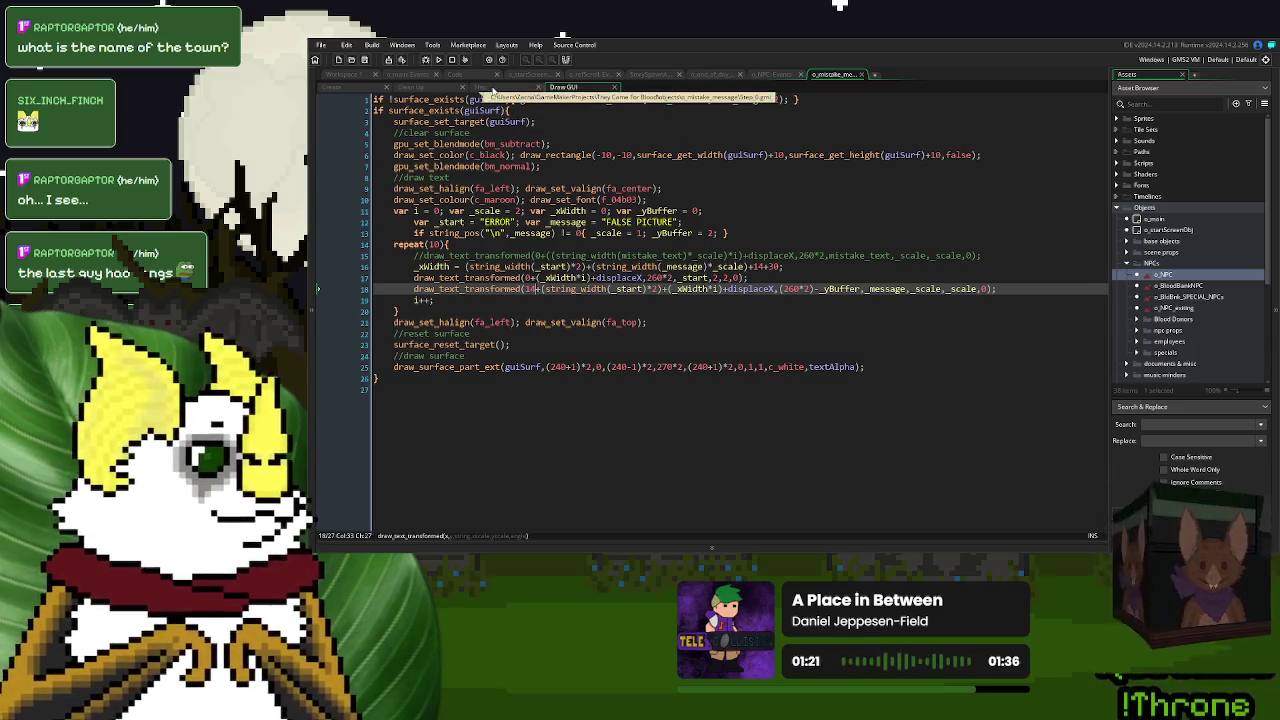
left_click(481, 87)
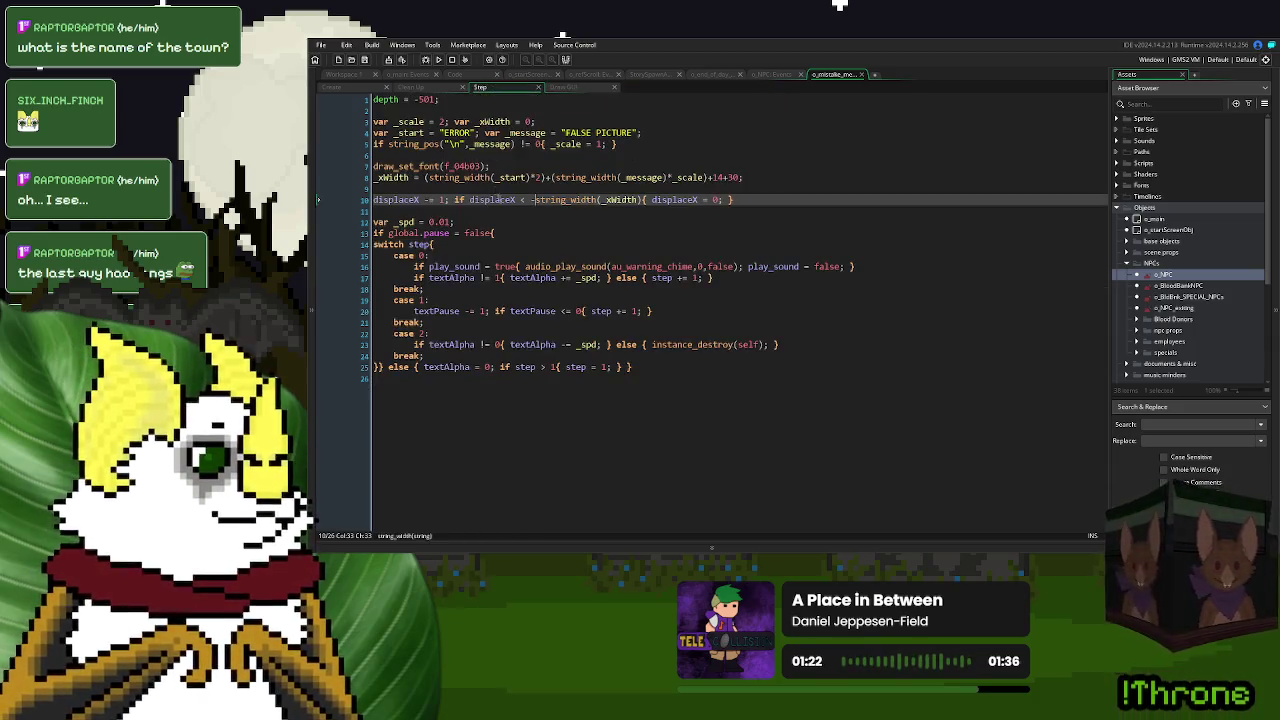
left_click(580, 90)
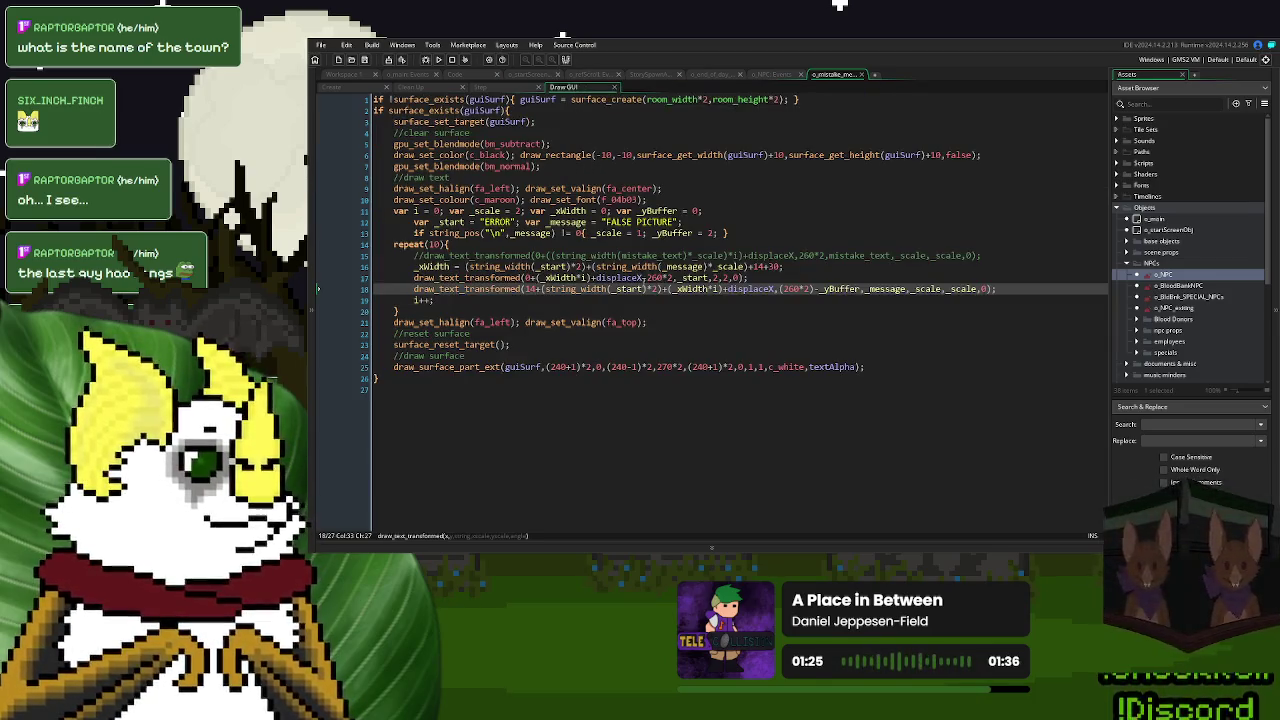
left_click(490, 88)
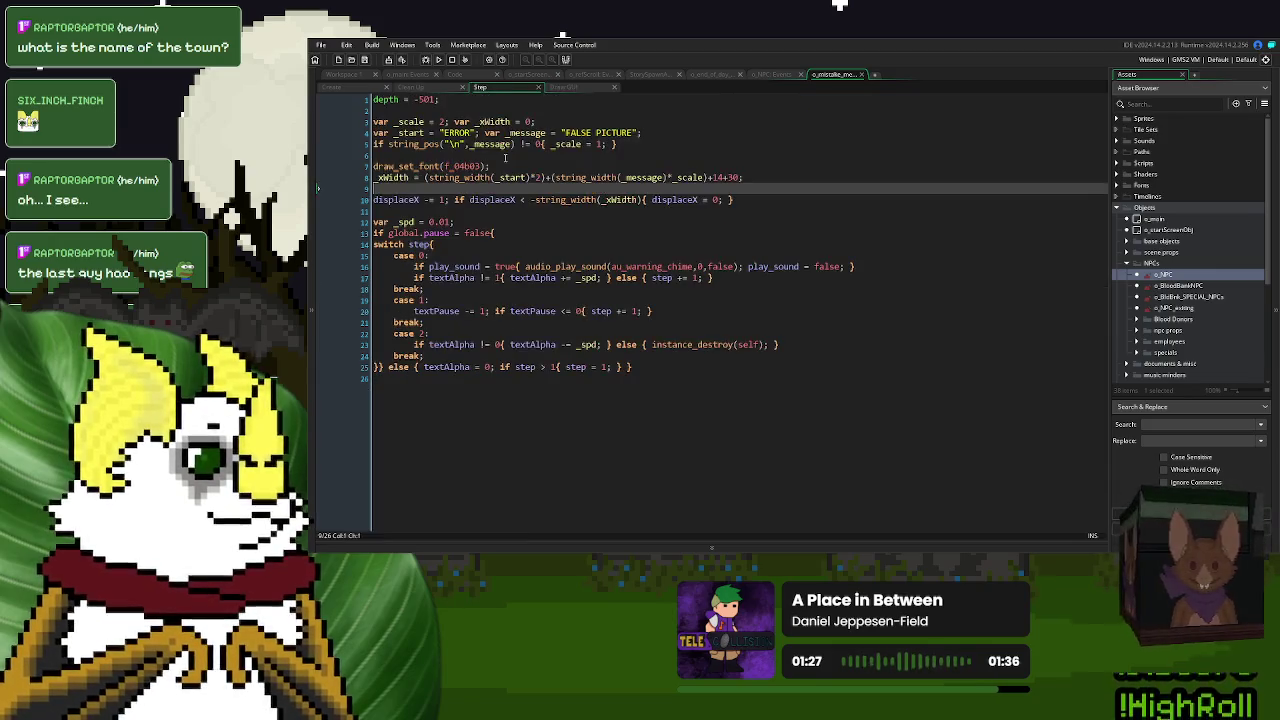
- On Step line 10, replace string_width(_xWidth) with plain _xWidth
left_click(519, 200)
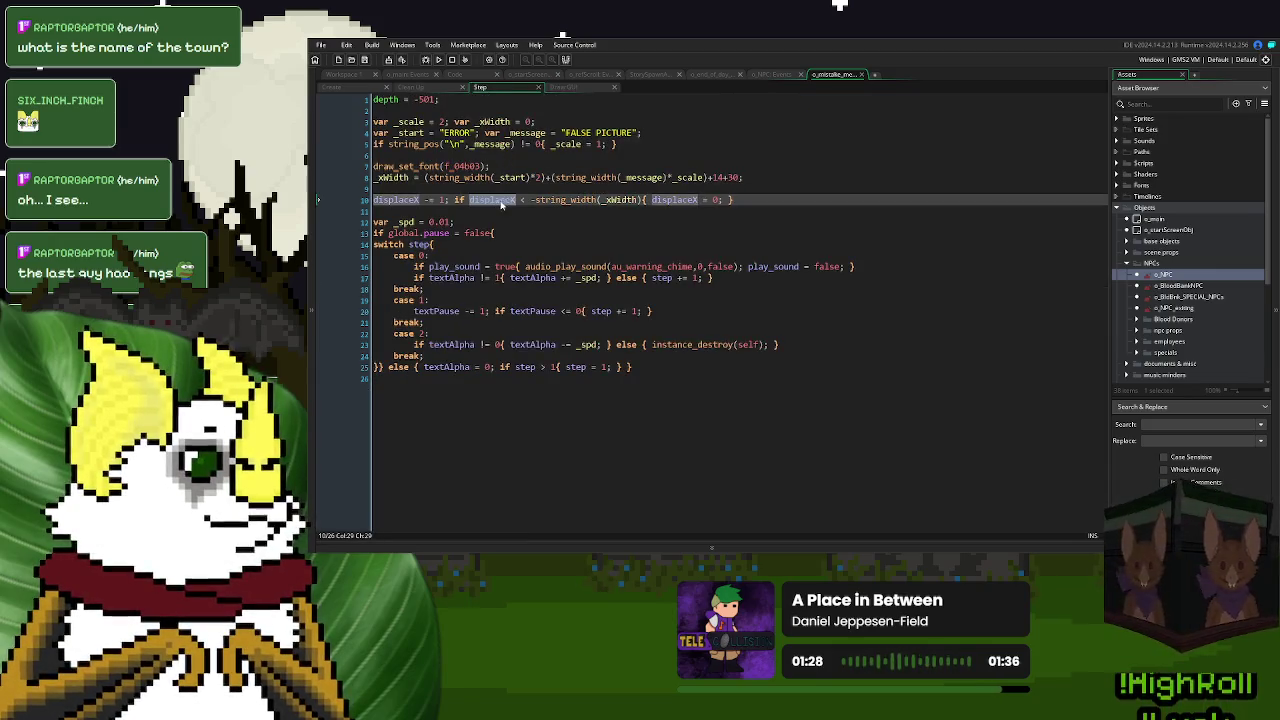
left_click(620, 200)
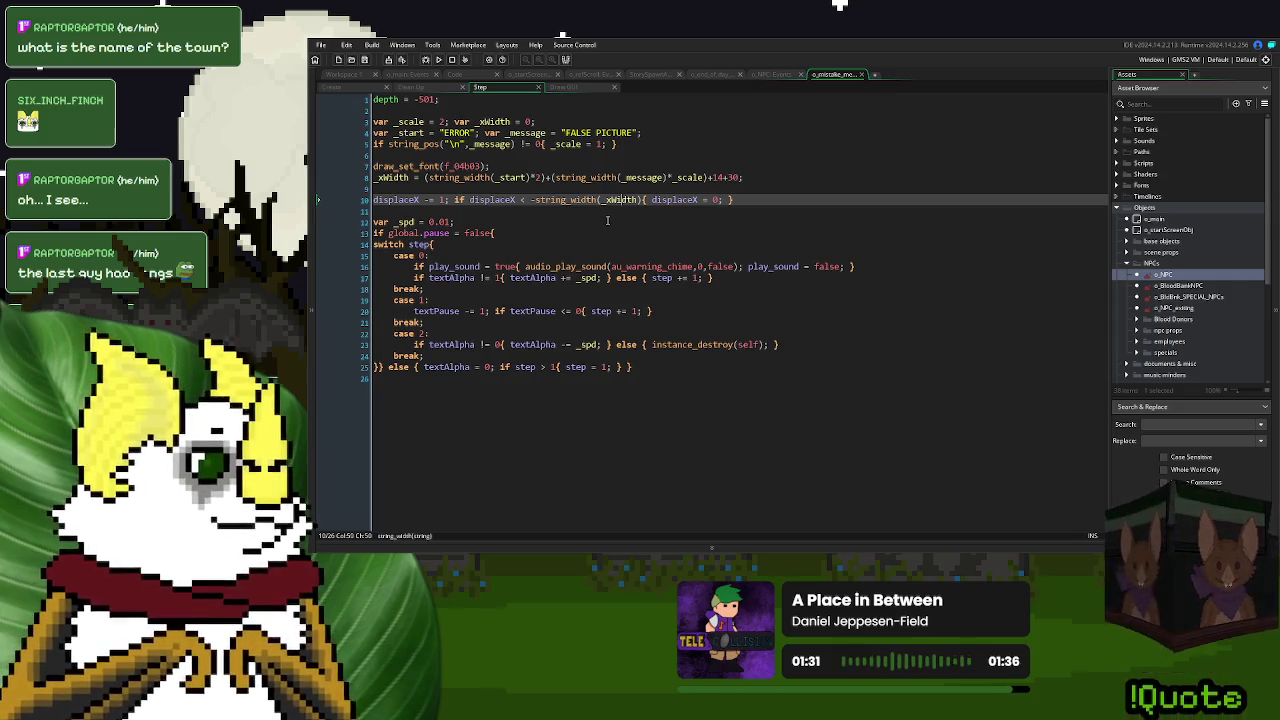
double_click(613, 200)
key("ctrl+c")
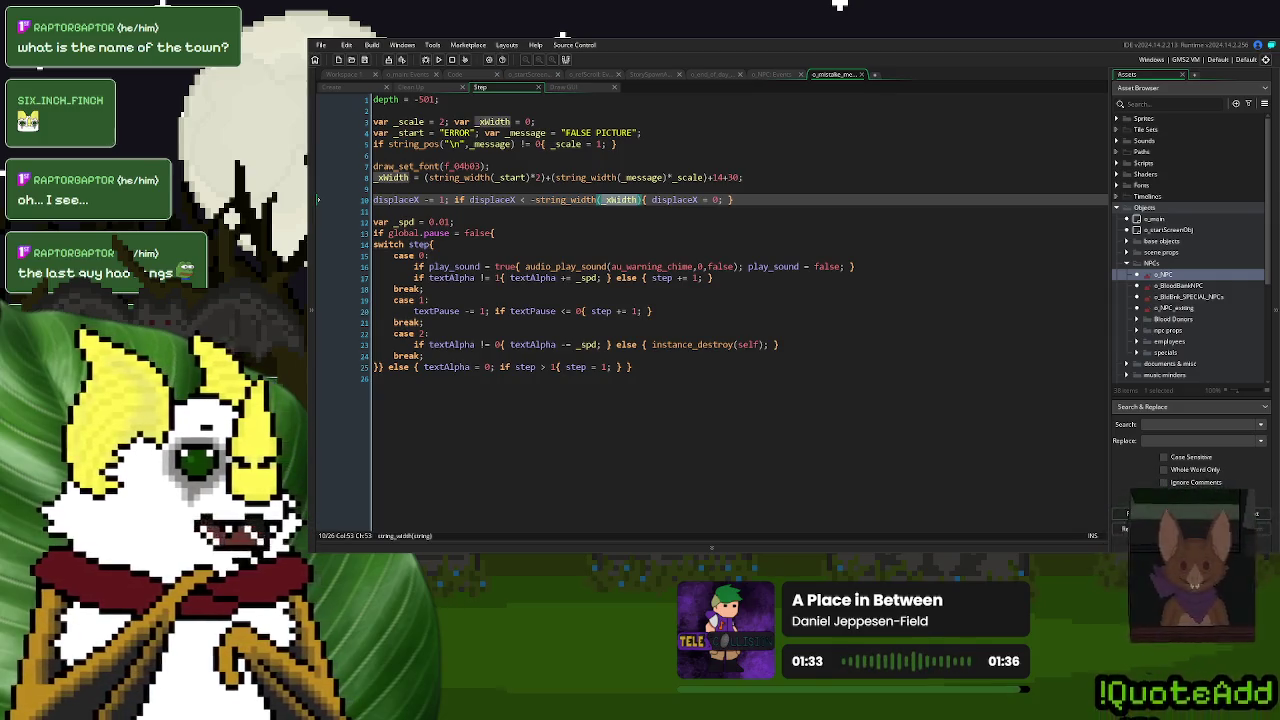
left_click(637, 200)
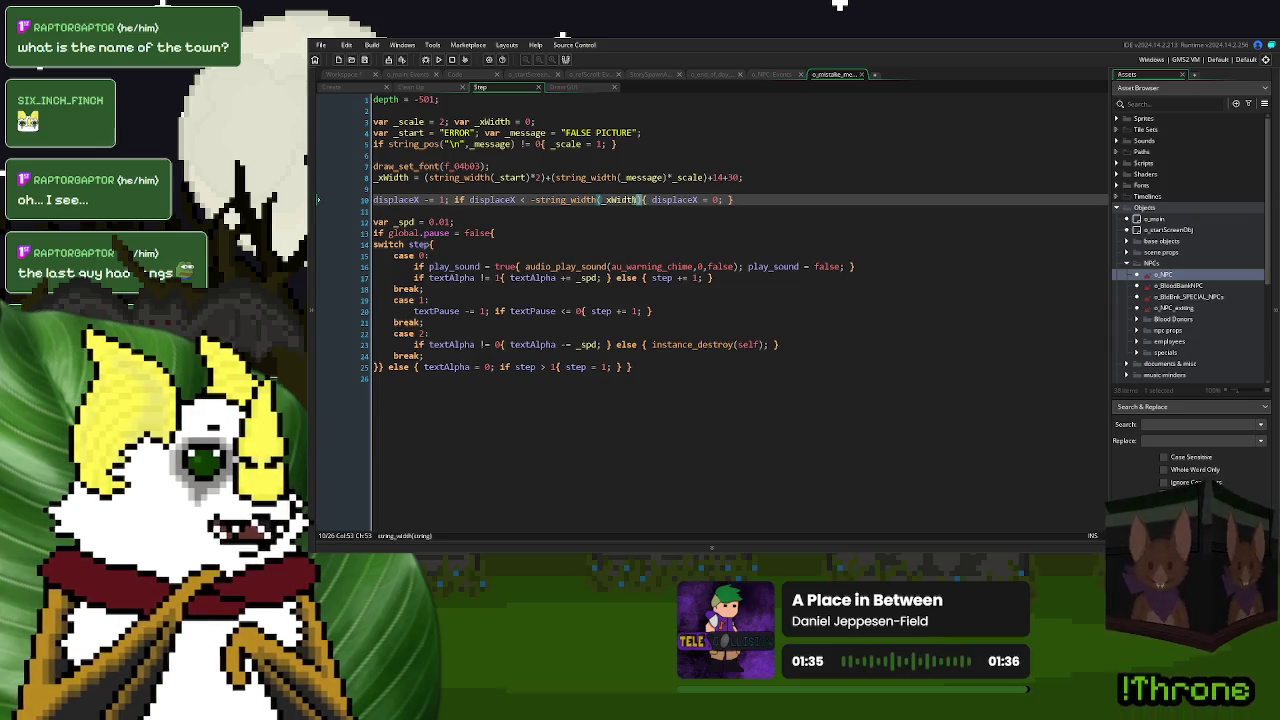
left_click_drag(637, 200, 538, 200)
key("ctrl+v")
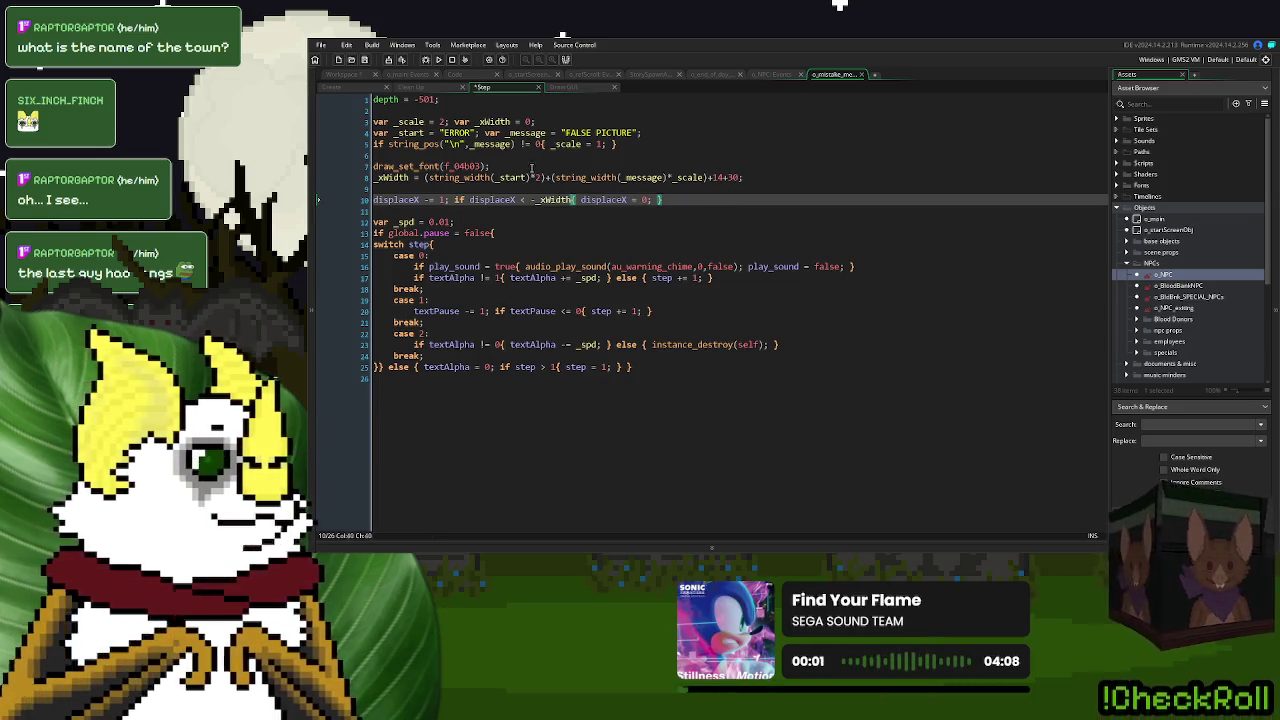
- Save the Step event and launch a test run of the -_xWidth scroll reset
key("ctrl+s")
left_click(719, 200)
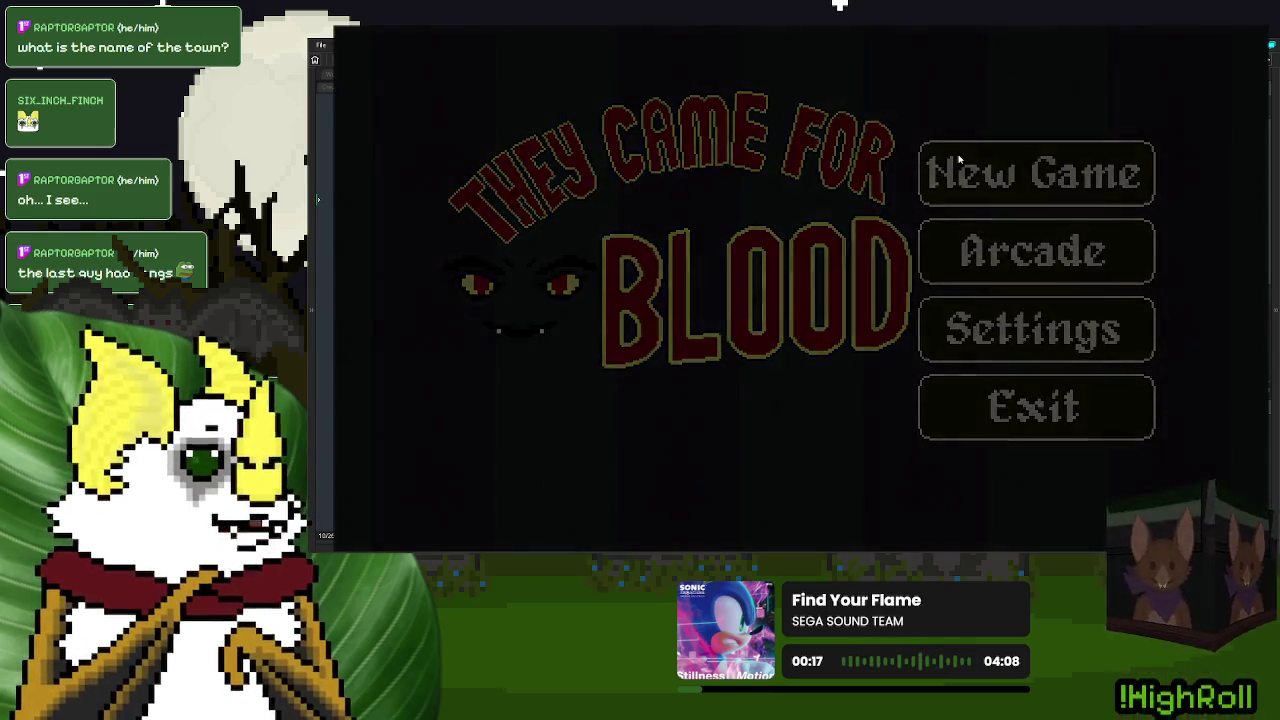
left_click(957, 163)
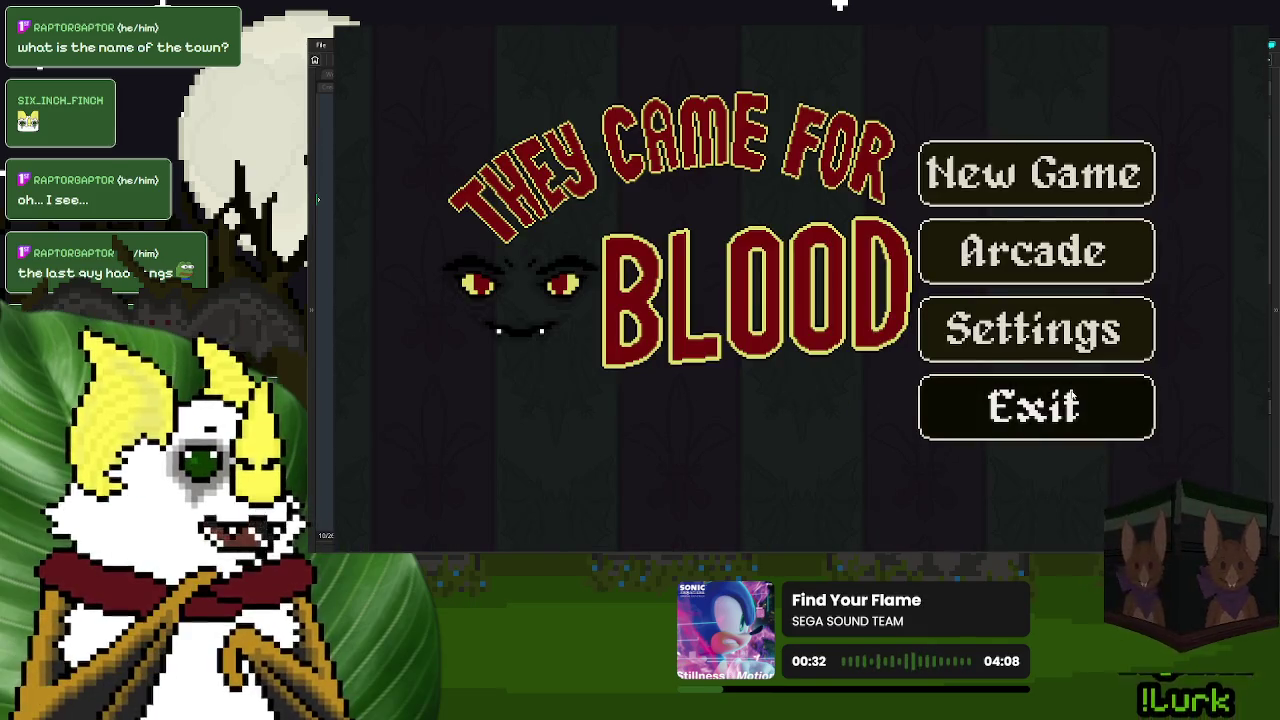
- Close the game and append \nFALSE CITY NAME after FALSE PICTURE on Step line 4
key("Return")
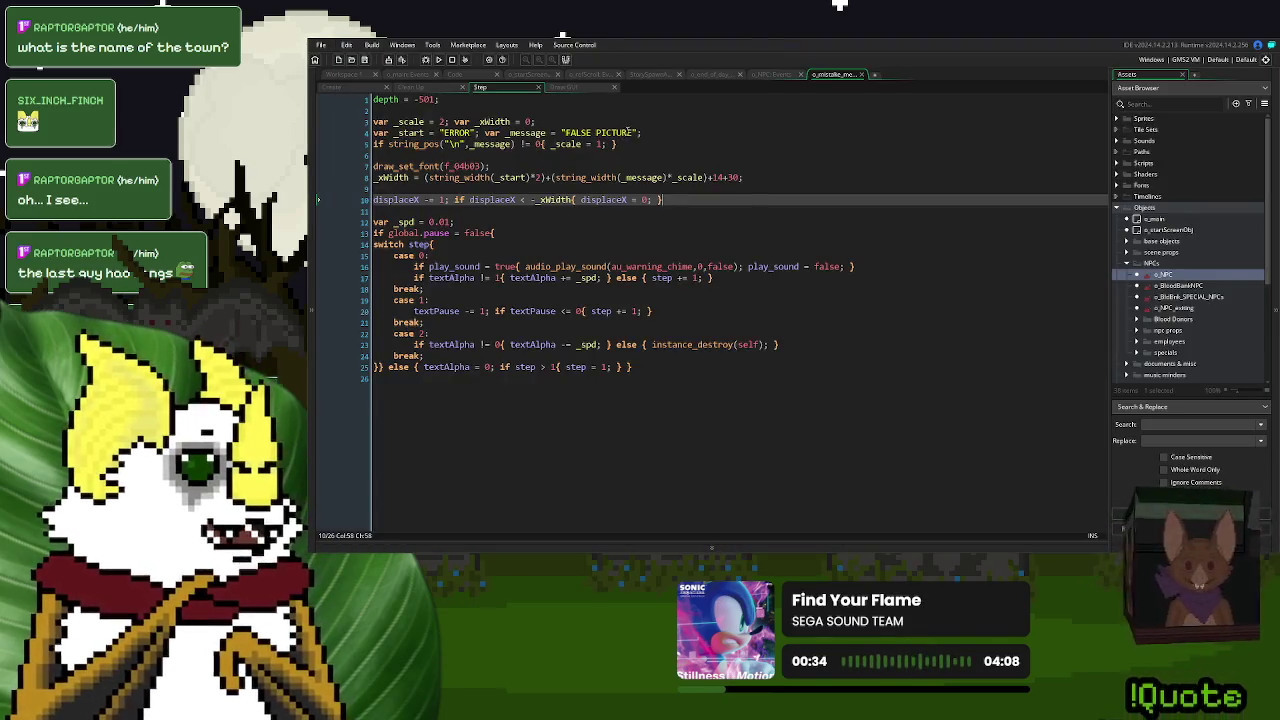
left_click(632, 132)
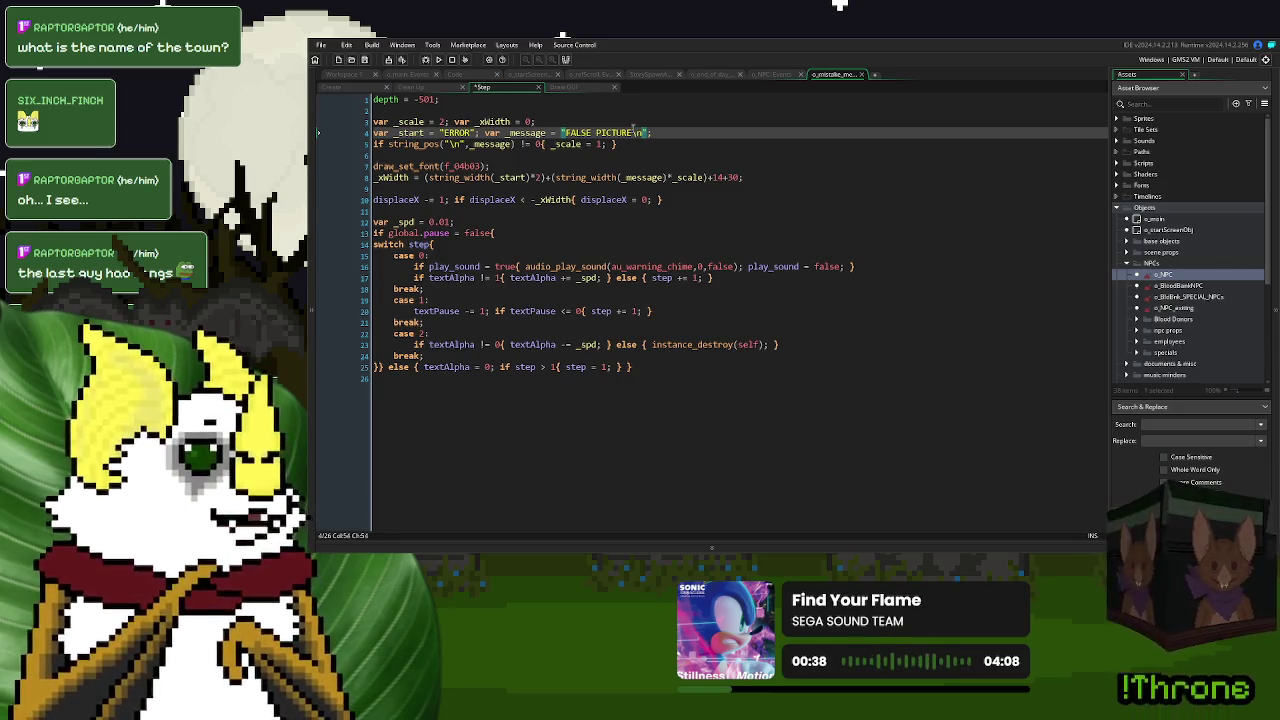
type("FALSE CITY ")
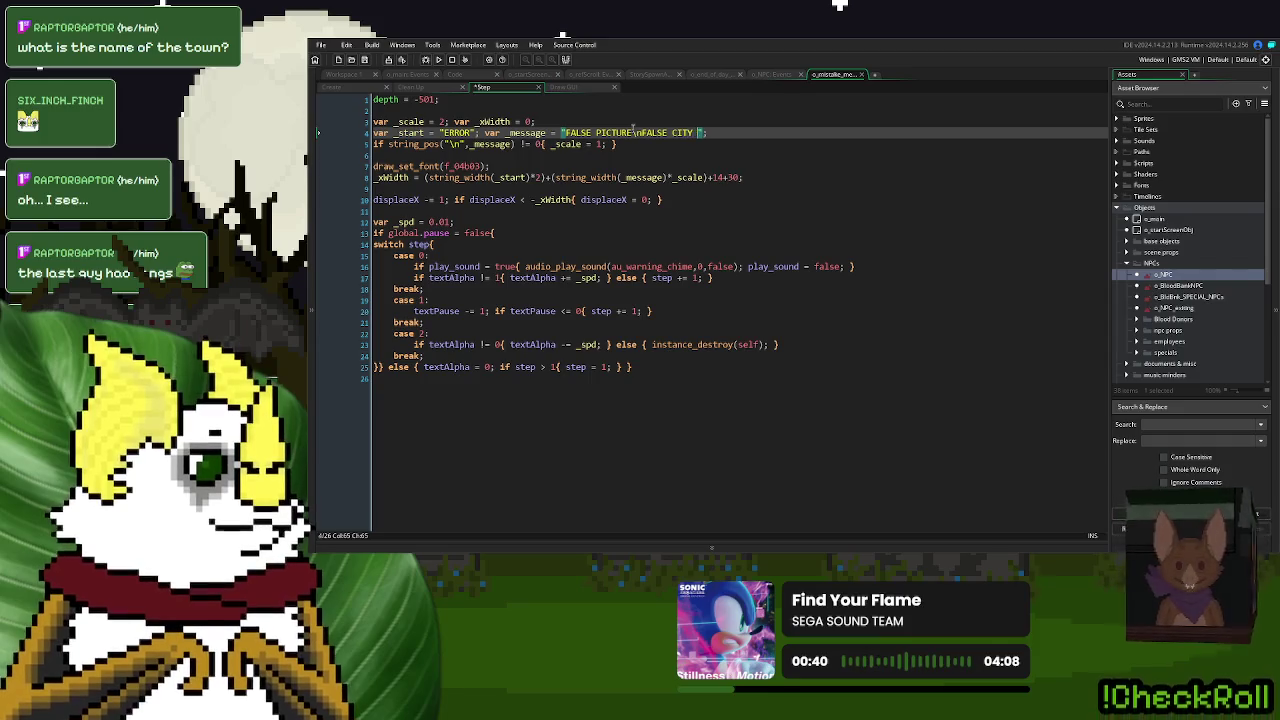
type("NAME")
left_click_drag(724, 133, 634, 133)
key("ctrl+c")
- Paste \nFALSE CITY NAME after FALSE PICTURE on Draw GUI line 12, then rerun
left_click(563, 87)
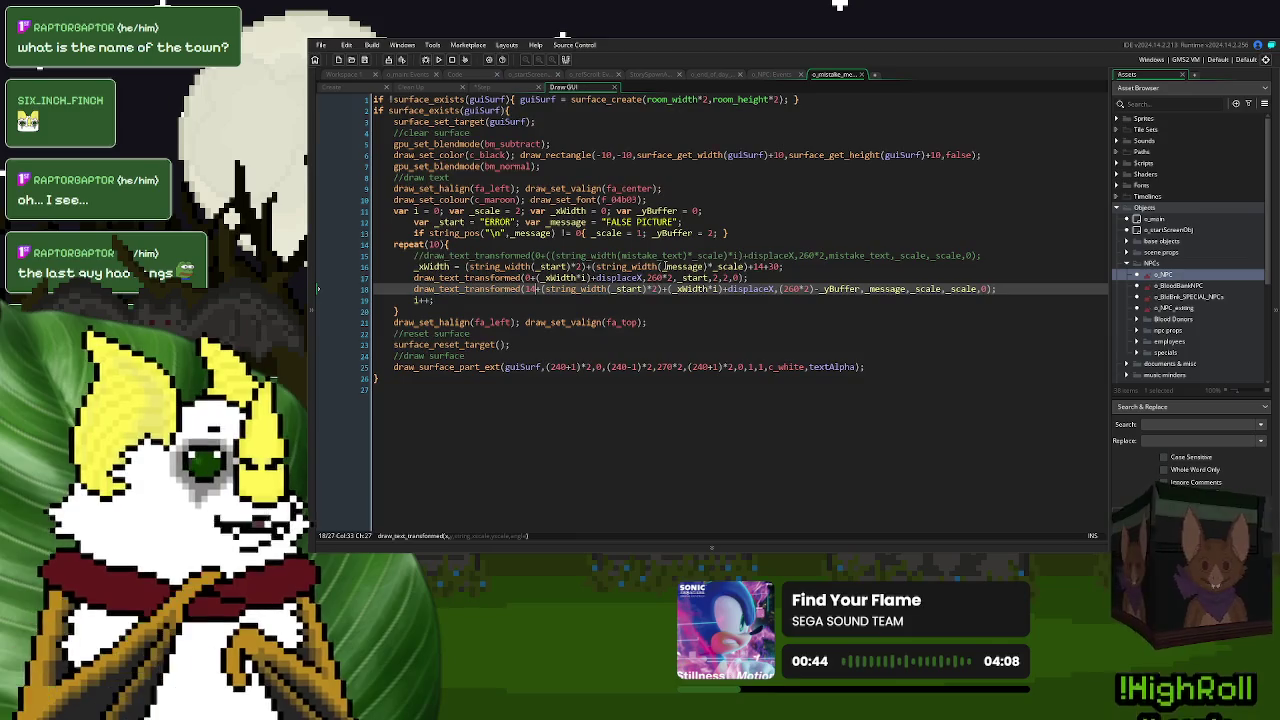
left_click(680, 221)
key("ctrl+v")
left_click(438, 61)
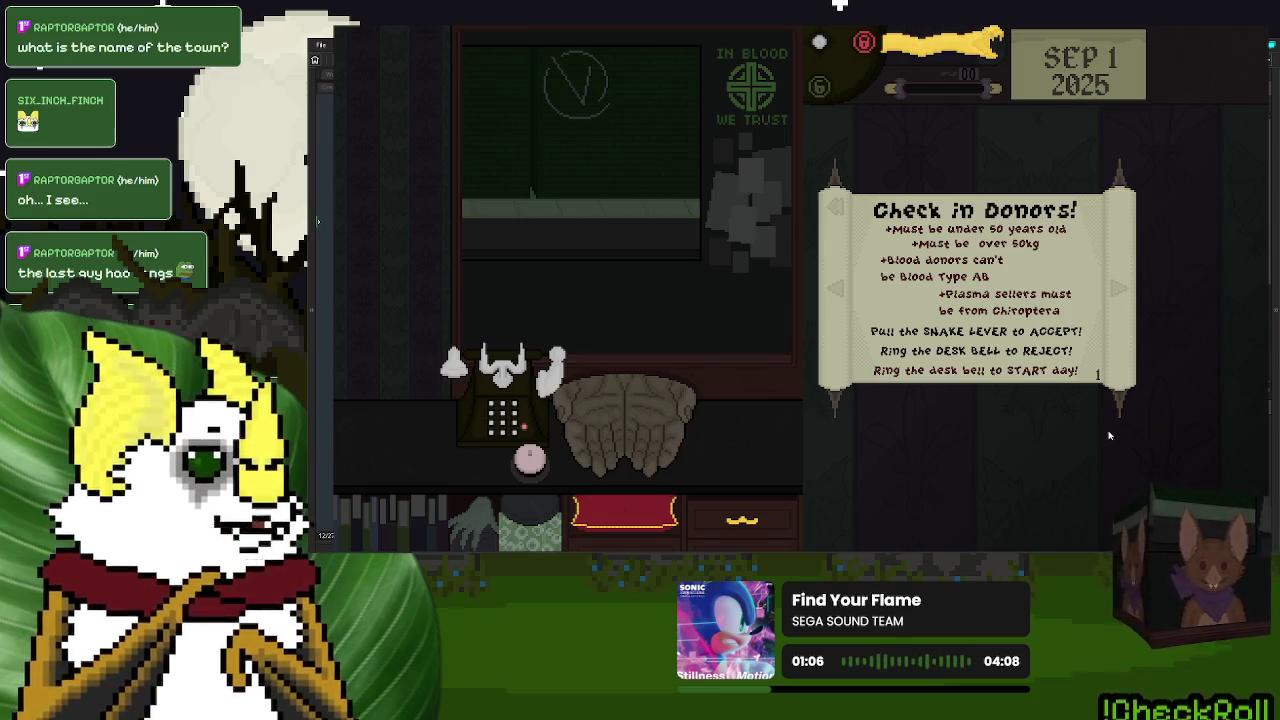
- Quit the game from its title menu and look over mistake_text in the Create event
key("Escape")
left_click(1088, 412)
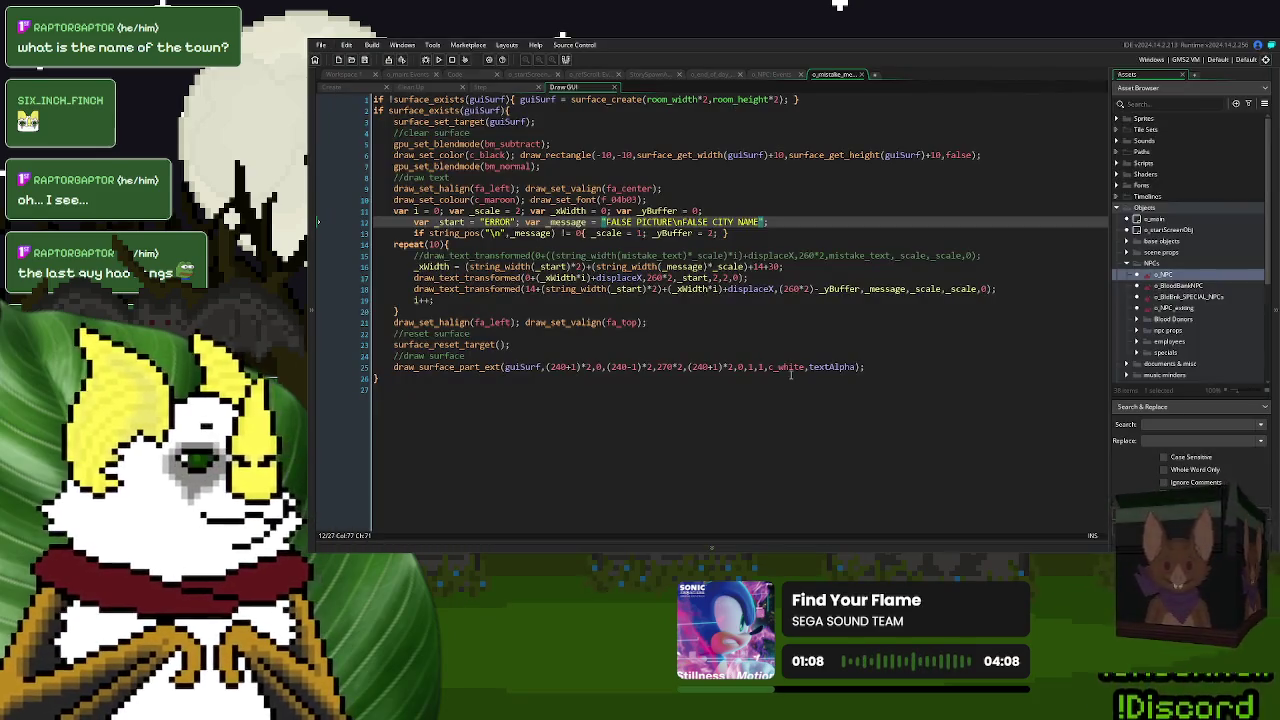
left_click(770, 221)
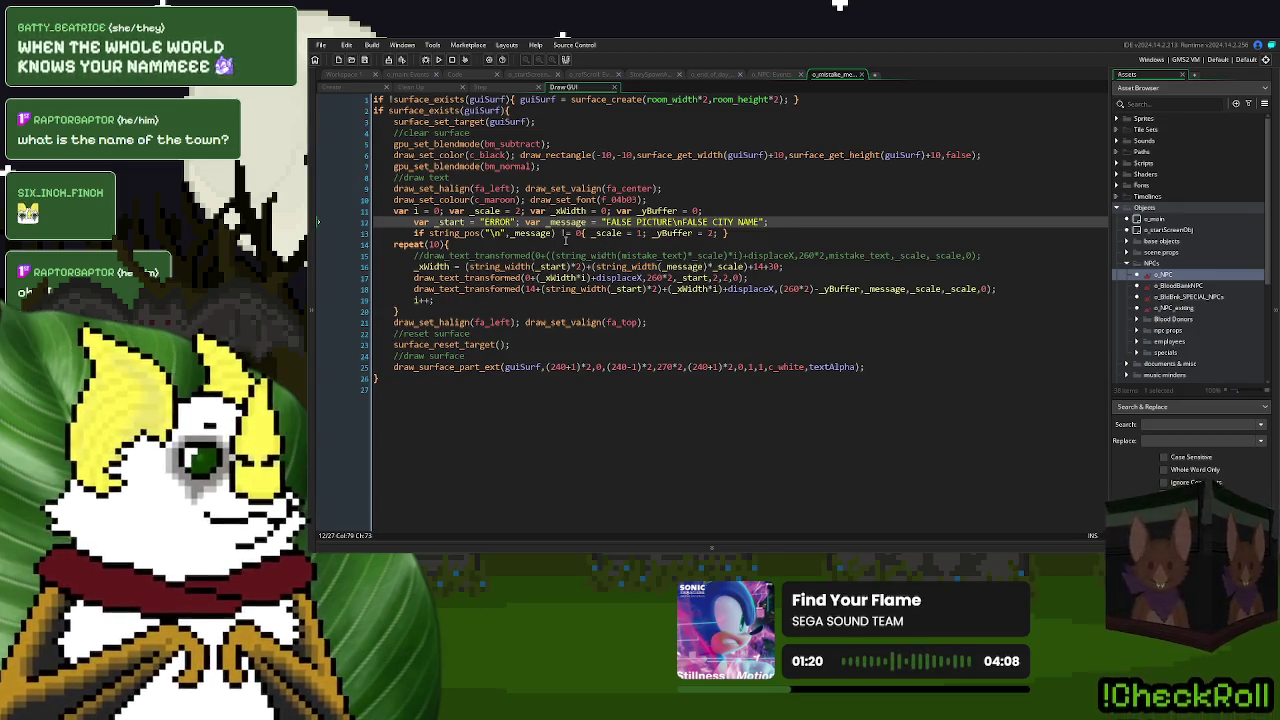
left_click(344, 87)
left_click(621, 198)
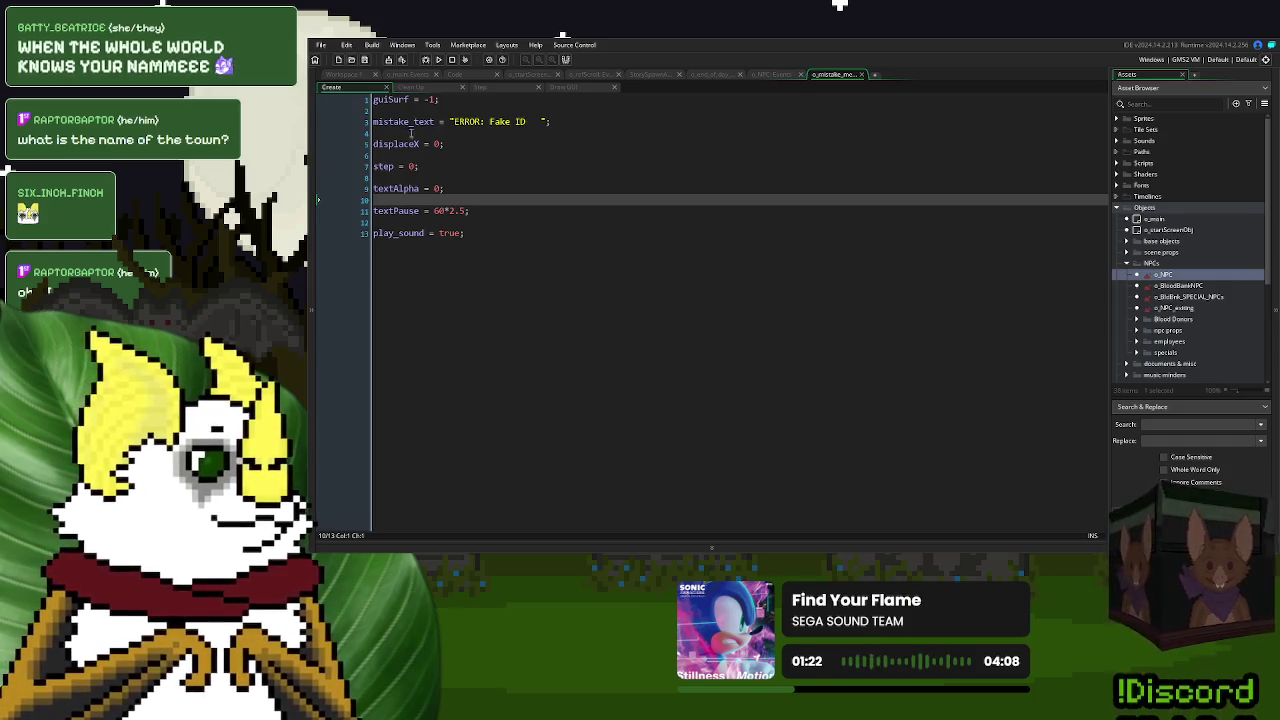
double_click(411, 122)
- Review the FALSE PICTURE\nFALSE CITY NAME strings in Step and Draw GUI, then go to o_NPC's events
left_click(414, 87)
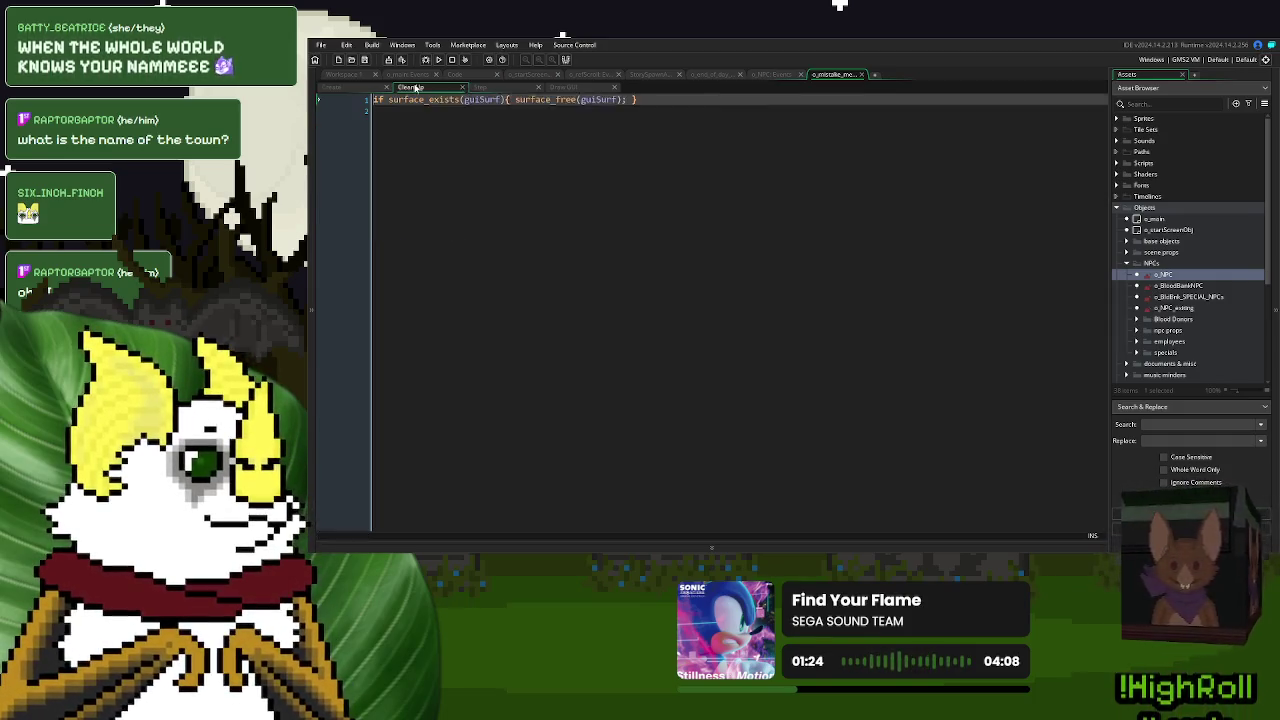
left_click(480, 87)
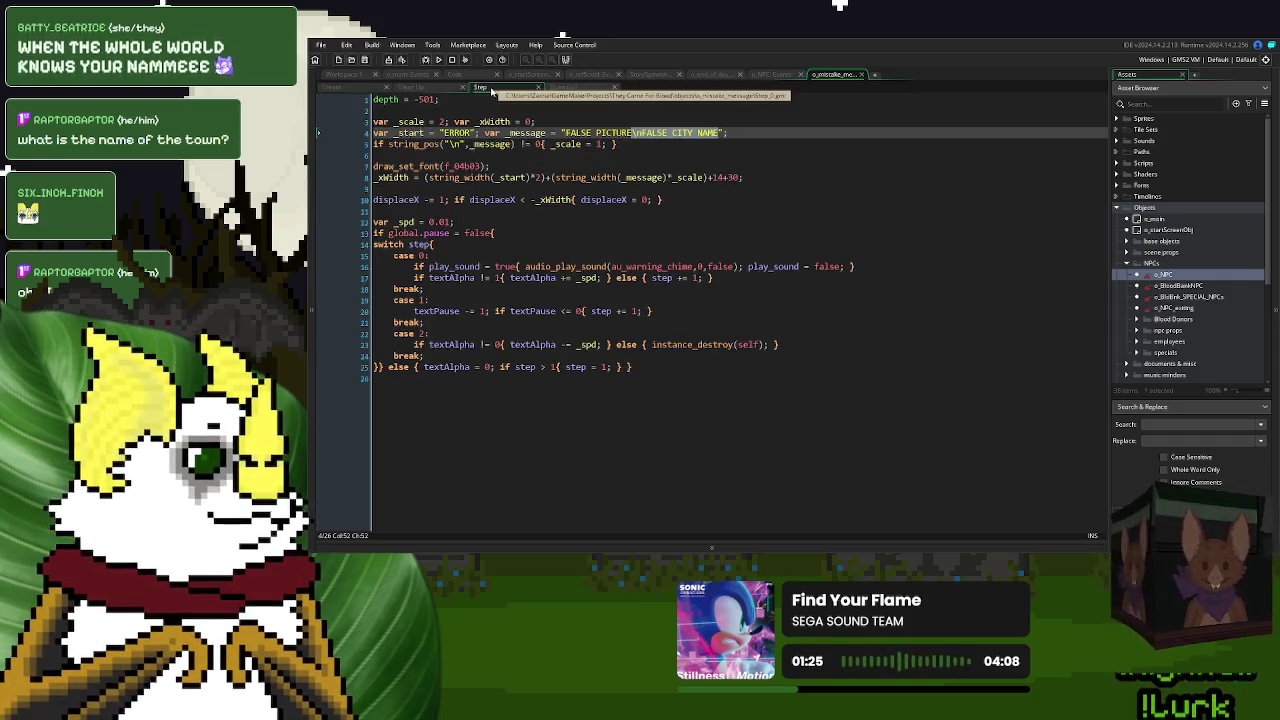
left_click(722, 132)
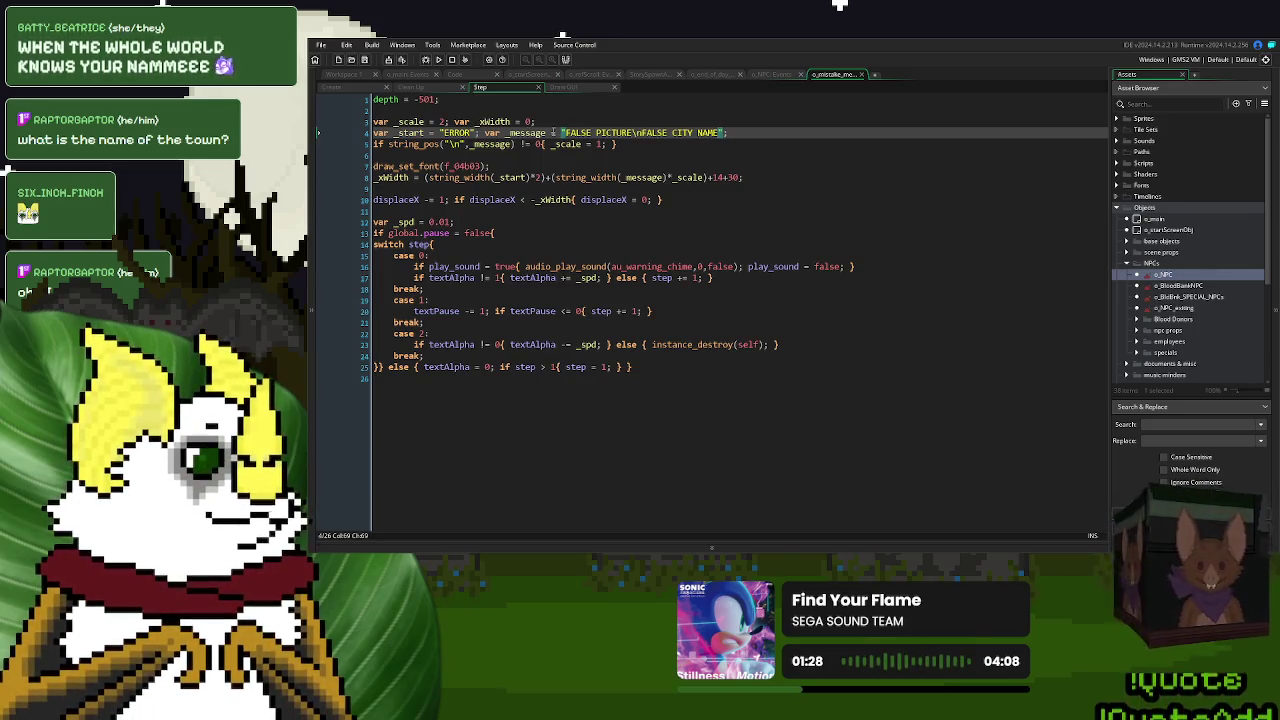
left_click_drag(561, 132, 726, 132)
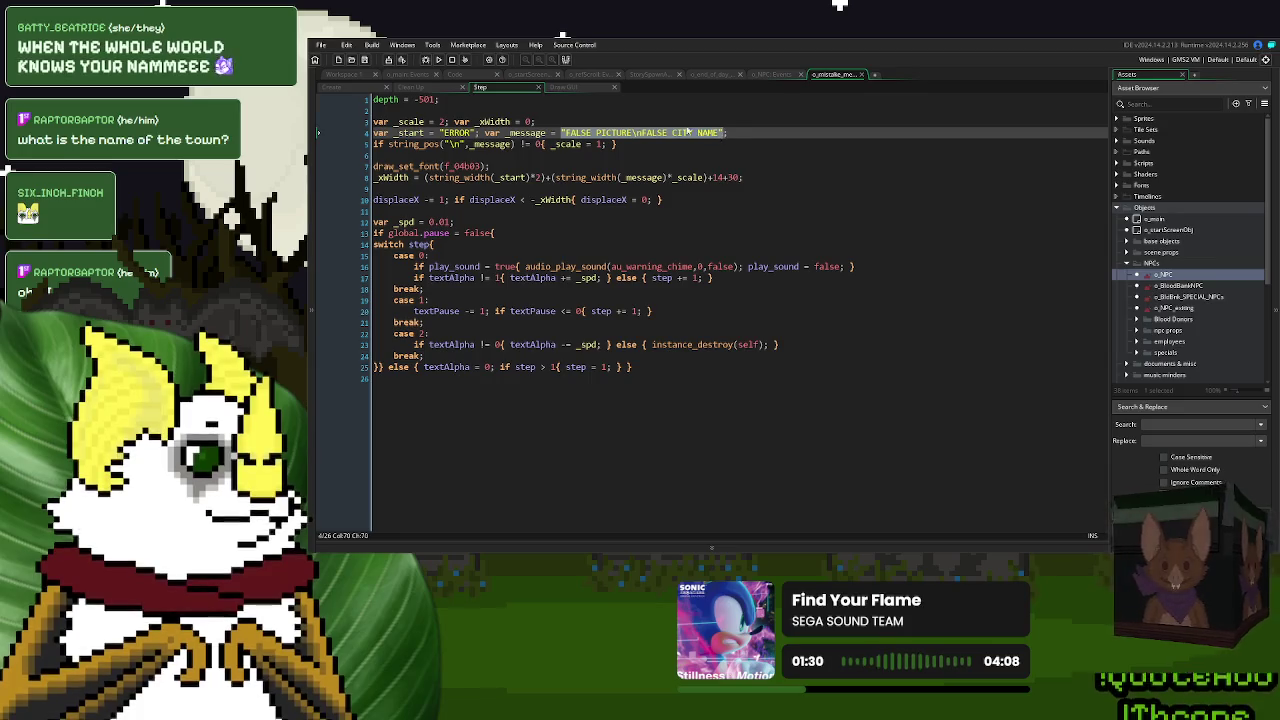
type("mistake_text")
left_click(563, 87)
left_click_drag(767, 222, 610, 227)
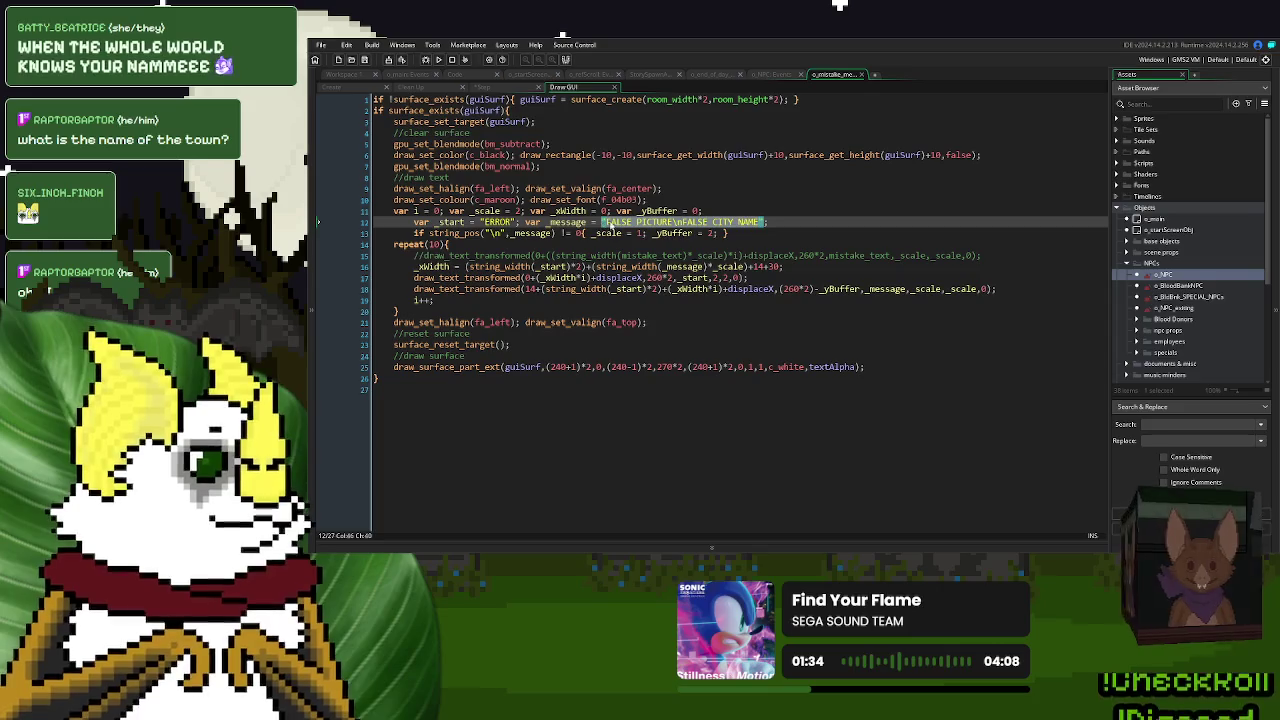
left_click(785, 74)
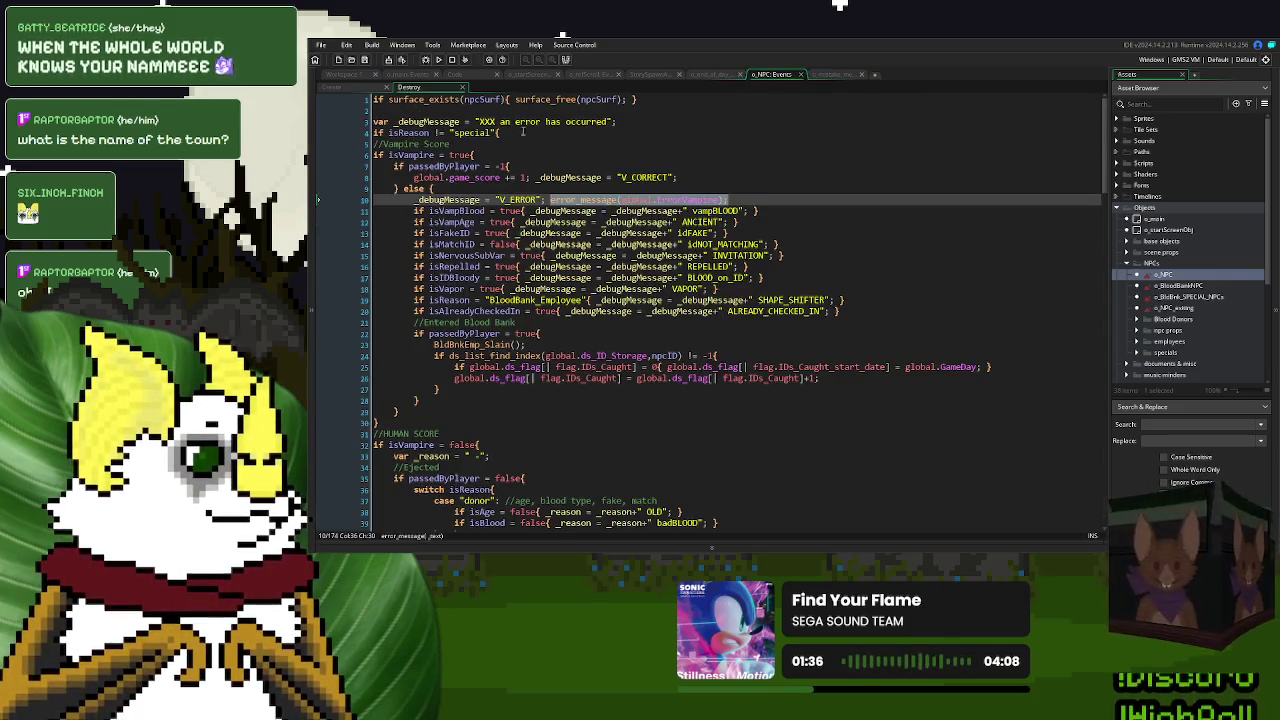
- Show the top of the o_NPC Create event with cityID, cityNAME and cityLOGO setup
key("Down")
key("Down")
key("Down")
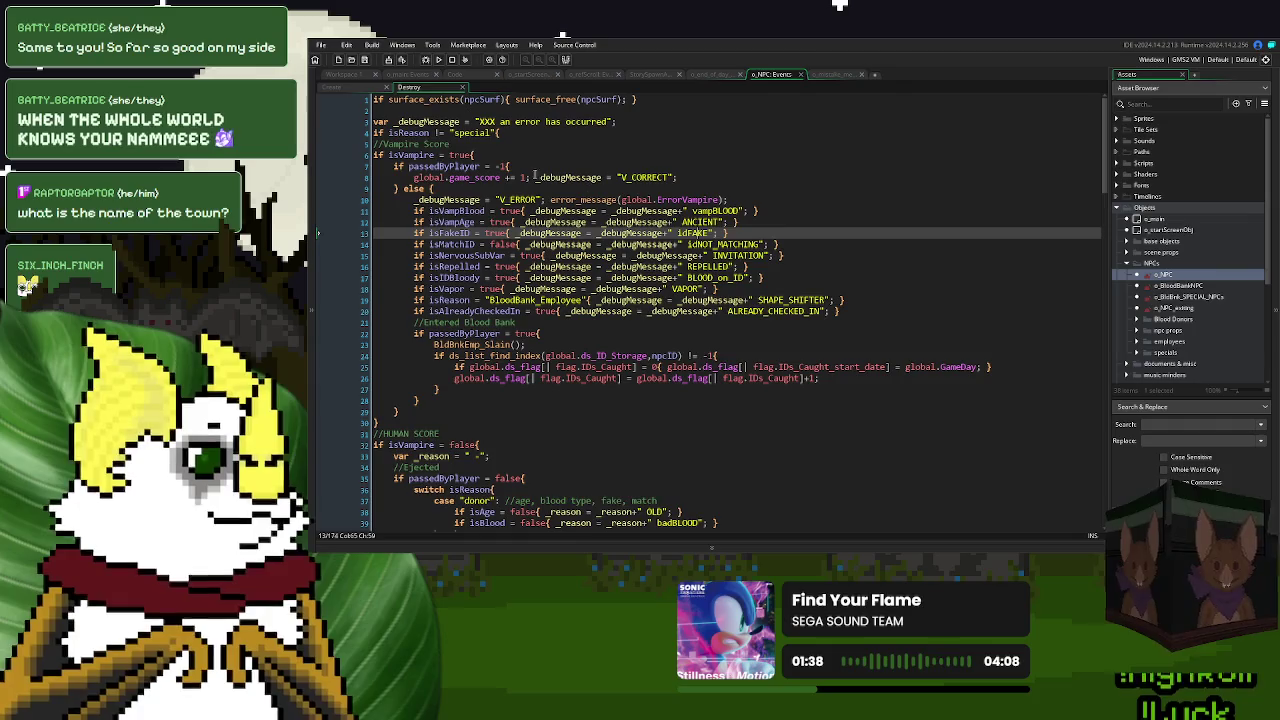
left_click(331, 88)
scroll(574, 255, "up", 5)
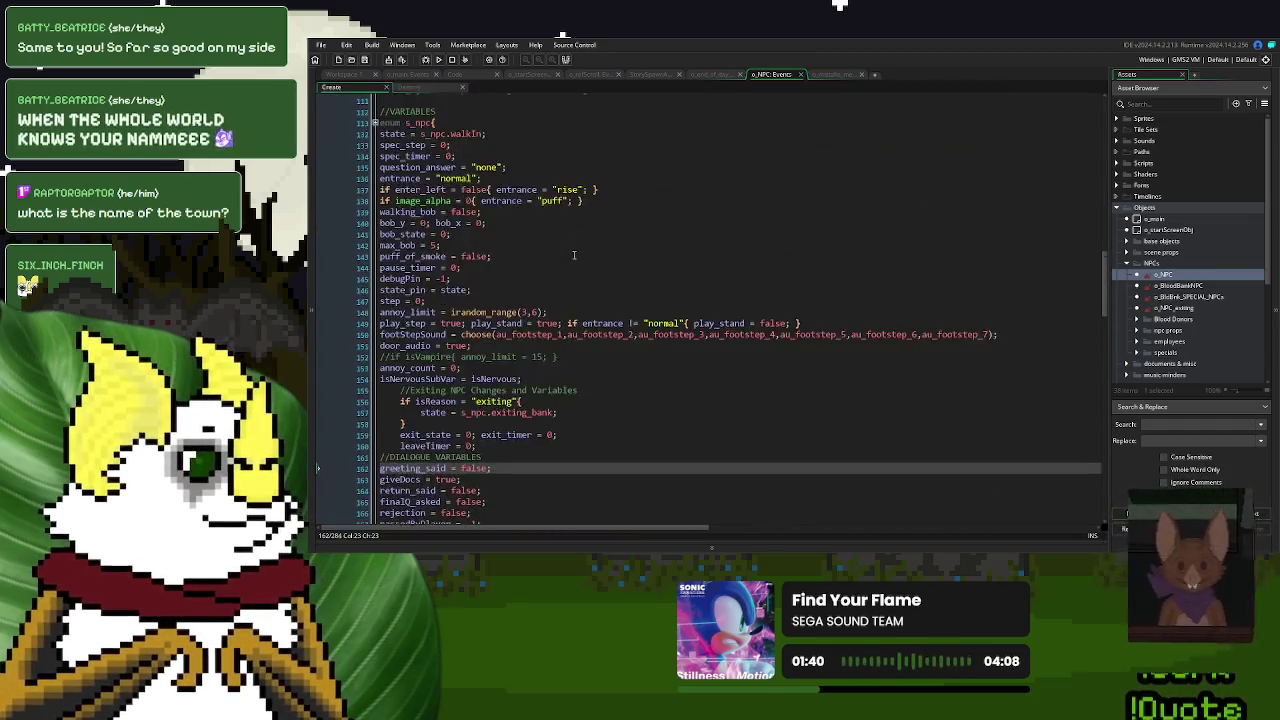
scroll(574, 255, "up", 20)
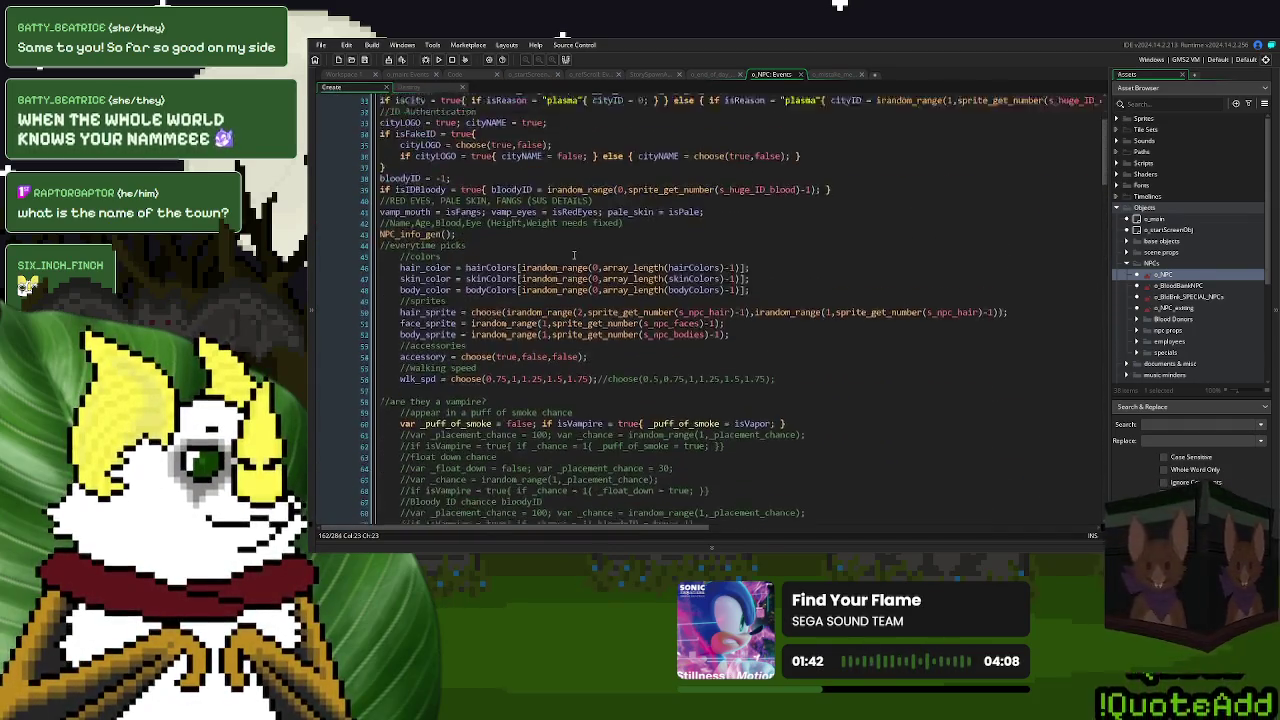
scroll(574, 255, "up", 4)
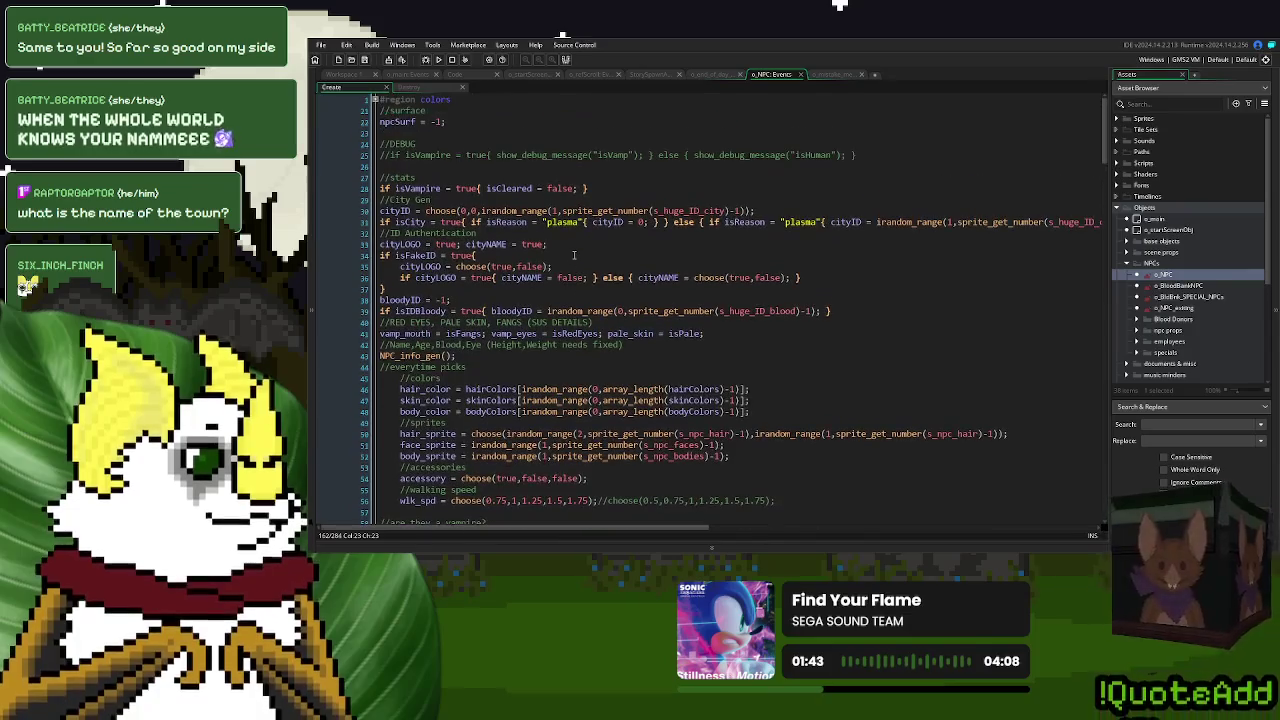
left_click(434, 133)
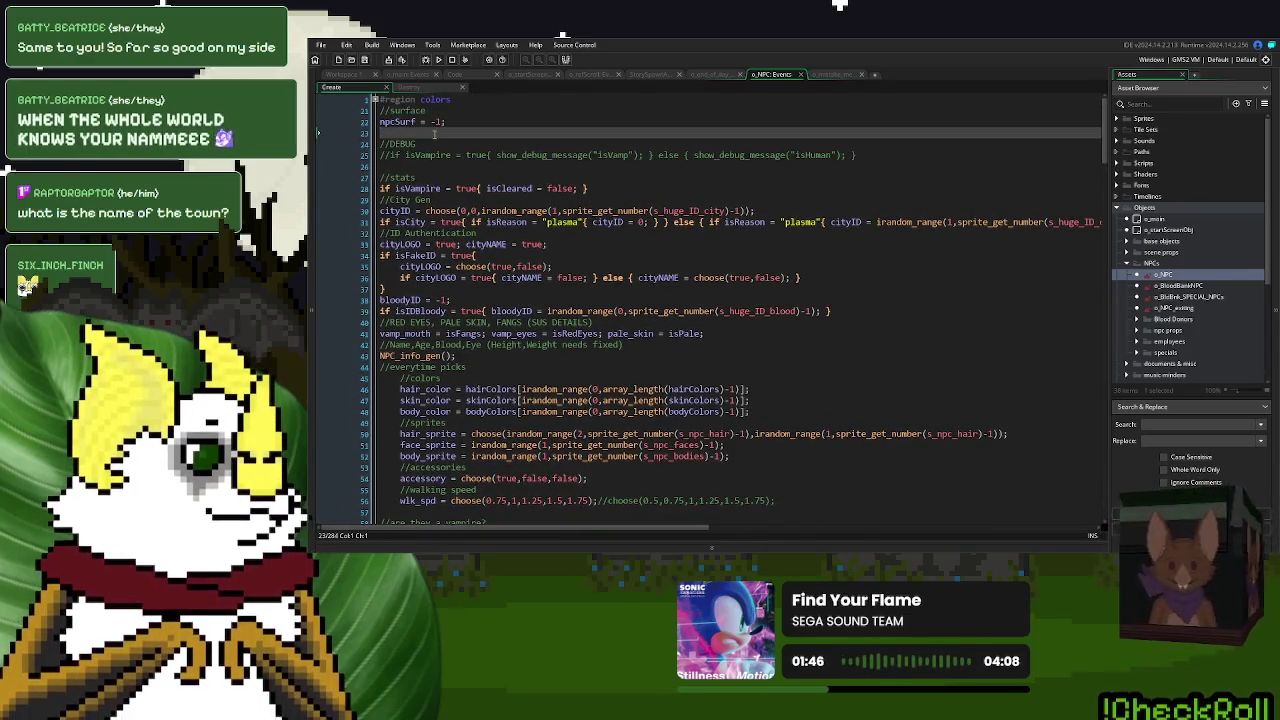
- Add errorMessage = "none"; beneath npcSurf in the o_NPC Create event
key("Return")
key("Return")
key("Up")
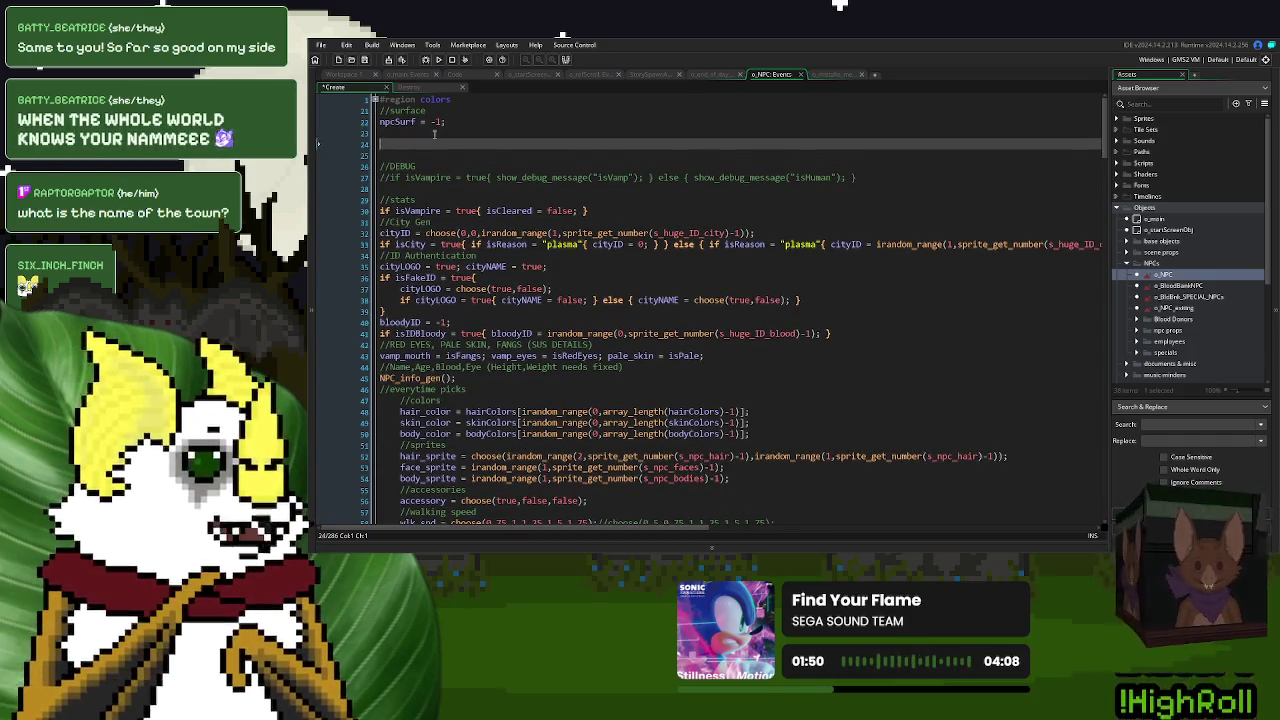
type("err")
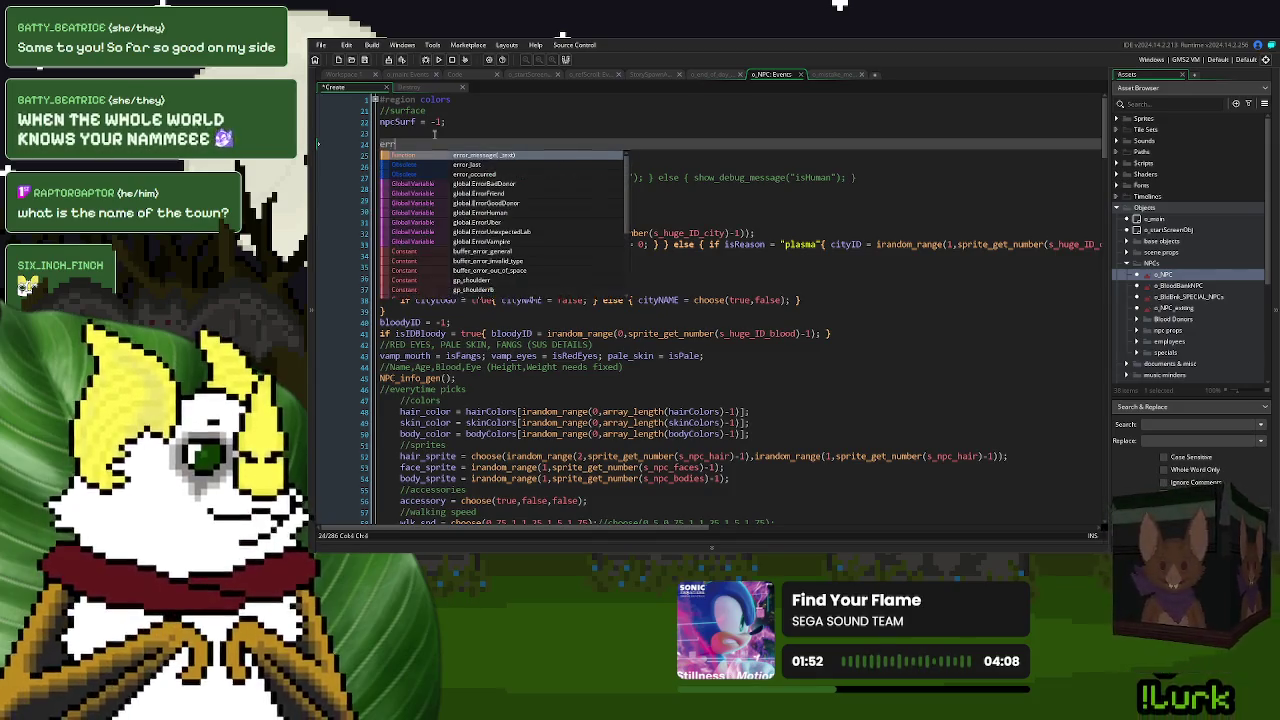
type("or")
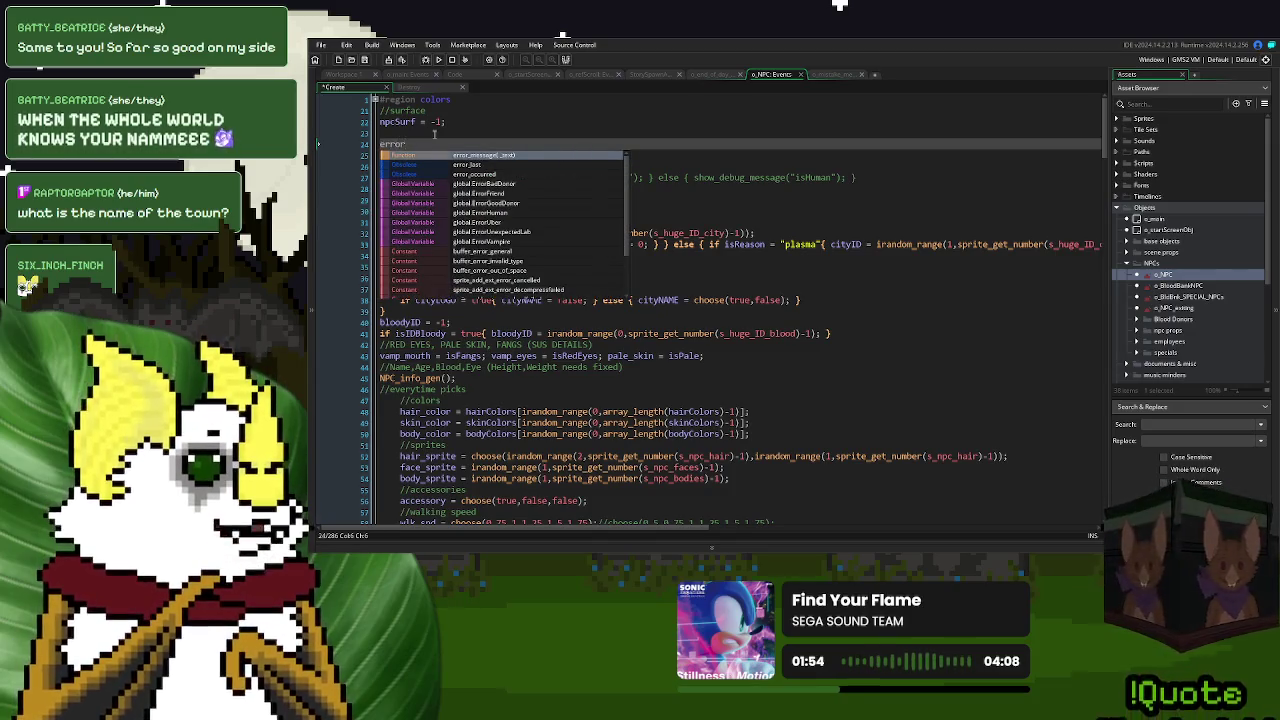
type("Message = ")
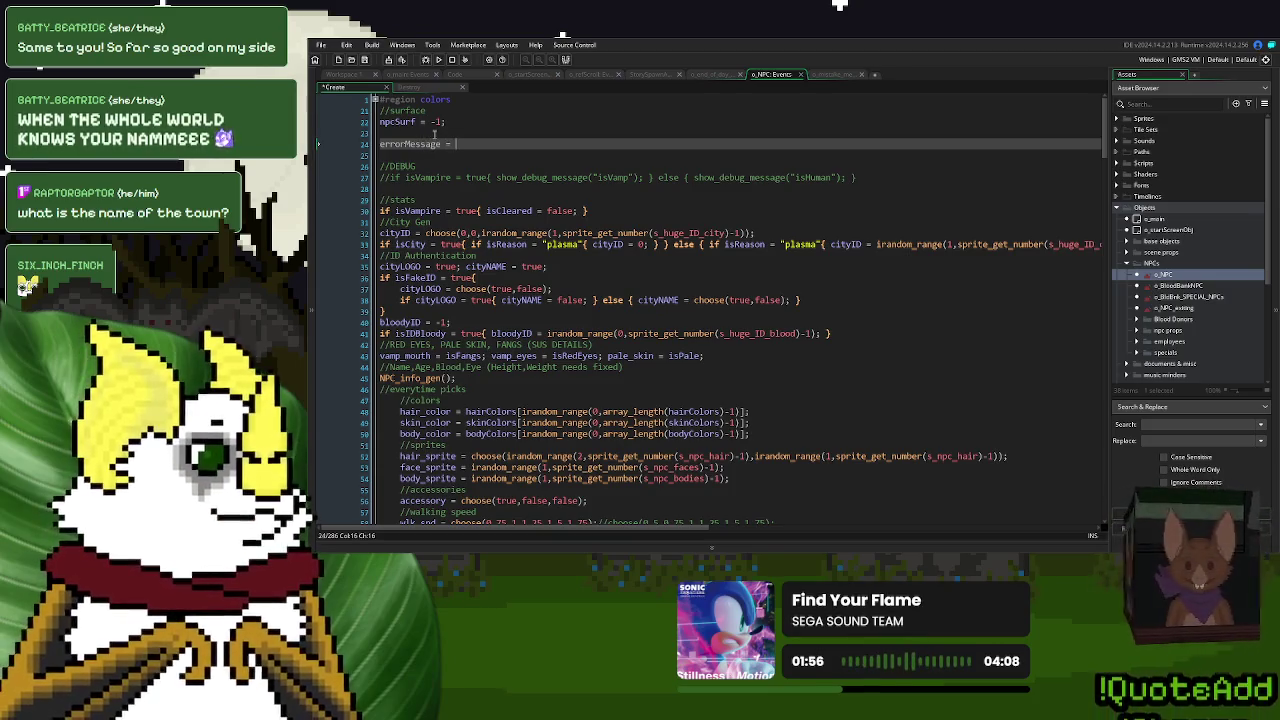
type("\"non")
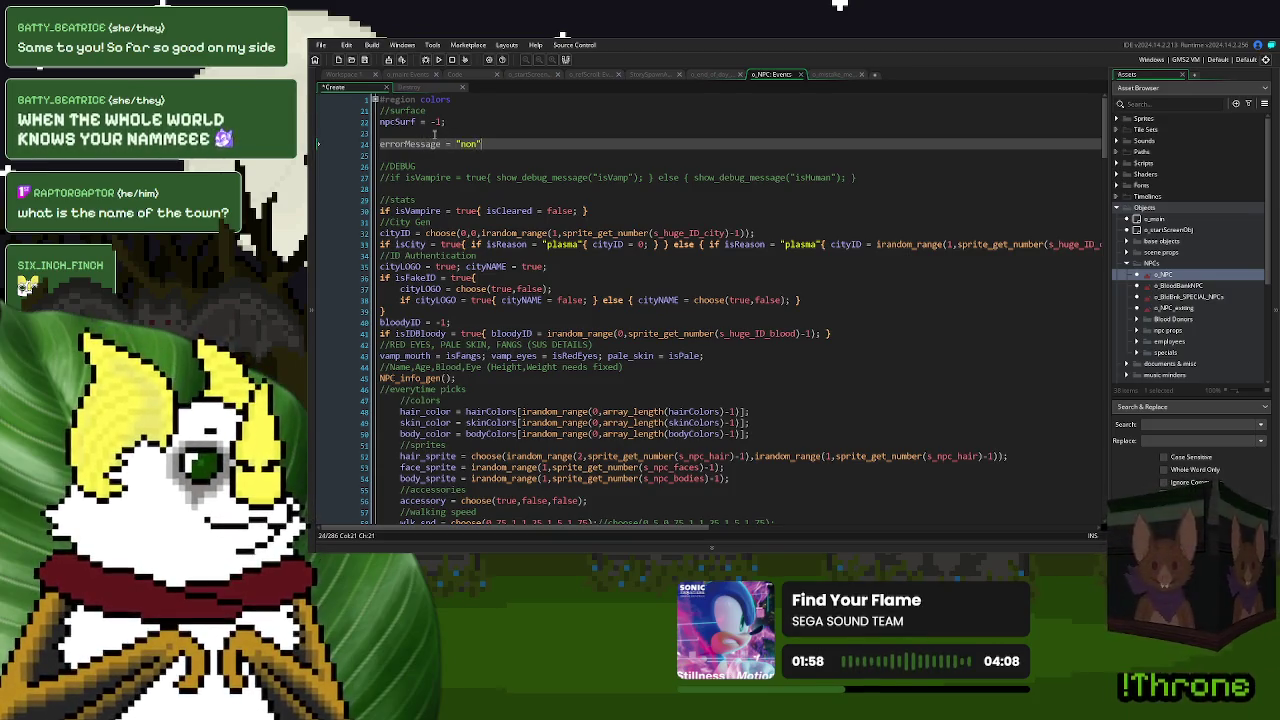
type("e\"")
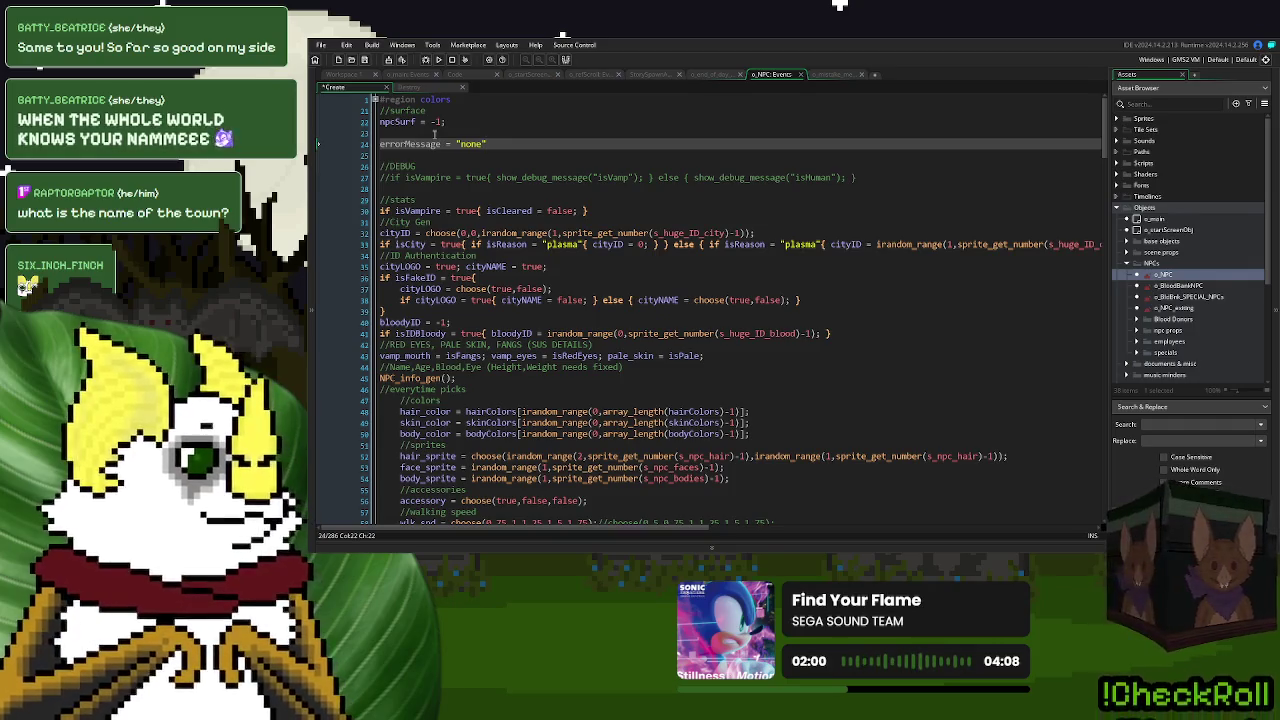
double_click(410, 144)
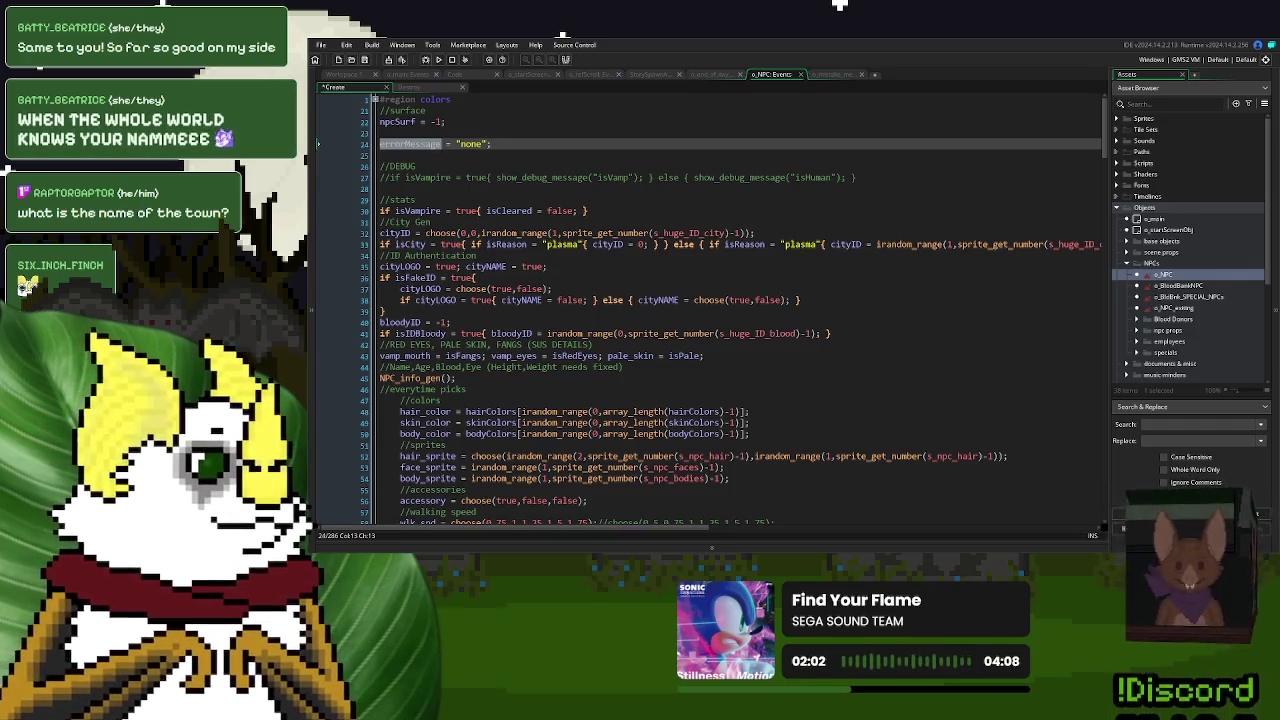
left_click(488, 144)
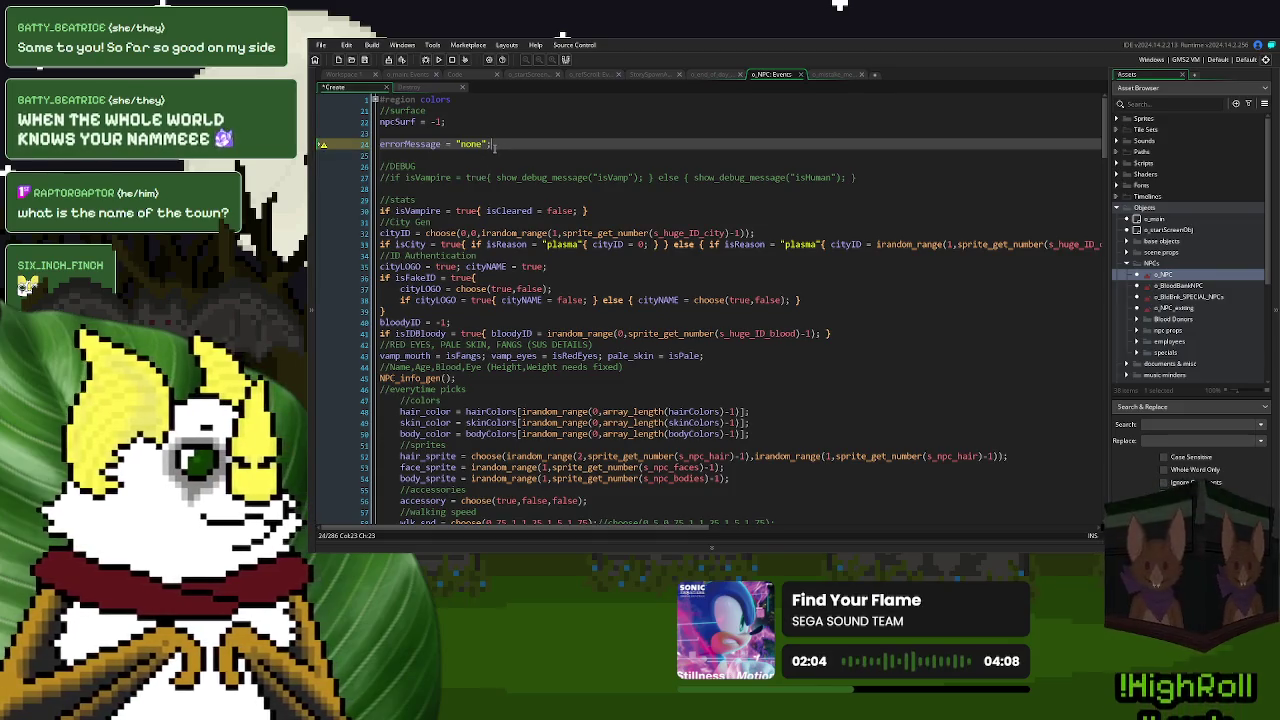
type(";")
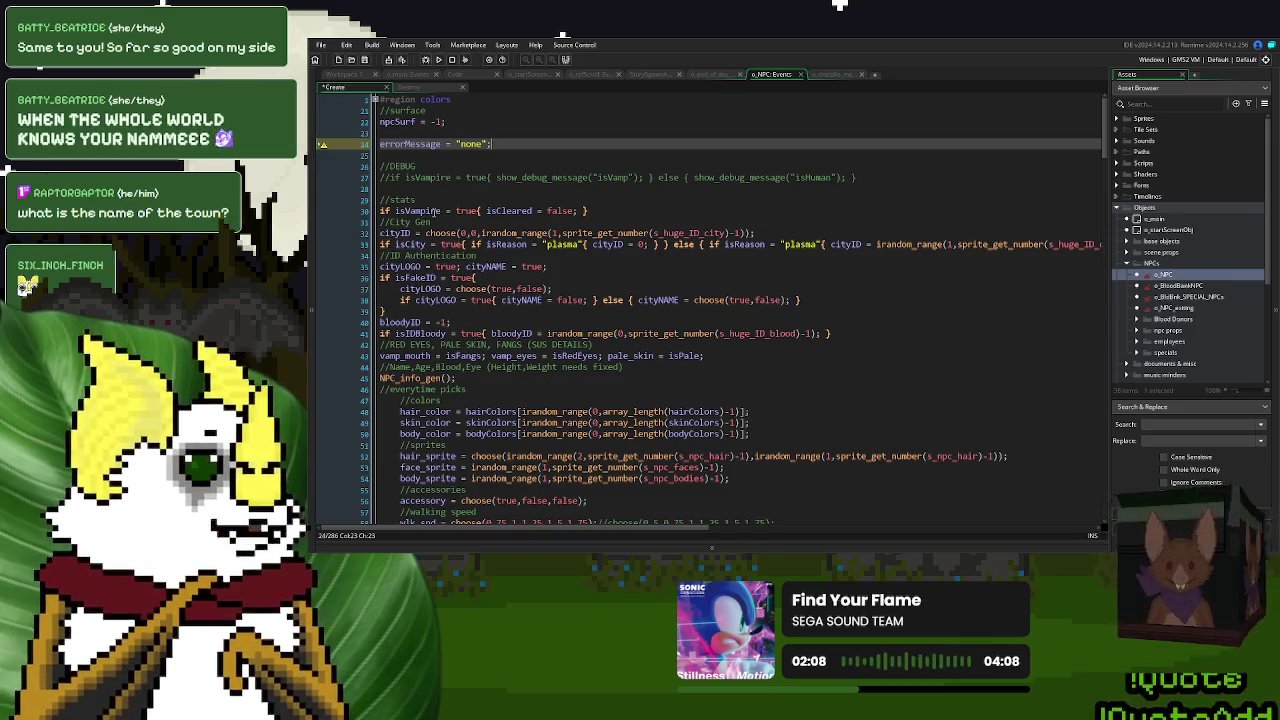
left_click(578, 210)
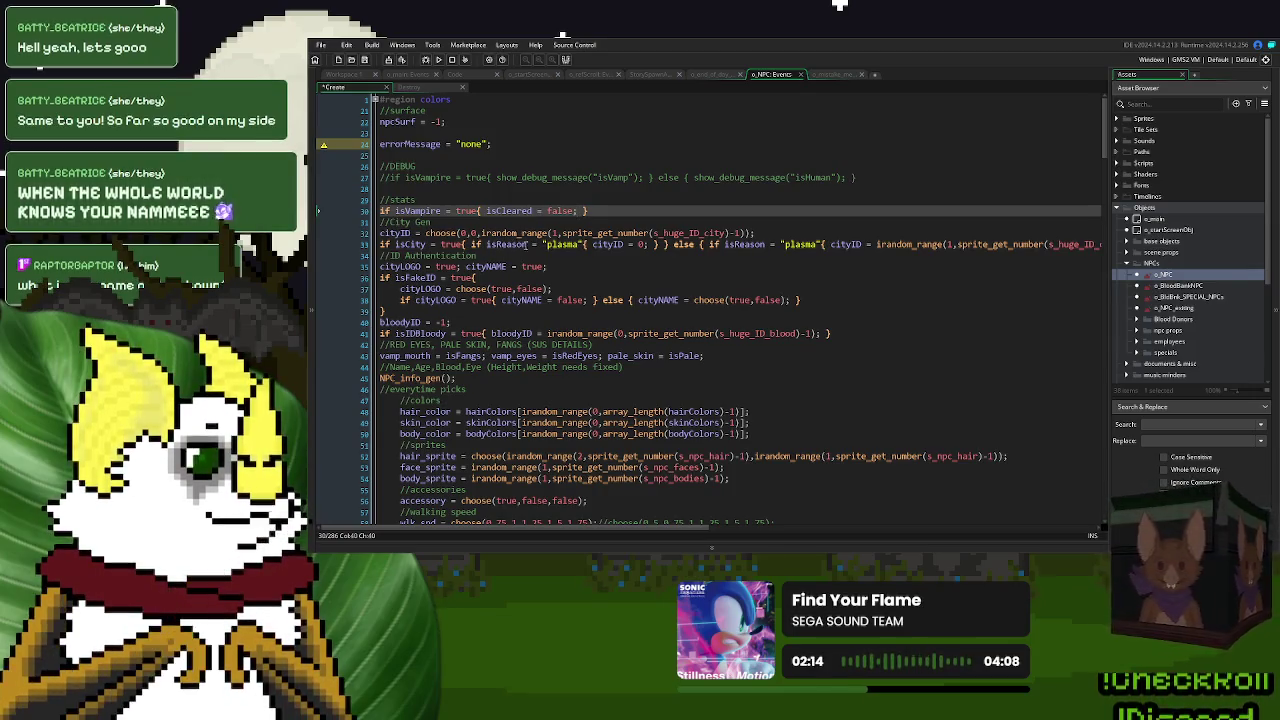
double_click(614, 244)
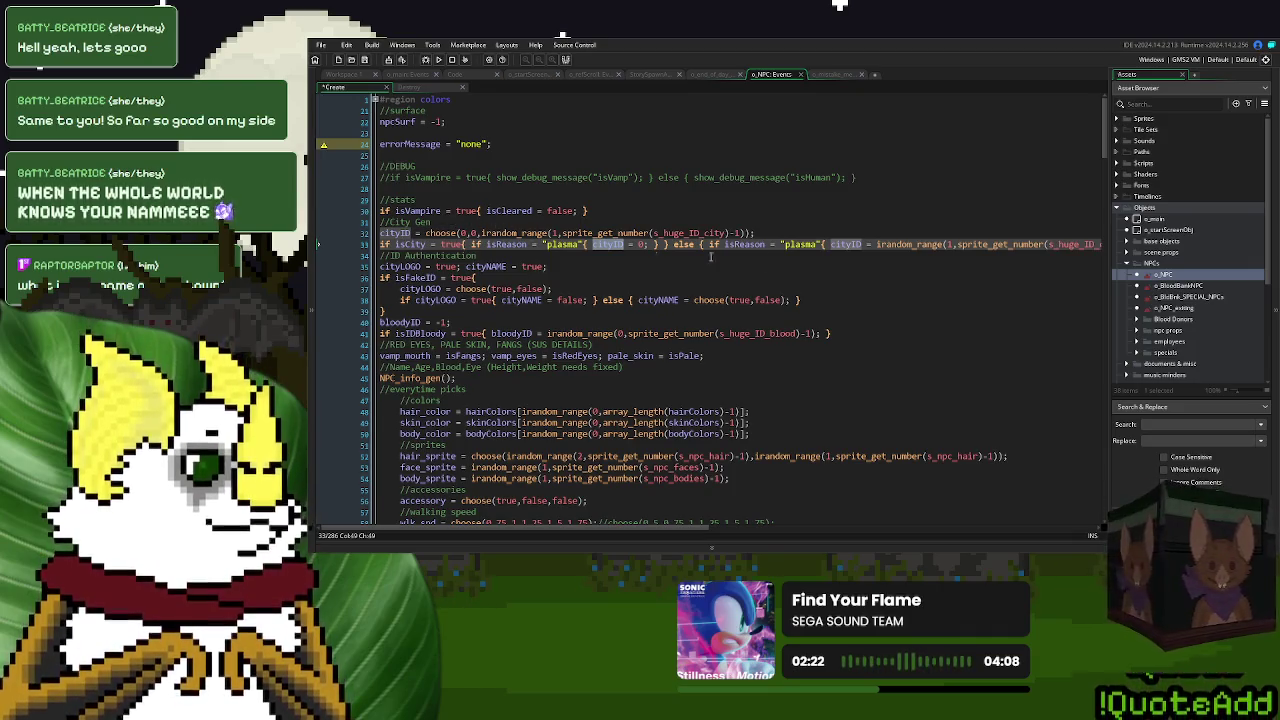
- Put the isCity plasma and else clauses on separate lines, ending the else assignment with ';'
left_click(468, 244)
key("Delete")
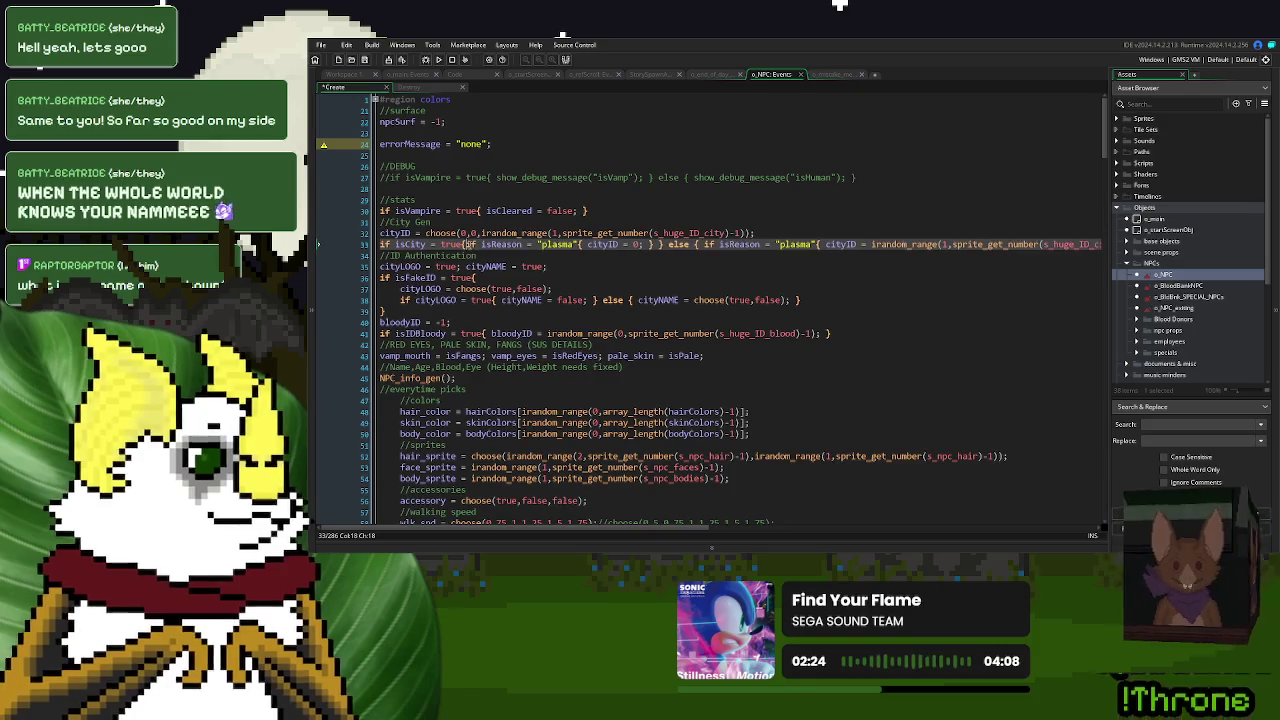
key("Return")
left_click(461, 244)
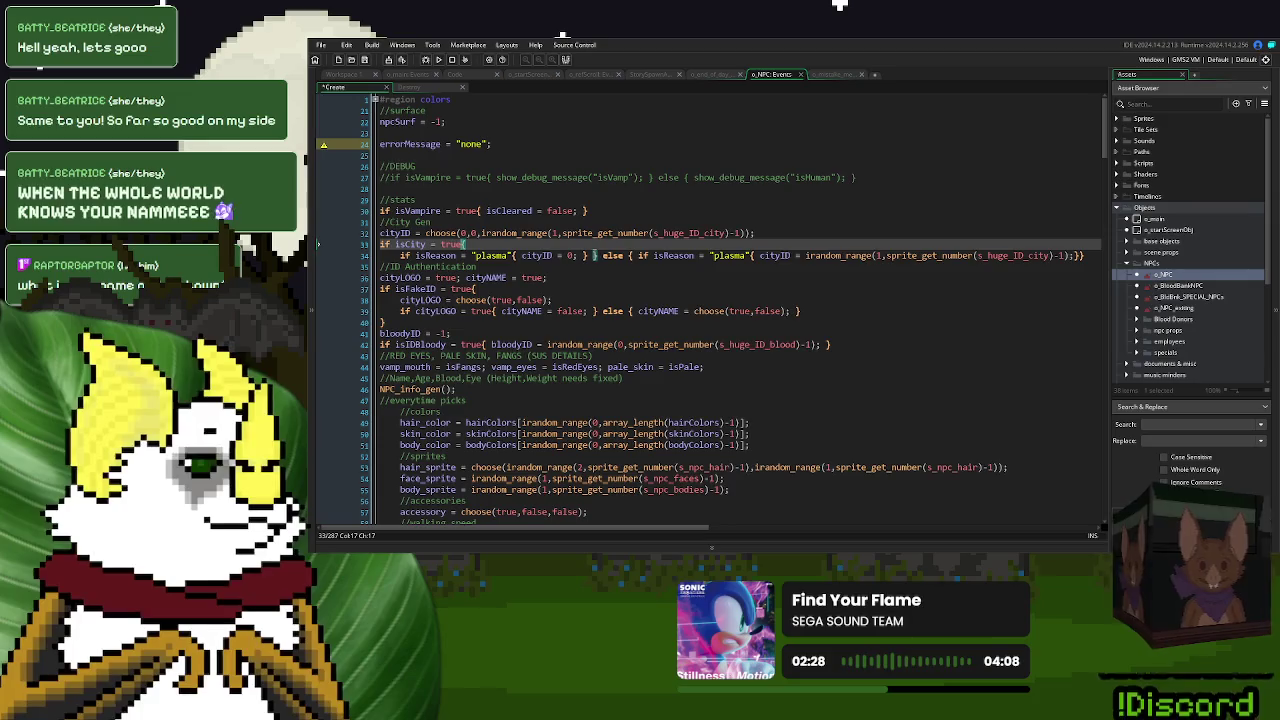
left_click(593, 255)
key("Return")
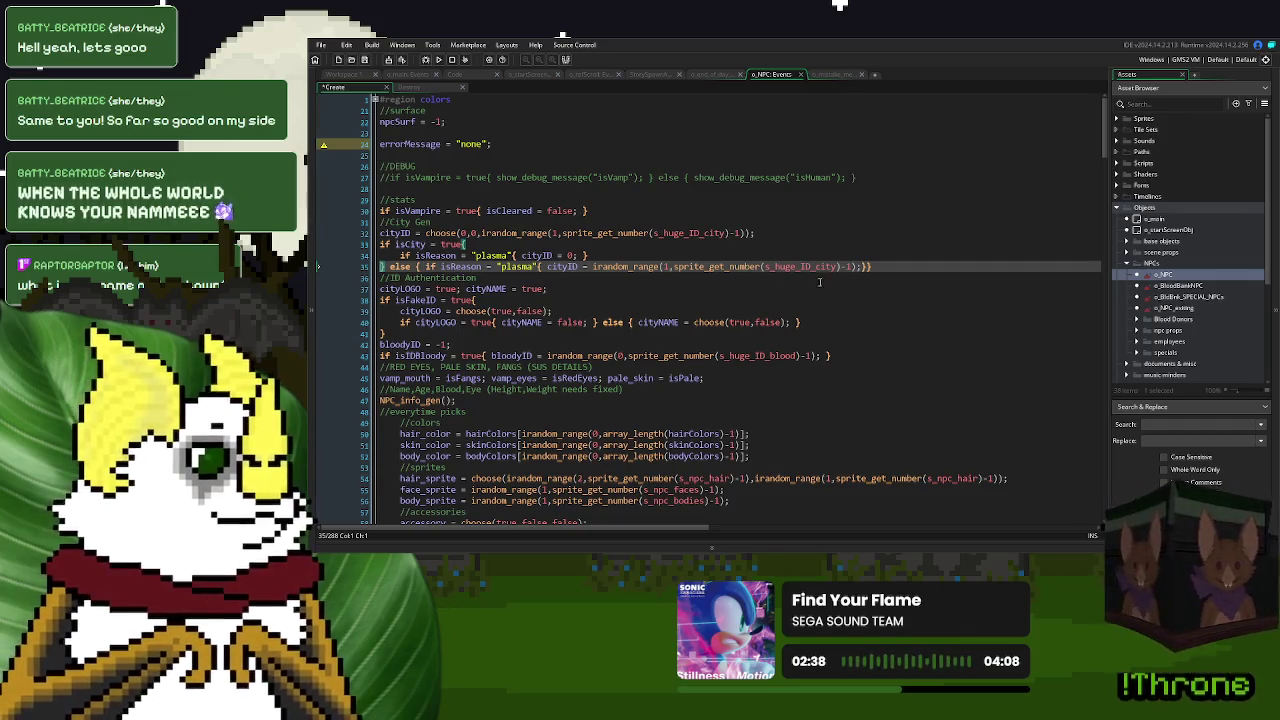
left_click(856, 278)
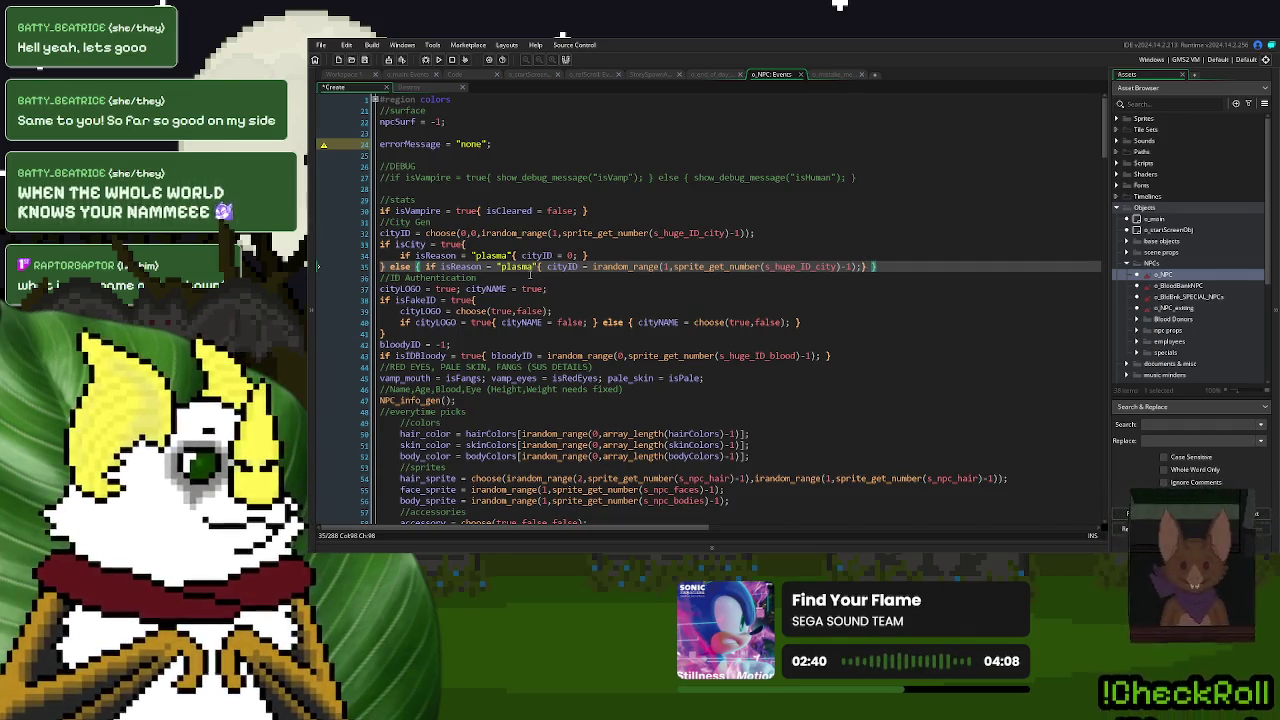
left_click(458, 266)
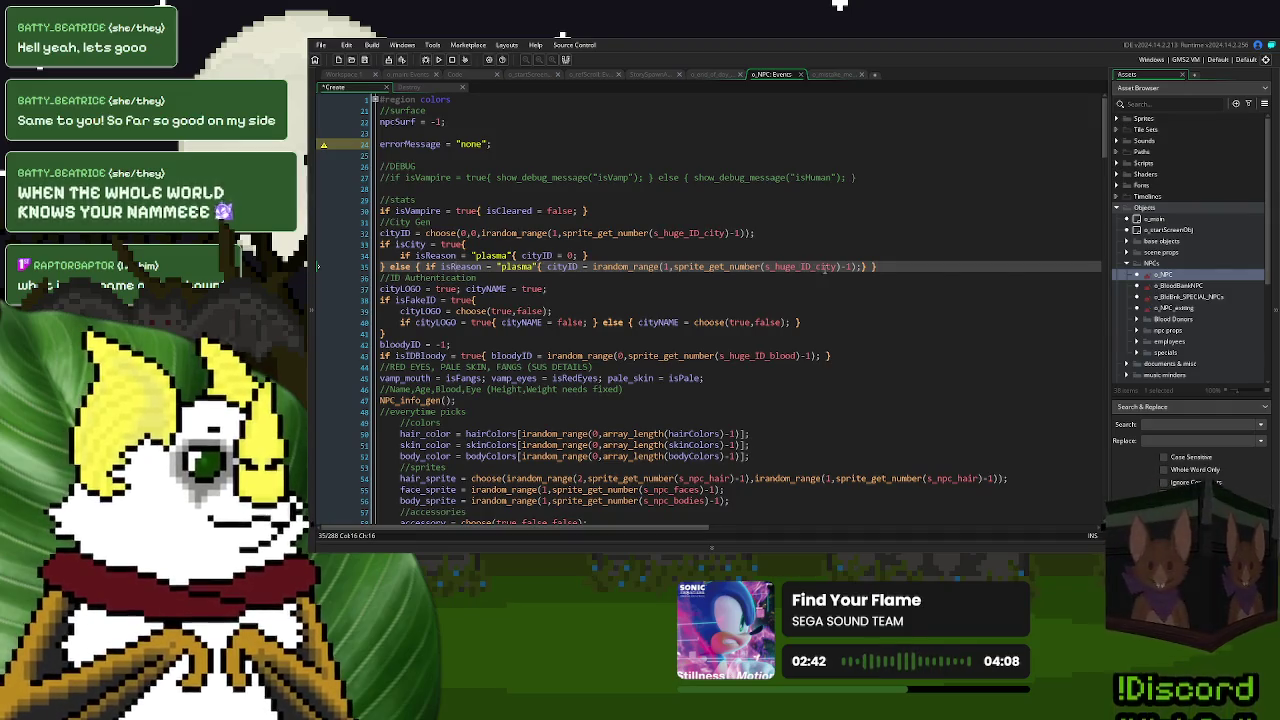
left_click(858, 266)
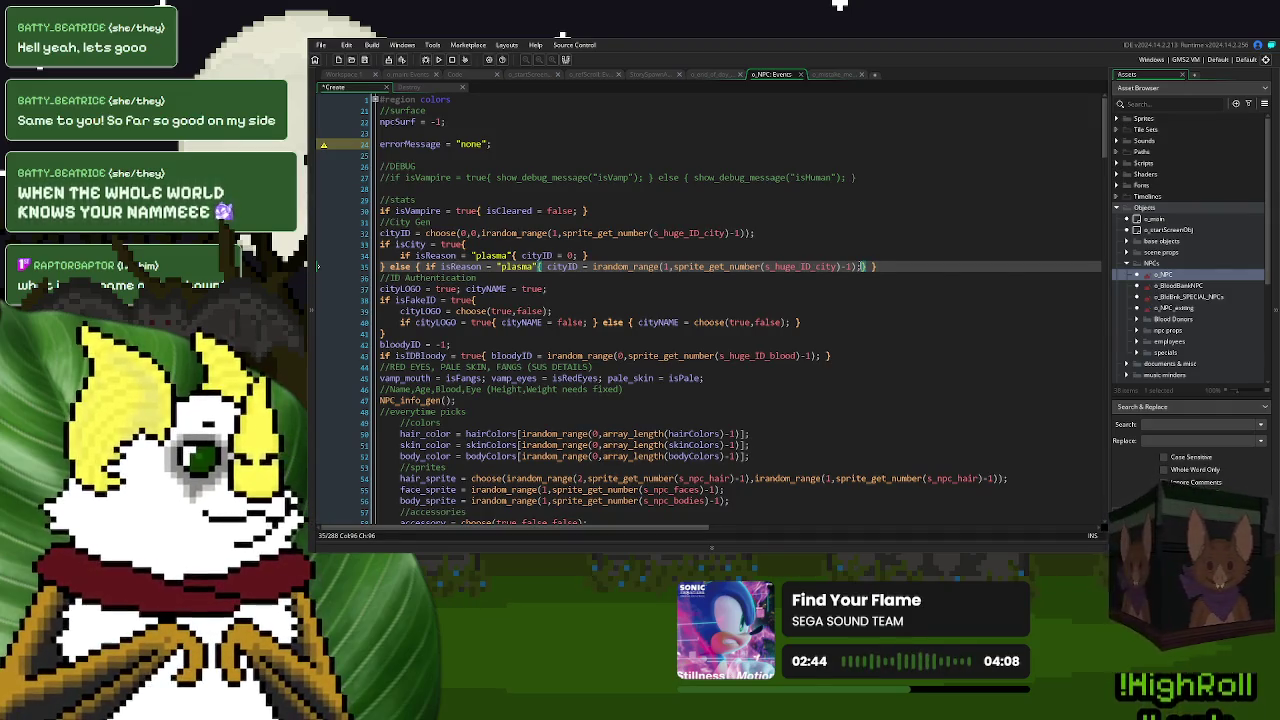
type(";")
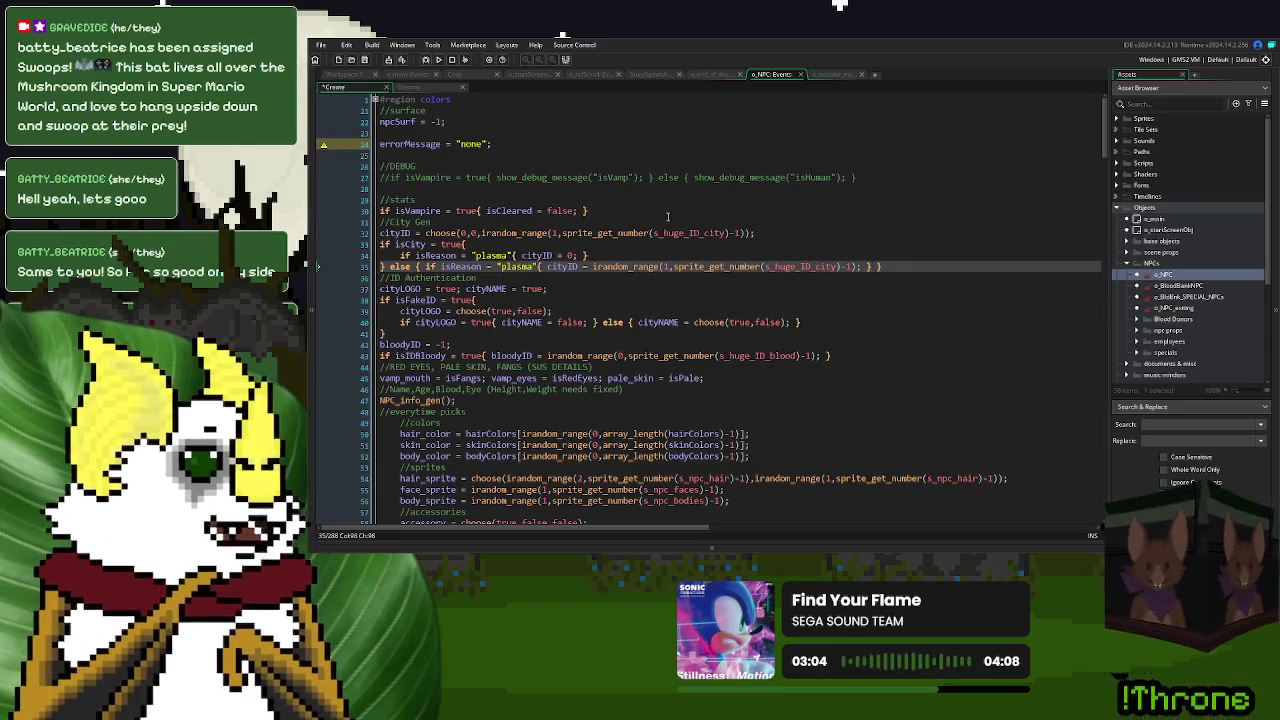
left_click(909, 270)
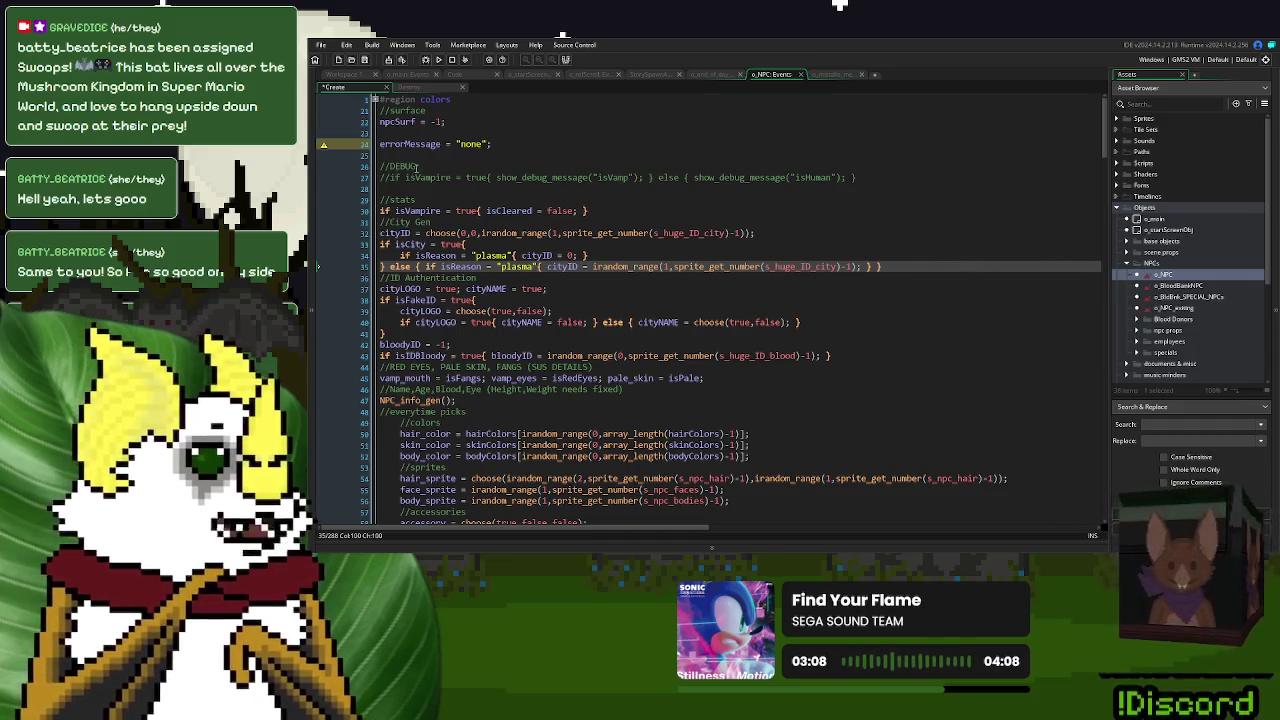
left_click(1127, 264)
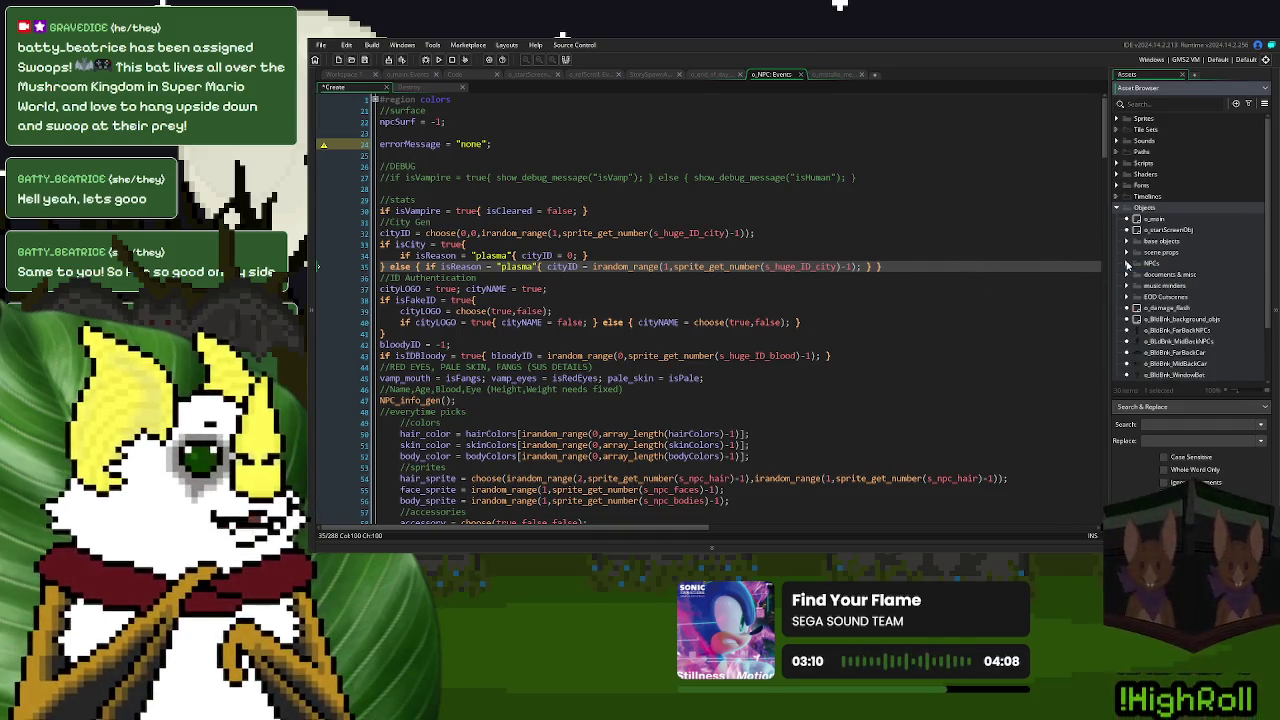
- Create a new script in Scripts named loadNPC_ErrorMessage
left_click(1117, 208)
left_click(342, 75)
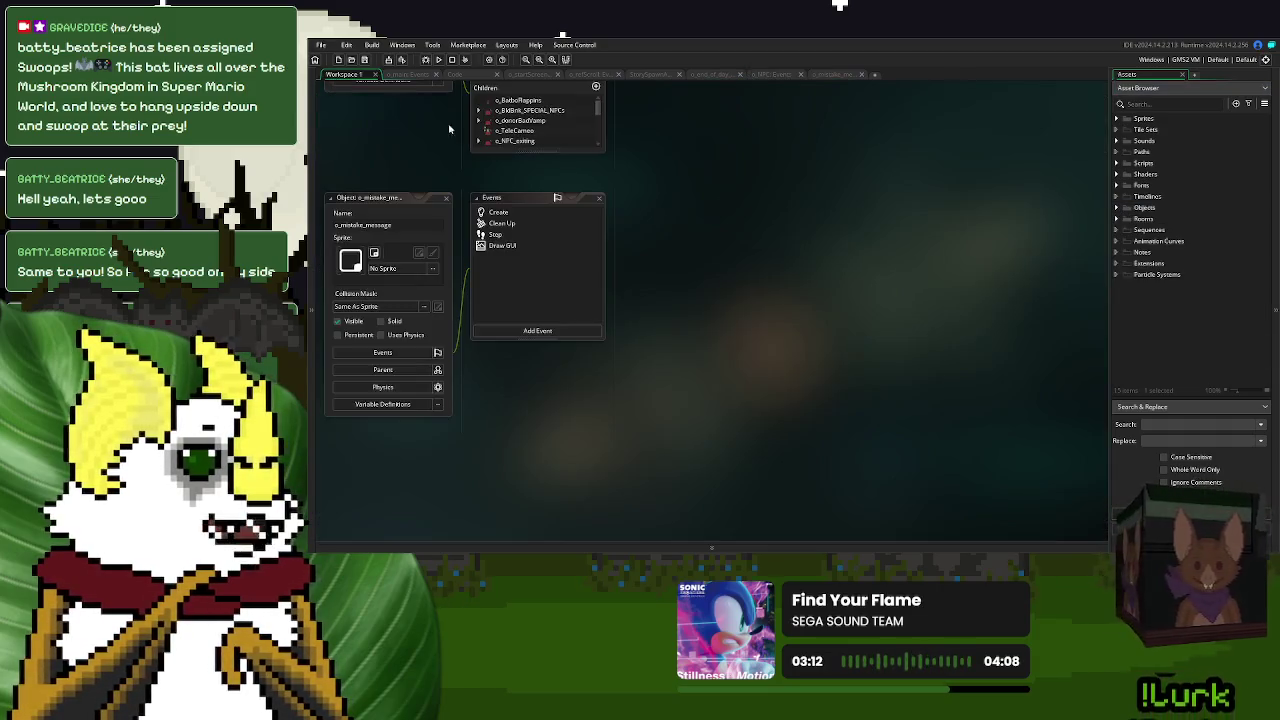
double_click(1130, 163)
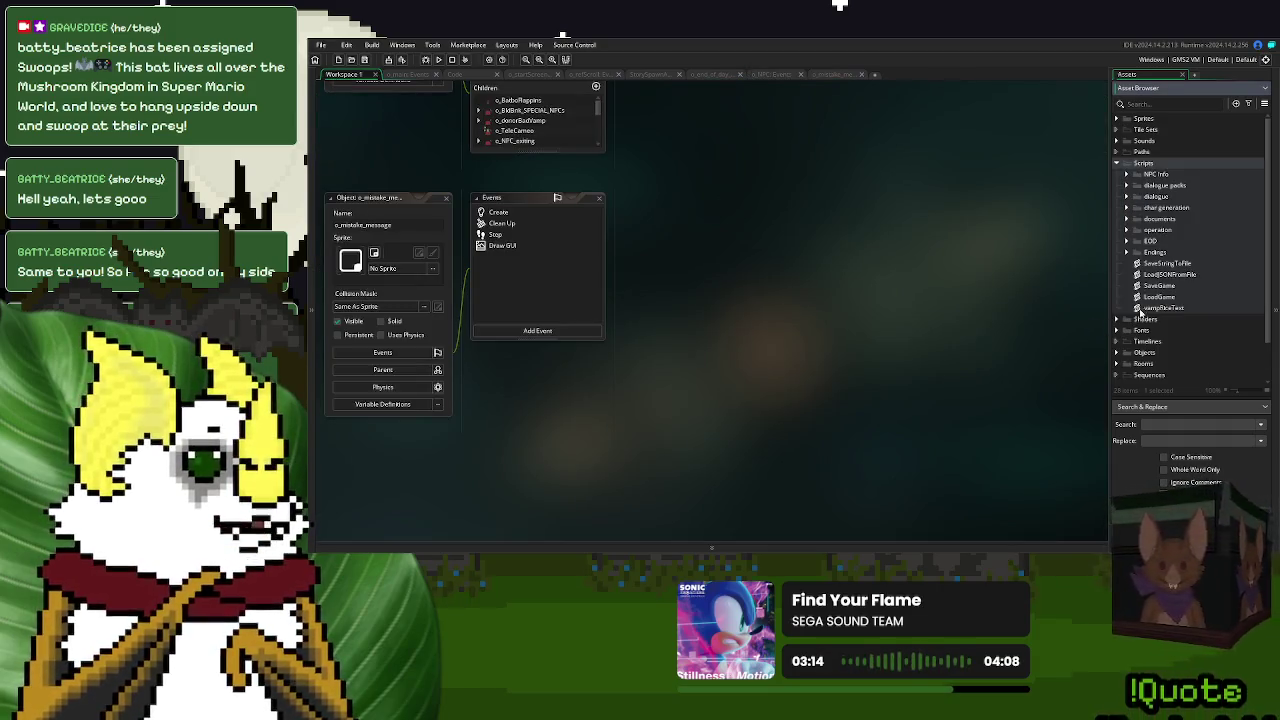
right_click(1158, 308)
left_click(1172, 327)
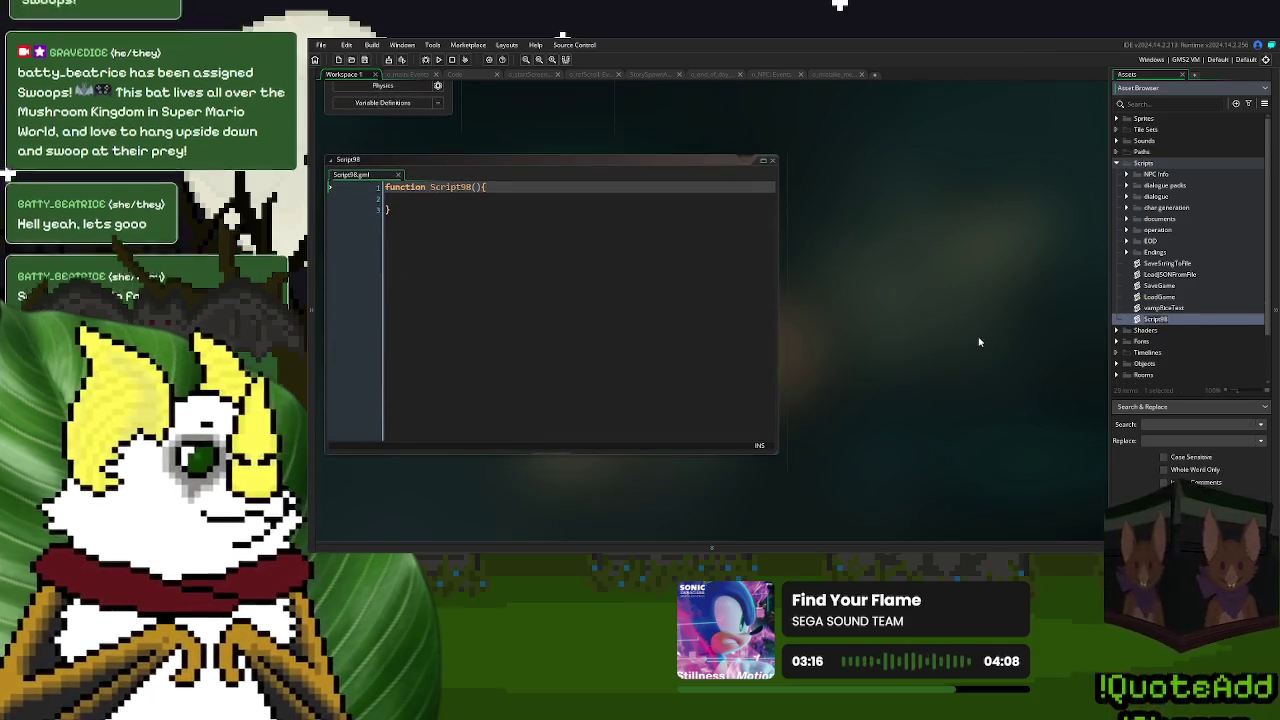
type("dEnd")
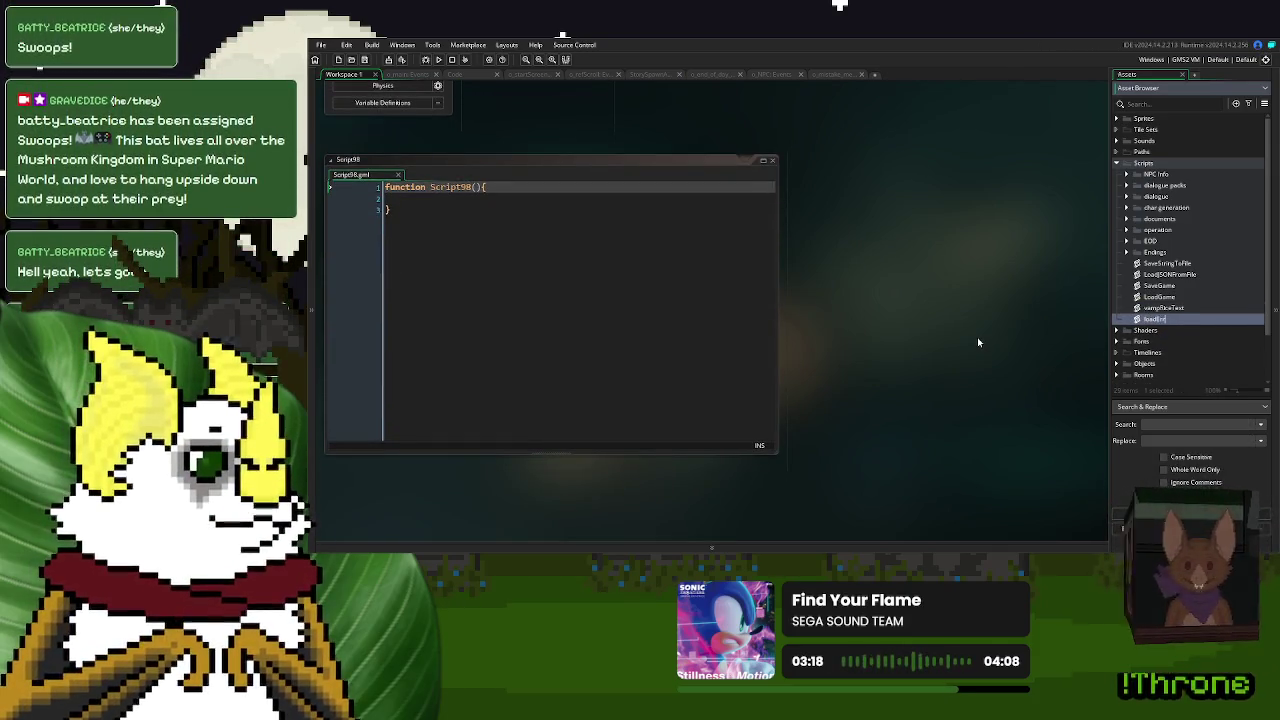
key("BackSpace")
key("BackSpace")
key("BackSpace")
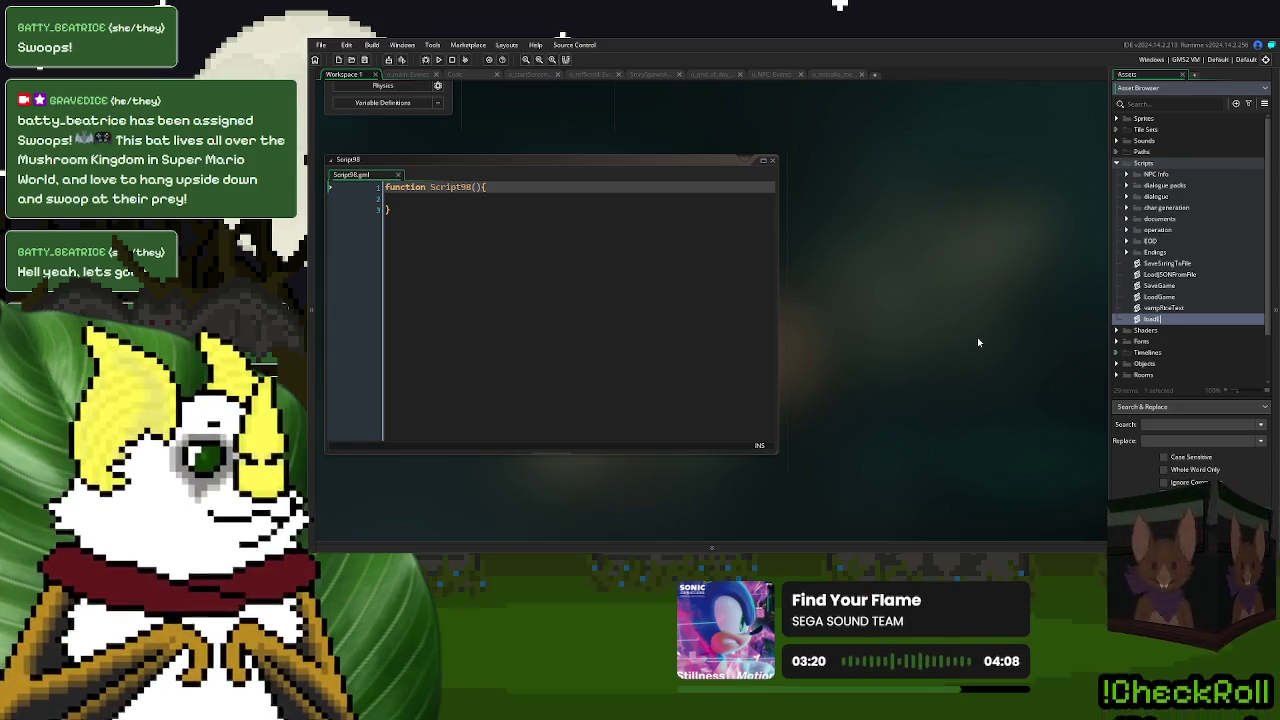
type("_En")
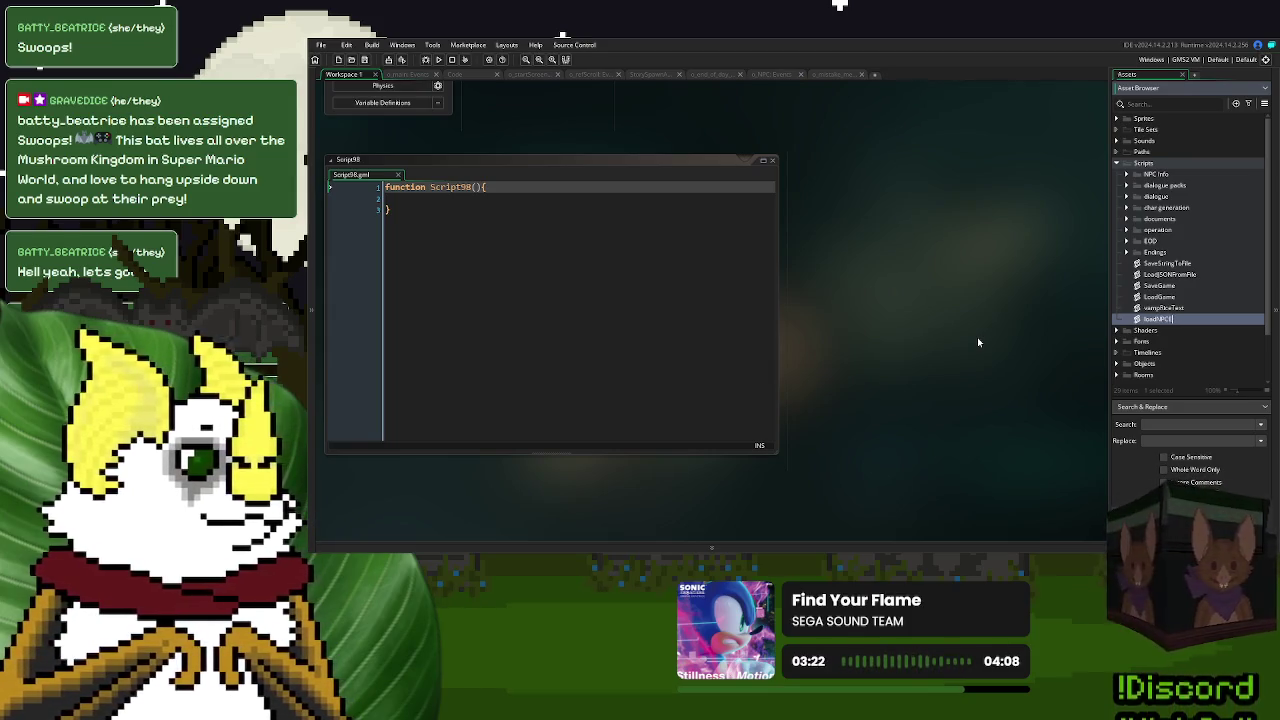
type("ror")
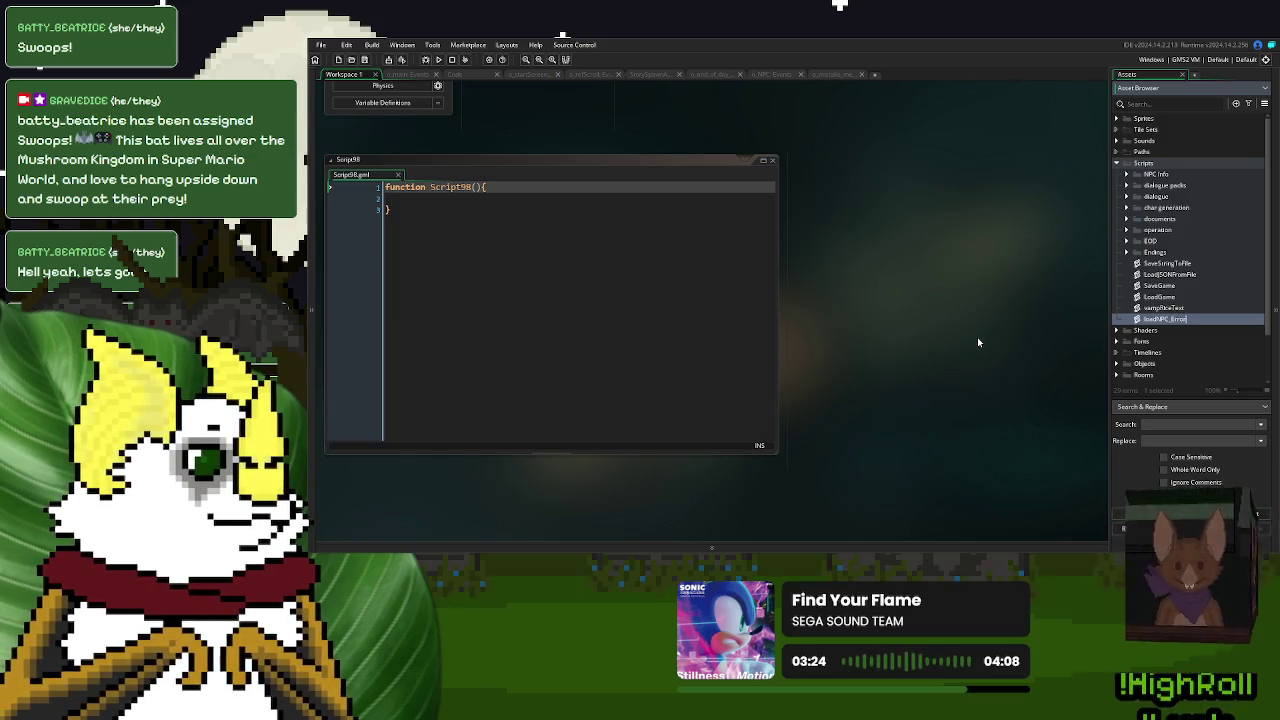
type("Message")
key("Return")
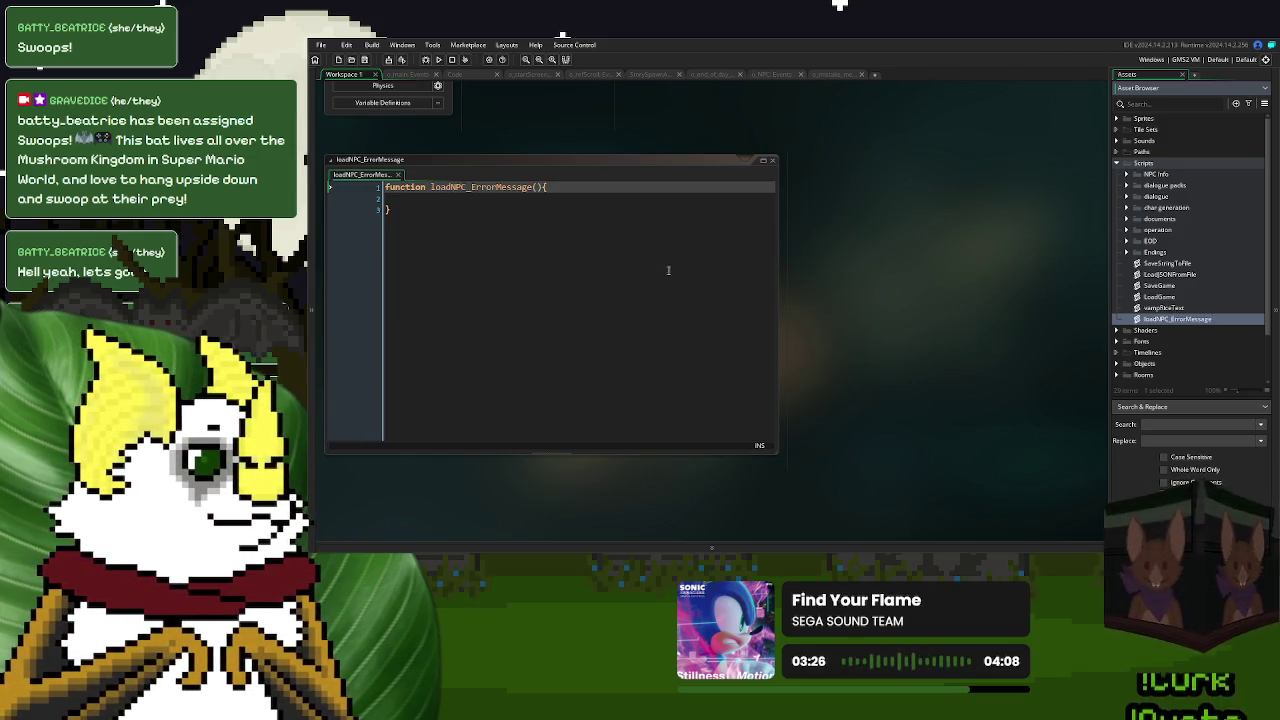
- Give the function a _message parameter and an //errorMessage comment
left_click(586, 188)
type("//errorMessage")
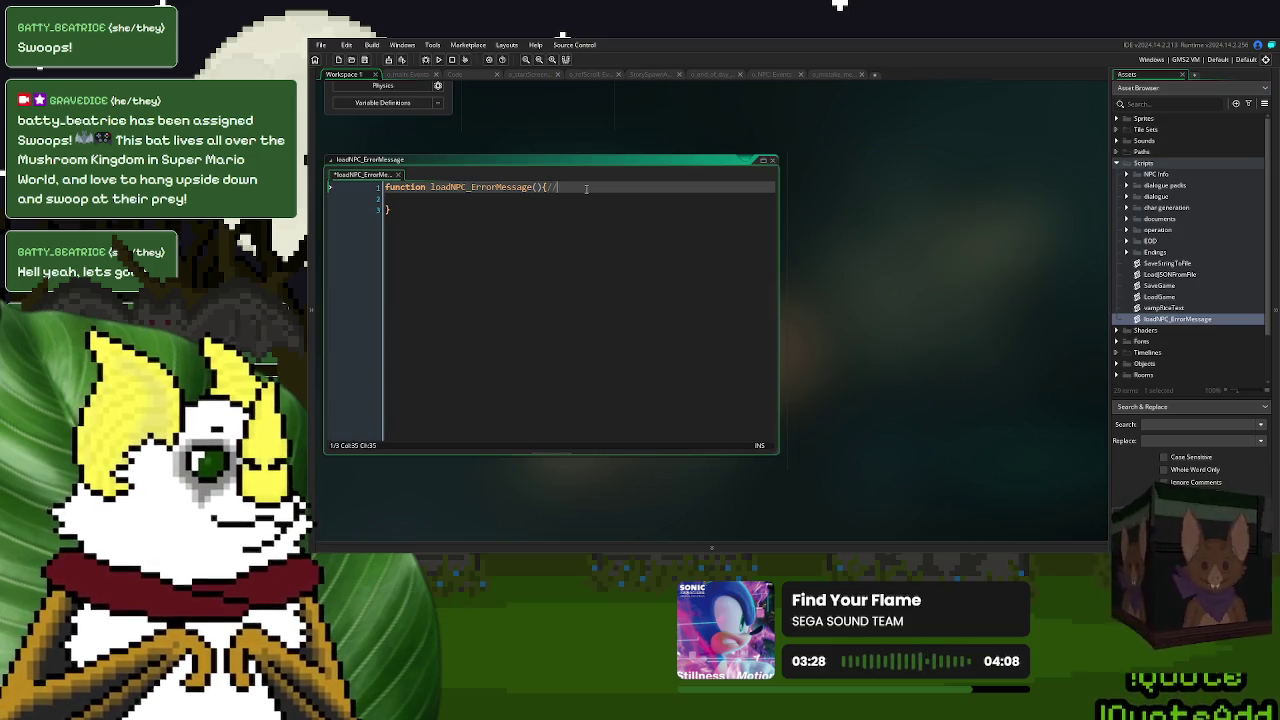
key("Down")
key("Tab")
left_click(537, 187)
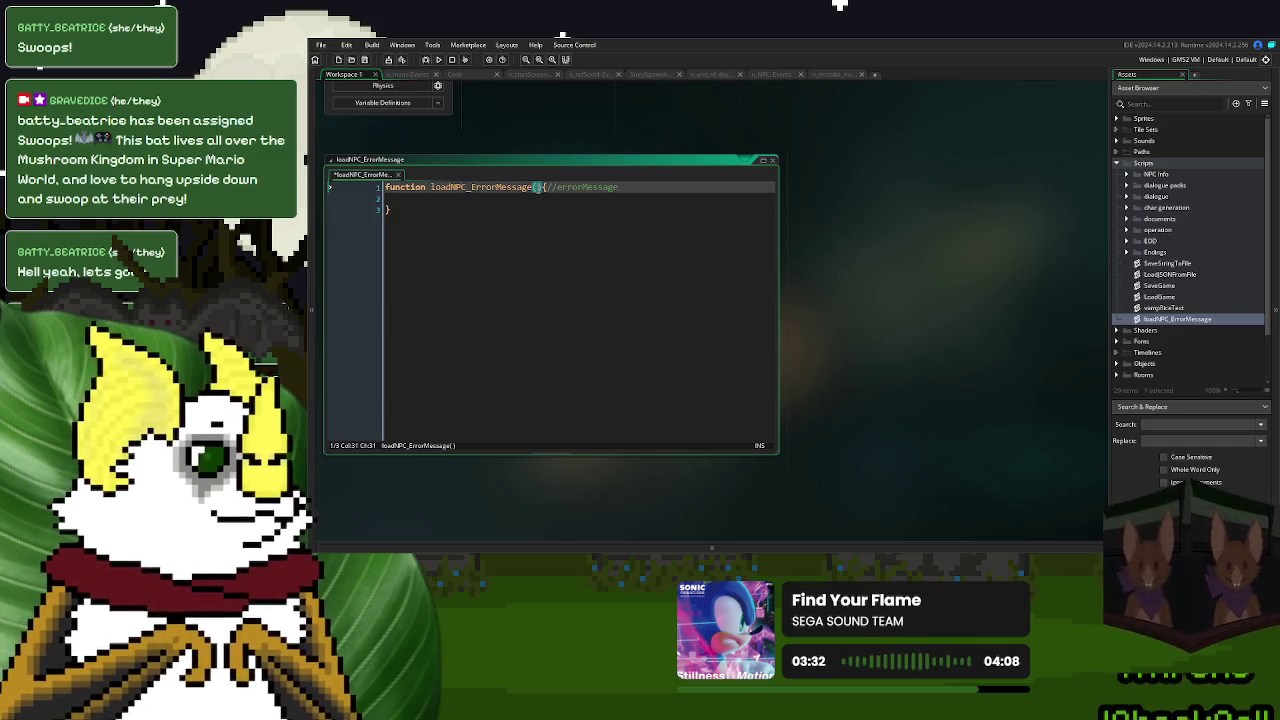
type("_message")
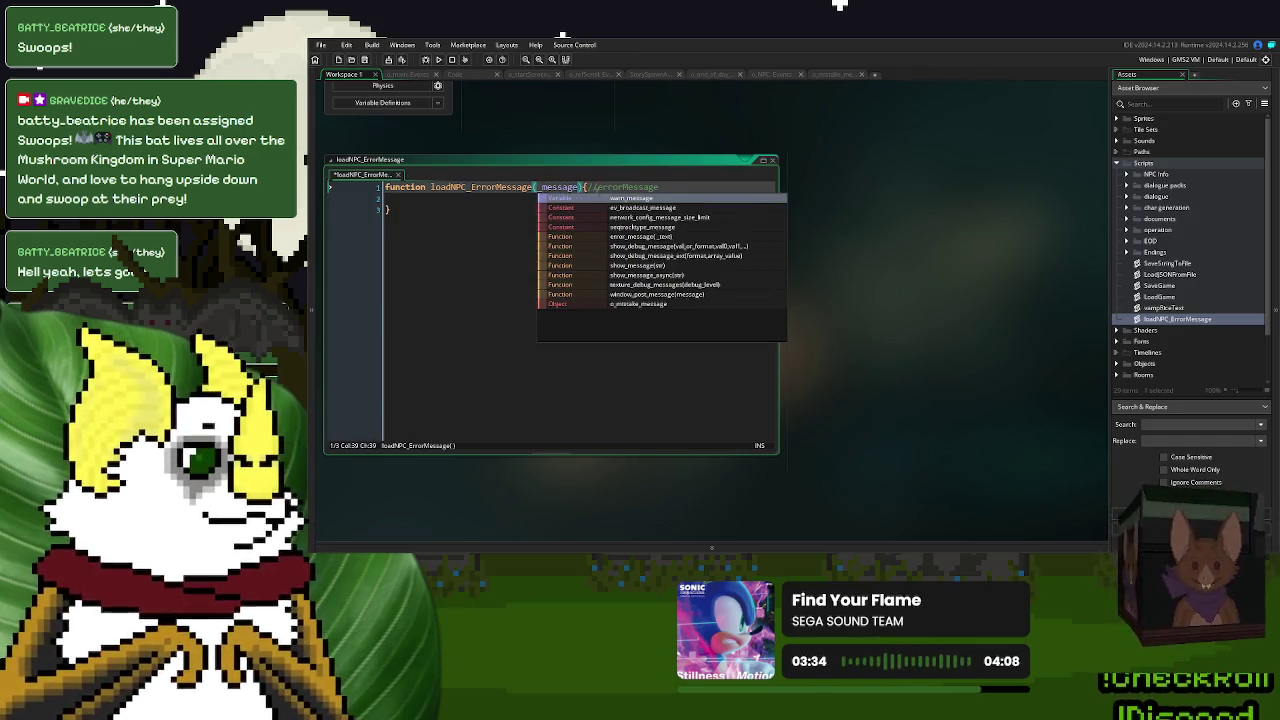
double_click(627, 187)
- Write an if block setting errorMessage to _message when it equals "none"
left_click(537, 199)
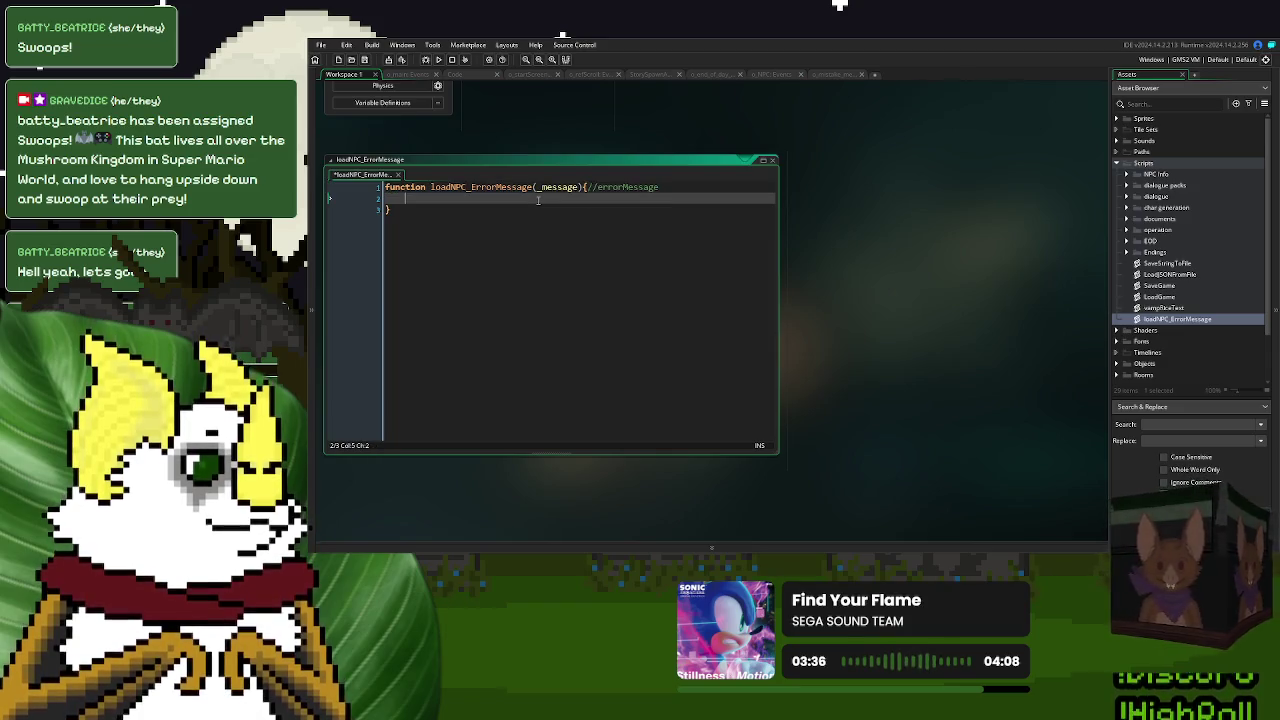
type("if errorMessage = ")
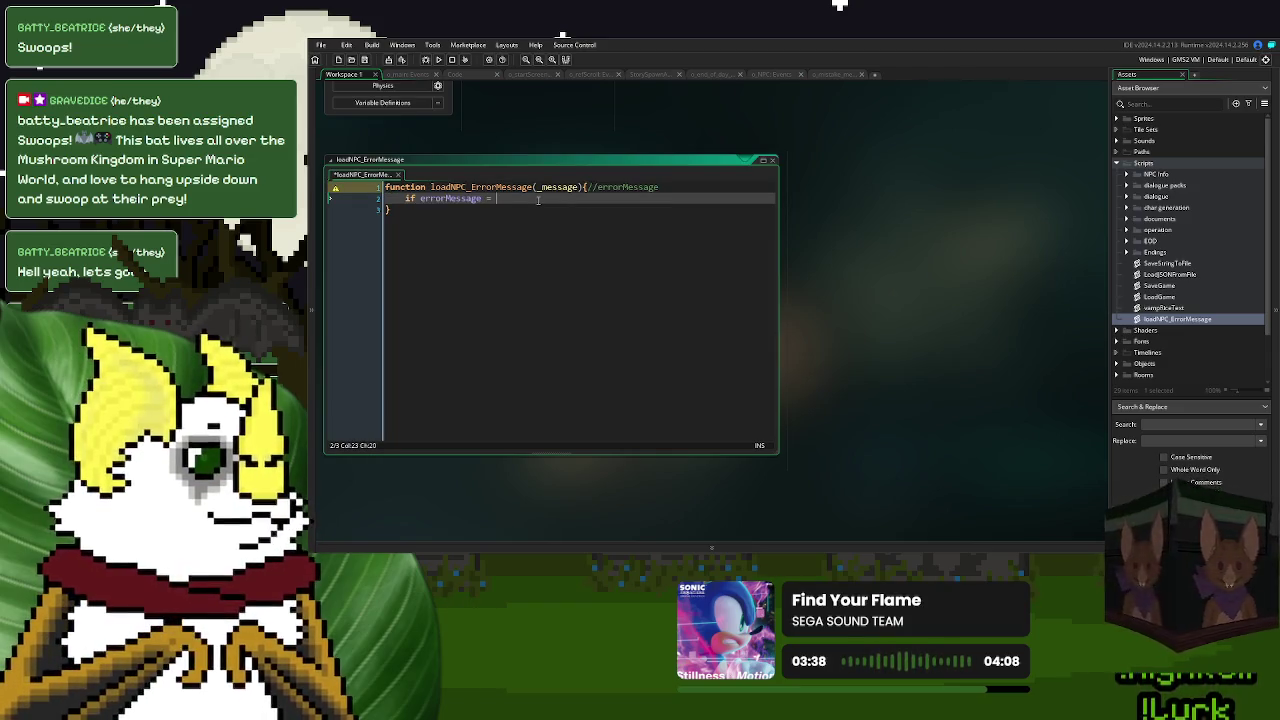
type("\"none\"{")
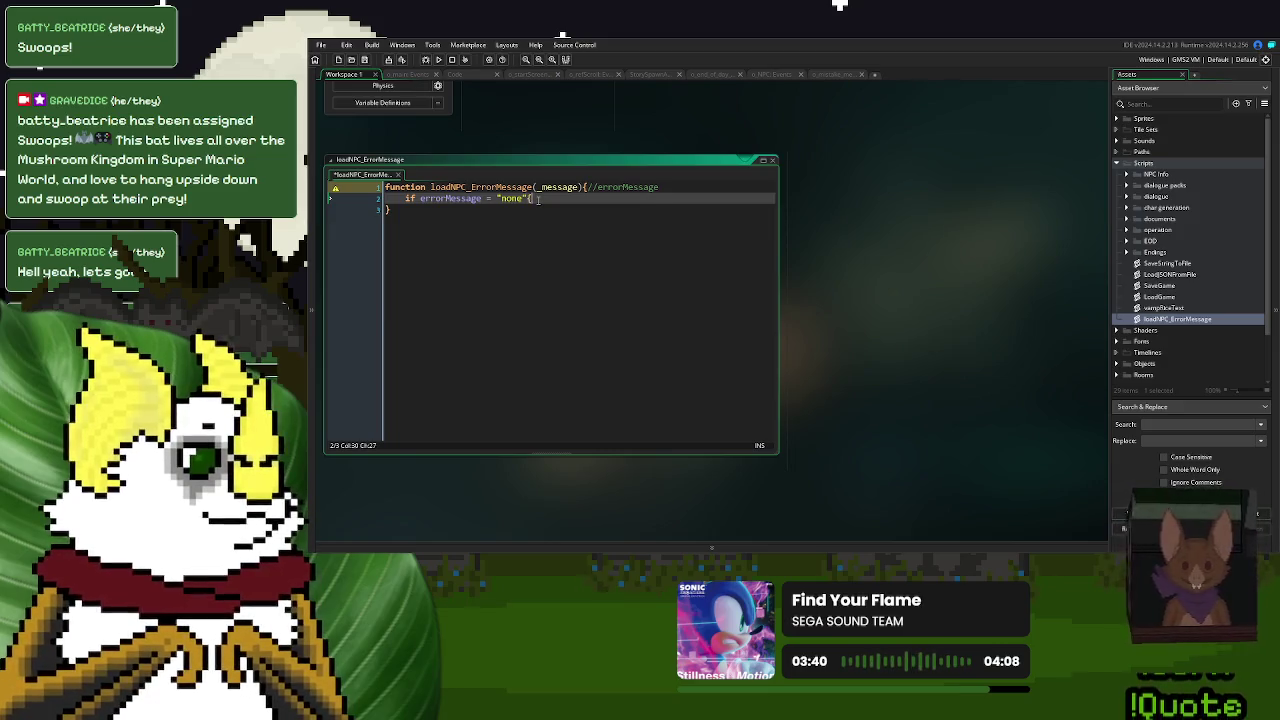
key("Return")
key("Return")
type("}")
double_click(455, 197)
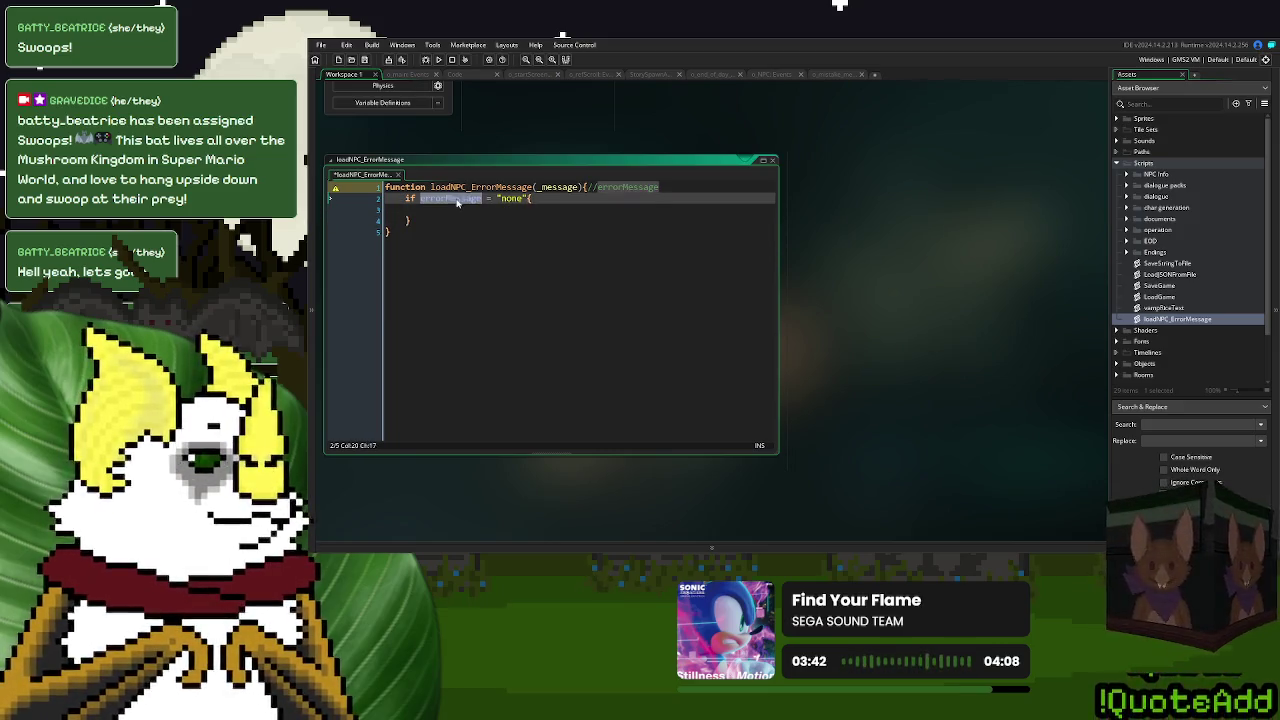
key("ctrl+c")
left_click(457, 209)
key("ctrl+v")
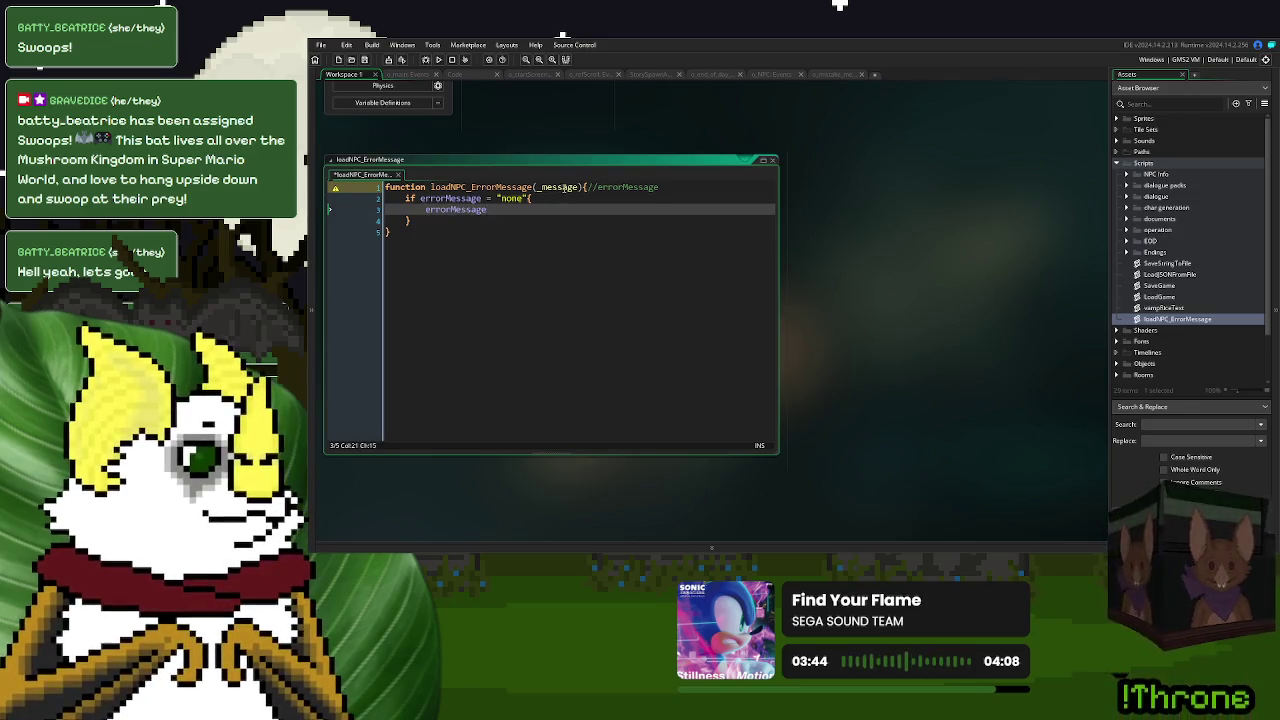
type(" = _message;")
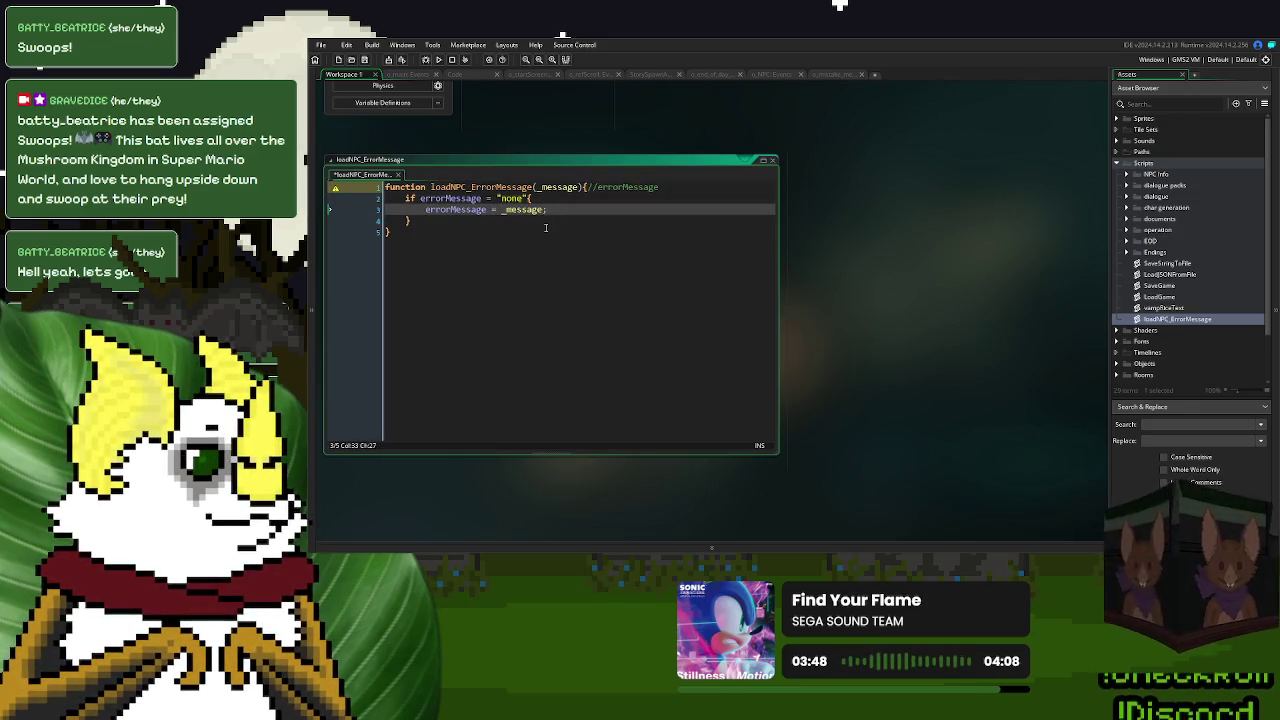
- Add an else branch setting errorMessage to "\n"+_message
left_click(547, 223)
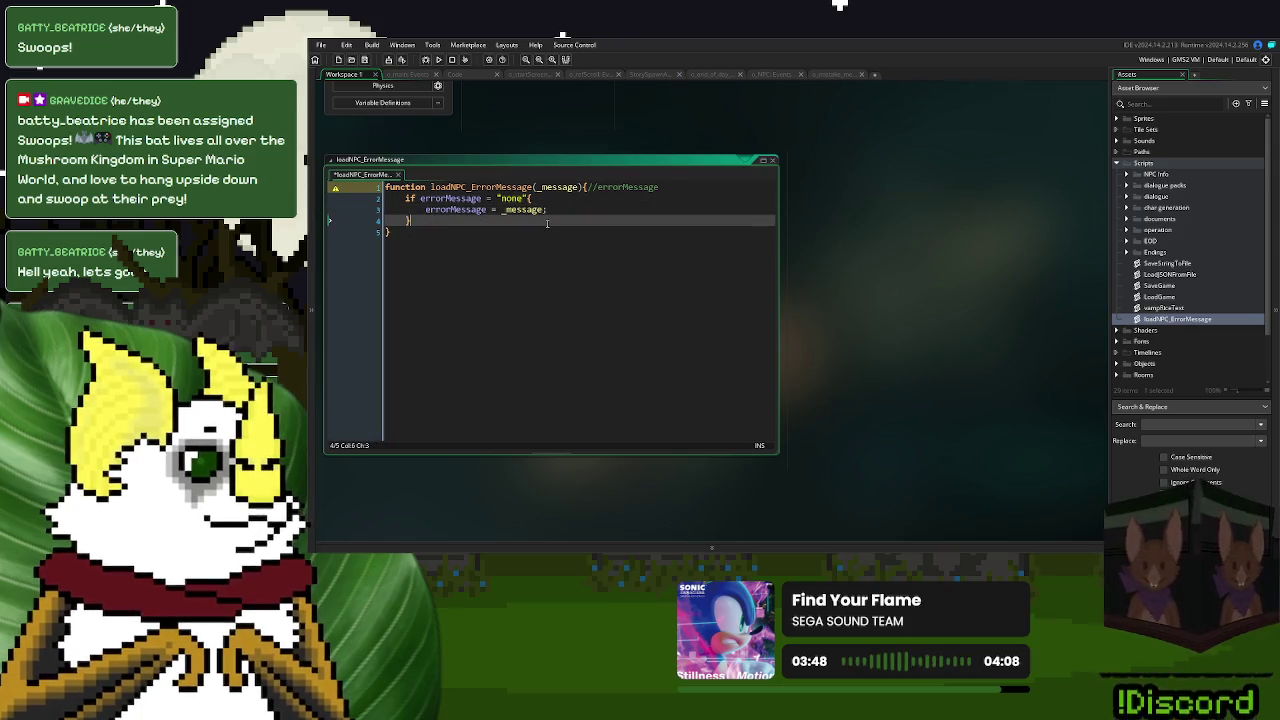
type(" else {")
key("Return")
key("Return")
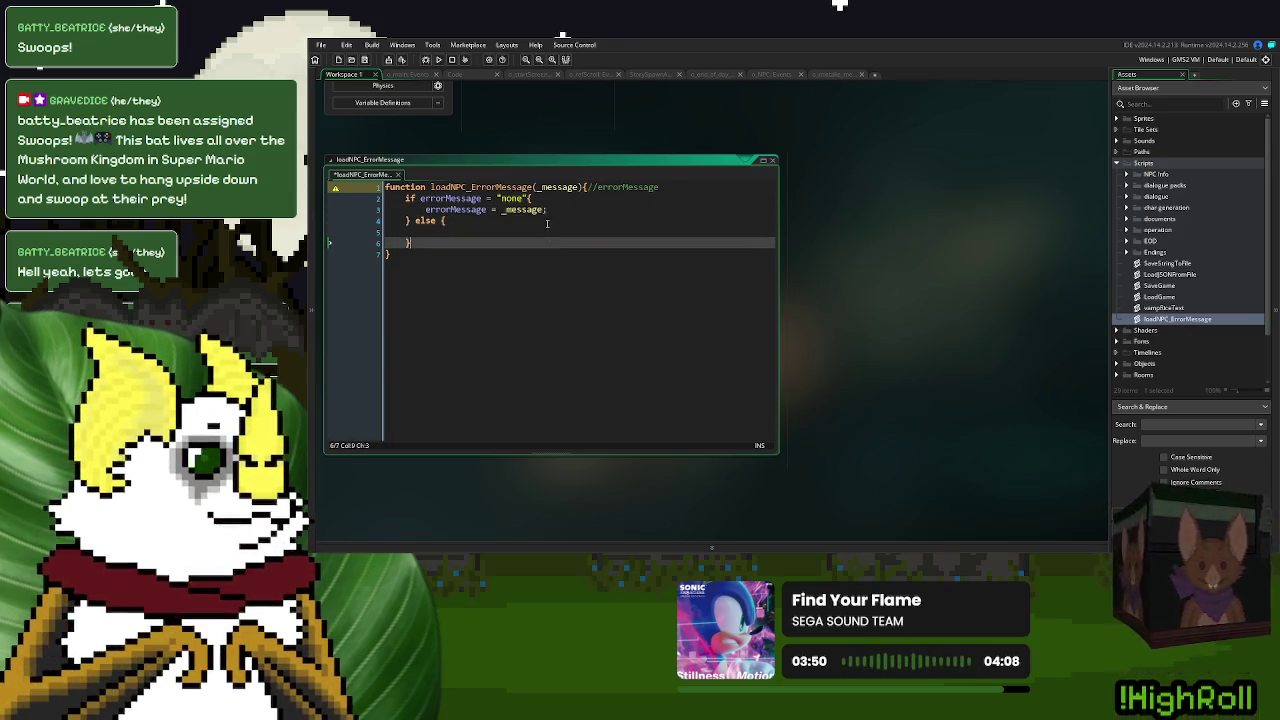
left_click(547, 209)
type(";")
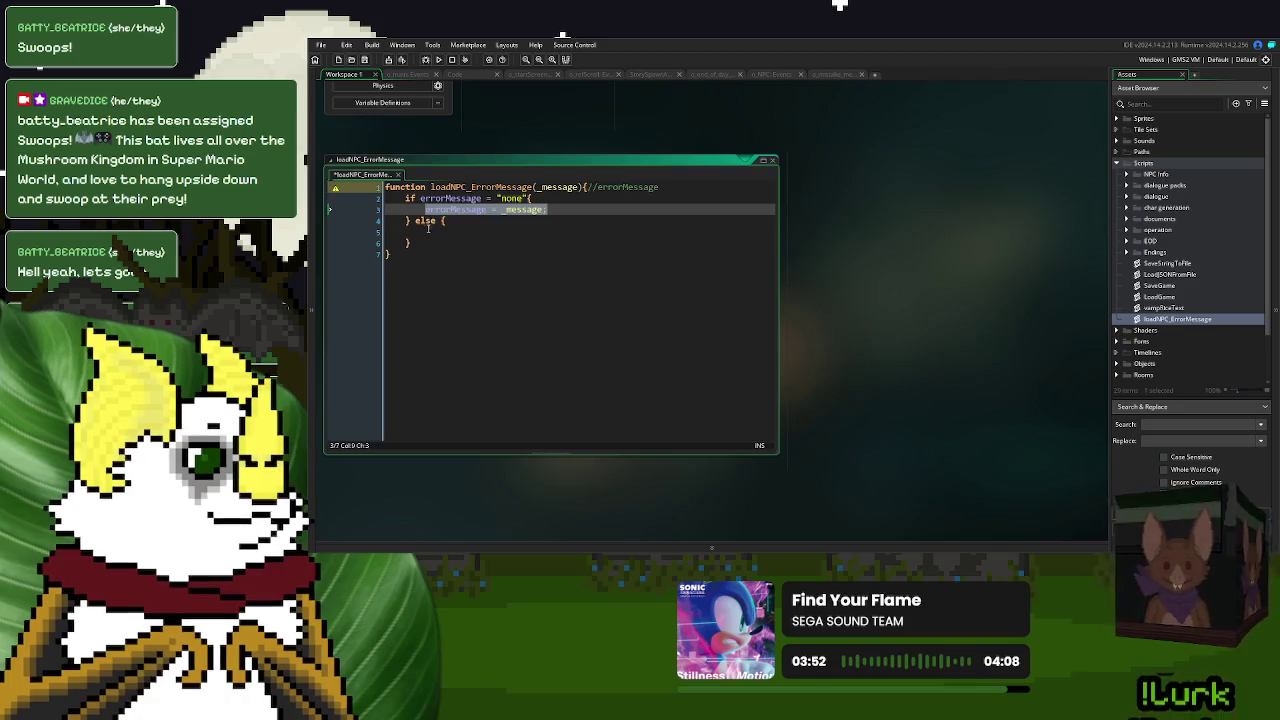
left_click(459, 233)
key("ctrl+v")
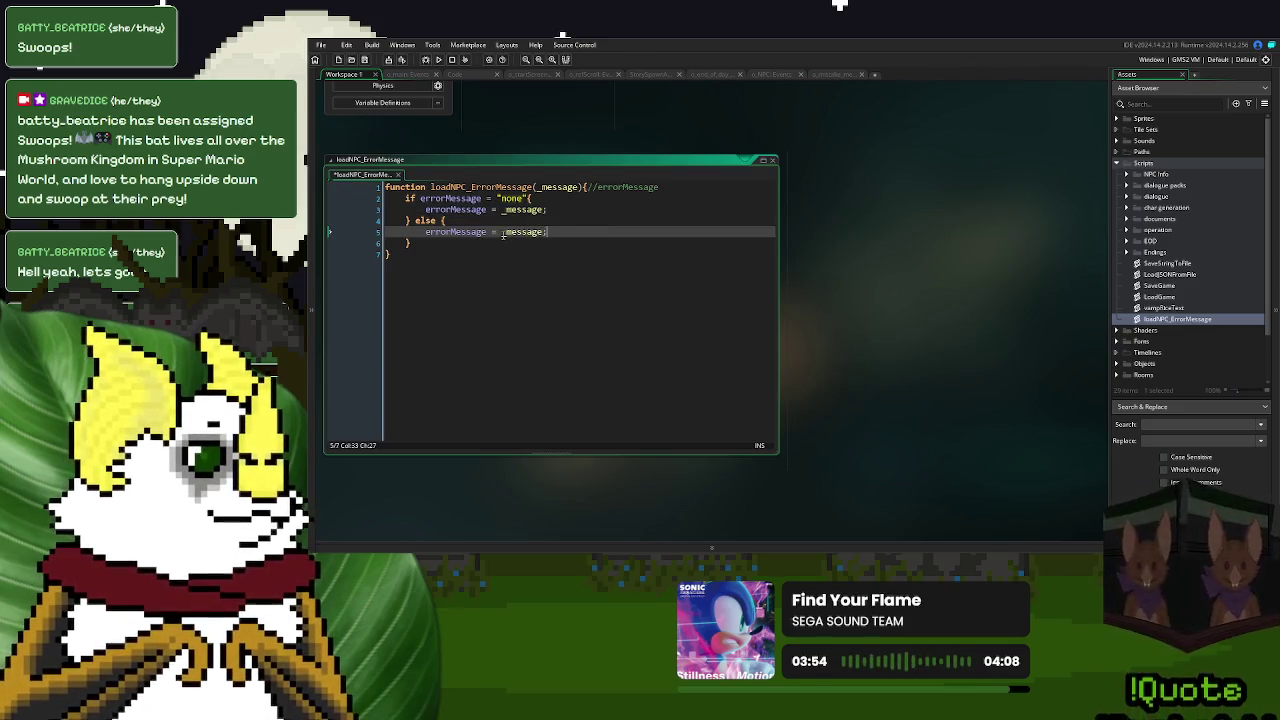
left_click(502, 232)
type("\"")
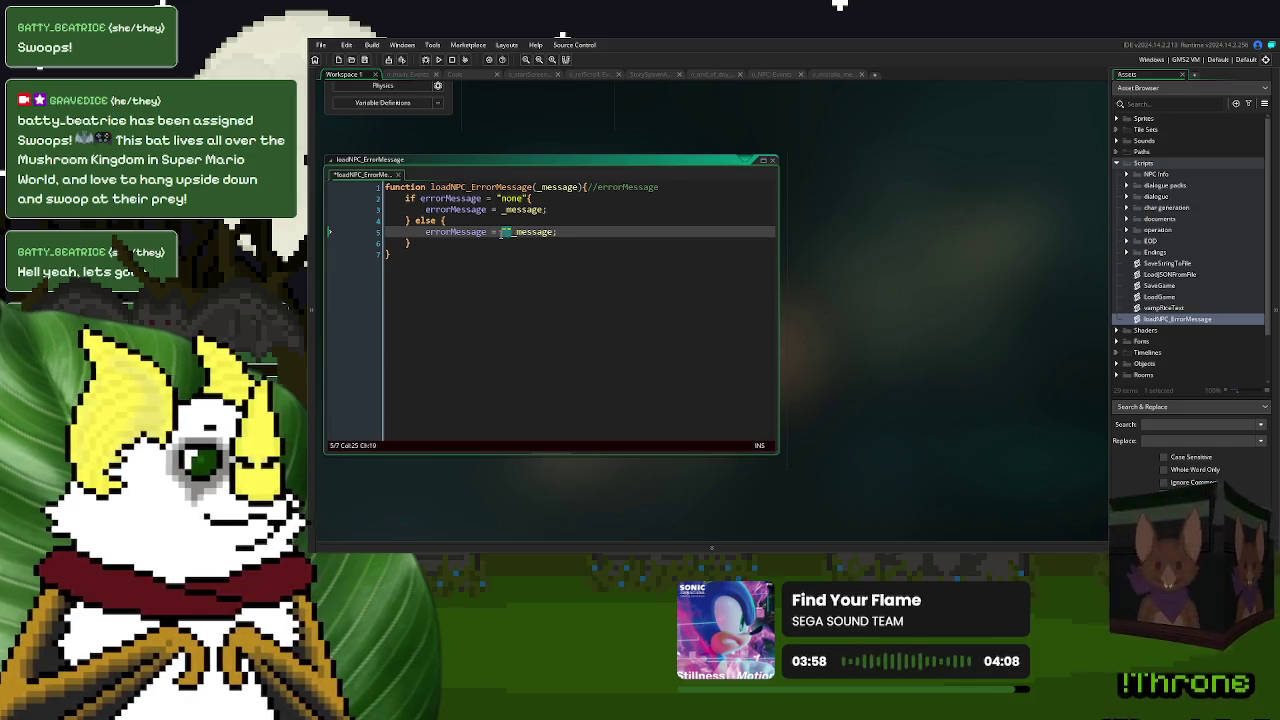
type("\\n\"")
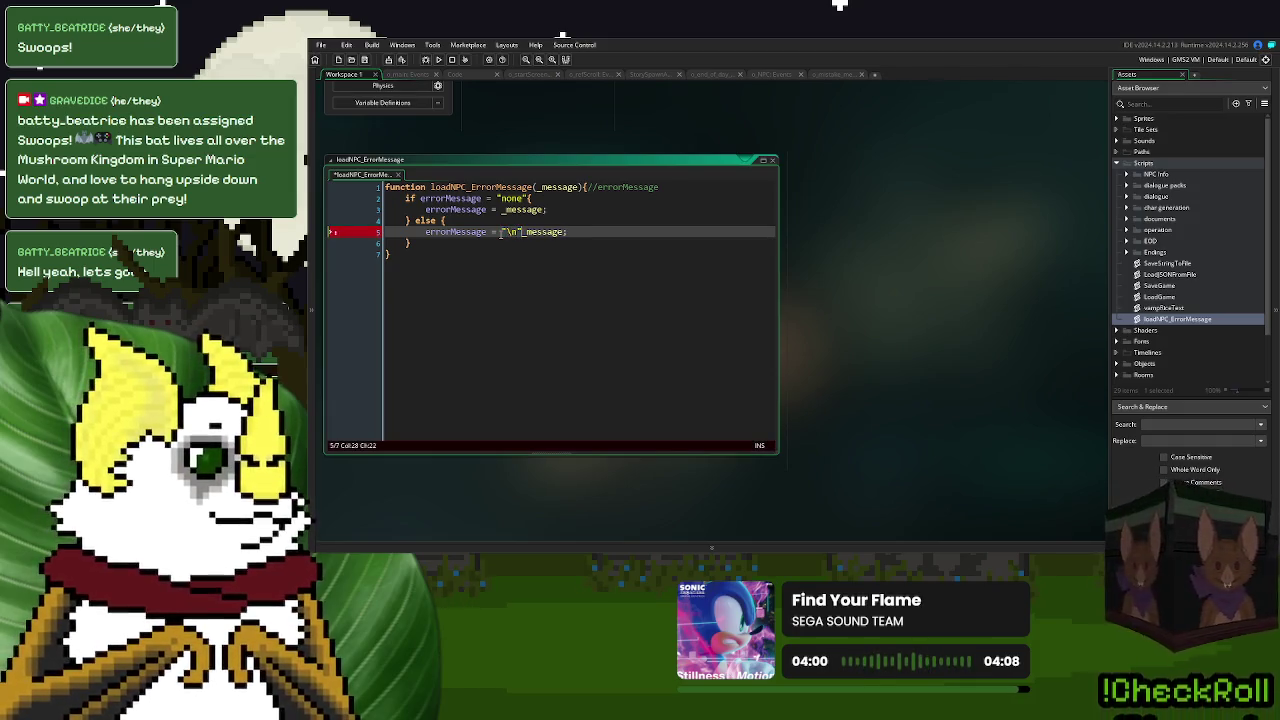
type("+")
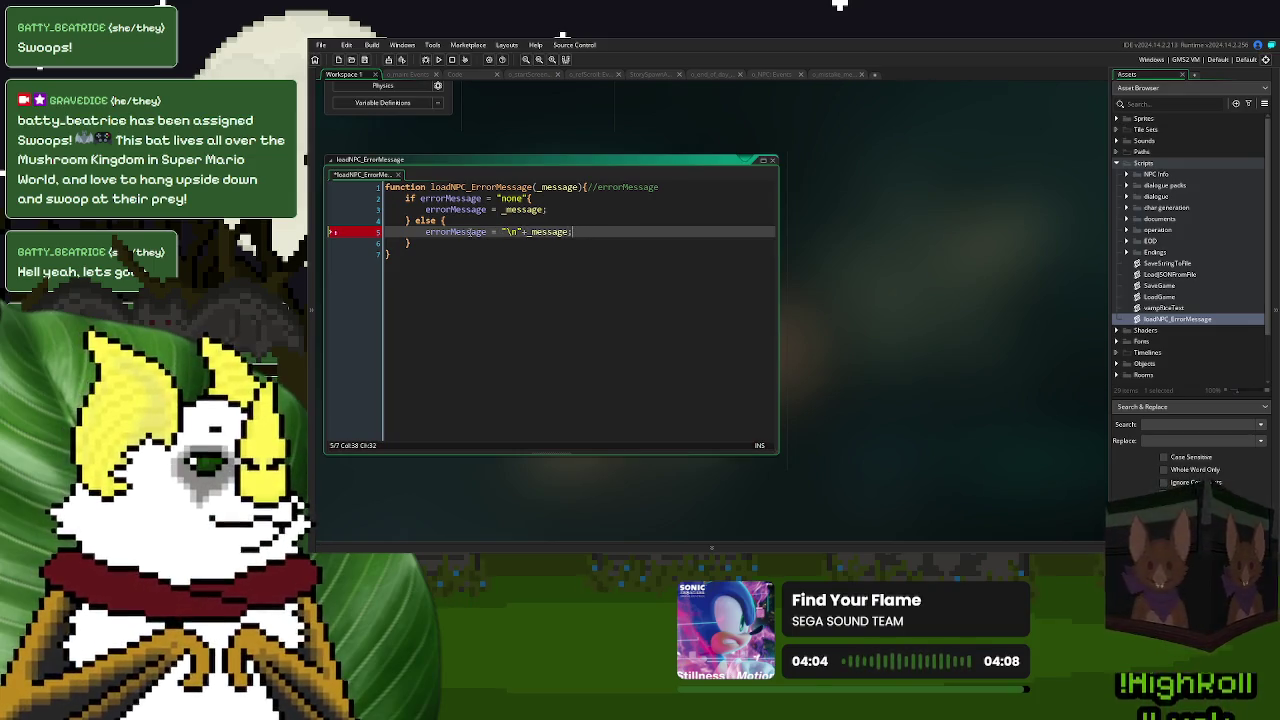
double_click(481, 188)
key("ctrl+c")
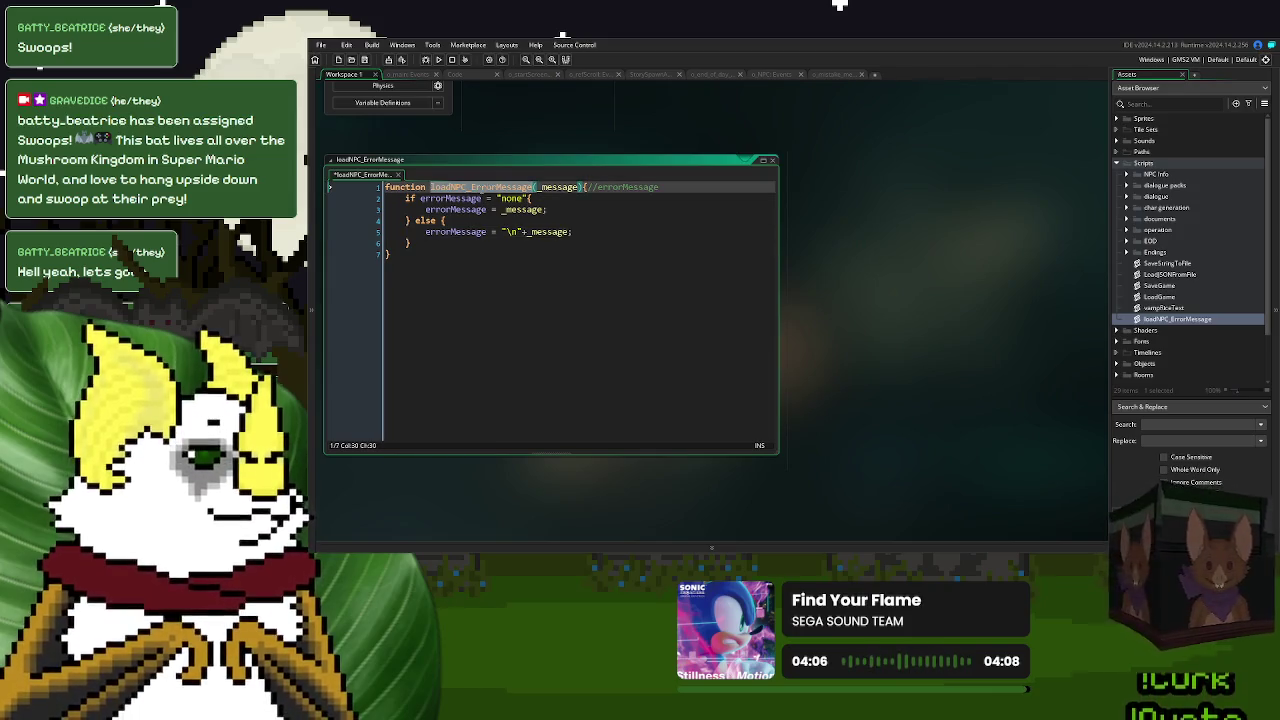
left_click(839, 74)
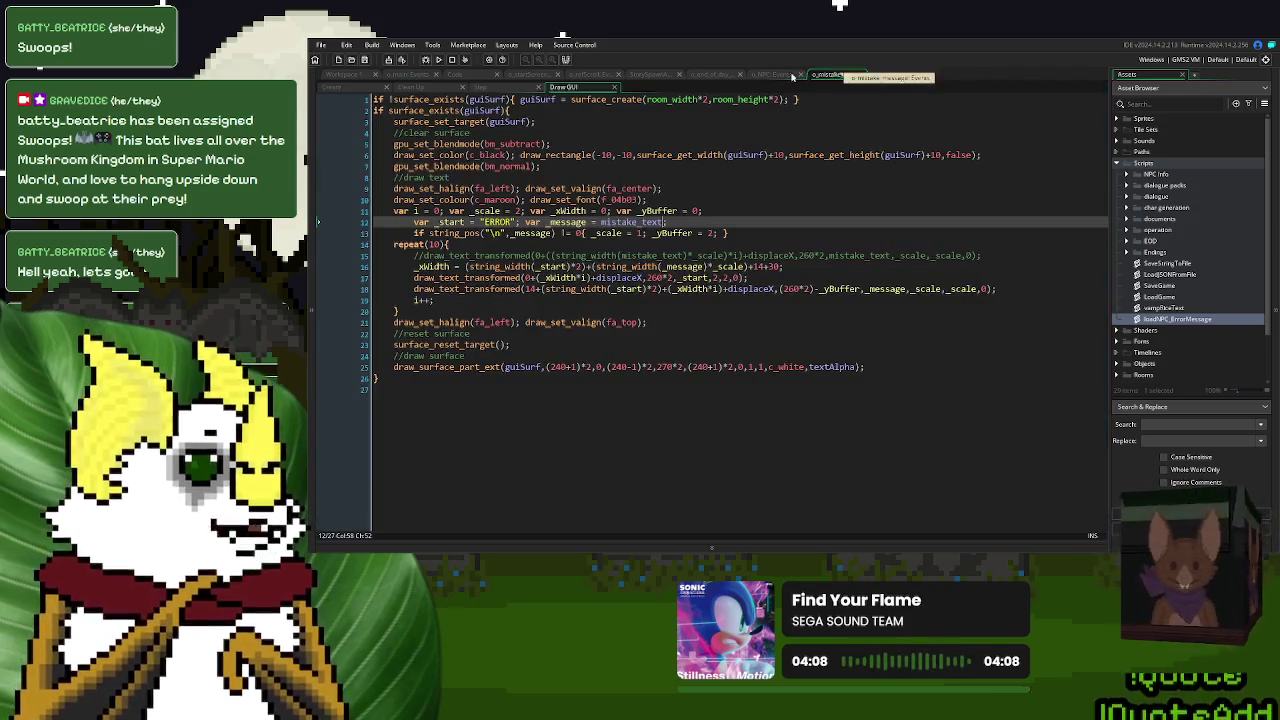
- Add loadNPC_ErrorMessage("WRONG CITY"); inside the plasma else branch on Create line 35
left_click(775, 74)
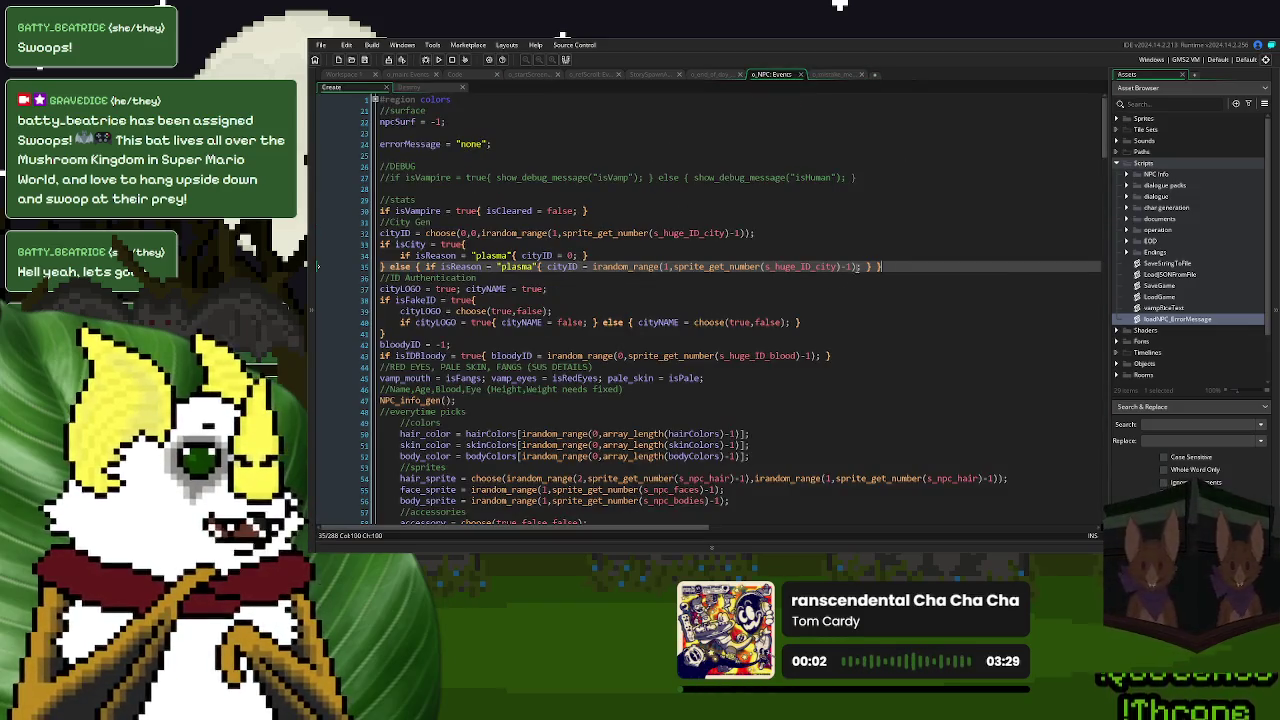
key("BackSpace")
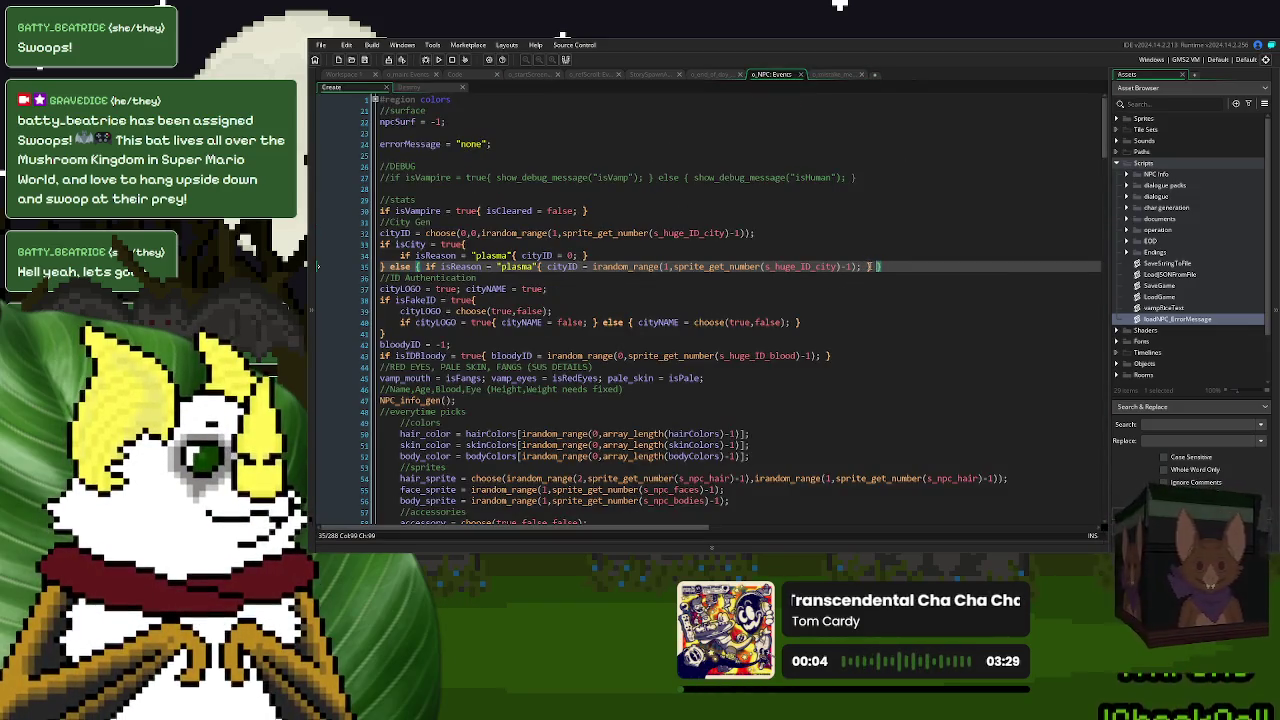
key("ctrl+v")
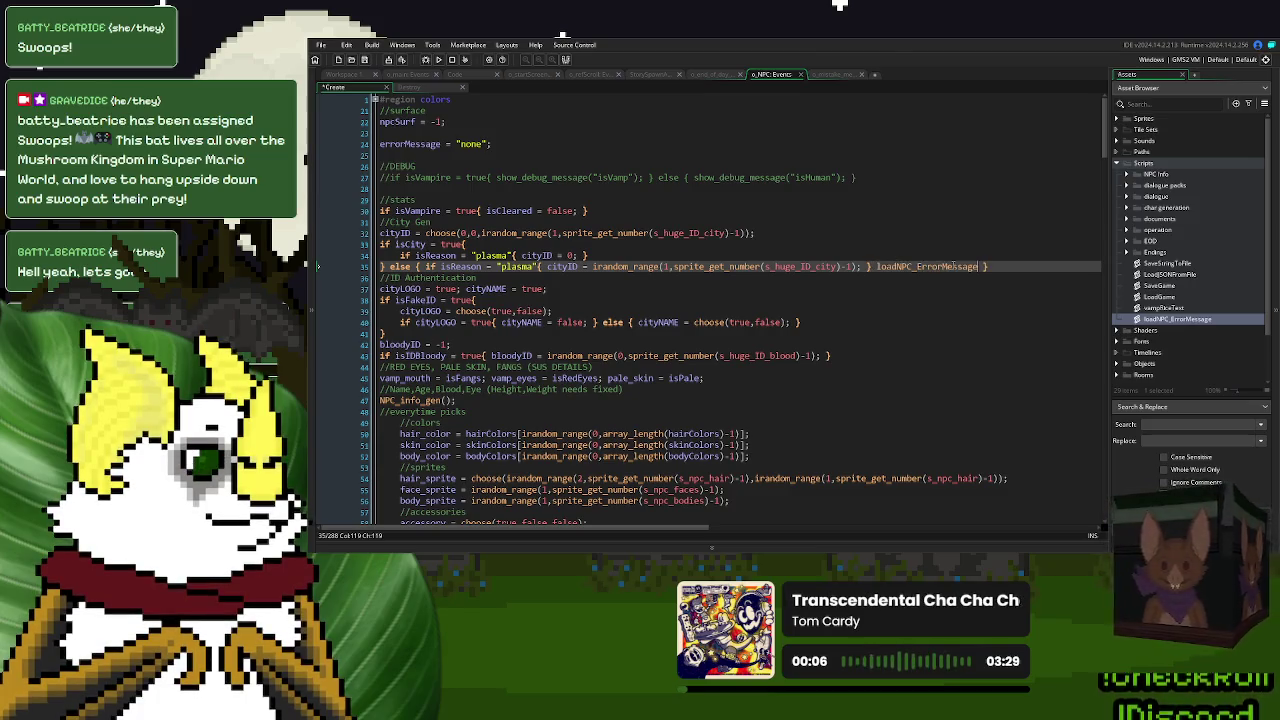
type("(\"\");")
key("Left")
key("Left")
type("\"")
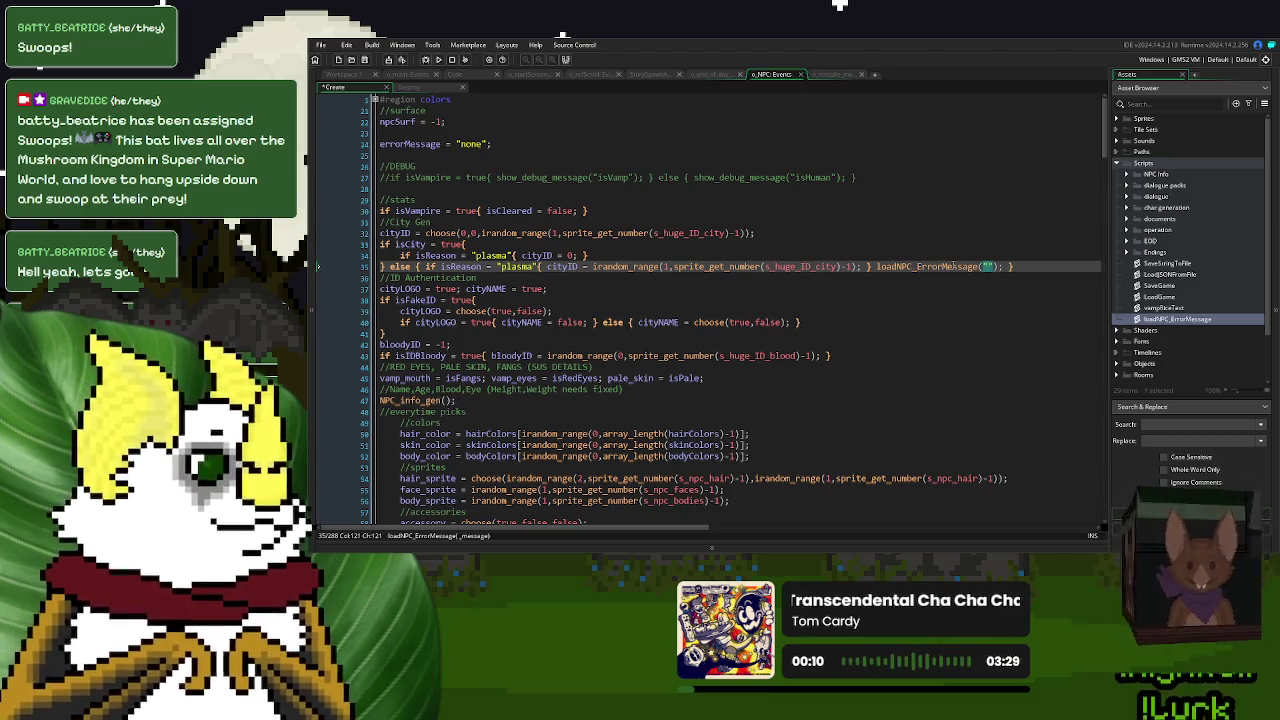
type("WRONG CITY")
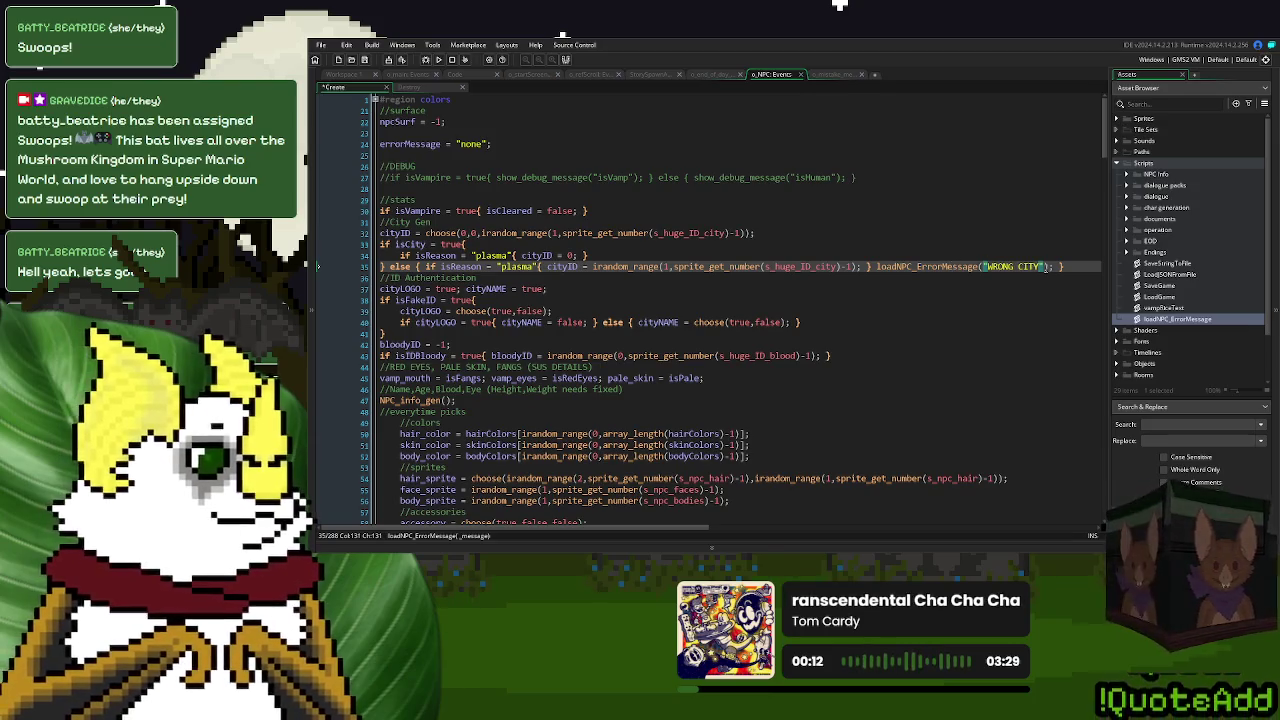
left_click_drag(1054, 266, 918, 264)
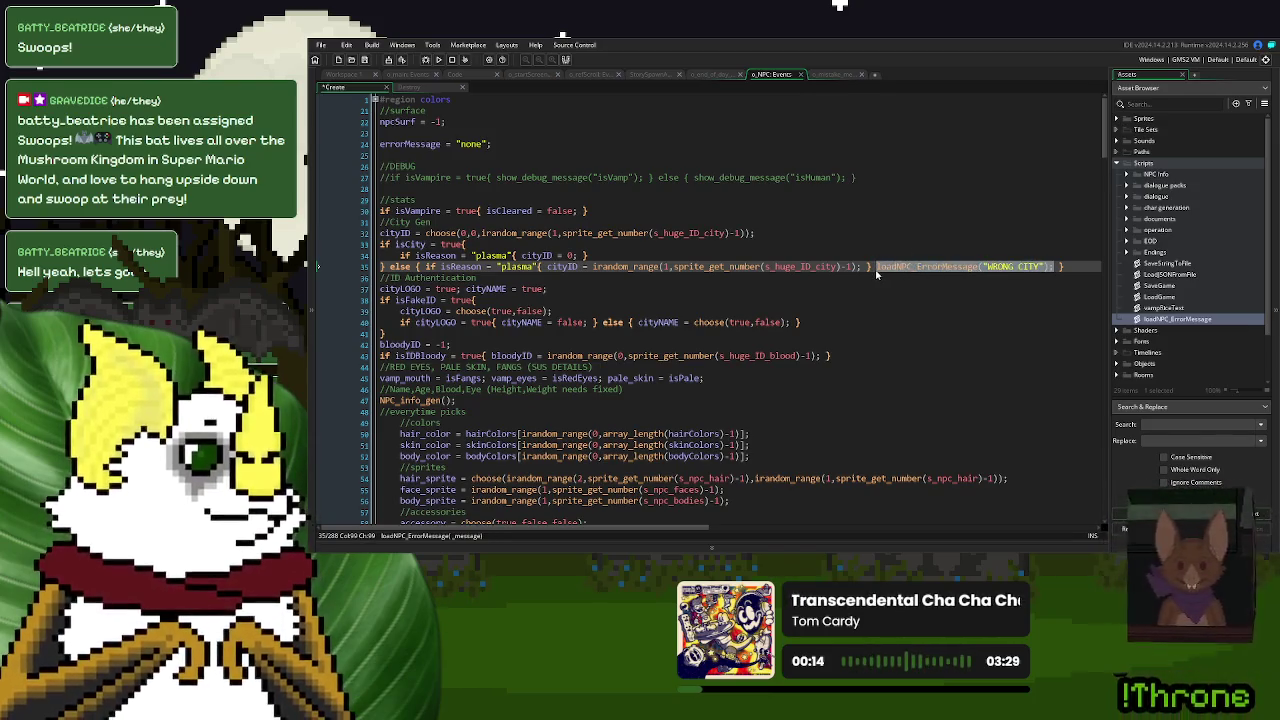
left_click(628, 266)
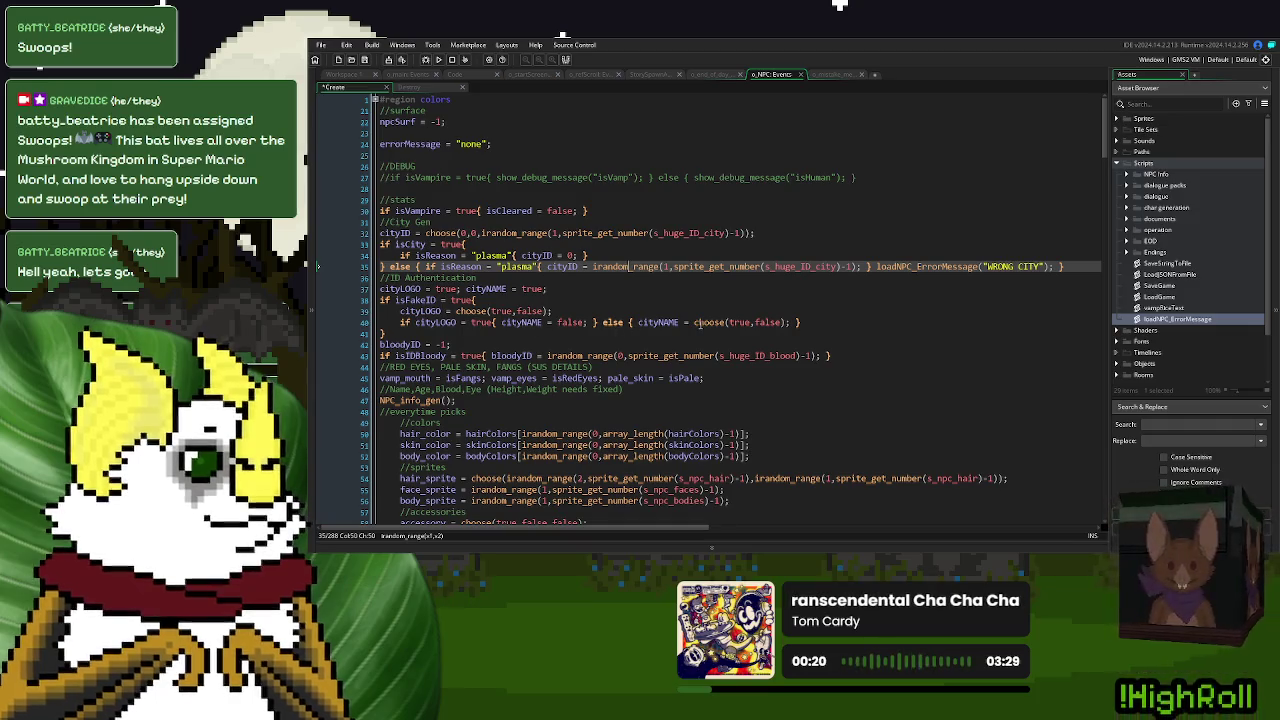
double_click(520, 322)
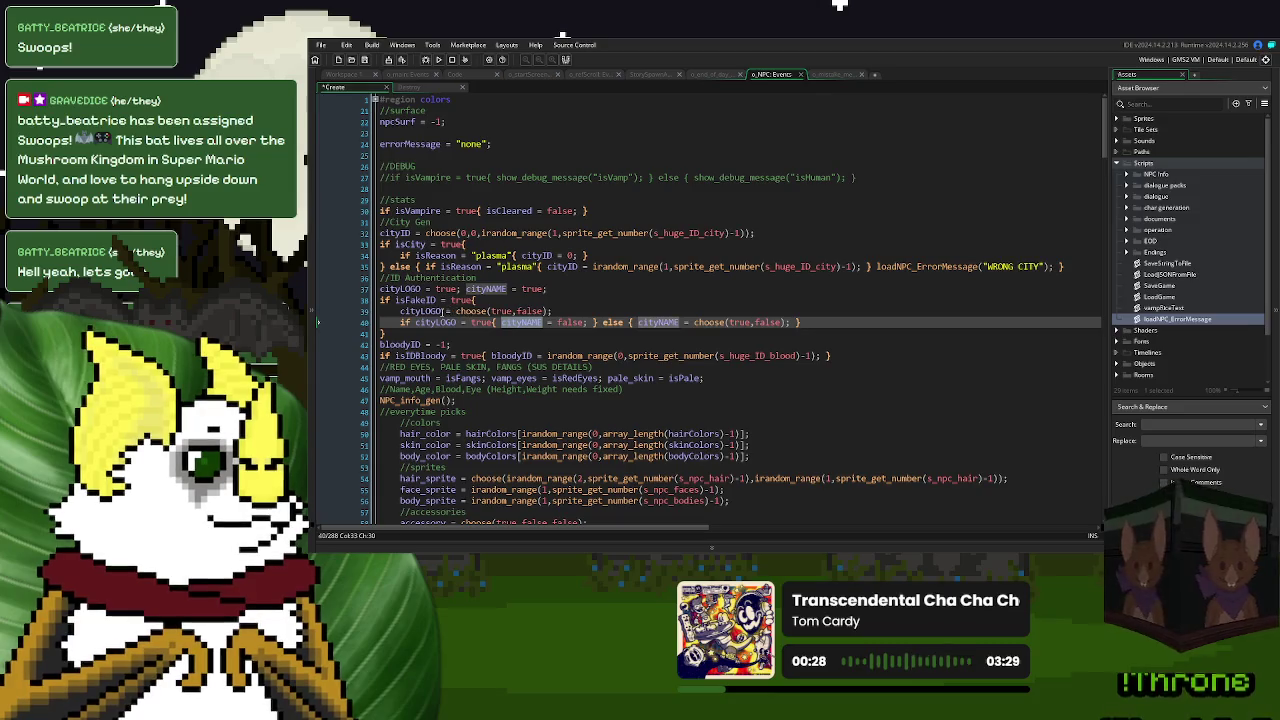
- In the fake ID block, add an 'if cityLOGO = false' line calling the pasted loadNPC_ErrorMessage
double_click(441, 311)
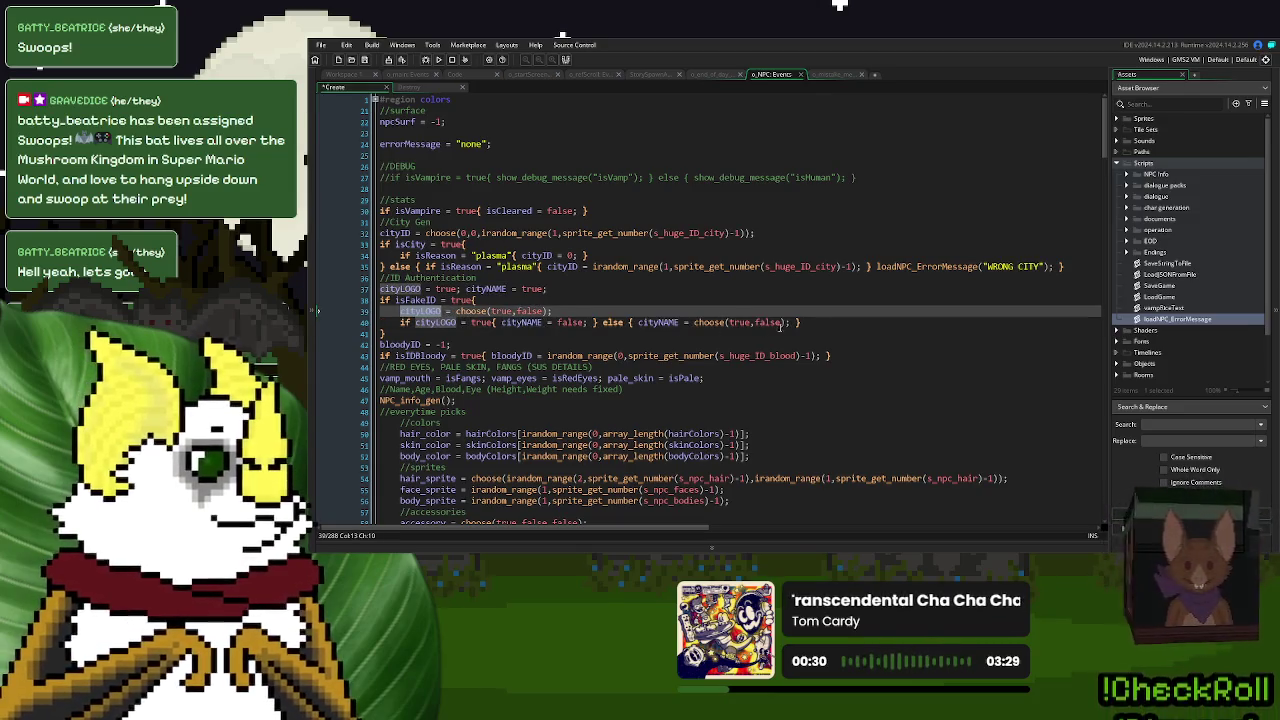
left_click(832, 323)
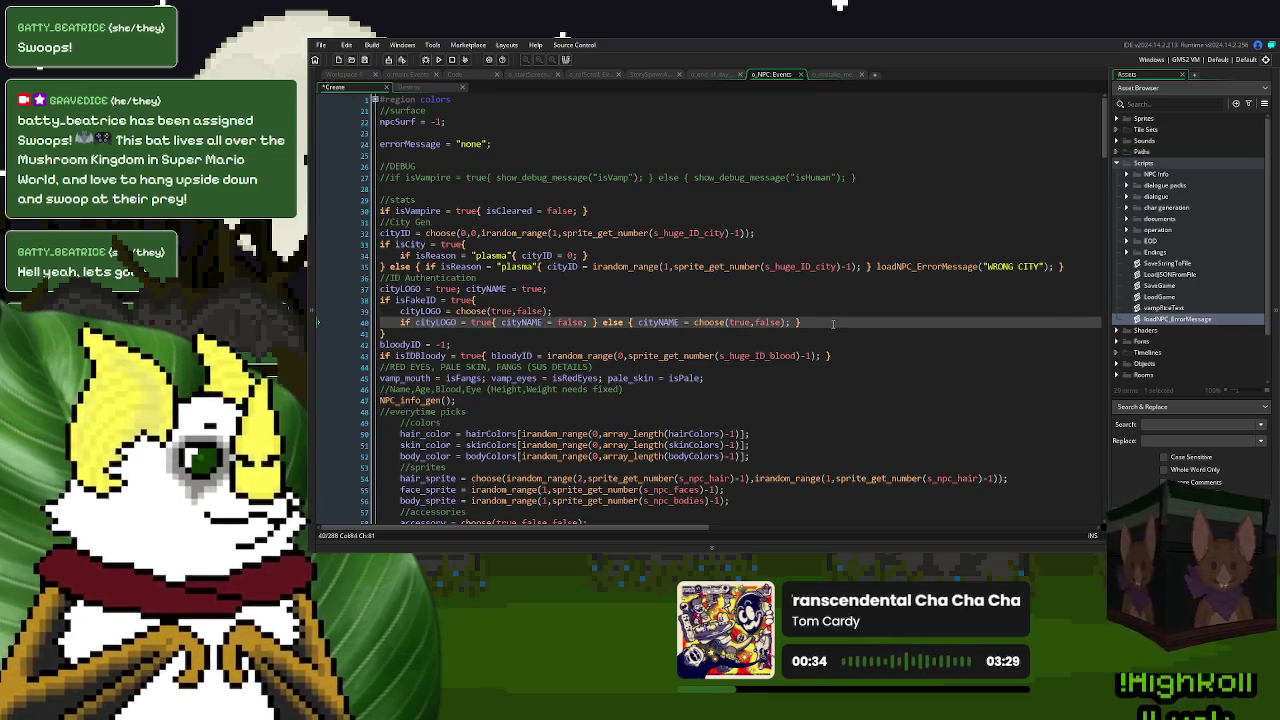
double_click(435, 322)
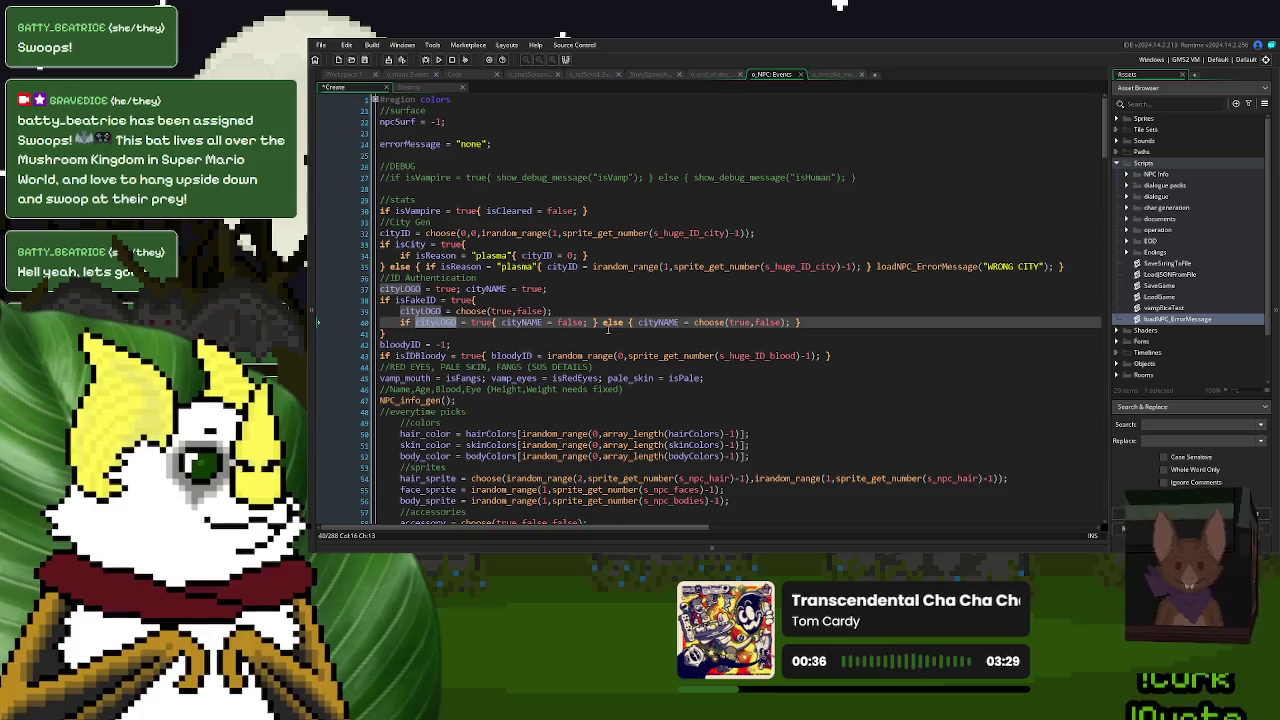
left_click(853, 323)
key("Return")
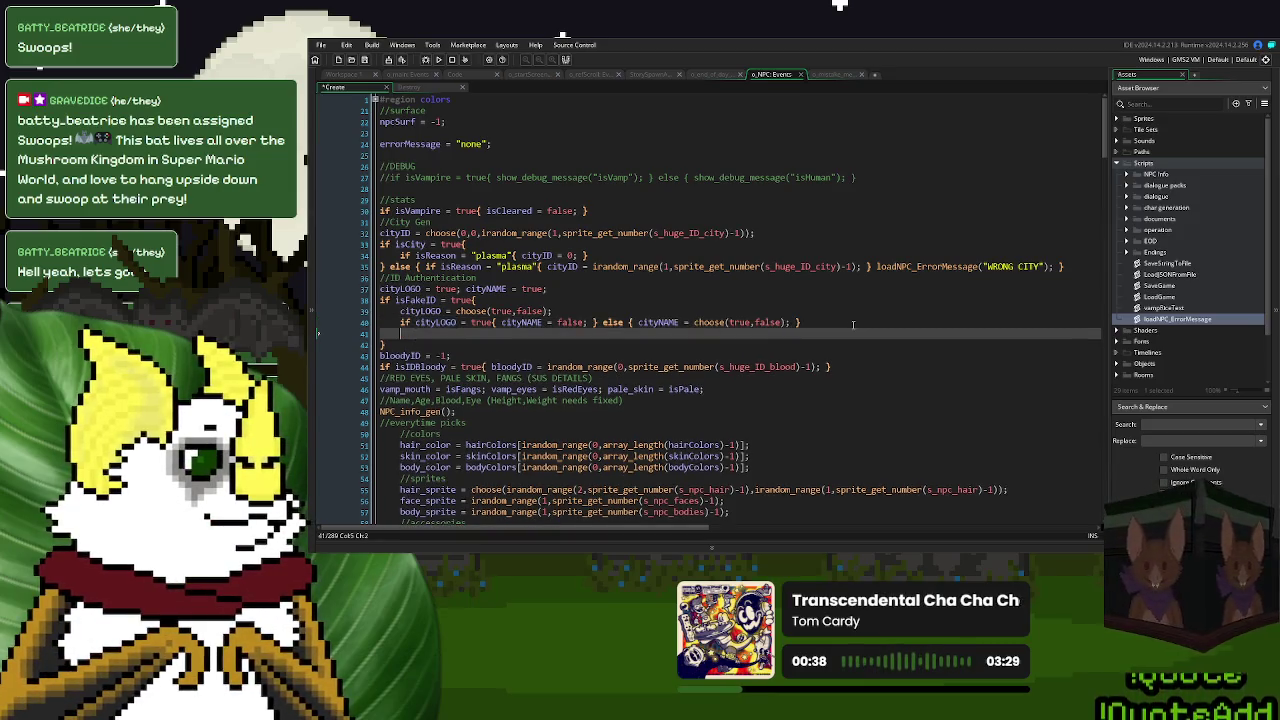
type("ifcityI")
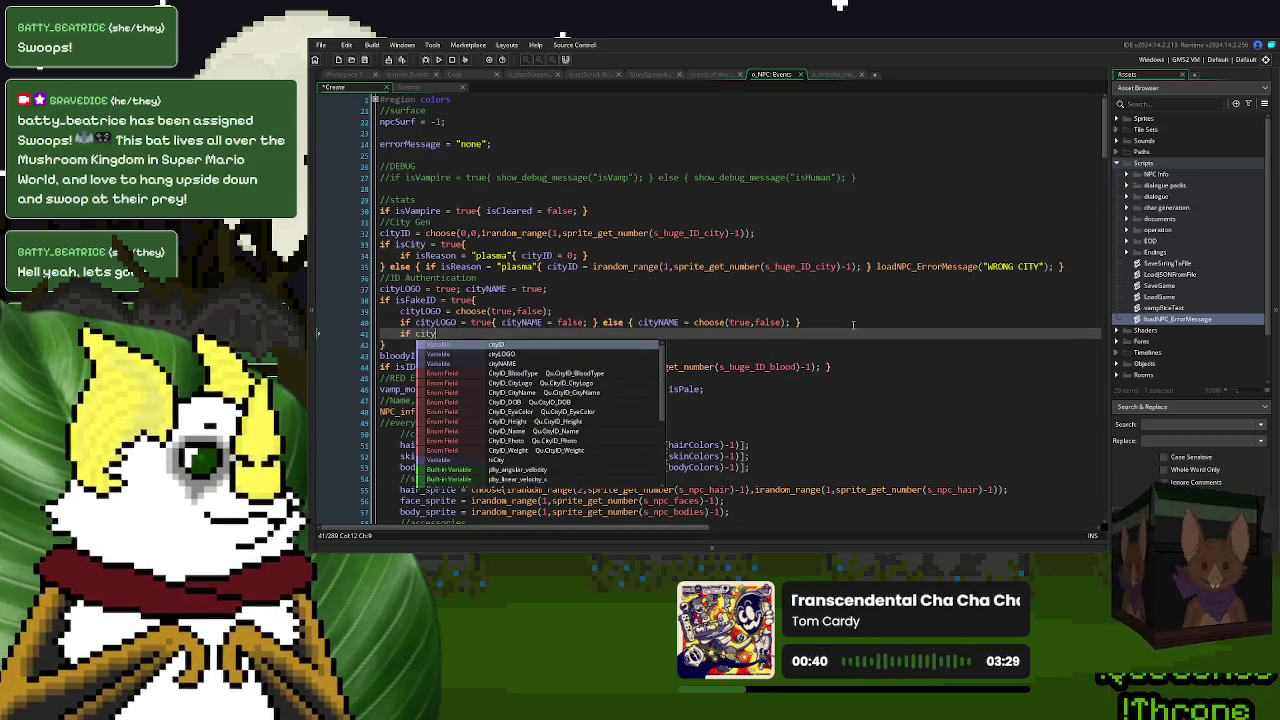
type("og")
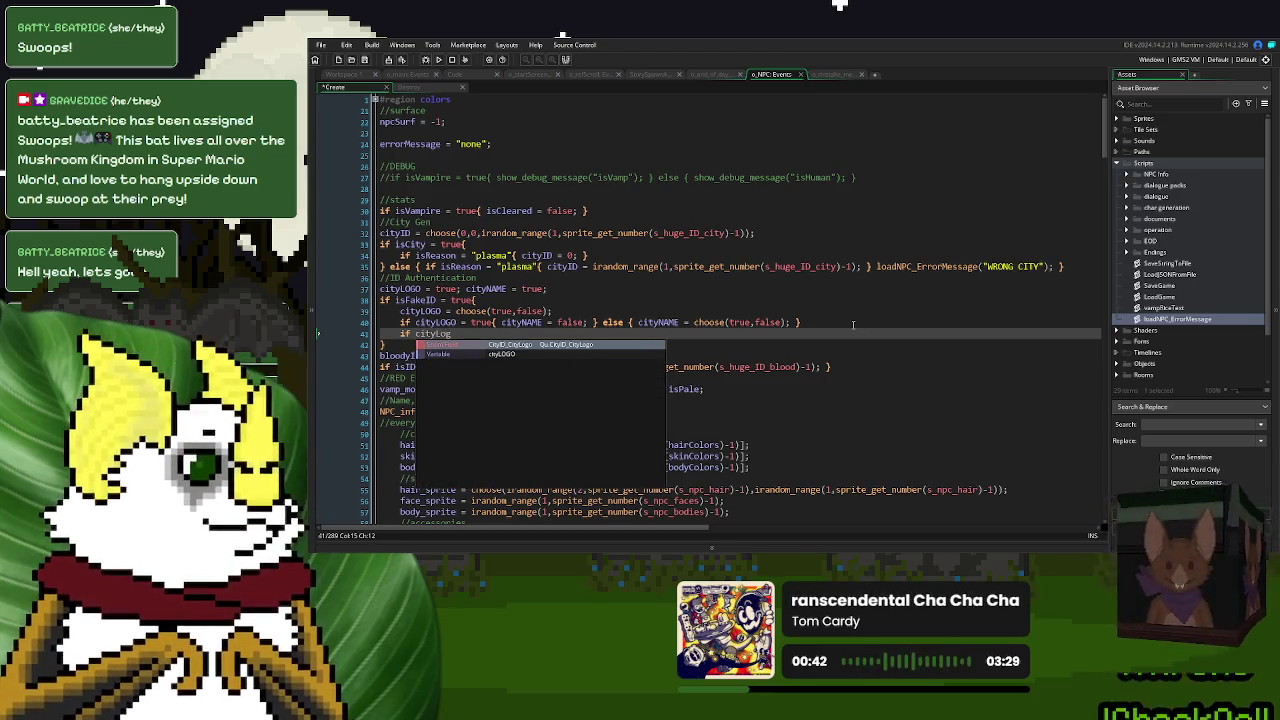
key("Down")
key("Return")
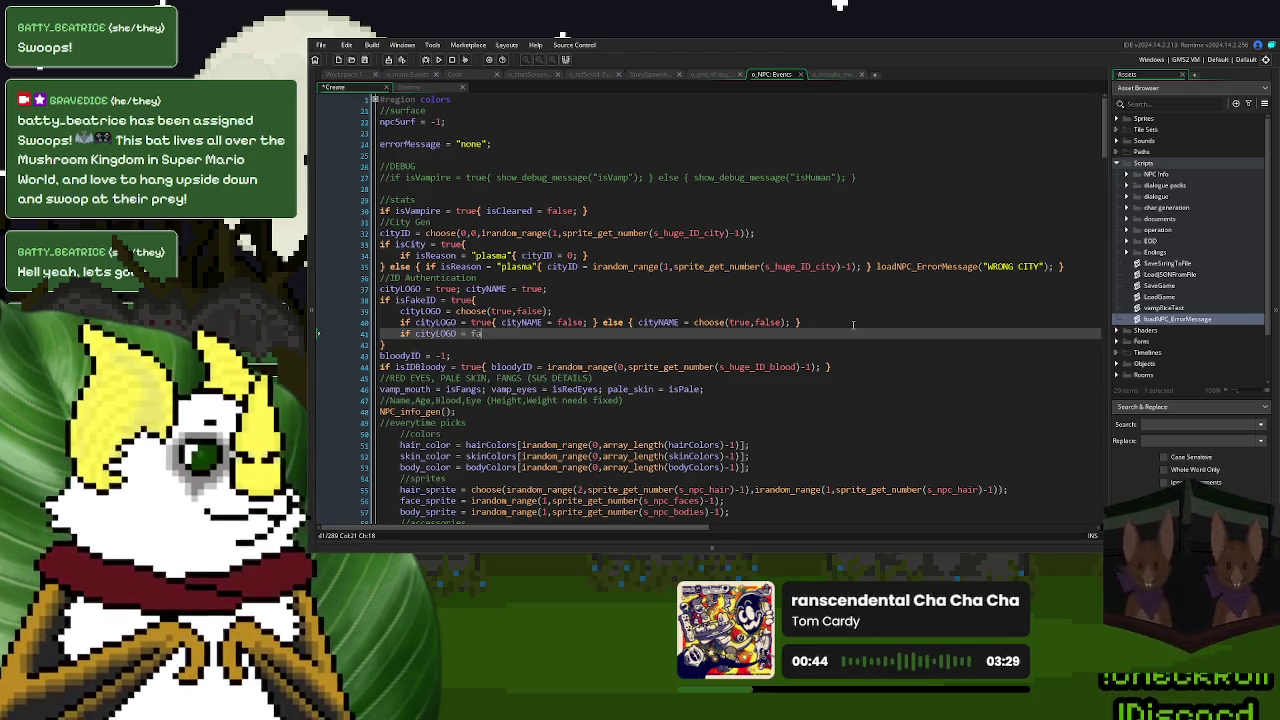
type("lse")
key("Return")
type("{")
type("loadNPC_ErrorMessage(\"WRONG CITY\");")
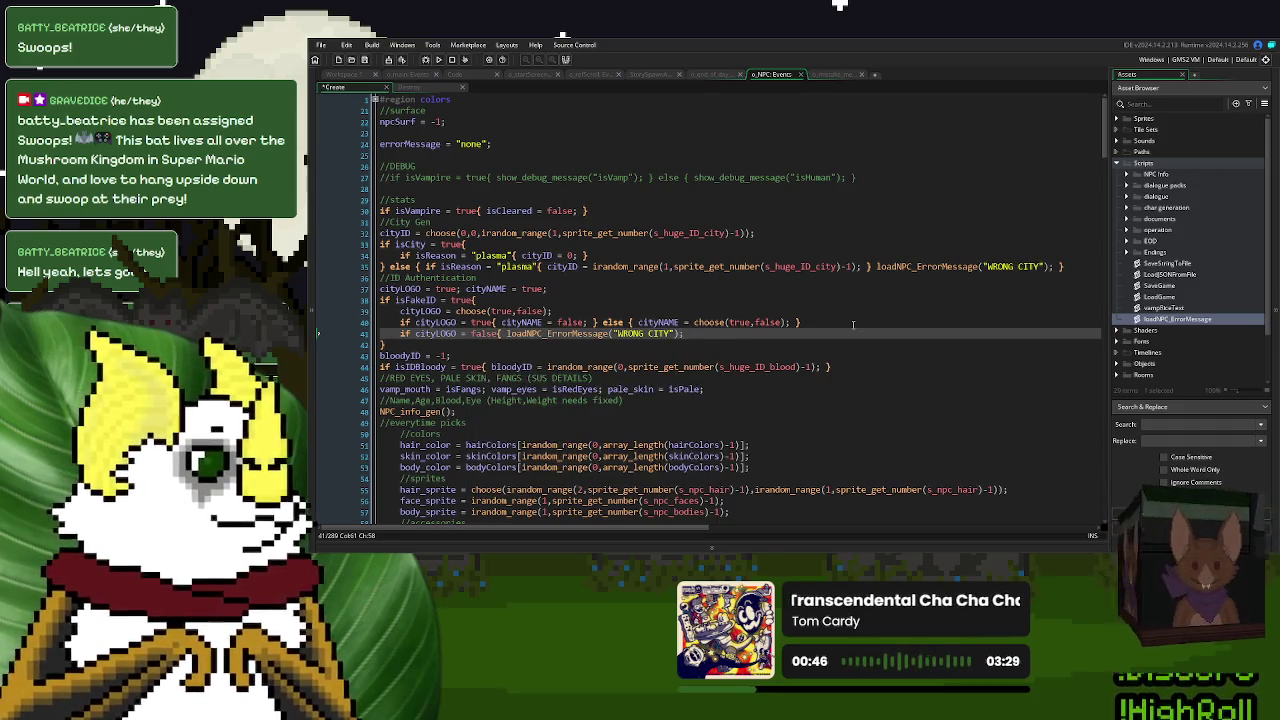
type("}")
- Add an 'if cityNAME = false' line calling loadNPC_ErrorMessage("WRONG CITY")
key("Return")
type("if ")
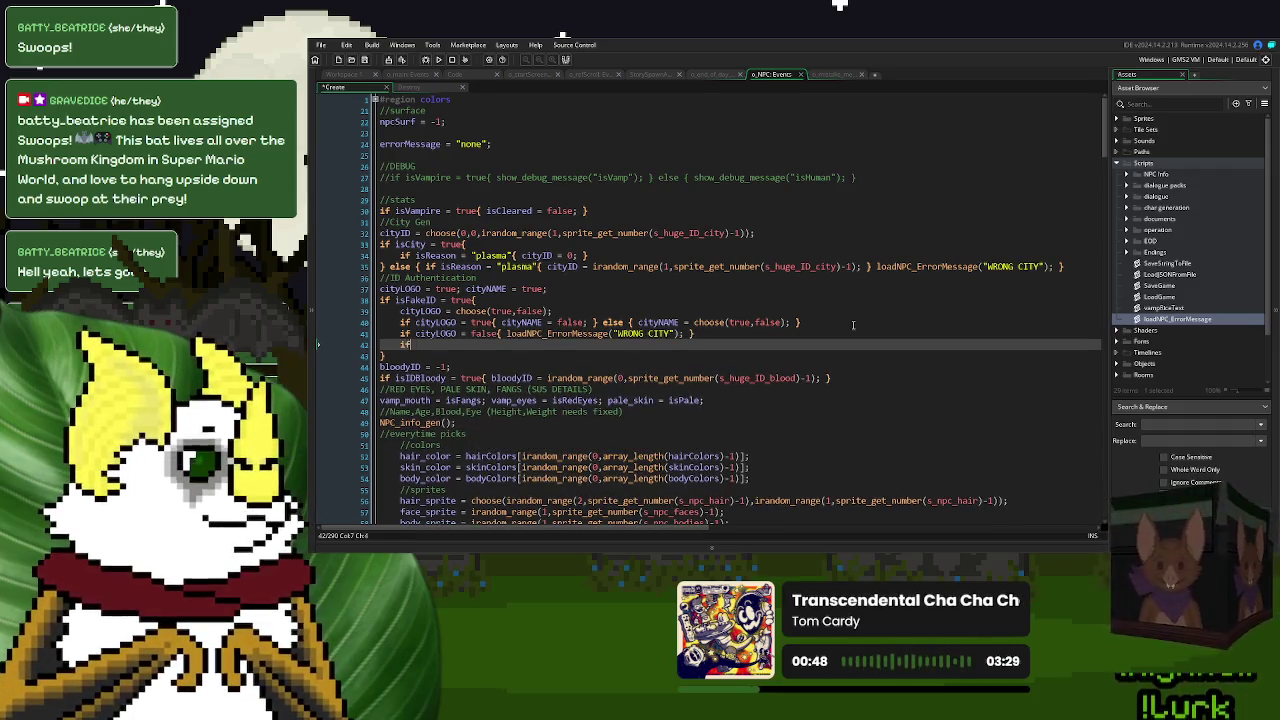
type("cityNam")
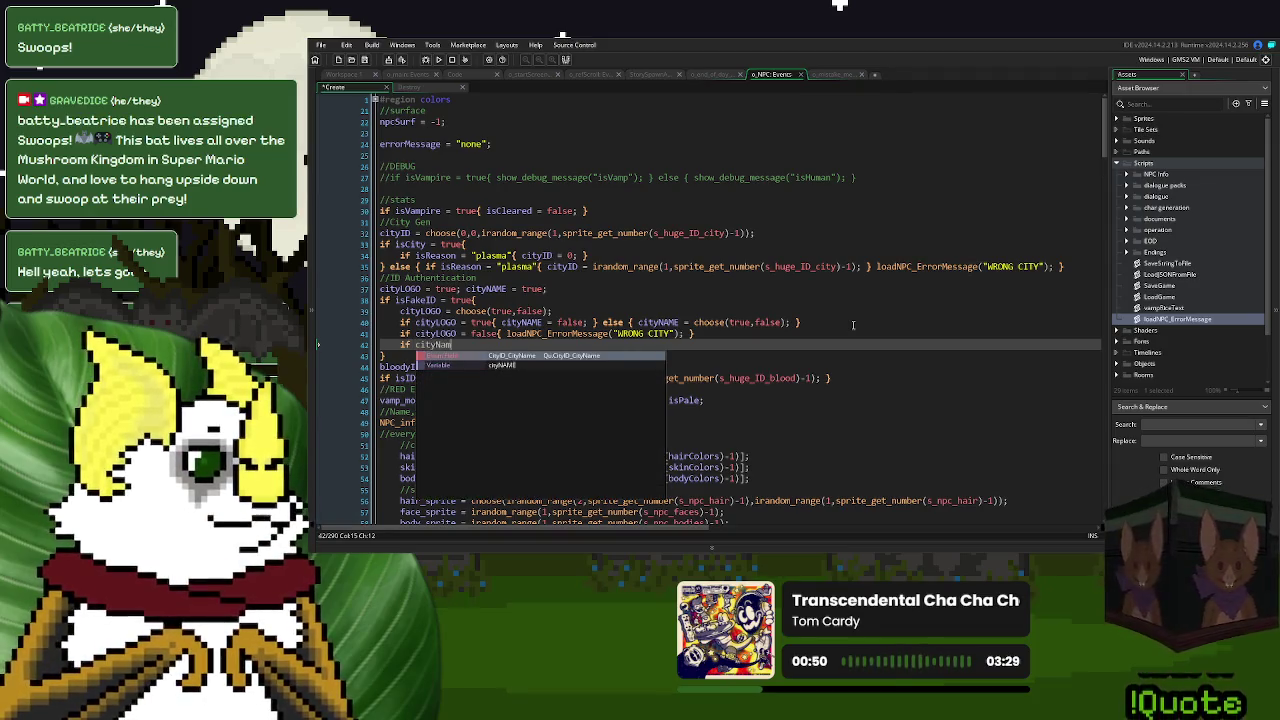
key("Return")
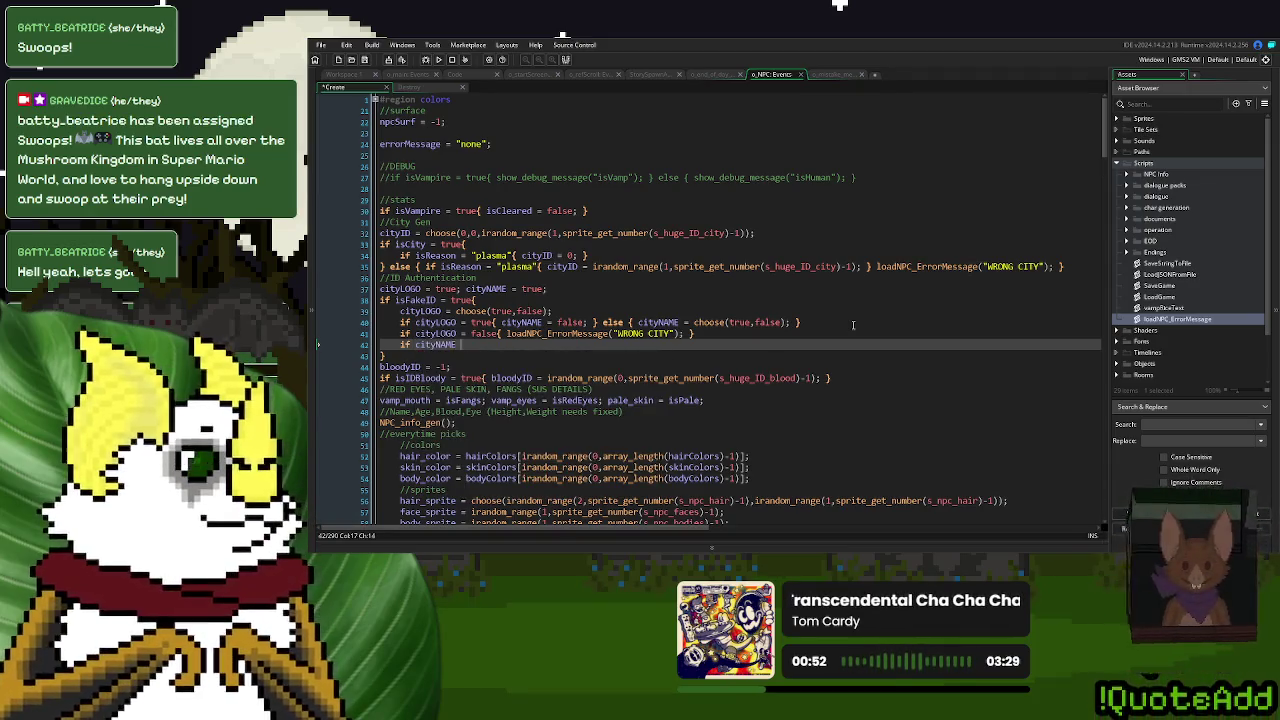
type("= false")
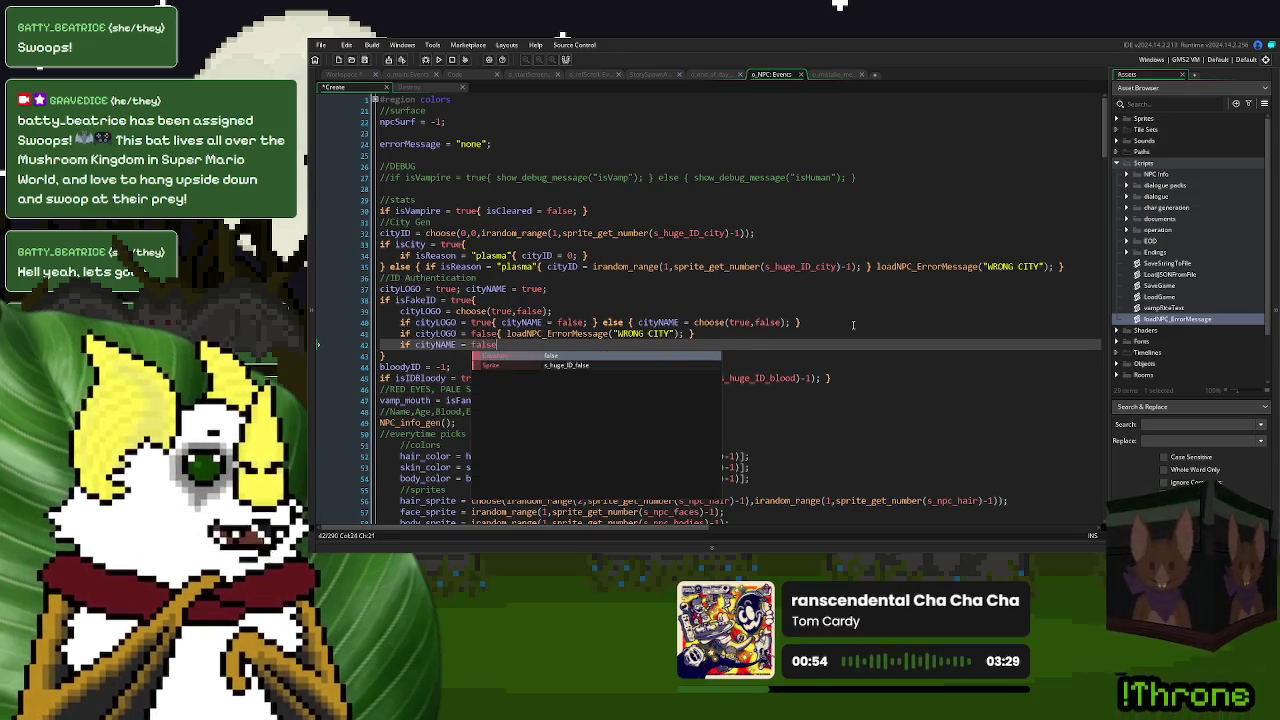
type("{ loadNPC_ErrorMessage(\"WRONG CITY\");")
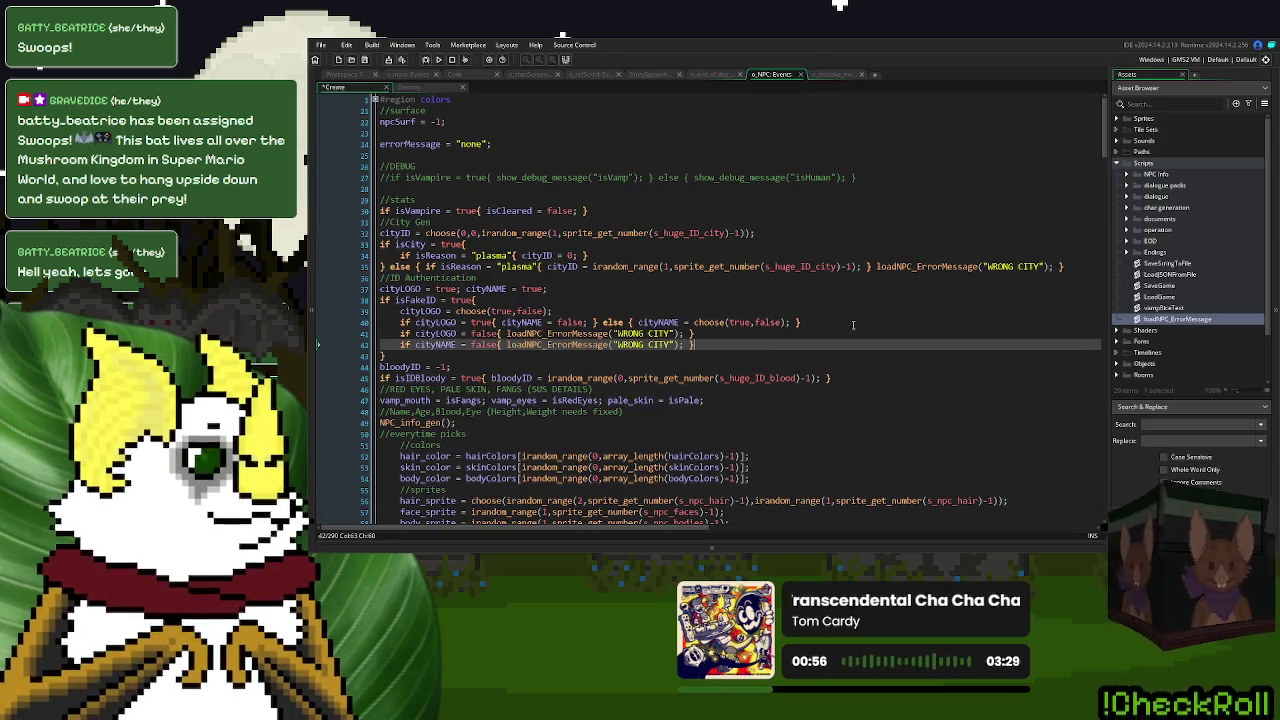
- Change the two new messages to "INCORRECT CITY SEAL" and "MISSPELLED CITY NAME"
left_click_drag(670, 333, 618, 334)
type("BAD CITY")
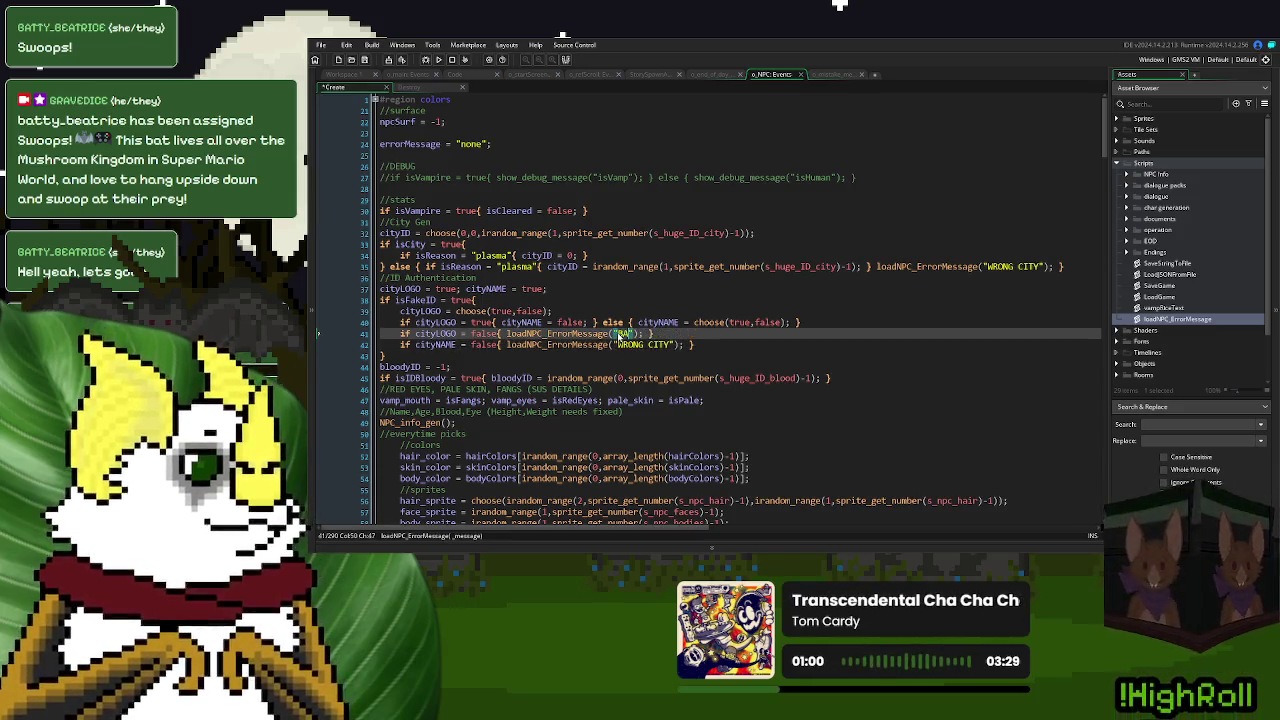
type(" LOGO")
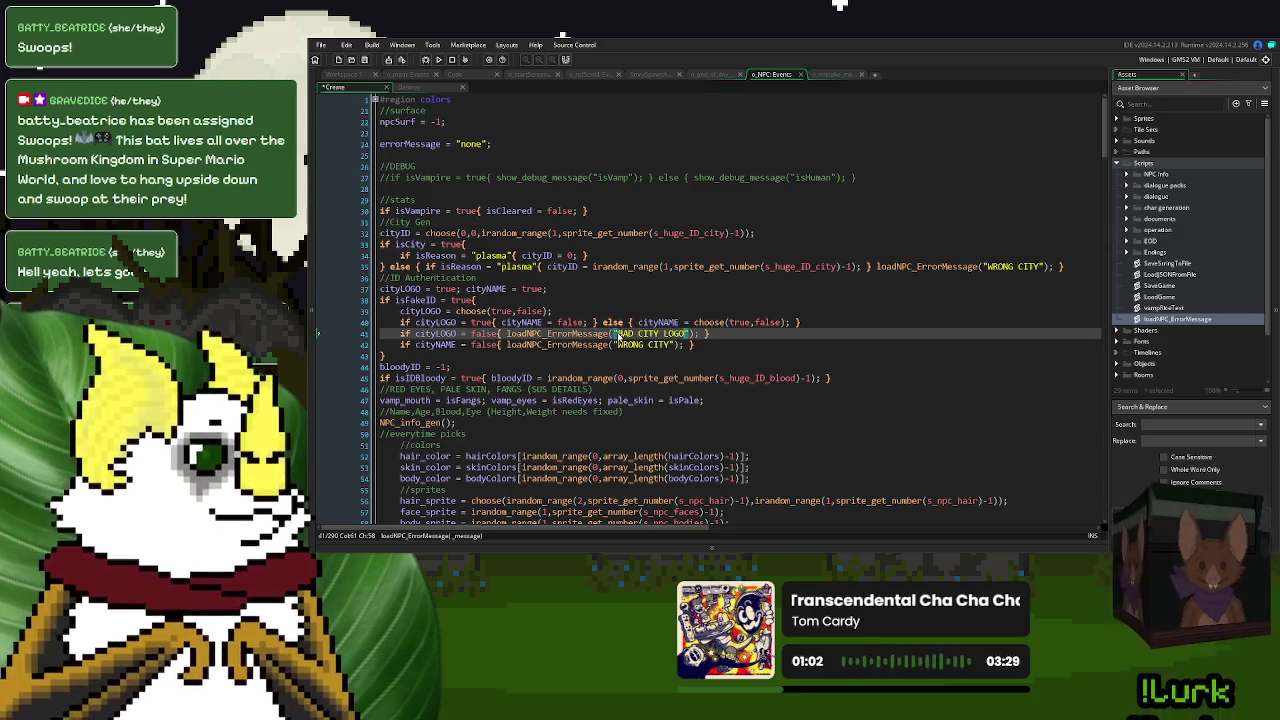
key("BackSpace")
key("BackSpace")
key("BackSpace")
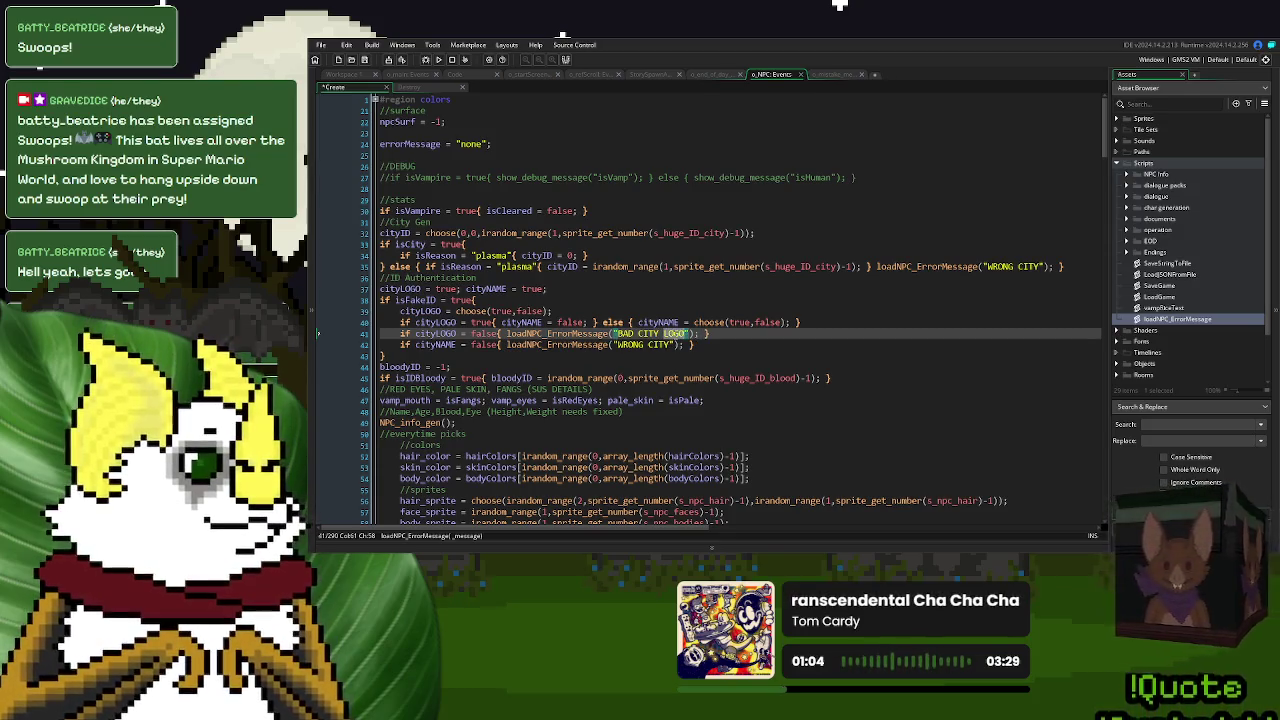
type("ICON")
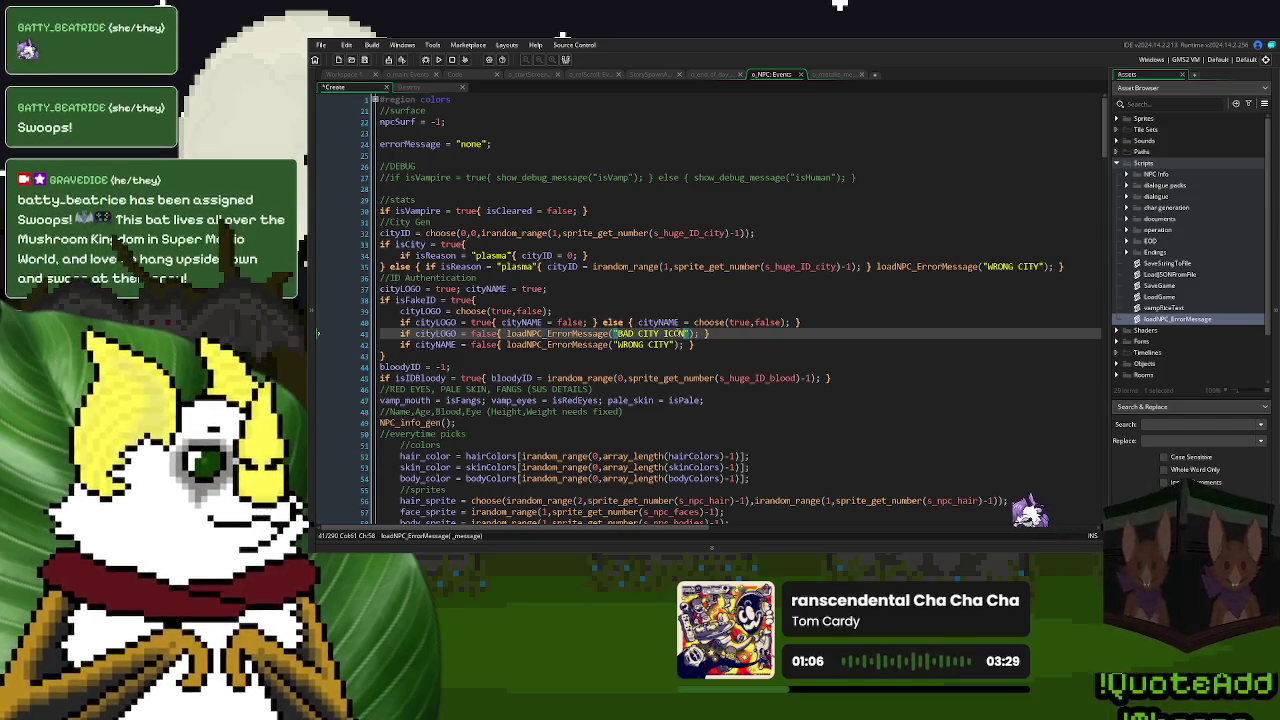
left_click_drag(690, 334, 618, 334)
type("INCORRE")
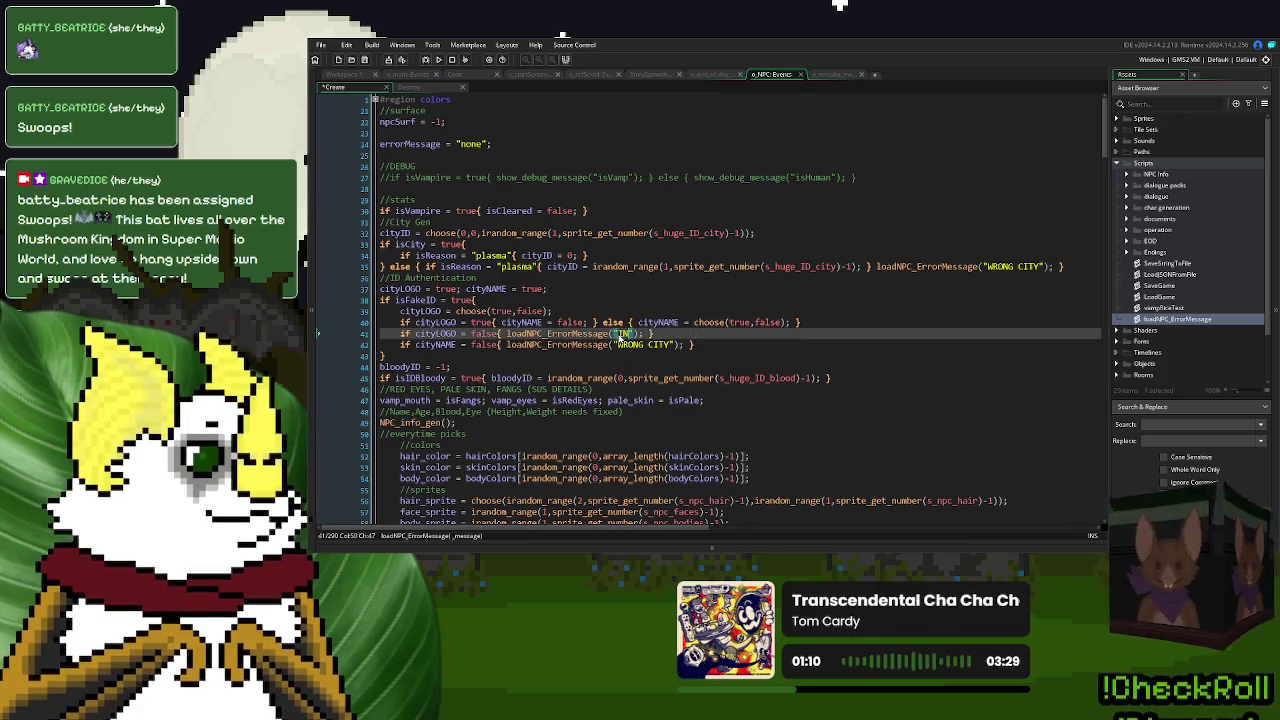
type("CT CITY S")
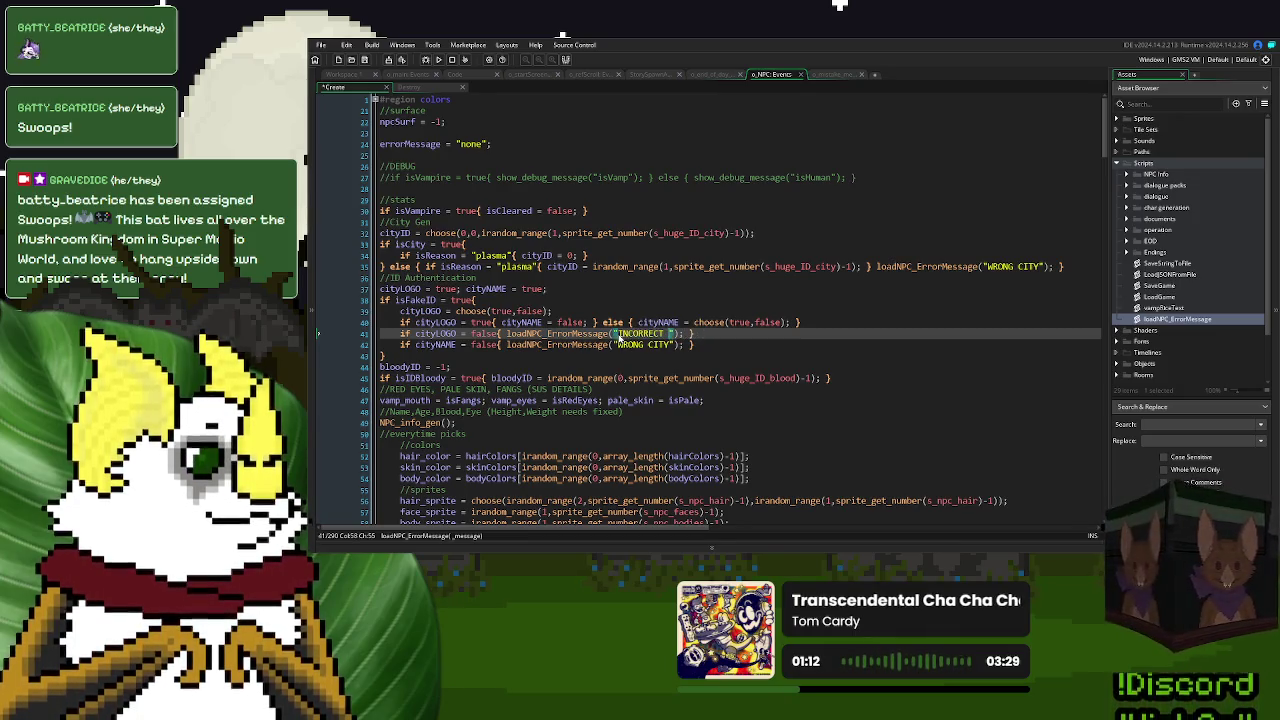
type("EAL")
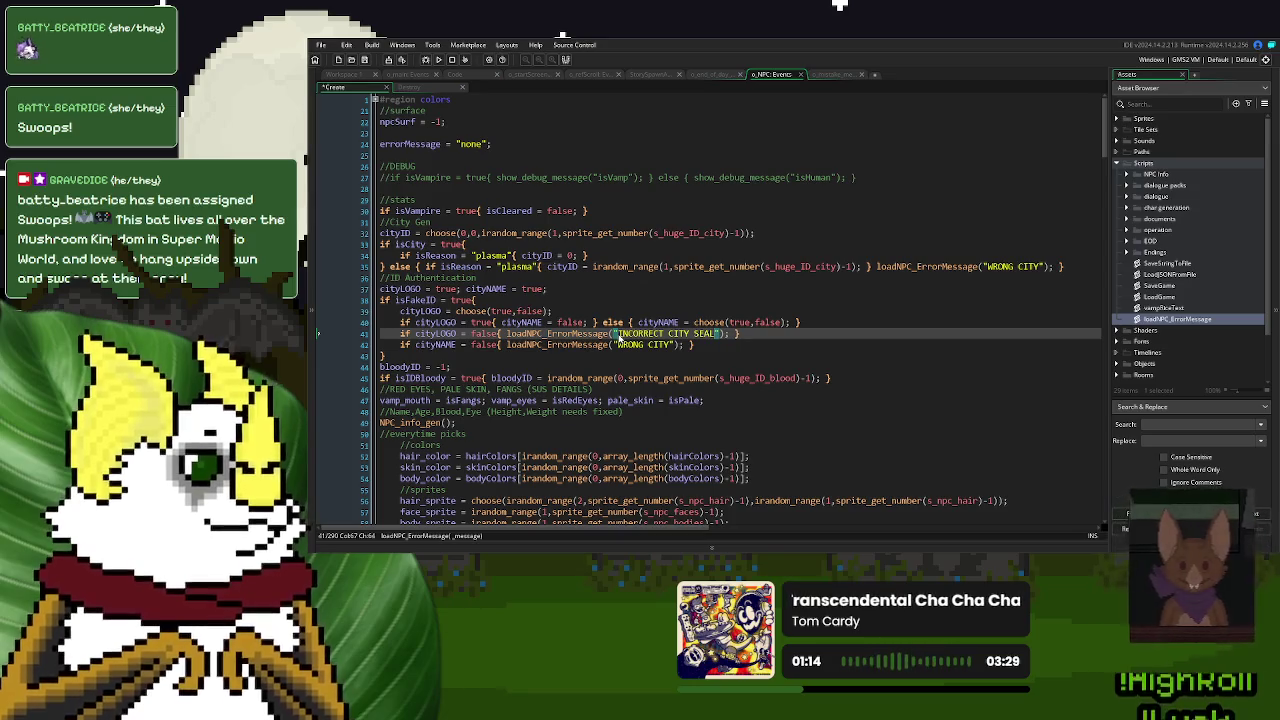
left_click_drag(671, 345, 619, 345)
type("MISSPELLED C")
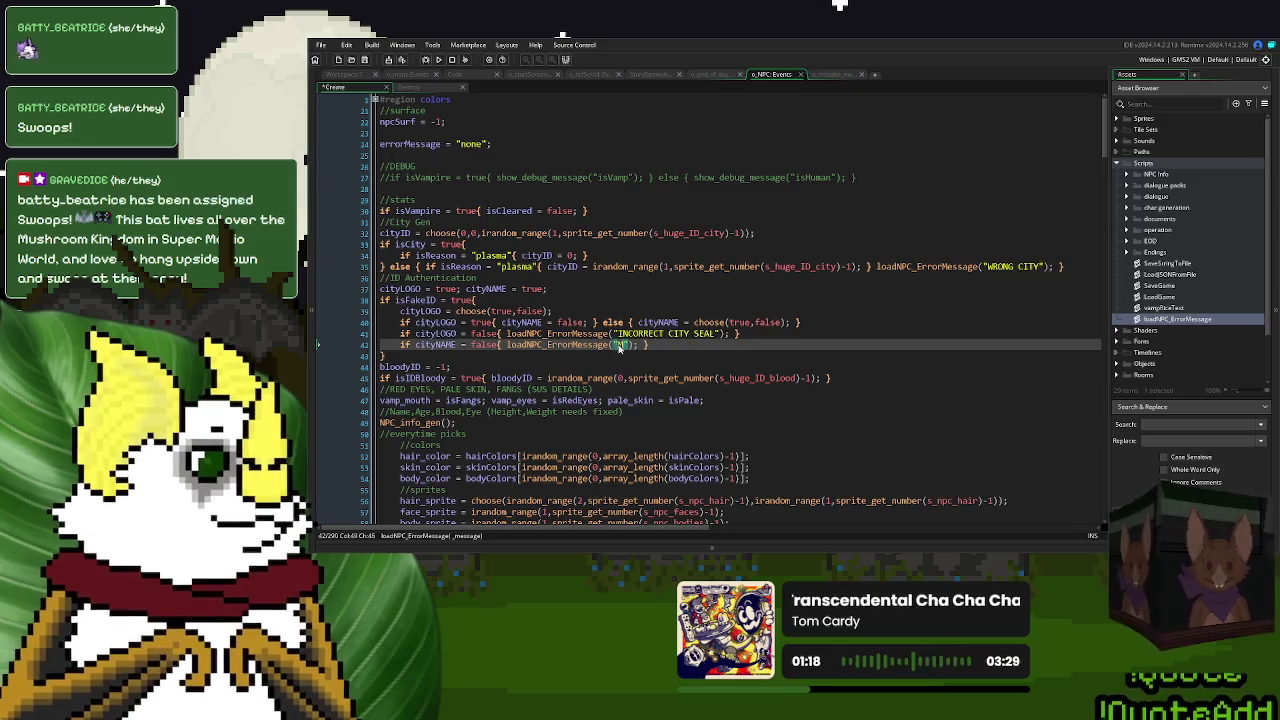
type("ITY NAME")
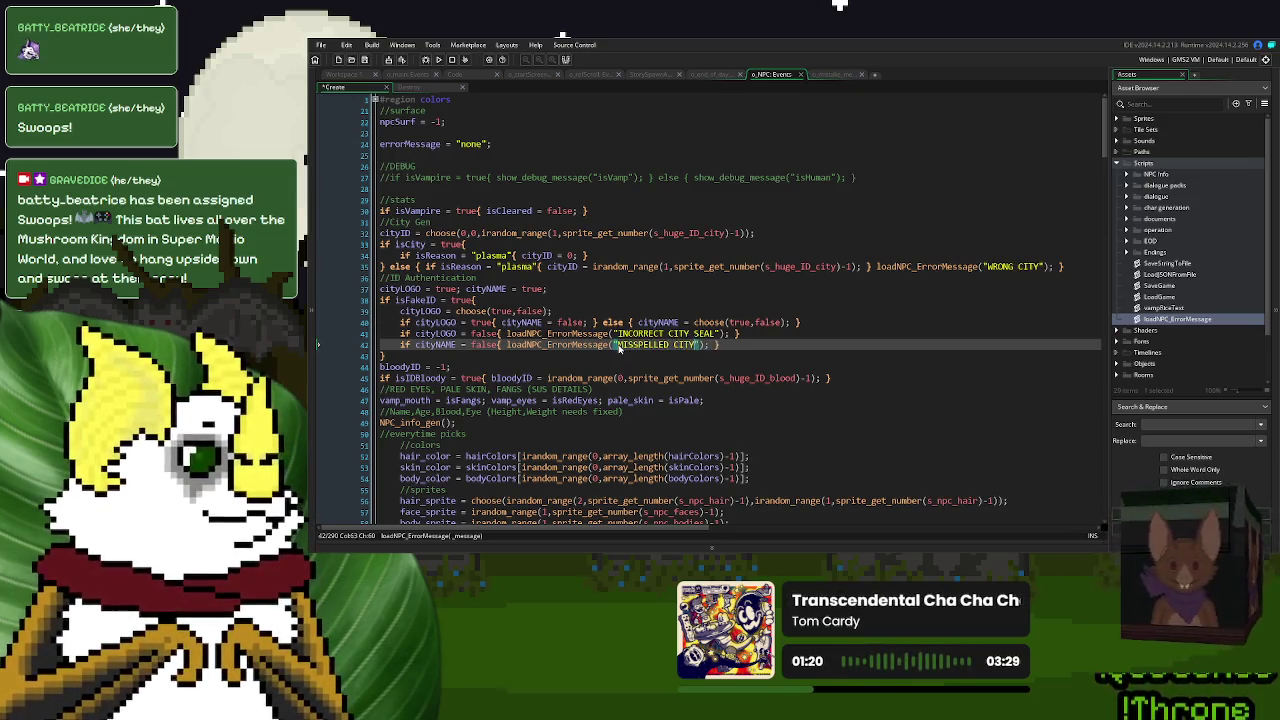
- Append a loadNPC_ErrorMessage("BLOODY ID") call to the isIDBloody line
key("End")
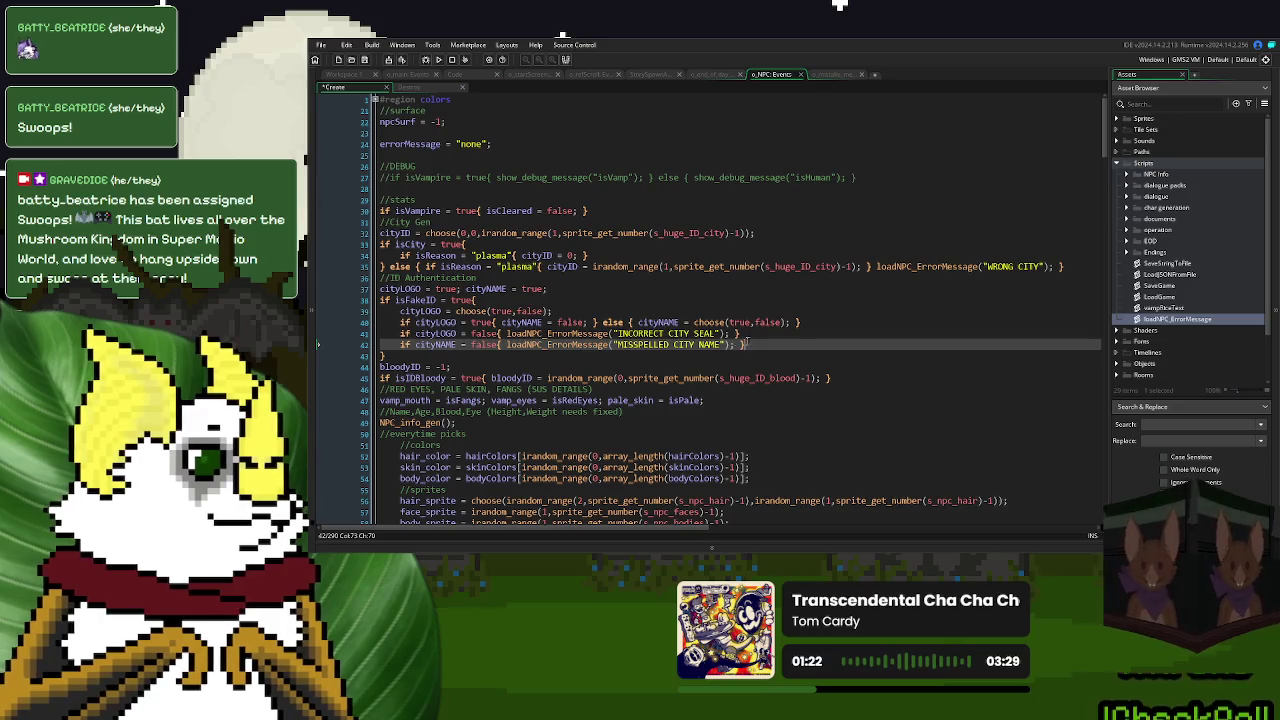
scroll(597, 316, "down", 3)
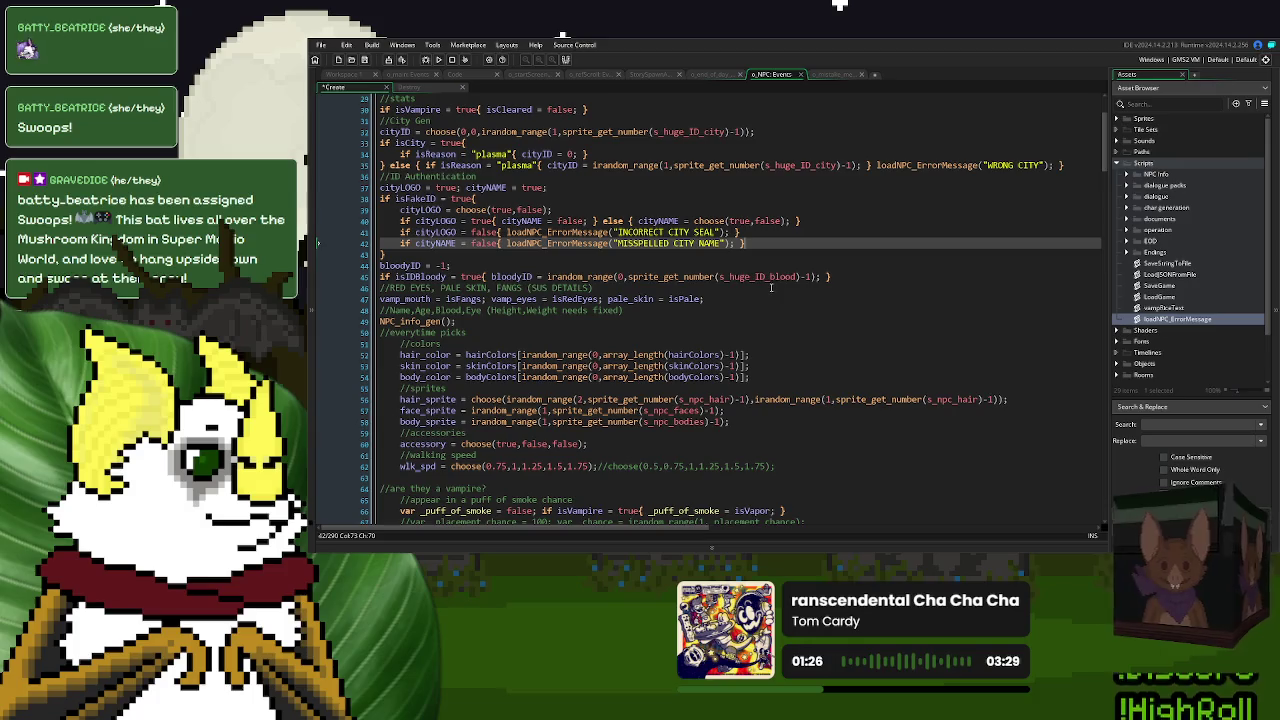
left_click(823, 277)
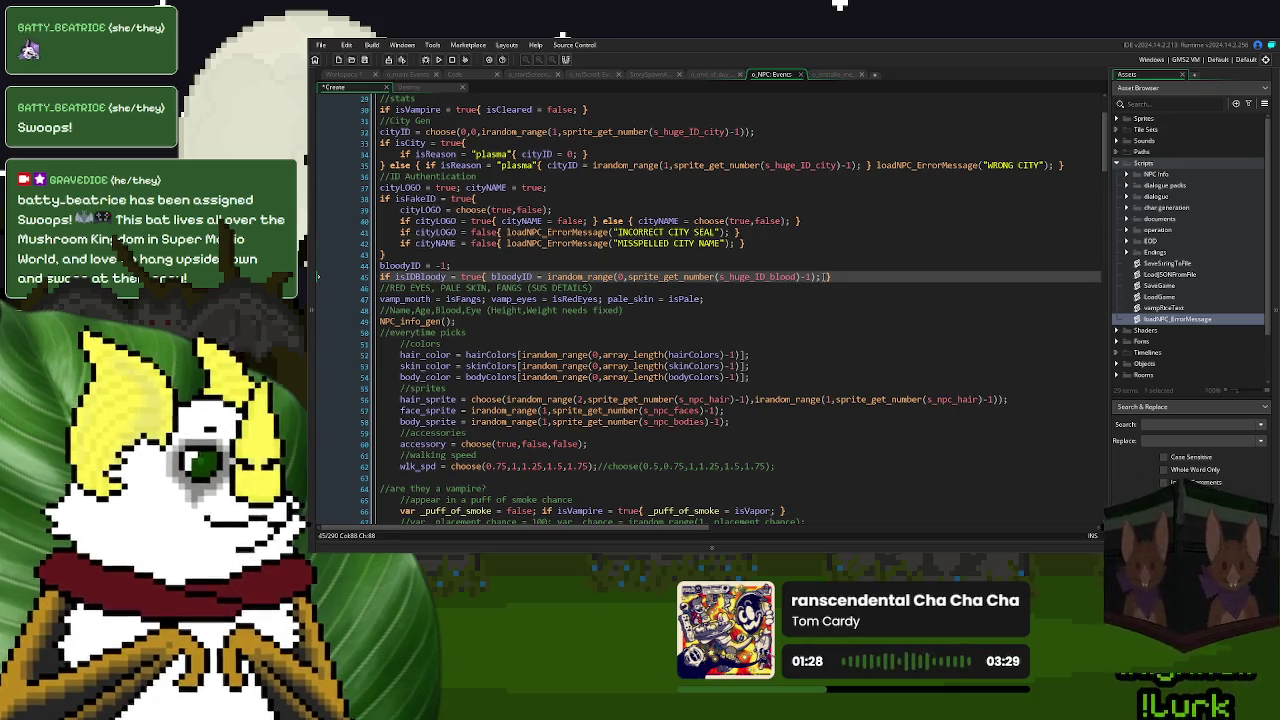
type("loadNPC_ErrorMessage(\"WRONG CITY\");")
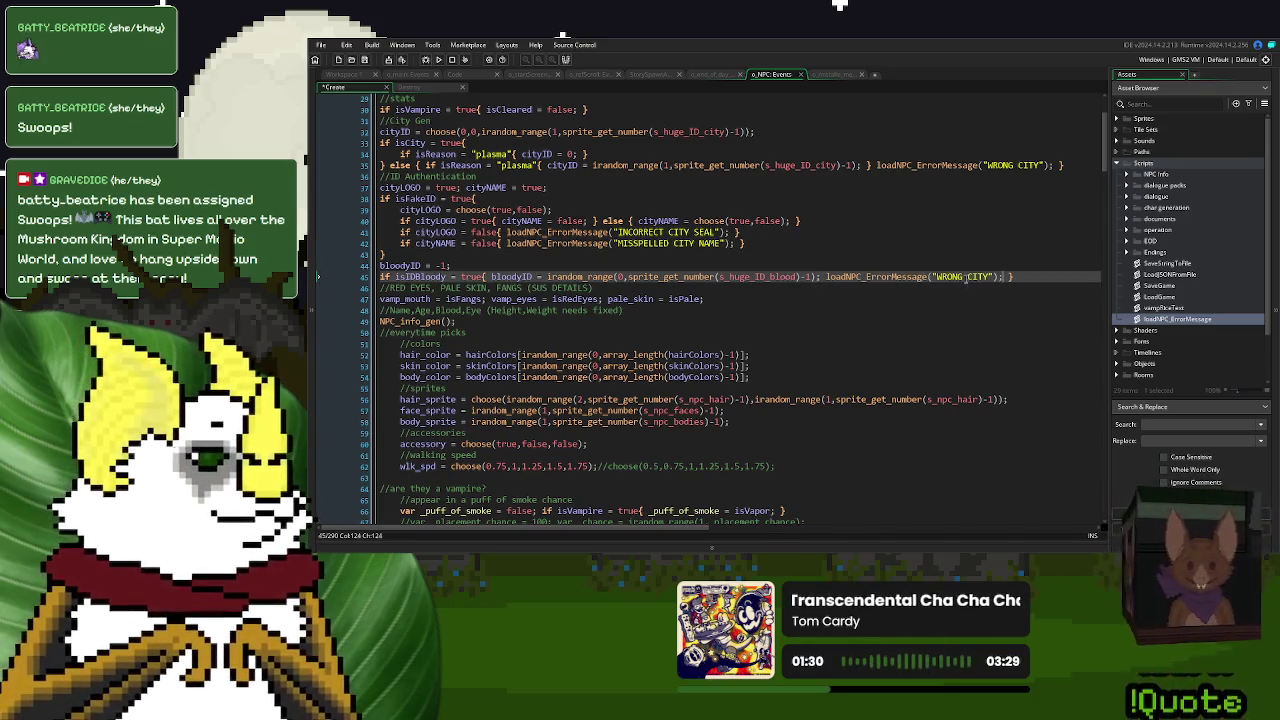
left_click_drag(990, 277, 938, 278)
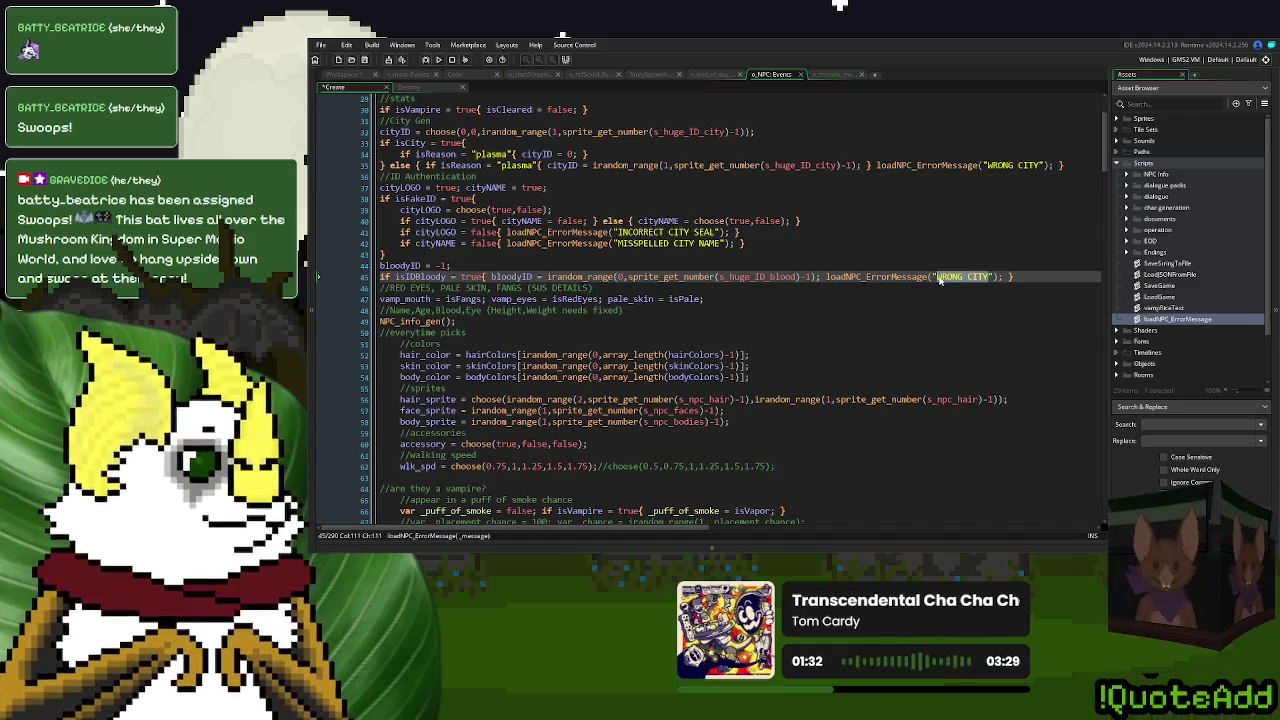
type("BLOODY ID")
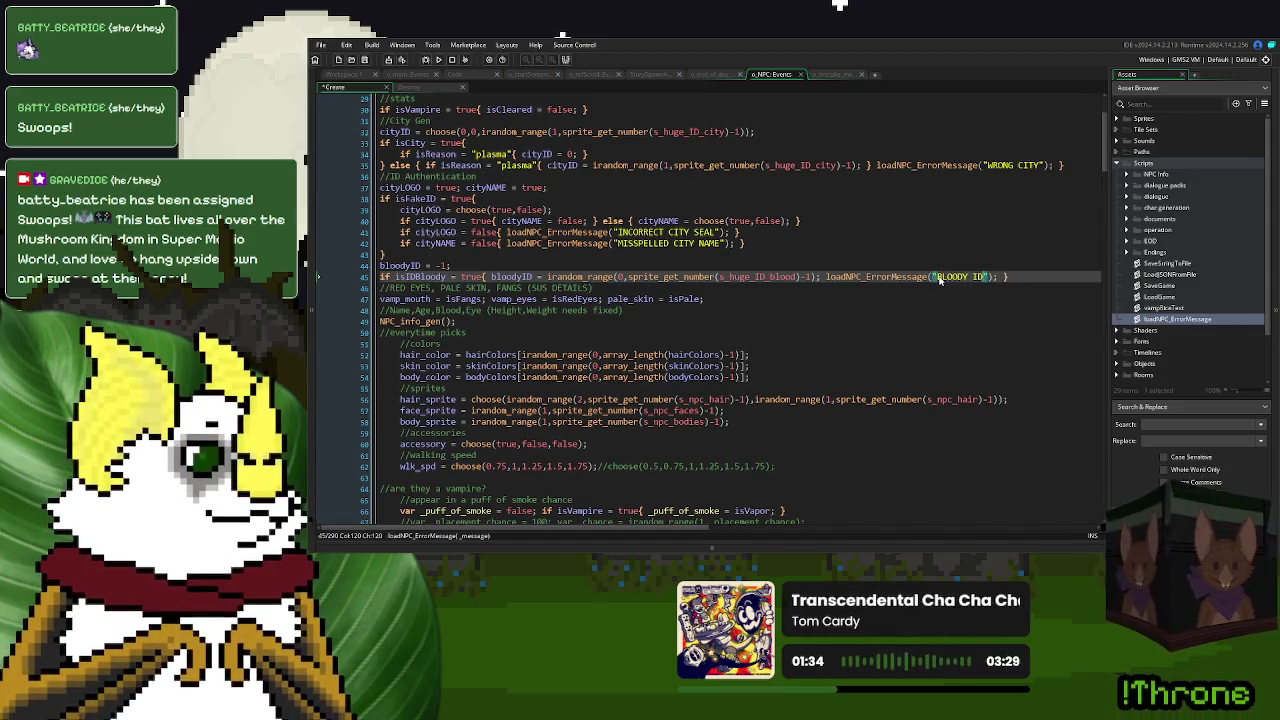
key("Down")
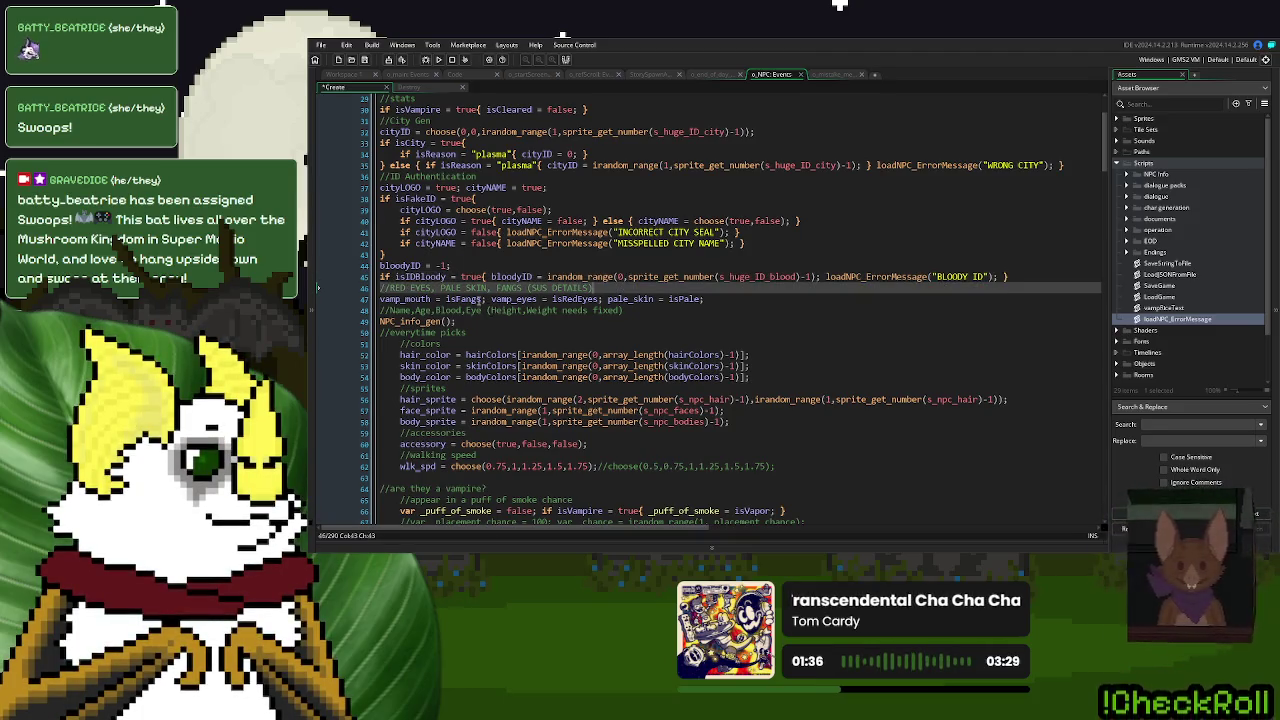
scroll(479, 300, "down", 1)
- In NPC_info_gen, add loadNPC_ErrorMessage("ANCIENT AGE") to the ancient-age branch on line 61
middle_click(414, 282)
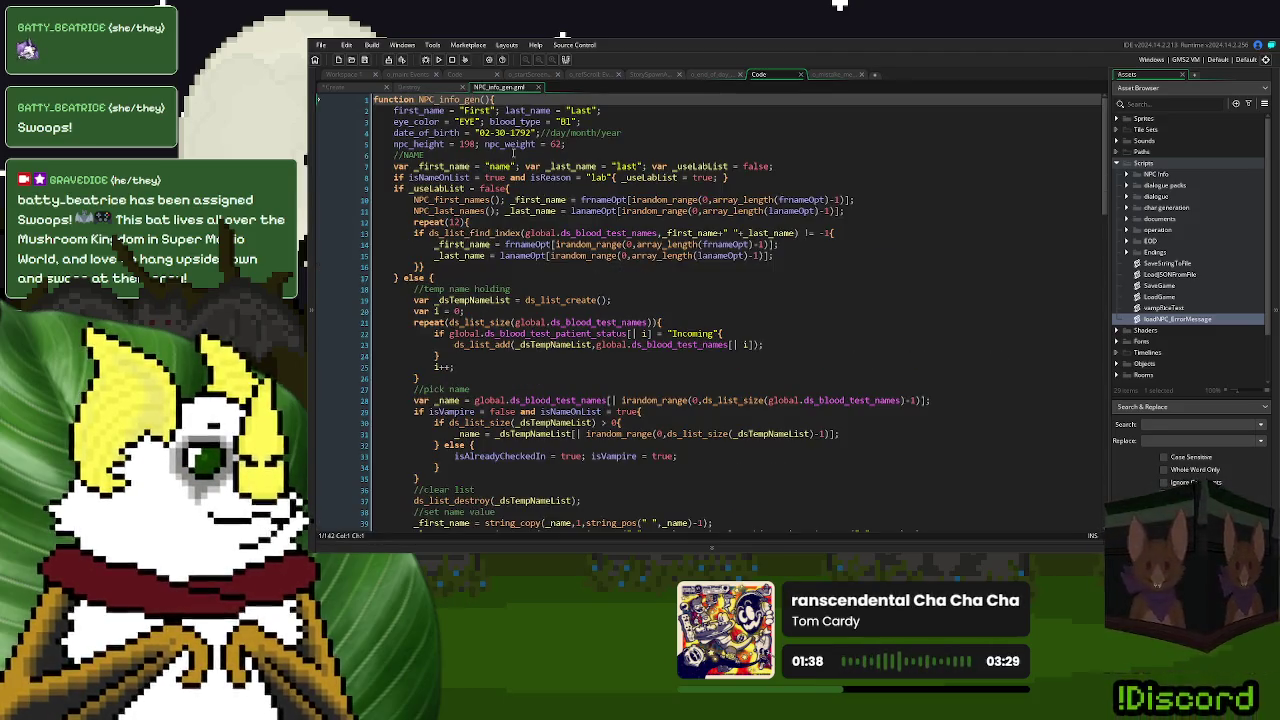
scroll(441, 244, "down", 10)
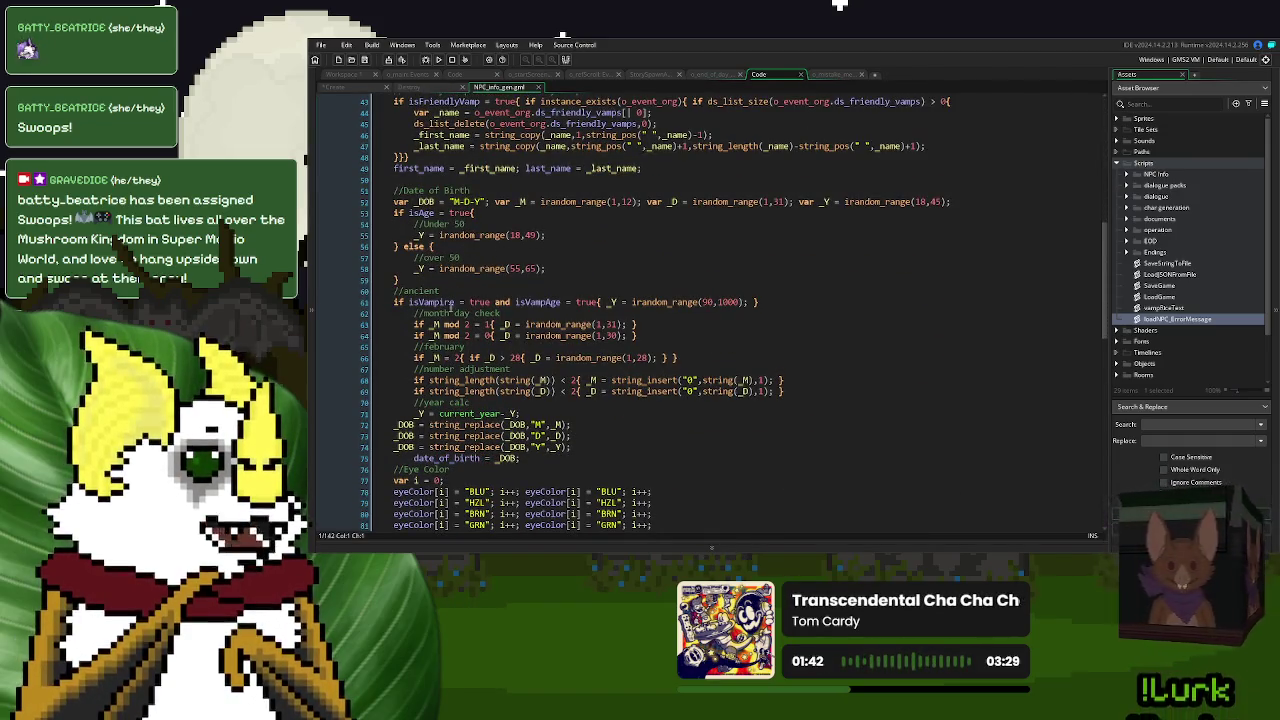
left_click(752, 302)
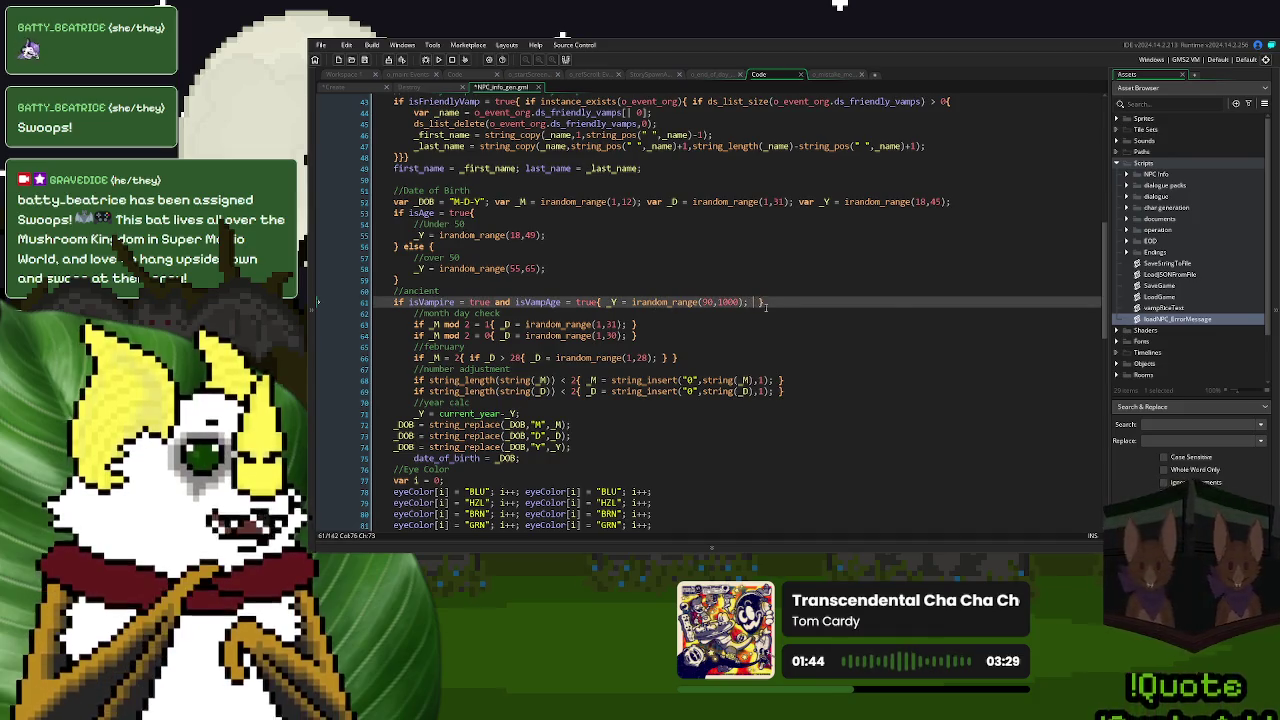
type("loadNPC_ErrorMessage(\"WRONG CITY\");")
left_click_drag(919, 302, 866, 305)
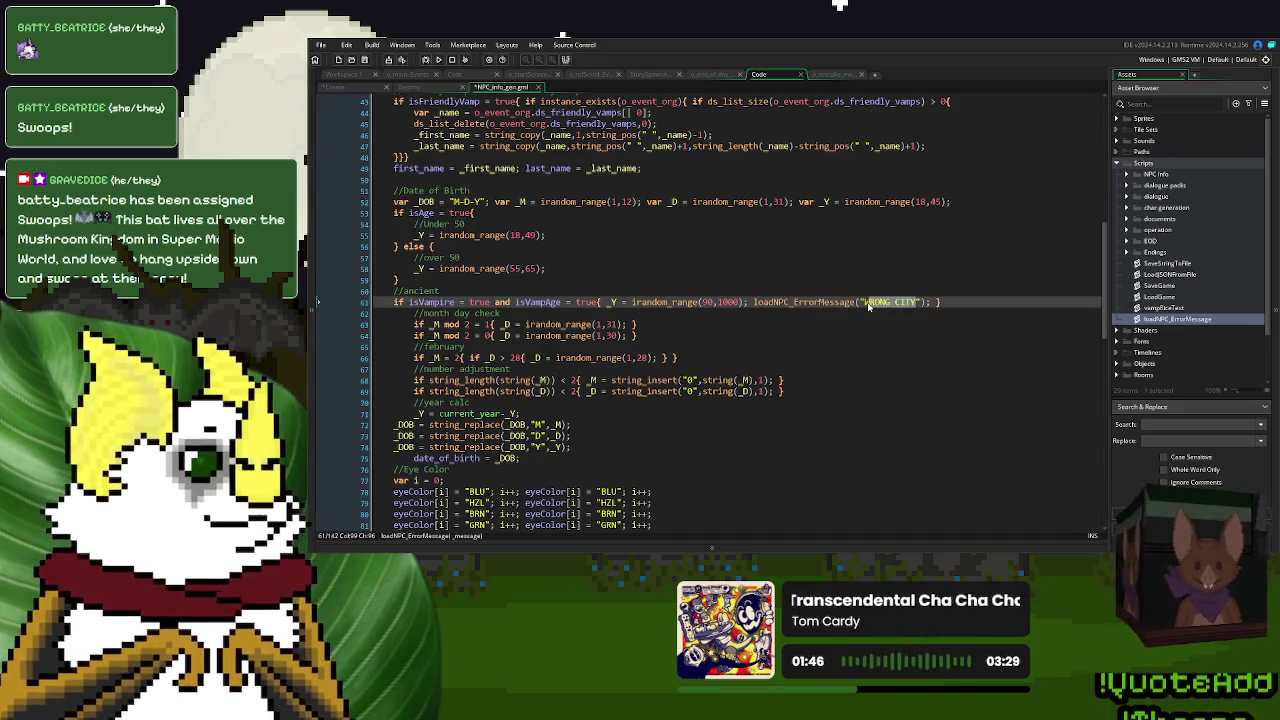
type("ANCIENT AGE")
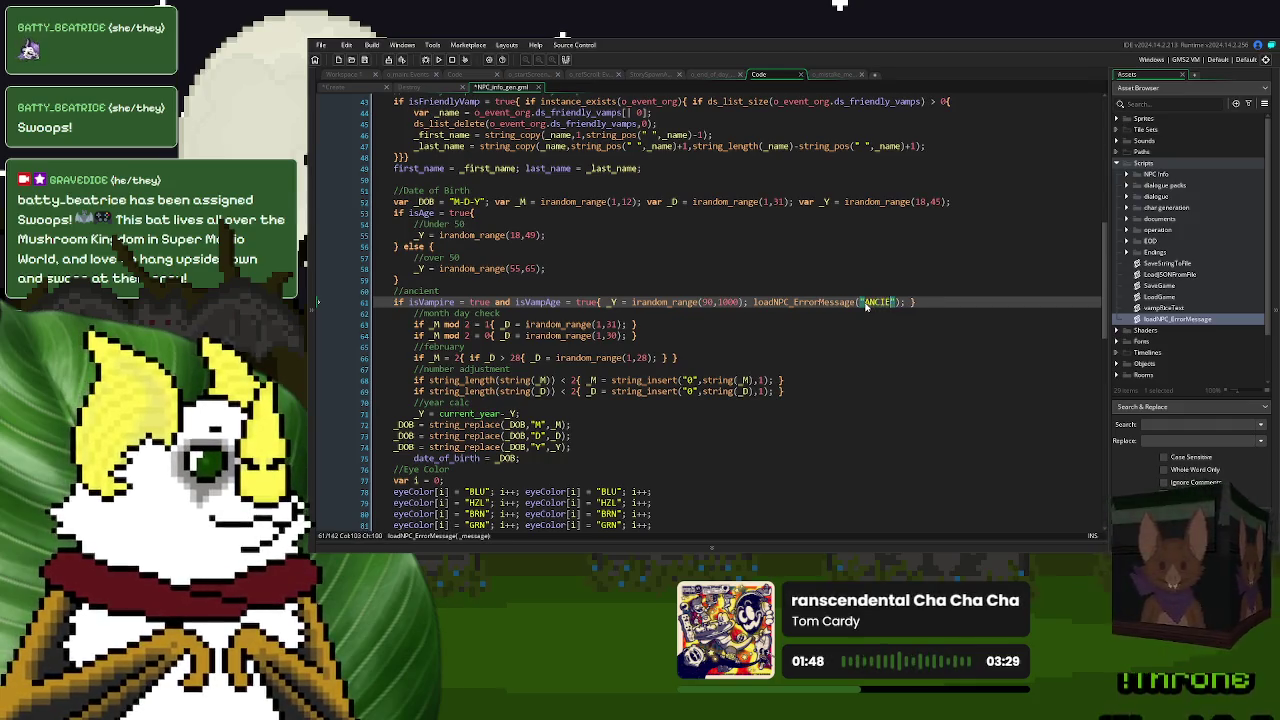
left_click(839, 312)
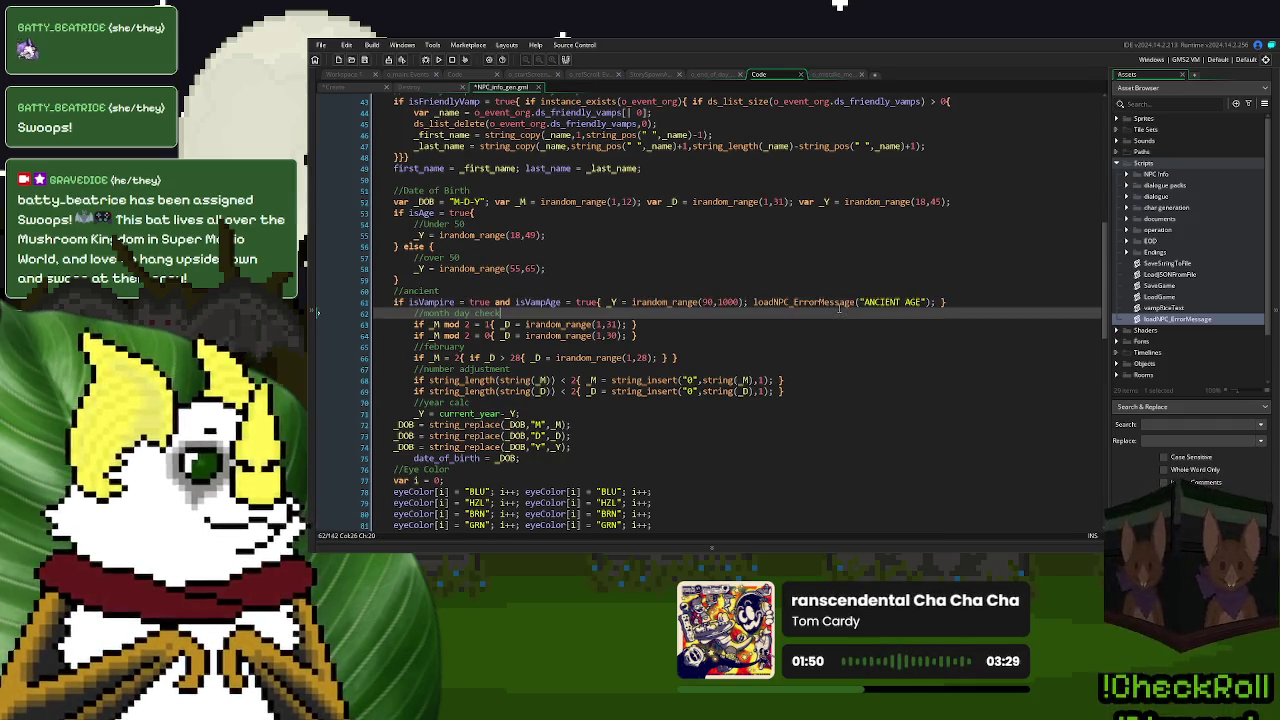
- Add loadNPC_ErrorMessage("UNNATURAL BLOOD TYPE") after the donor case's V and Q blood types, and copy it
scroll(582, 249, "down", 10)
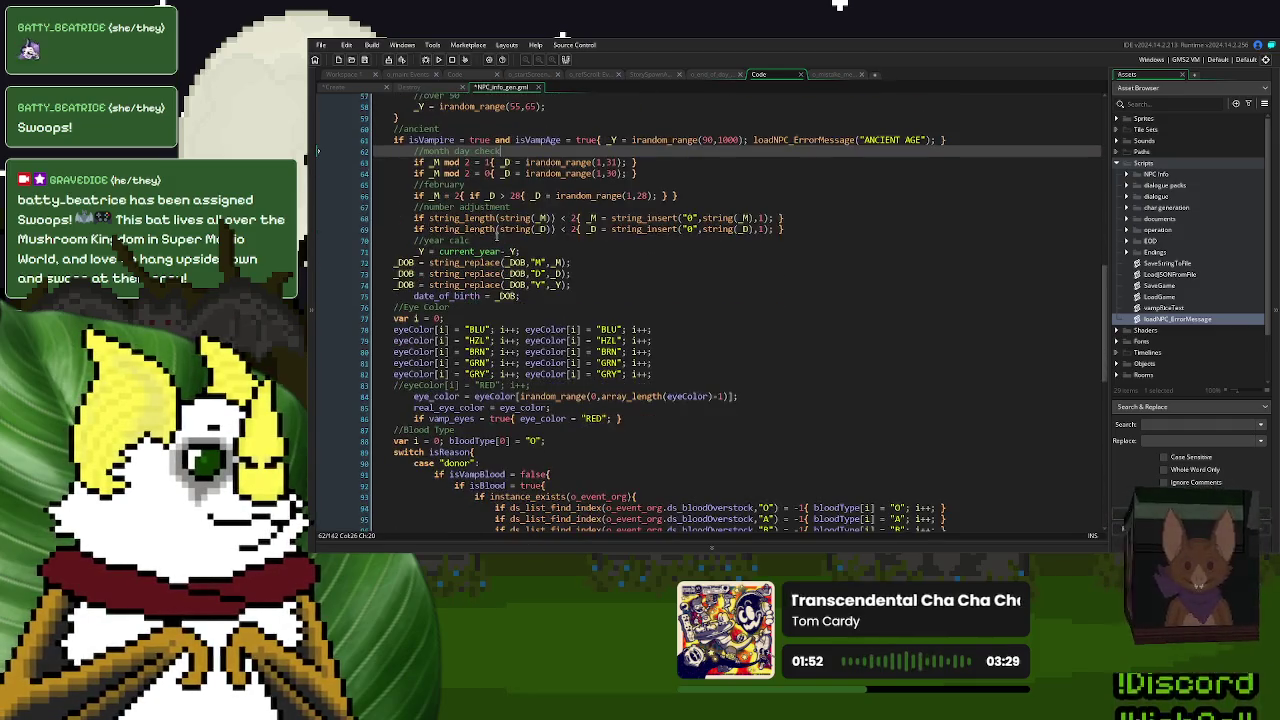
scroll(493, 236, "down", 7)
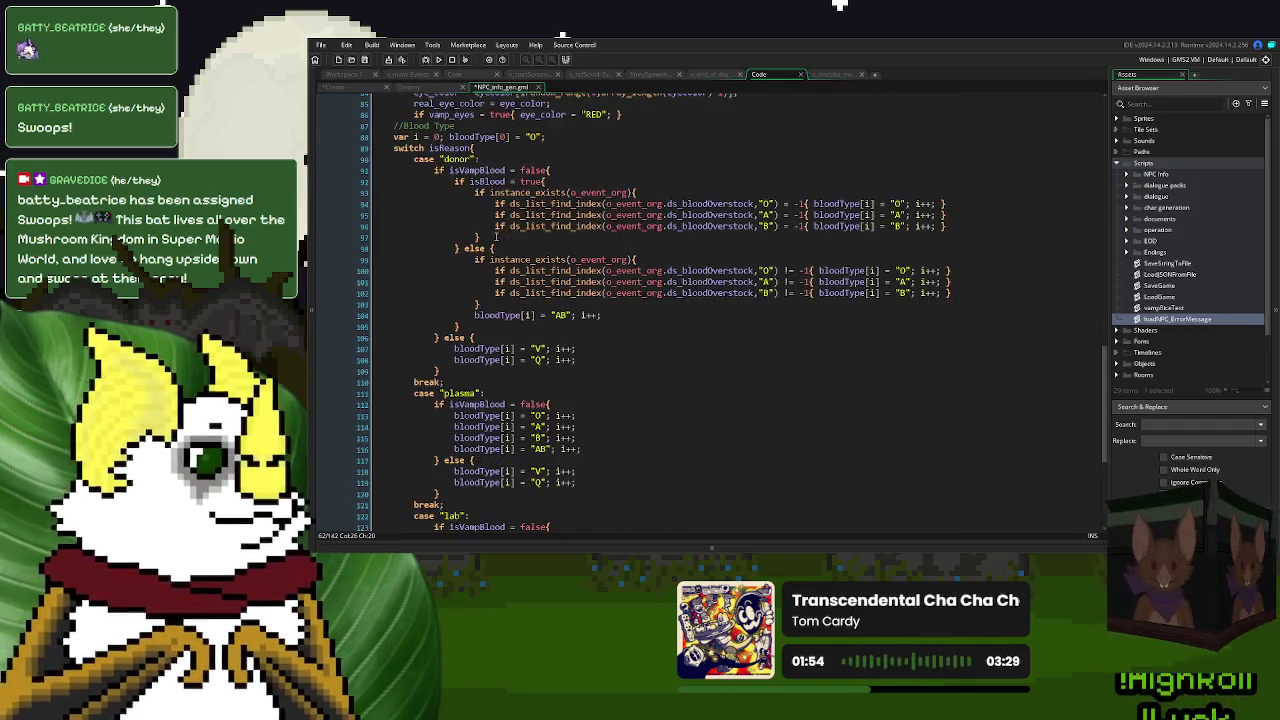
left_click(593, 218)
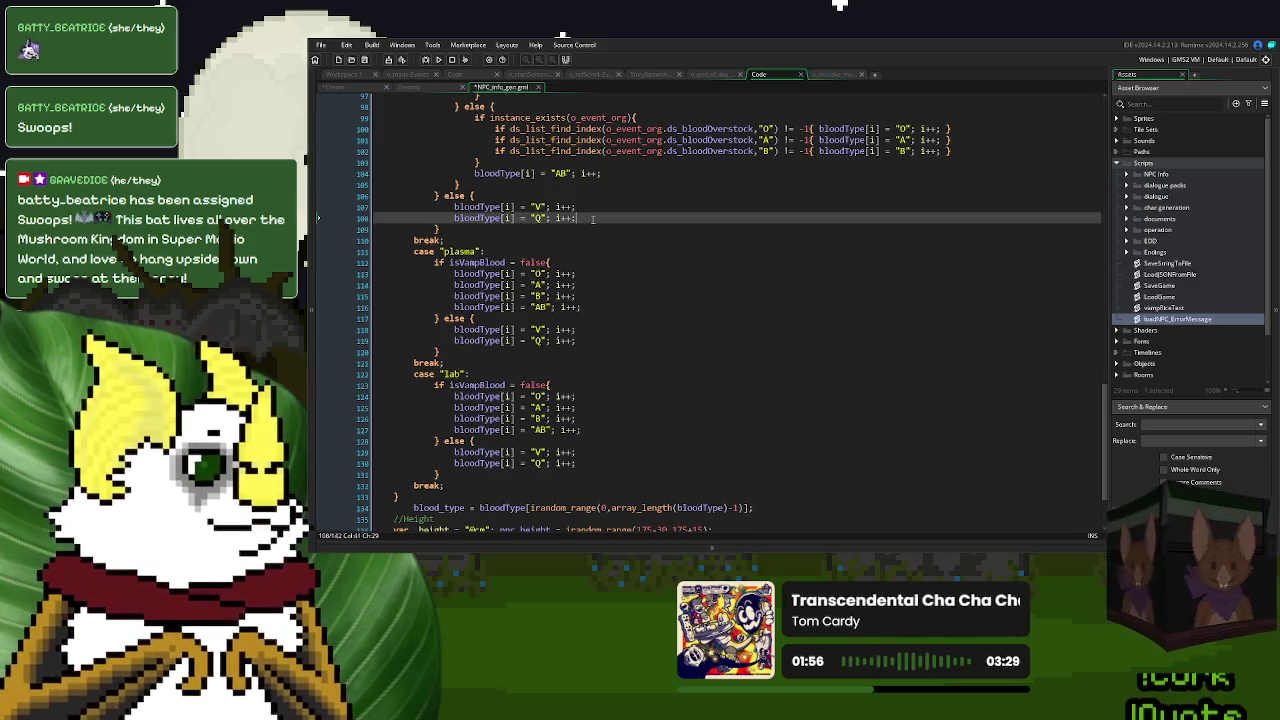
key("Return")
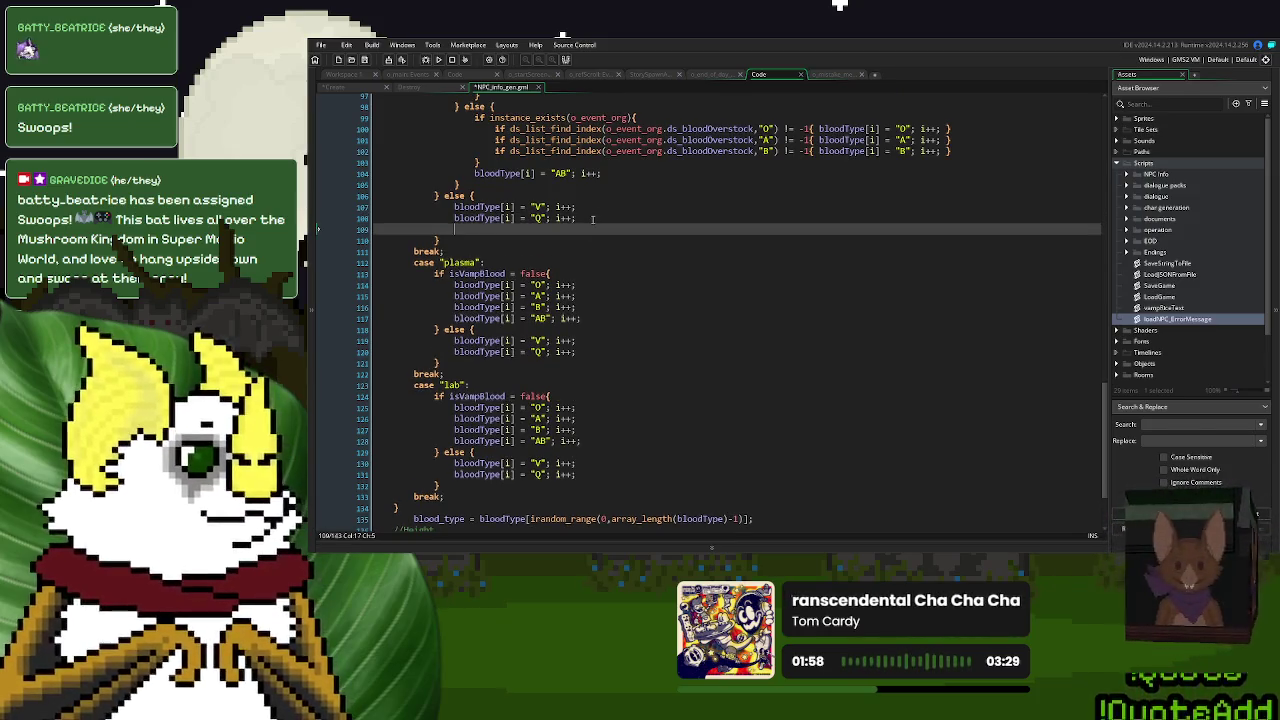
key("BackSpace")
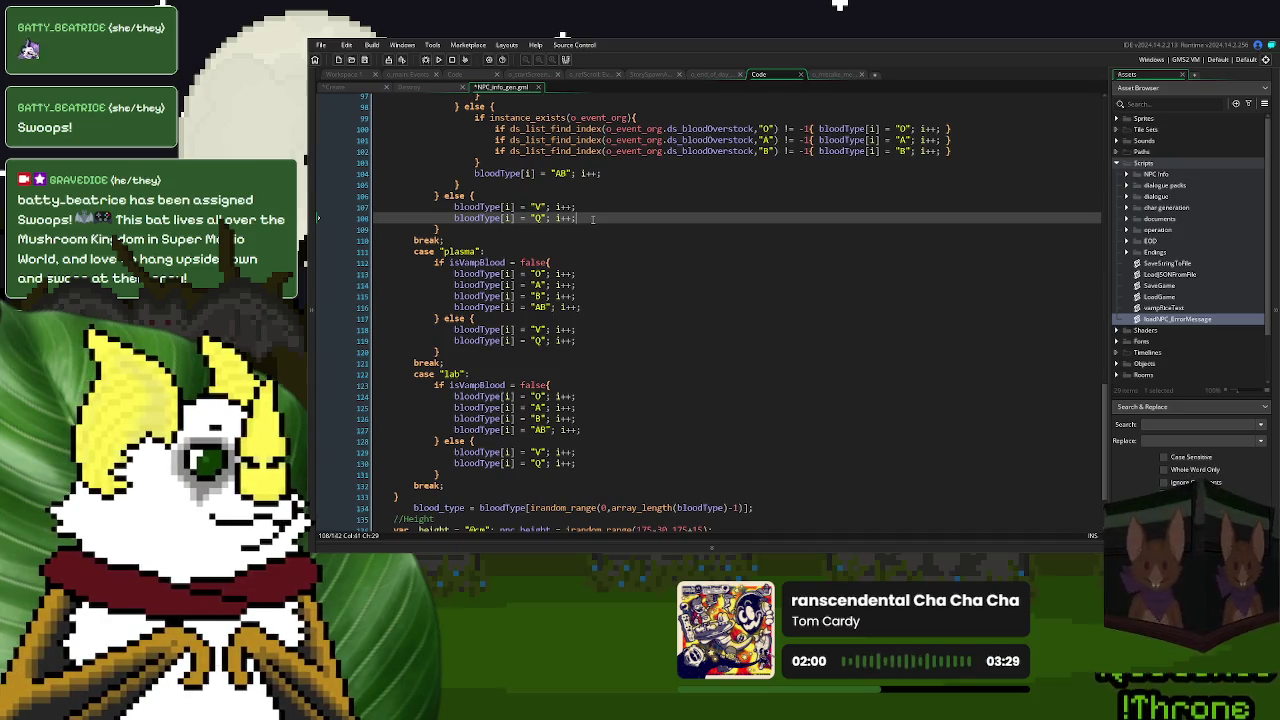
scroll(593, 219, "down", 2)
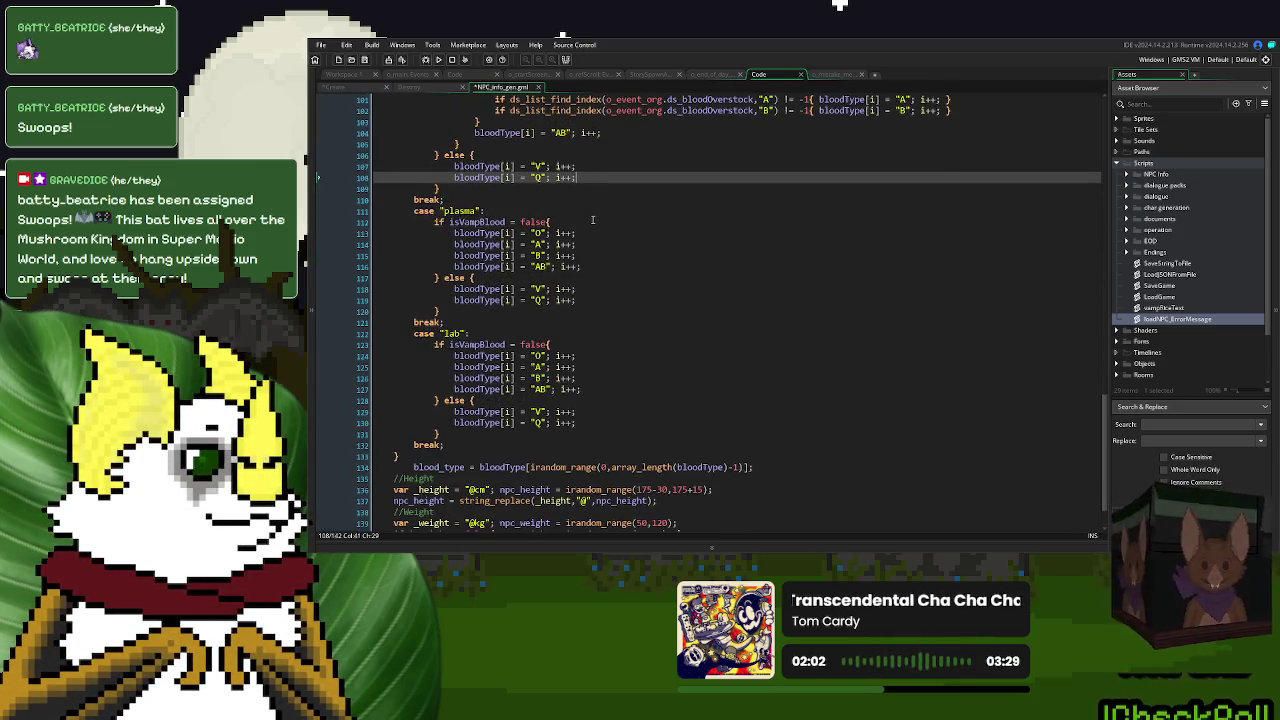
key("Return")
type("loadNPC_ErrorMessage(\"WRONG CITY\");")
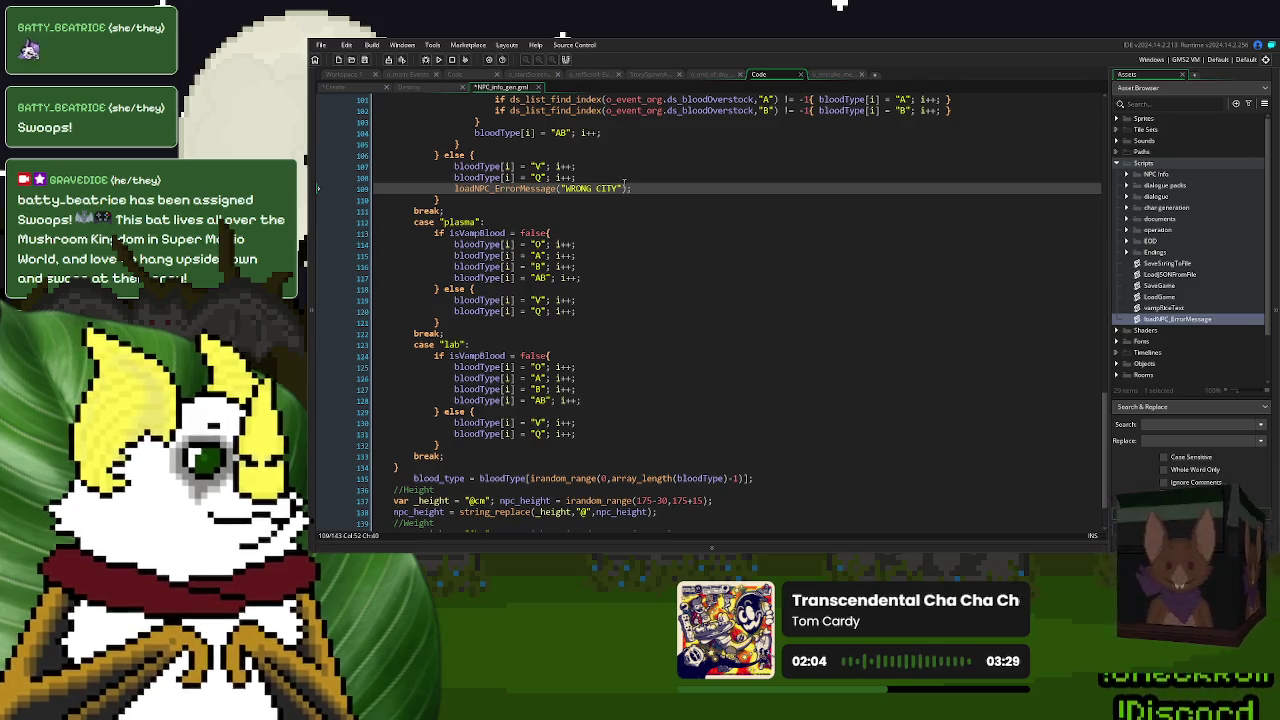
left_click_drag(620, 188, 565, 193)
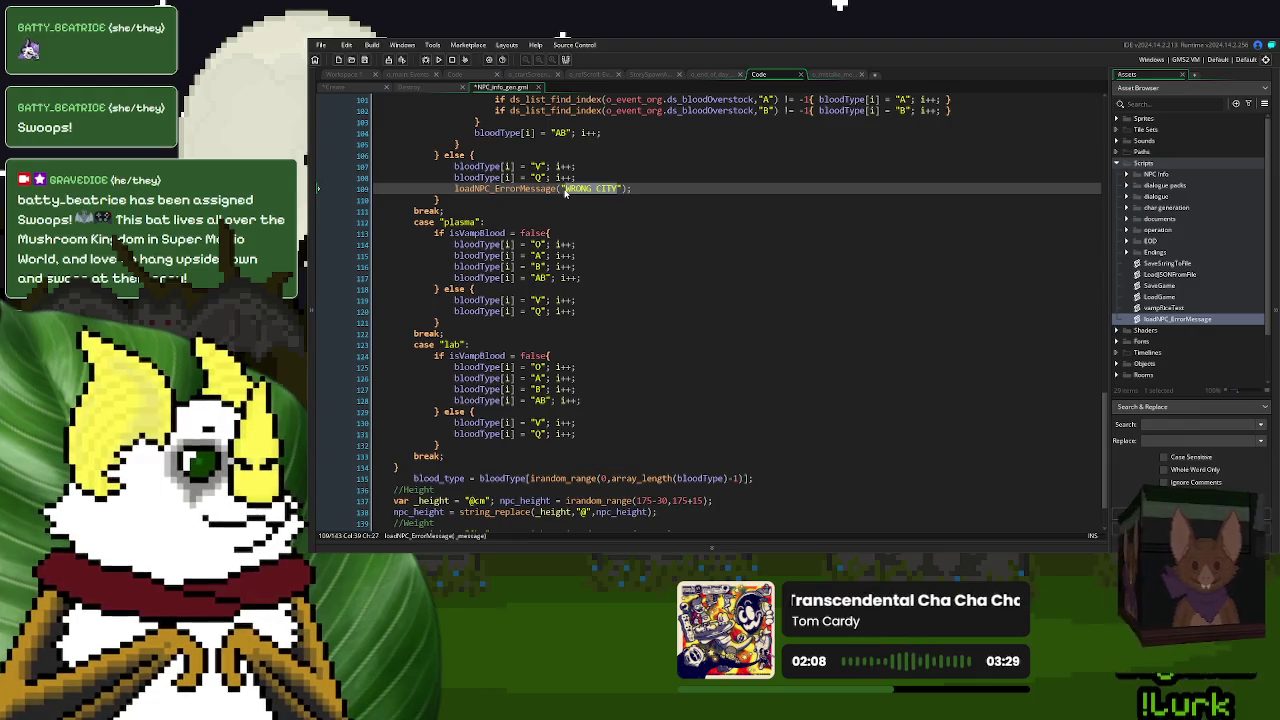
type("UNNATURAL L")
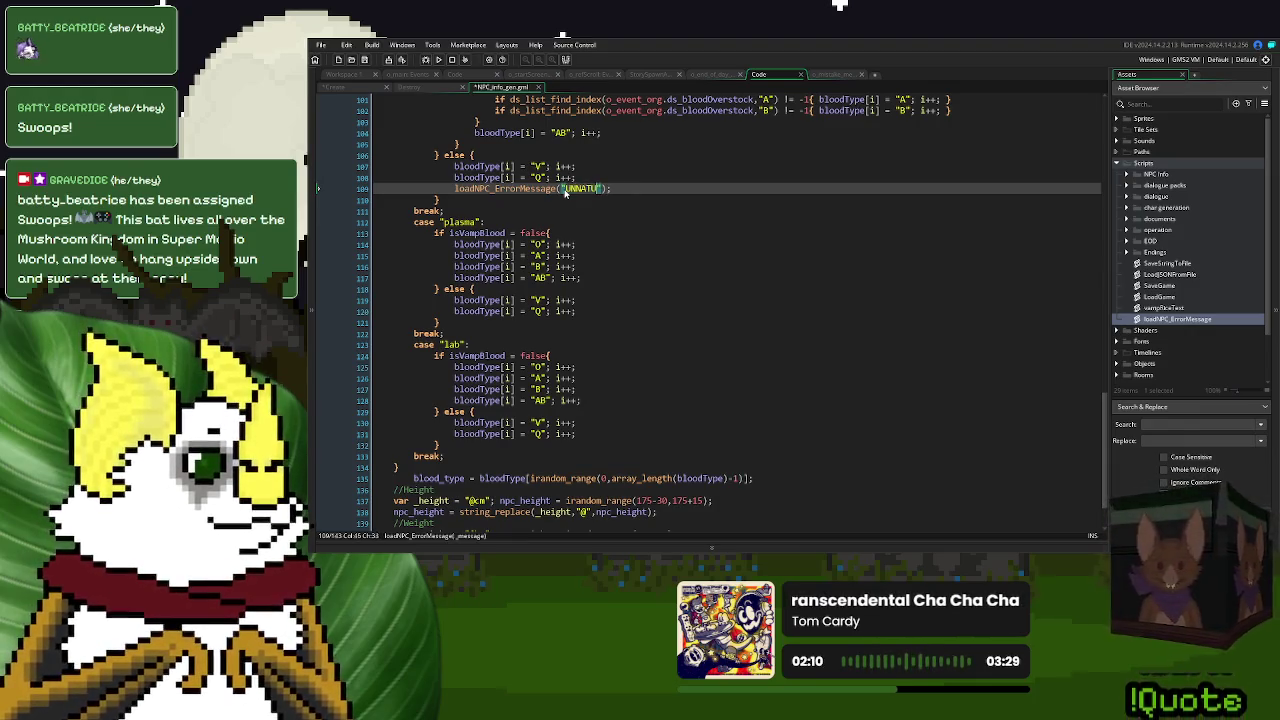
type("LOOD TYPE")
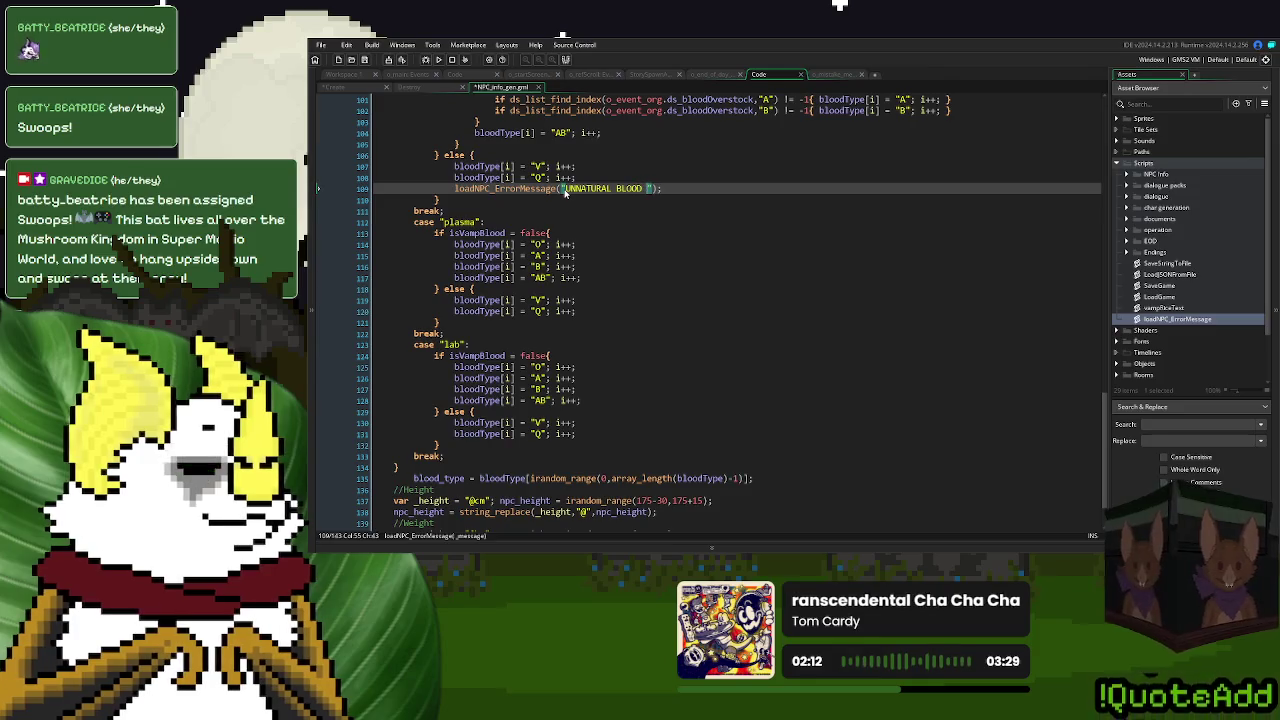
mouse_move(690, 188)
left_mouse_down()
mouse_move(452, 194)
mouse_move(625, 176)
left_mouse_up()
key("ctrl+c")
- Paste the UNNATURAL BLOOD TYPE error line into the plasma and lab vampire-blood branches
left_click(589, 311)
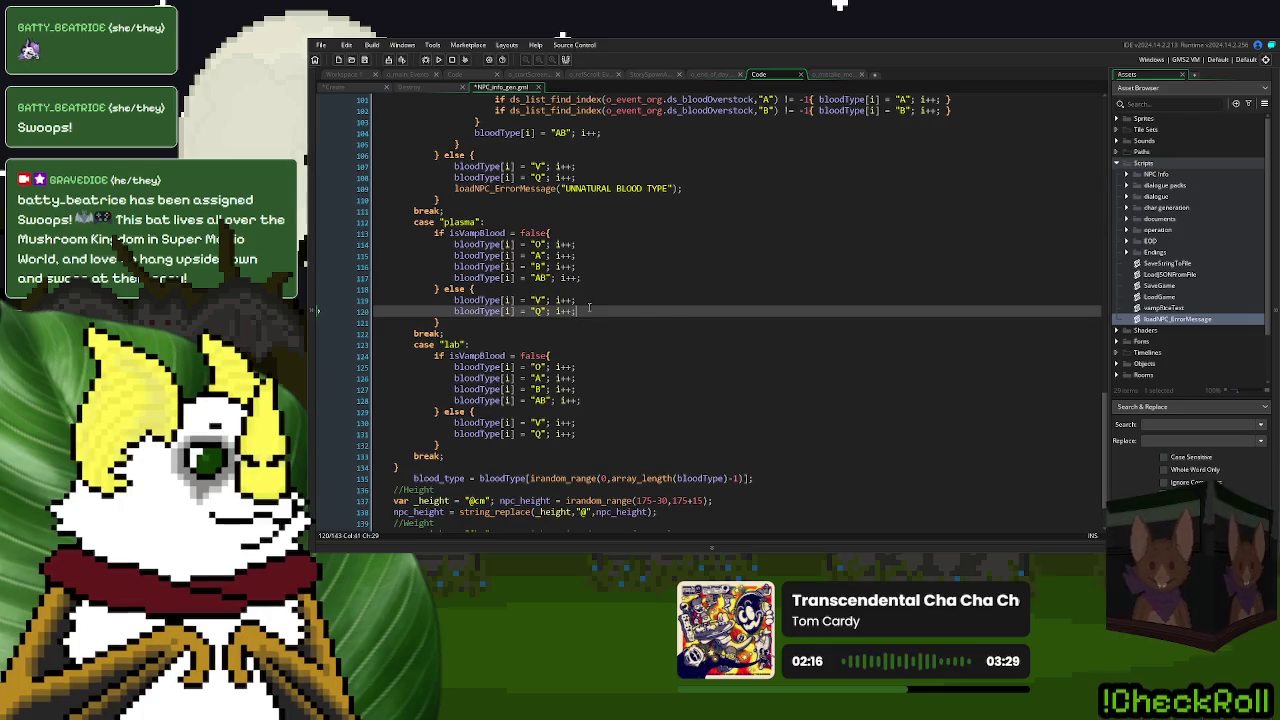
key("ctrl+v")
left_click(589, 445)
key("ctrl+v")
scroll(669, 395, "down", 1)
mouse_move(683, 415)
left_mouse_down()
mouse_move(435, 423)
mouse_move(450, 420)
left_mouse_up()
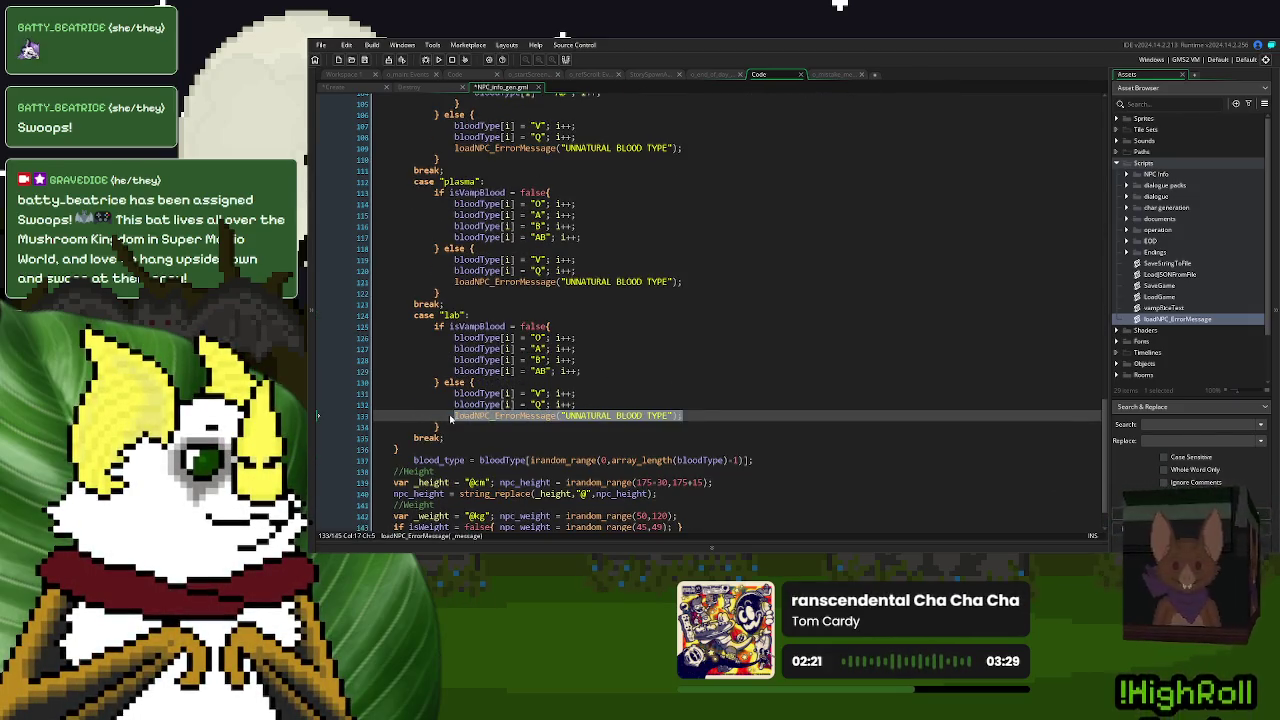
scroll(450, 420, "down", 1)
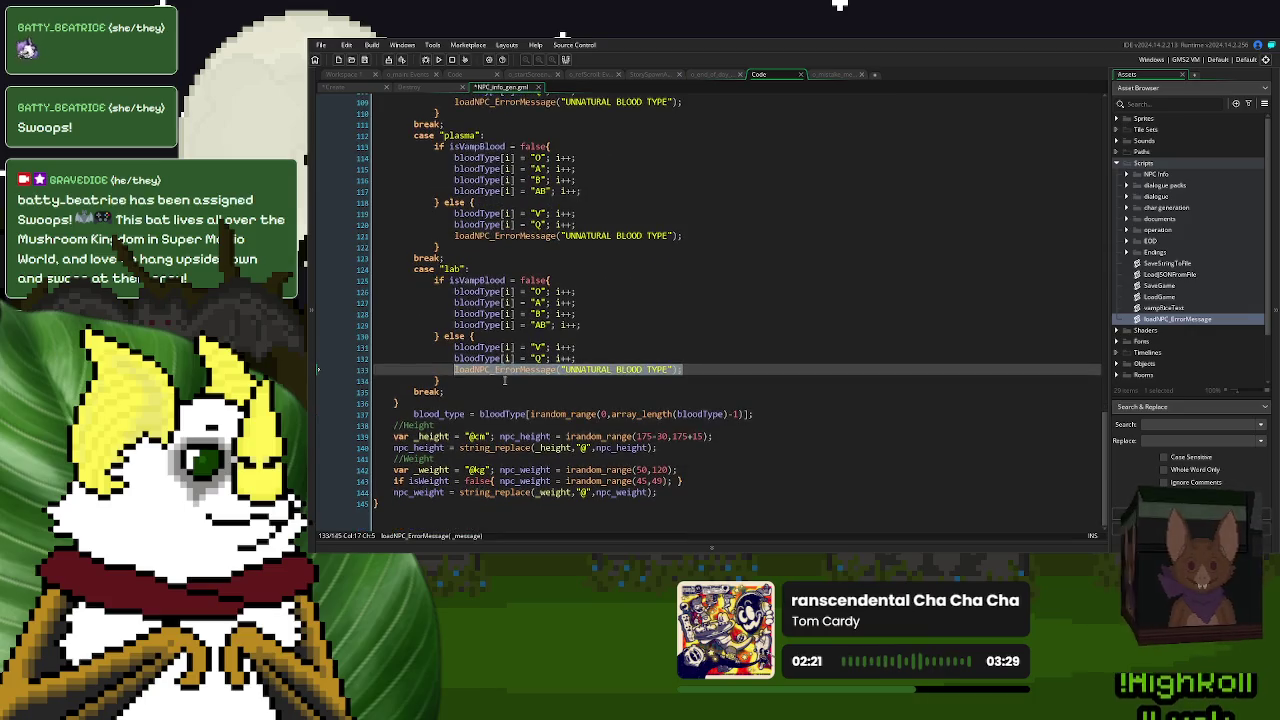
left_click(538, 88)
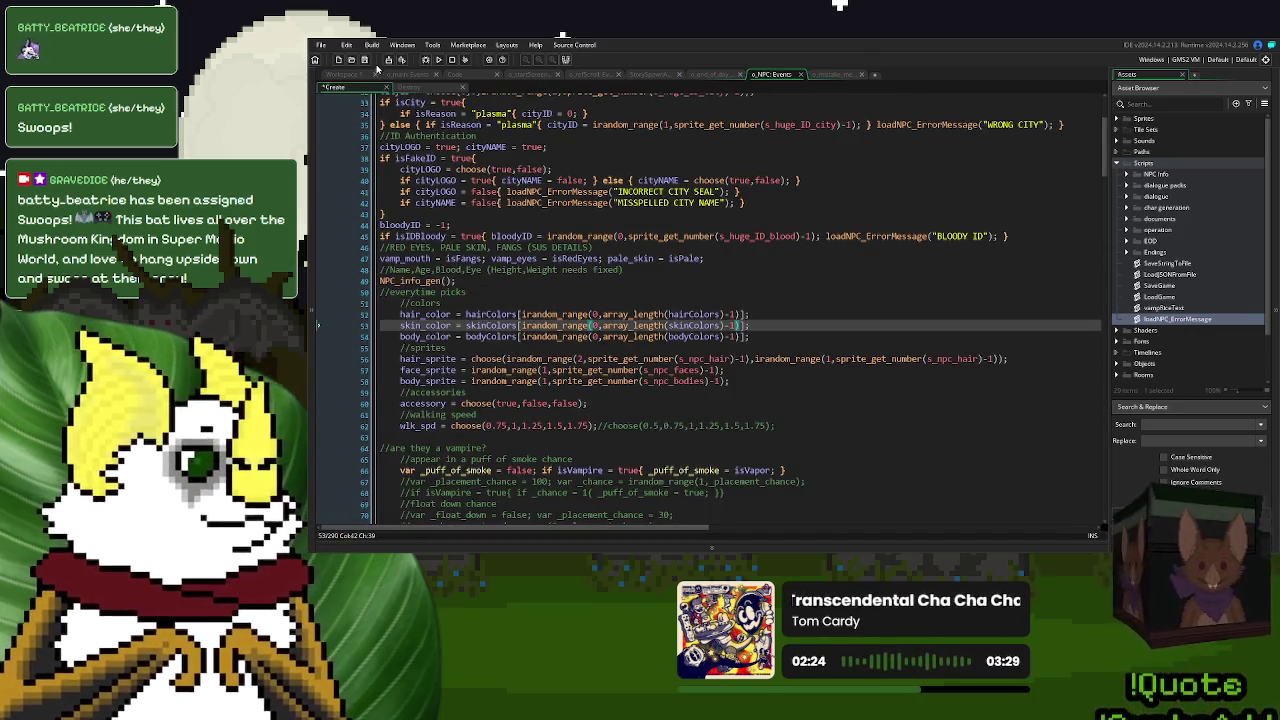
- Scroll through the o_NPC Create event to review the new city, seal, name and bloody ID checks
left_click(519, 325)
scroll(476, 300, "down", 3)
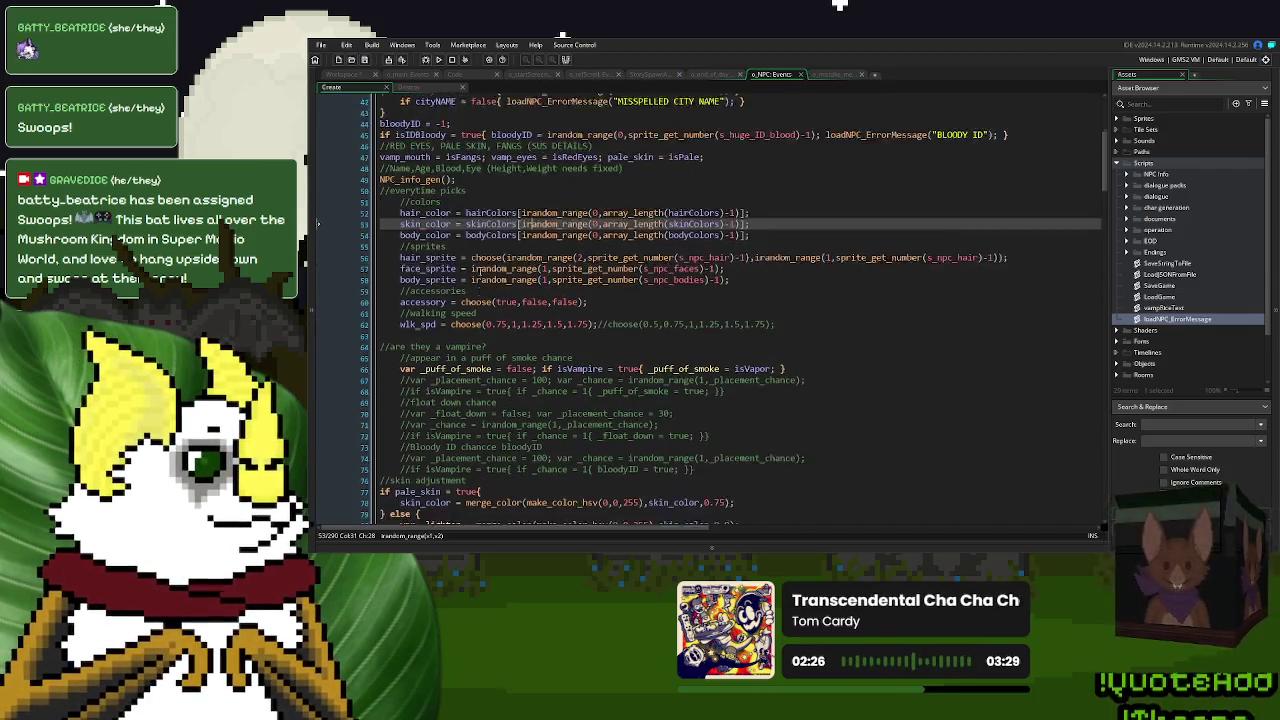
scroll(476, 268, "down", 7)
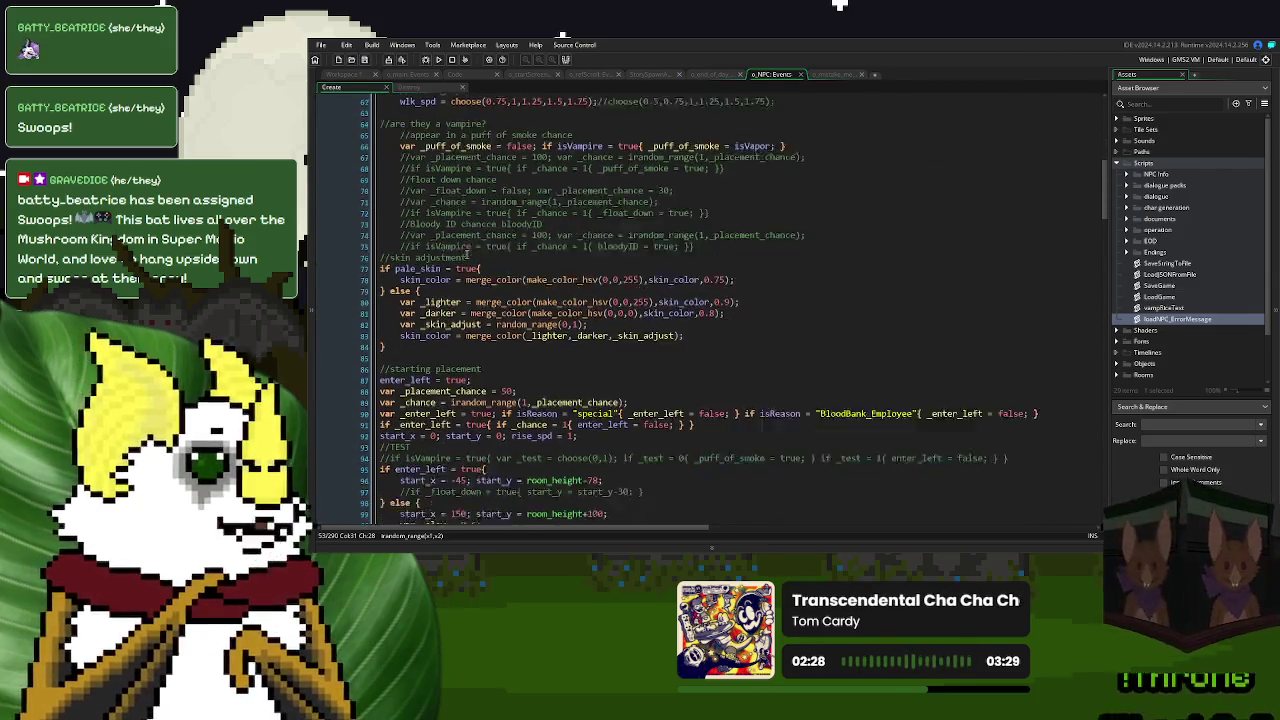
scroll(466, 255, "down", 6)
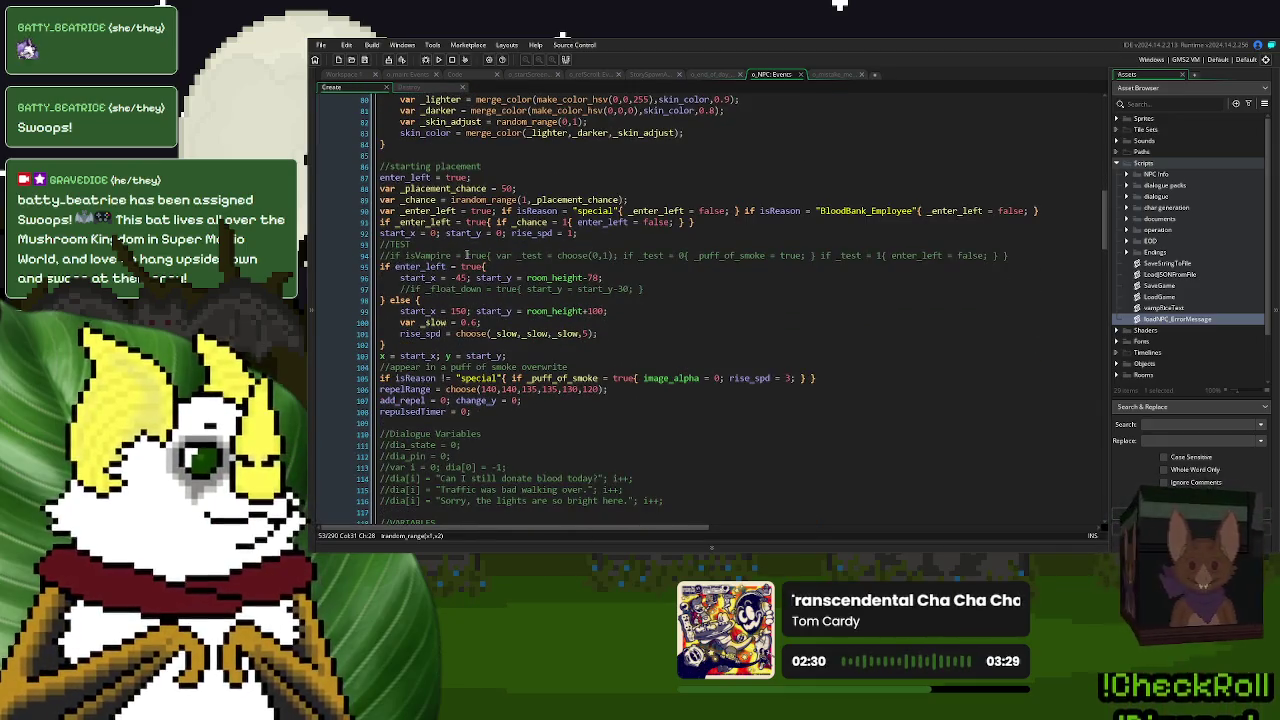
scroll(466, 255, "down", 1)
scroll(466, 254, "down", 2)
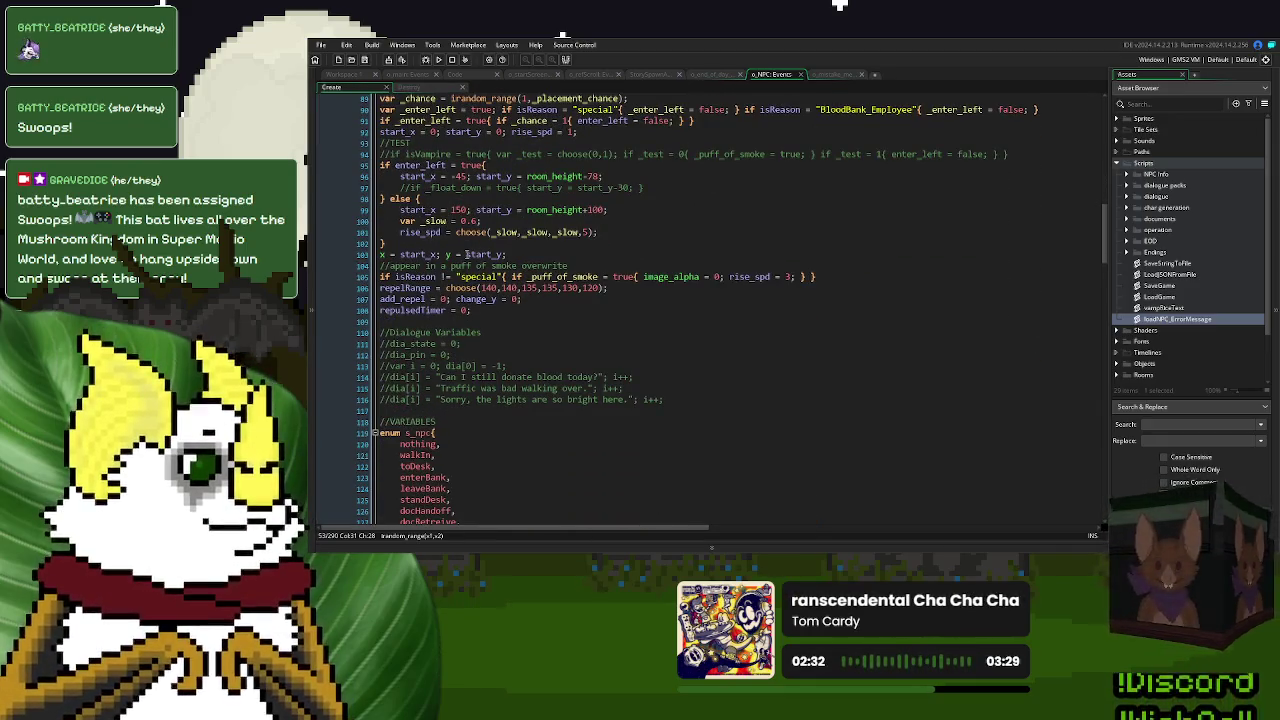
scroll(466, 255, "up", 2)
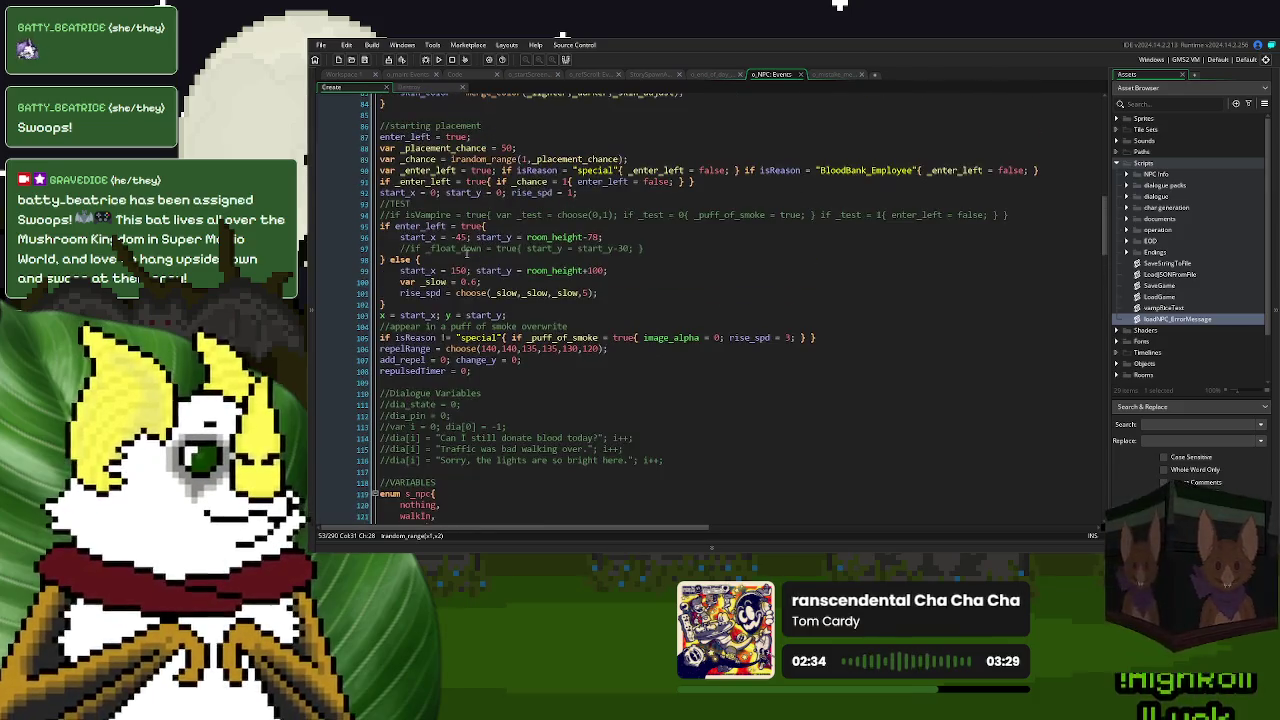
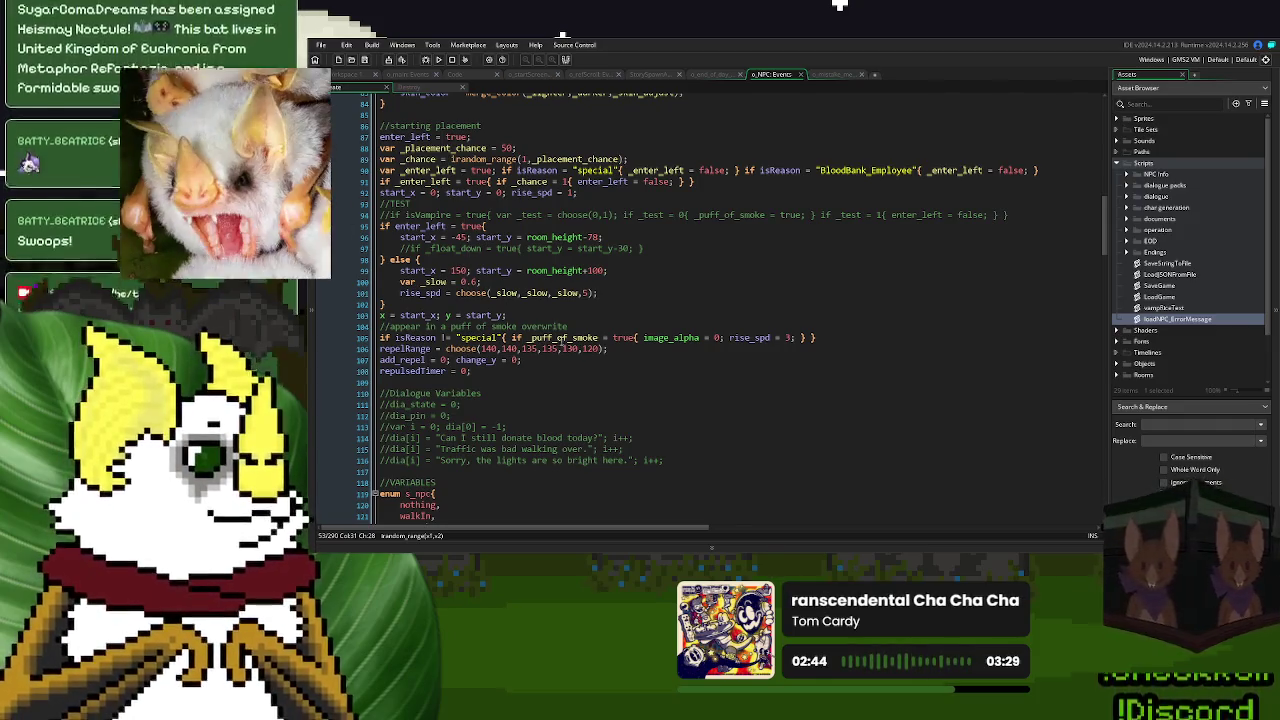
- Add loadNPC_ErrorMessage("ARRIVED AS MIST") after isVapor; on line 66 for vampires arriving as vapour
double_click(562, 337)
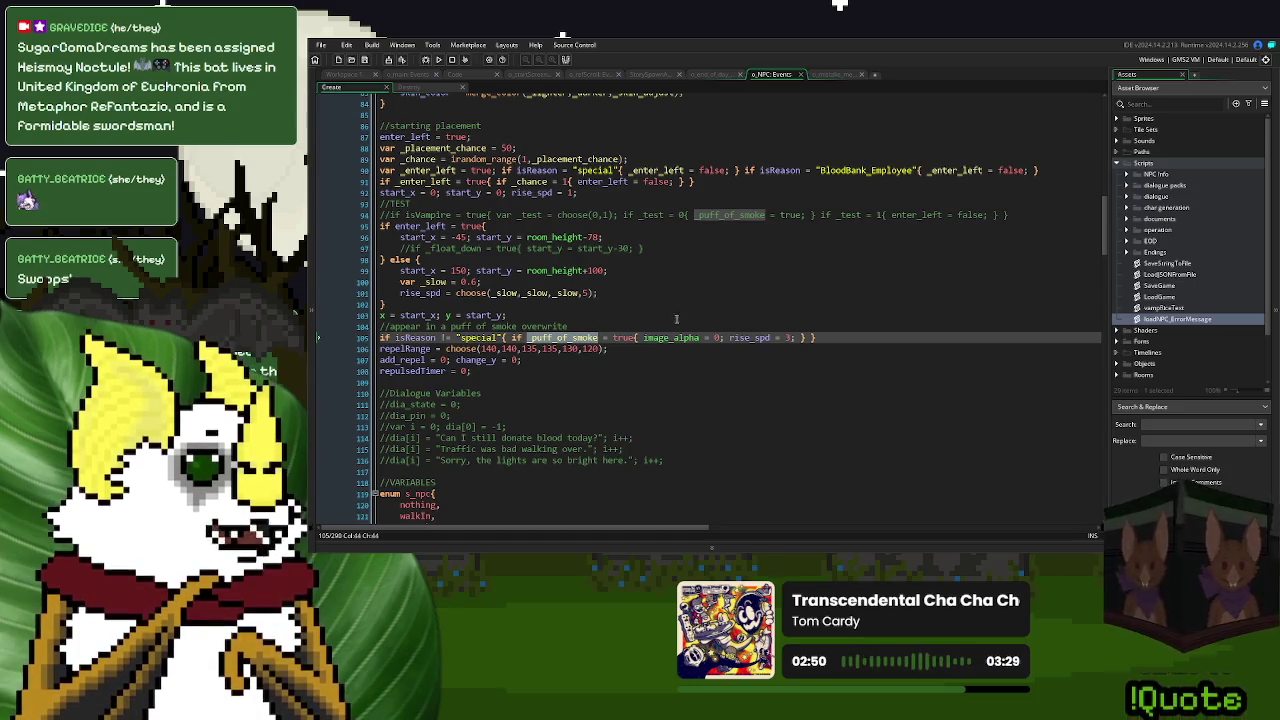
scroll(678, 307, "up", 5)
scroll(678, 307, "up", 5)
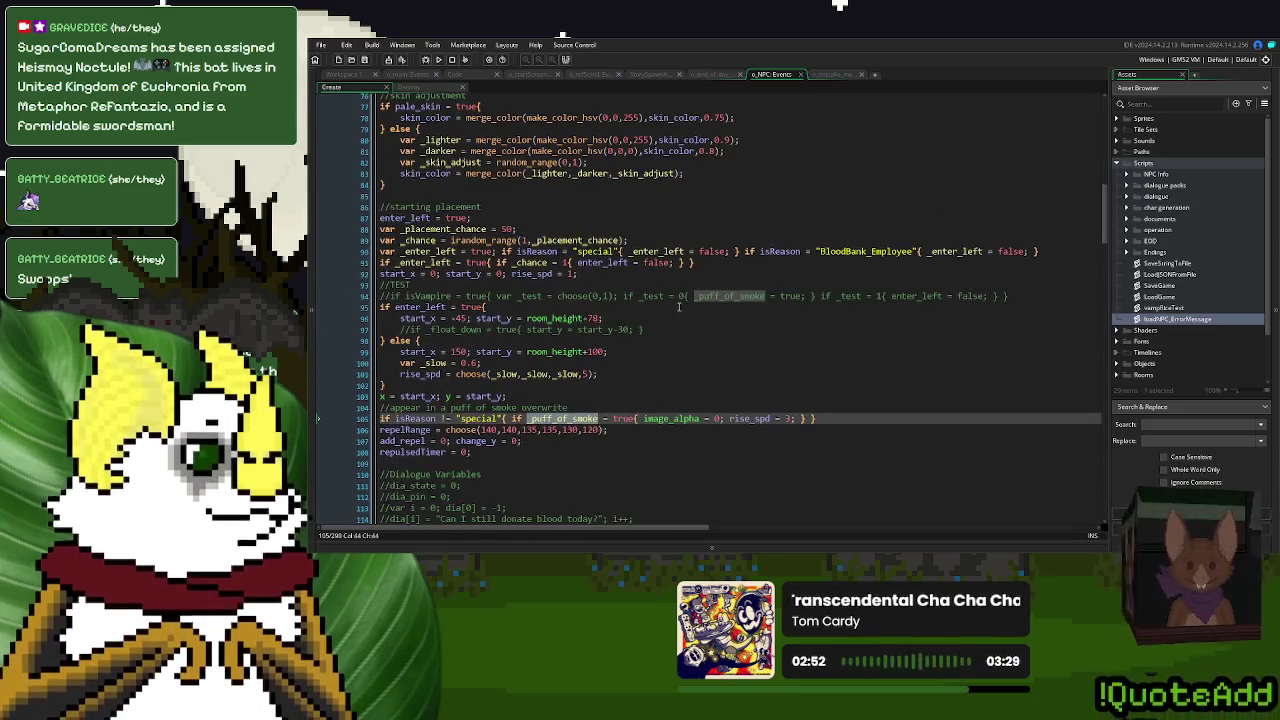
left_click(773, 247)
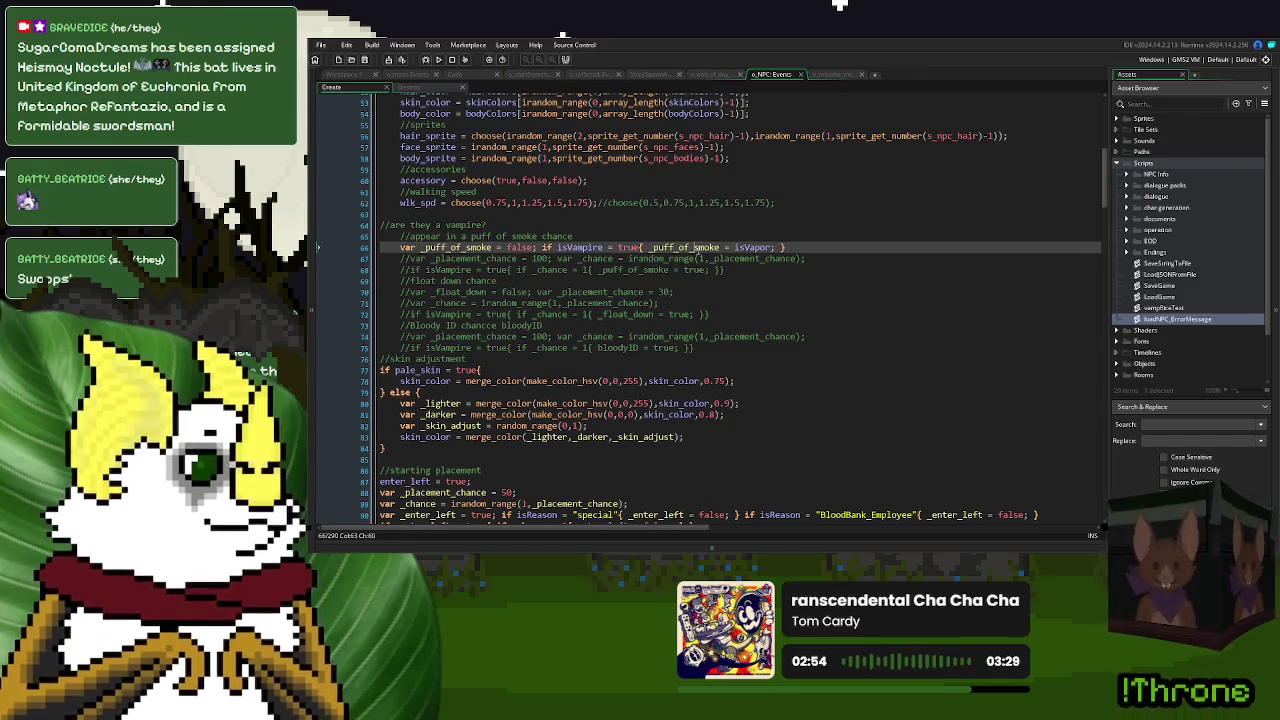
left_click(781, 247)
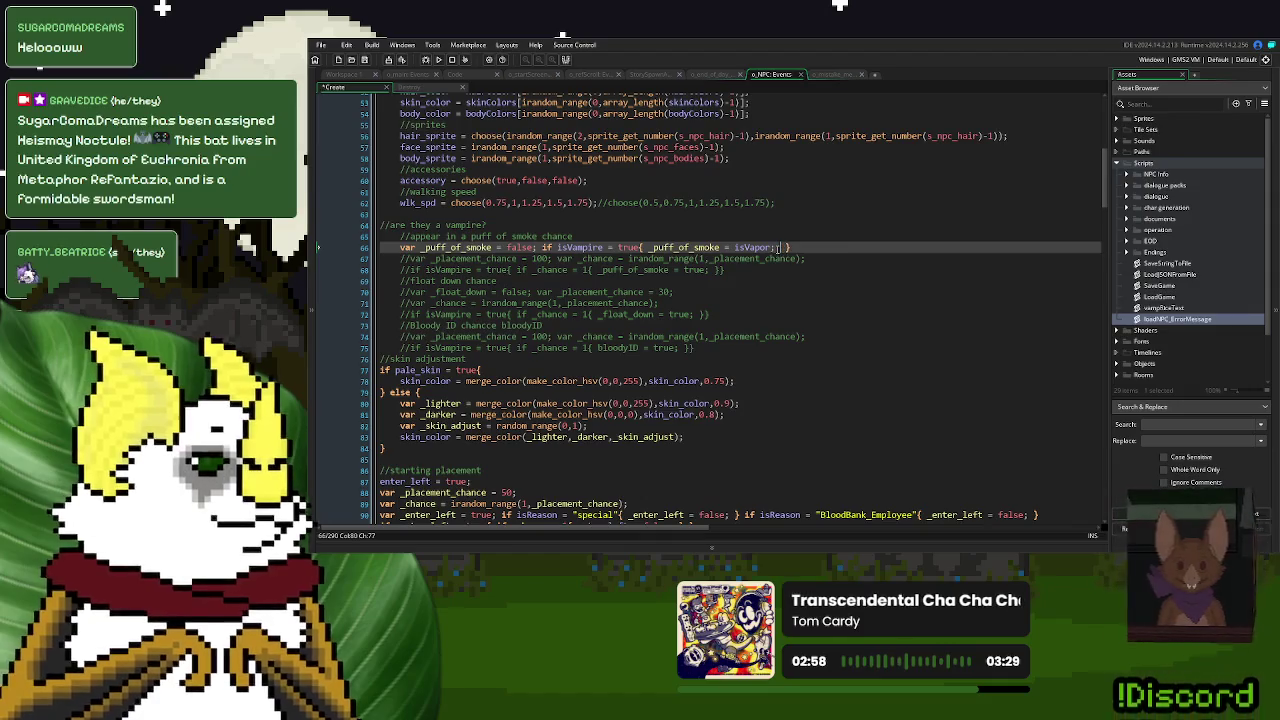
type("loadNPC_ErrorMessage(\"UNNATURAL BLOOD TYPE\");")
left_click_drag(994, 248, 891, 249)
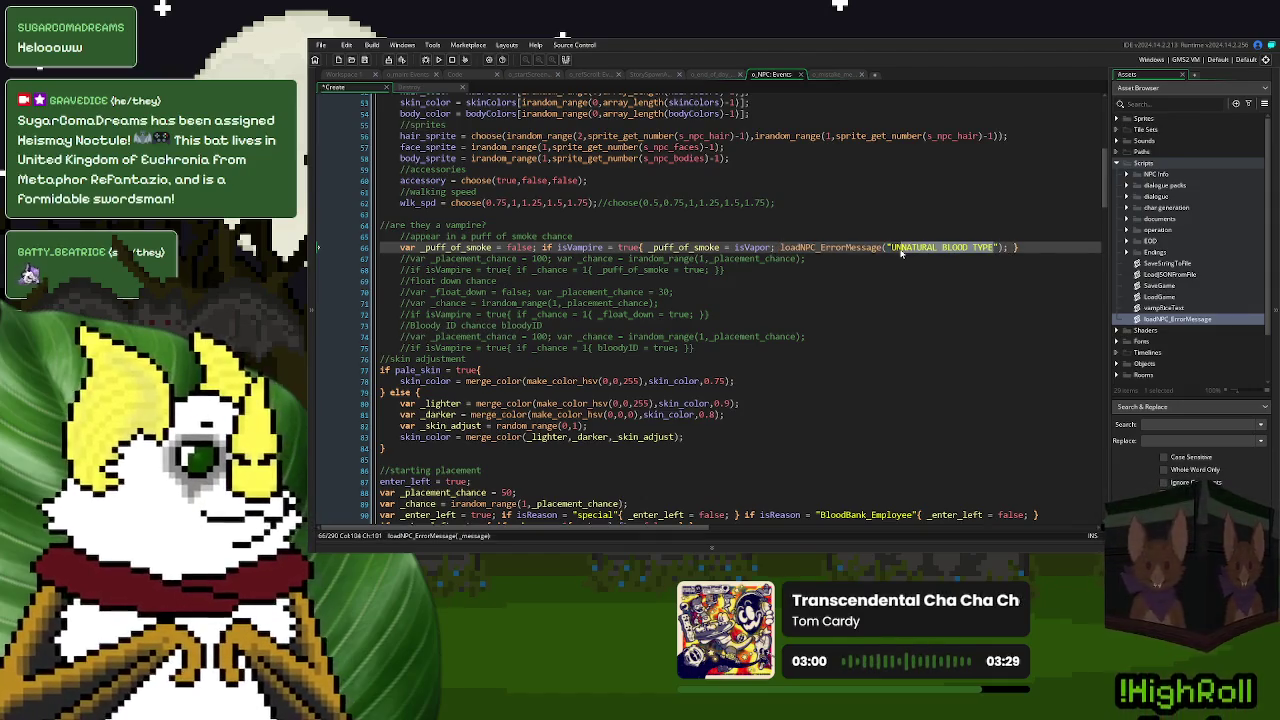
type("ARRIVED AS ")
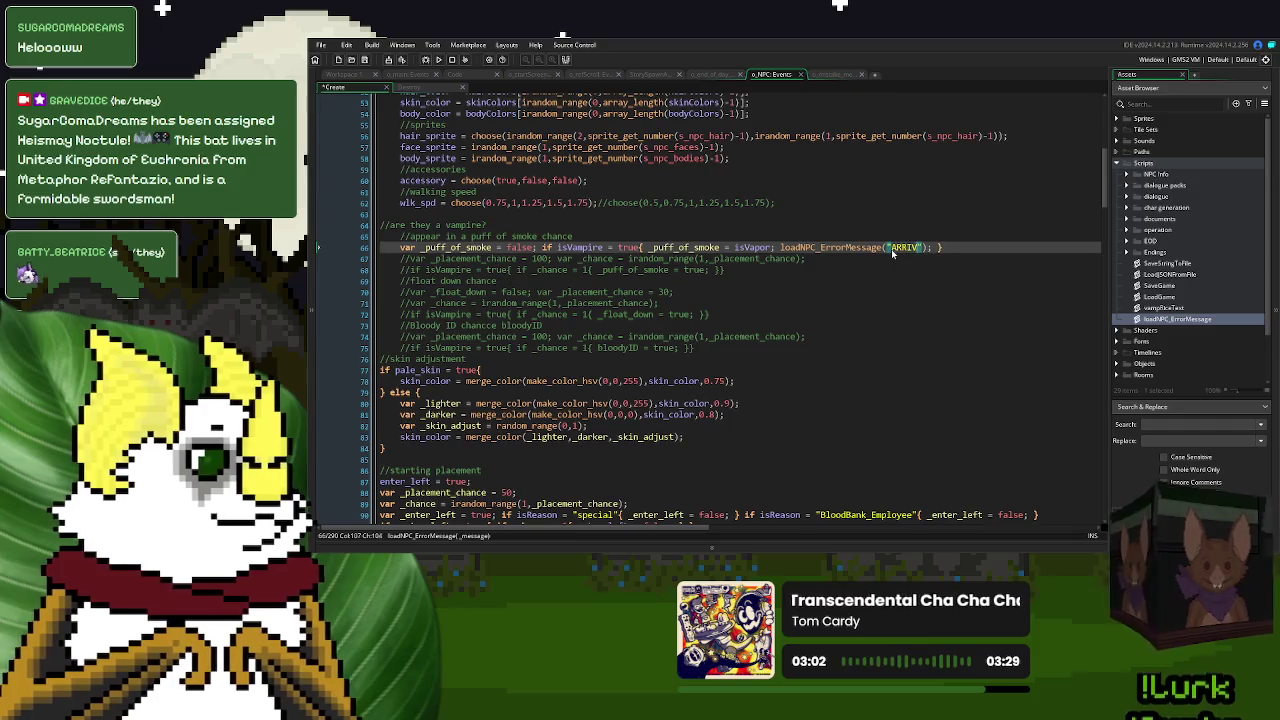
type("SMOKE")
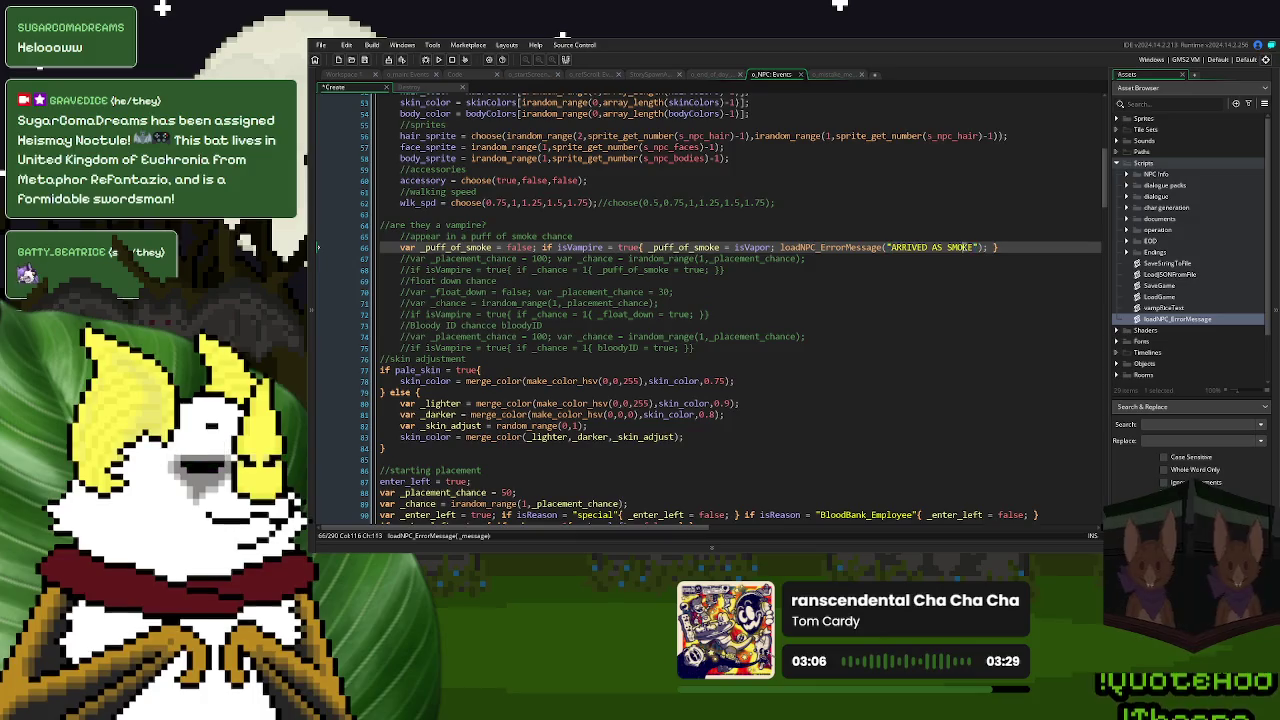
double_click(963, 248)
type("MIST")
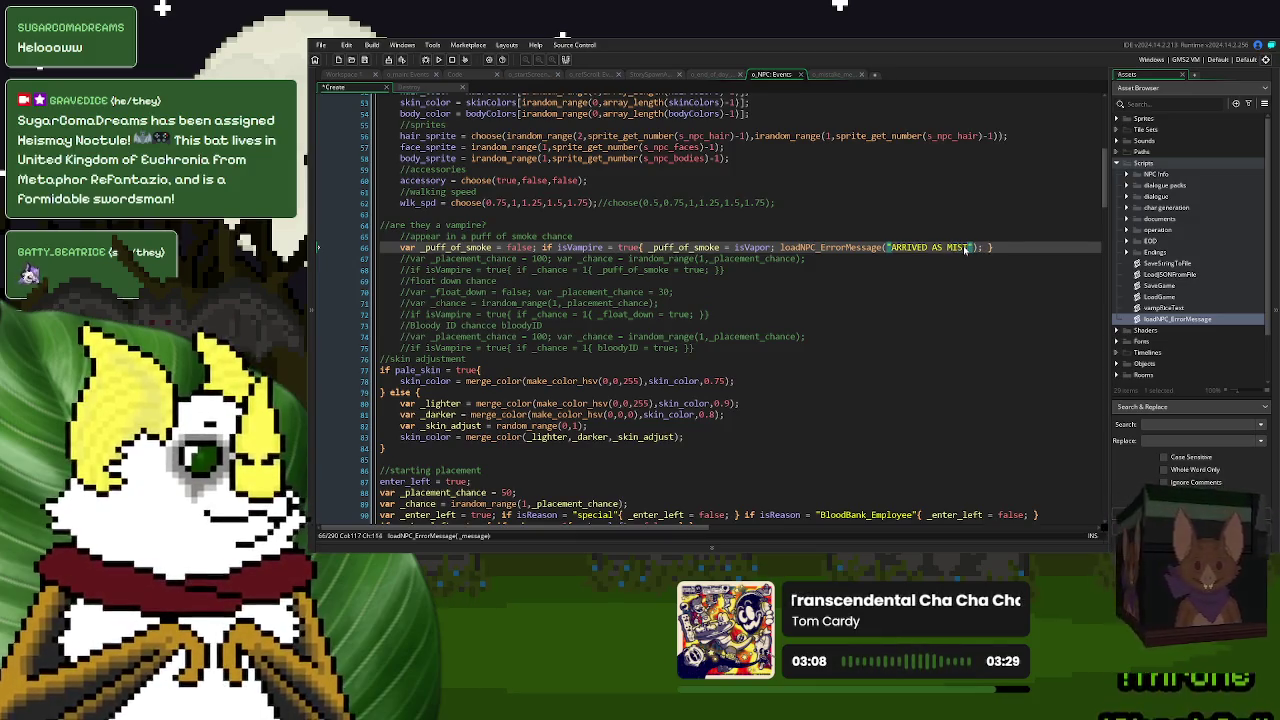
key("Up")
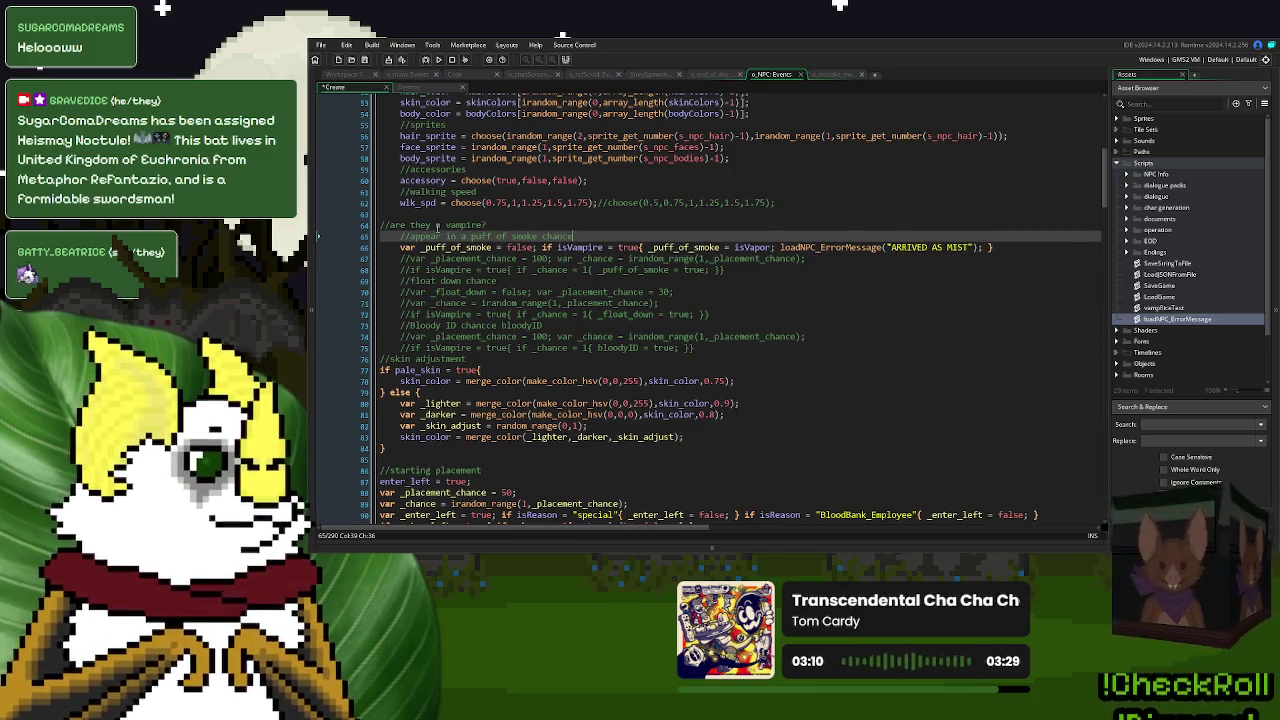
scroll(437, 227, "down", 10)
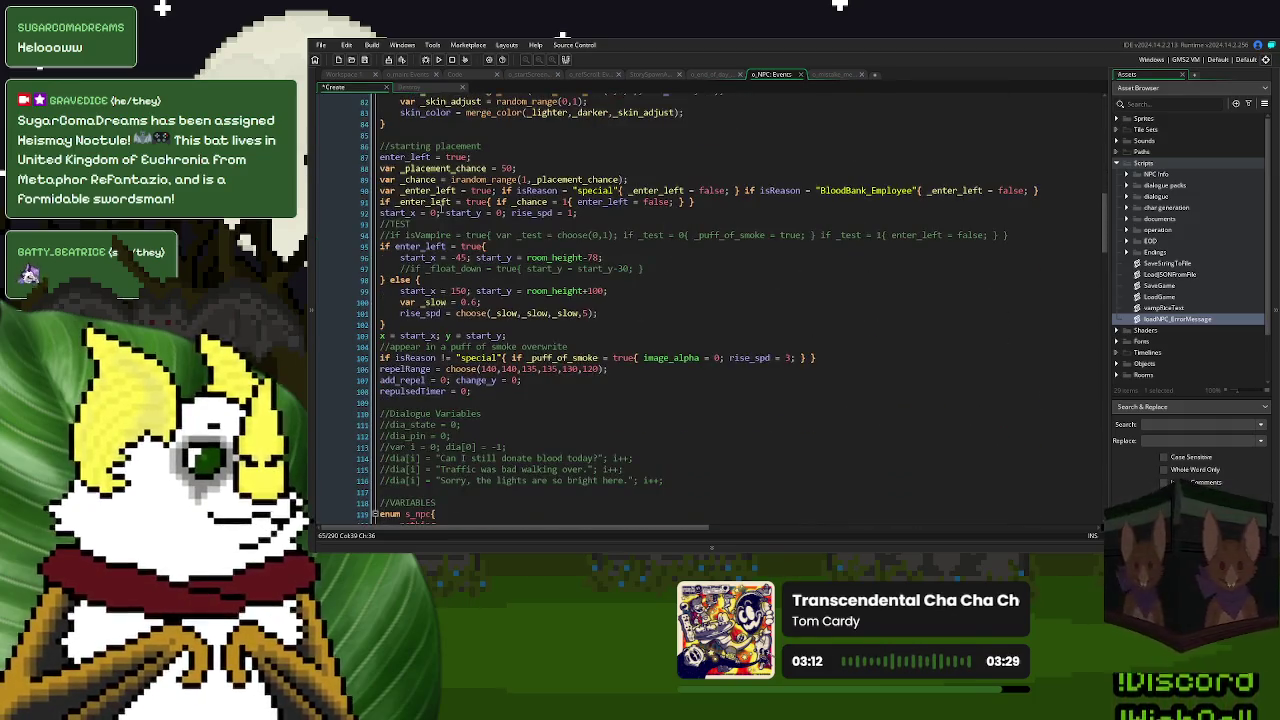
- Add loadNPC_ErrorMessage("PICTURE NOT A MATCH"); after the isMatchID = false check on line 223
scroll(432, 170, "down", 4)
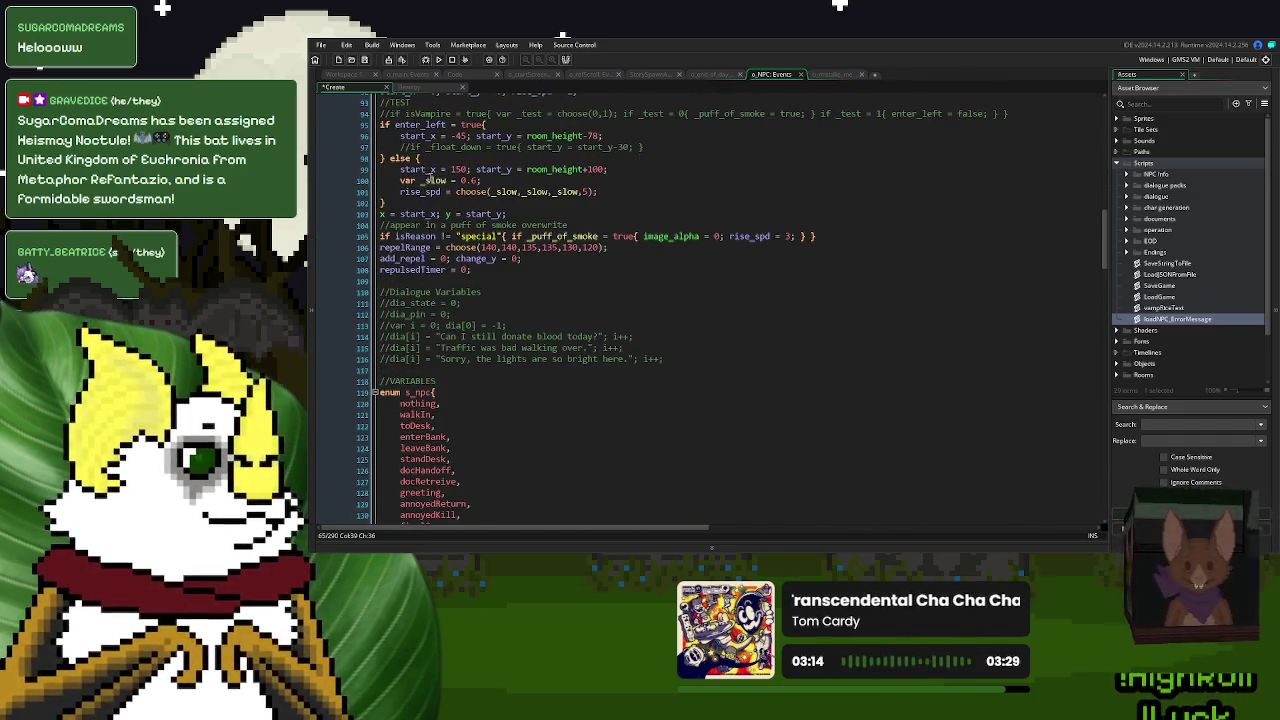
scroll(430, 179, "down", 3)
left_click(376, 311)
scroll(507, 255, "down", 6)
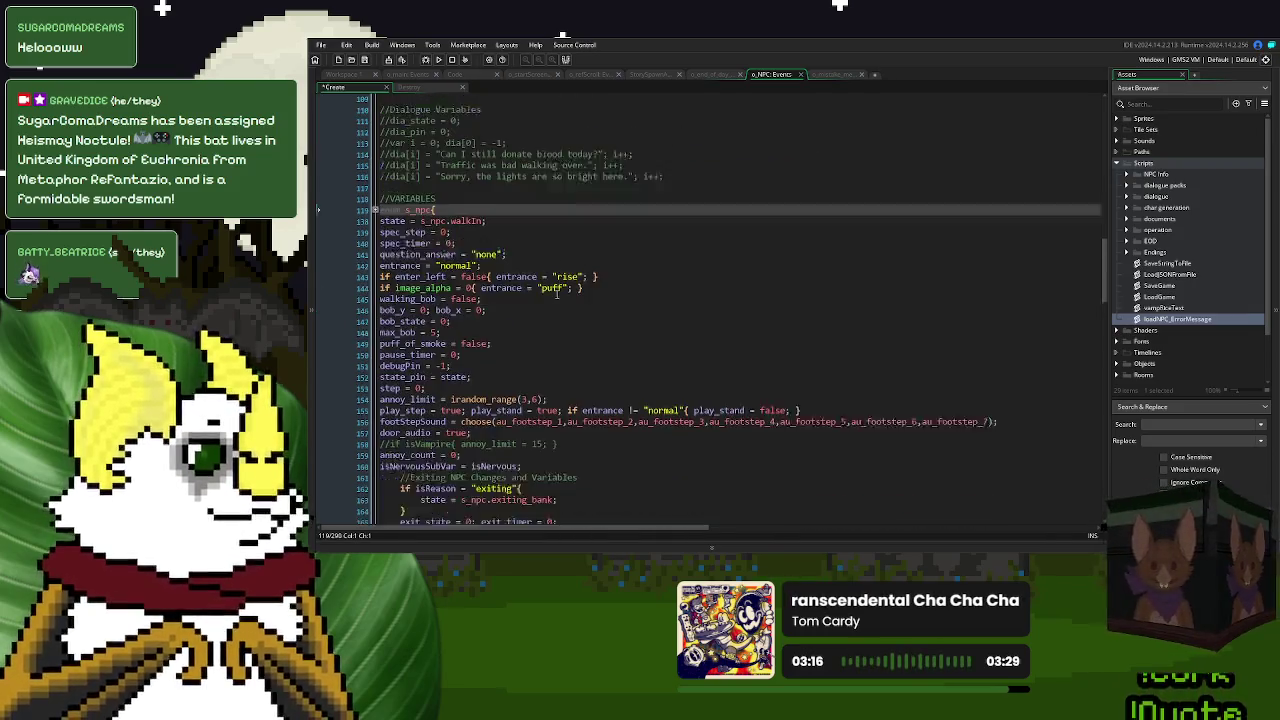
scroll(507, 255, "down", 8)
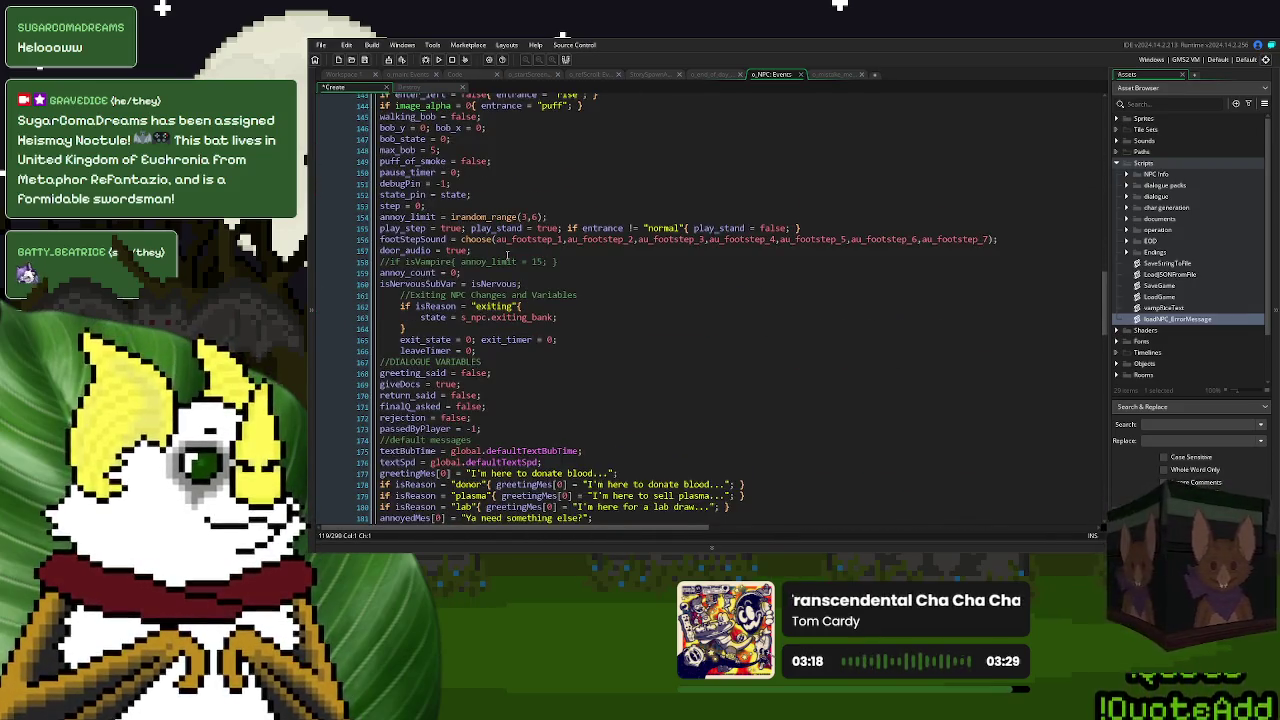
scroll(507, 255, "down", 12)
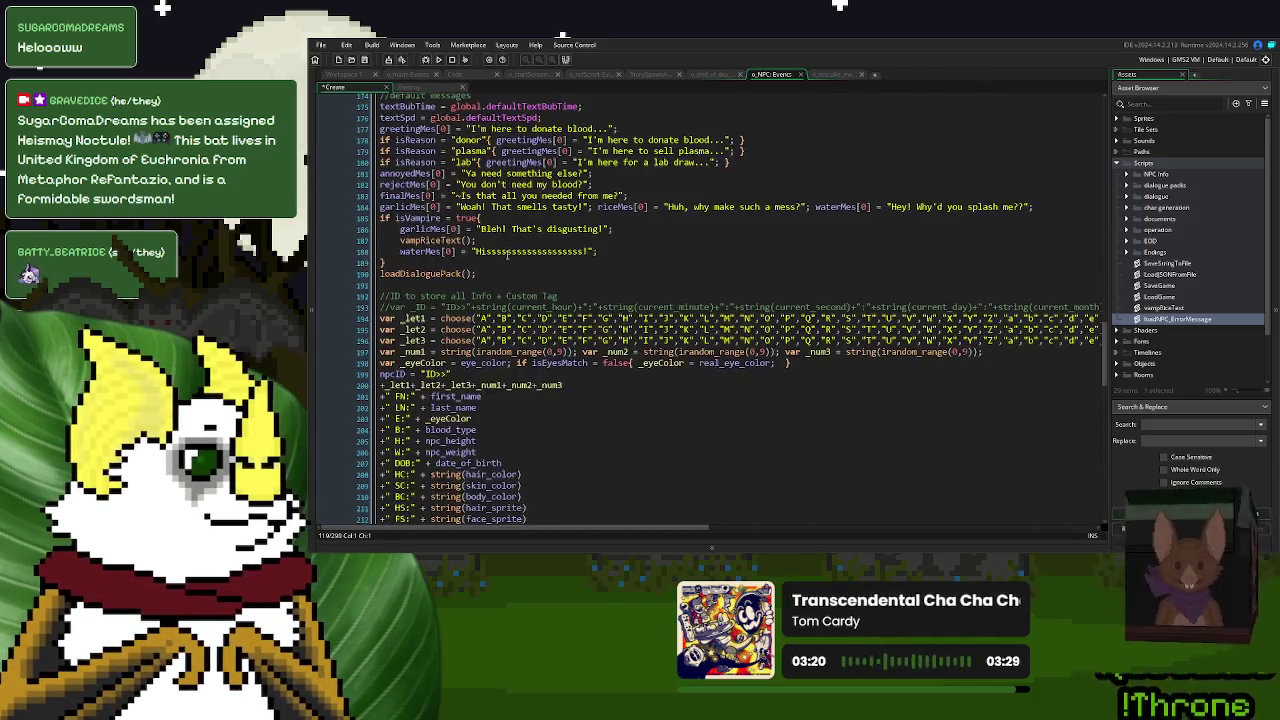
scroll(507, 255, "down", 3)
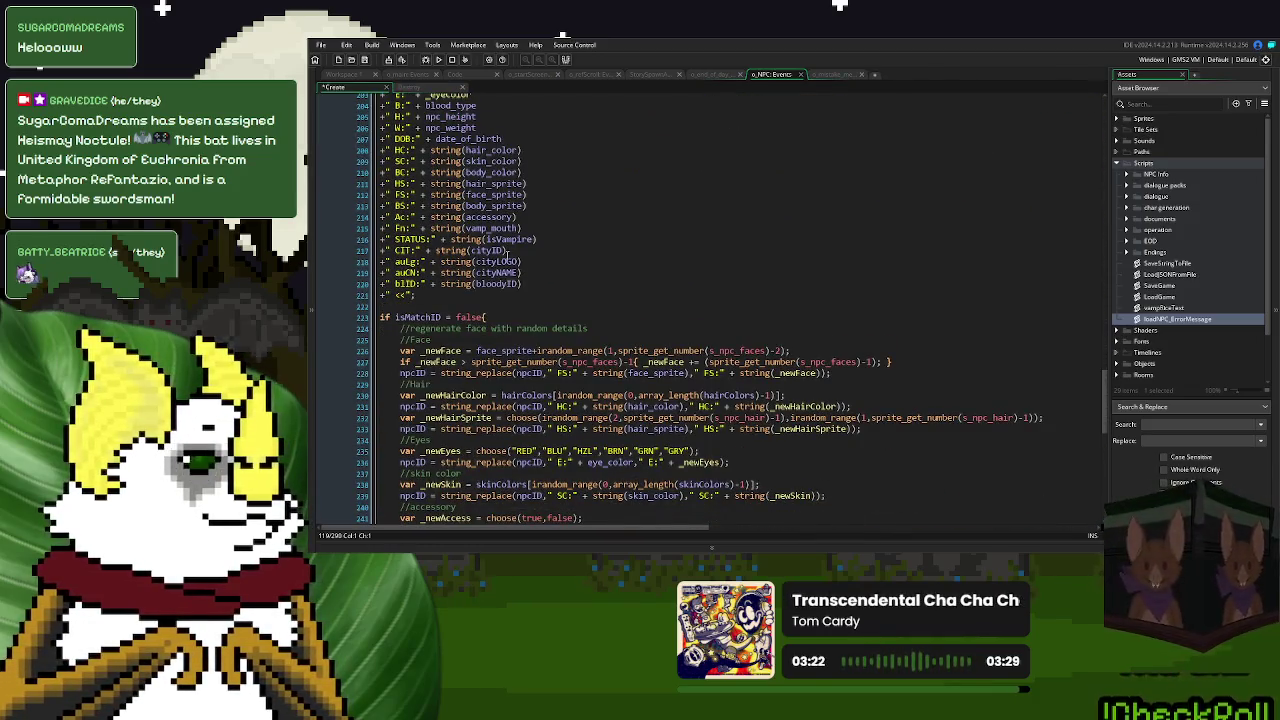
scroll(507, 255, "down", 3)
left_click(497, 215)
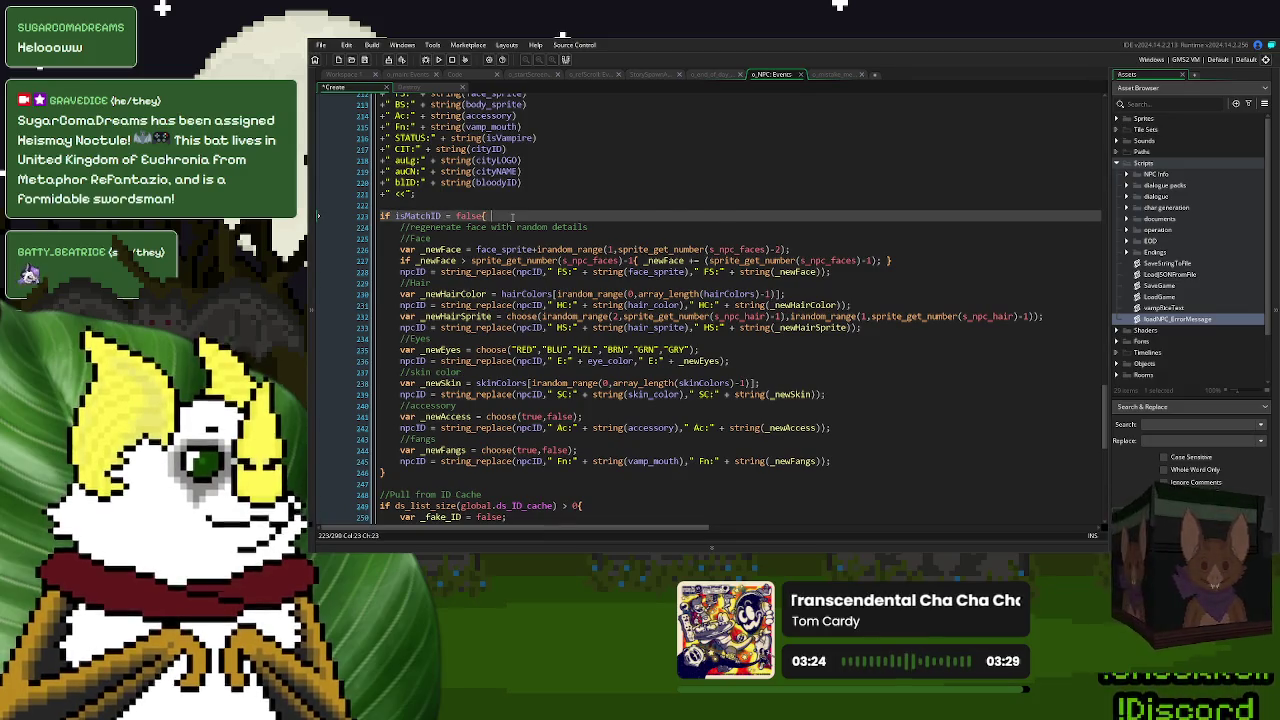
type("loadNPC_ErrorMessage(\"UNNATURAL BLOOD TYPE\");")
left_click_drag(707, 215, 603, 218)
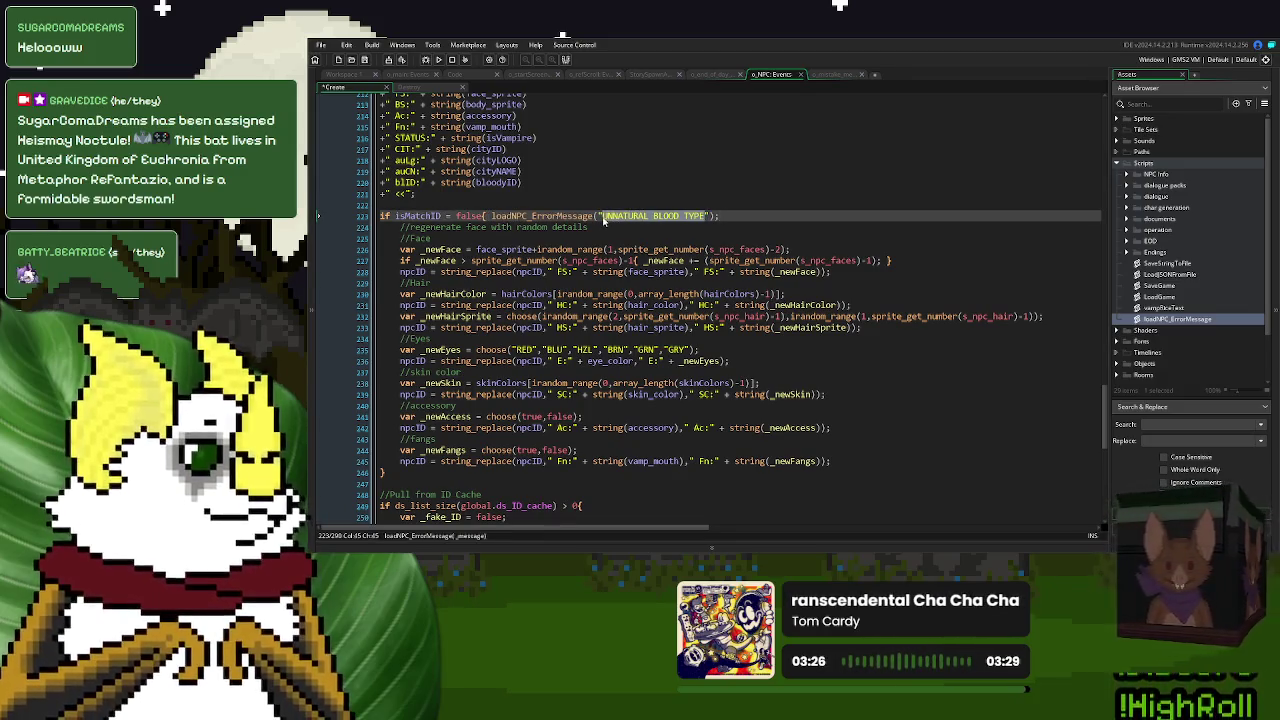
type("PICTURE NOT ")
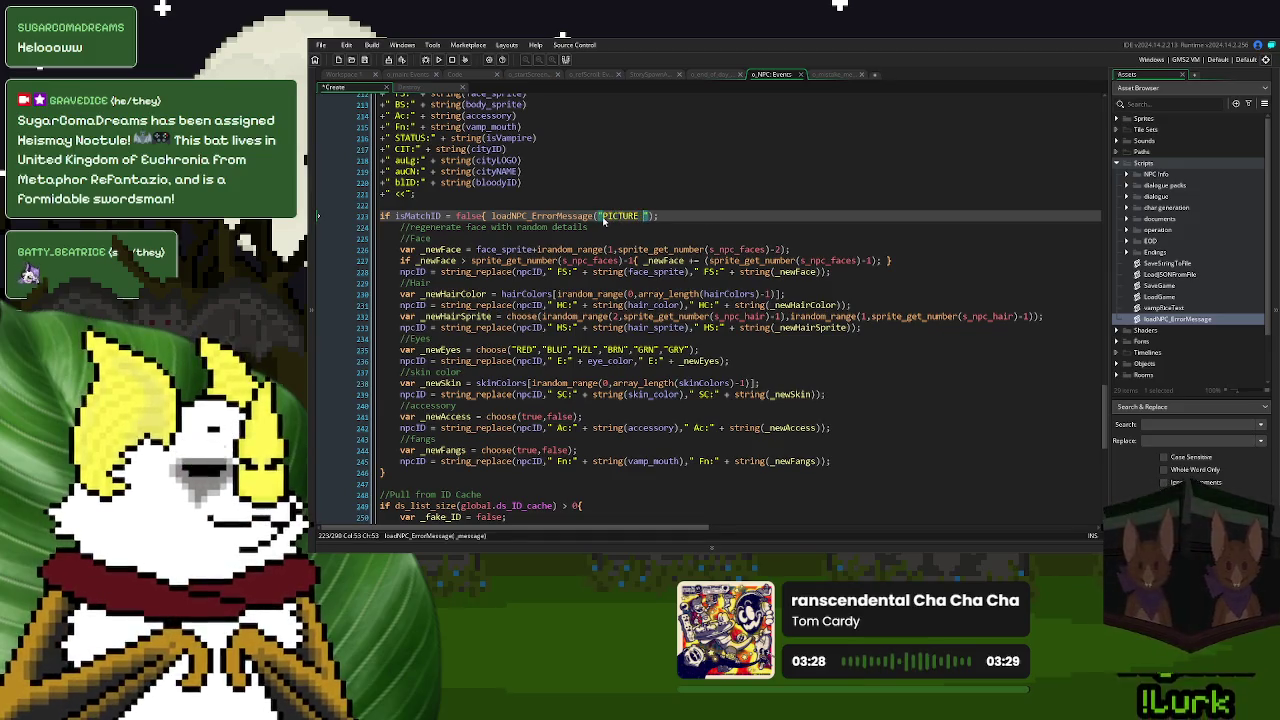
type("A MATCH")
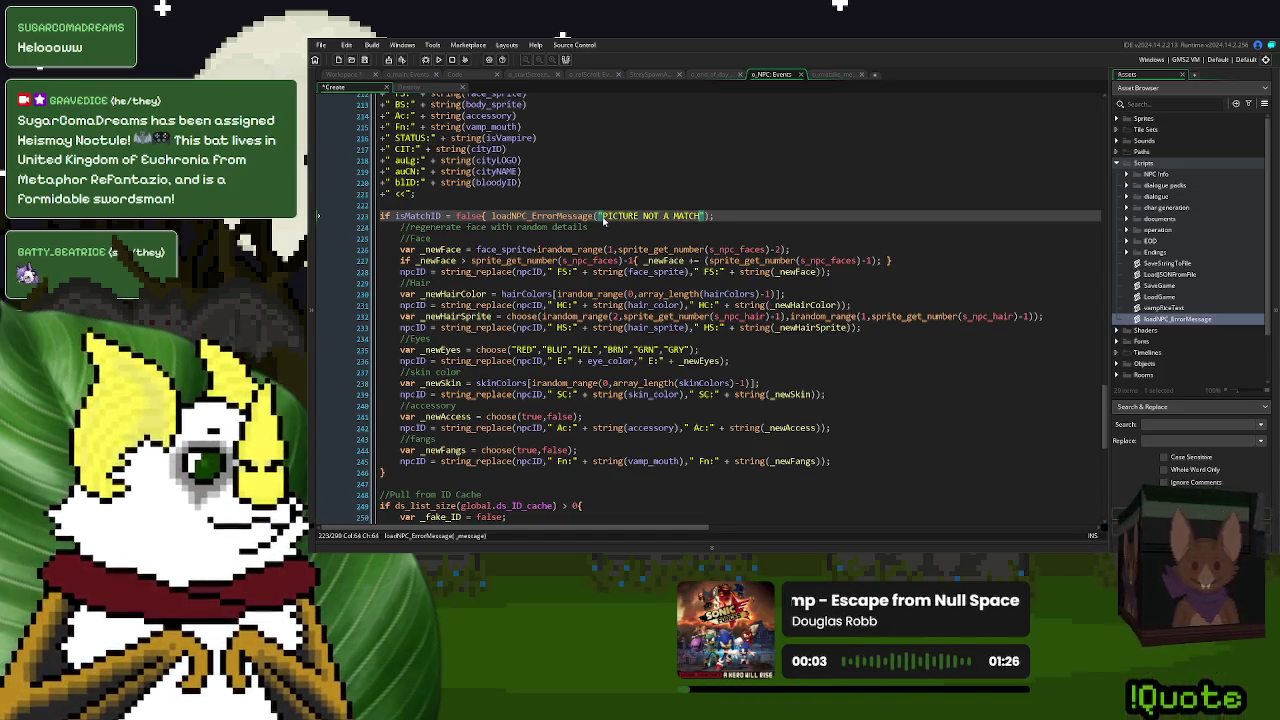
- Review the surrounding Create code and select the loadNPC_ErrorMessage call for inspection
left_click(643, 226)
scroll(643, 230, "down", 6)
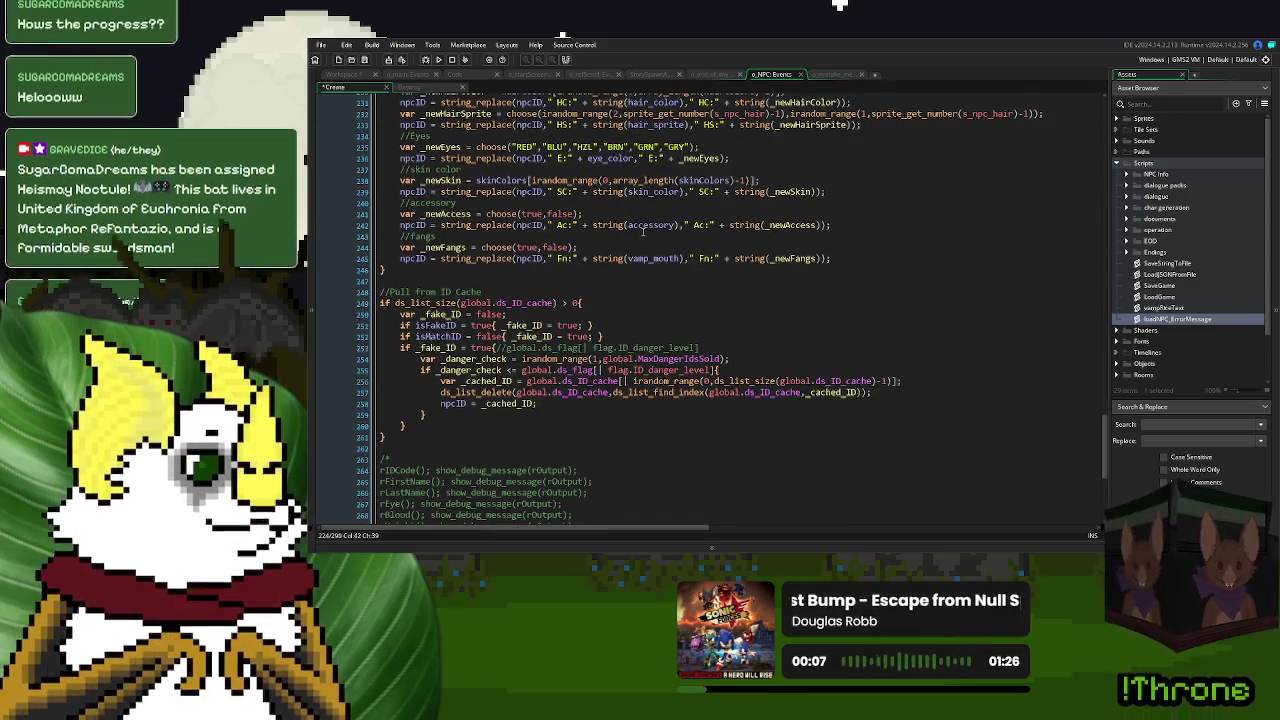
scroll(643, 230, "up", 6)
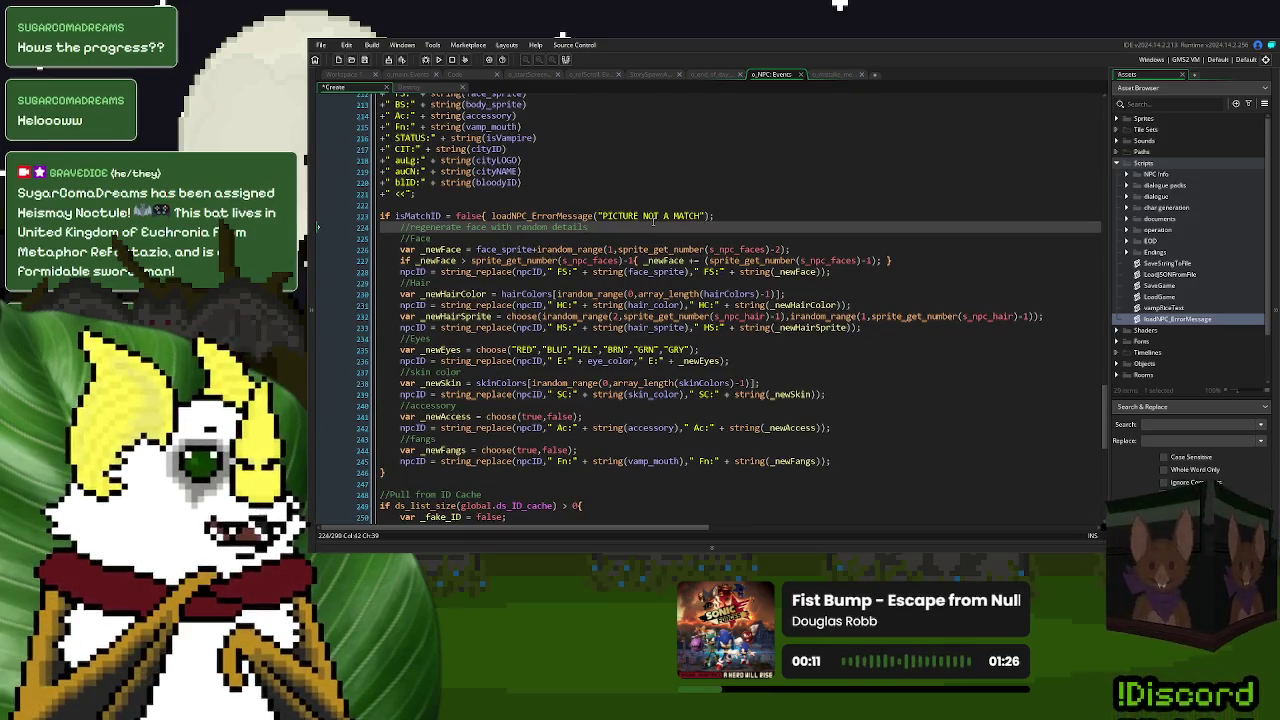
scroll(653, 221, "down", 9)
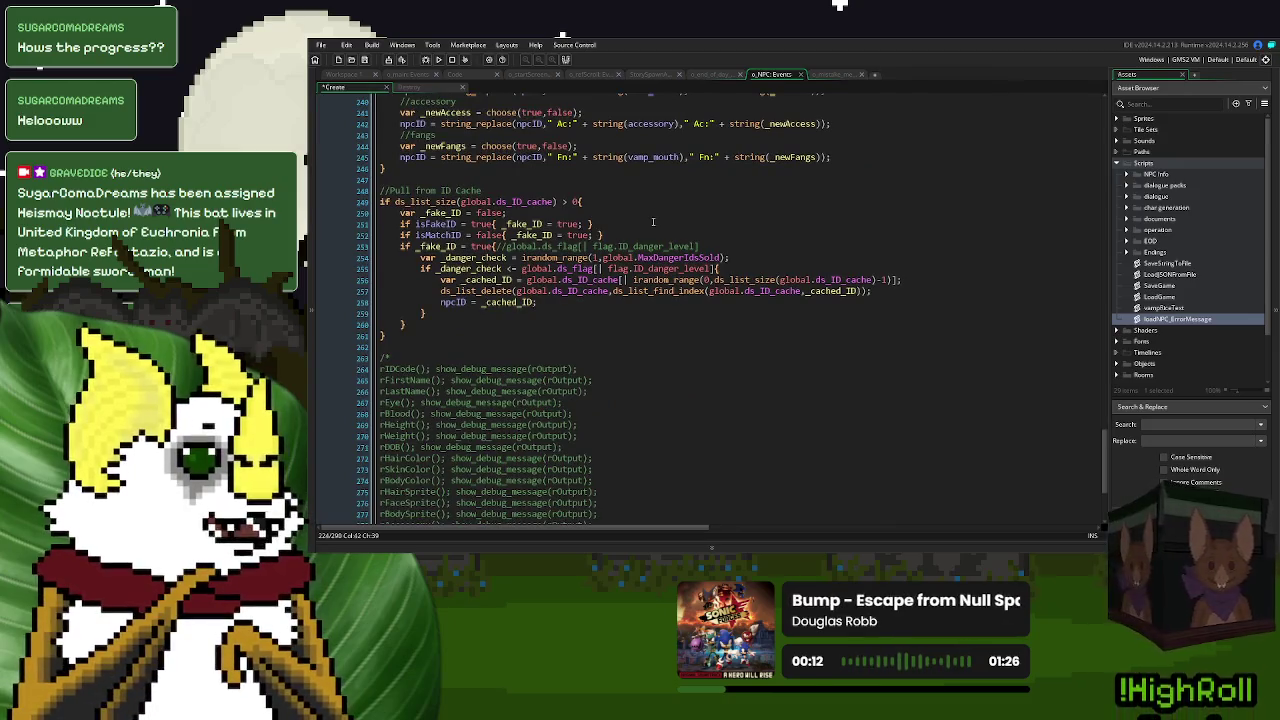
scroll(653, 221, "up", 8)
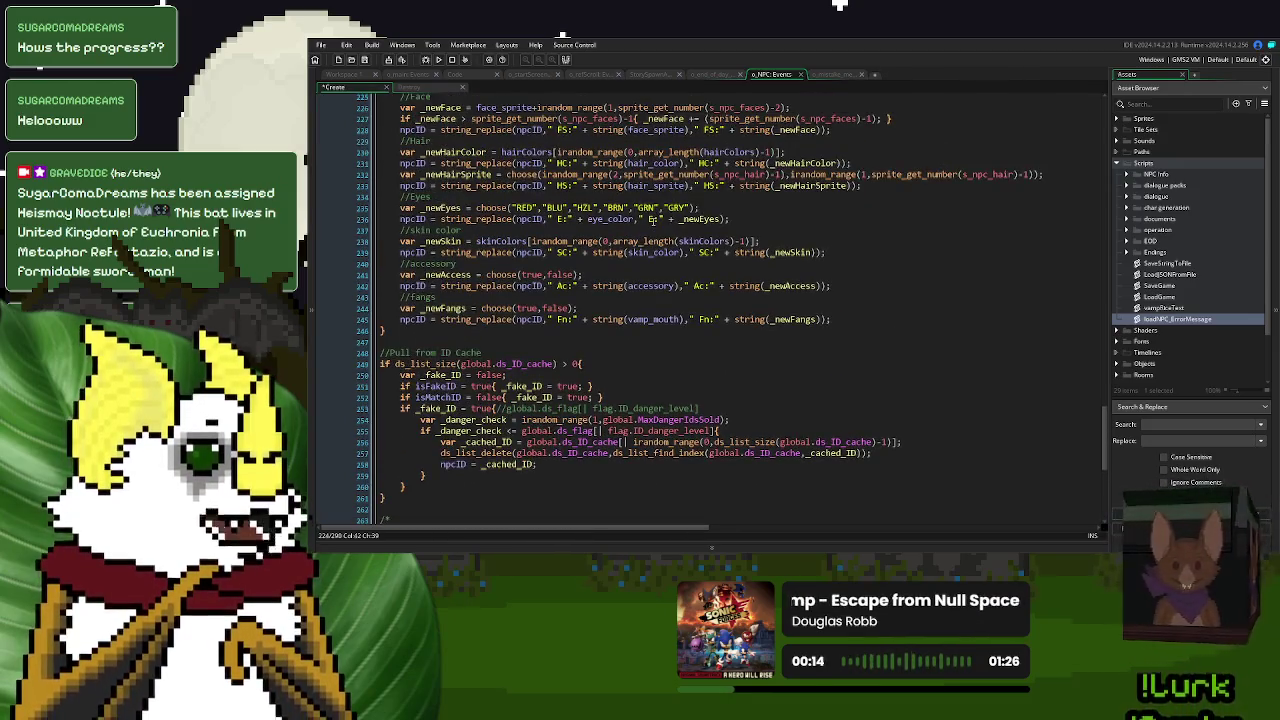
scroll(653, 221, "up", 2)
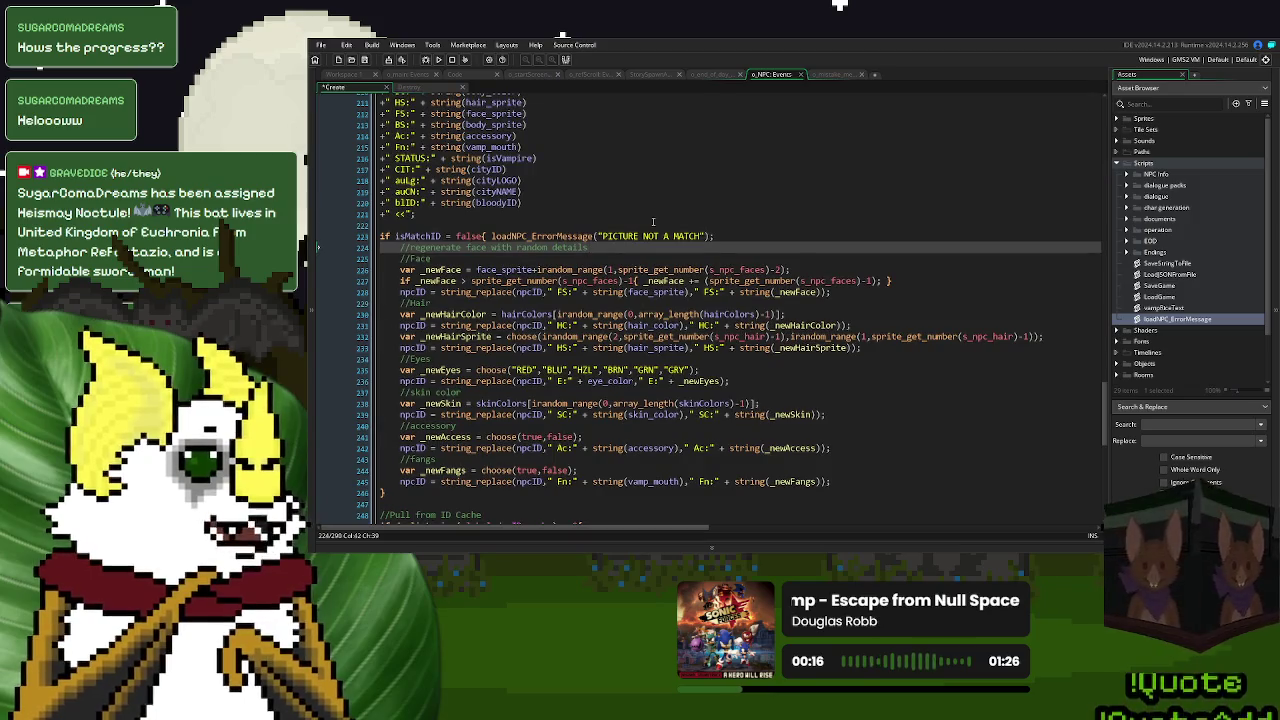
scroll(653, 221, "up", 1)
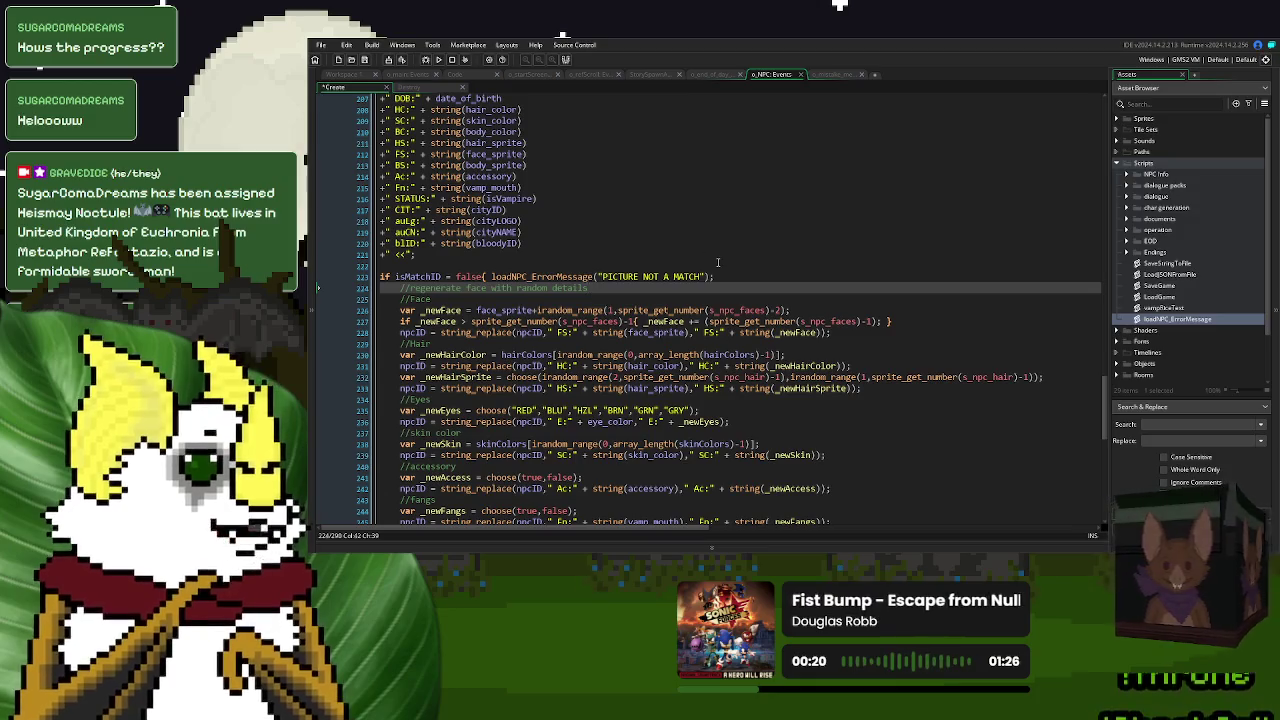
left_click(553, 276)
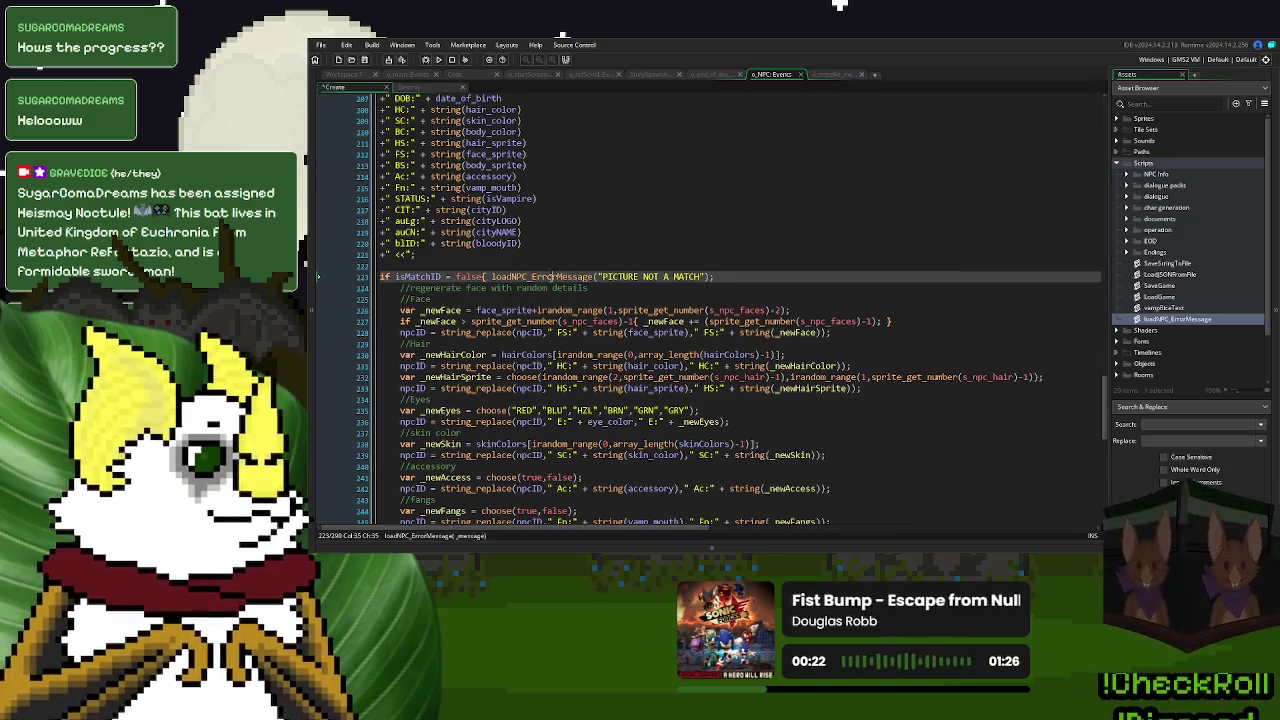
- Check how the loadNPC_ErrorMessage script uses errorMessage, and go to the Destroy event code
middle_click(553, 276)
double_click(444, 144)
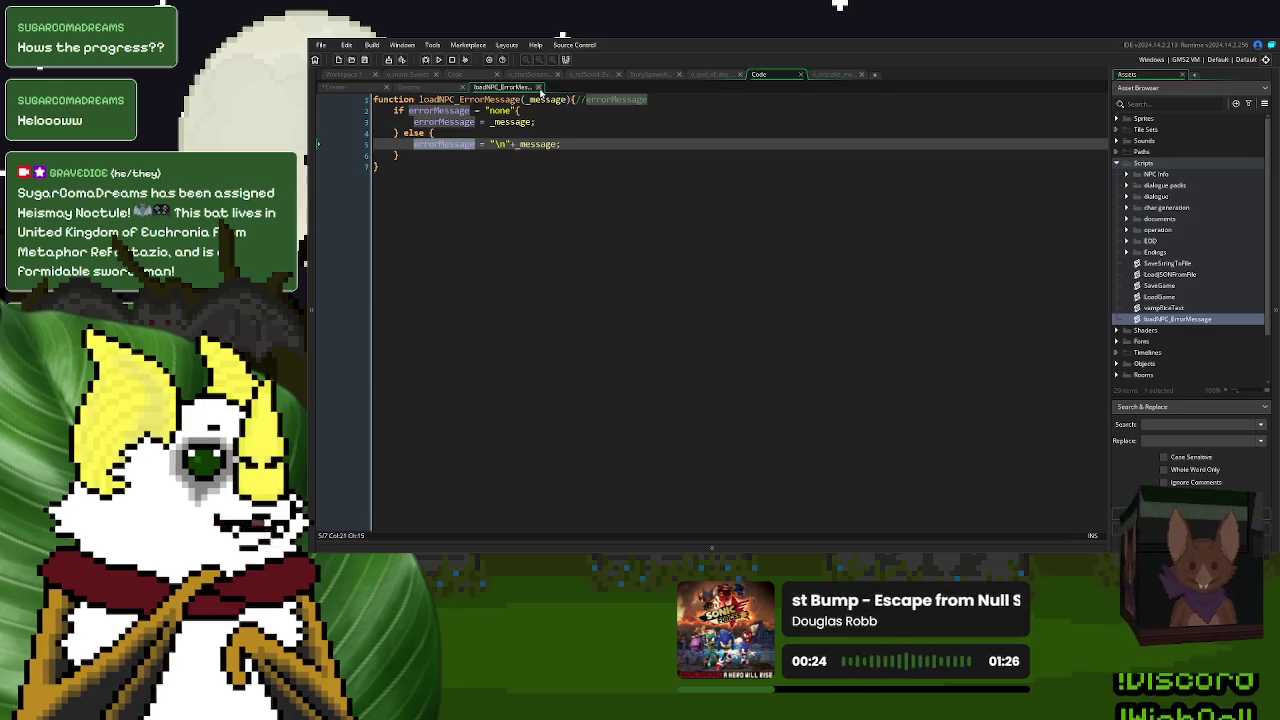
left_click(539, 88)
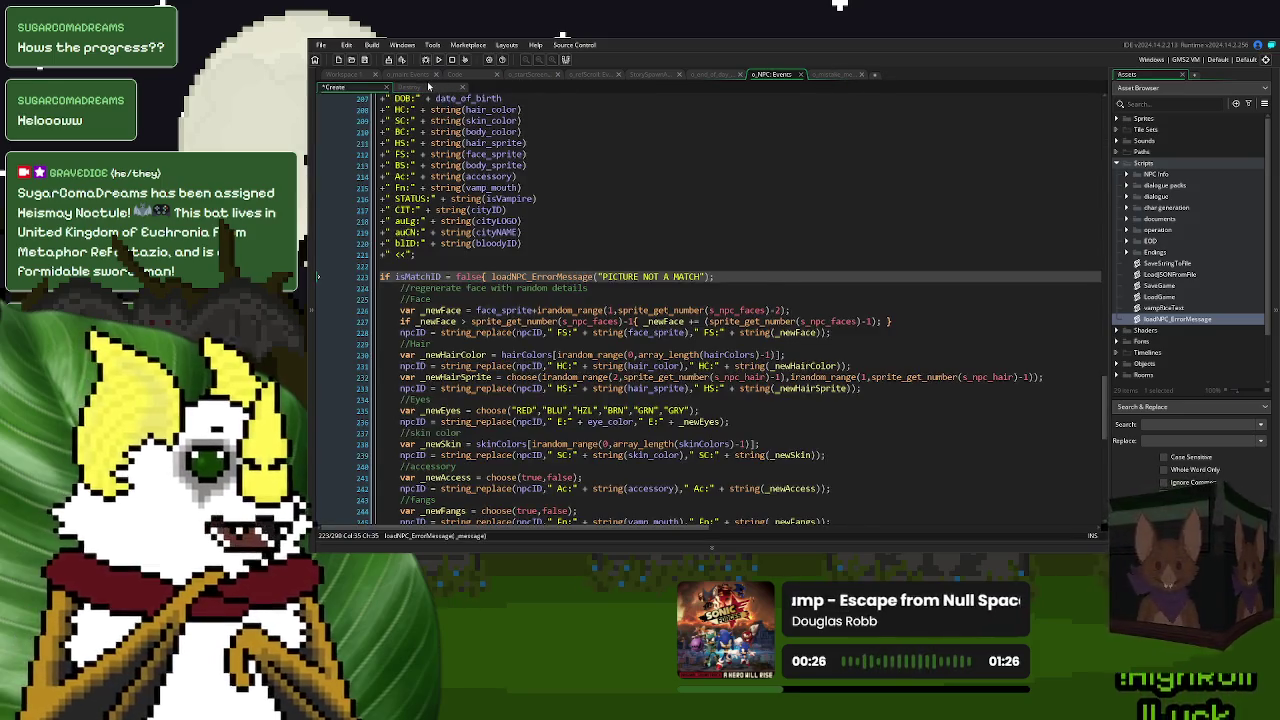
left_click(428, 87)
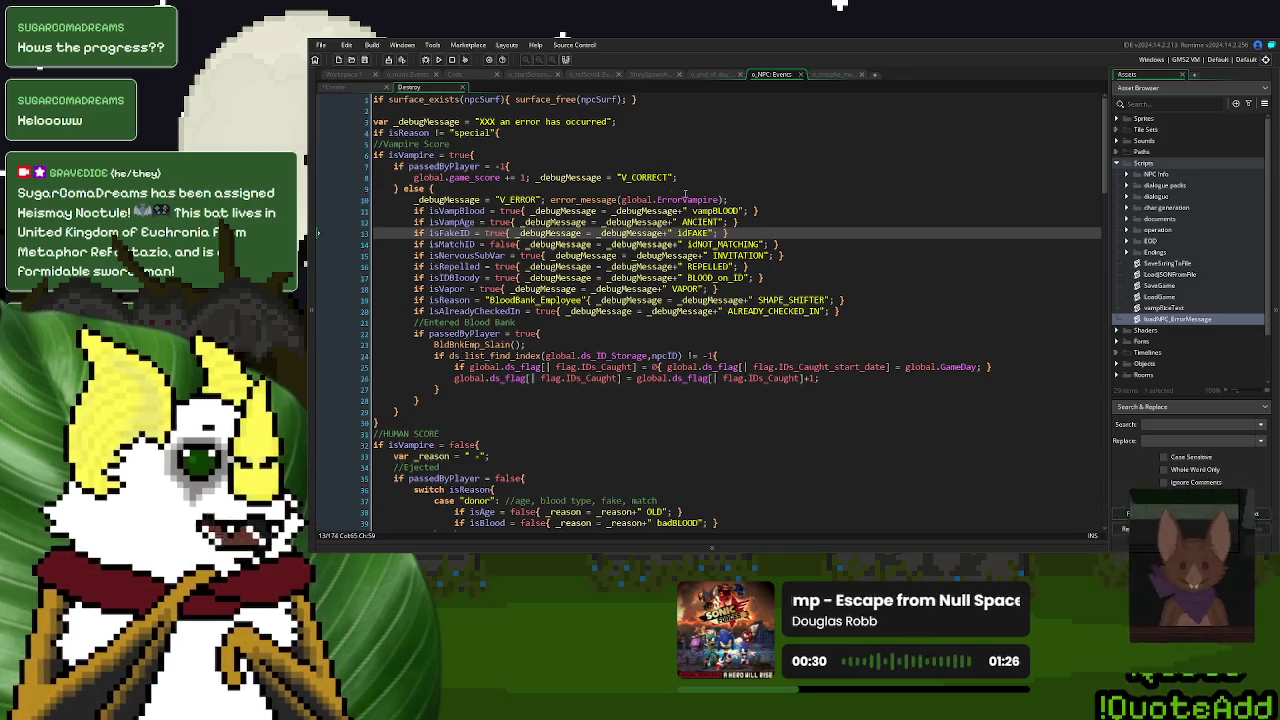
- Clear the ErrorVampire argument on line 10 and change ErrorGoodDonor on line 59 to errorMessage
left_click_drag(719, 200, 621, 203)
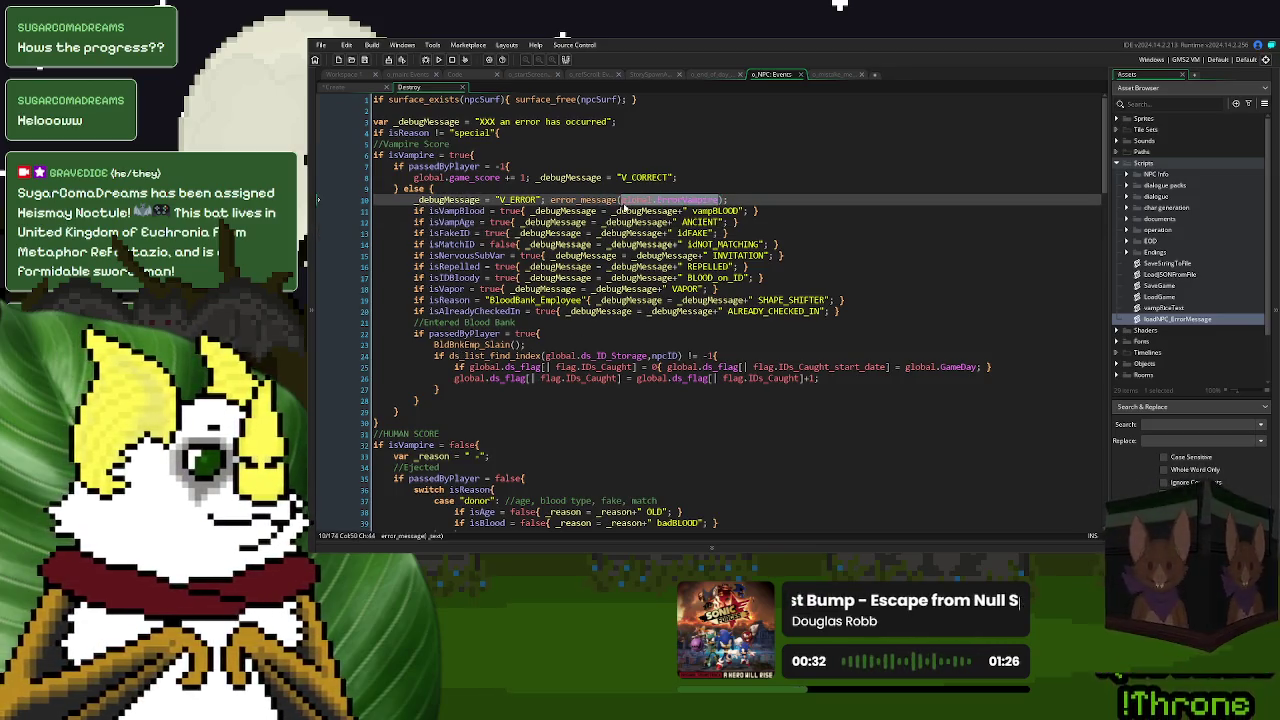
key("BackSpace")
scroll(610, 300, "down", 9)
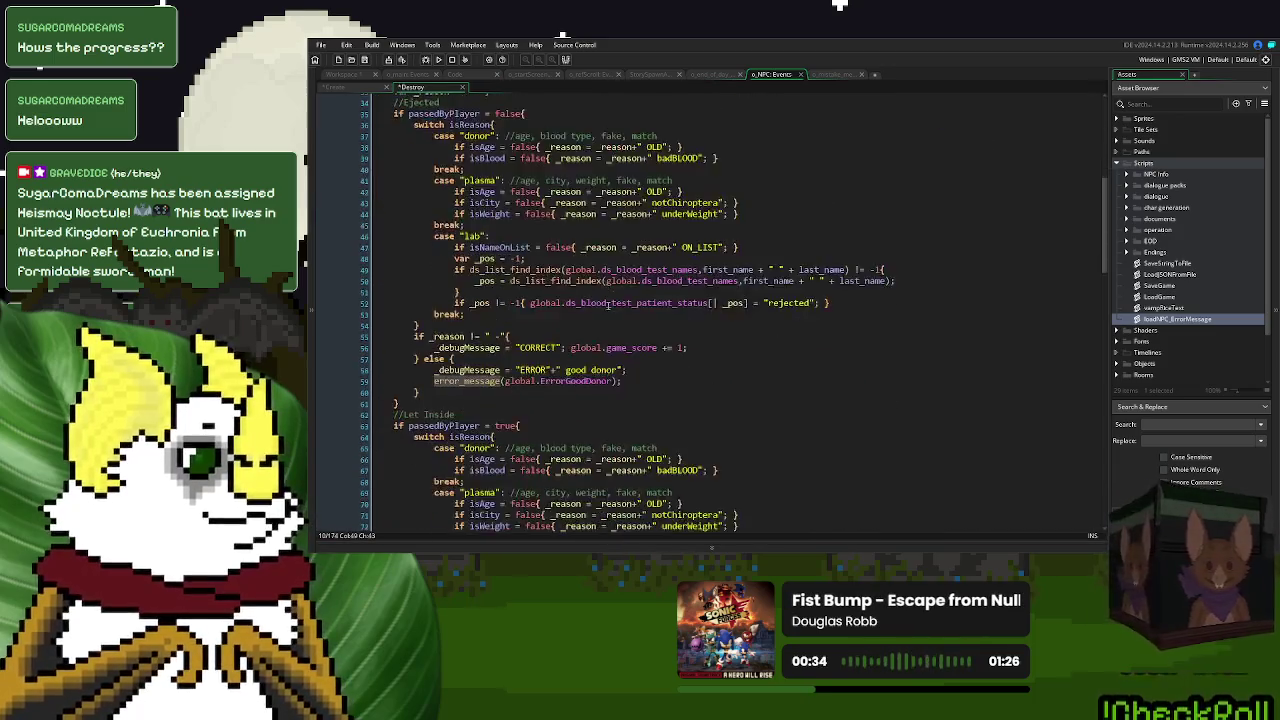
scroll(607, 303, "down", 3)
left_click_drag(613, 281, 505, 281)
type("errorMessage")
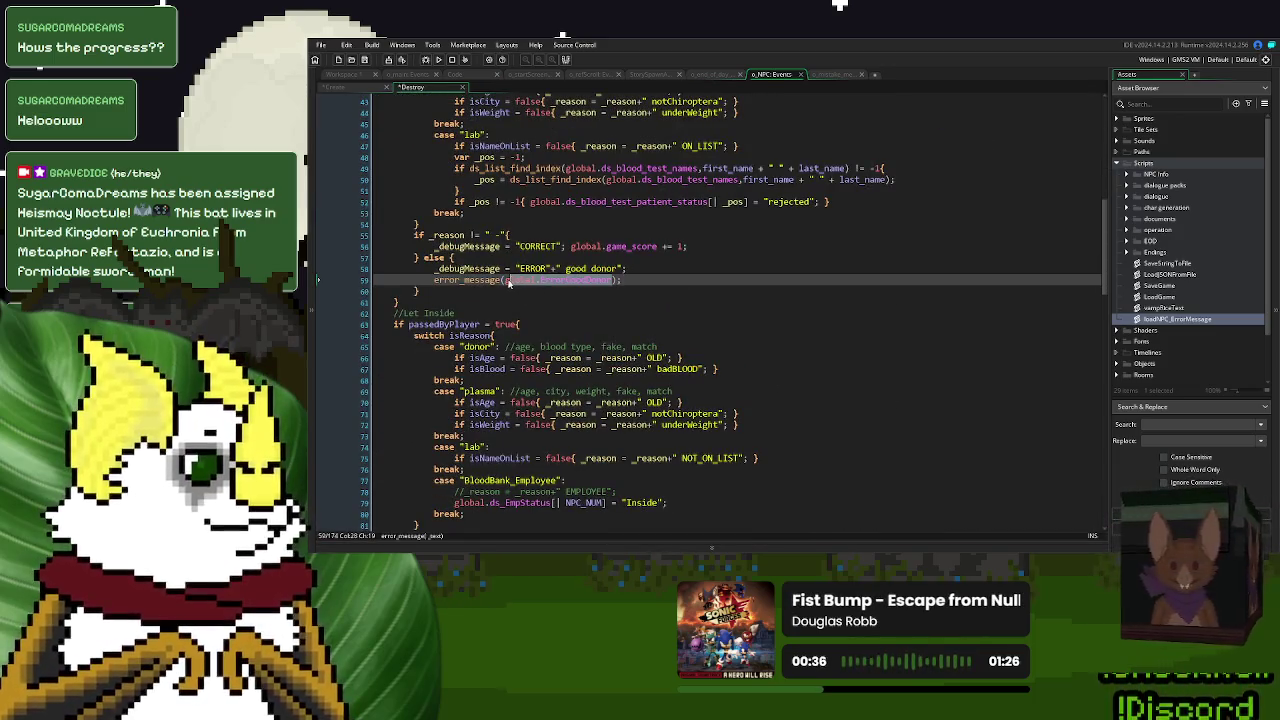
- Change the ErrorHuman, ErrorBadDonor and ErrorUnexpectedLab arguments on lines 100 and 94 to errorMessage
scroll(575, 344, "down", 13)
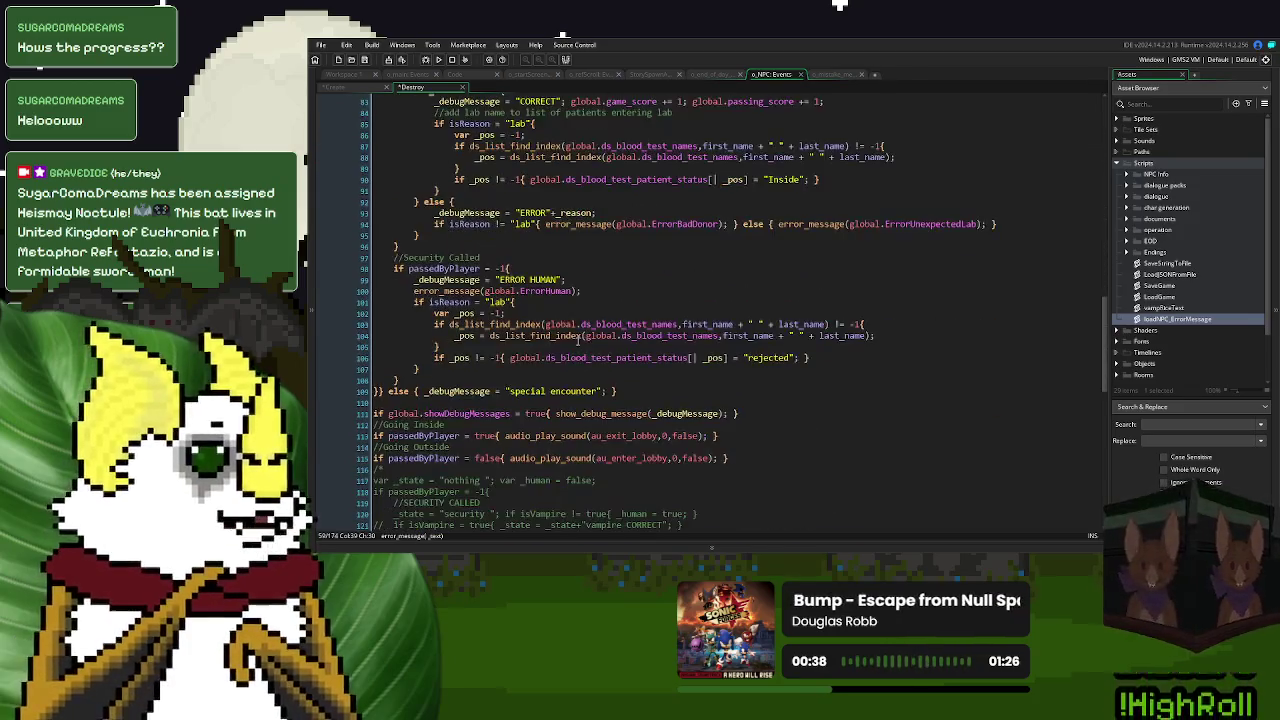
left_click_drag(566, 291, 484, 291)
type("errorMessage")
double_click(447, 291)
scroll(580, 300, "up", 4)
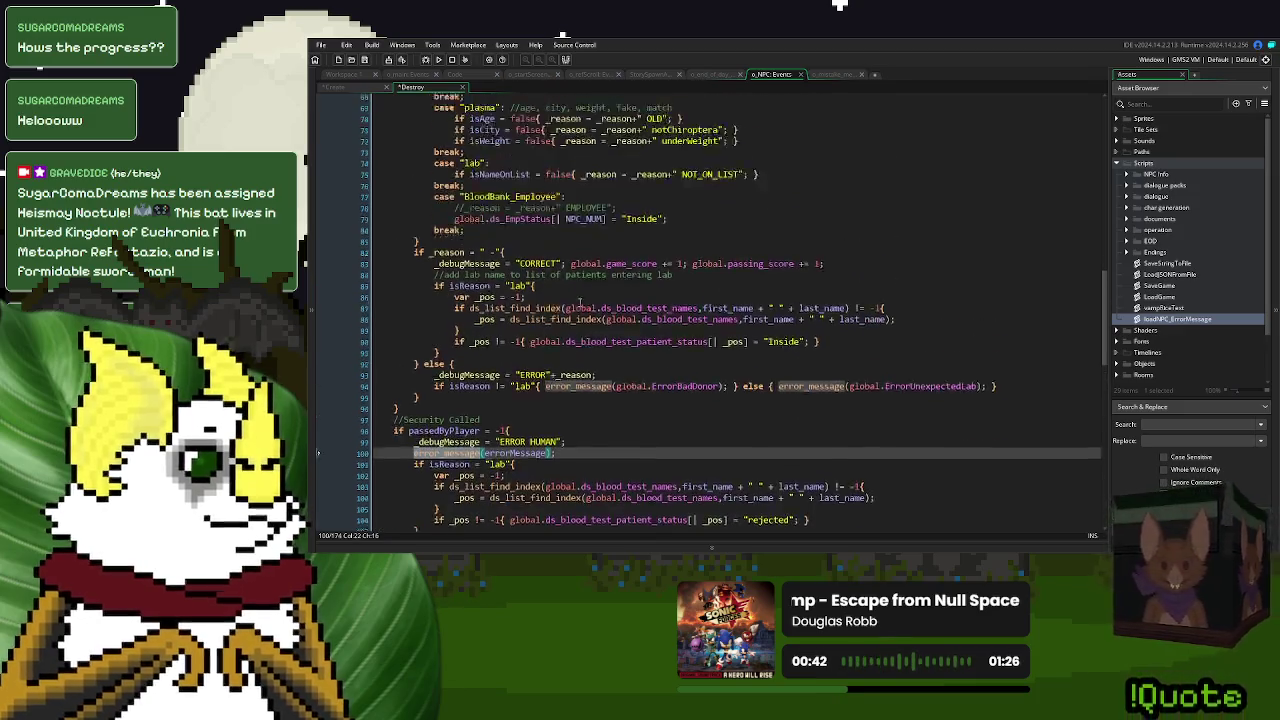
left_click_drag(720, 346, 615, 346)
type("errorMessage")
left_click_drag(937, 346, 808, 346)
type("errorMessage")
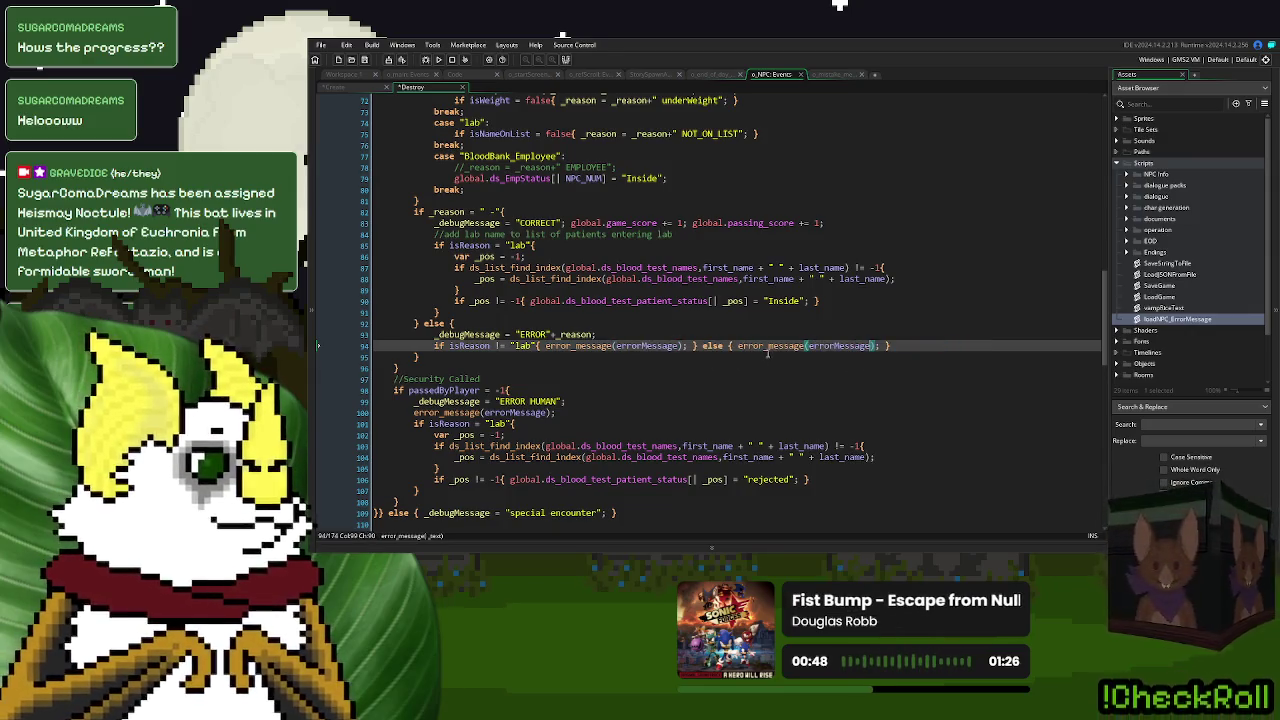
- Return to line 10's error_message call and switch back to the Create event code
scroll(779, 360, "down", 6)
scroll(779, 360, "up", 14)
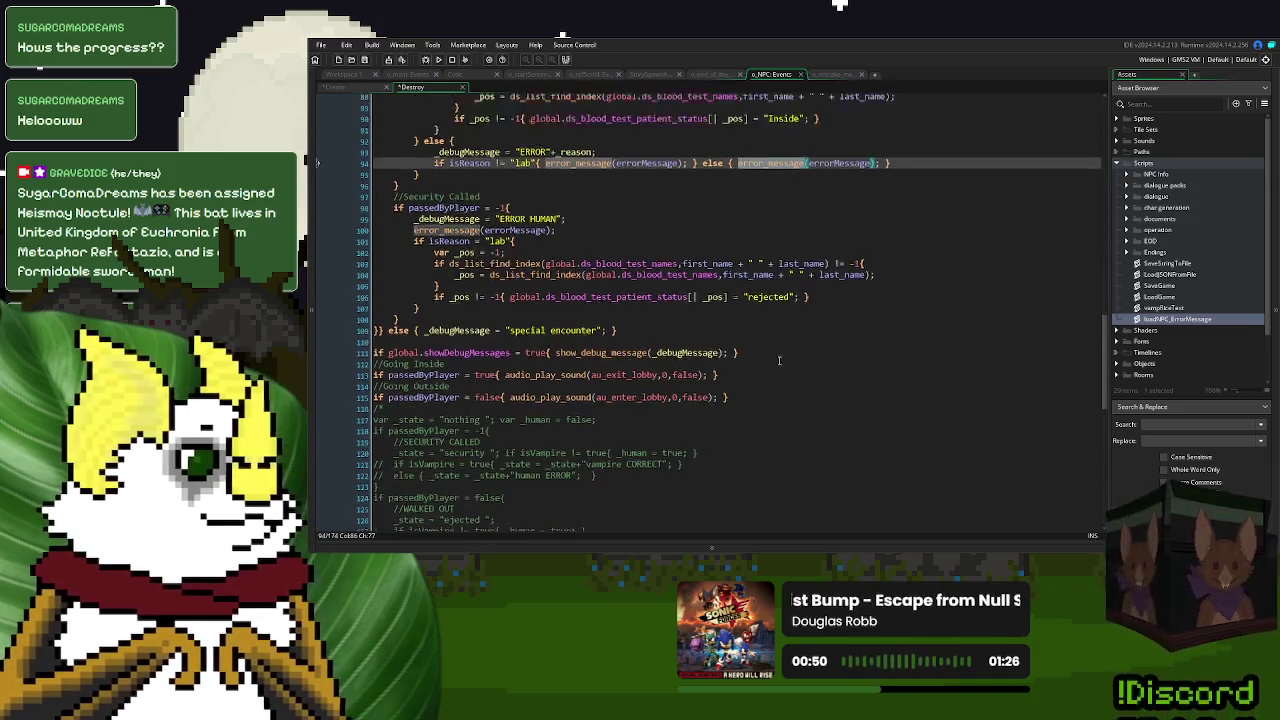
scroll(779, 360, "up", 14)
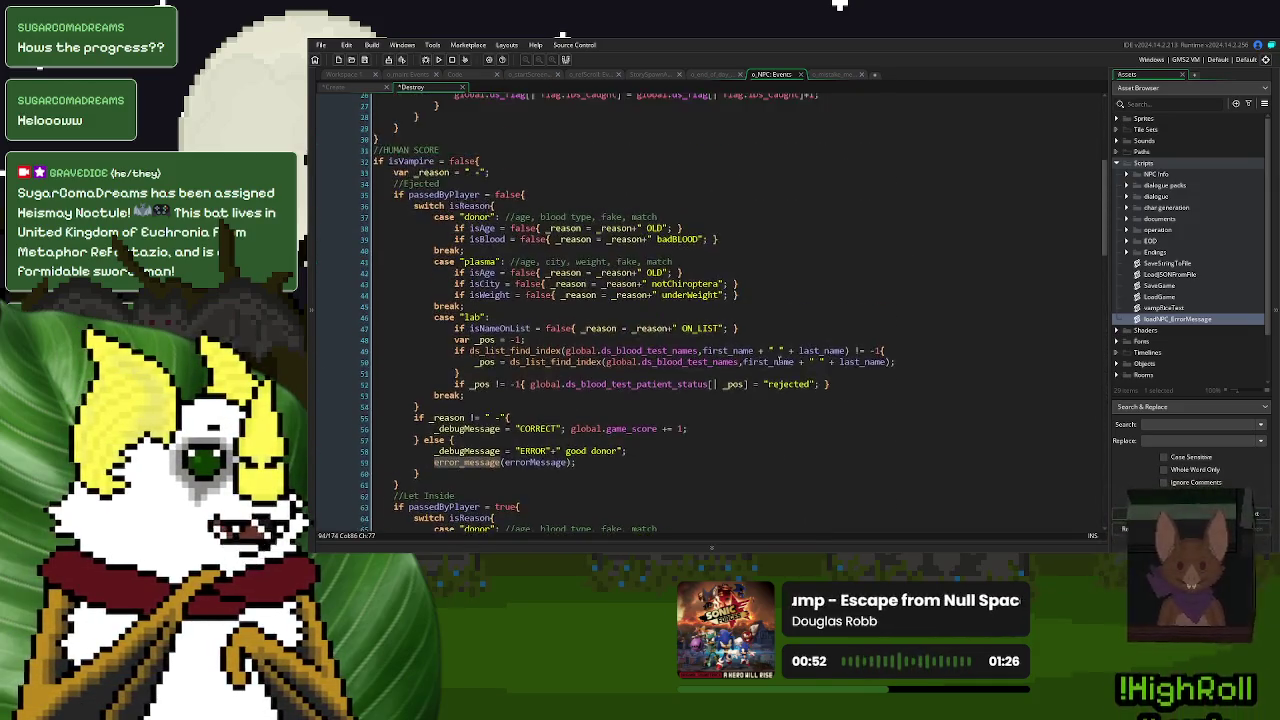
scroll(779, 360, "up", 1)
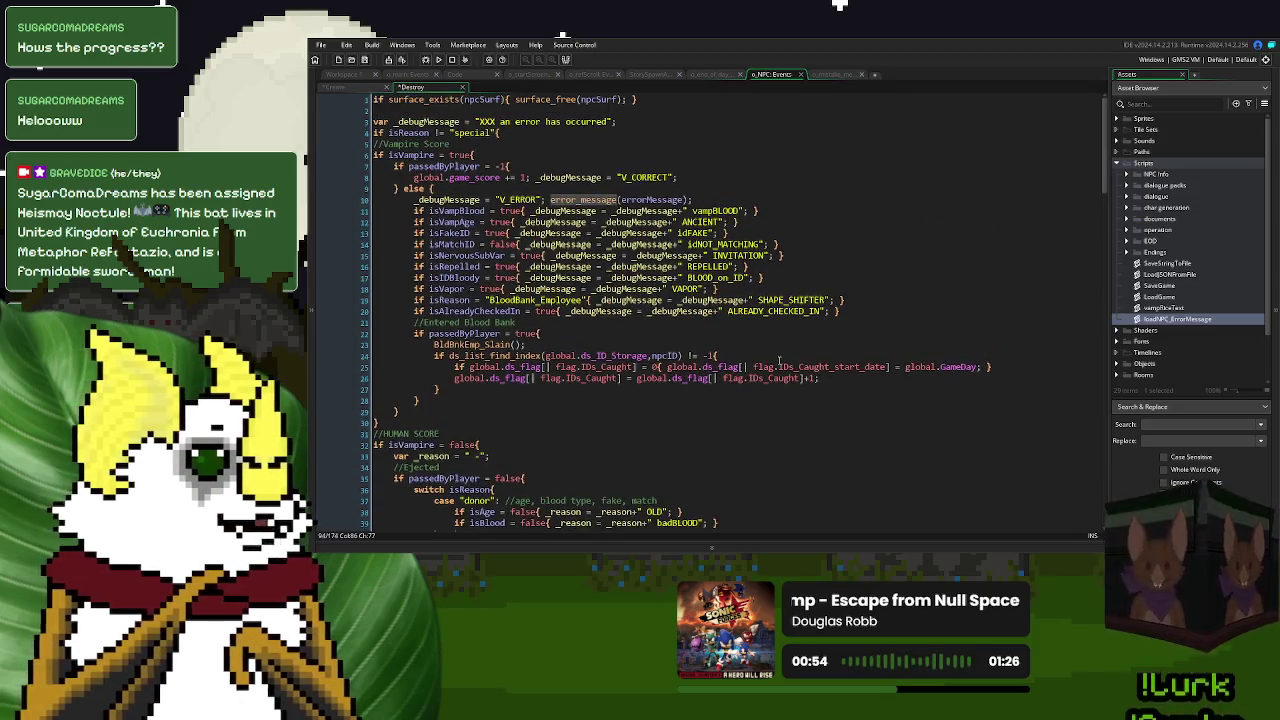
left_click(618, 200)
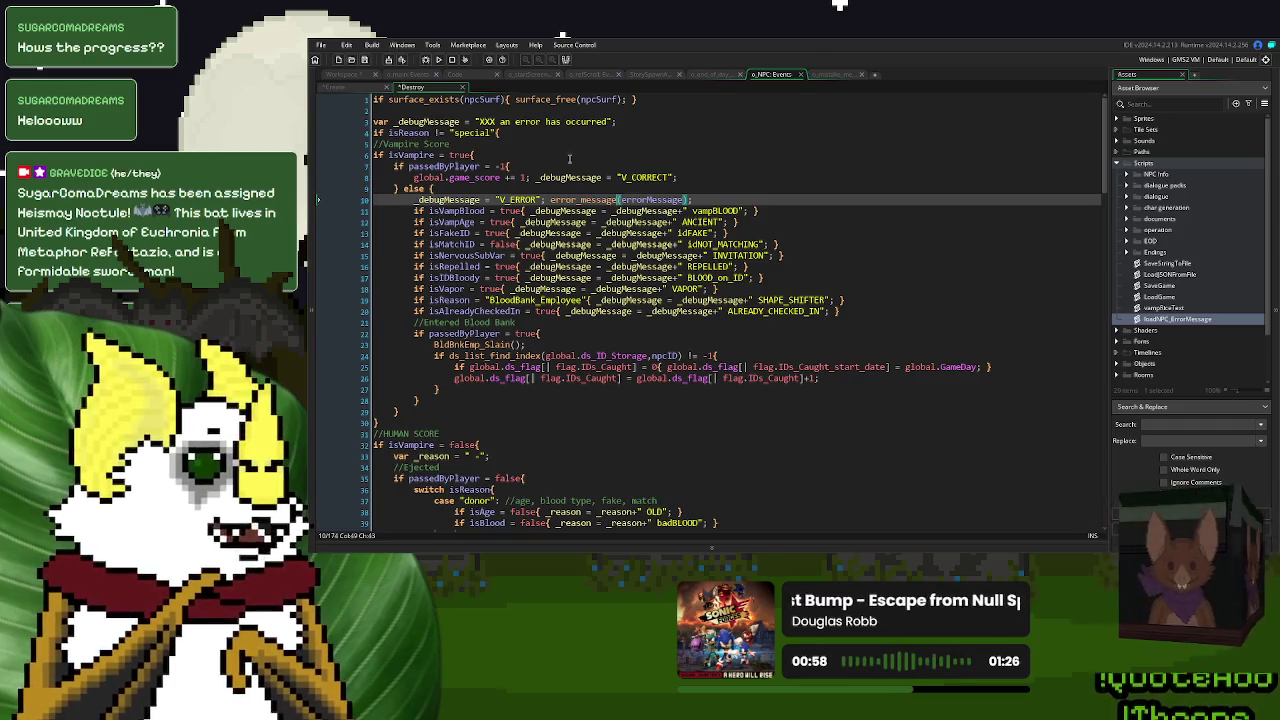
left_click(333, 87)
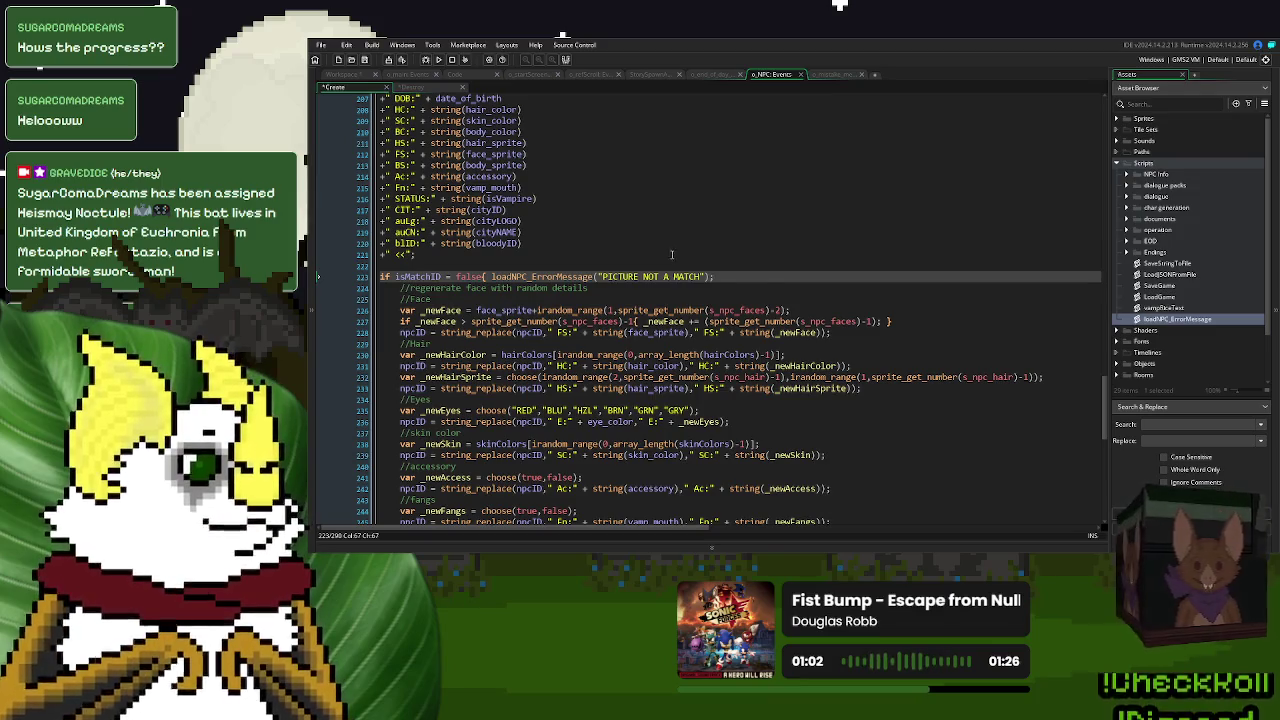
- Undo the last two edits in the NPC Create event code with Ctrl+Z
key("ctrl+z")
key("ctrl+z")
key("ctrl+z")
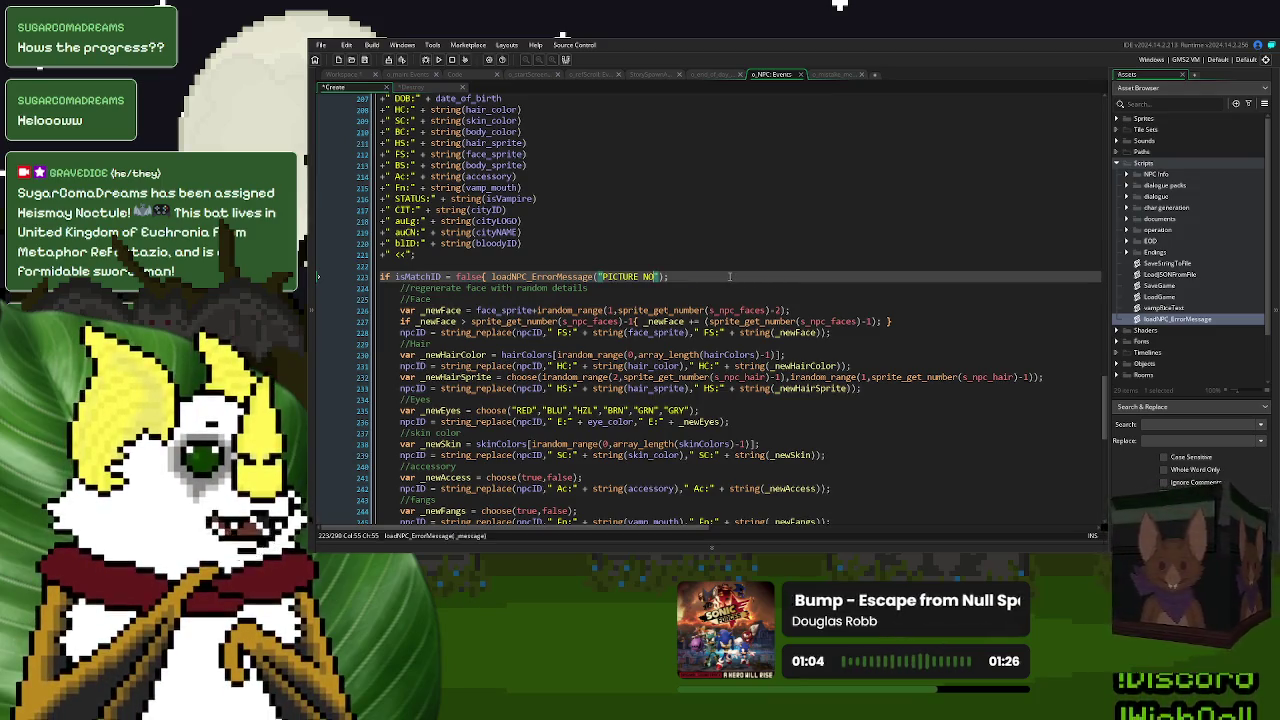
key("ctrl+z")
key("ctrl+z")
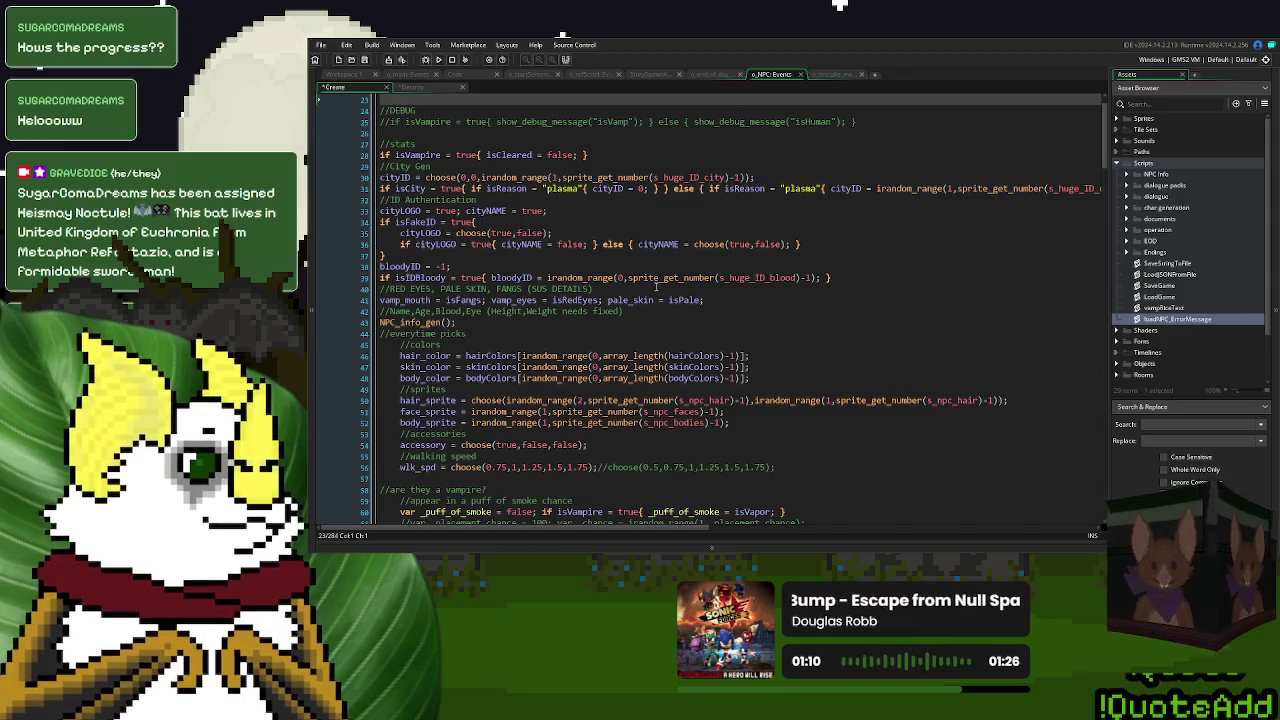
scroll(456, 298, "down", 8)
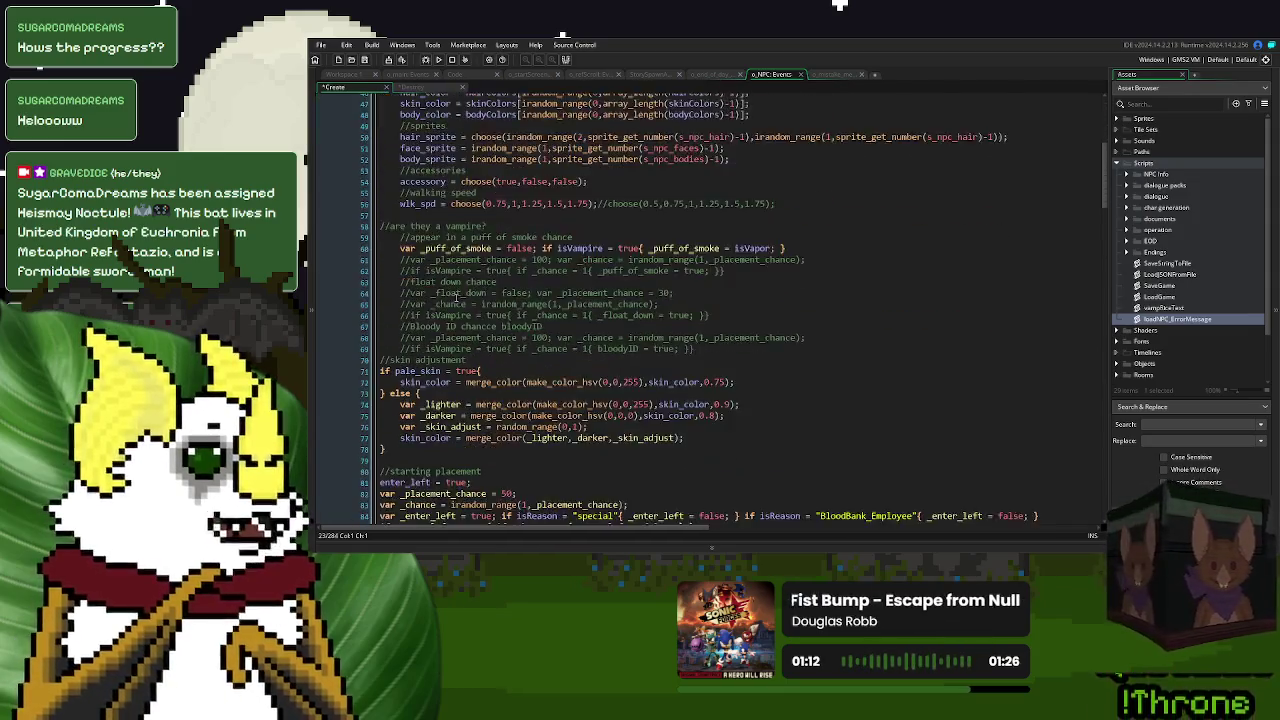
scroll(456, 298, "up", 7)
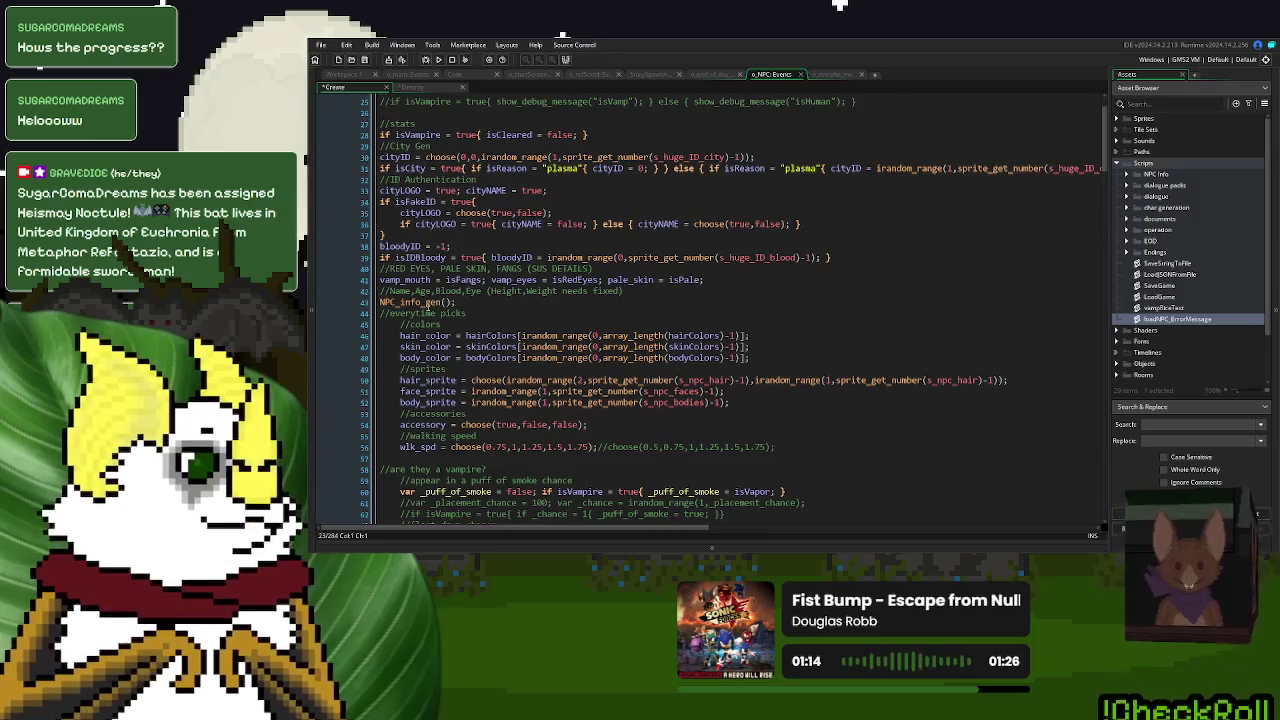
- Open NPC_info_gen and delete its ANCIENT AGE error-message call
middle_click(428, 304)
scroll(576, 175, "down", 10)
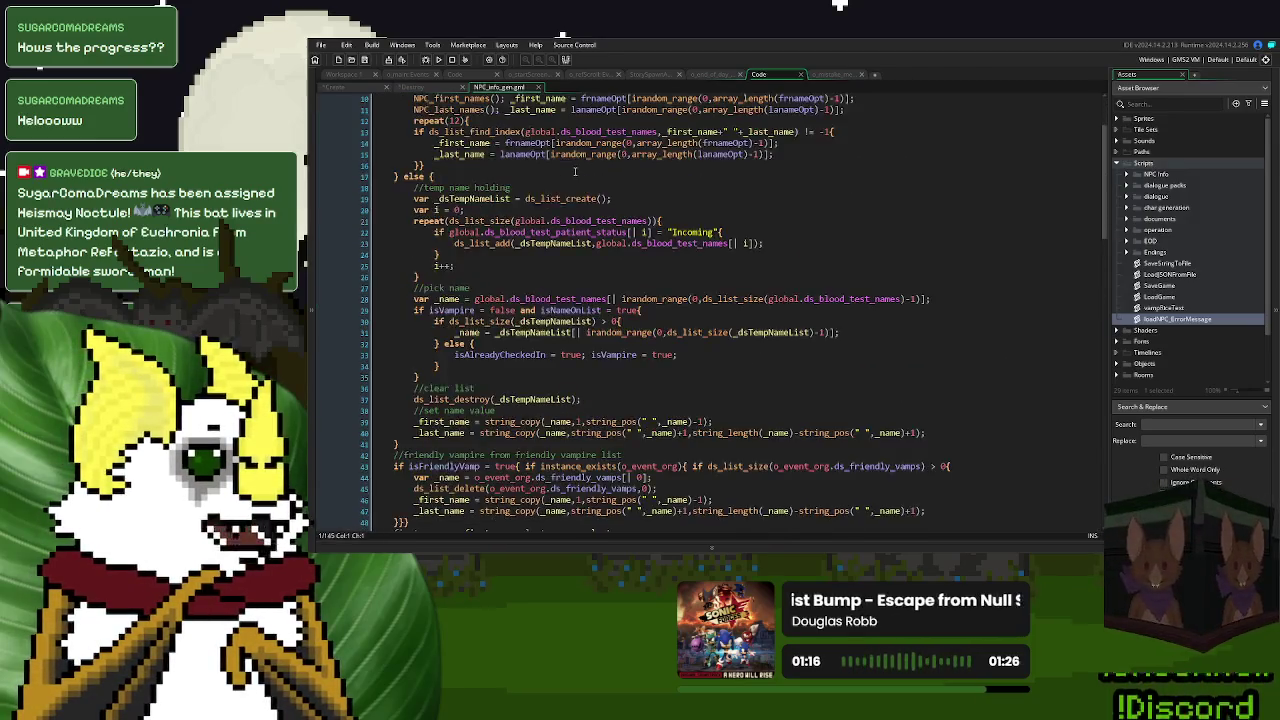
scroll(576, 172, "down", 2)
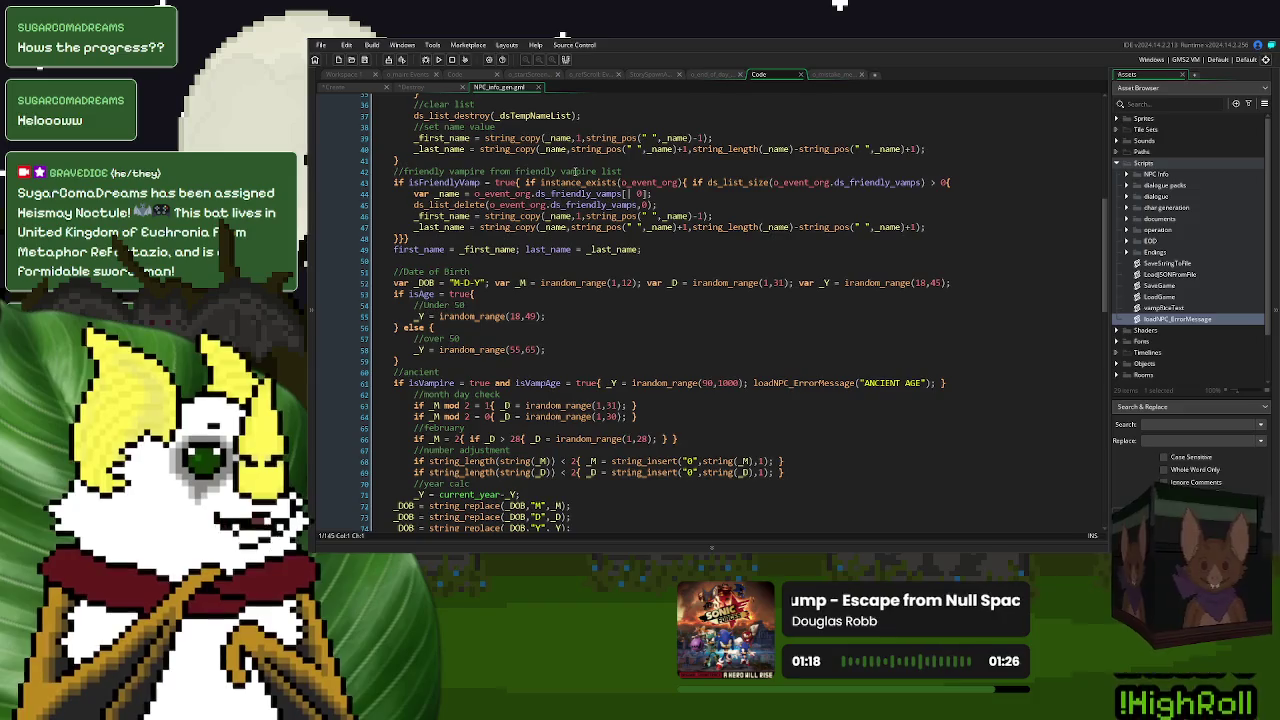
scroll(576, 172, "down", 1)
left_click_drag(934, 342, 758, 343)
key("Delete")
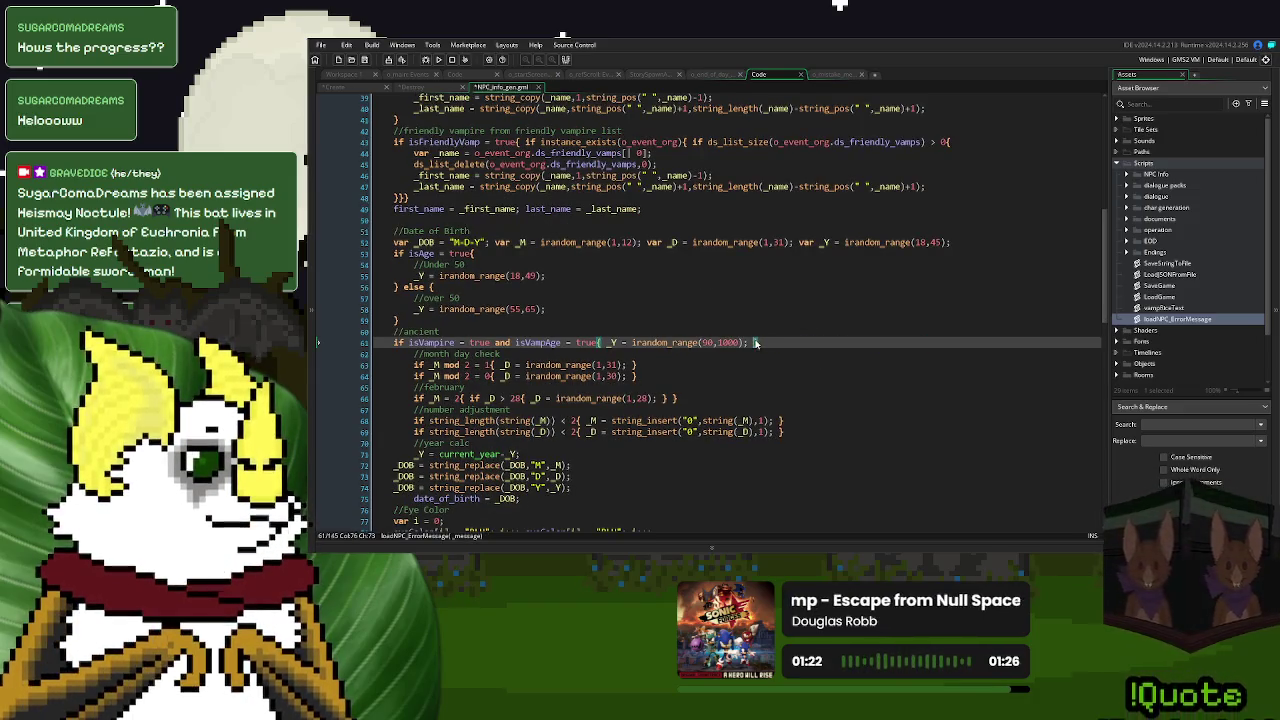
- Delete the donor, plasma and lab UNNATURAL BLOOD TYPE error-message calls and close the script
scroll(756, 343, "down", 15)
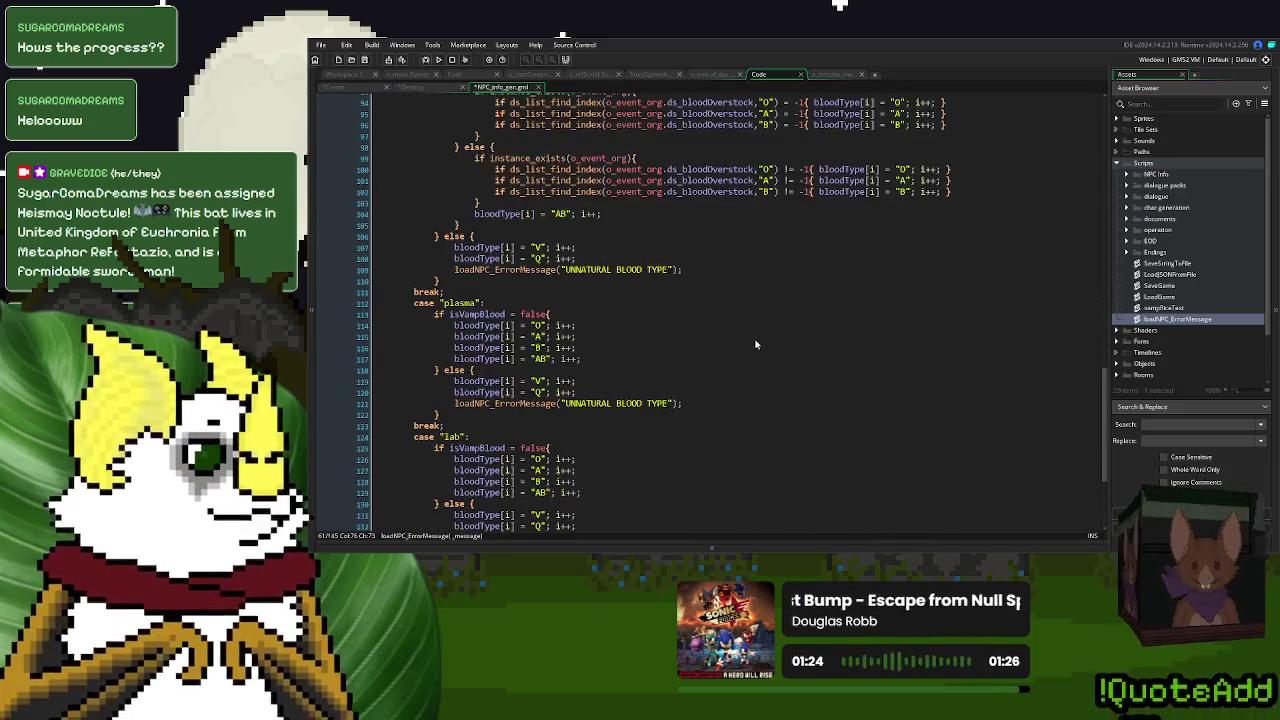
triple_click(660, 270)
key("BackSpace")
key("BackSpace")
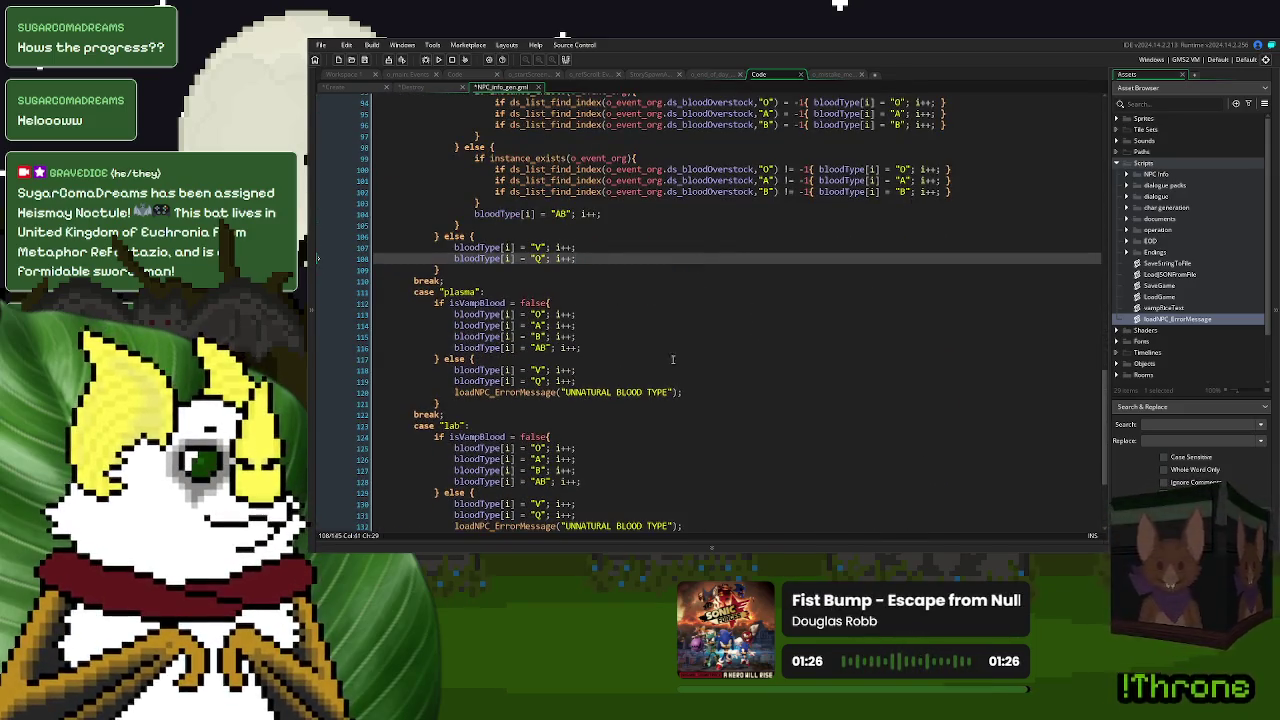
triple_click(698, 390)
key("BackSpace")
key("BackSpace")
scroll(698, 381, "down", 3)
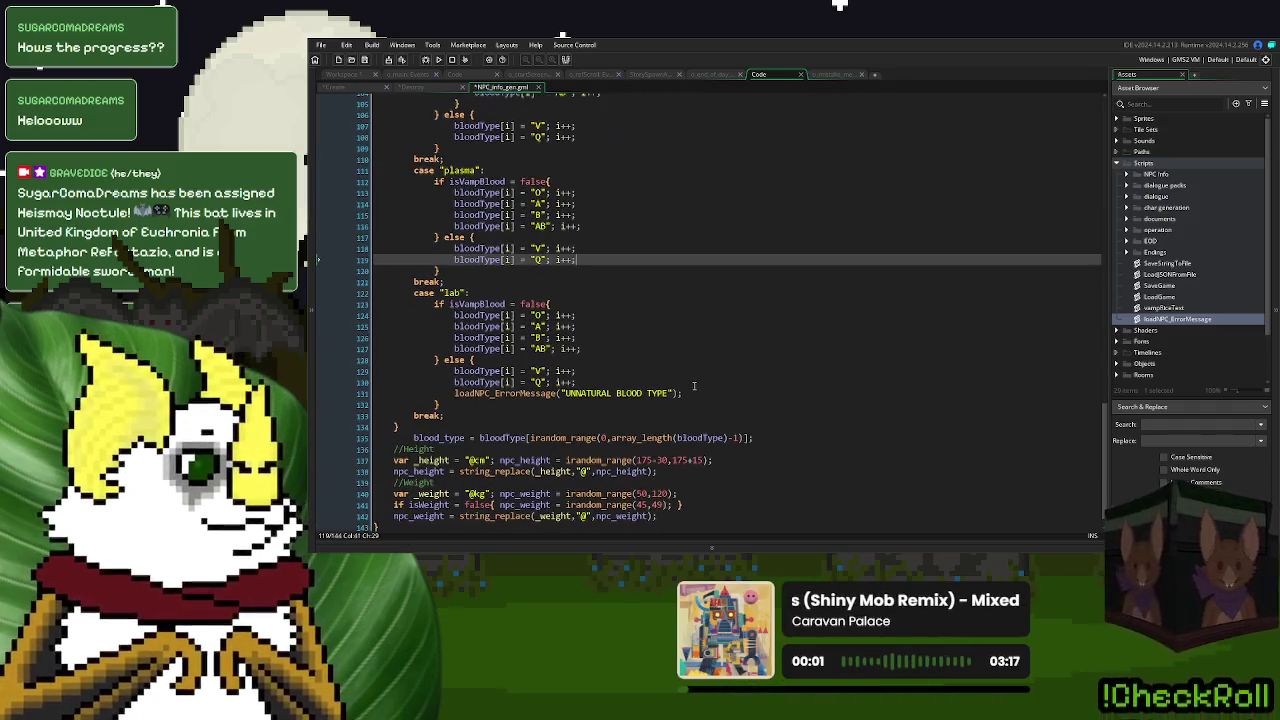
triple_click(690, 391)
key("BackSpace")
key("BackSpace")
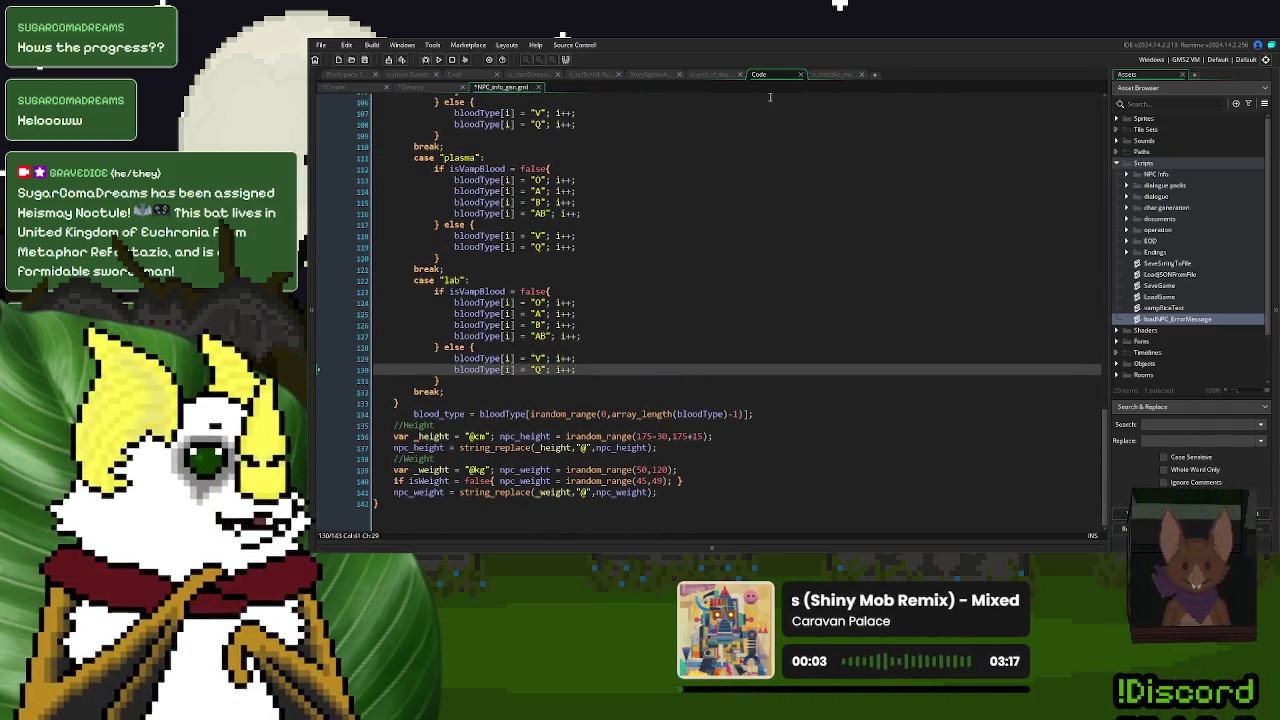
scroll(720, 330, "up", 14)
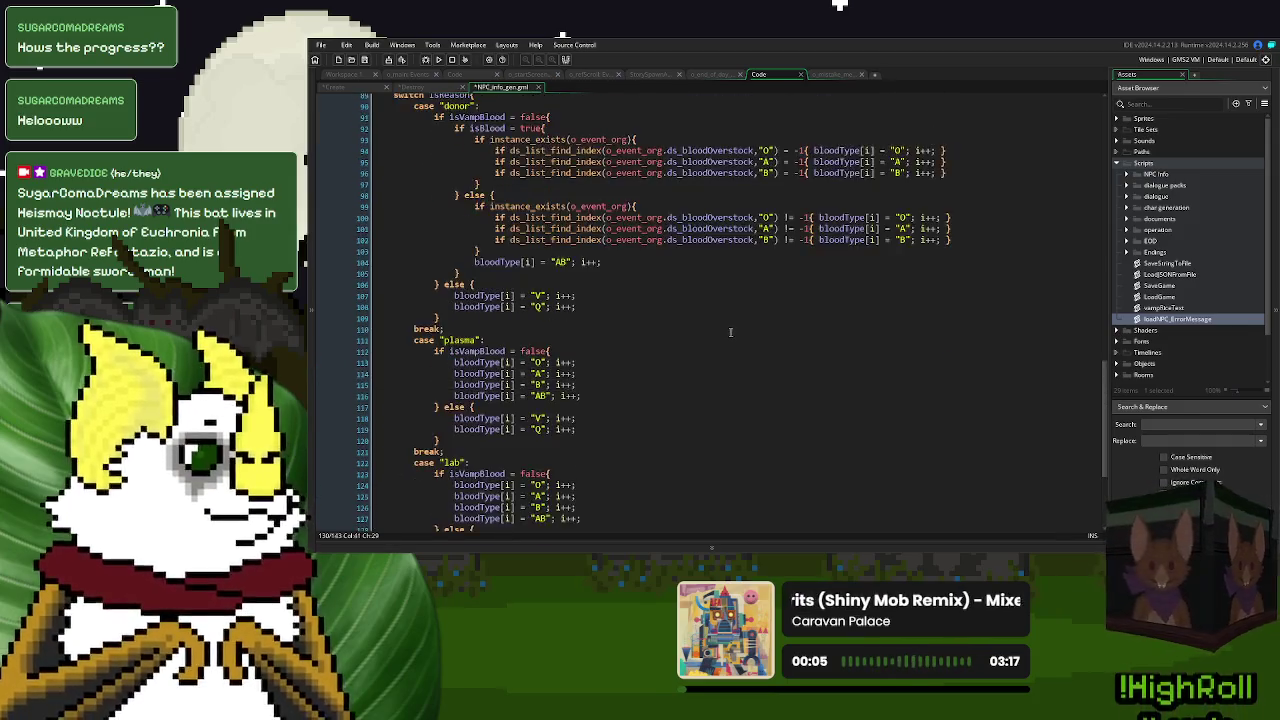
scroll(730, 332, "up", 5)
left_click(540, 88)
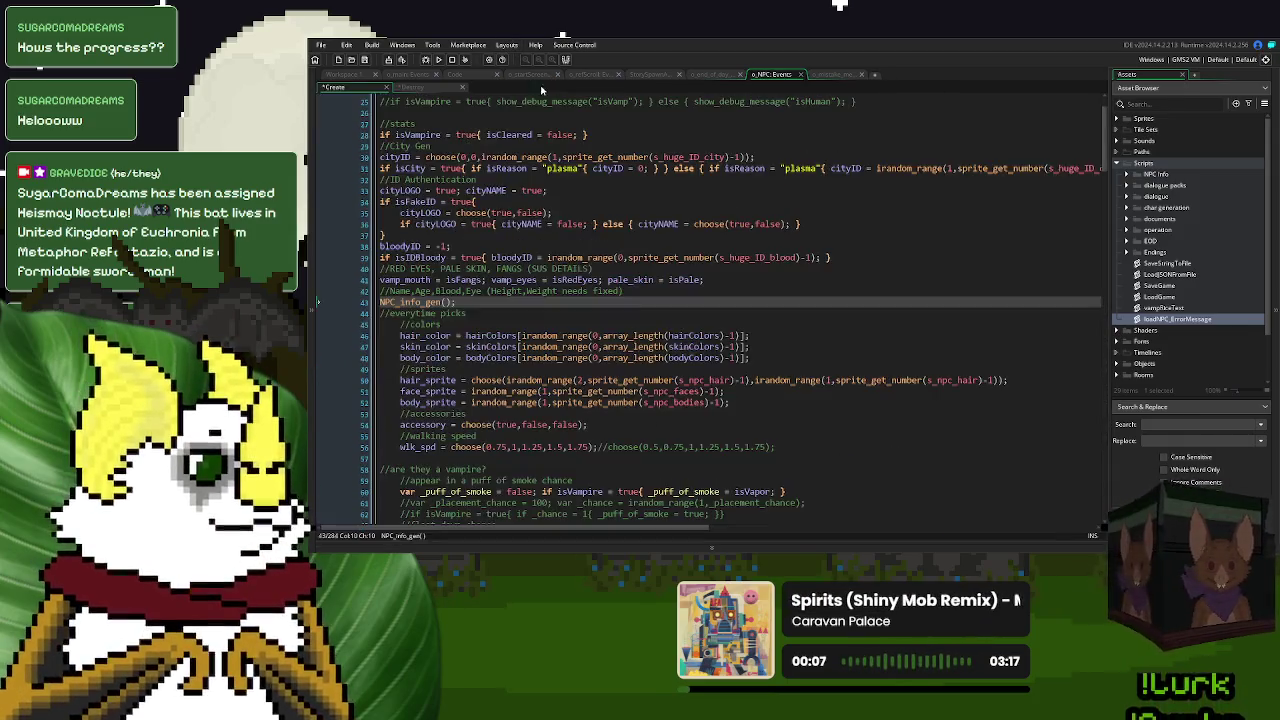
- Save the project and open genBadDonor from the char generation scripts, filling the workspace
left_click(364, 59)
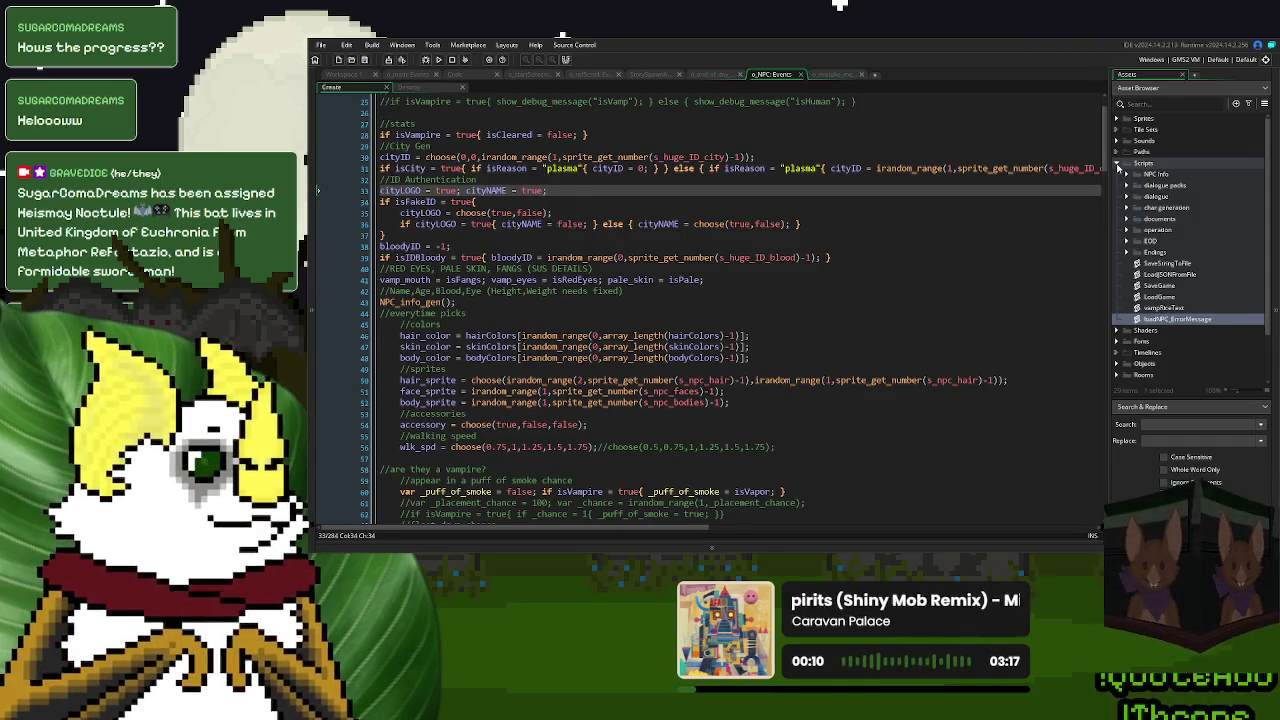
left_click(1117, 165)
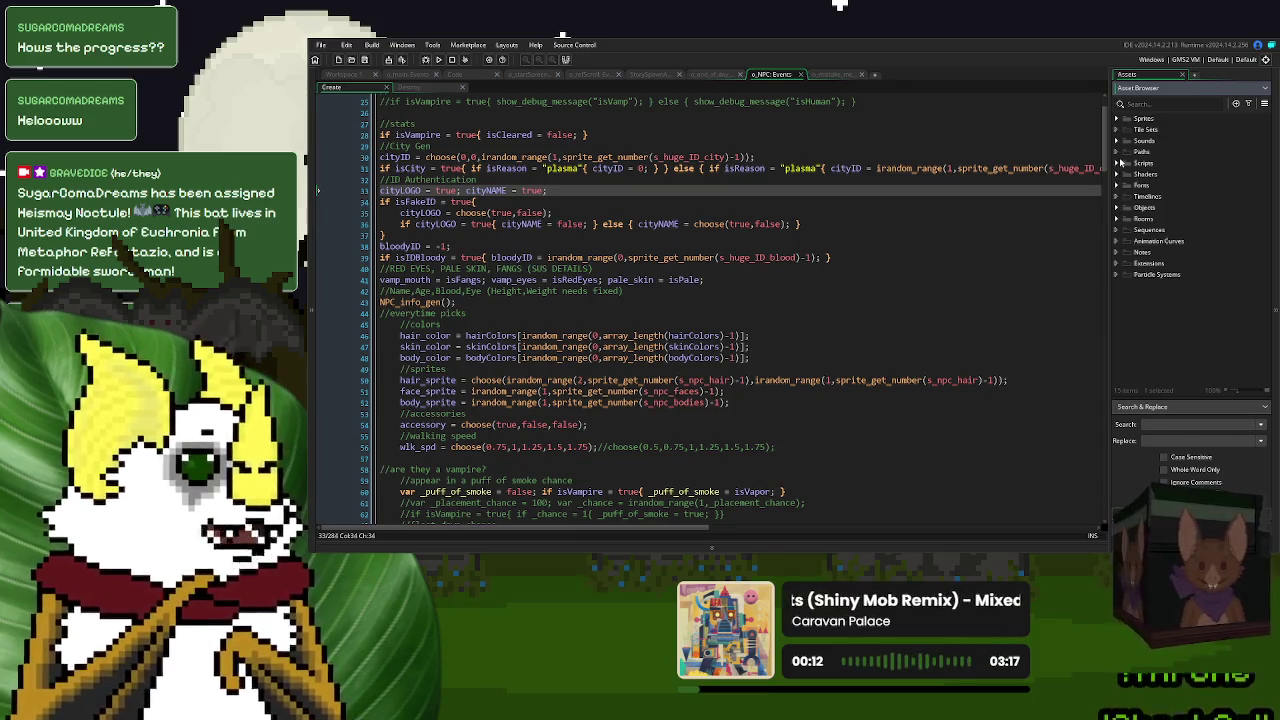
key("ctrl+Tab")
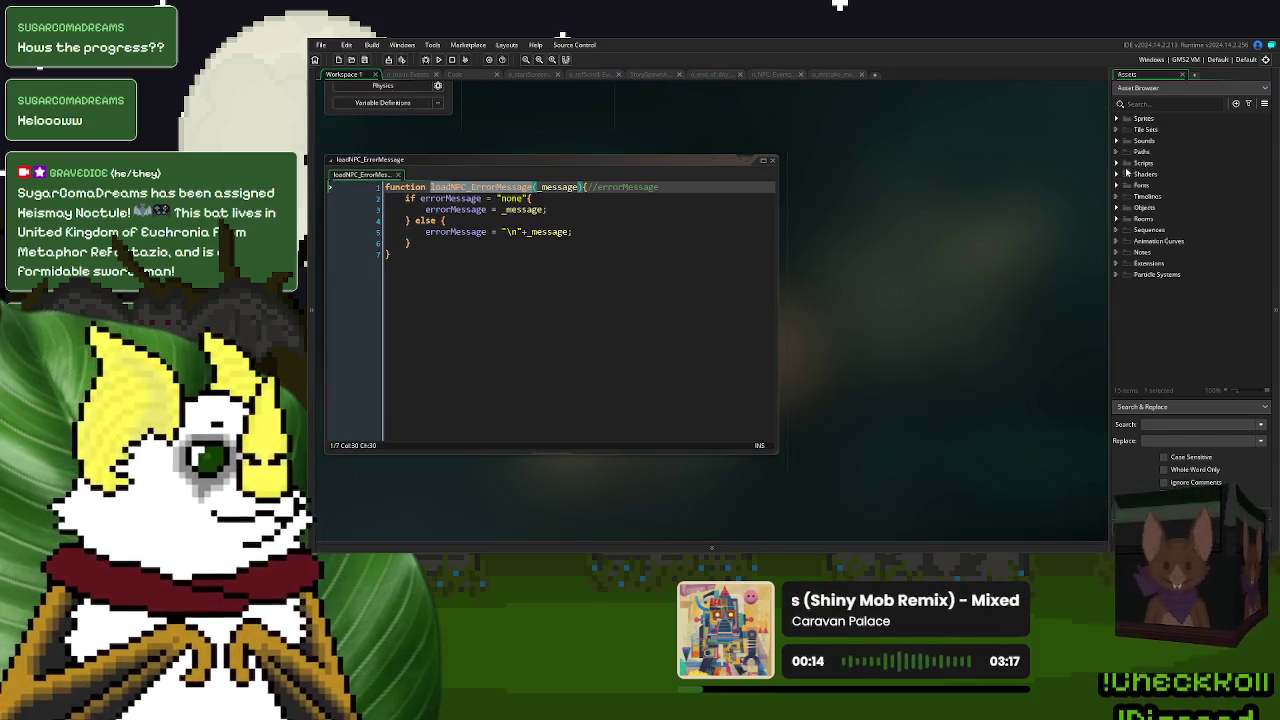
left_click(1117, 163)
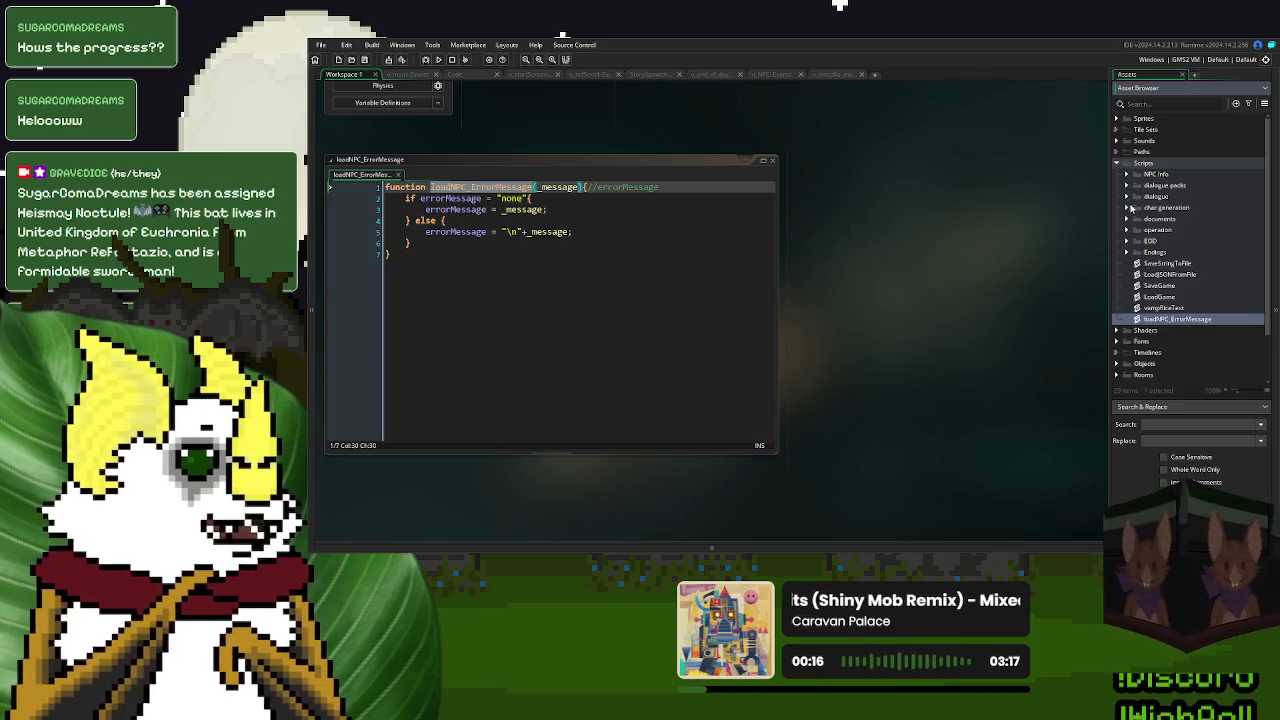
left_click(1127, 207)
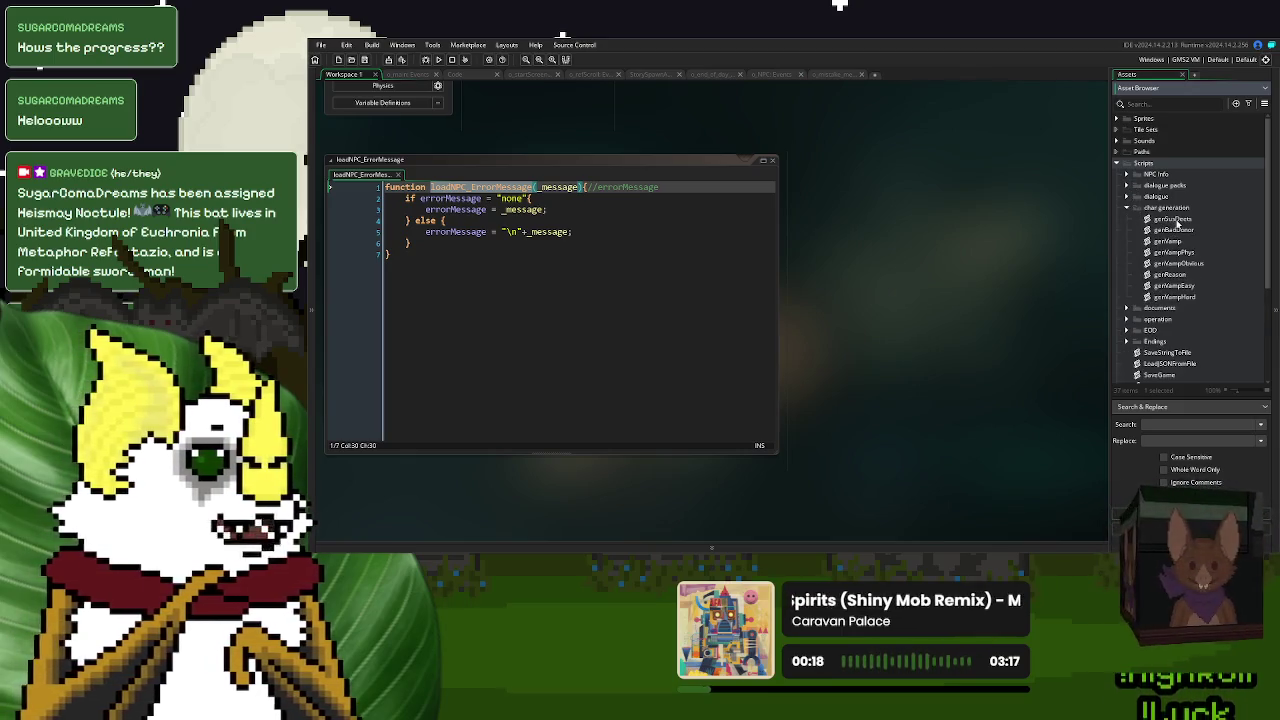
double_click(1175, 230)
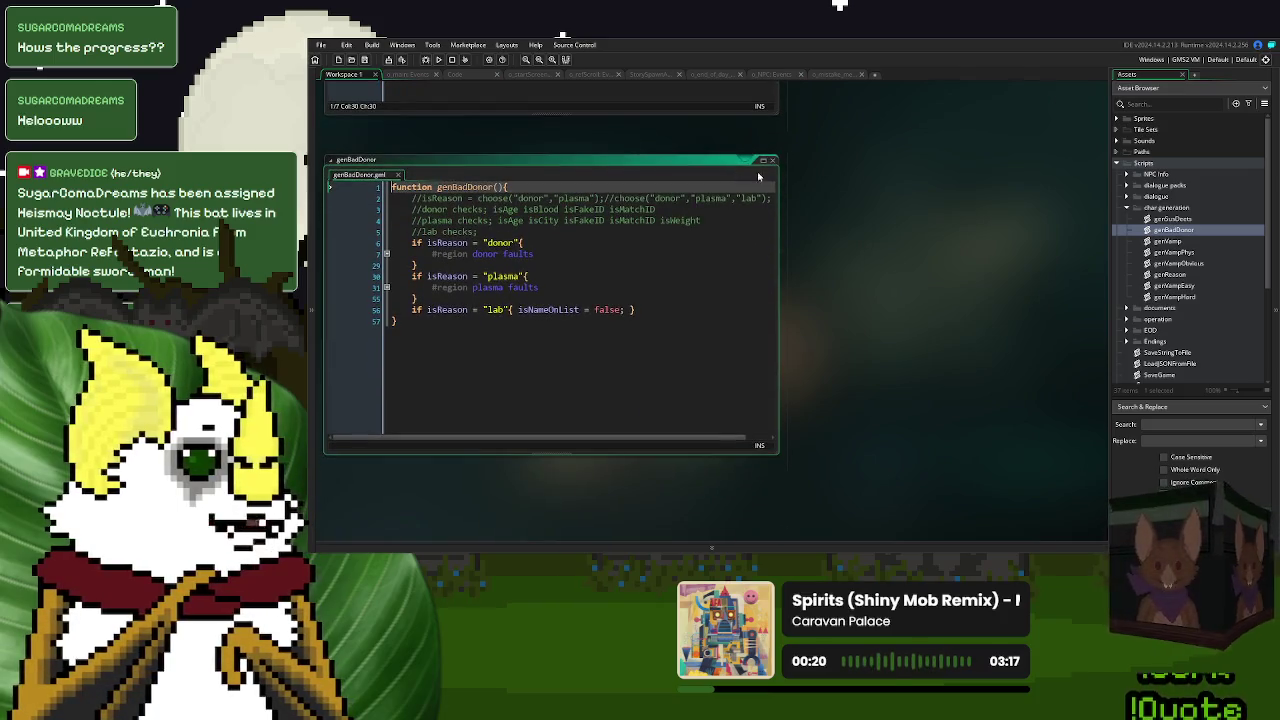
left_click(763, 160)
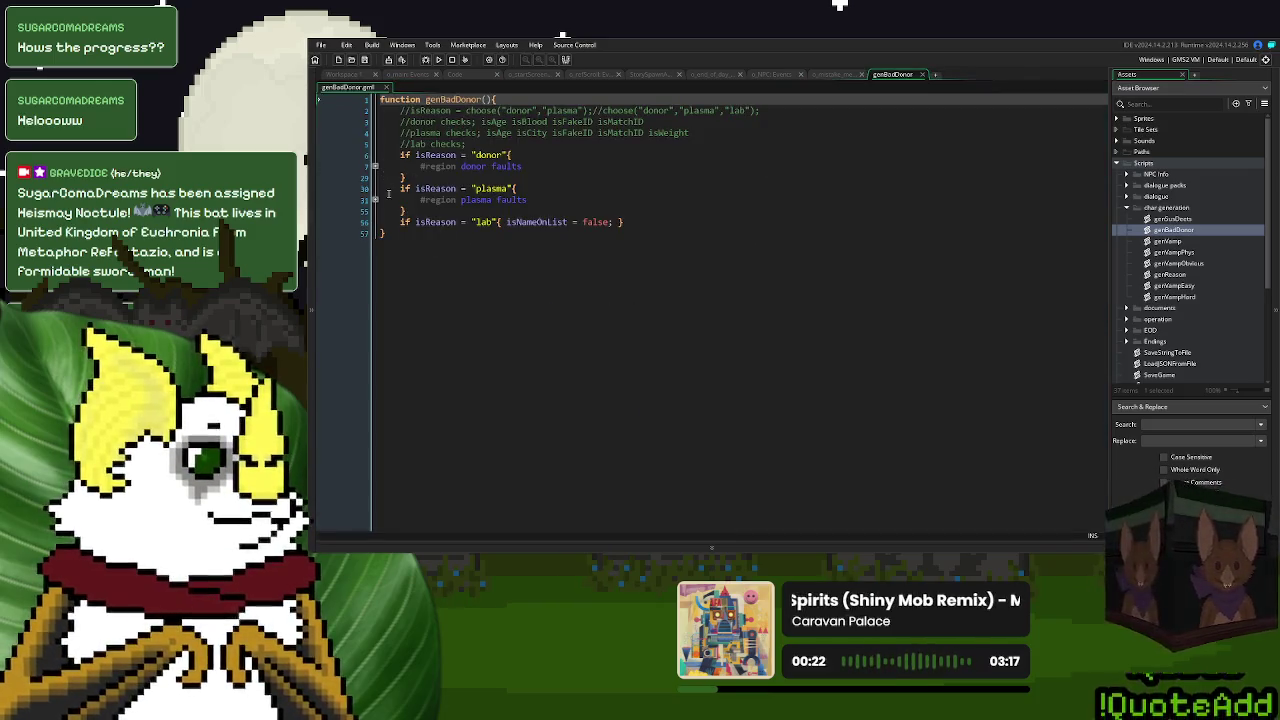
- Unfold donor faults and append loadNPC_ErrorMessage("TOO OLD"); to the isAge check on line 20
left_click(377, 167)
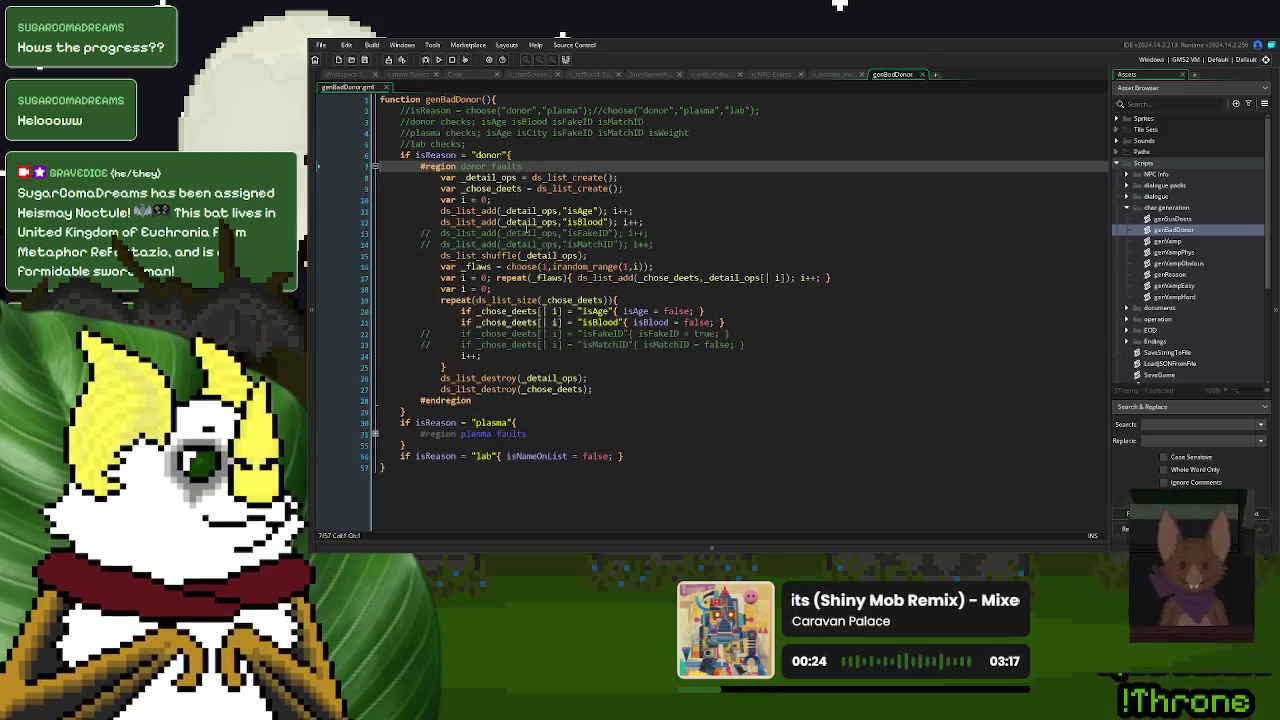
left_click(695, 243)
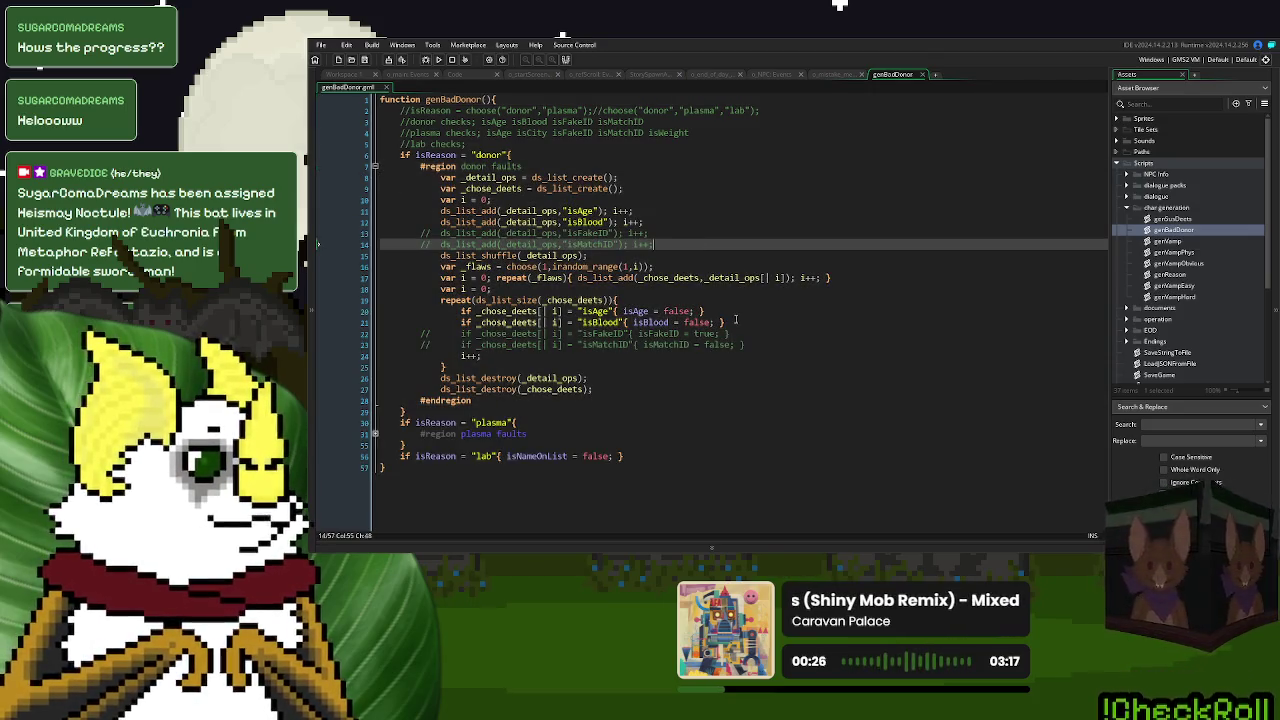
left_click(697, 311)
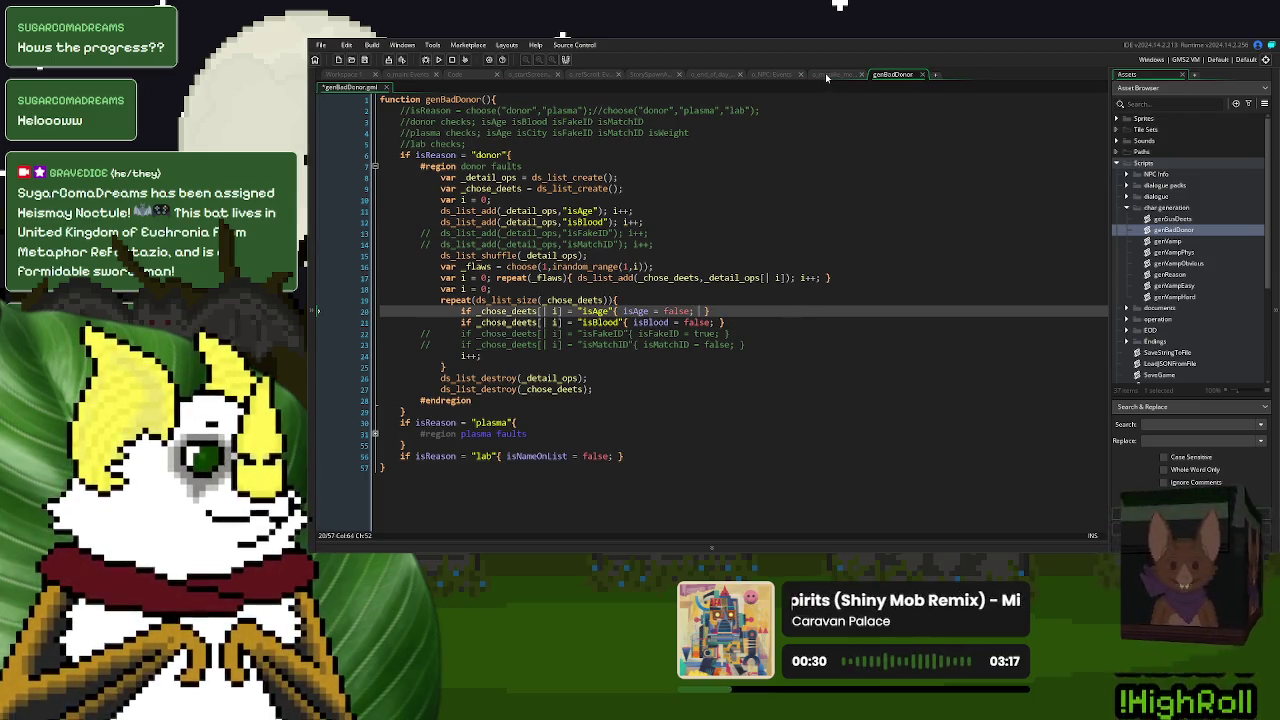
scroll(1180, 341, "down", 3)
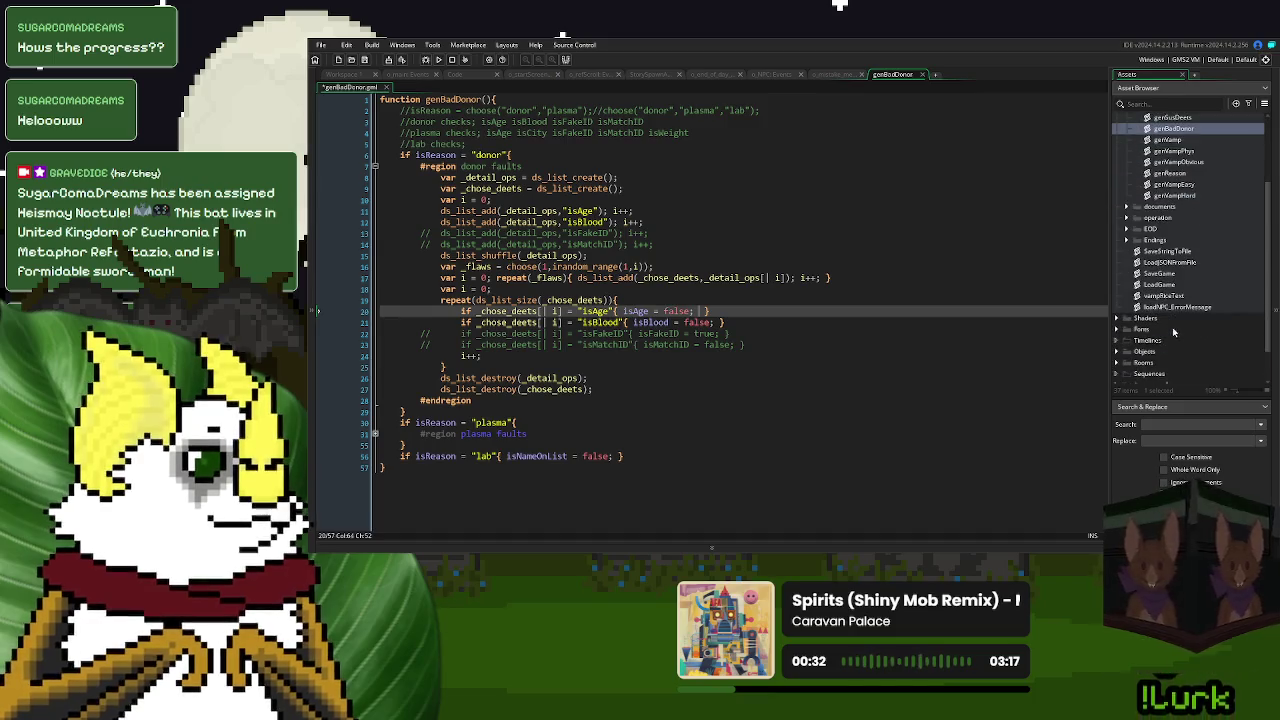
double_click(1177, 307)
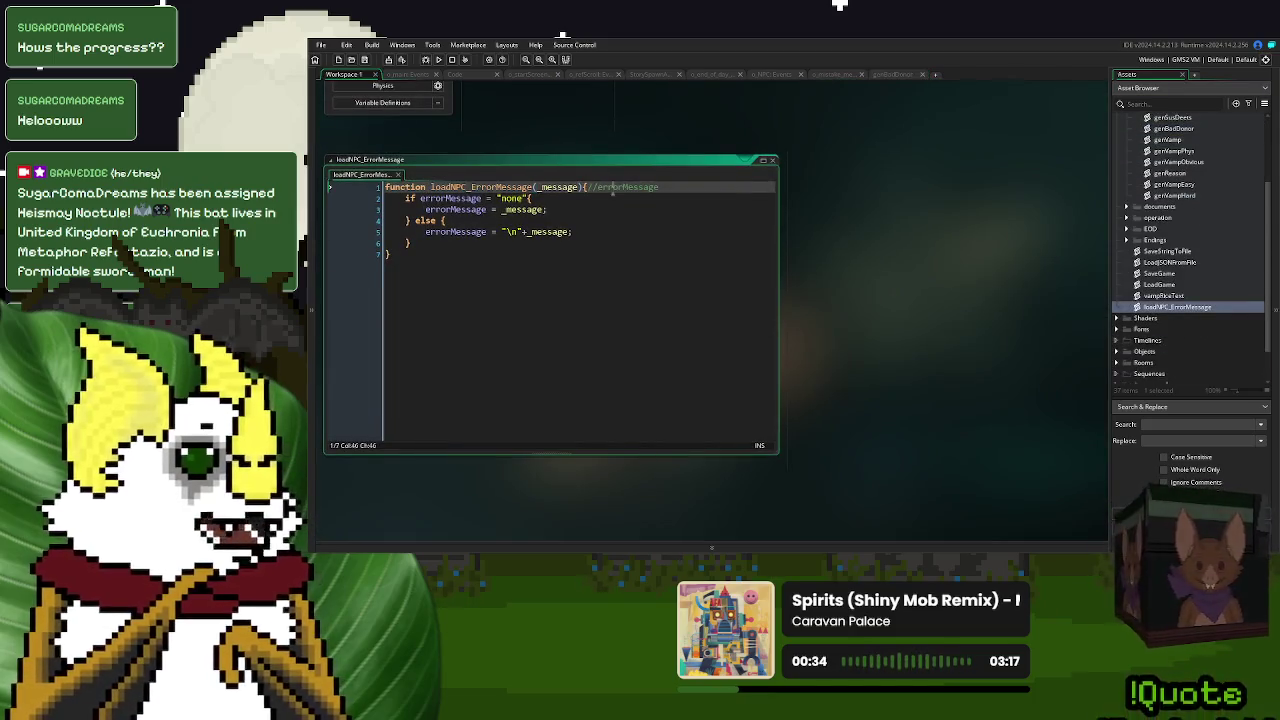
left_click(893, 76)
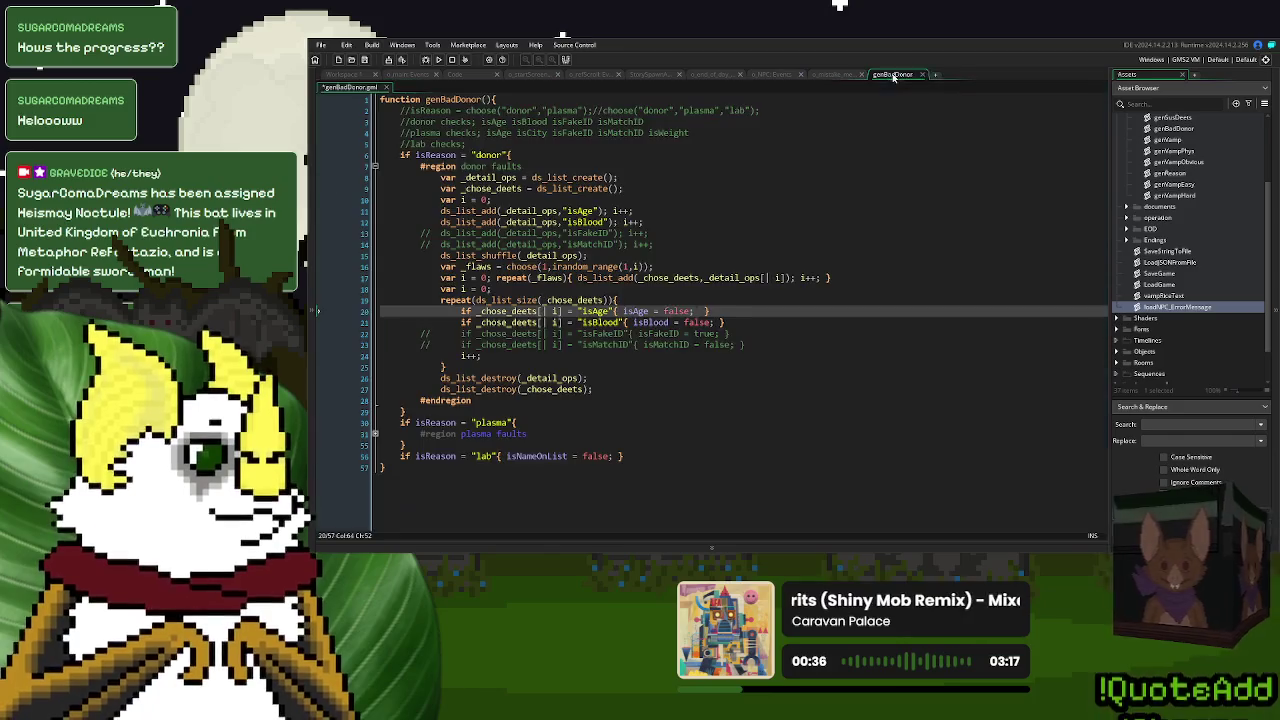
type("loadNPC_ErrorMessage")
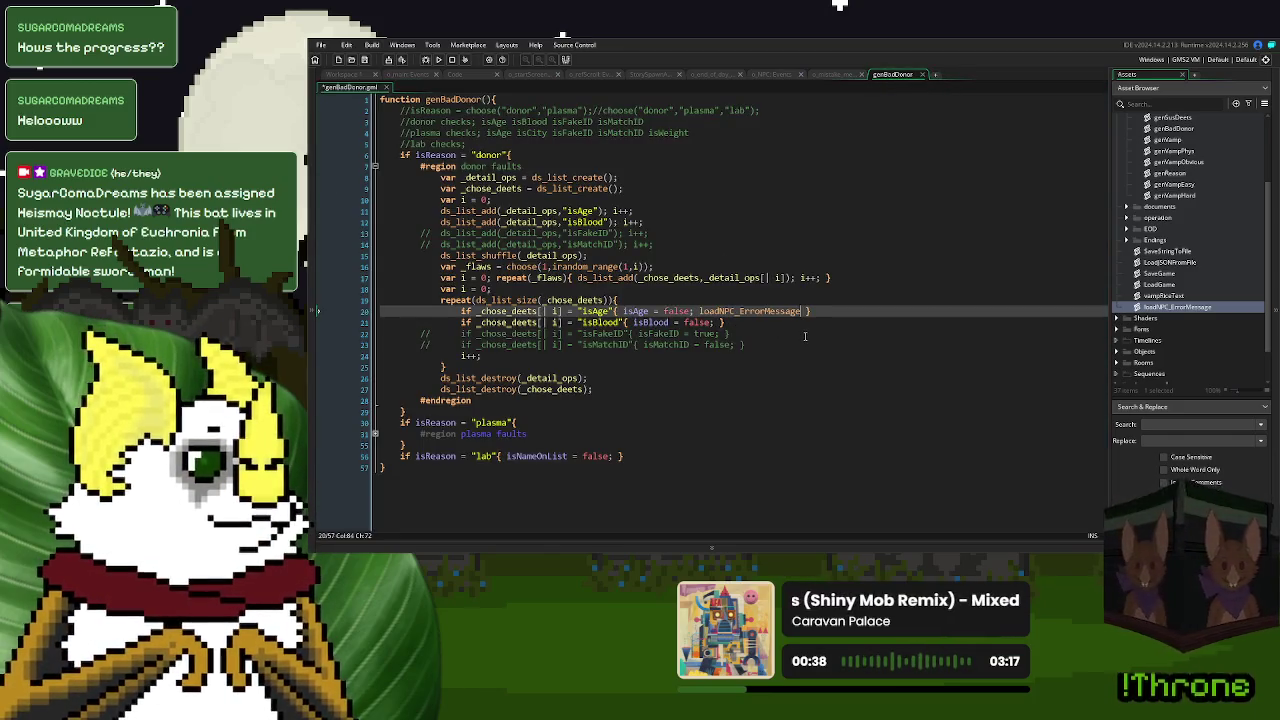
type(";")
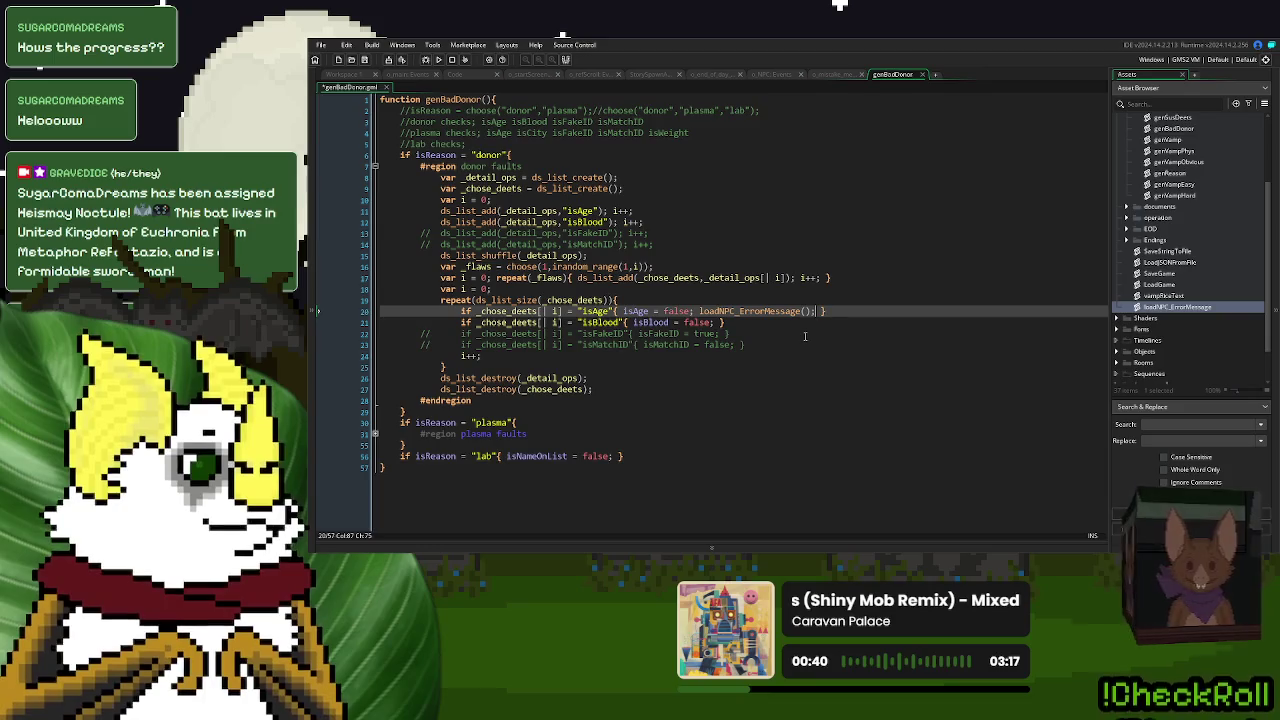
key("Left")
key("Left")
type("\"TOO ")
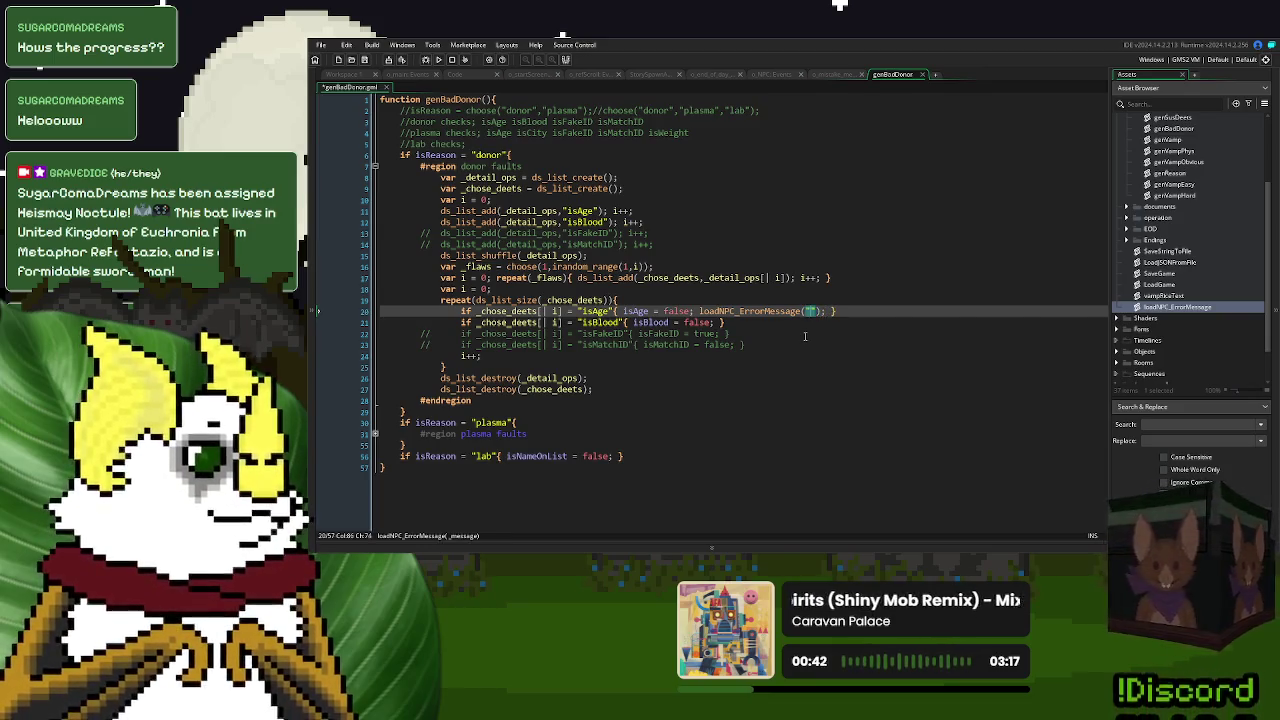
type("OLD")
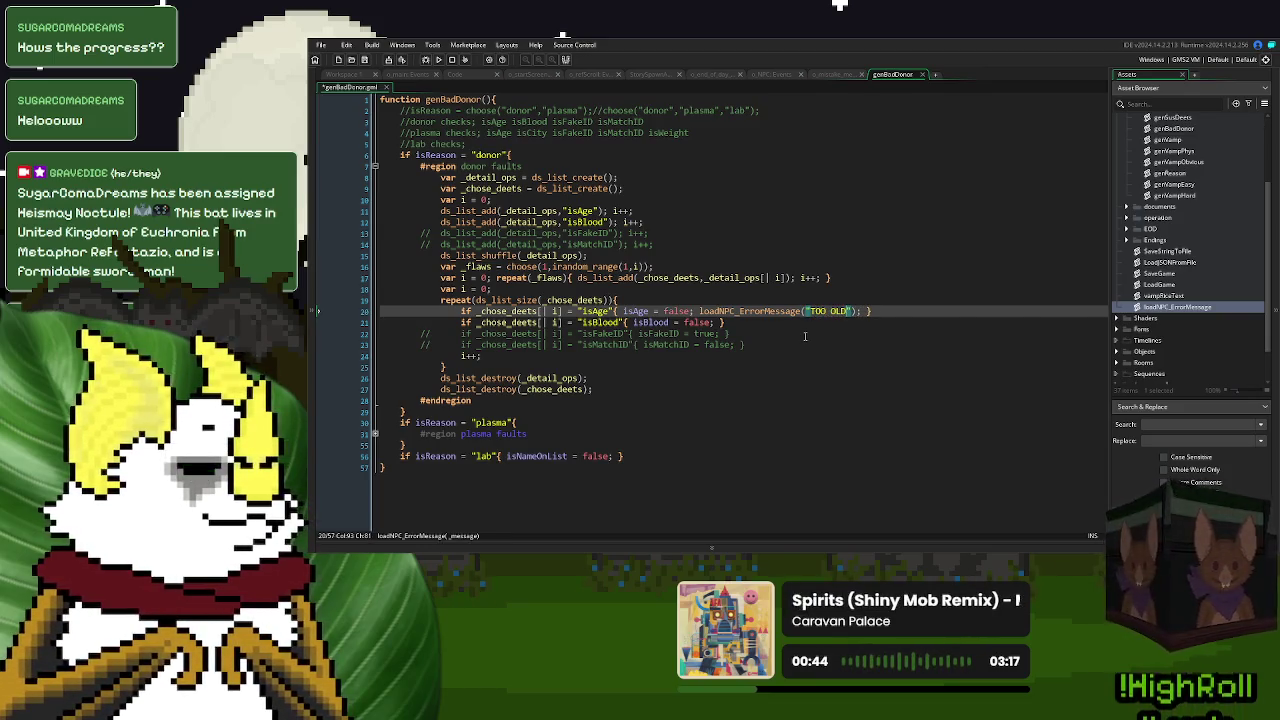
- Copy that call to the isBlood check on line 21 with the message BLOOD OVERSTOCK
left_click_drag(858, 311, 694, 313)
key("ctrl+c")
left_click(713, 322)
key("ctrl+v")
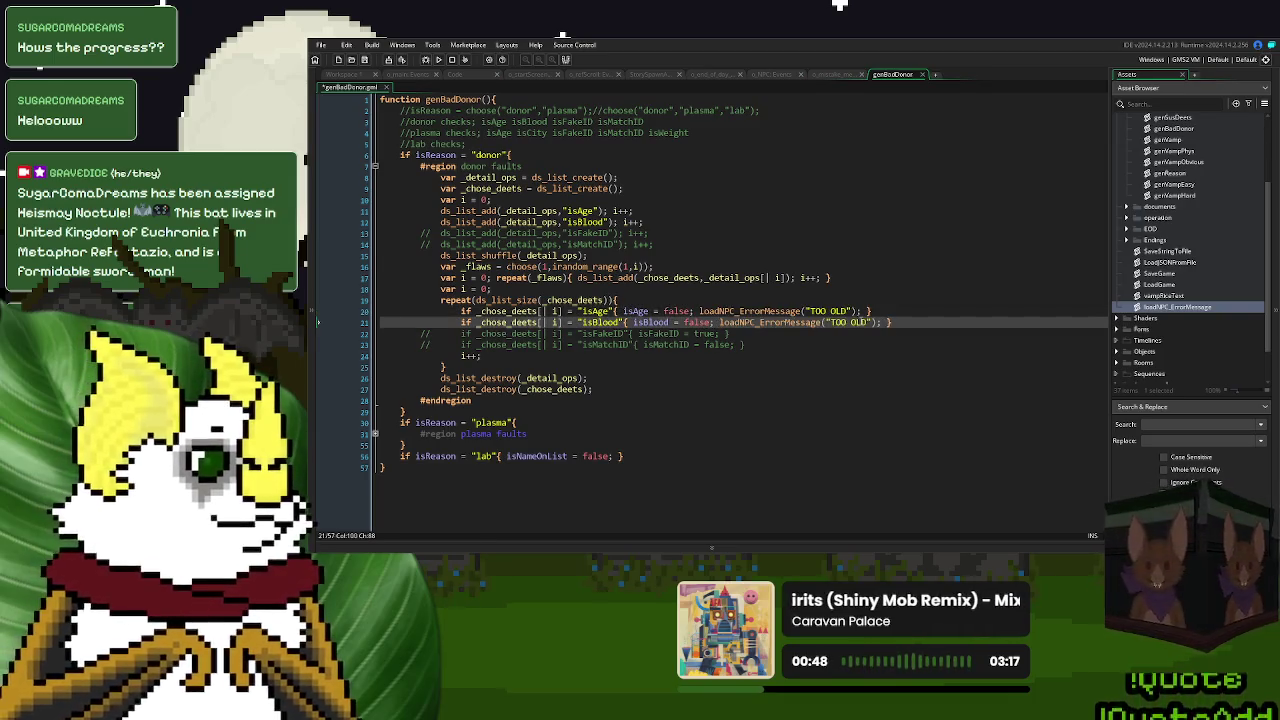
left_click_drag(868, 322, 833, 327)
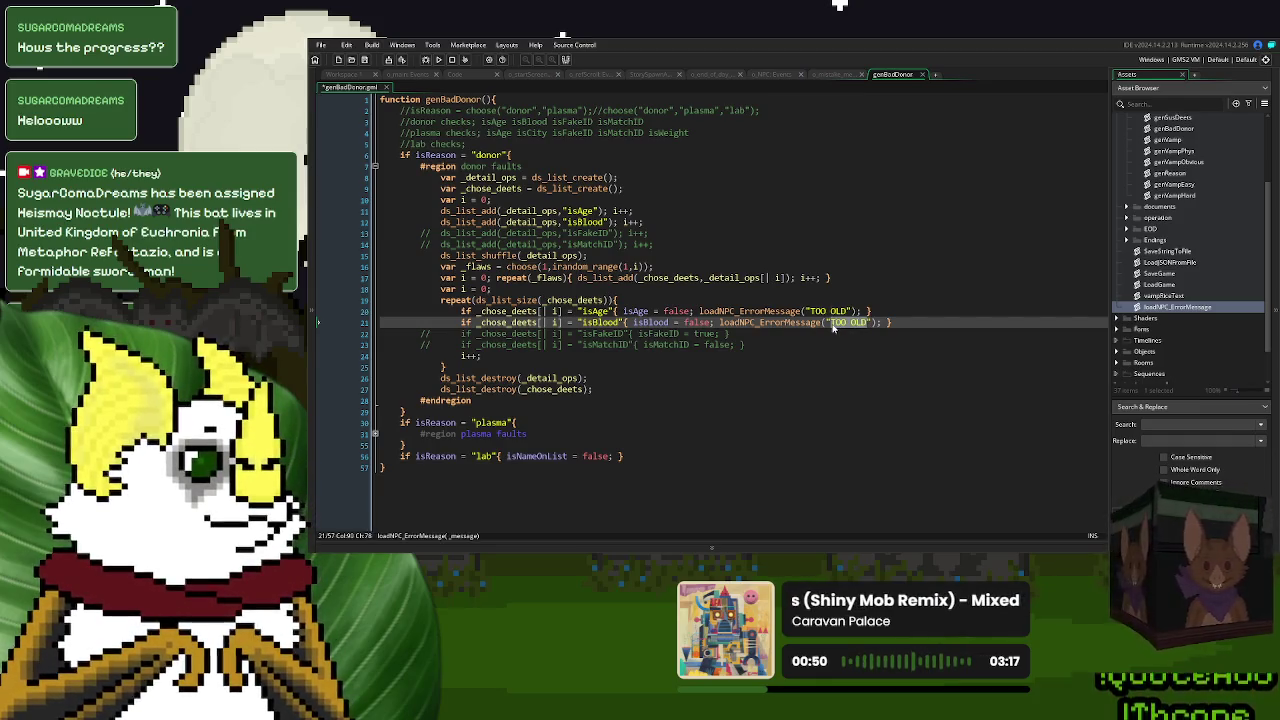
type("BLOOD OVERSTO")
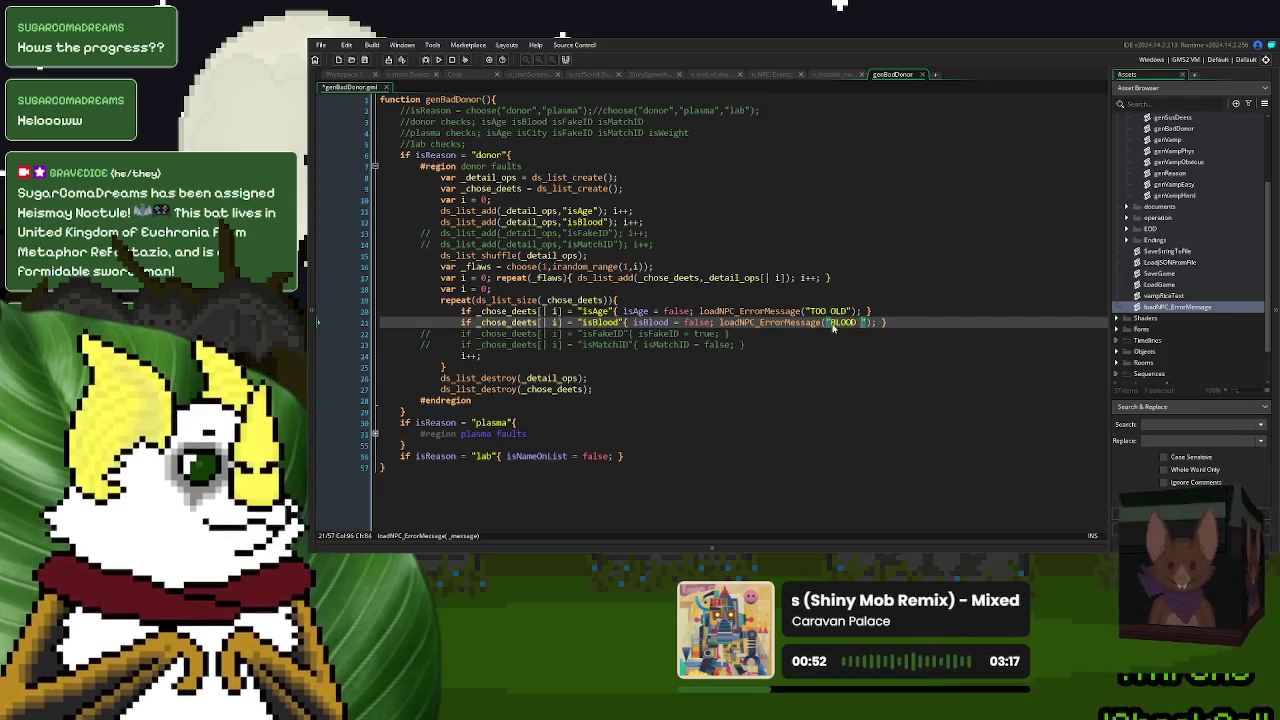
type("CK")
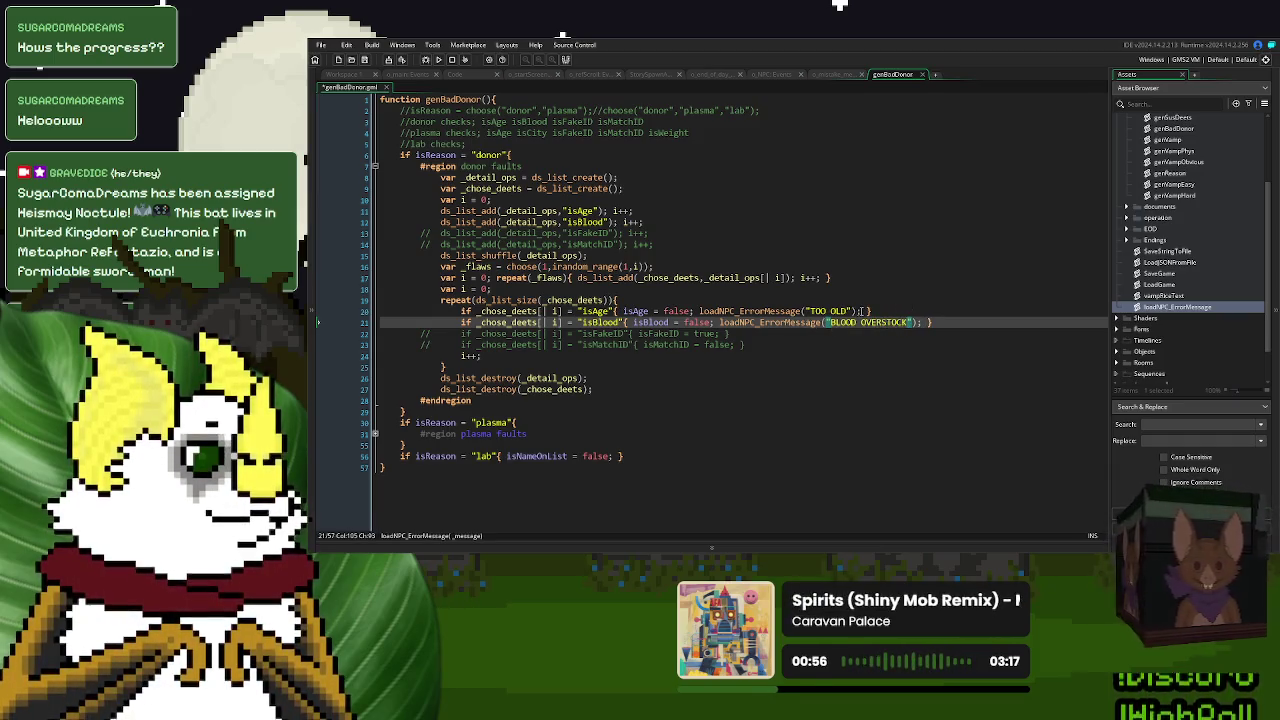
left_click(863, 353)
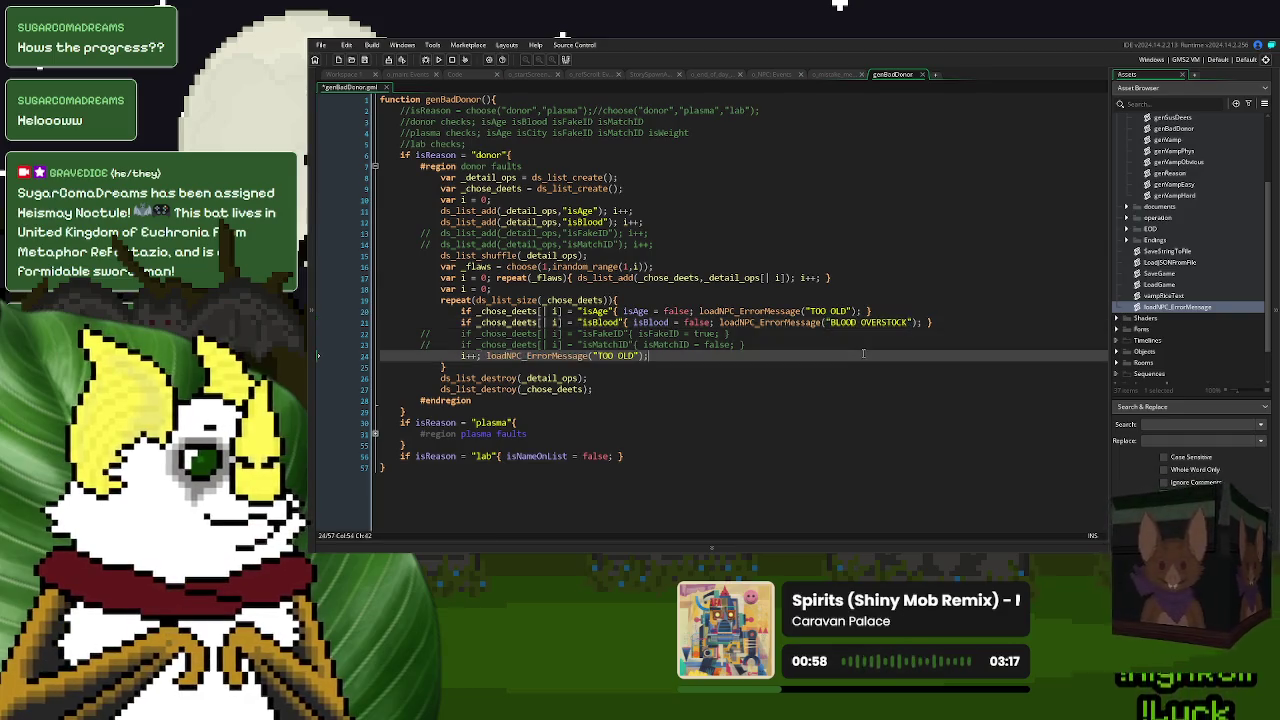
left_click(375, 166)
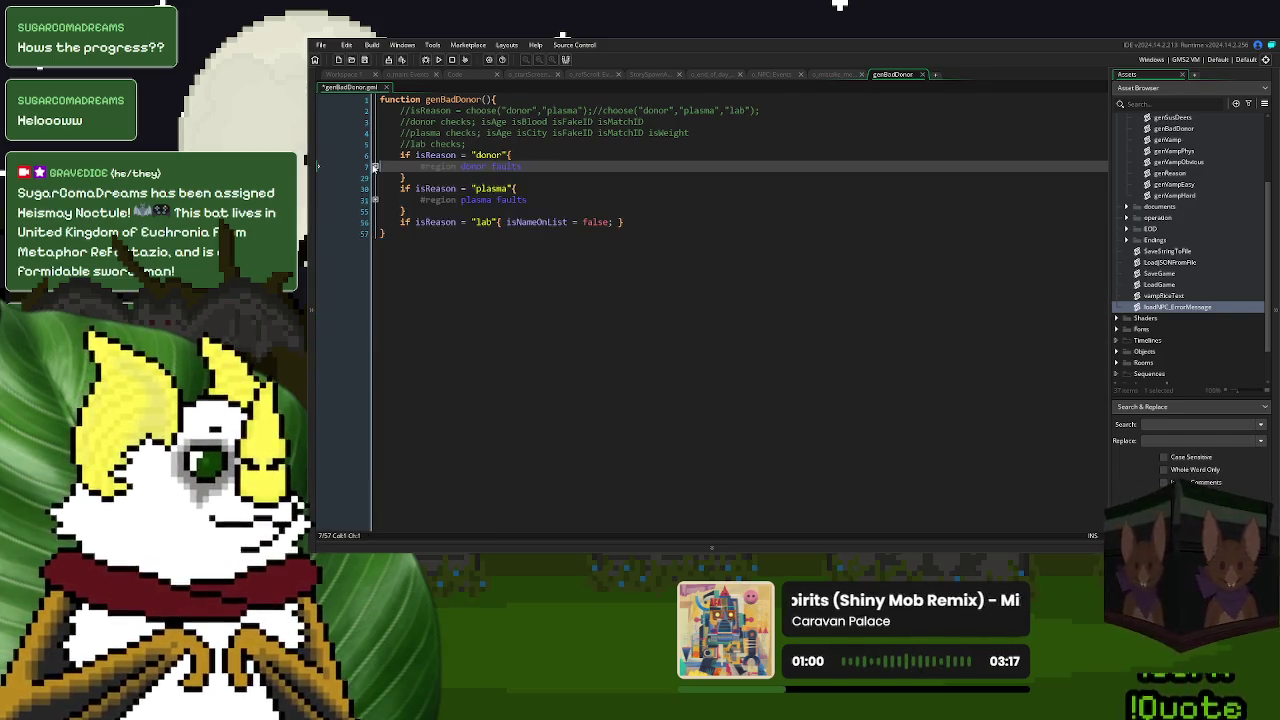
- In plasma faults, add TOO OLD and WRONG CITY error calls after the isAge and isCity checks
left_click(375, 199)
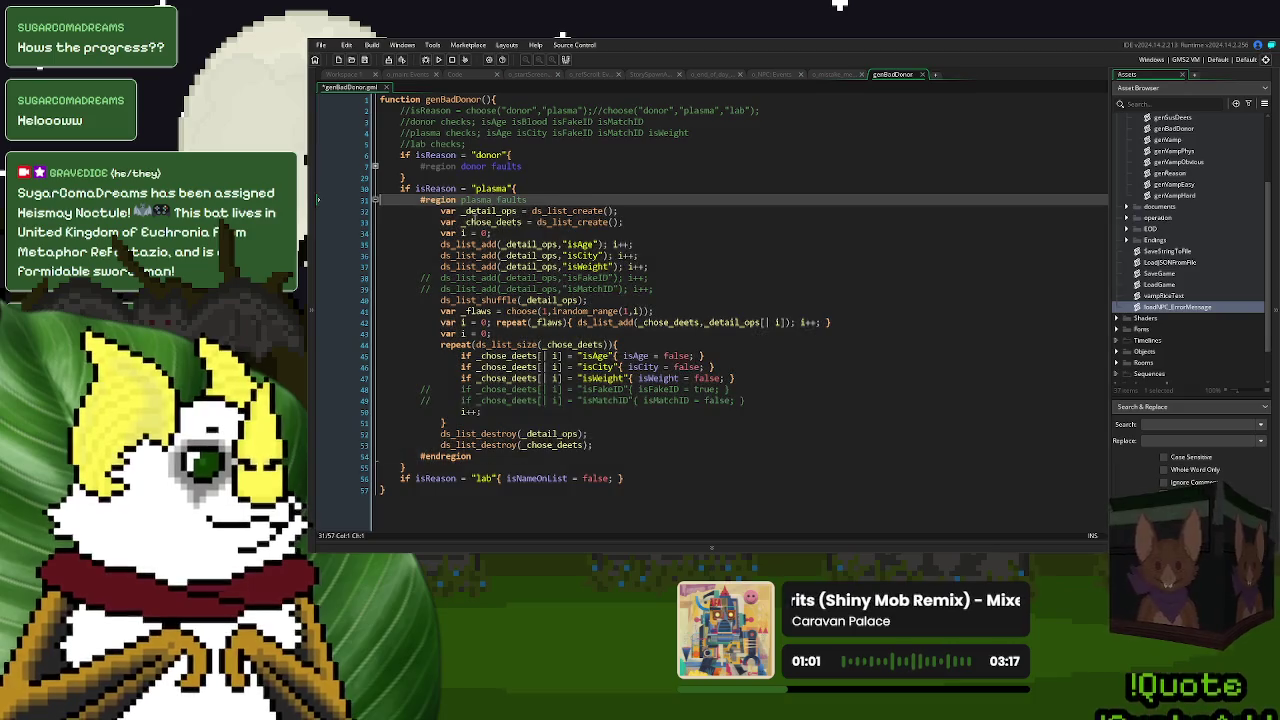
left_click(700, 356)
key("ctrl+v")
key("ctrl+Left")
key("ctrl+Left")
key("ctrl+Left")
key("BackSpace")
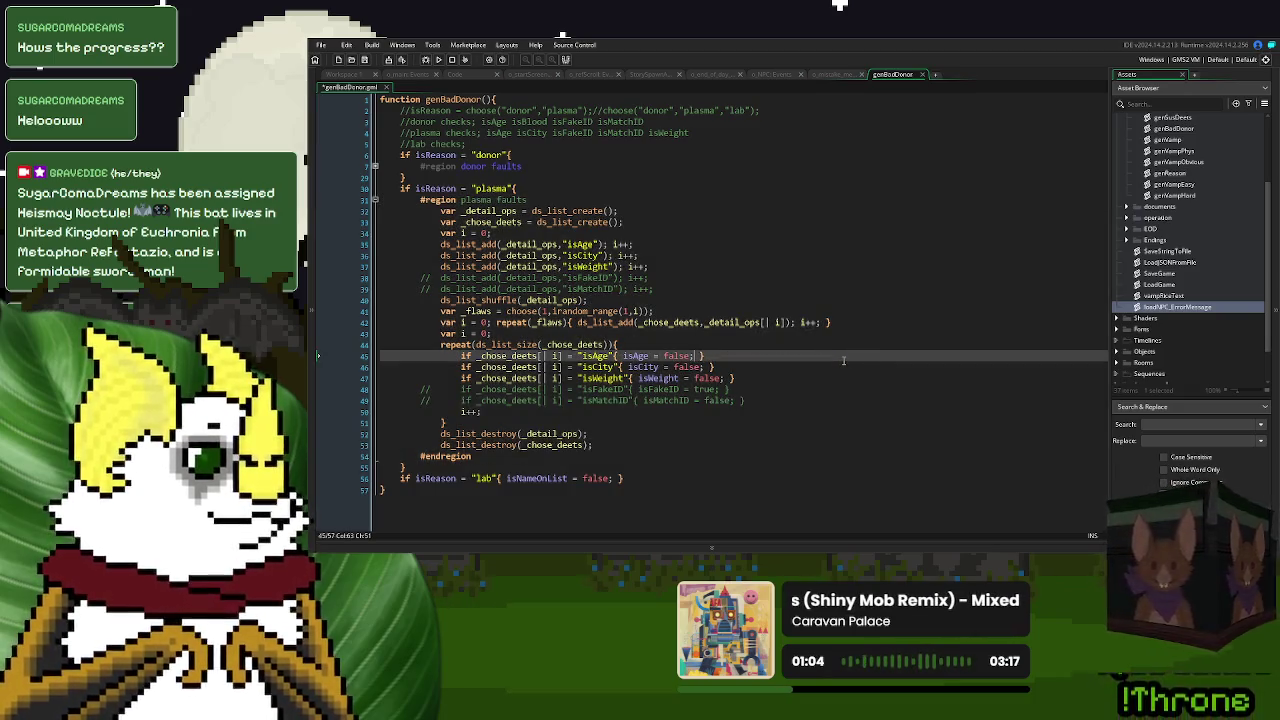
key("ctrl+Right")
key("ctrl+Right")
key("ctrl+Right")
left_click(703, 367)
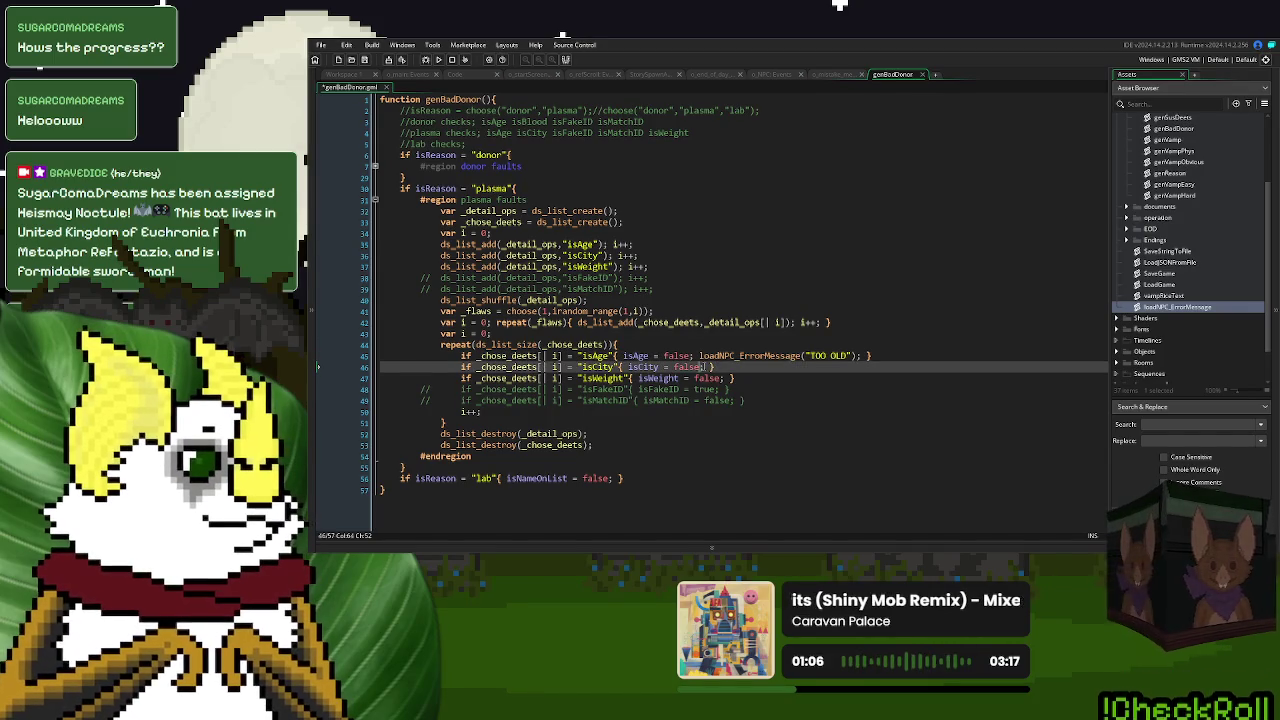
key("ctrl+v")
left_click_drag(857, 368, 821, 371)
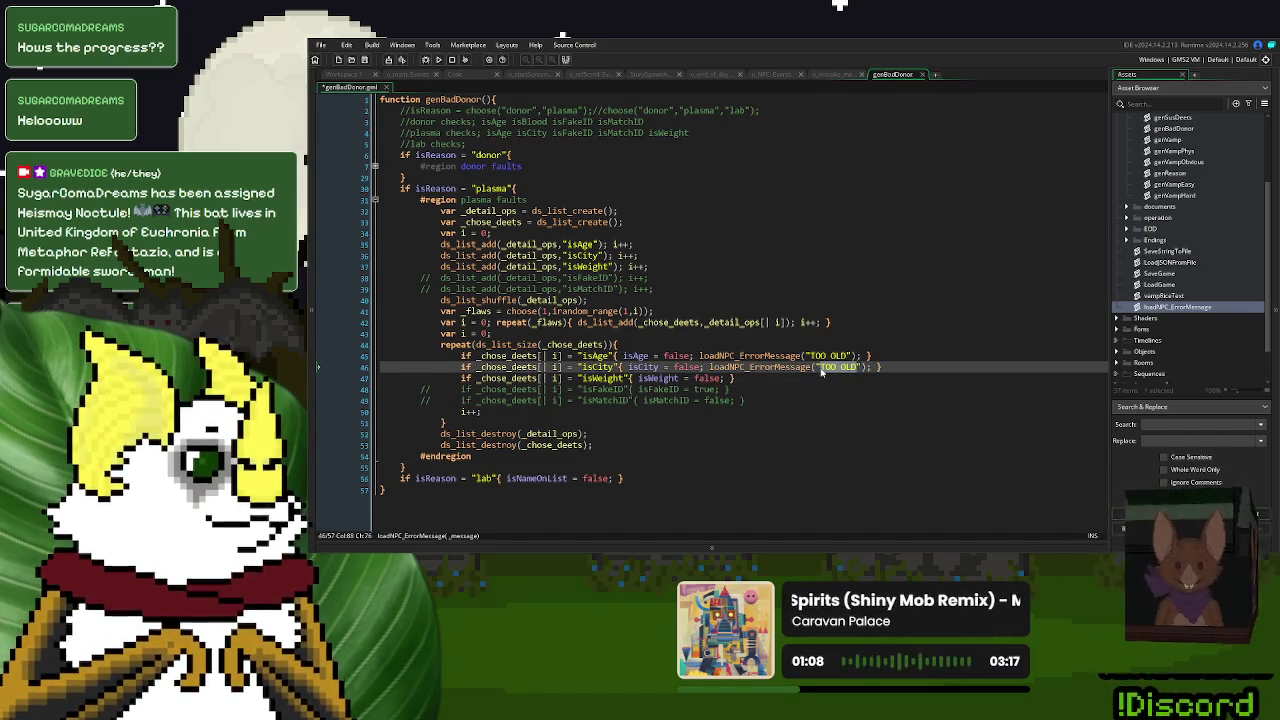
type("WRONG CITY")
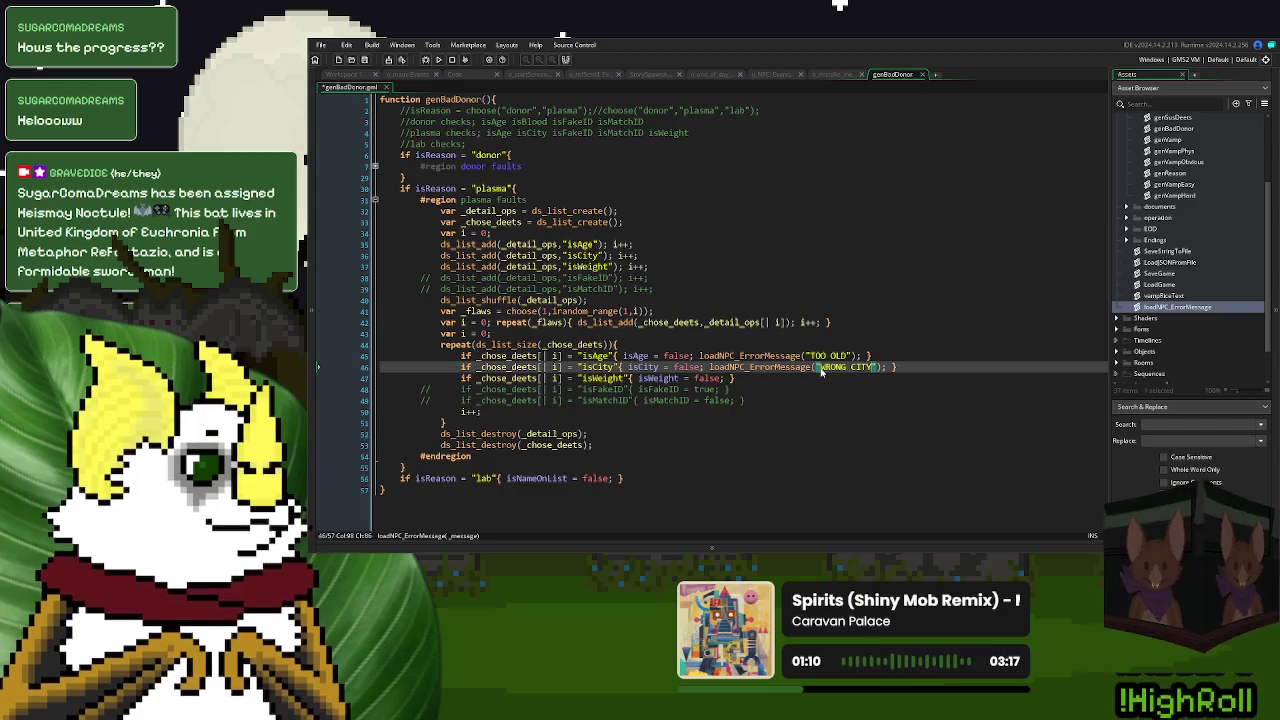
- Add an error call with the message LIGHT WEIGHT after isWeight = false on line 47
left_click(728, 378)
key("ctrl+v")
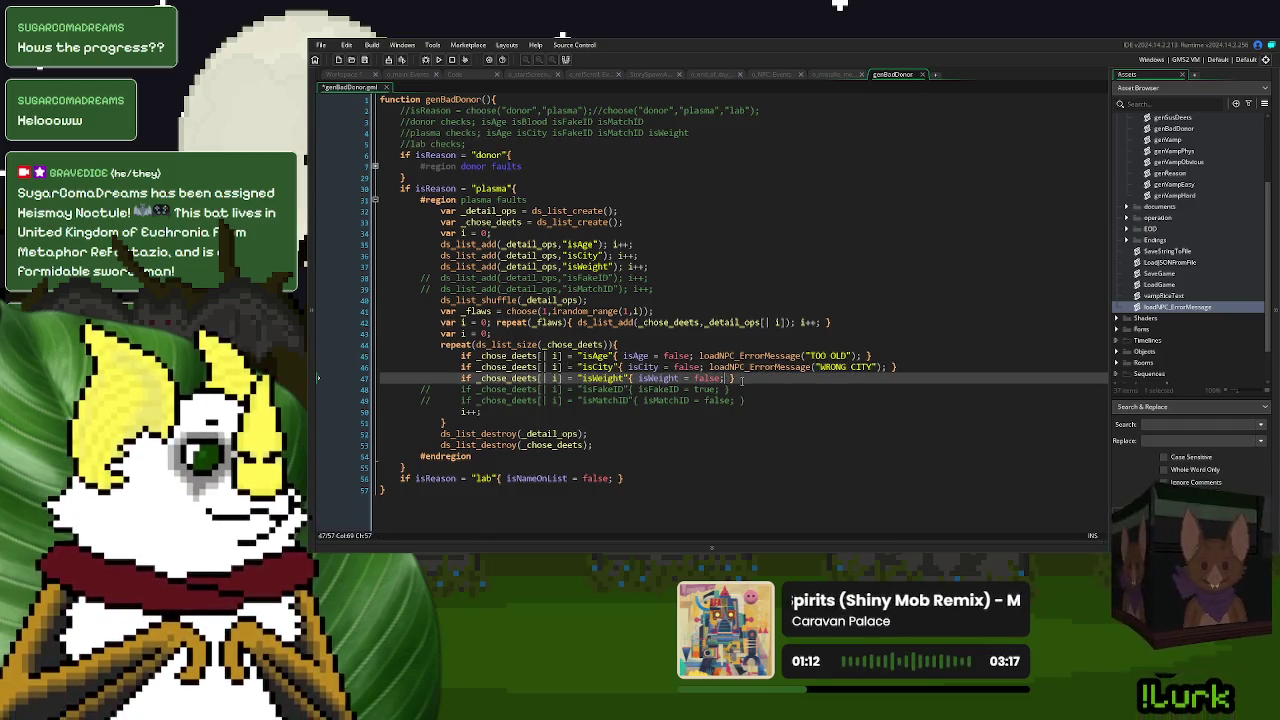
left_click_drag(880, 378, 841, 378)
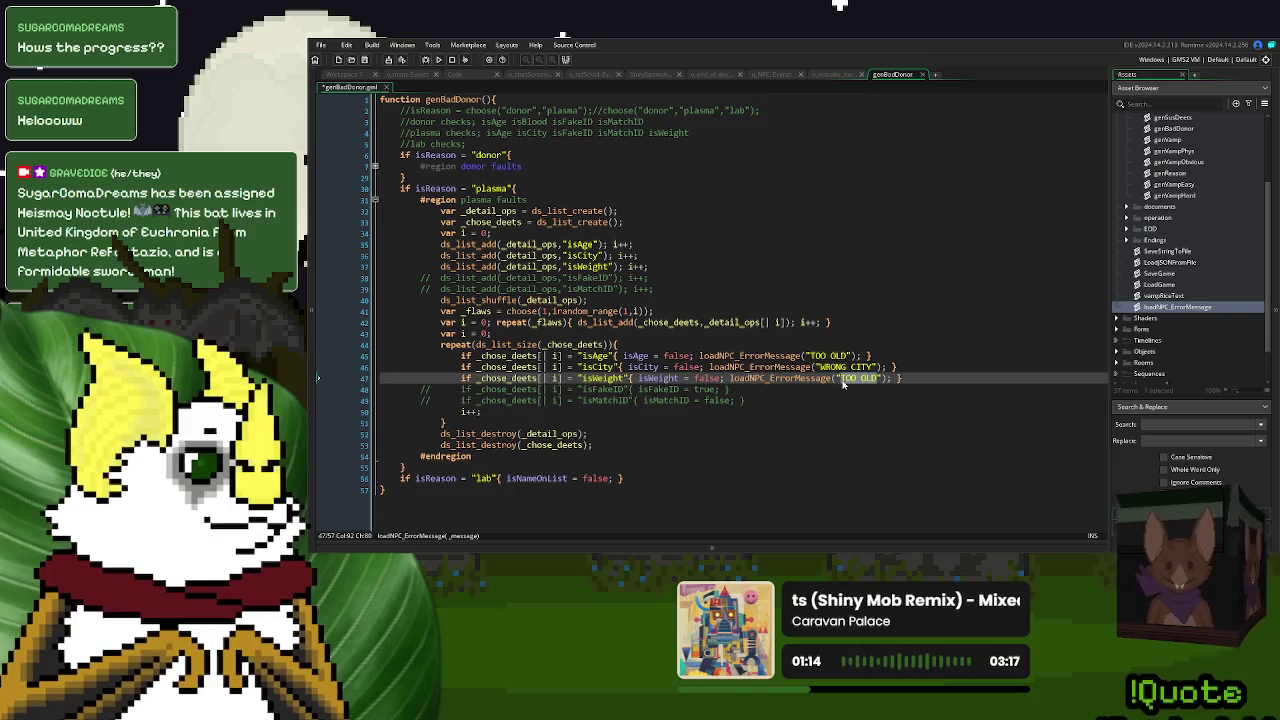
type("NOT H")
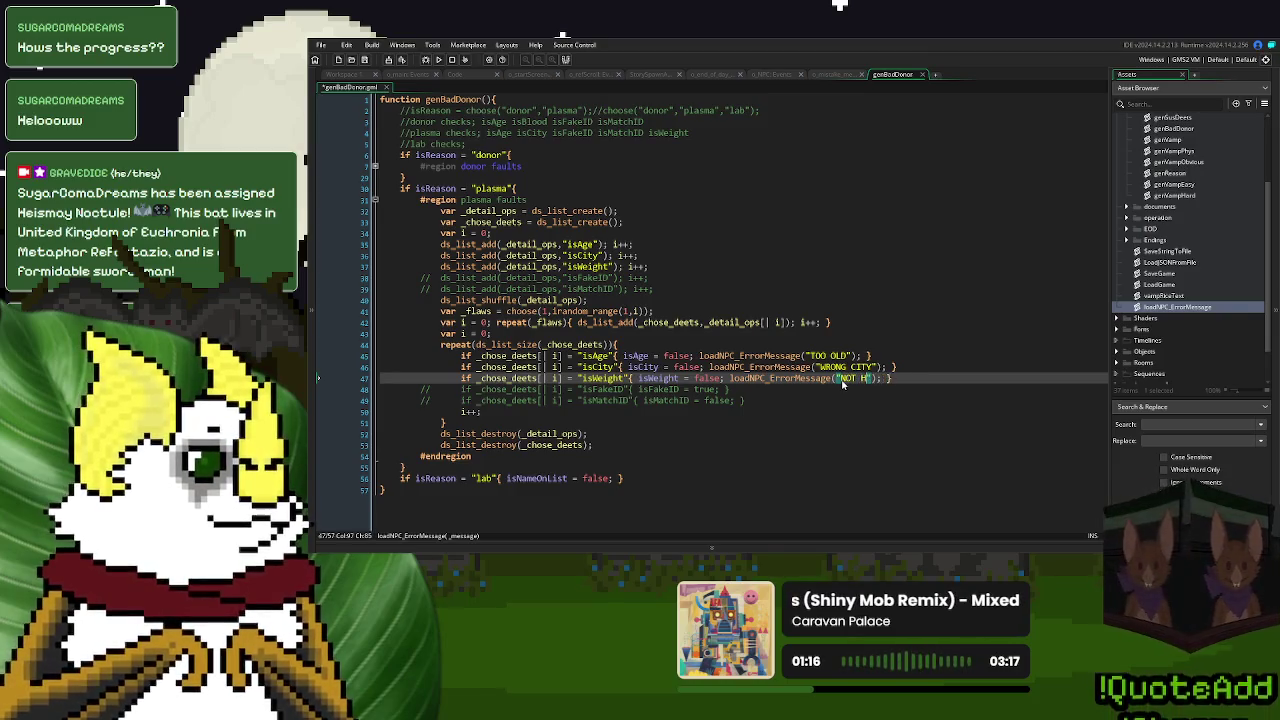
type("EAVY ENOUG")
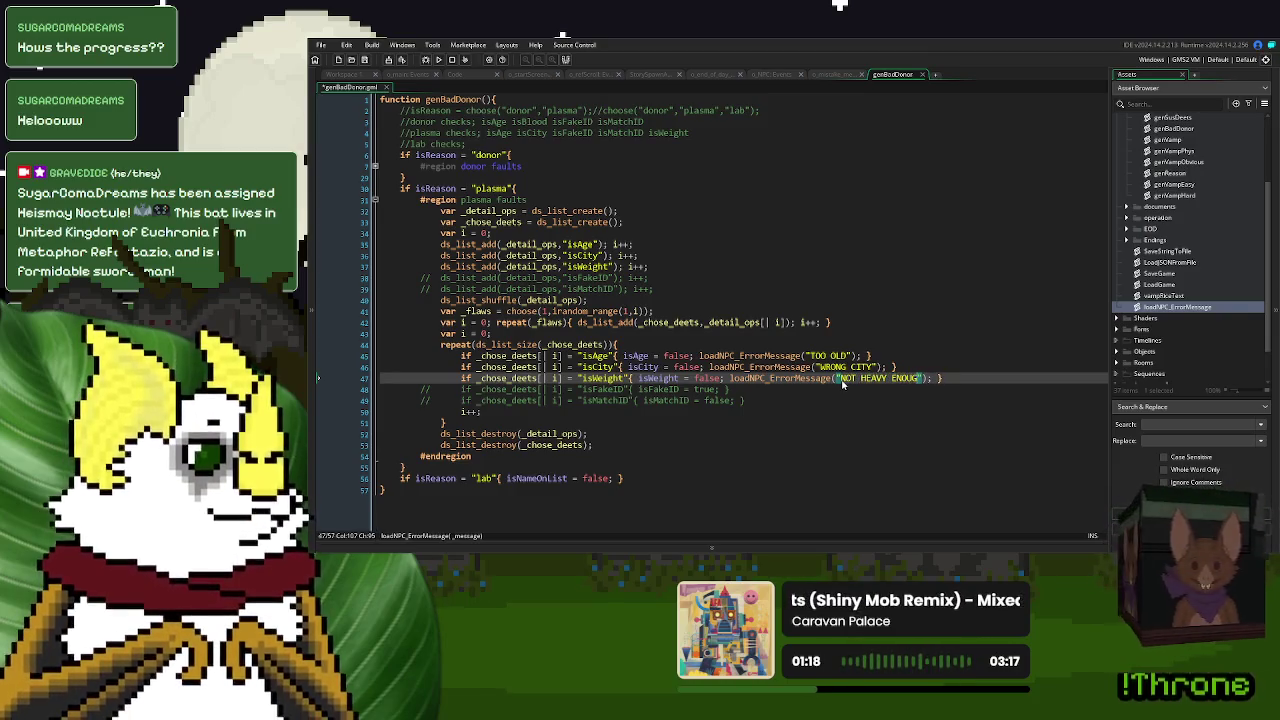
key("BackSpace")
key("BackSpace")
key("BackSpace")
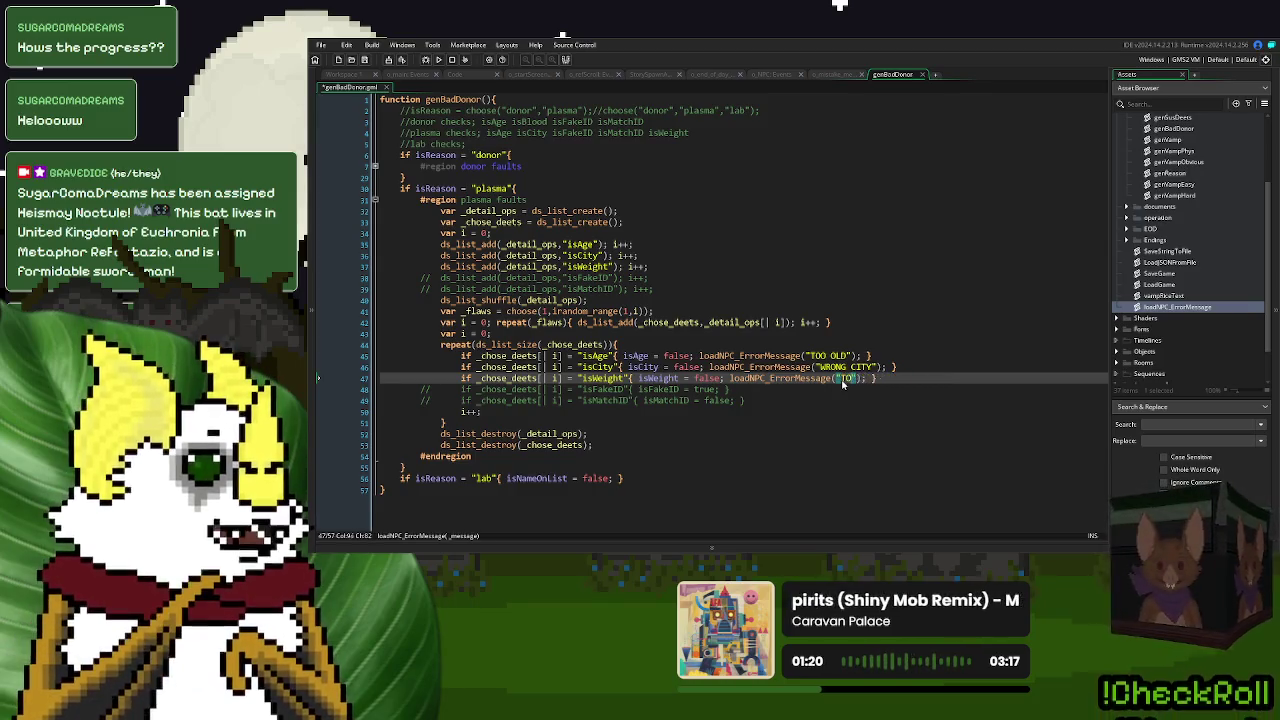
type("O LIGHT")
left_click_drag(888, 379, 843, 385)
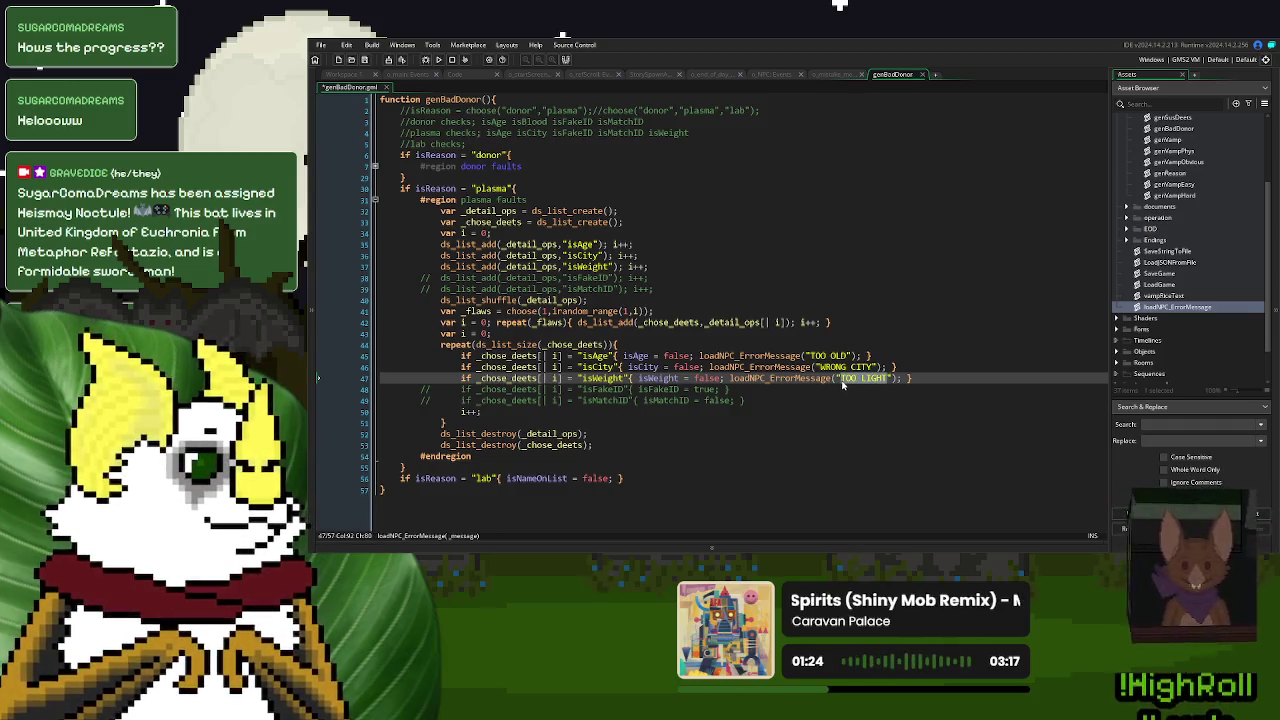
type("LIGHT WEIGHT")
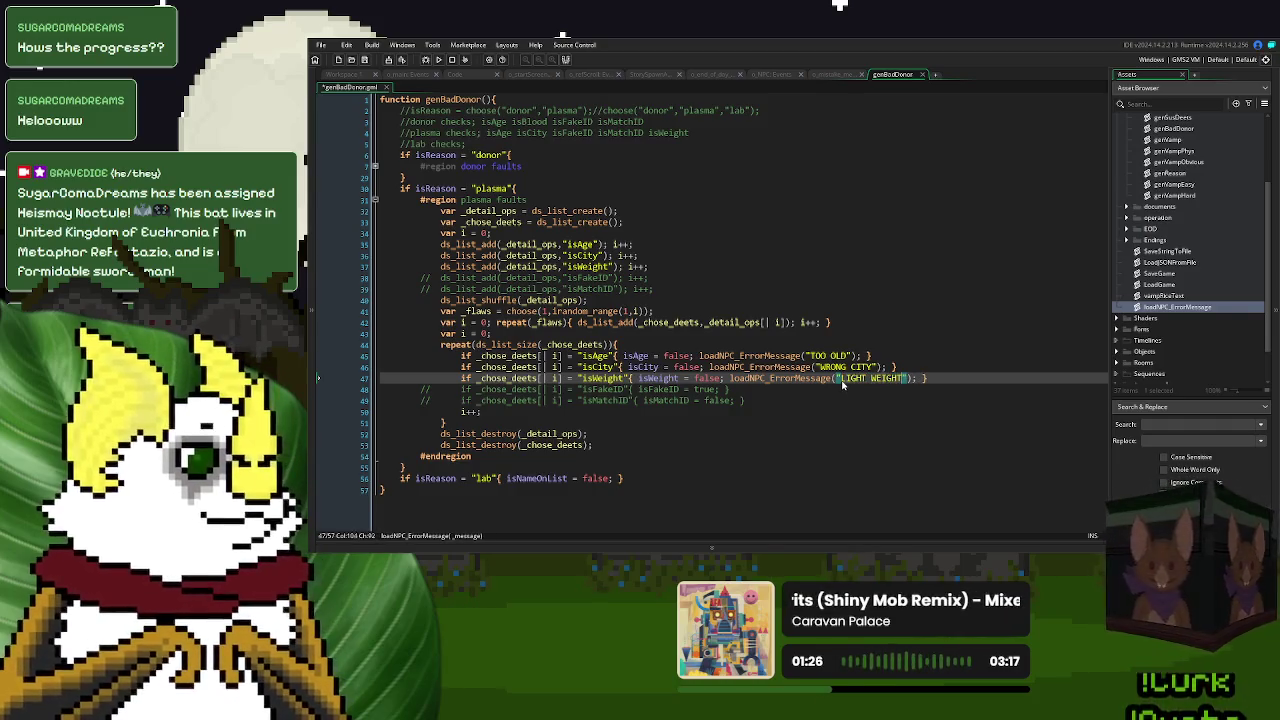
- Review the donor faults region and age fault call before moving to the o_refScroll event code
left_click(579, 185)
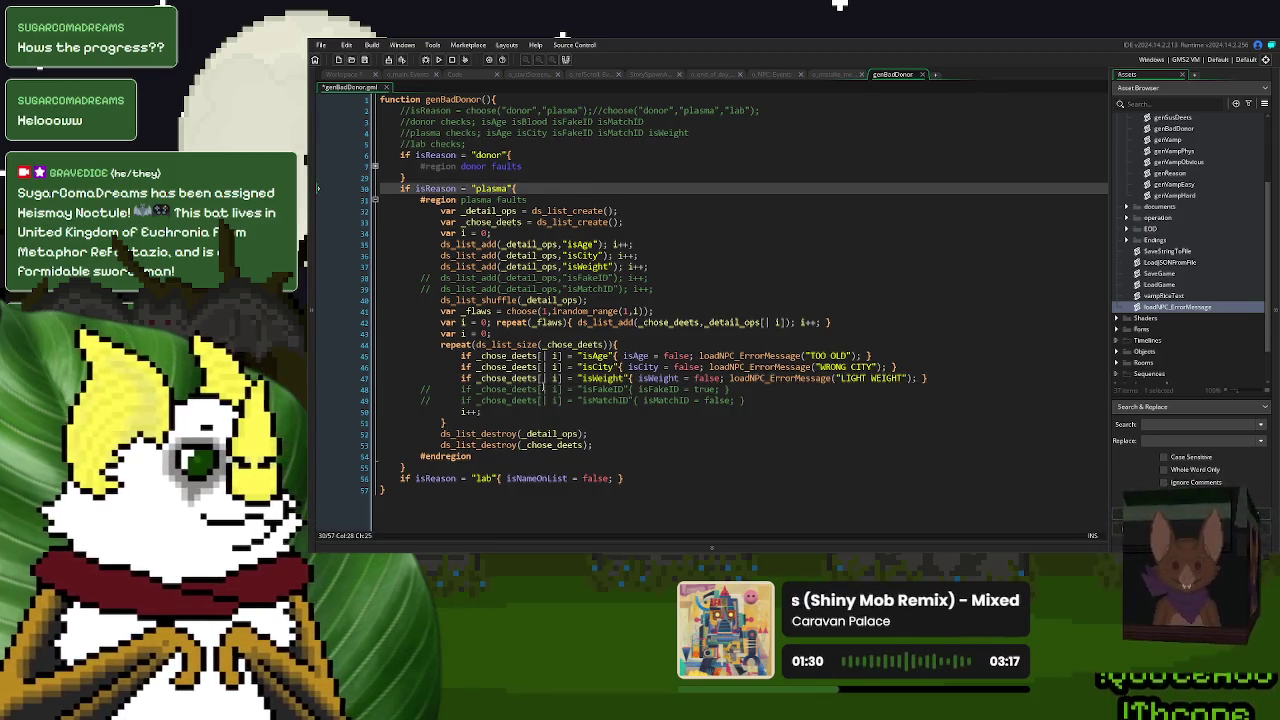
left_click_drag(542, 386, 778, 382)
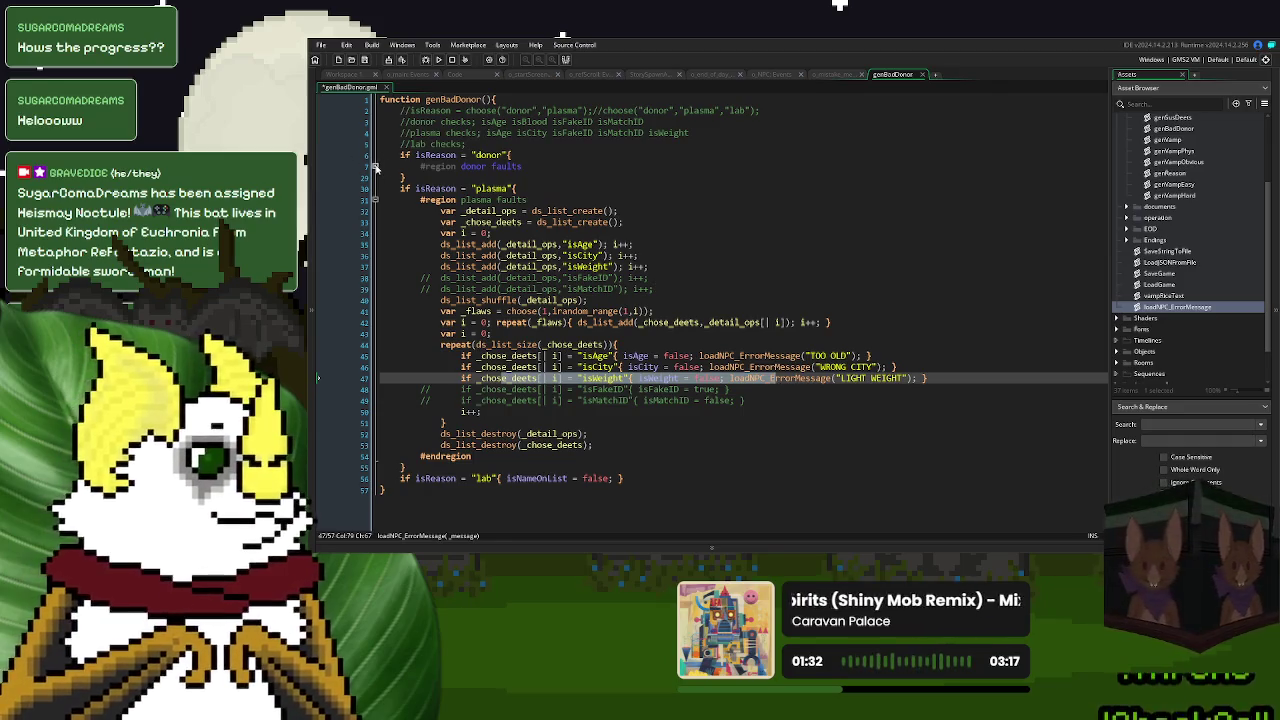
left_click(376, 167)
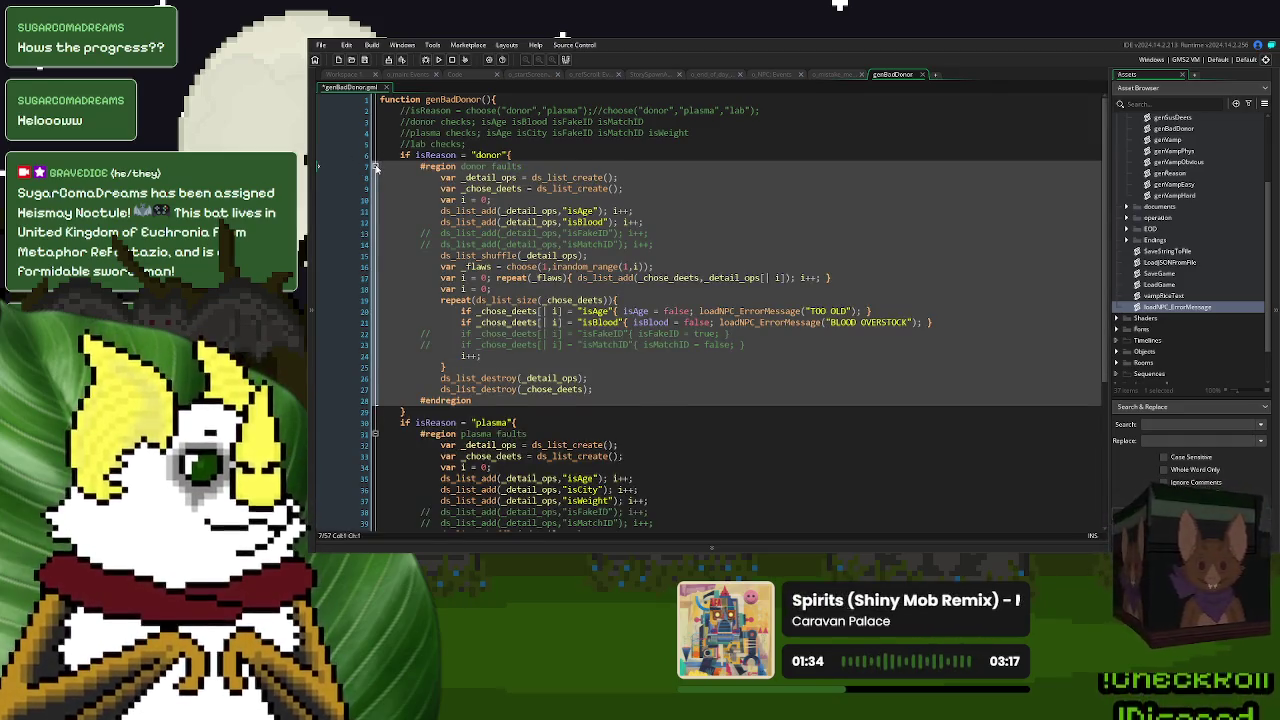
left_click(376, 167)
left_click(800, 356)
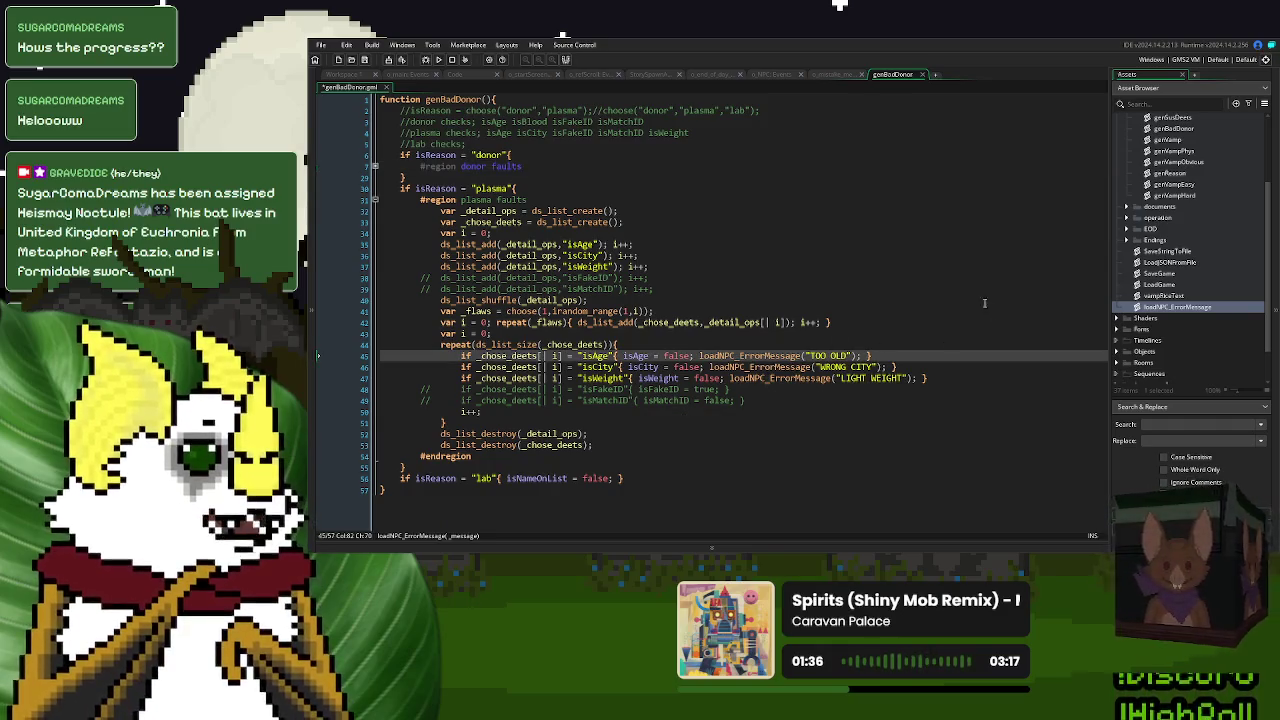
left_click(585, 77)
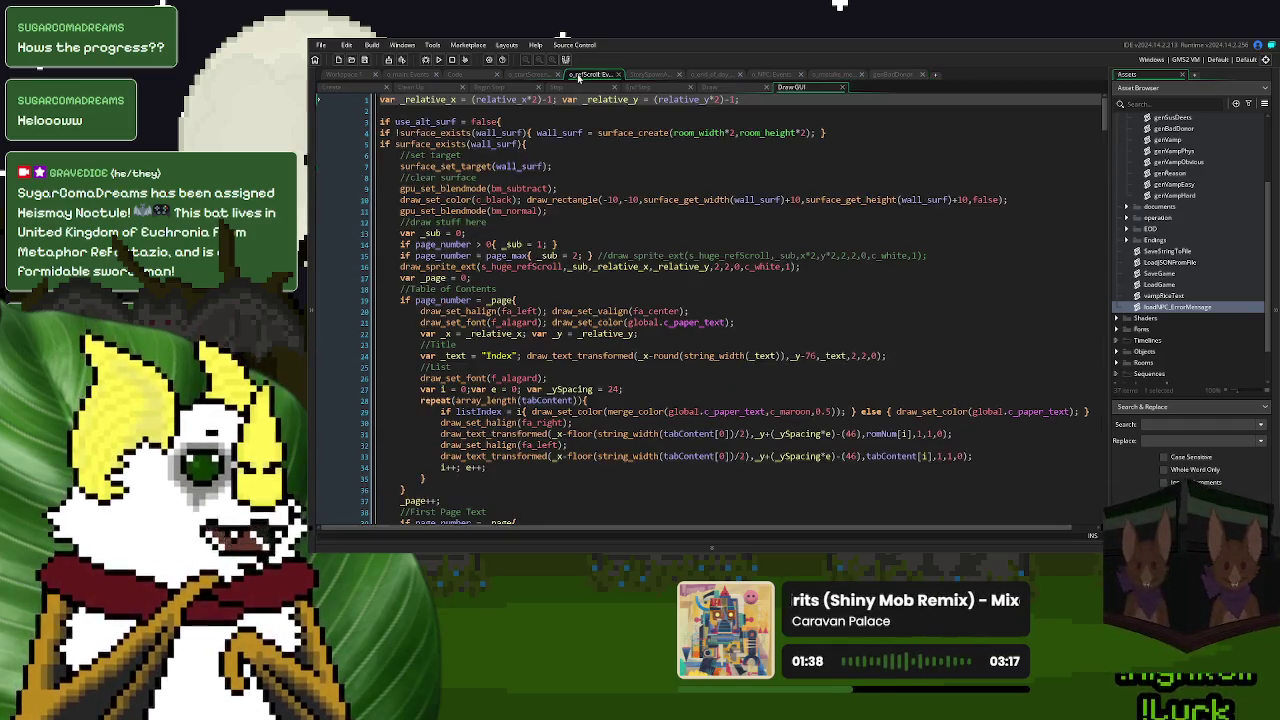
- Bring up o_refScroll's Draw GUI code and expand the Check in Blood and Plasma donors case
left_click(355, 90)
scroll(549, 342, "down", 6)
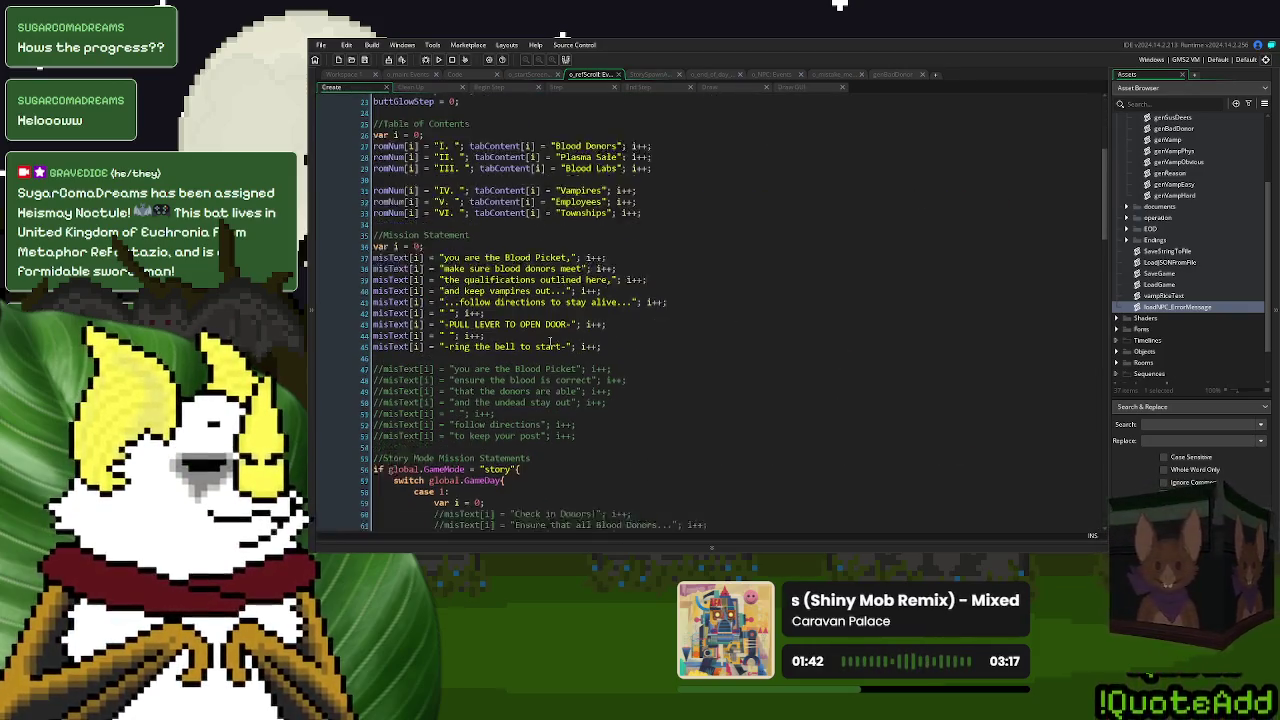
scroll(461, 190, "down", 7)
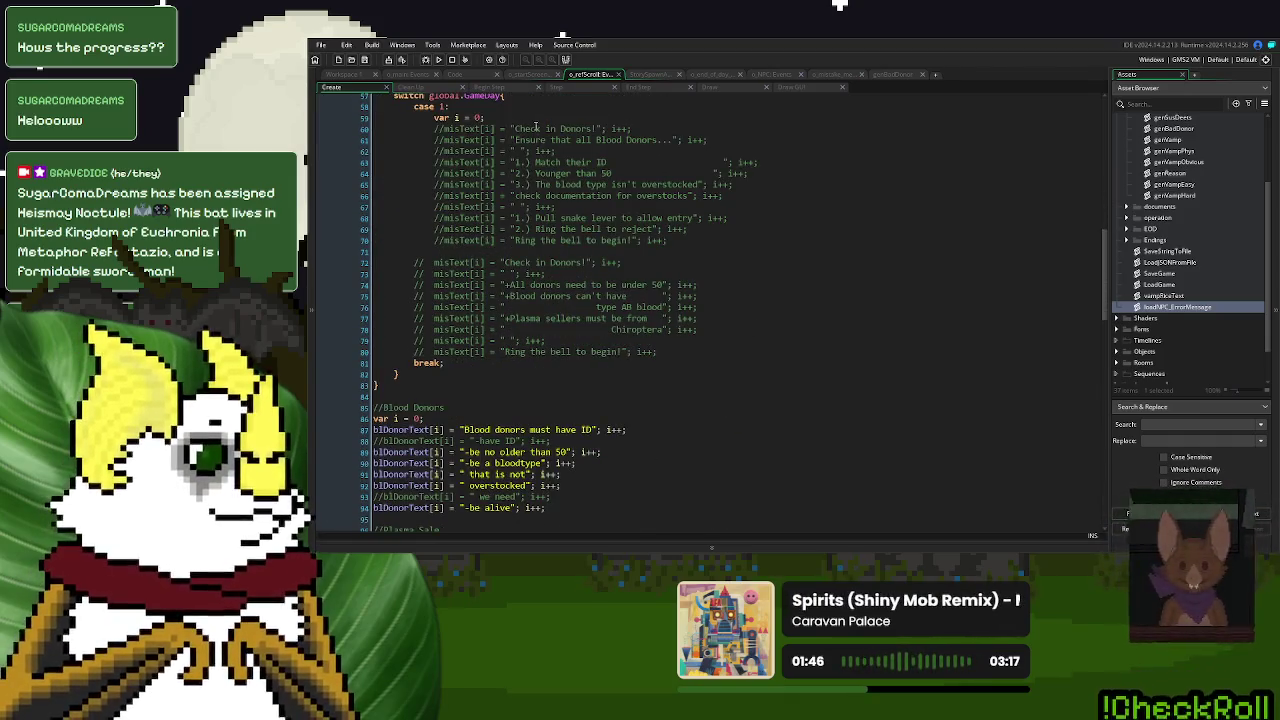
left_click(790, 88)
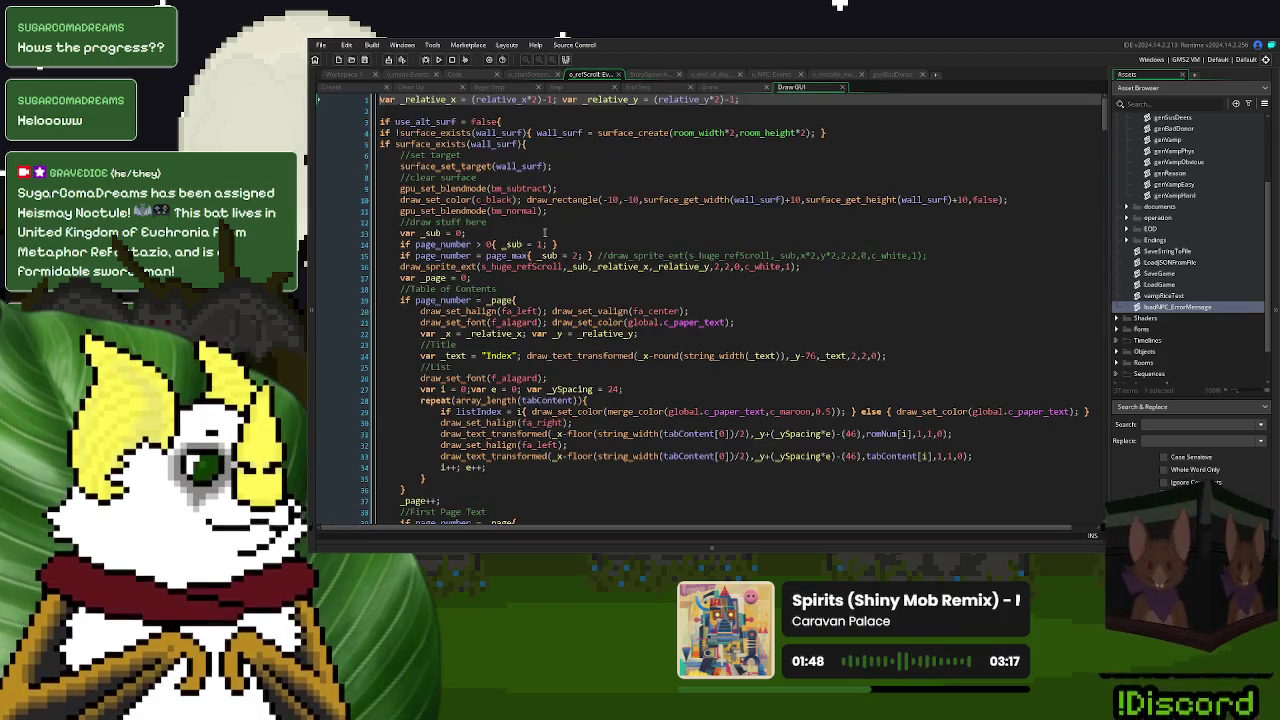
scroll(473, 222, "down", 9)
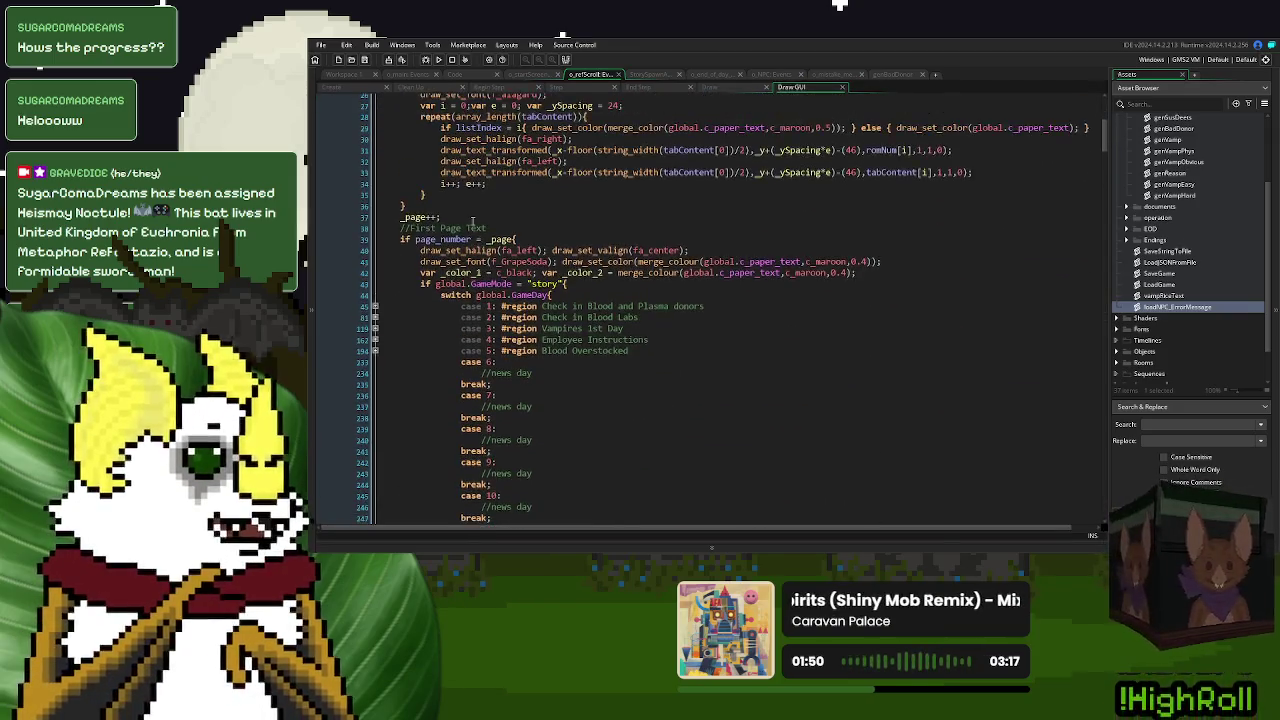
scroll(473, 222, "down", 4)
left_click(375, 184)
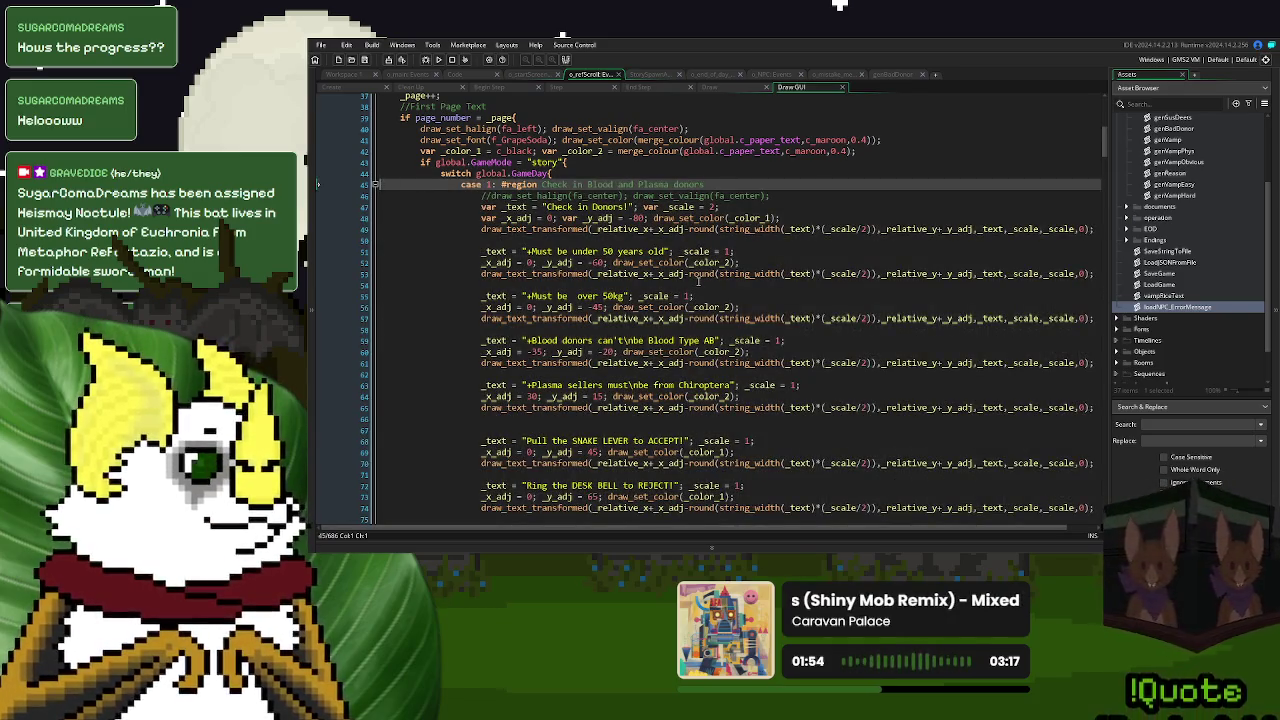
scroll(697, 283, "down", 1)
- Comment out the three 'Must be over 50kg' lines with Ctrl+K, then go back to genBadDonor
double_click(629, 258)
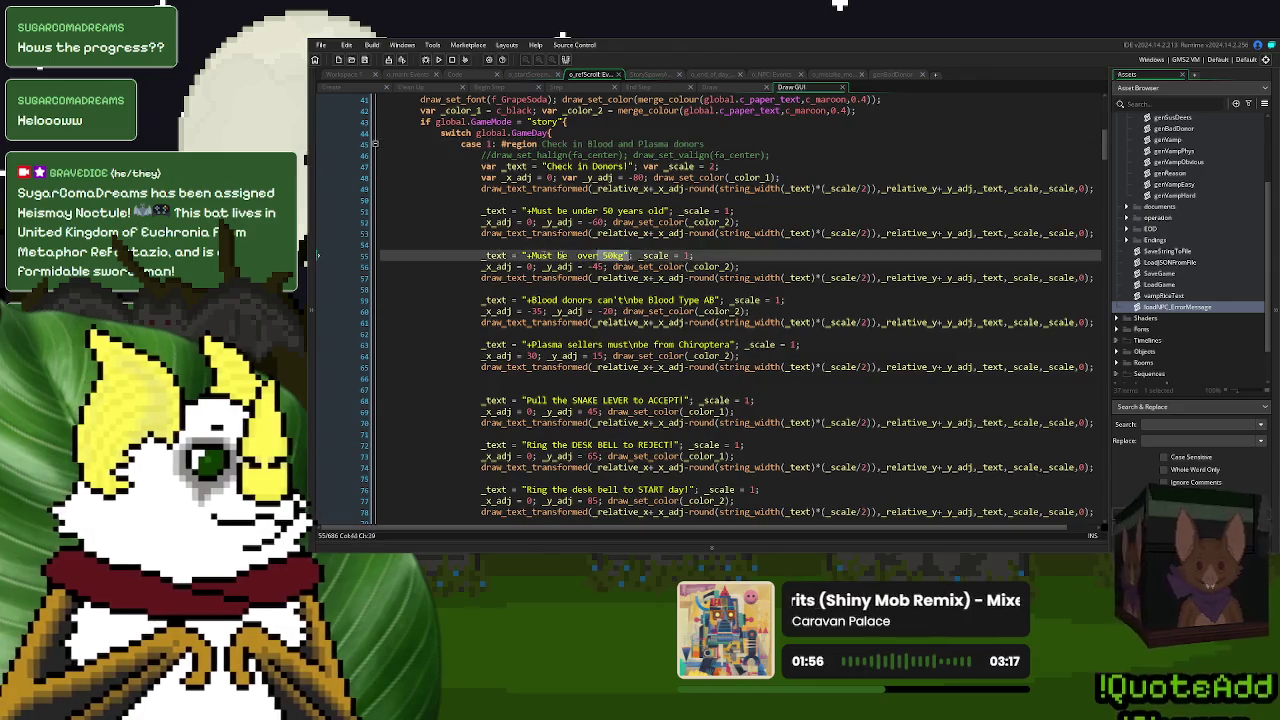
left_click_drag(629, 258, 497, 256)
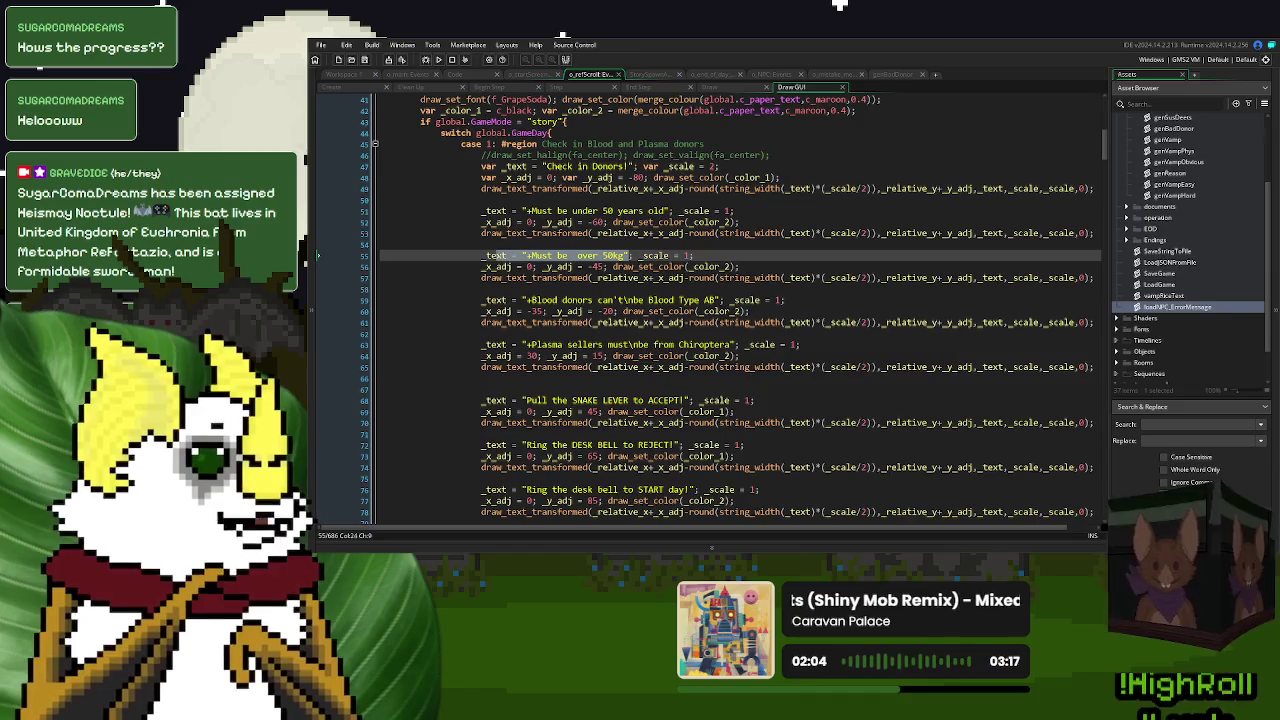
left_click(463, 256)
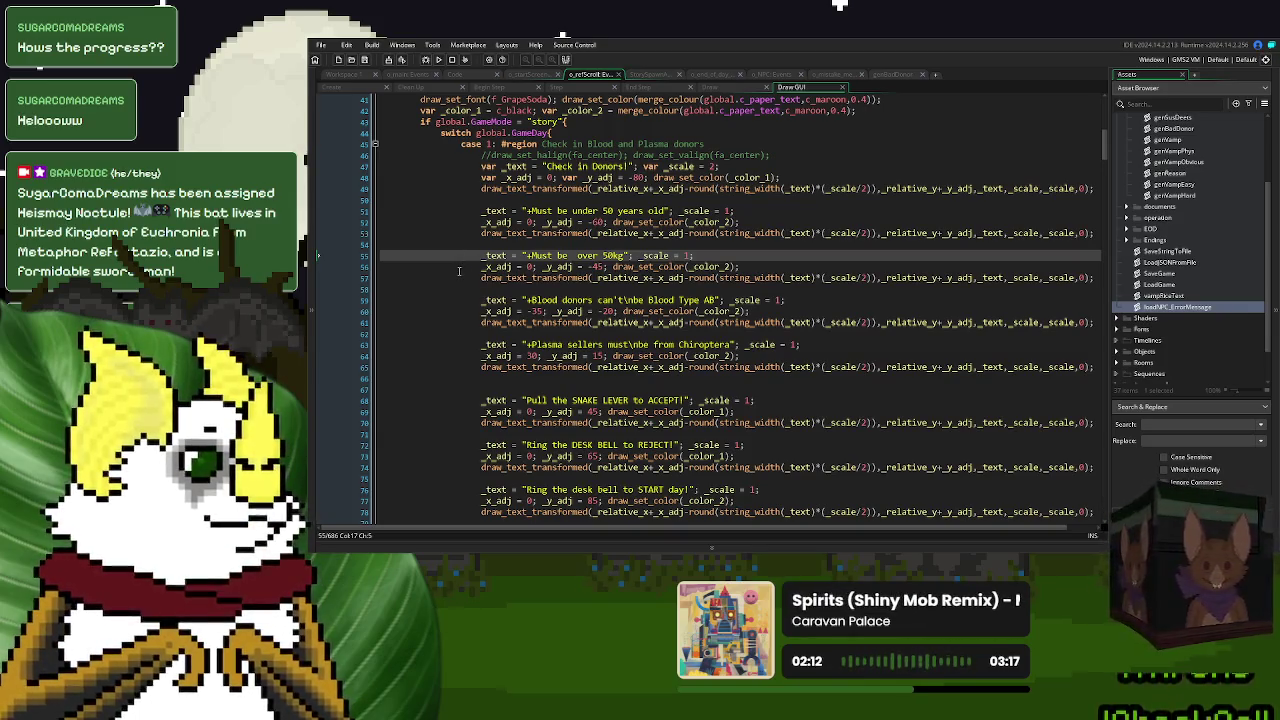
type("//")
key("shift+Down")
key("shift+Down")
key("ctrl+k")
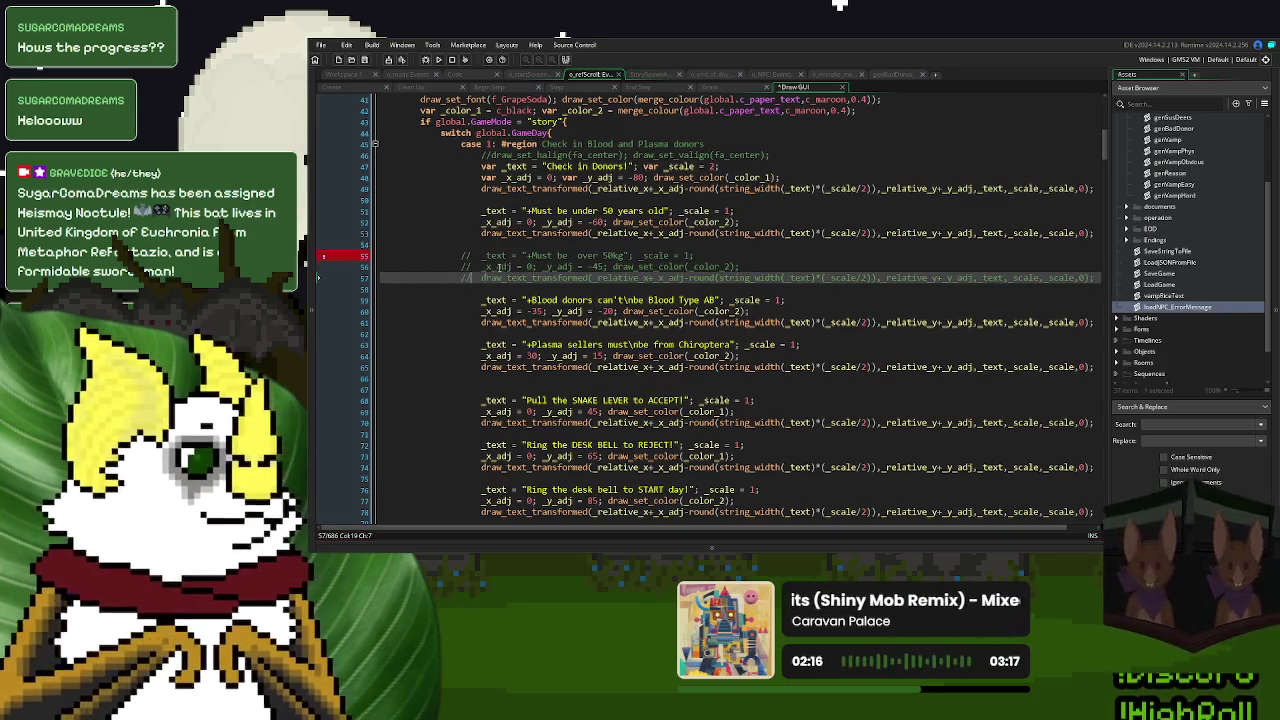
left_click(890, 75)
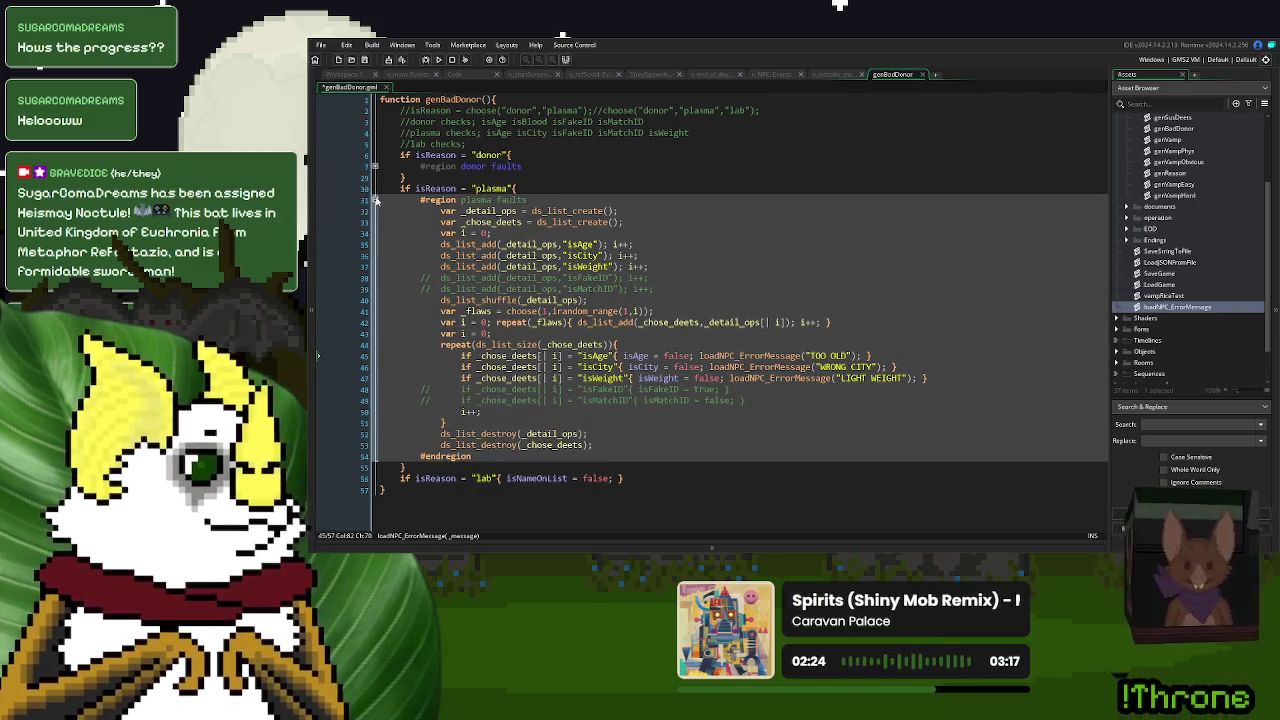
- Paste a loadNPC_ErrorMessage call into the lab branch and change its message to UNEXPECTED LAB
left_click(375, 200)
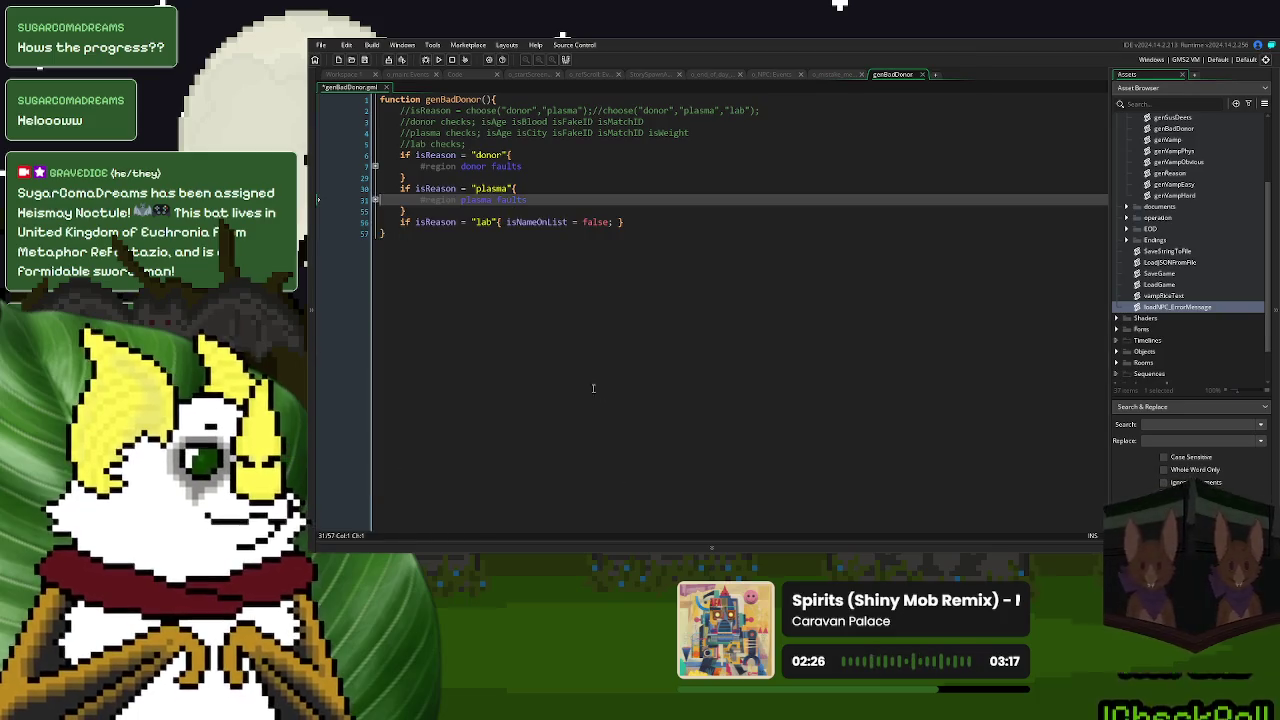
left_click(615, 222)
key("ctrl+v")
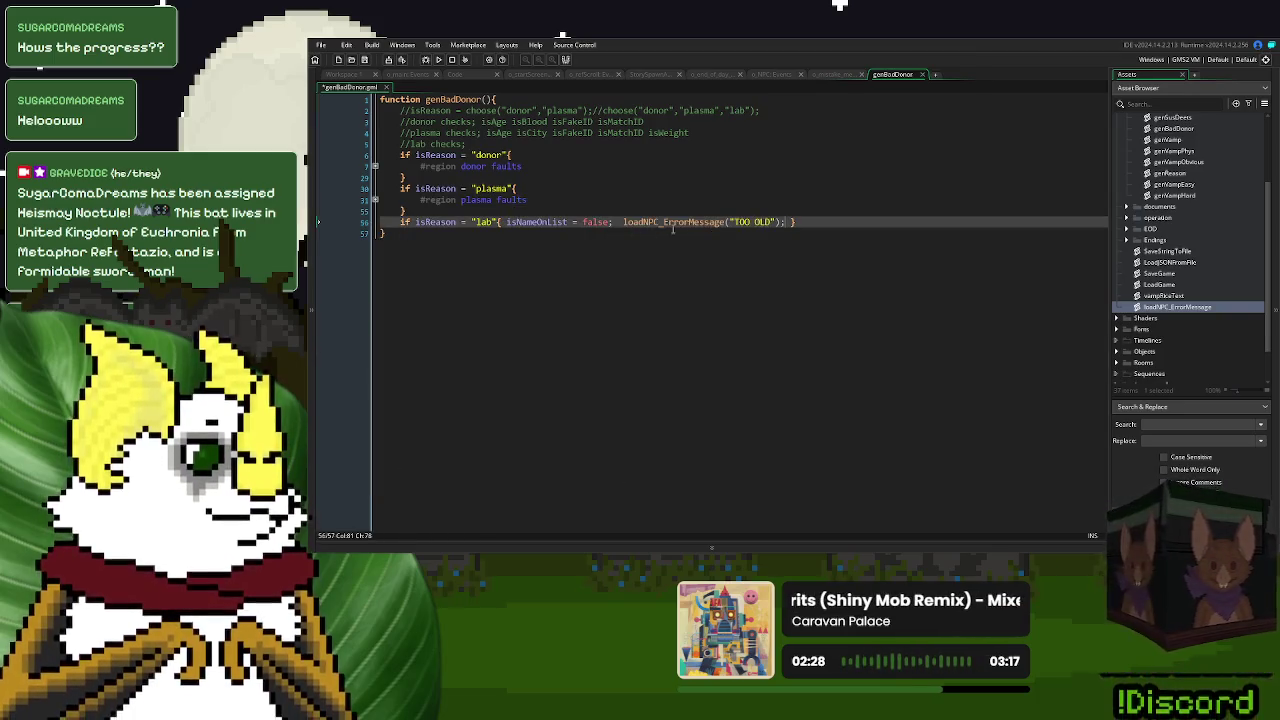
left_click(620, 222)
key("BackSpace")
left_click_drag(768, 222, 731, 225)
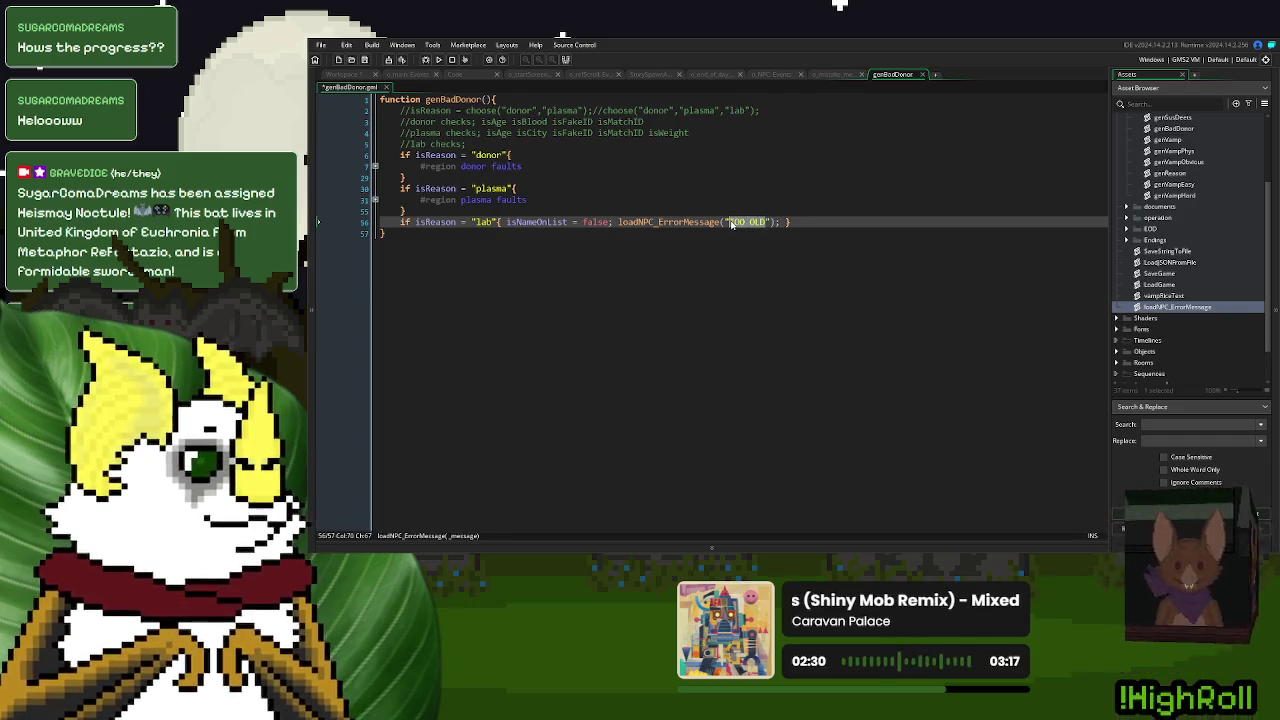
type("UNEXPEC")
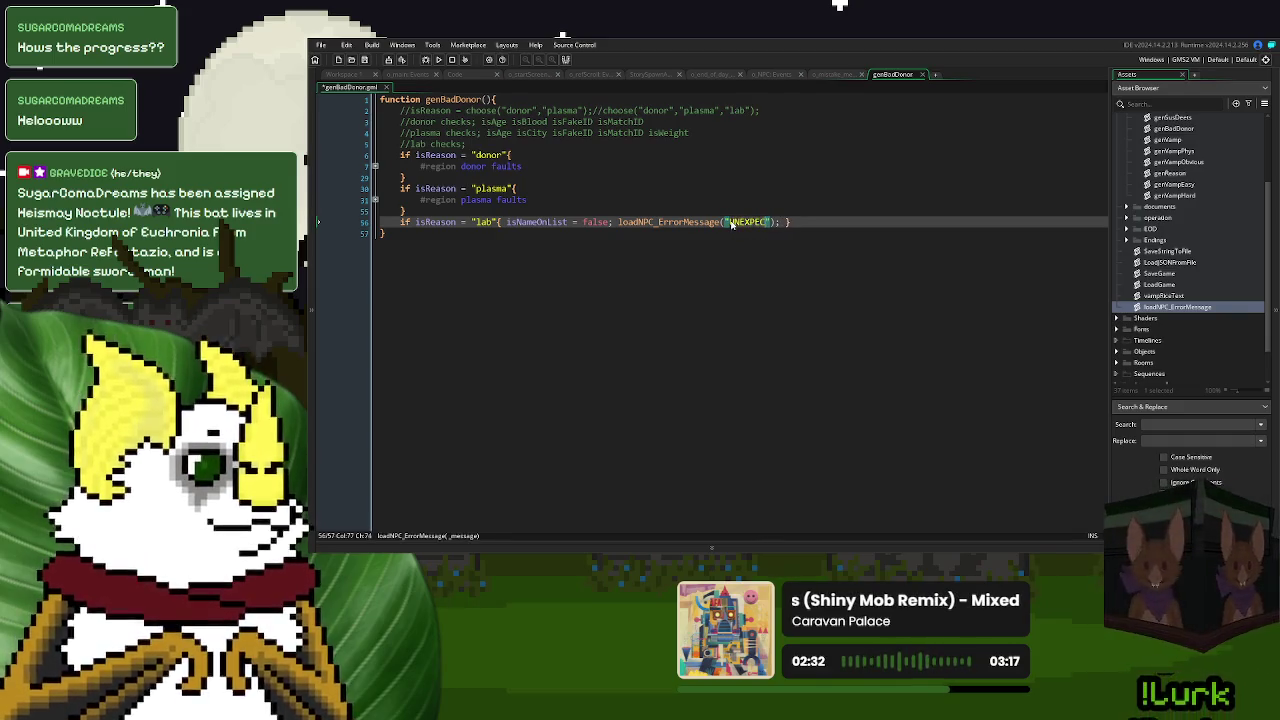
type("TED LAB")
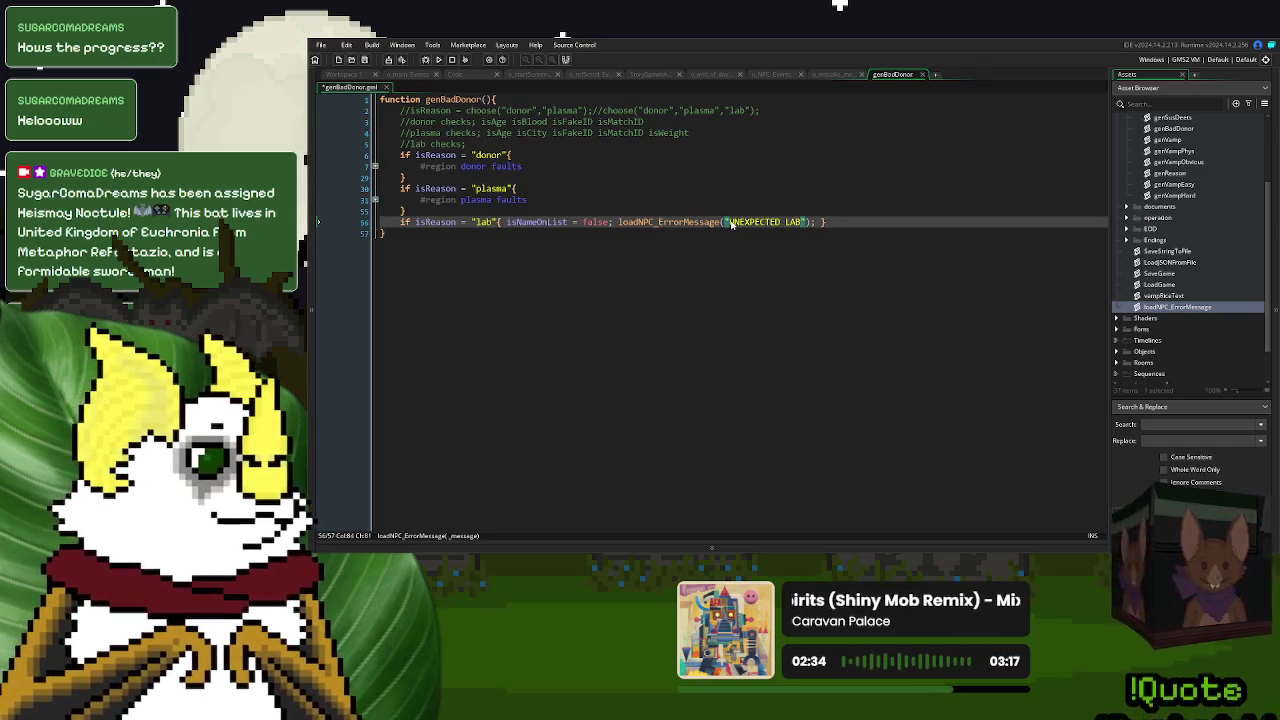
left_click(789, 302)
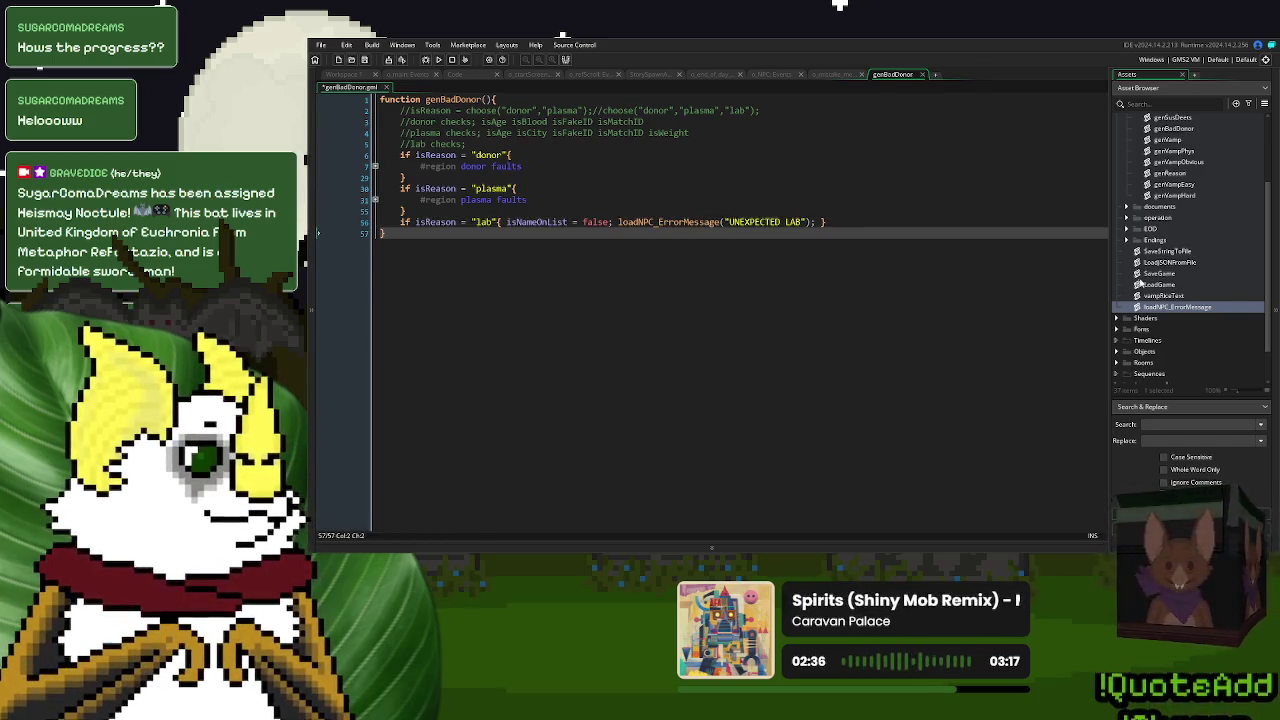
scroll(1174, 268, "up", 3)
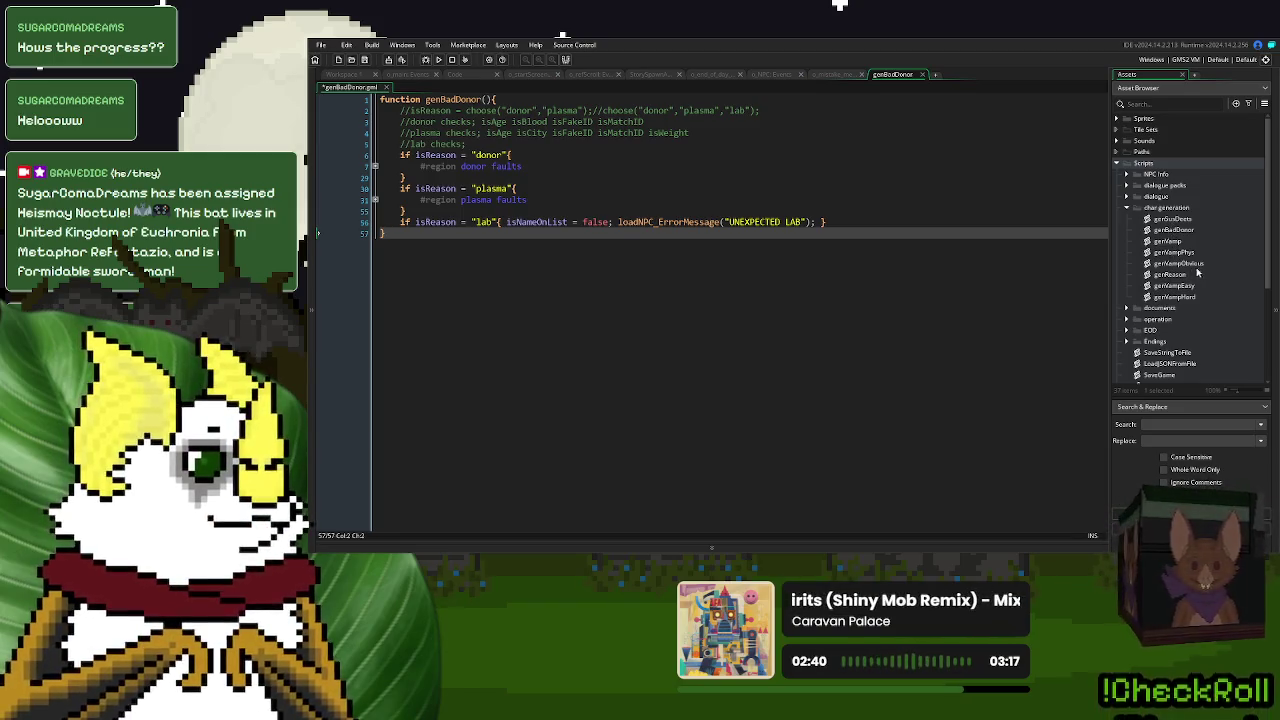
- Open genVampObvious and give case 1 the error message REPELLED BY CROSS
double_click(1178, 264)
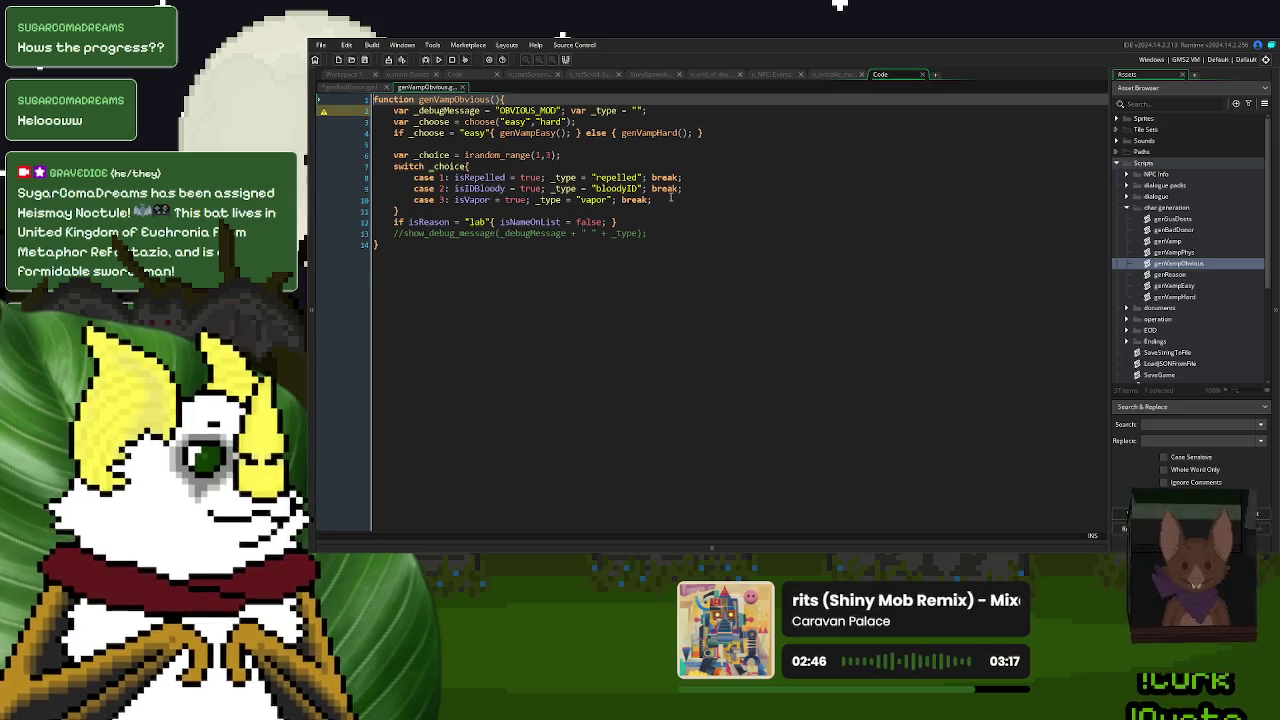
left_click(648, 177)
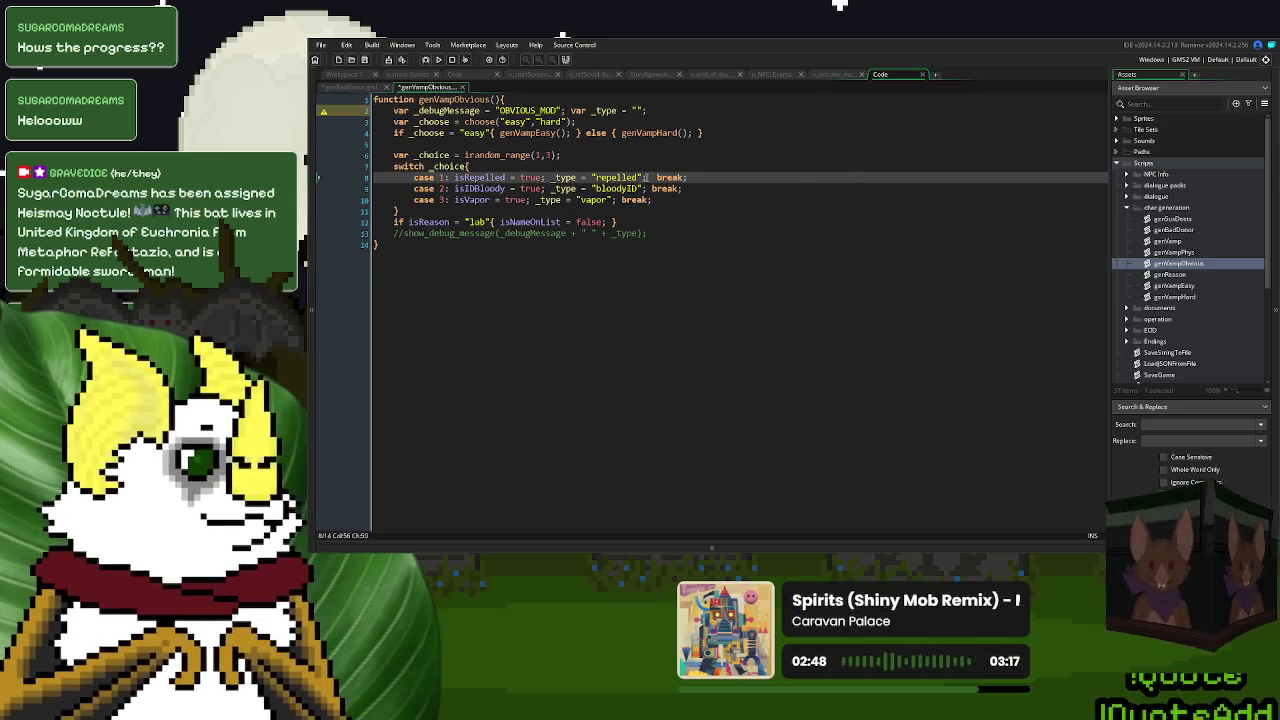
type("loadNPC_ErrorMessage(\"TOO OLD\");")
key("ctrl+z")
type("loadNPC_ErrorMessage(\"TOO OLD\");")
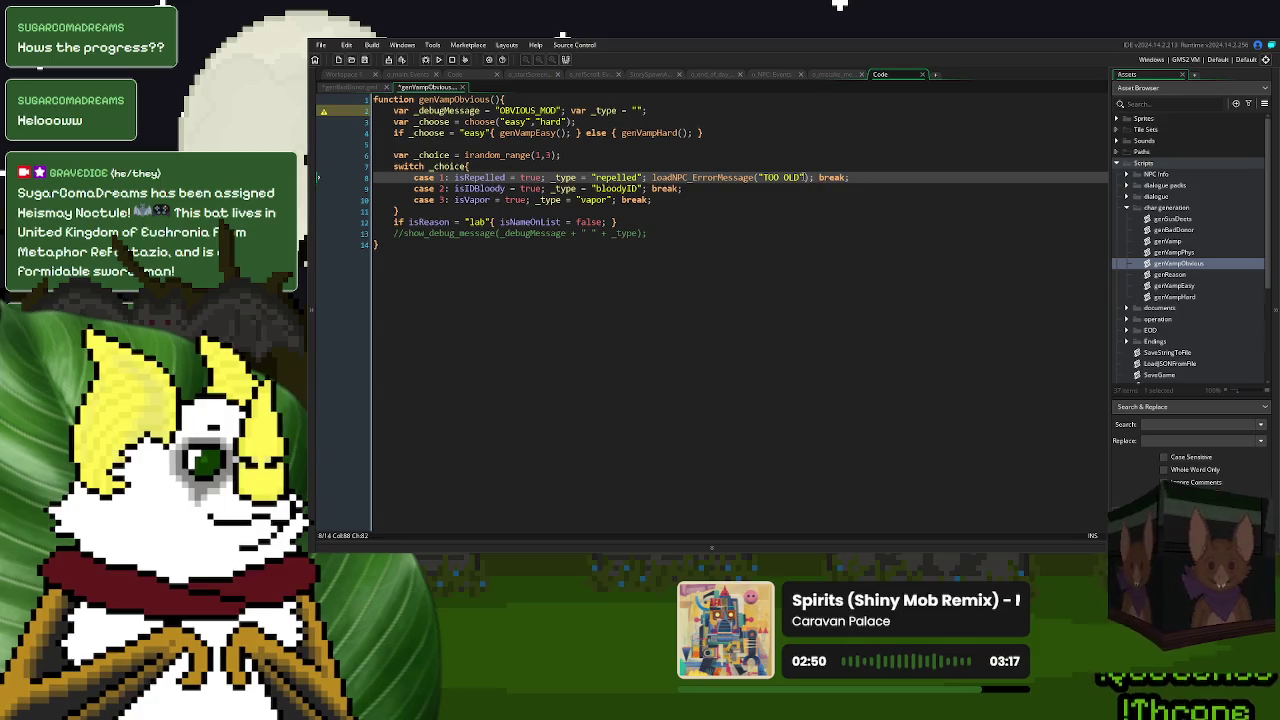
key("Left")
key("Left")
left_click_drag(801, 178, 765, 181)
type("REPELLED CR")
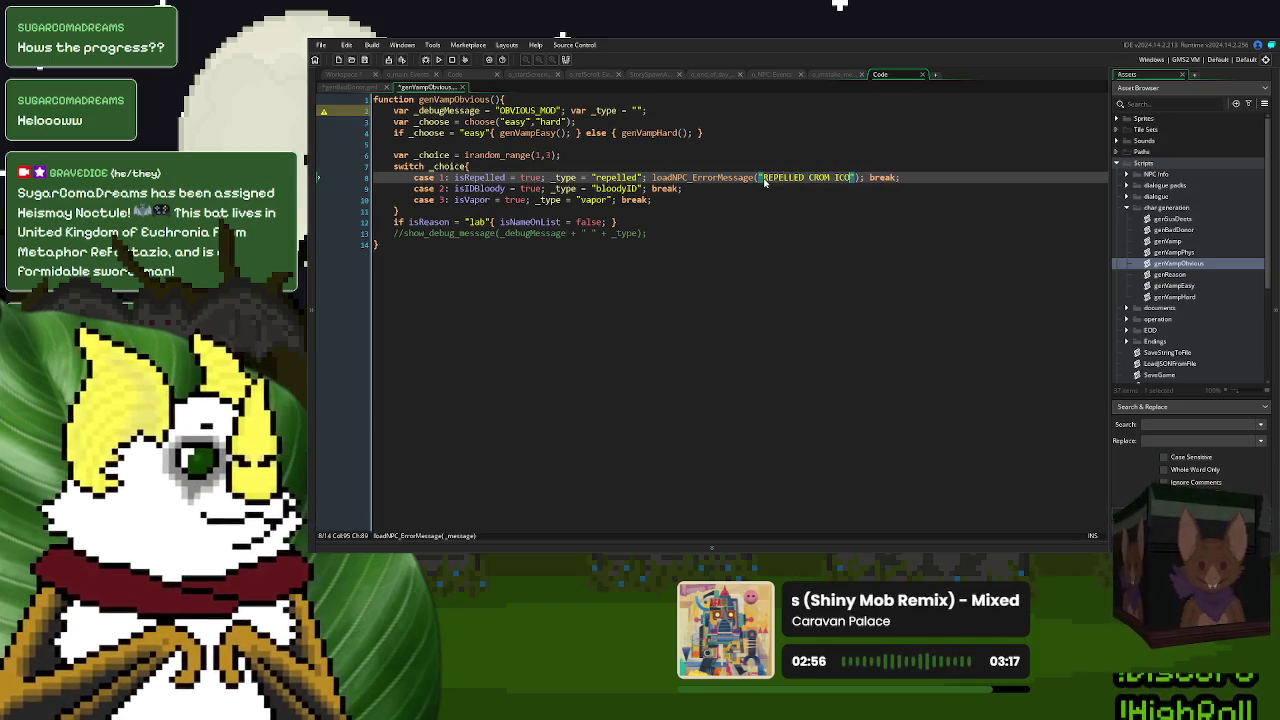
key("BackSpace")
key("BackSpace")
type("FROM C")
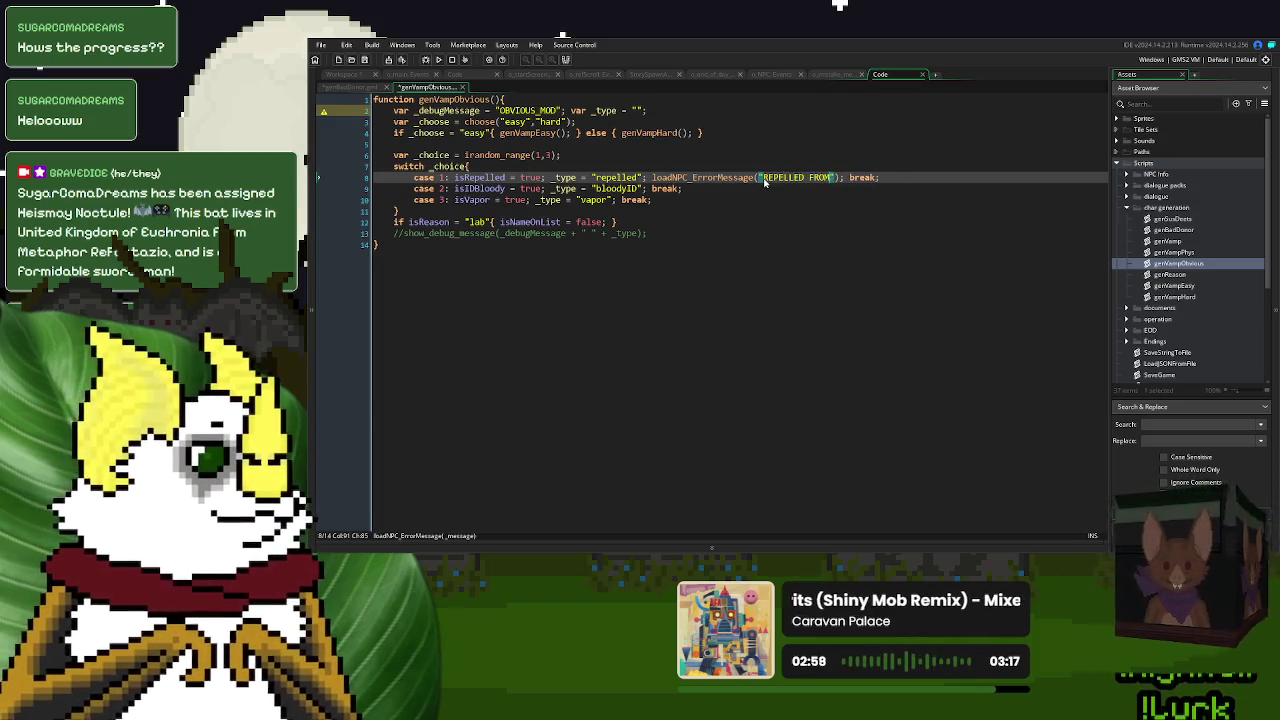
type("ROSS")
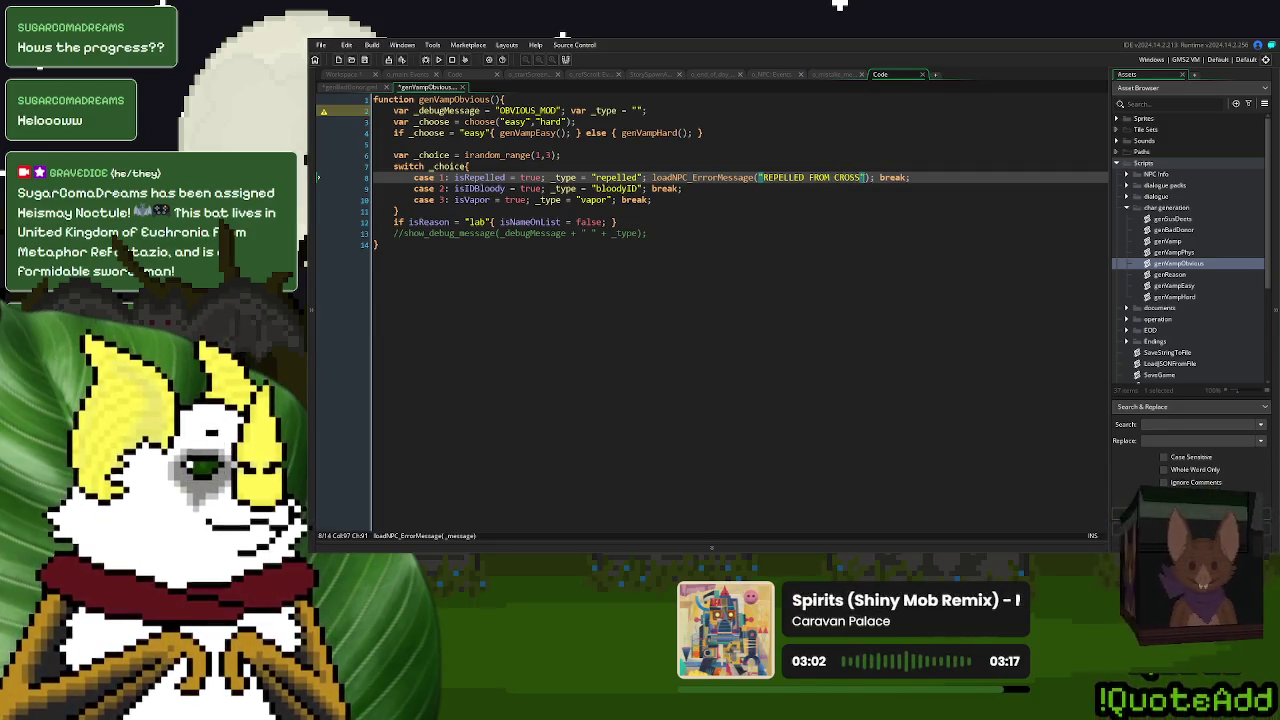
left_click_drag(861, 177, 809, 180)
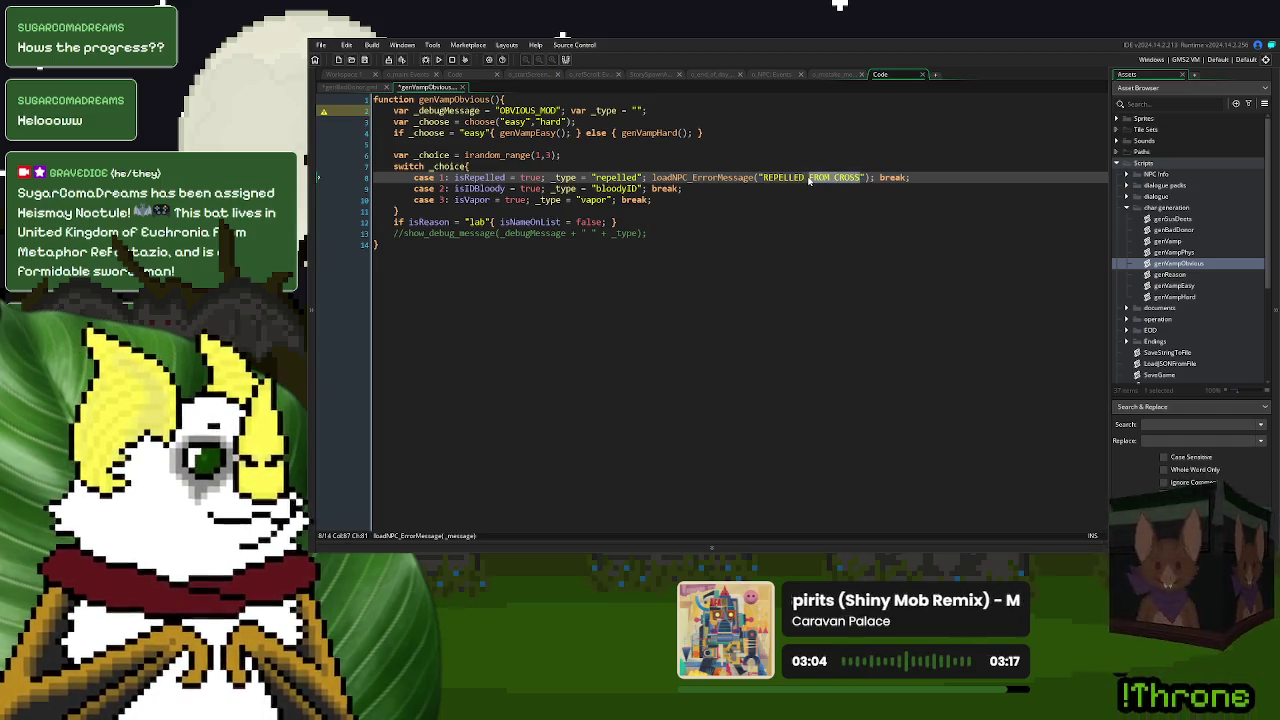
type("BY ")
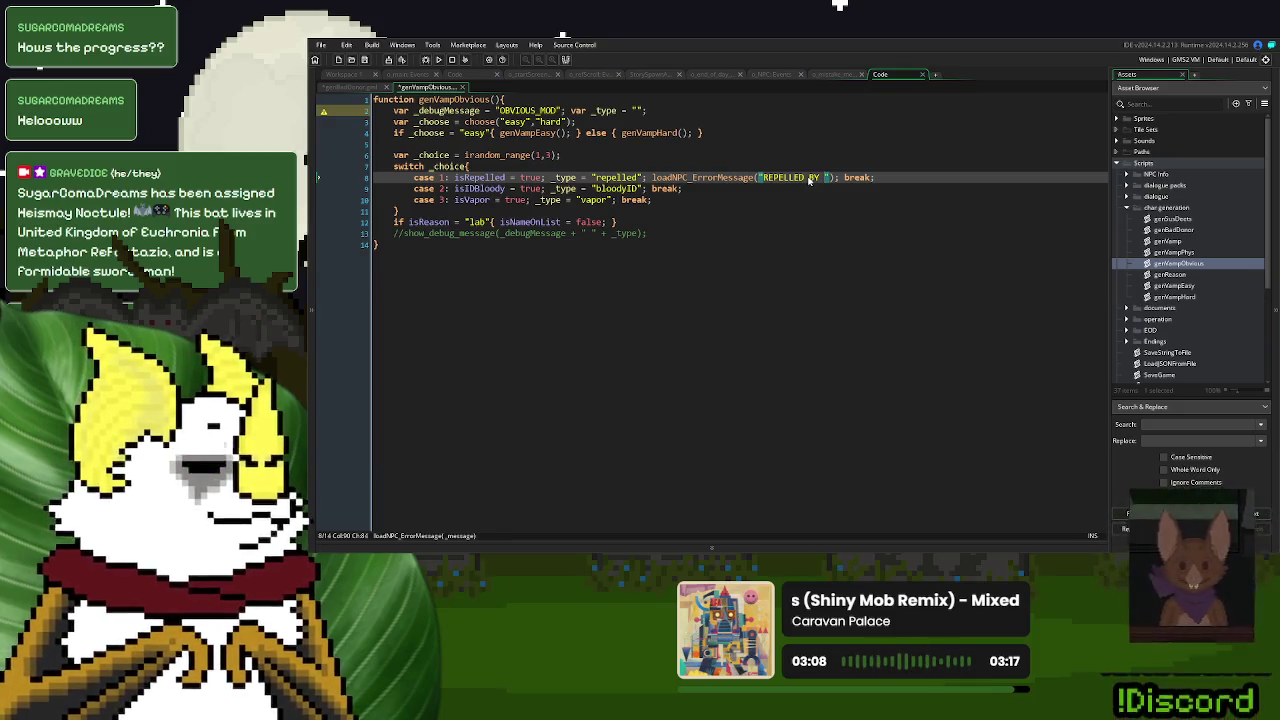
type("CR")
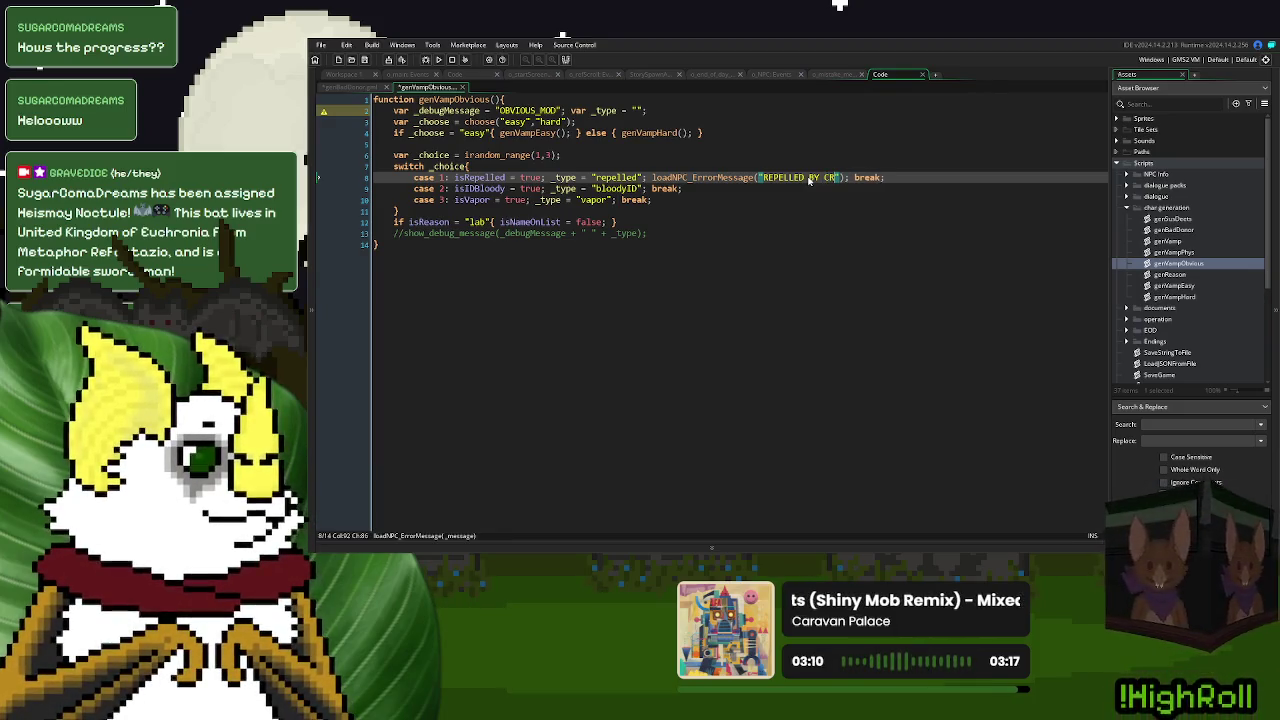
type("OSS")
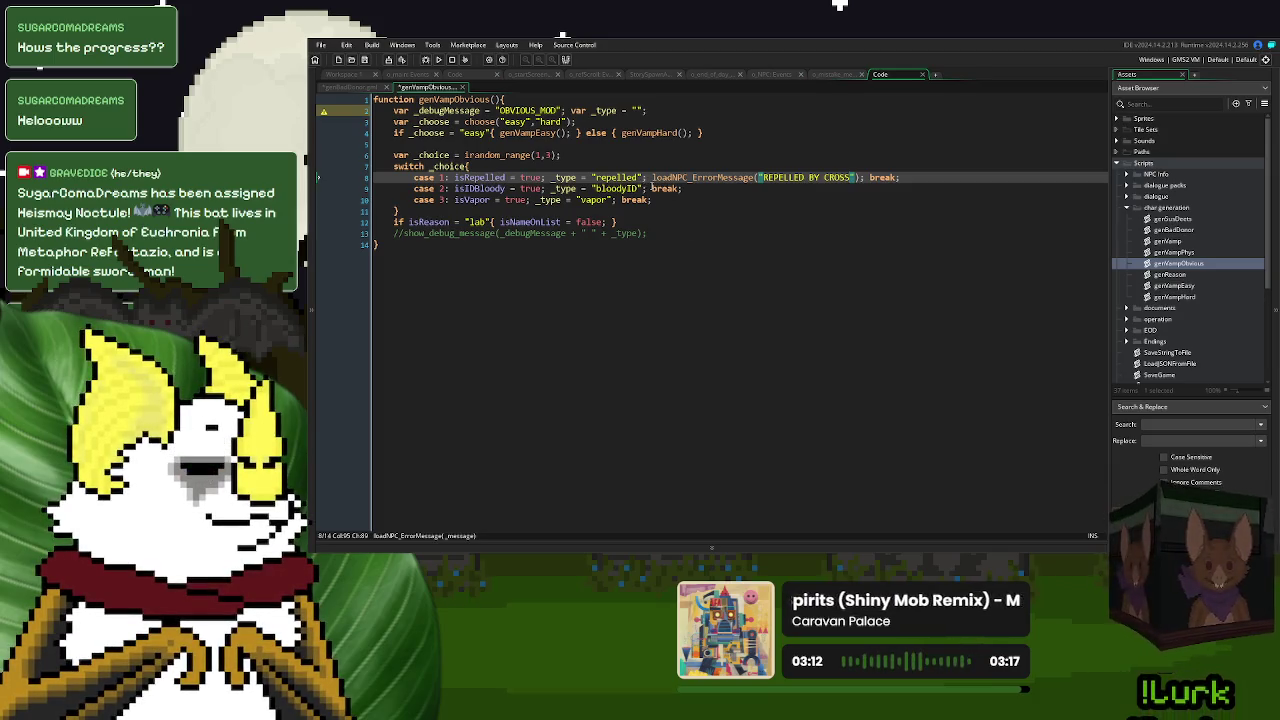
- Add a loadNPC_ErrorMessage call with BLOODY ID to the bloodyID case
key("Down")
key("ctrl+Left")
key("ctrl+v")
left_click_drag(801, 188, 765, 190)
type("BLOODY I")
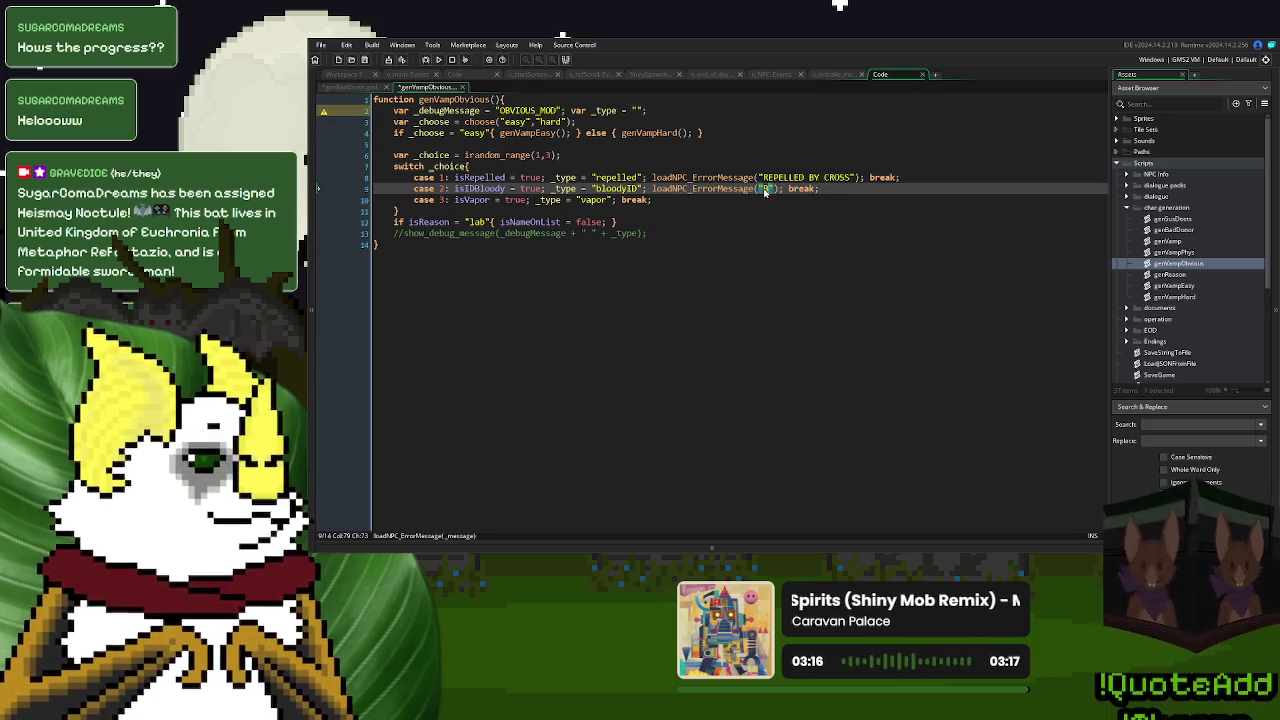
type("D")
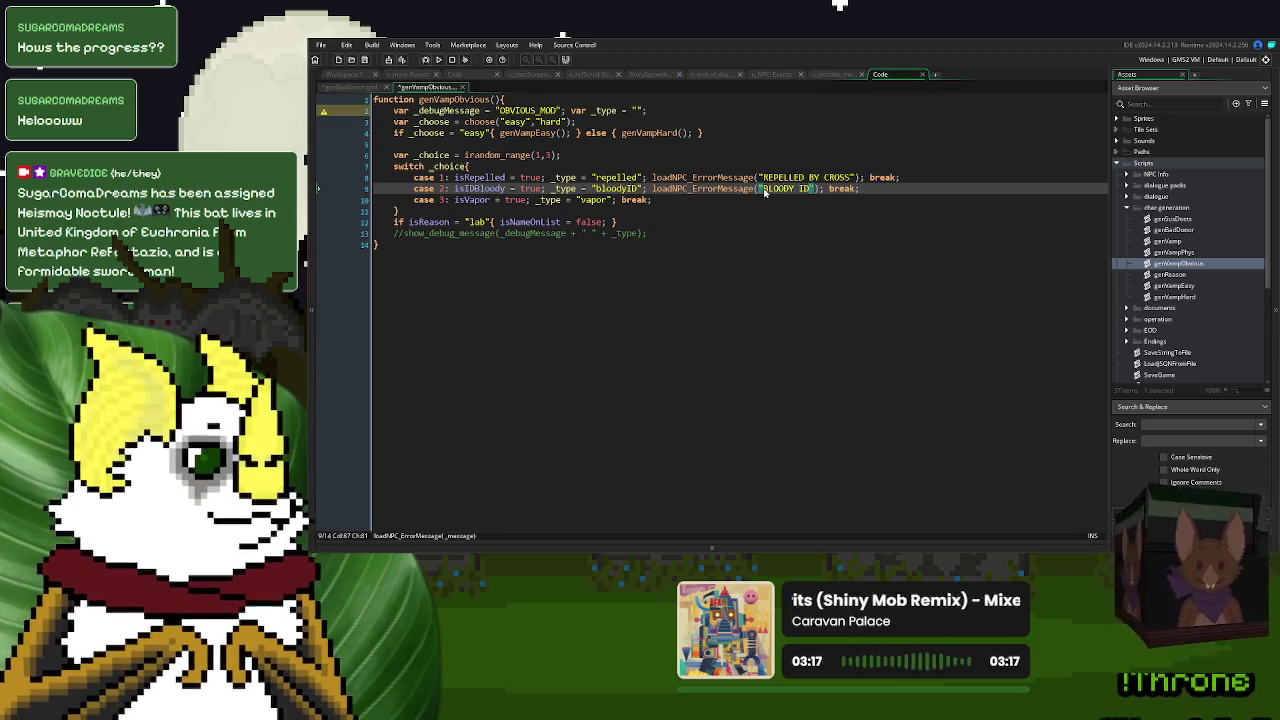
- Add an ARRIVED AS MIST error-message call to the vapor case, then open genVampEasy
key("Down")
key("ctrl+Left")
type("loadNPC_ErrorMessage(\"TOO OLD\");")
left_click_drag(771, 200, 736, 201)
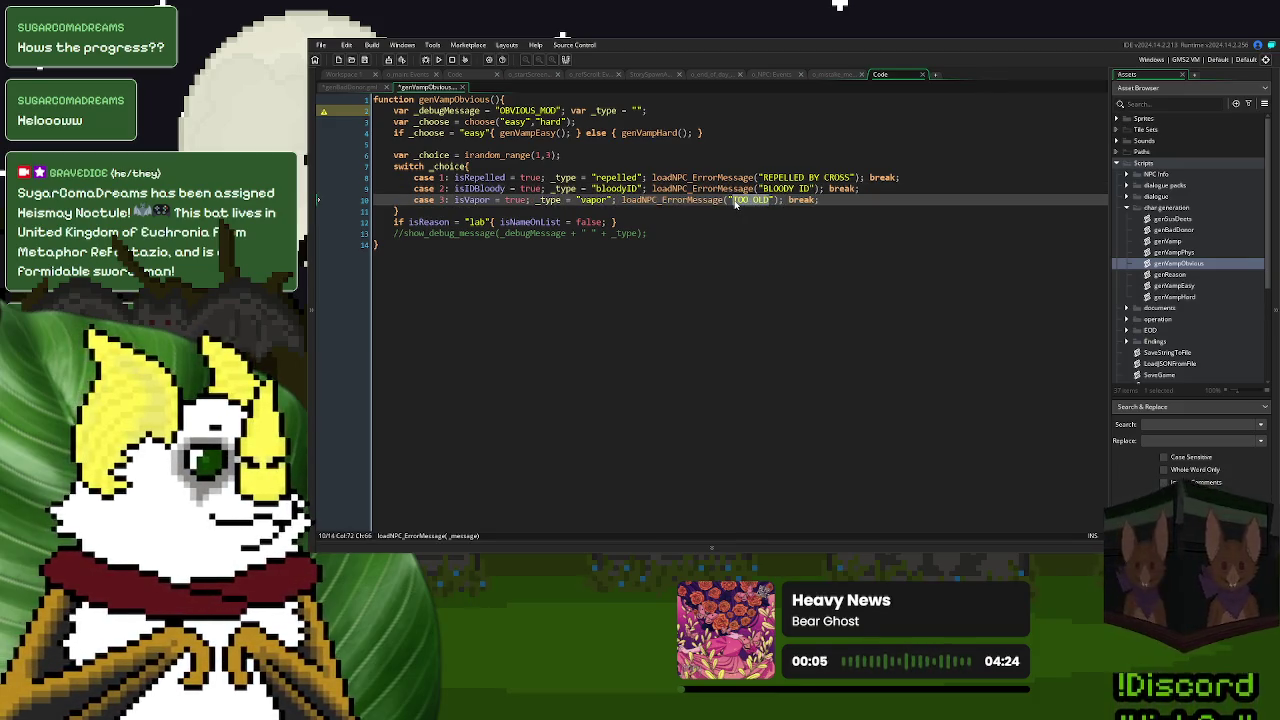
type("TURN")
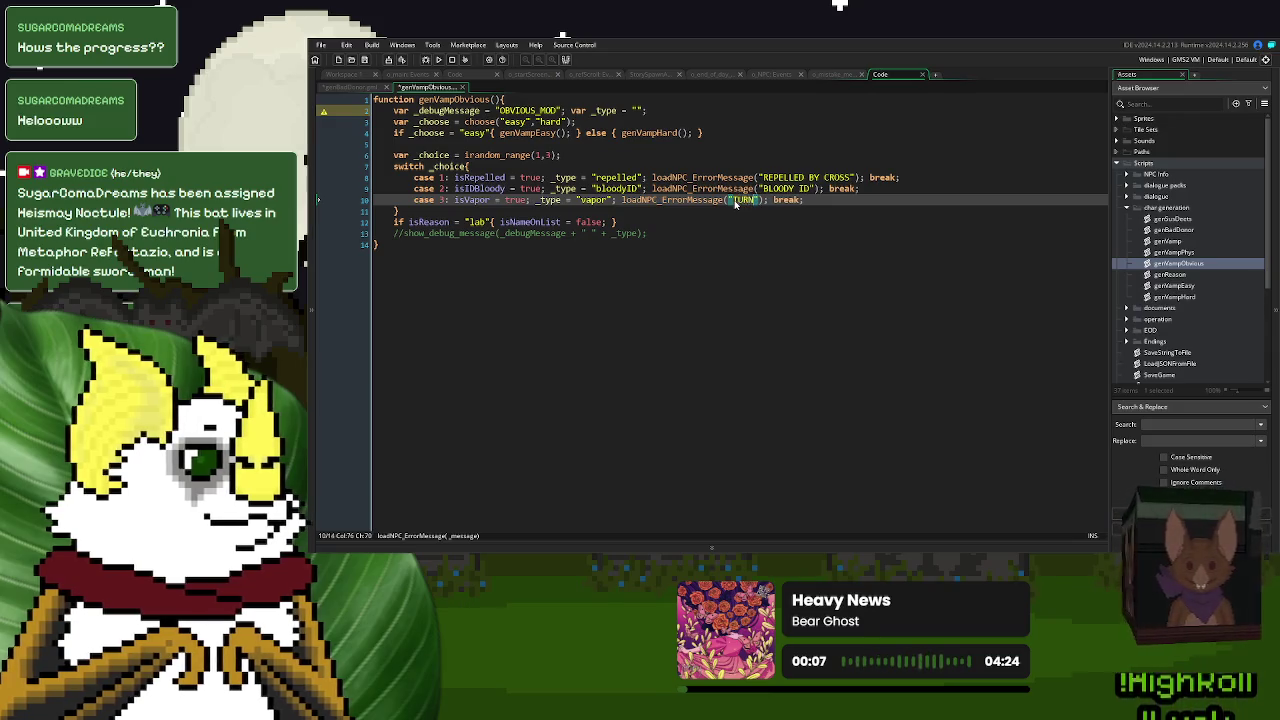
key("BackSpace")
key("BackSpace")
key("BackSpace")
type("ARRIVE")
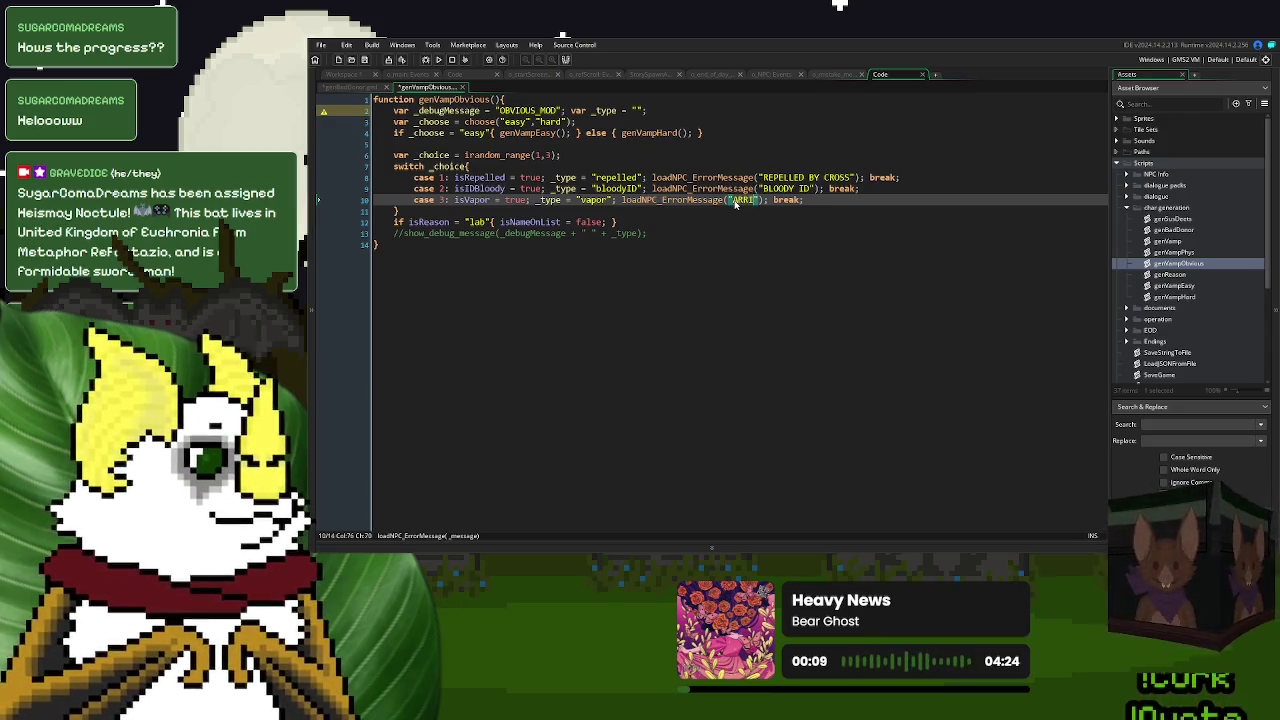
type("D AS MIST")
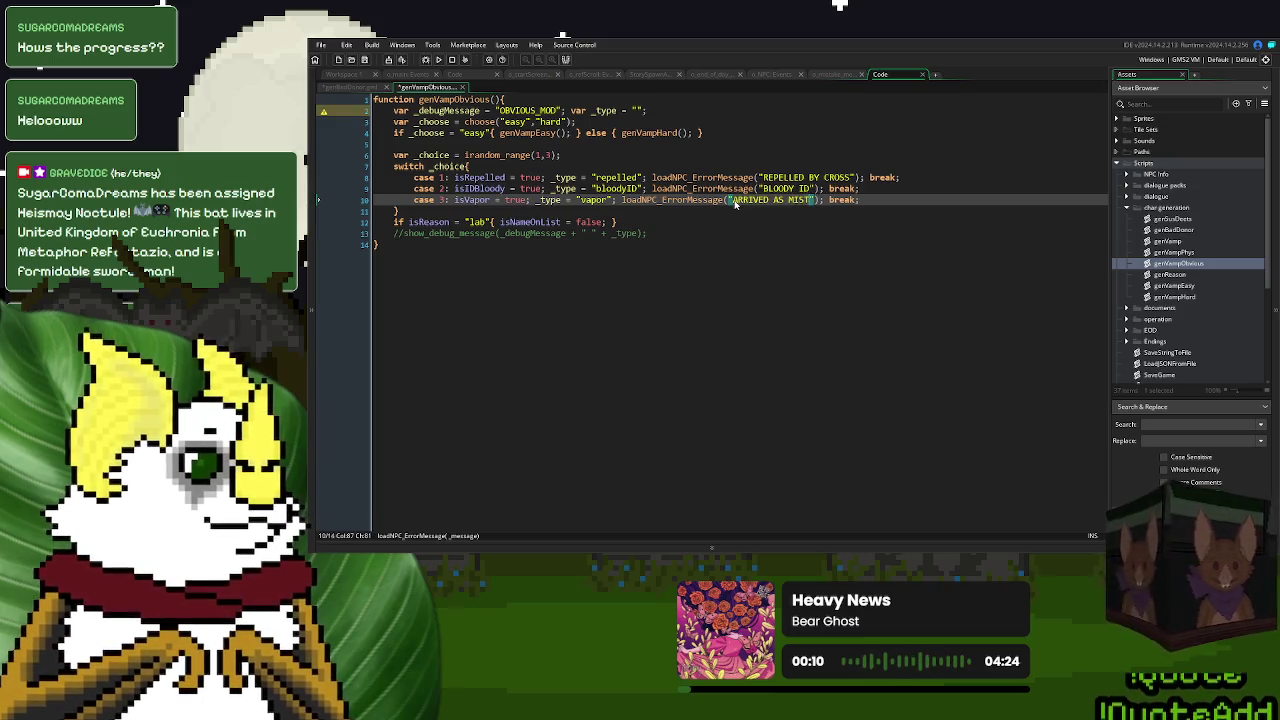
middle_click(524, 132)
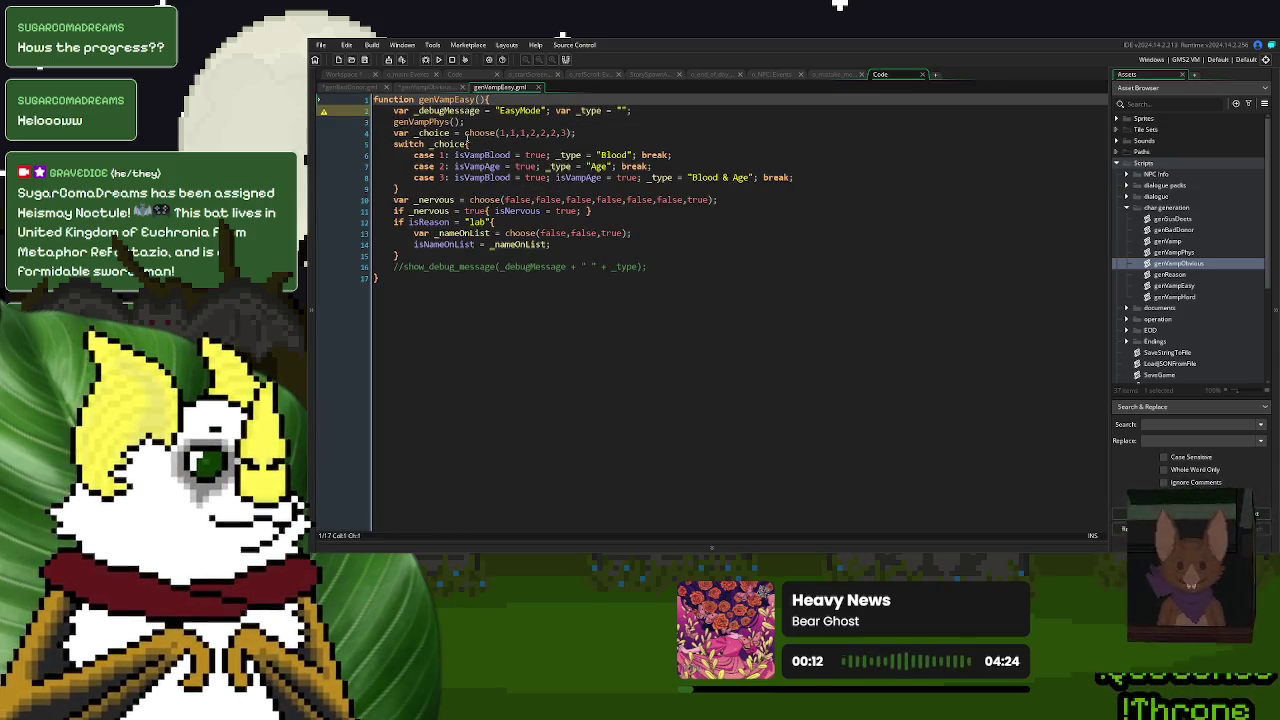
- Give the Blood and Age cases error-message calls reading UNNATURAL BLOOD TYPE and ANCIENT AGE
left_click(640, 155)
type("loadNPC_ErrorMessage(\"TOO OLD\");")
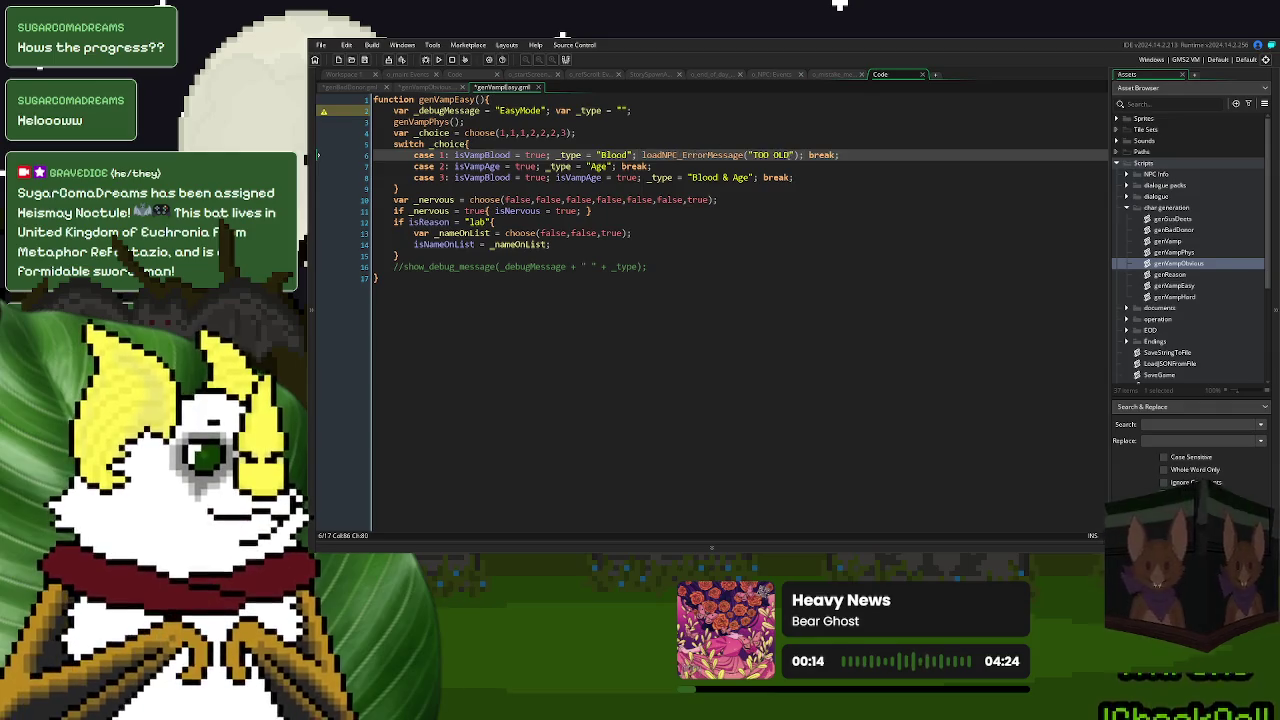
left_click_drag(790, 155, 754, 156)
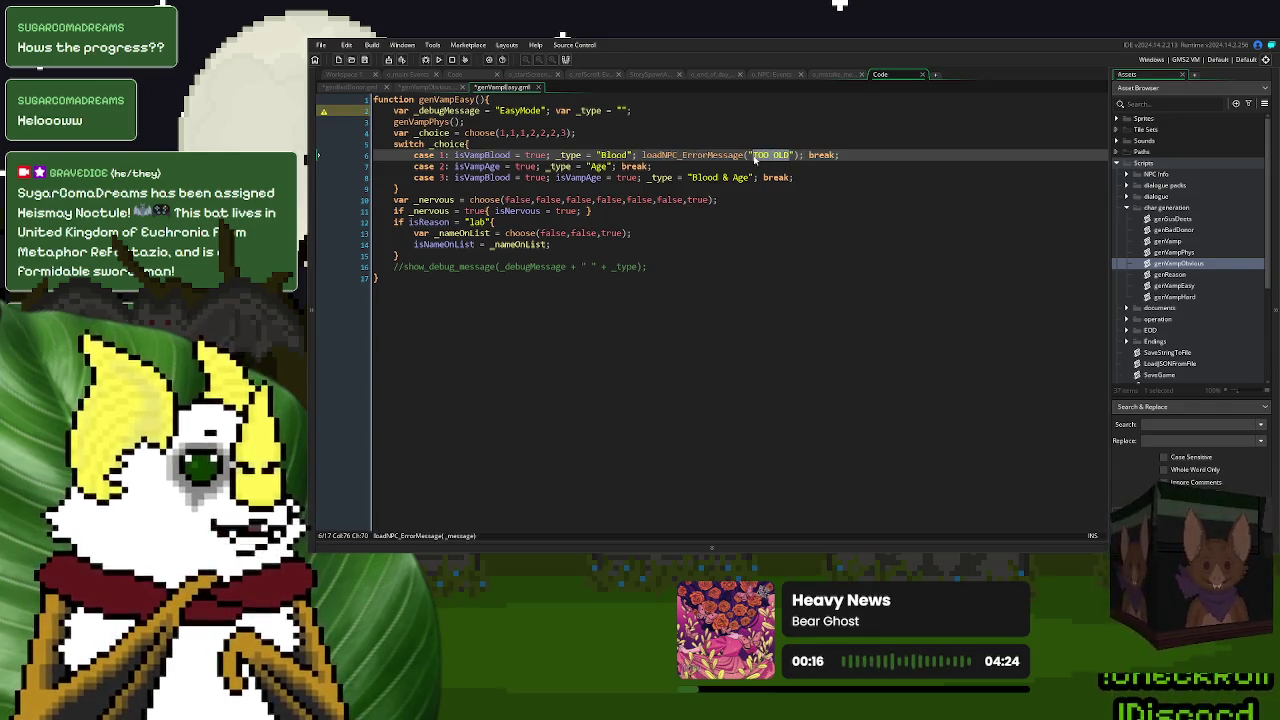
type("UNNATURAL BLOOD")
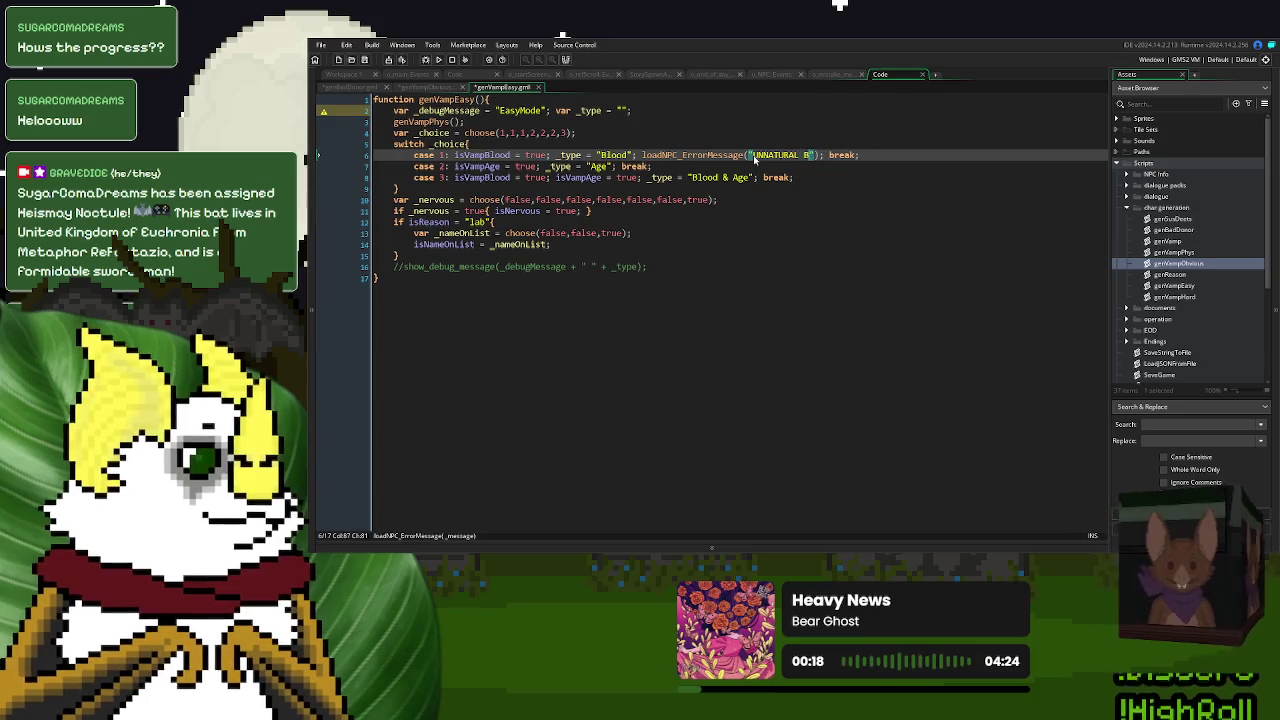
type(" TYPE")
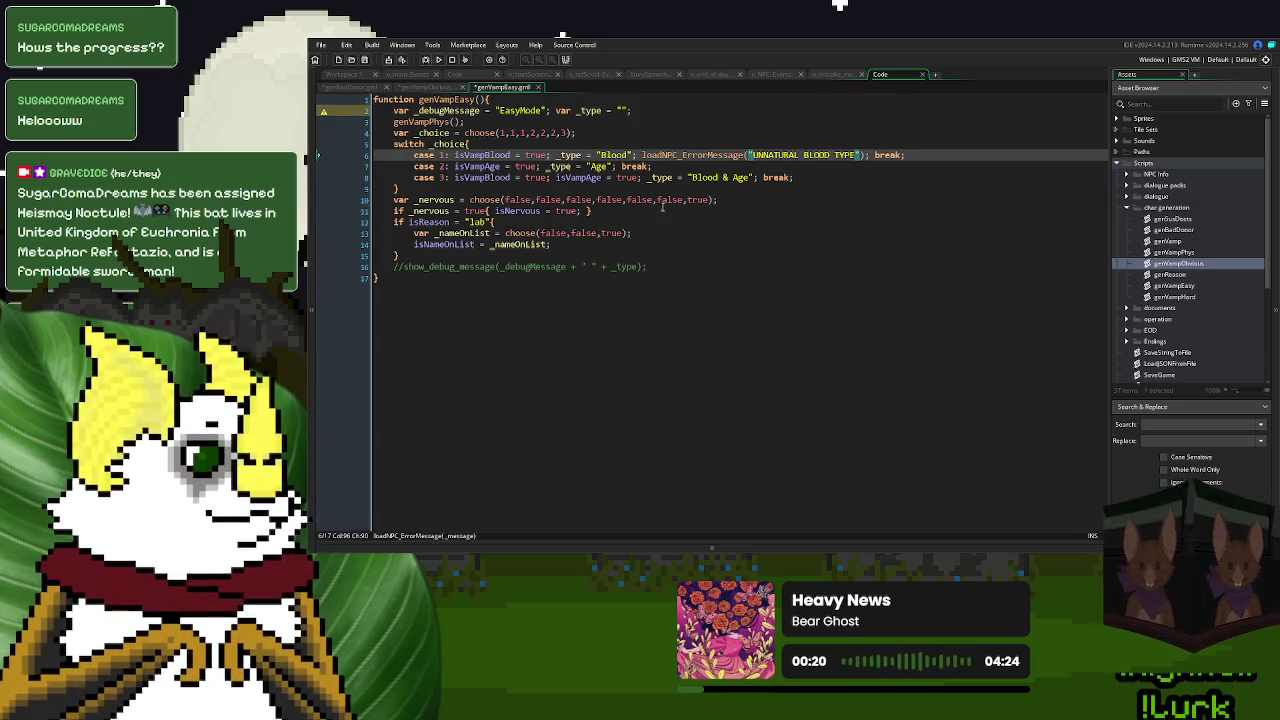
left_click(618, 166)
key("ctrl+v")
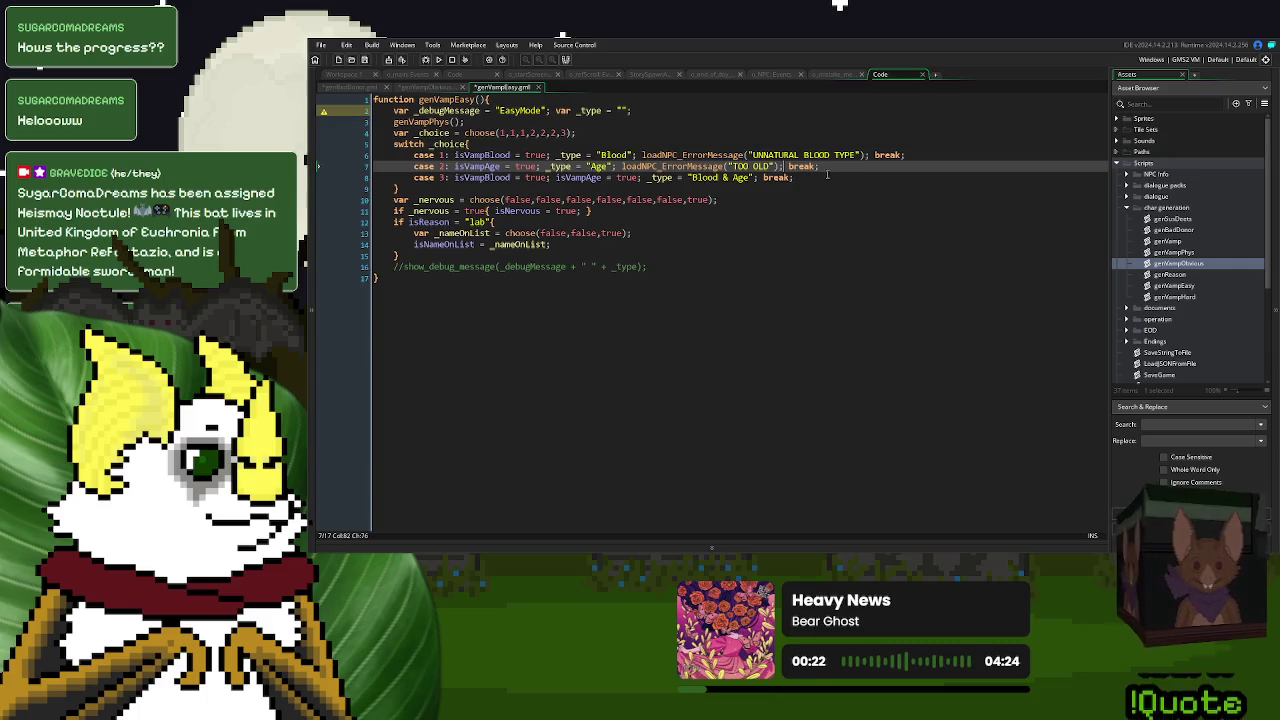
mouse_move(752, 166)
left_mouse_down()
mouse_move(763, 166)
mouse_move(735, 168)
left_mouse_up()
type("ANCIENT AGE")
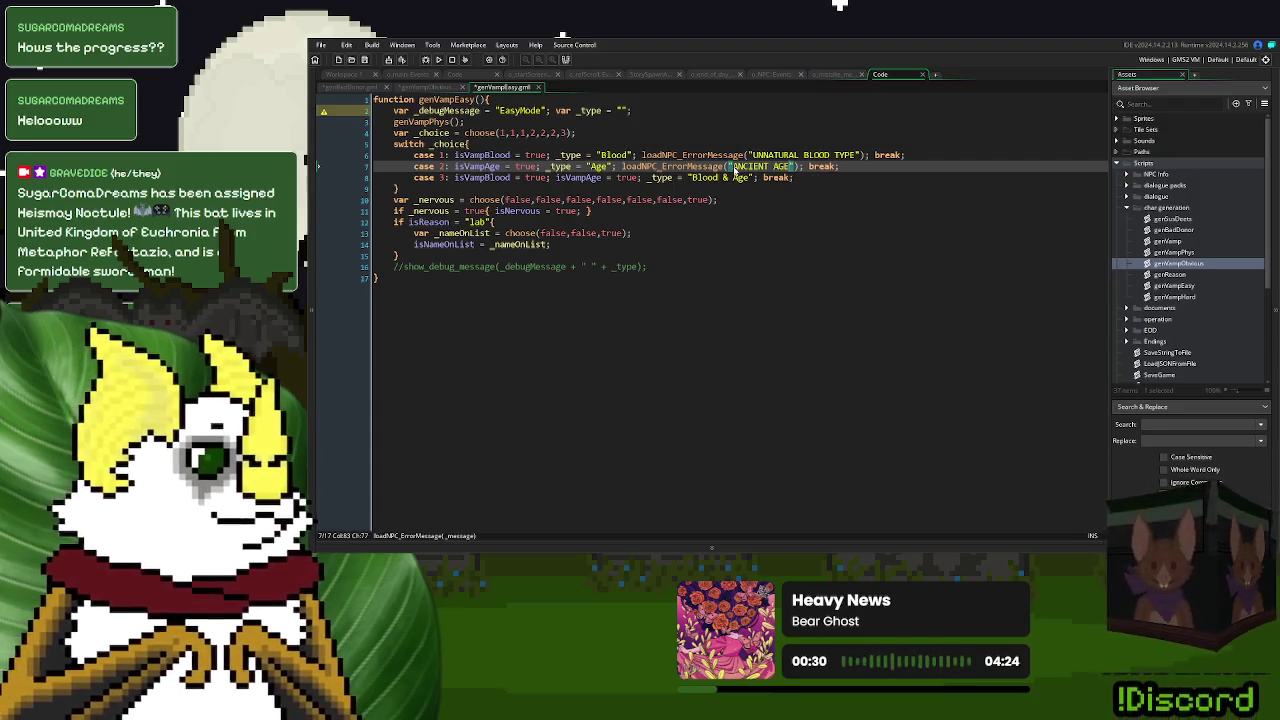
- Copy the UNNATURAL BLOOD TYPE call into the Blood & Age case and append \nANCIENT AGE
left_click(631, 178)
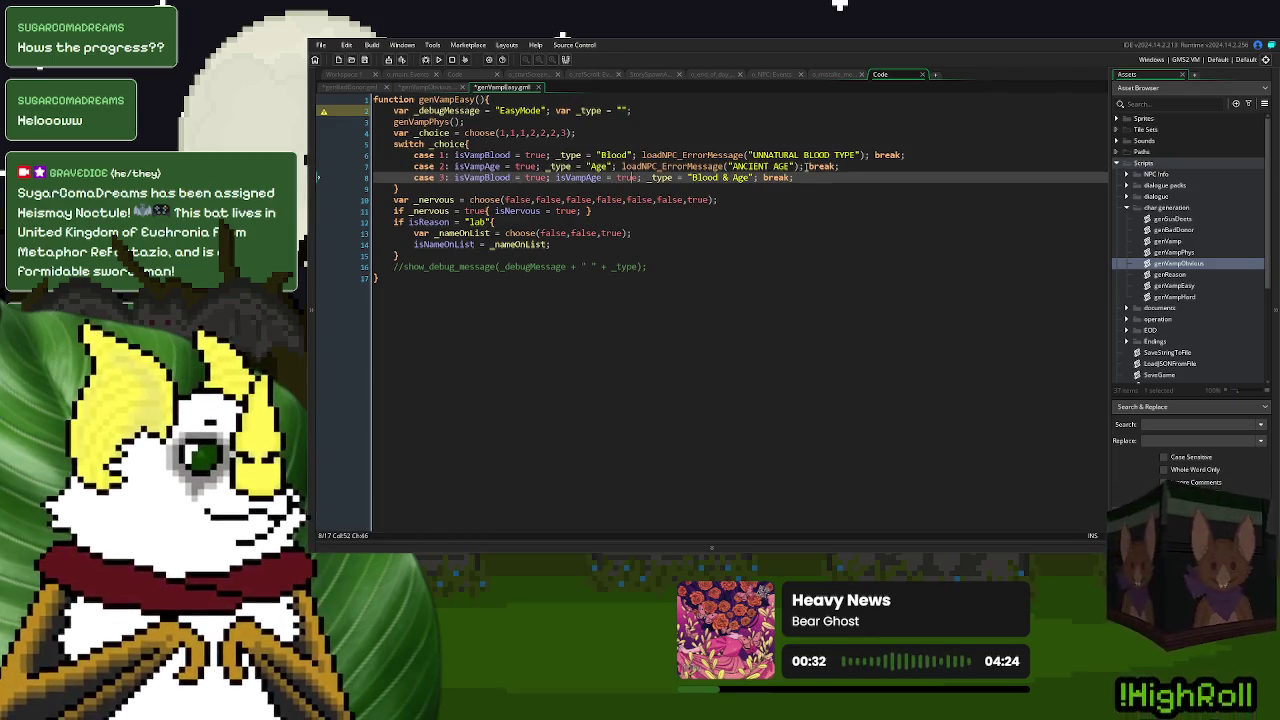
left_click(873, 155)
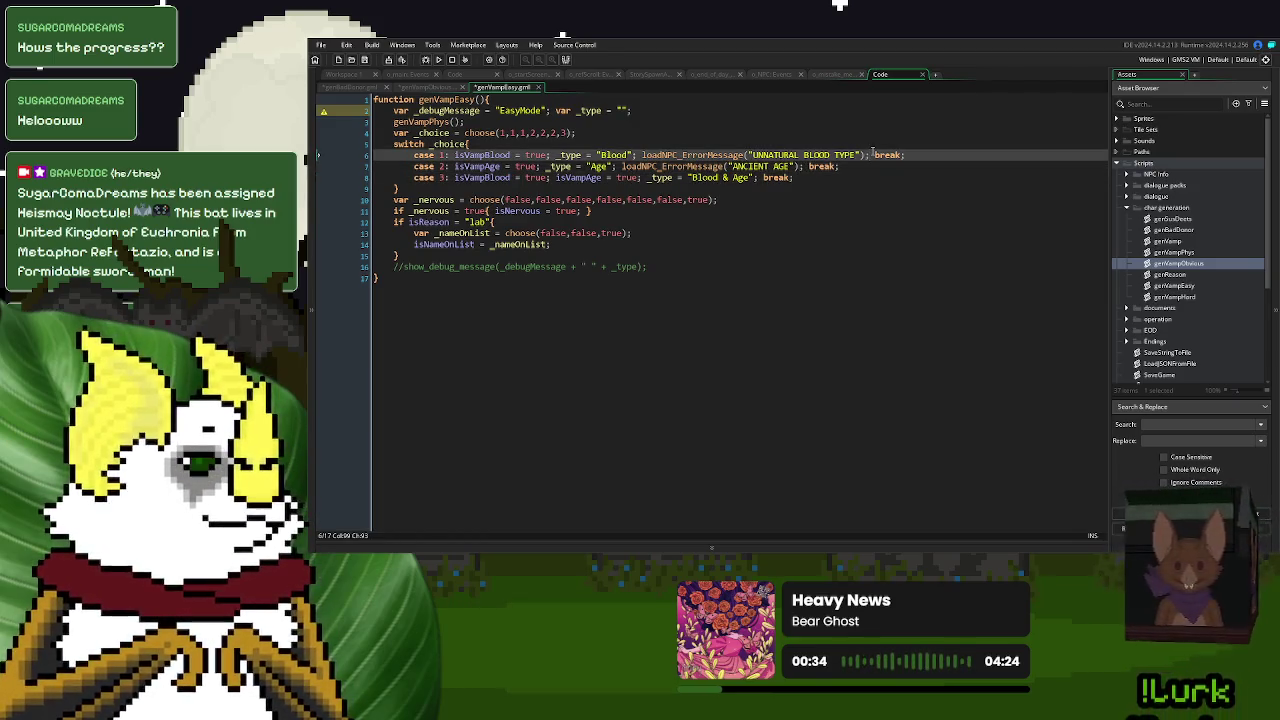
left_click_drag(869, 155, 645, 158)
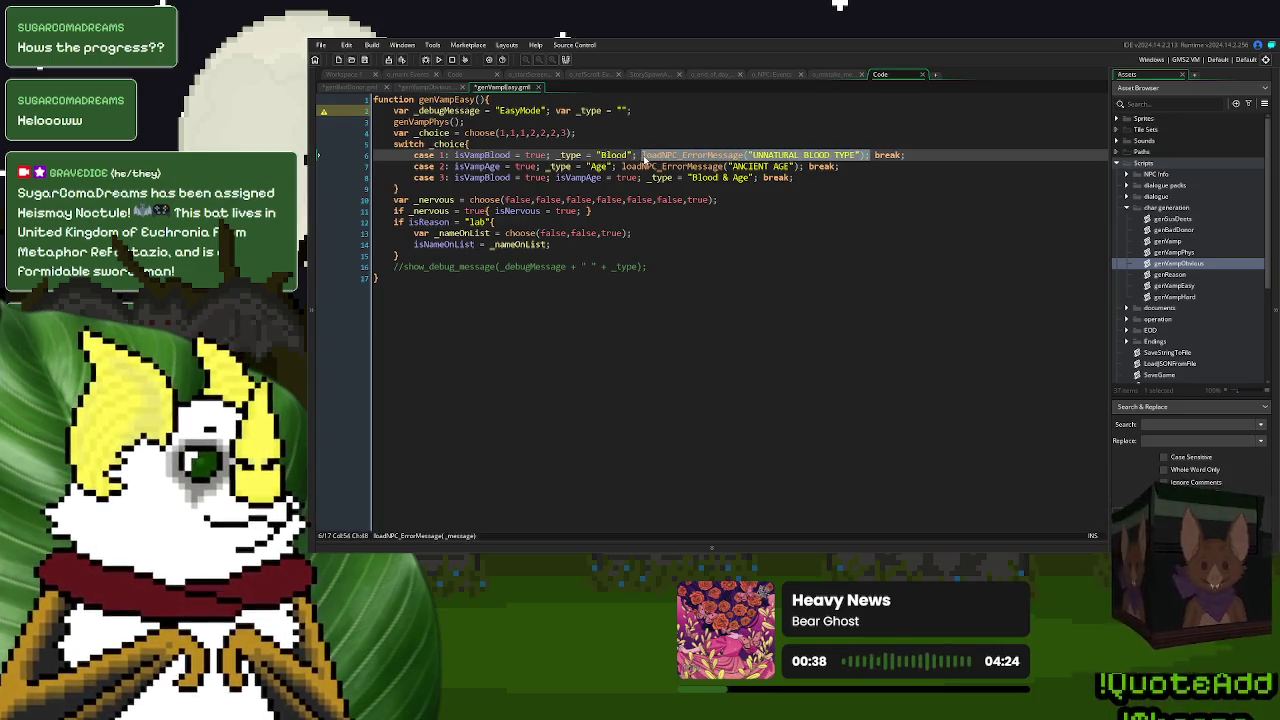
left_click(760, 178)
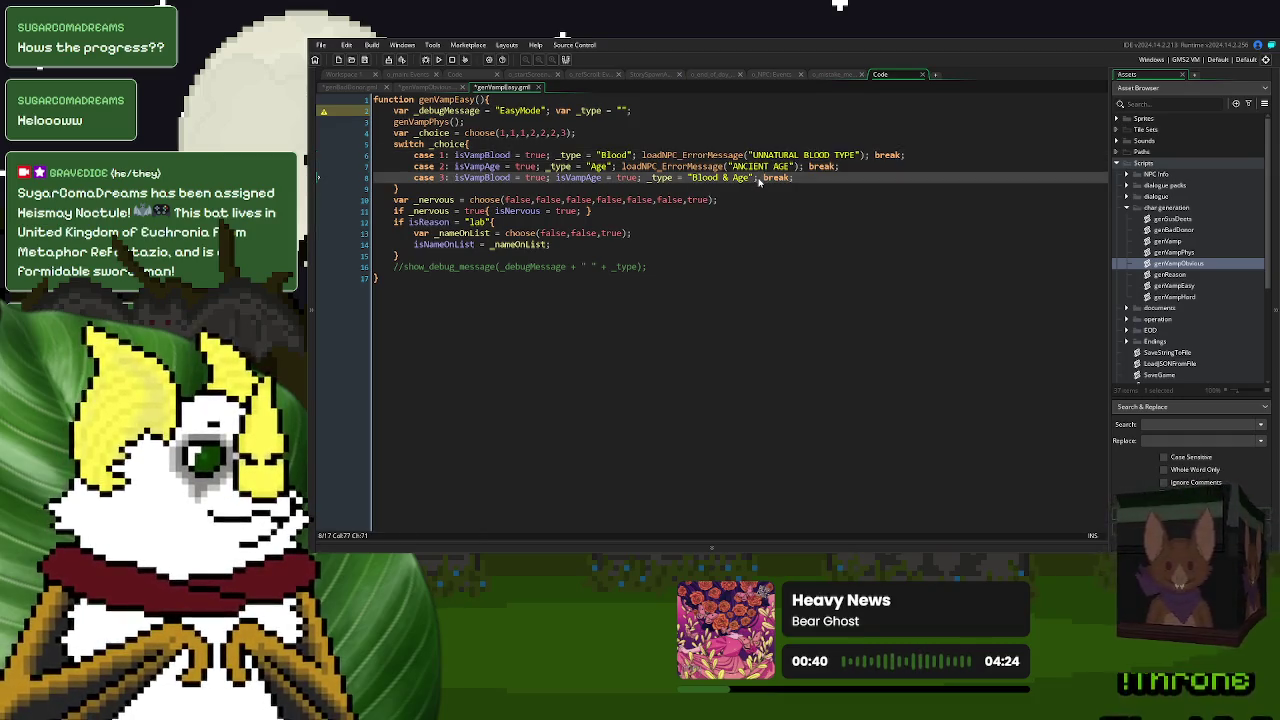
type("loadNPC_ErrorMessage(\"UNNATURAL BLOOD TYPE\");")
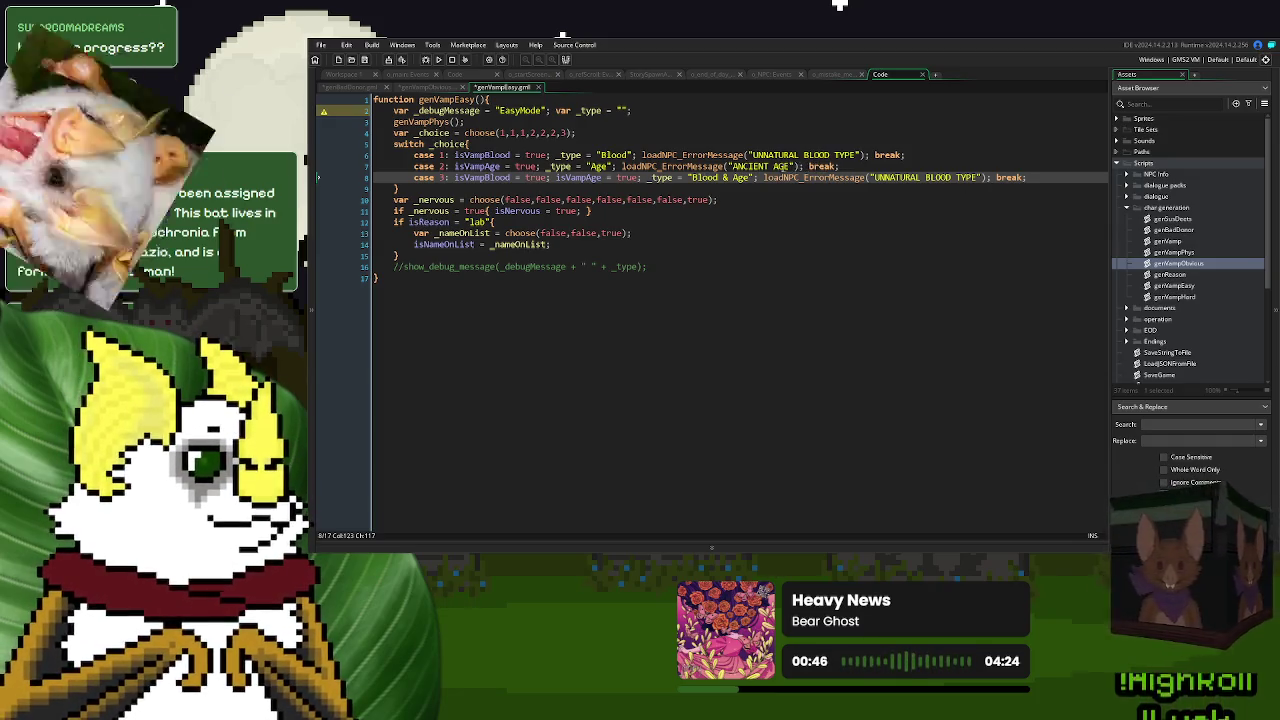
left_click_drag(796, 166, 735, 171)
left_click(963, 170)
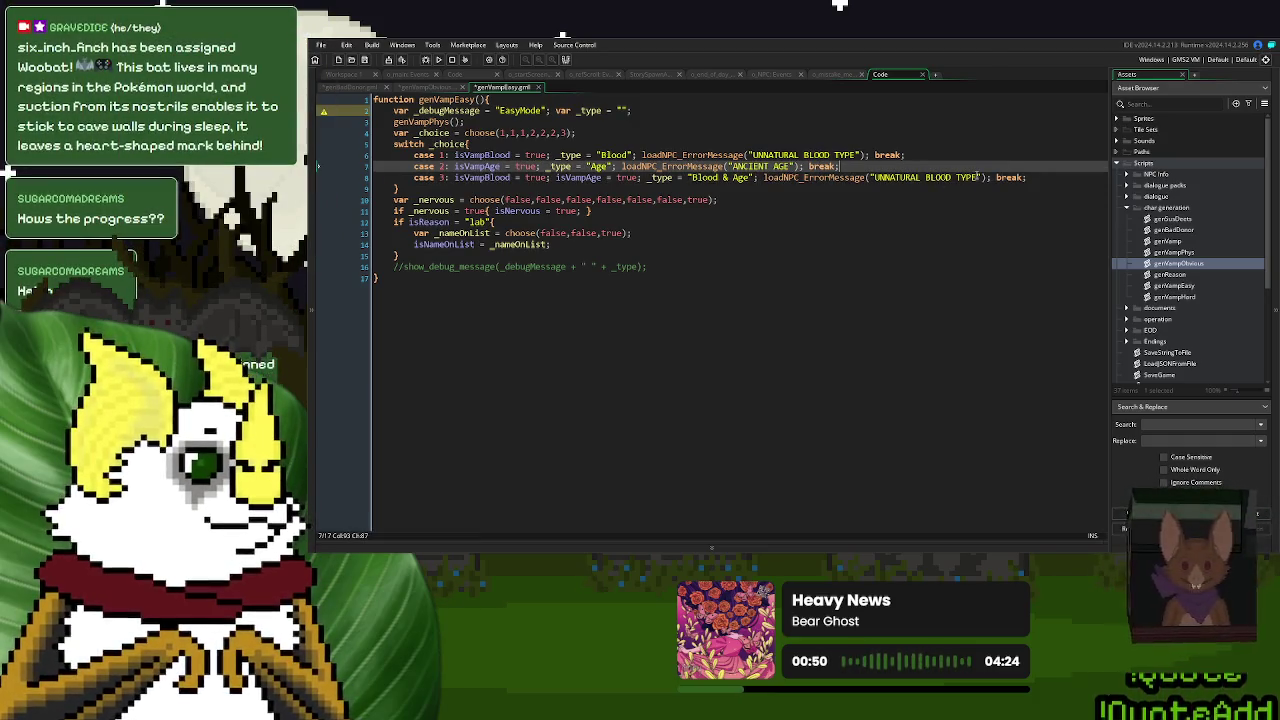
left_click(978, 177)
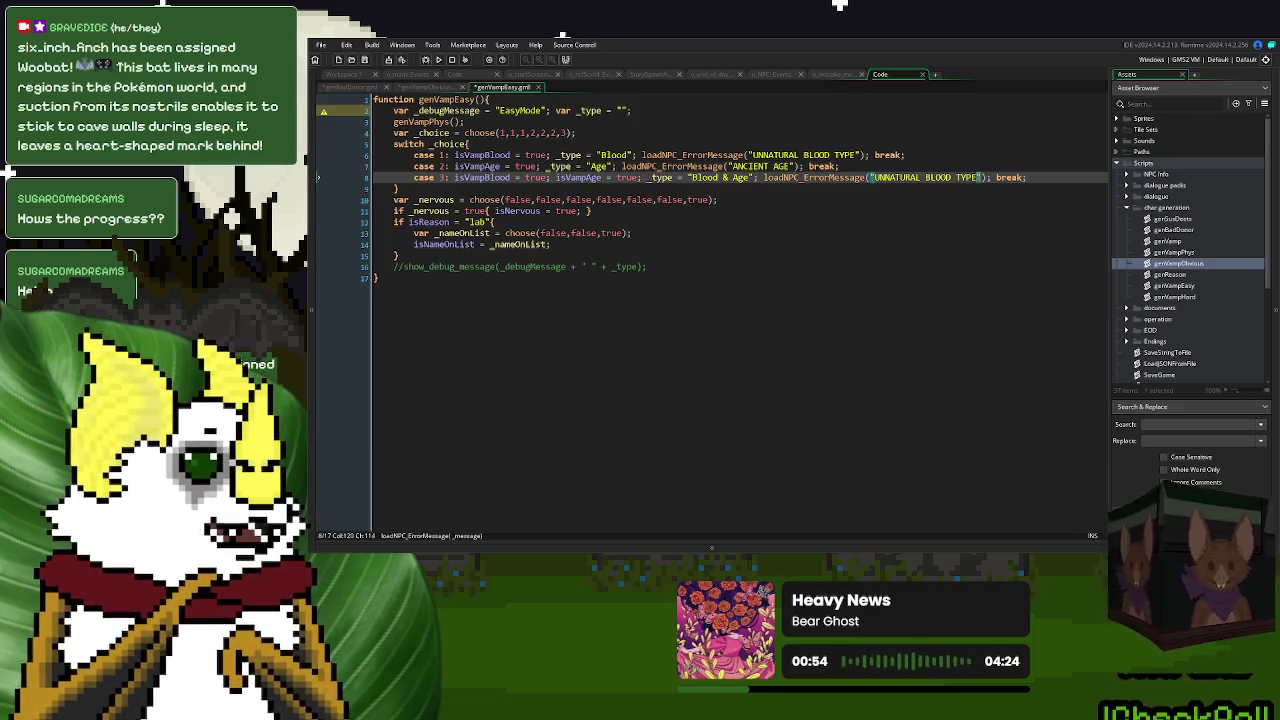
type("\\nANCIENT AGE")
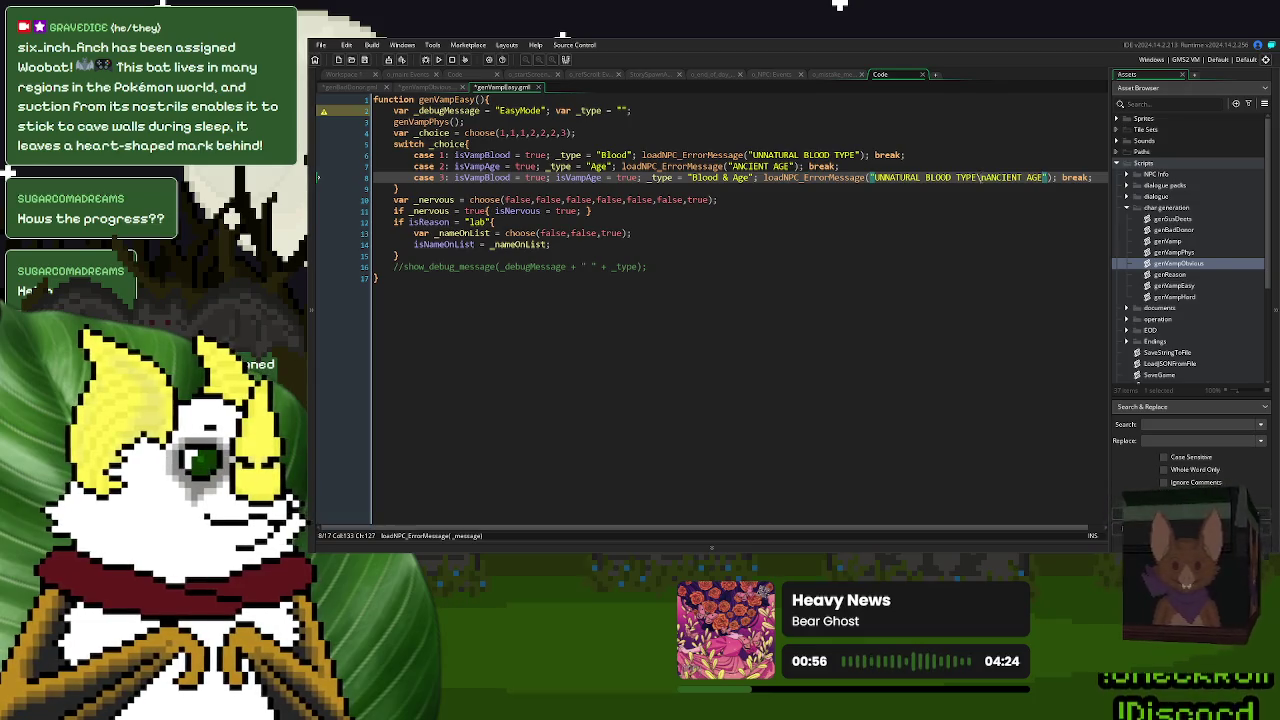
left_click(948, 212)
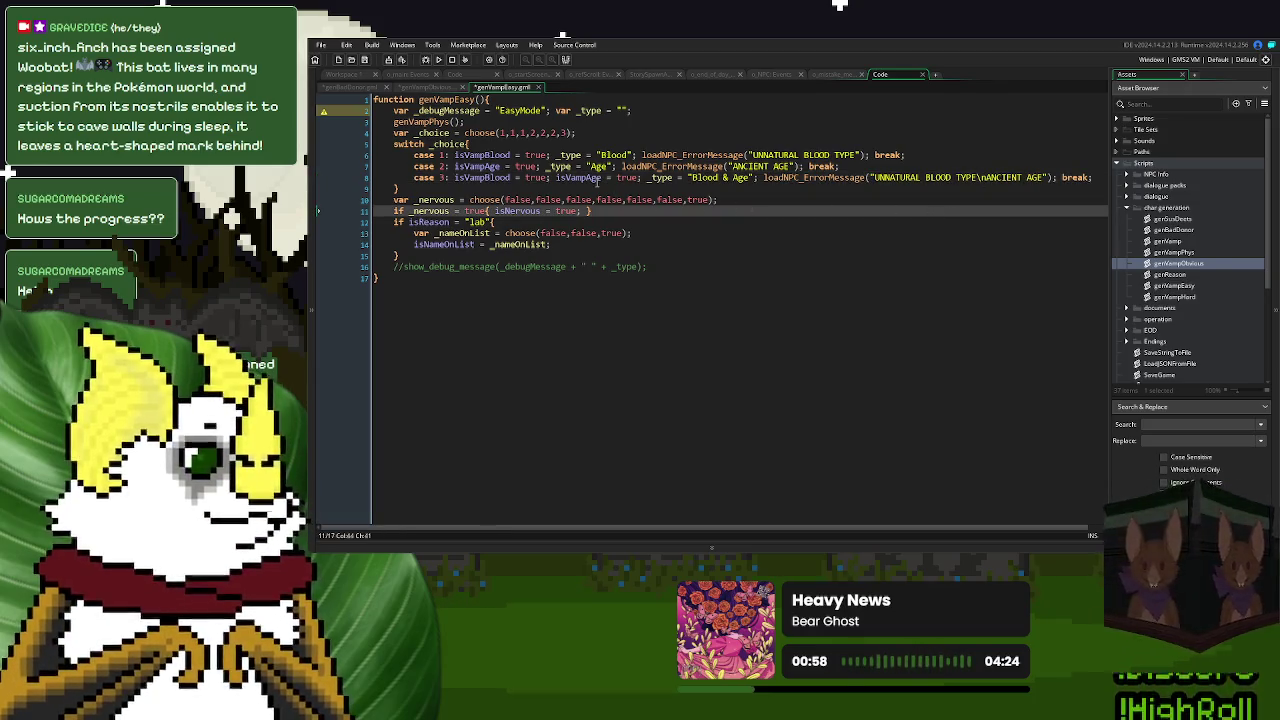
left_click(350, 90)
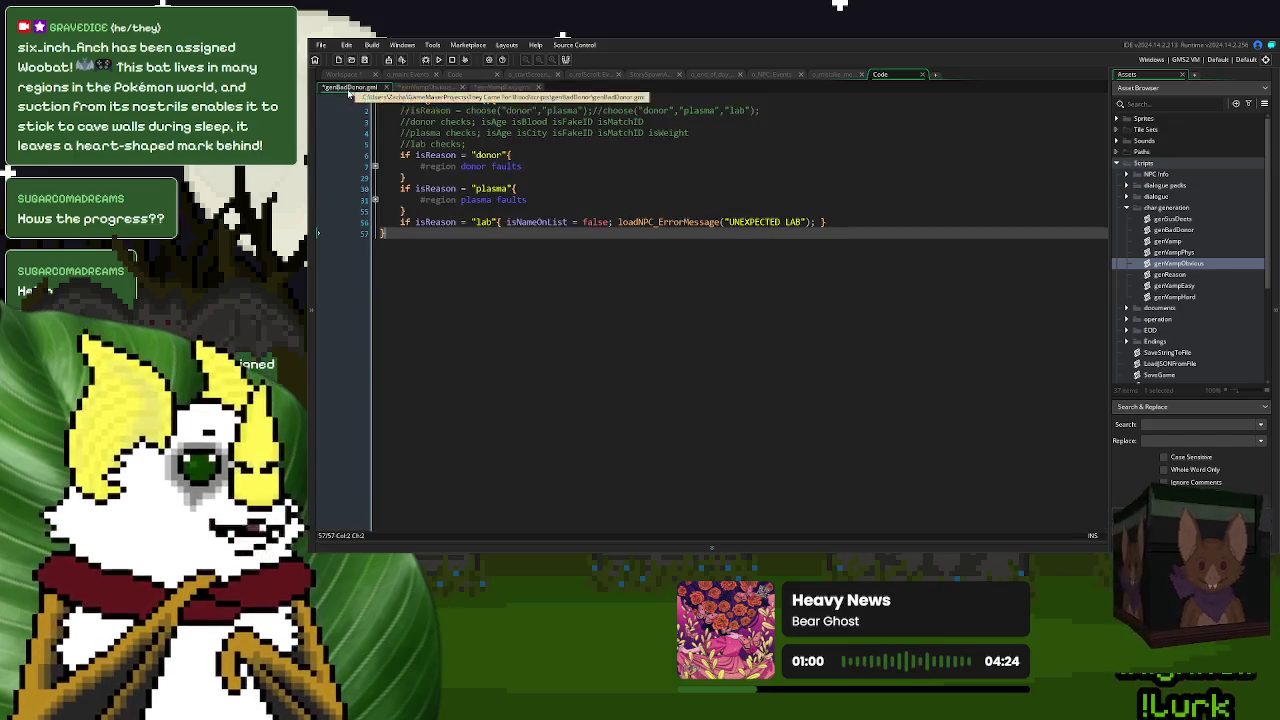
- Close the genVampObvious and remaining donor-generation script tabs
left_click(432, 88)
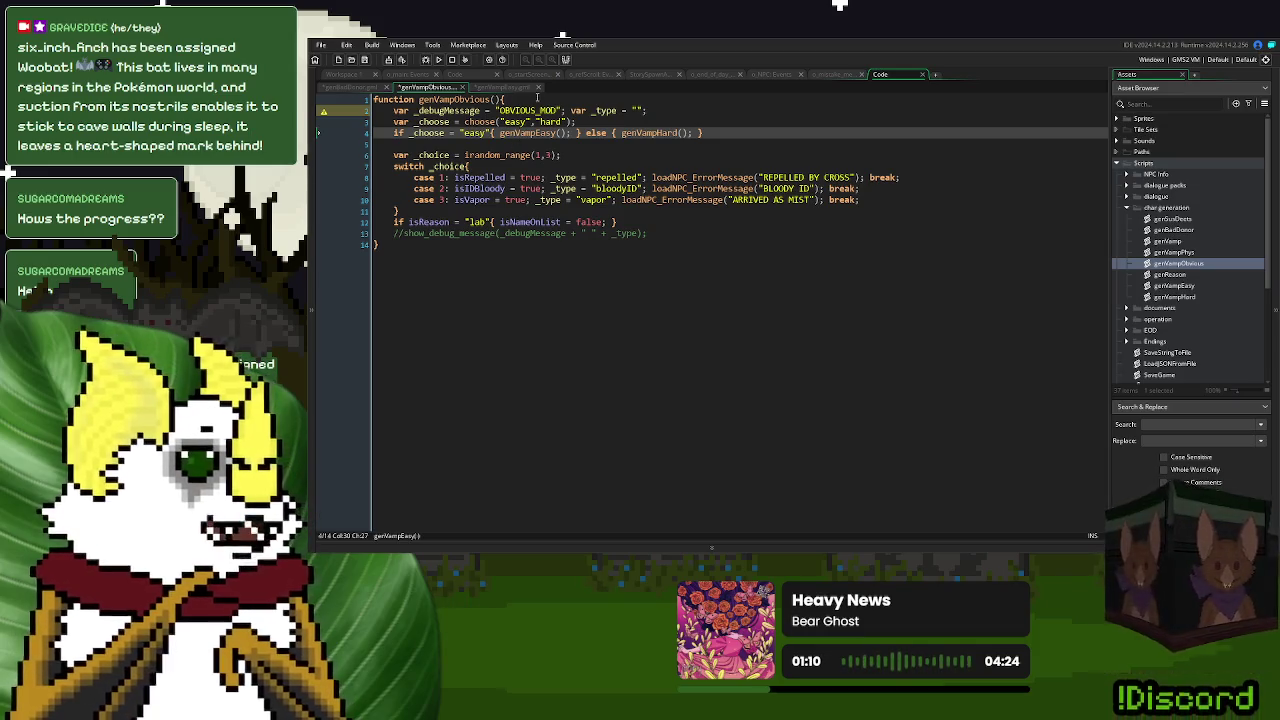
left_click(461, 87)
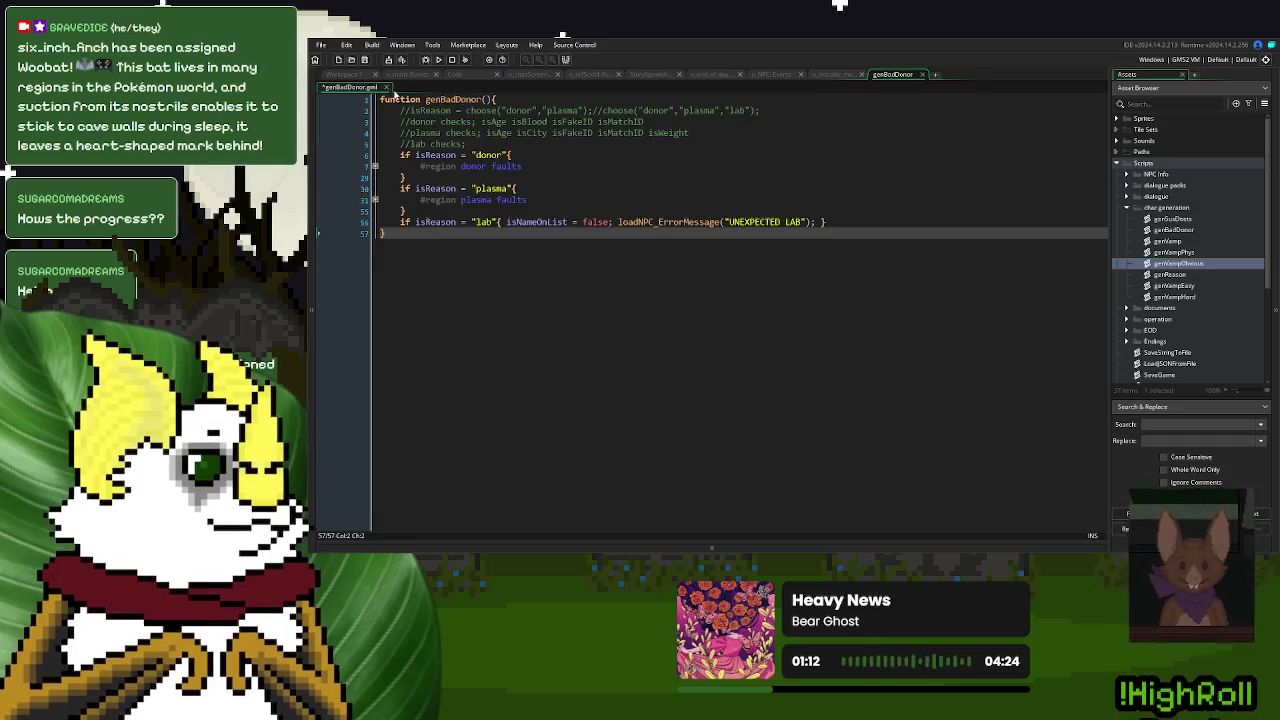
left_click(383, 87)
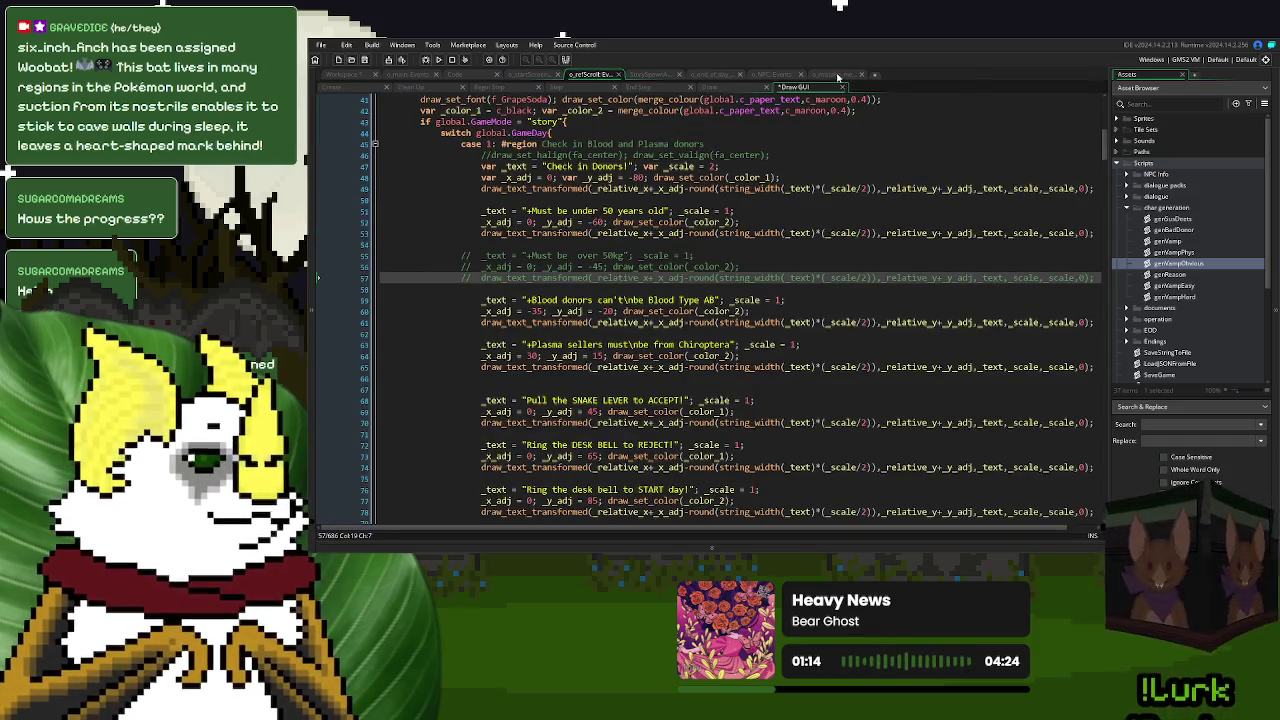
- Review the o_mistake_message and o_NPC event code, return to o_refScroll Draw GUI, and run the game
left_click(841, 76)
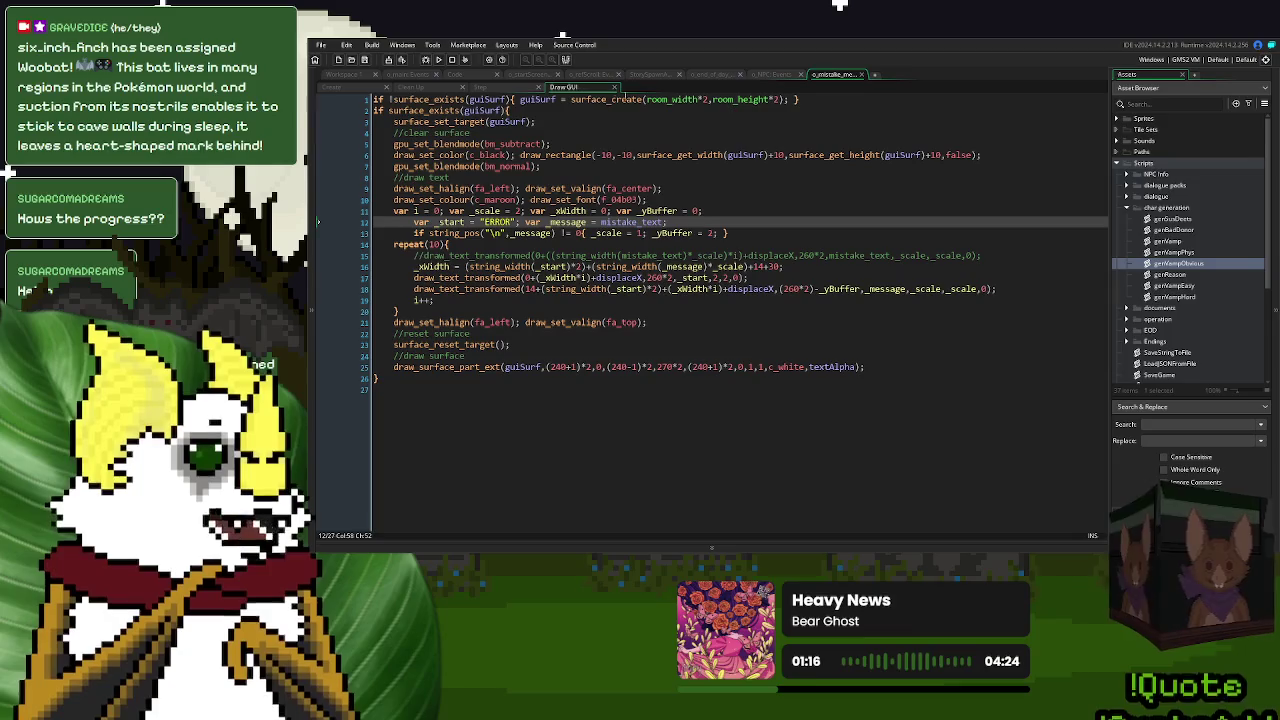
left_click(775, 74)
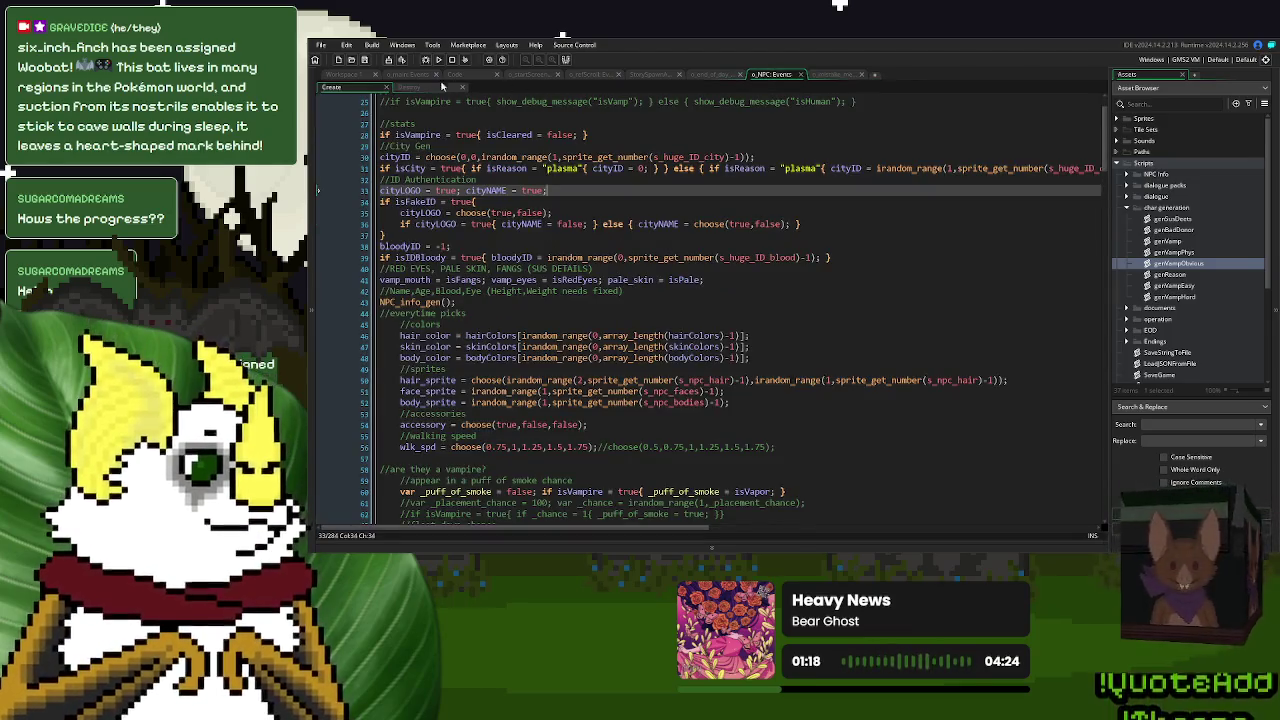
left_click(412, 88)
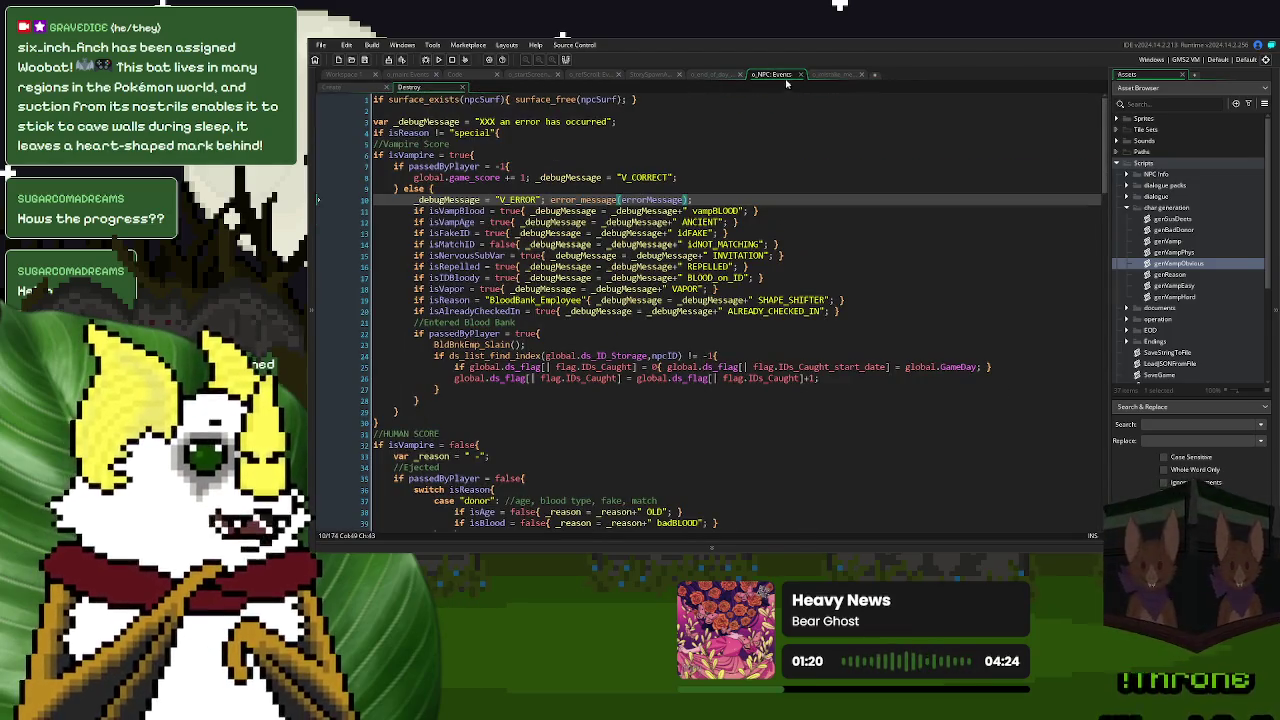
left_click(338, 89)
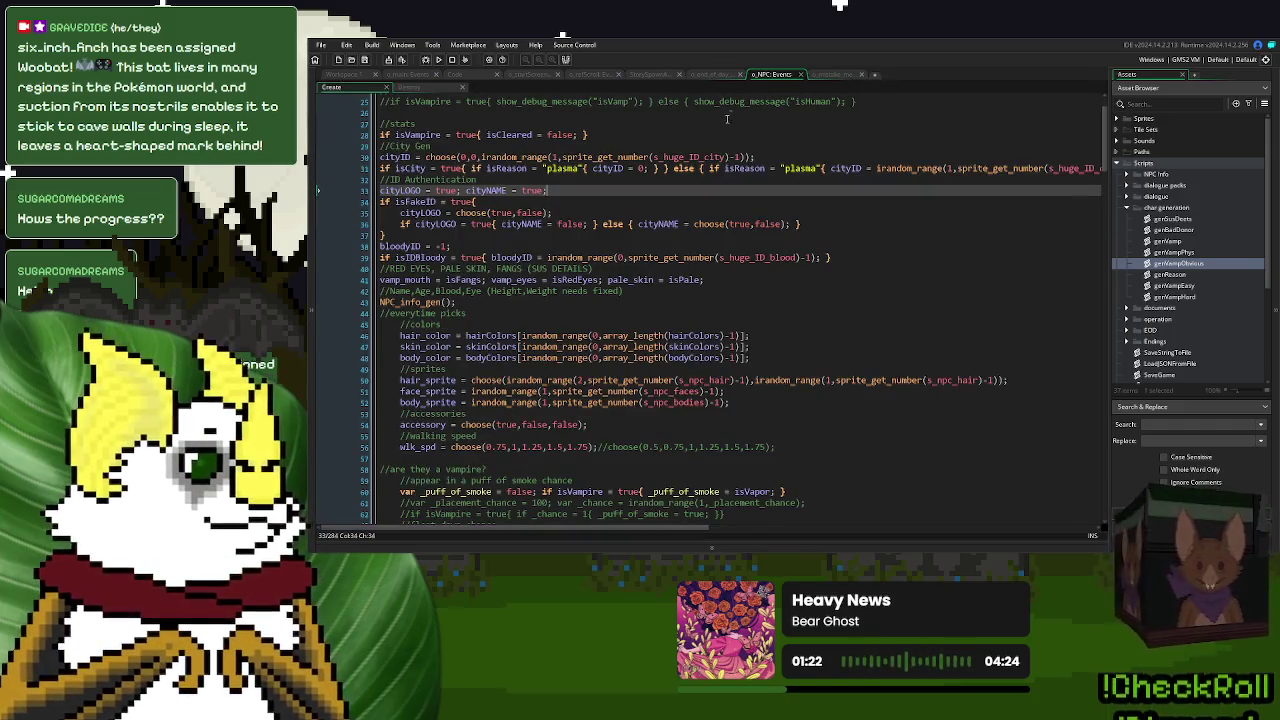
left_click(584, 75)
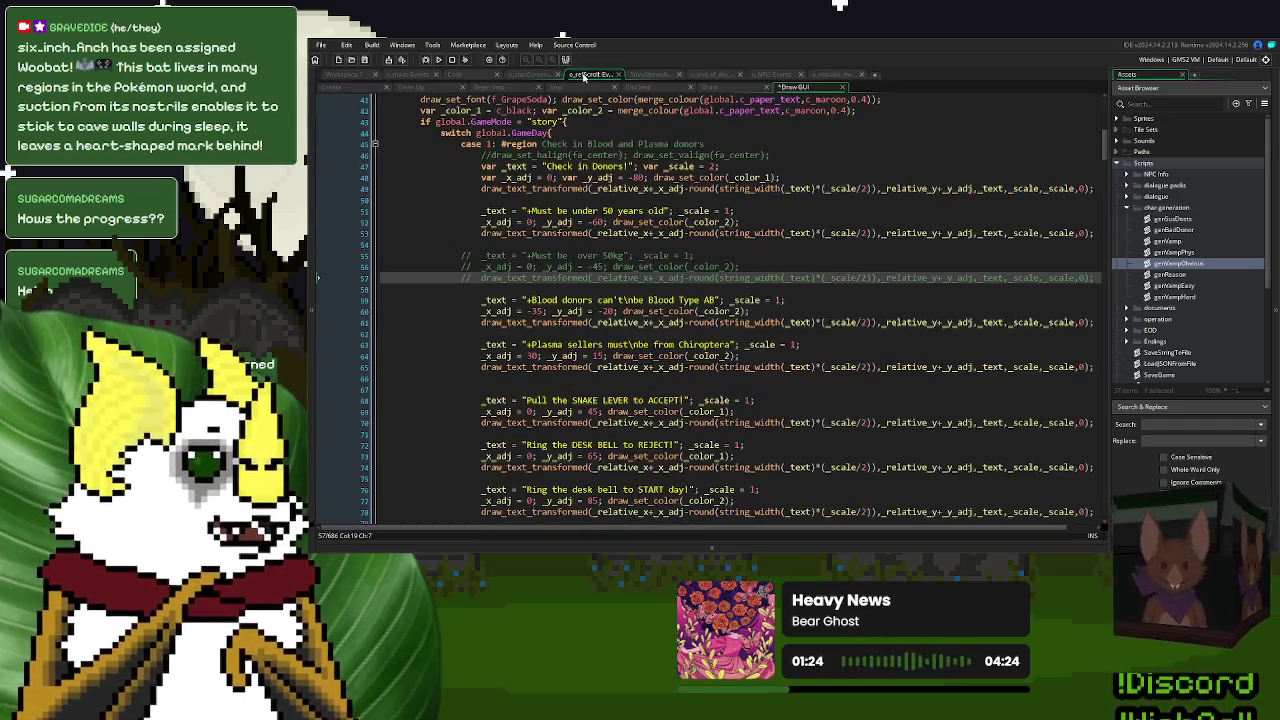
left_click(438, 59)
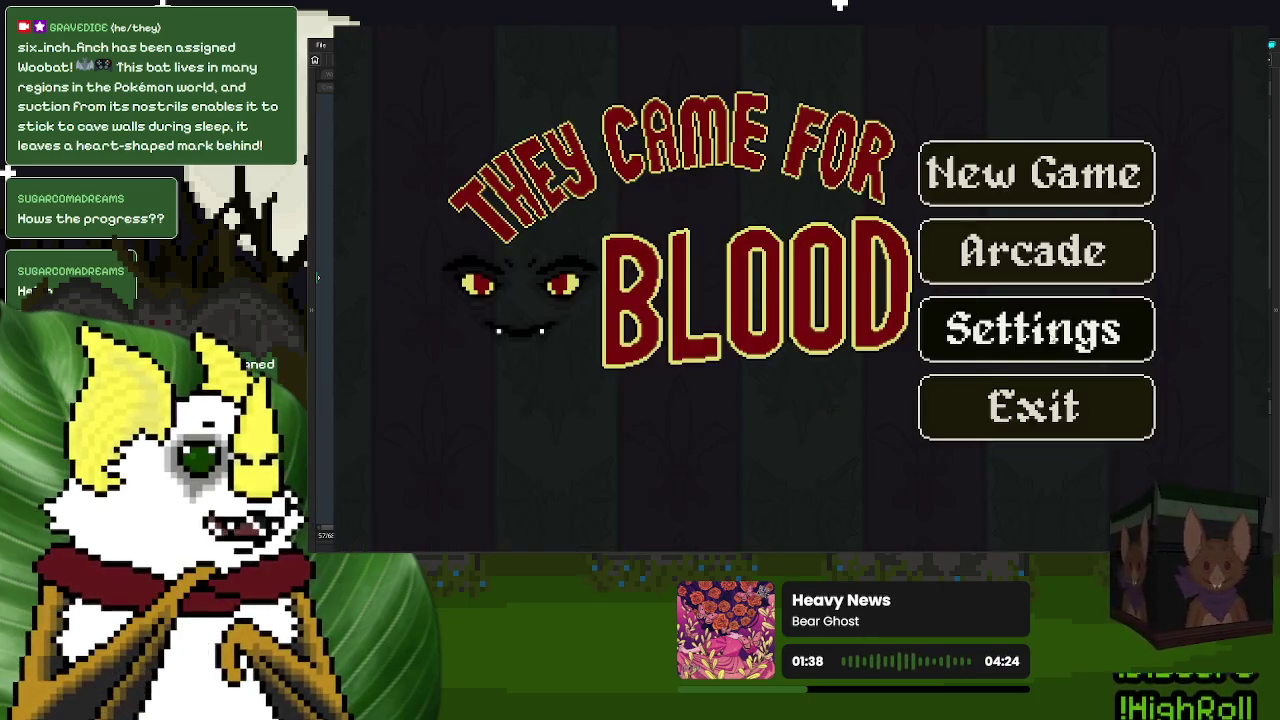
left_click(1007, 425)
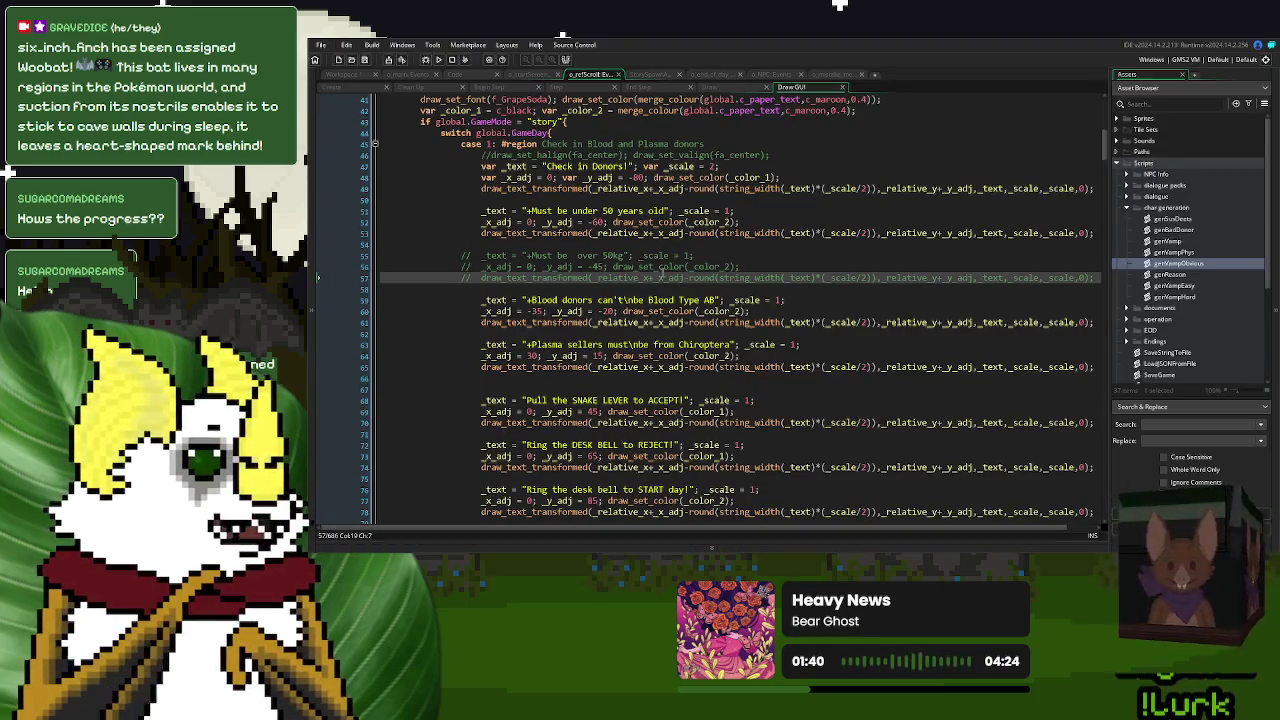
left_click(457, 258)
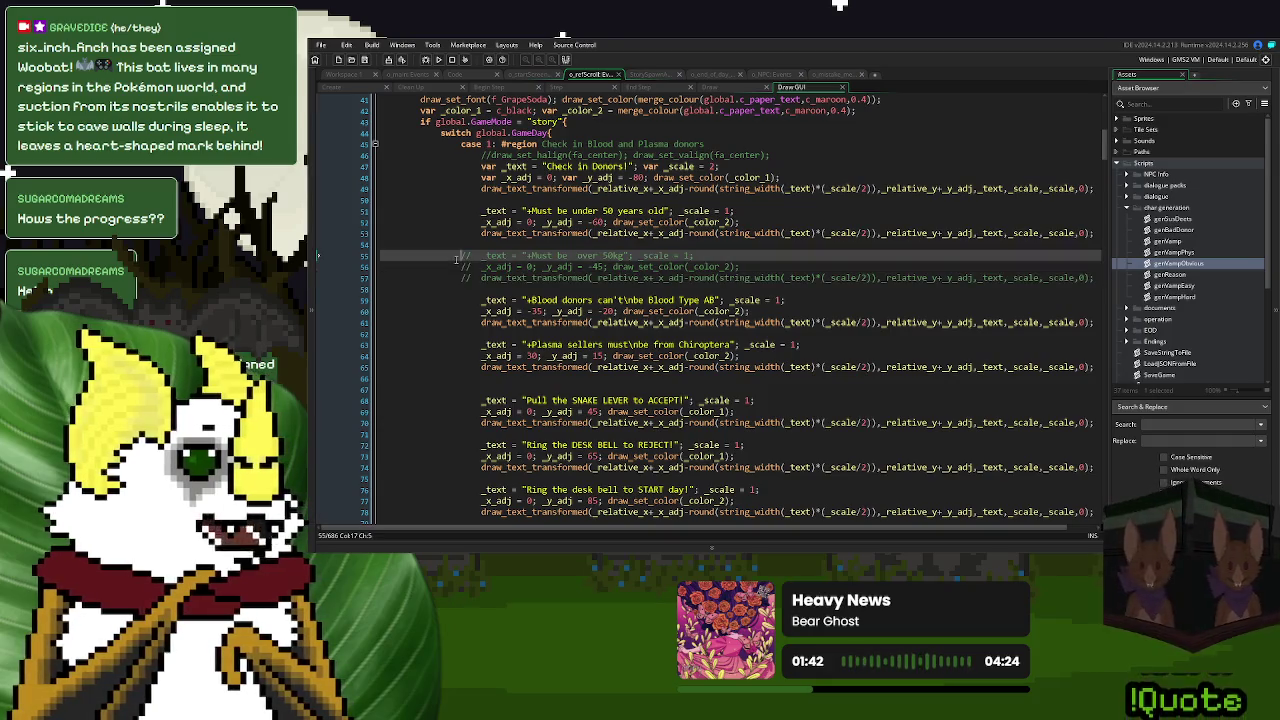
- Uncomment the three 'Must be over 50kg' lines with Ctrl+K
key("ctrl+k")
key("Down")
key("ctrl+k")
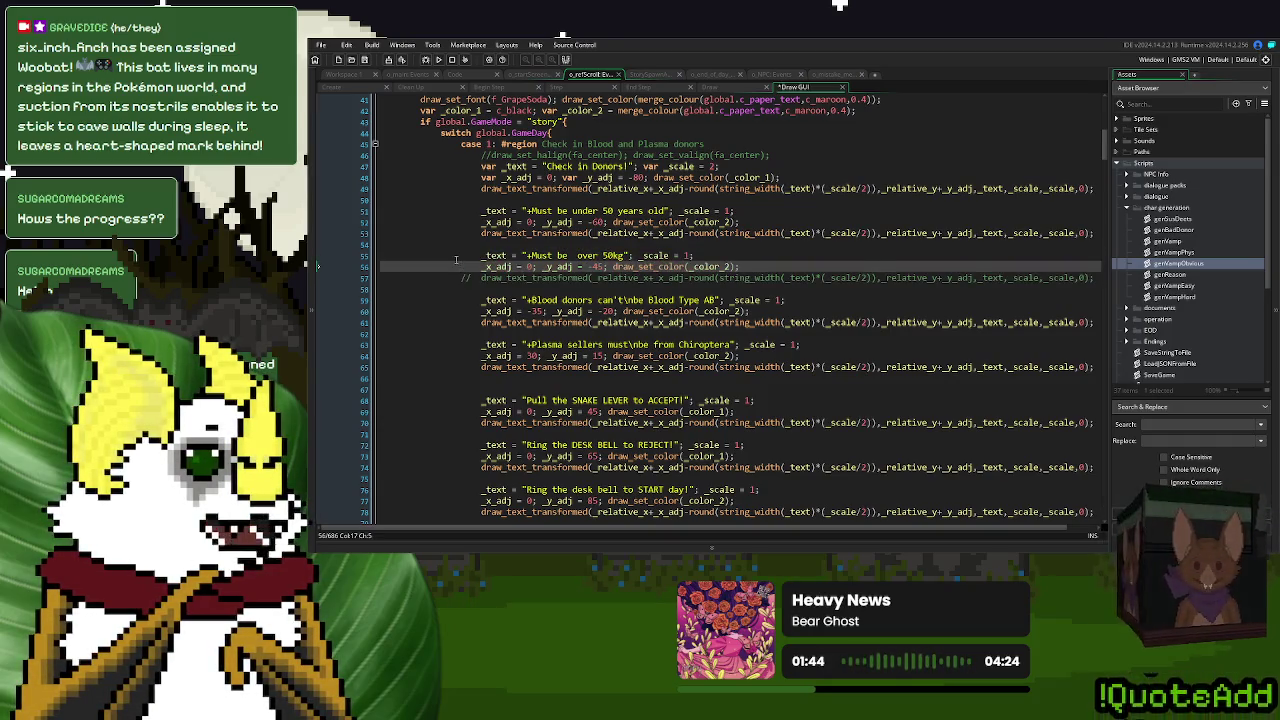
key("Down")
key("ctrl+k")
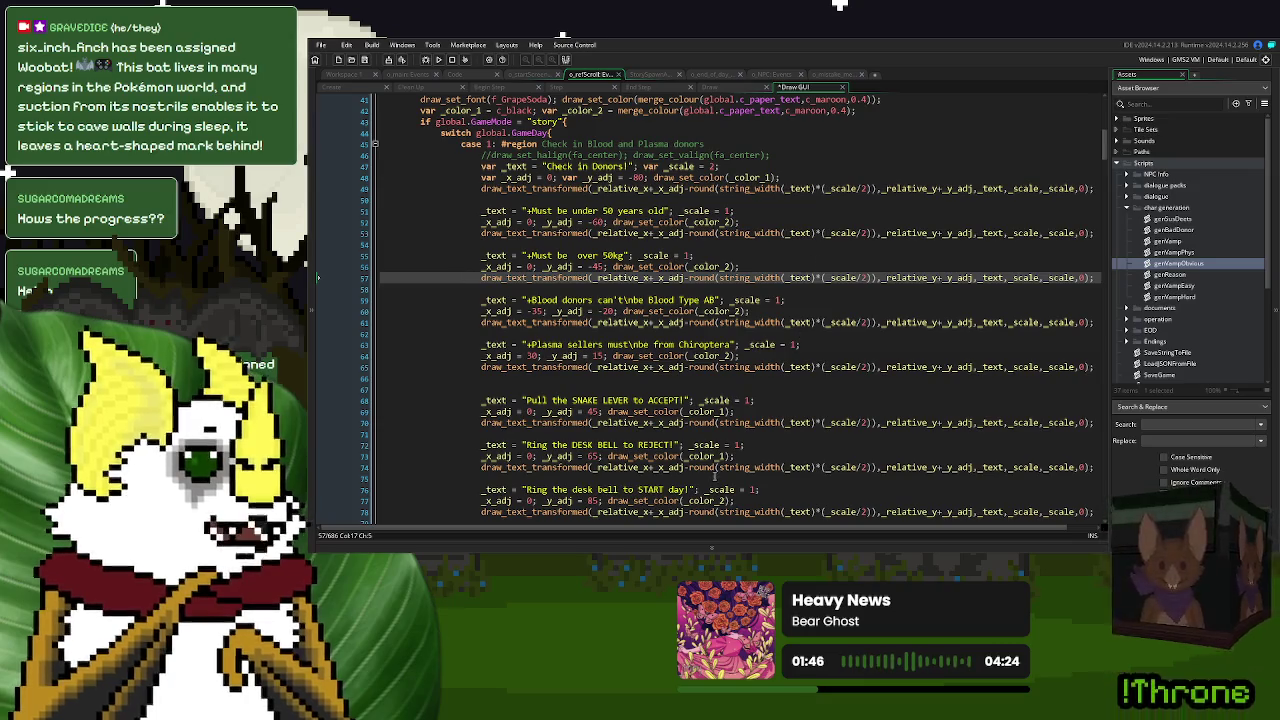
- Remove the three over-50kg lines and their leftover blank line from below the age rule
scroll(665, 533, "right", 2)
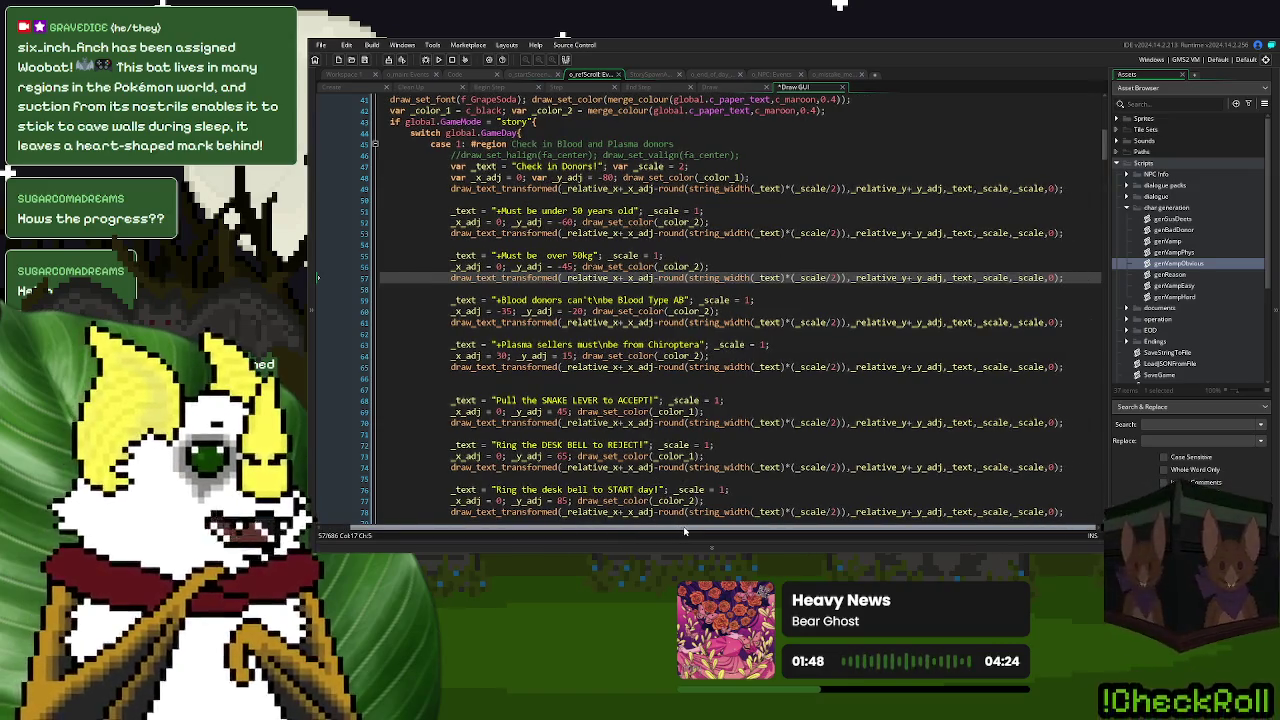
mouse_move(1083, 281)
left_mouse_down()
mouse_move(496, 278)
mouse_move(450, 262)
left_mouse_up()
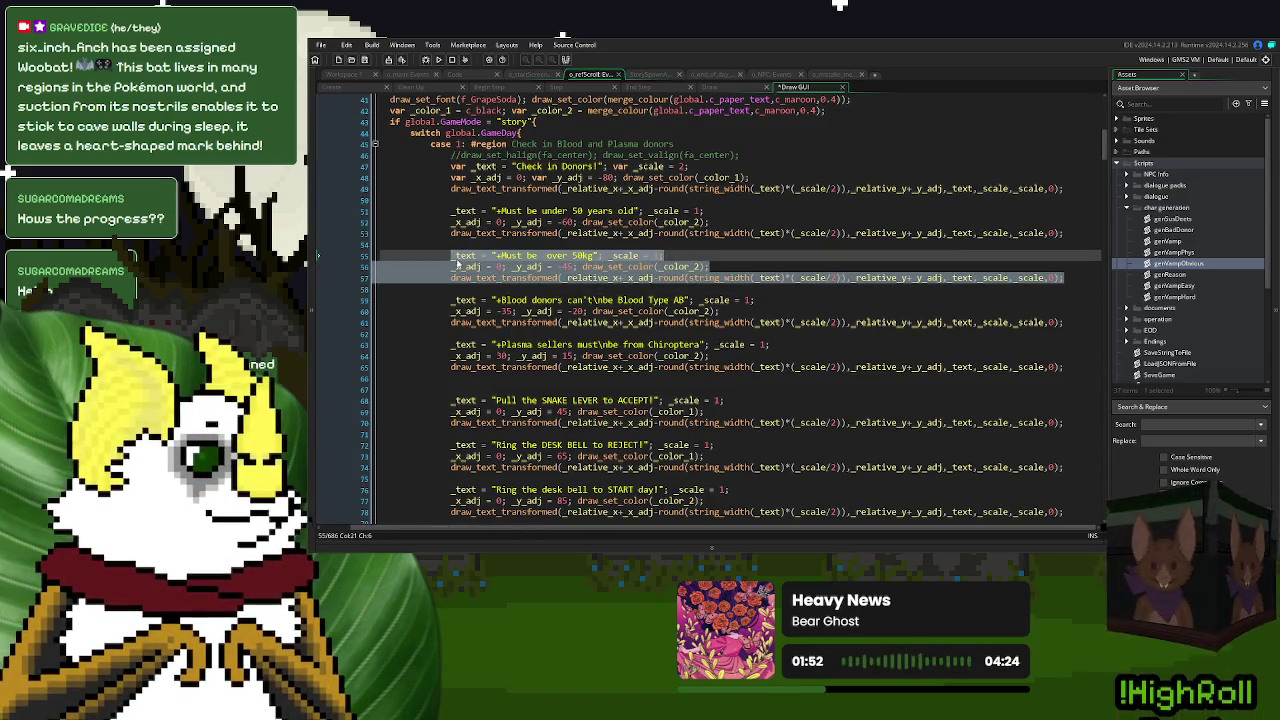
key("BackSpace")
key("BackSpace")
key("BackSpace")
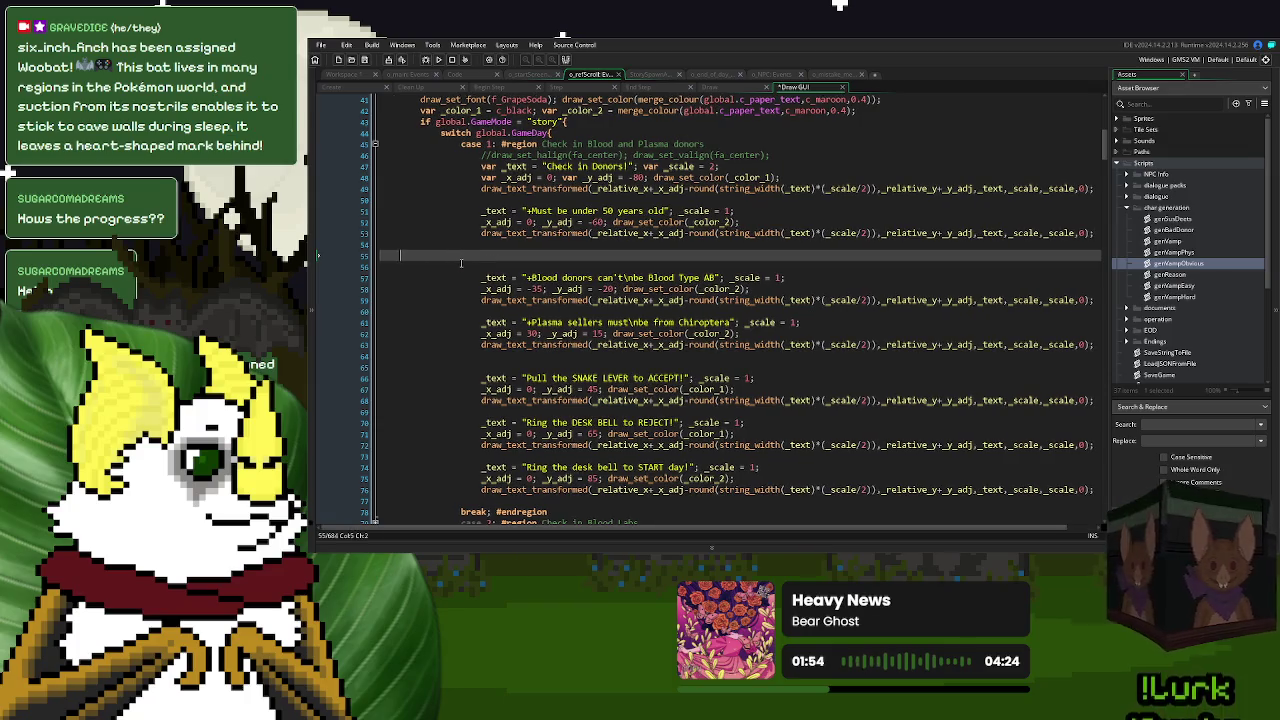
key("BackSpace")
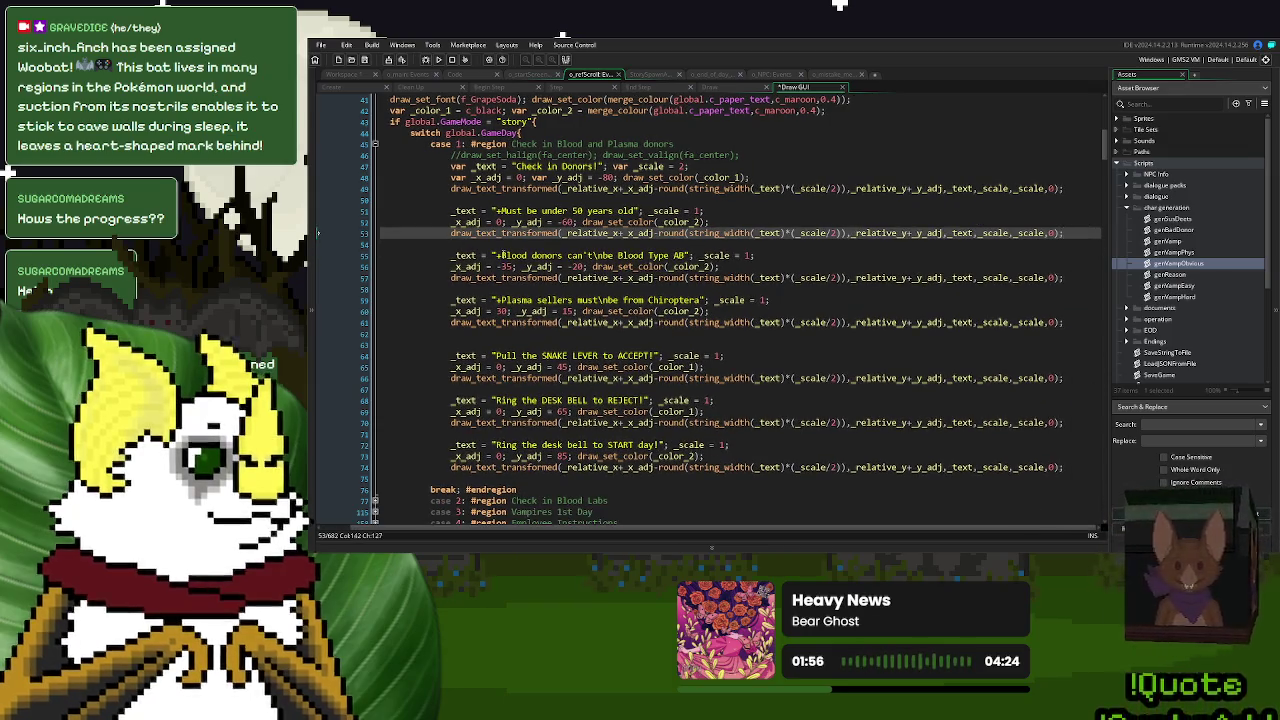
left_click(1066, 322)
- Paste the over-50kg block below the plasma rule and reword it as 'Plasma sellers must be over 50kg'
key("ctrl+v")
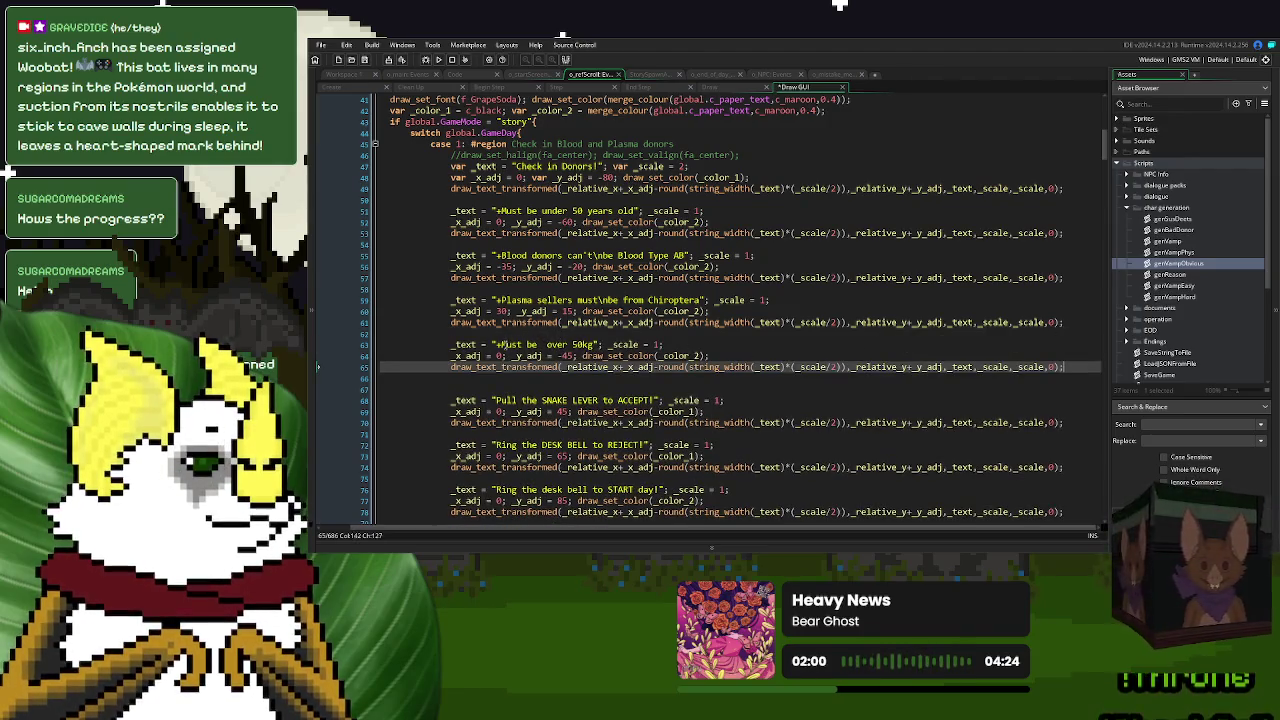
left_click(503, 344)
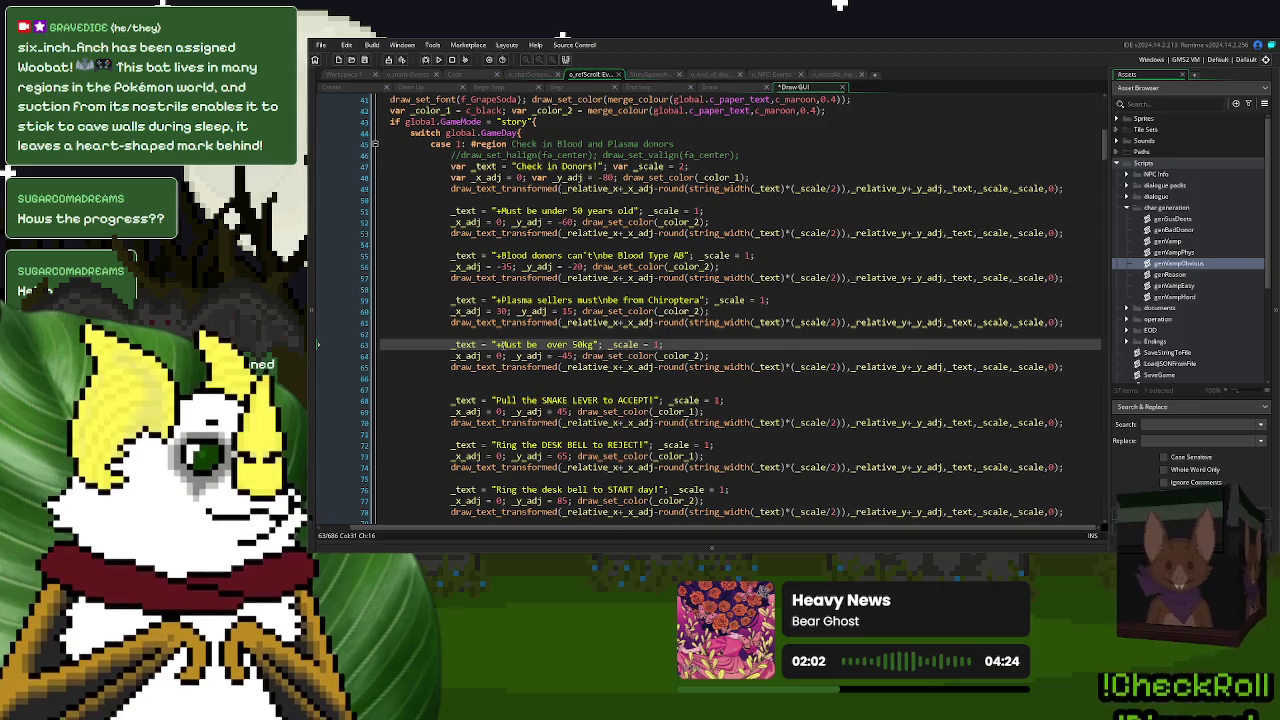
type("Pl")
type("asma Selle")
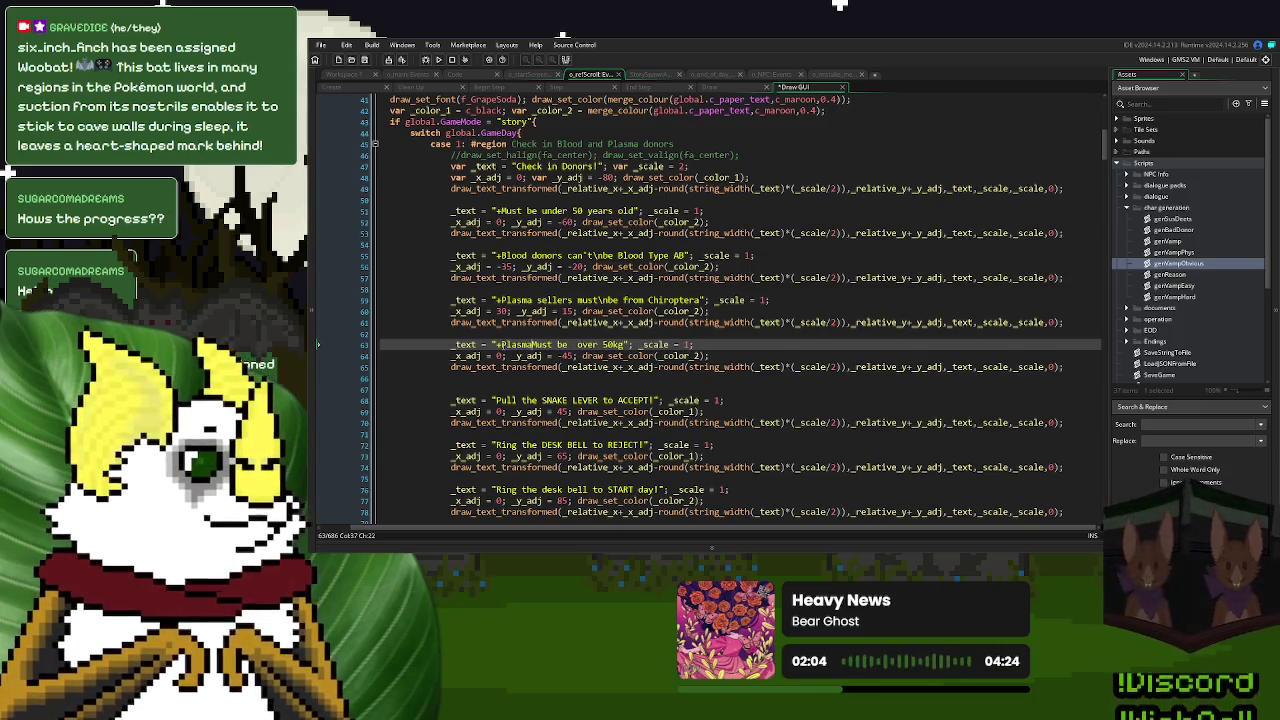
type("rs")
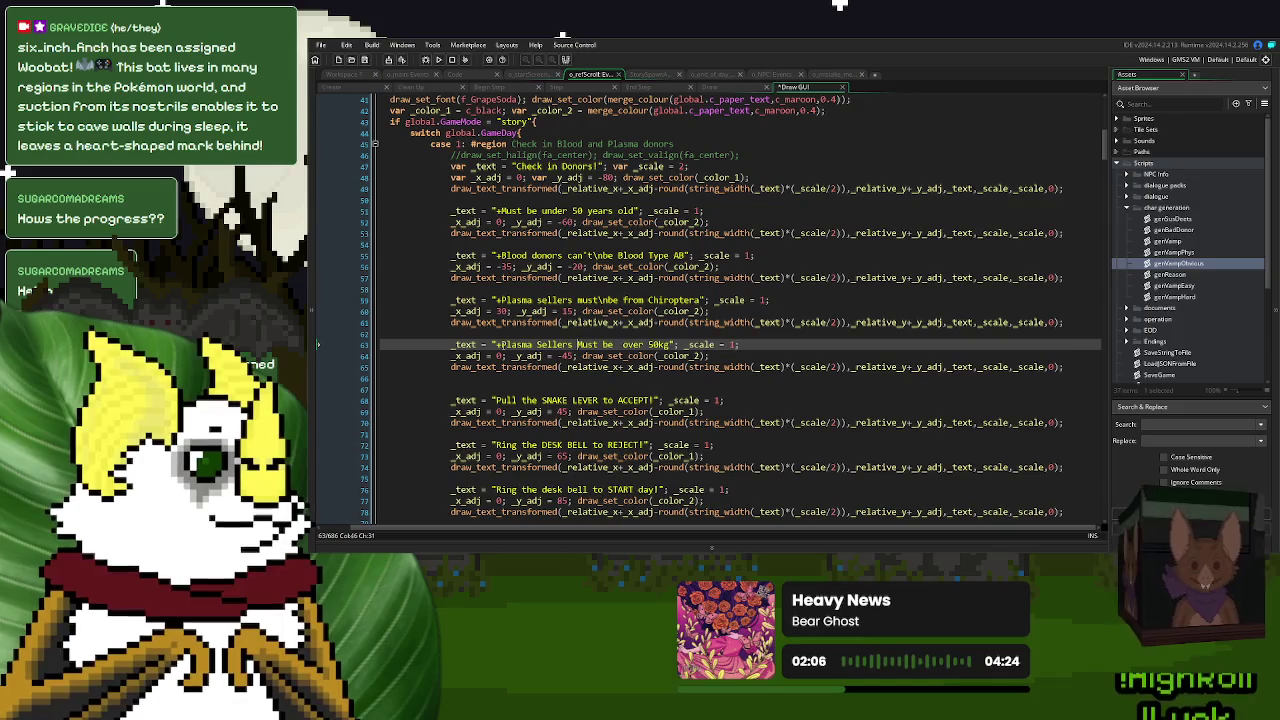
key("Delete")
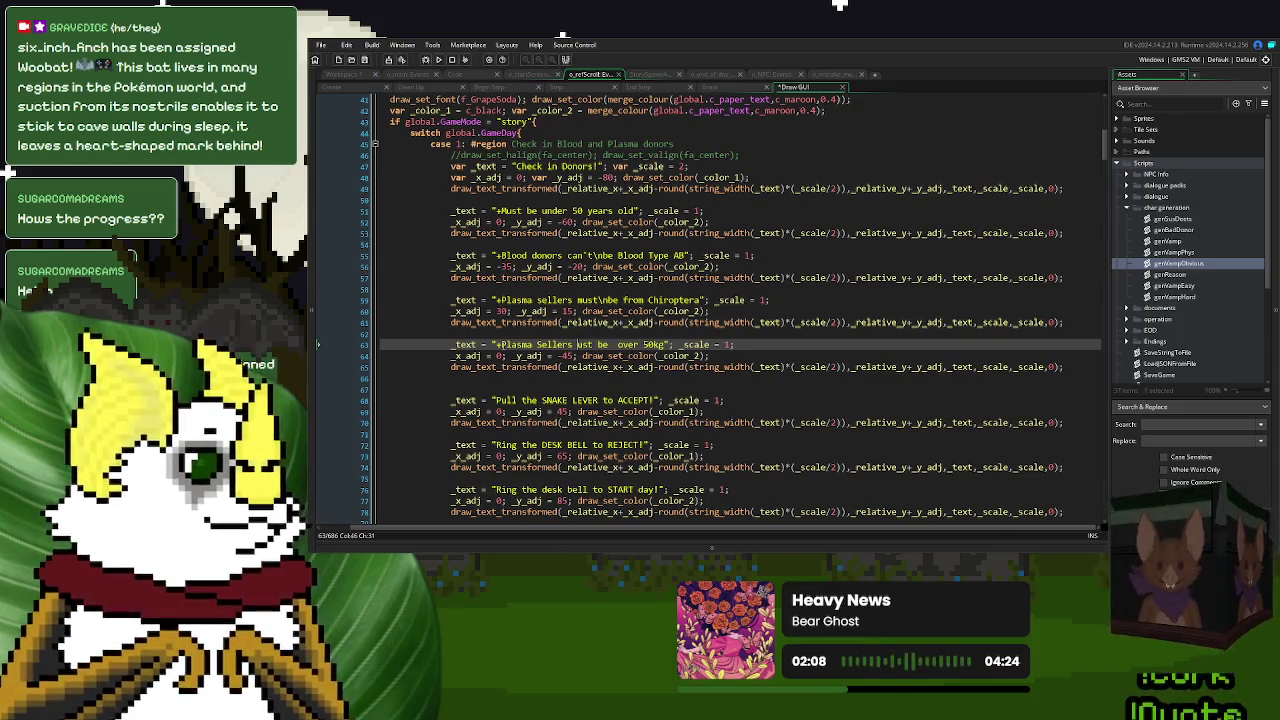
type("m")
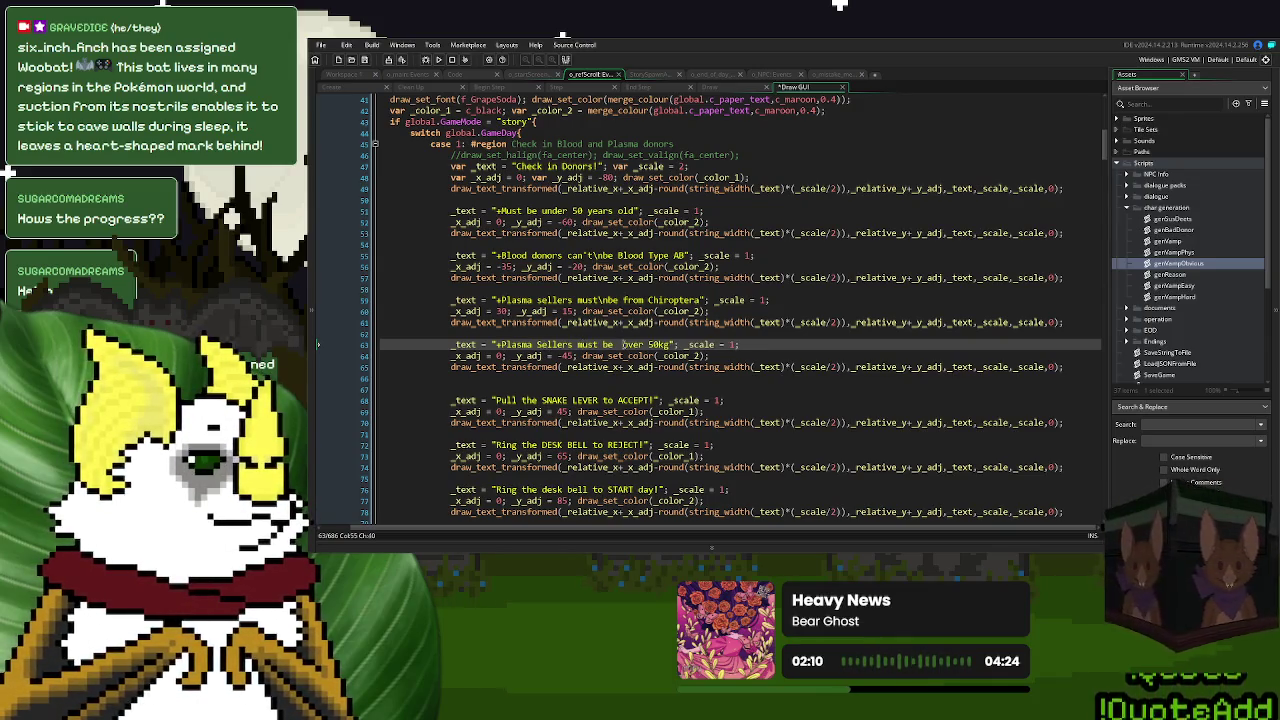
key("BackSpace")
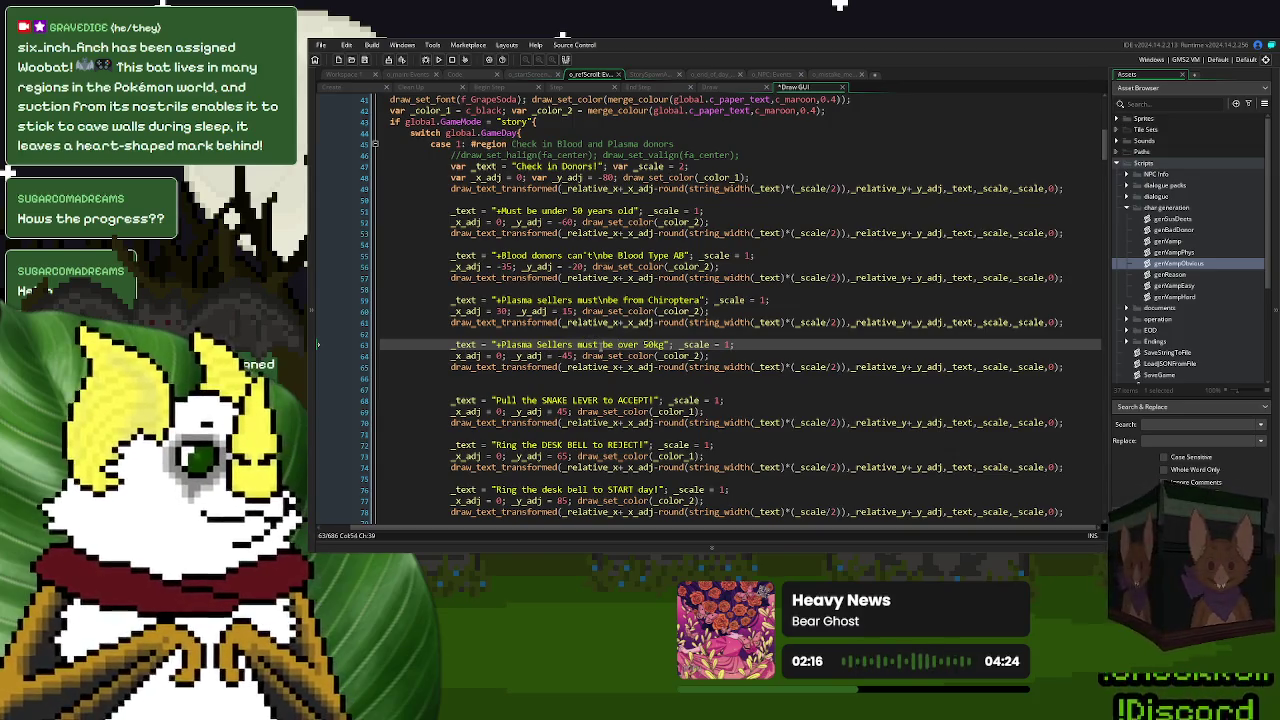
left_click(600, 344)
left_click(627, 344)
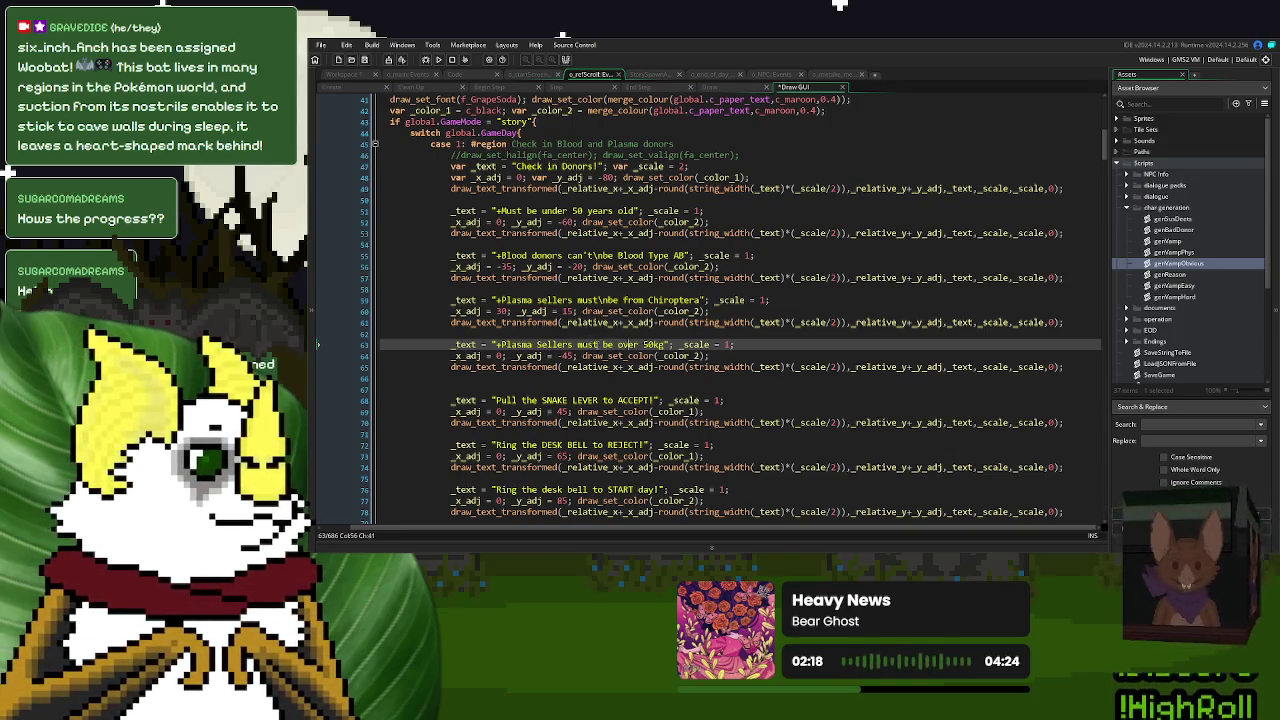
left_click_drag(573, 344, 503, 347)
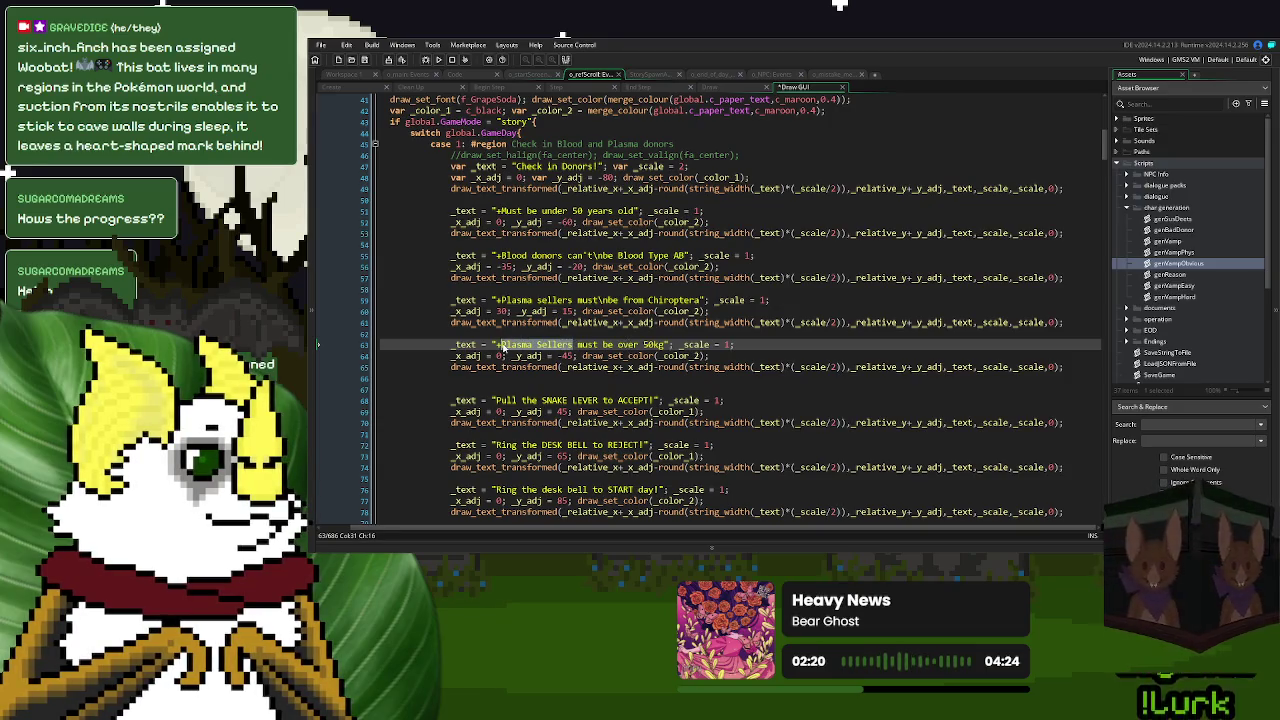
type("And")
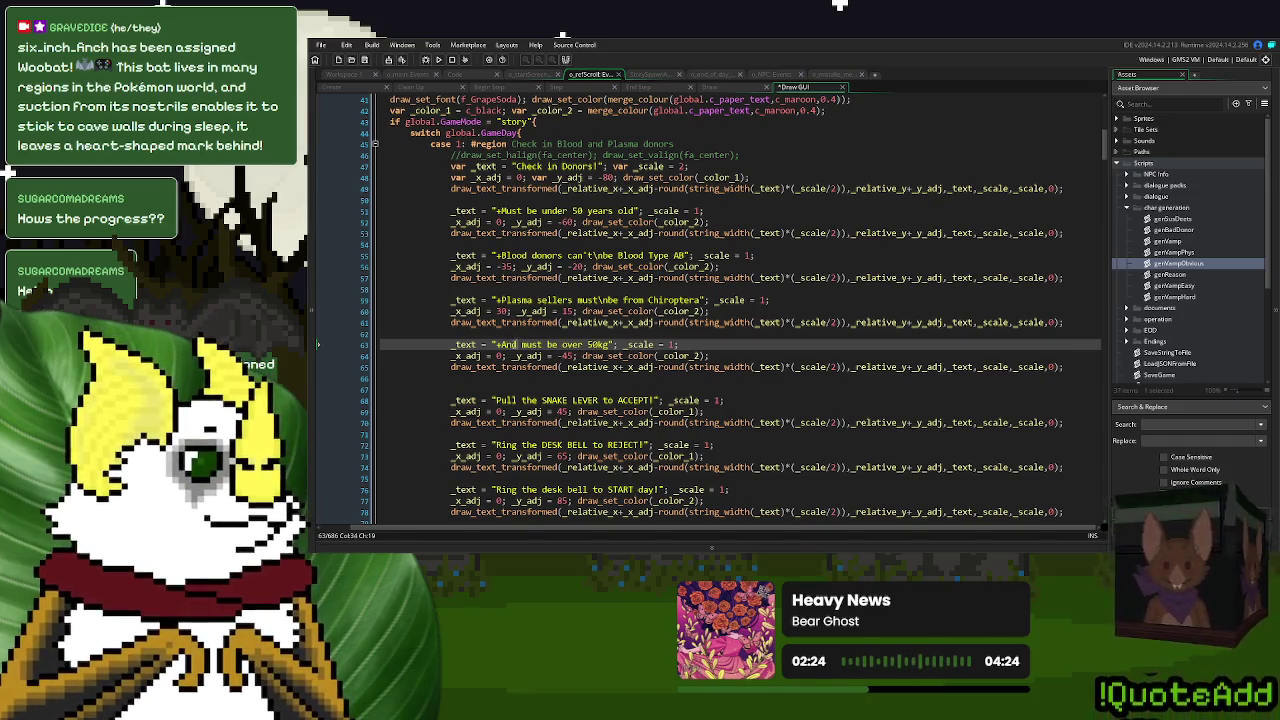
double_click(507, 345)
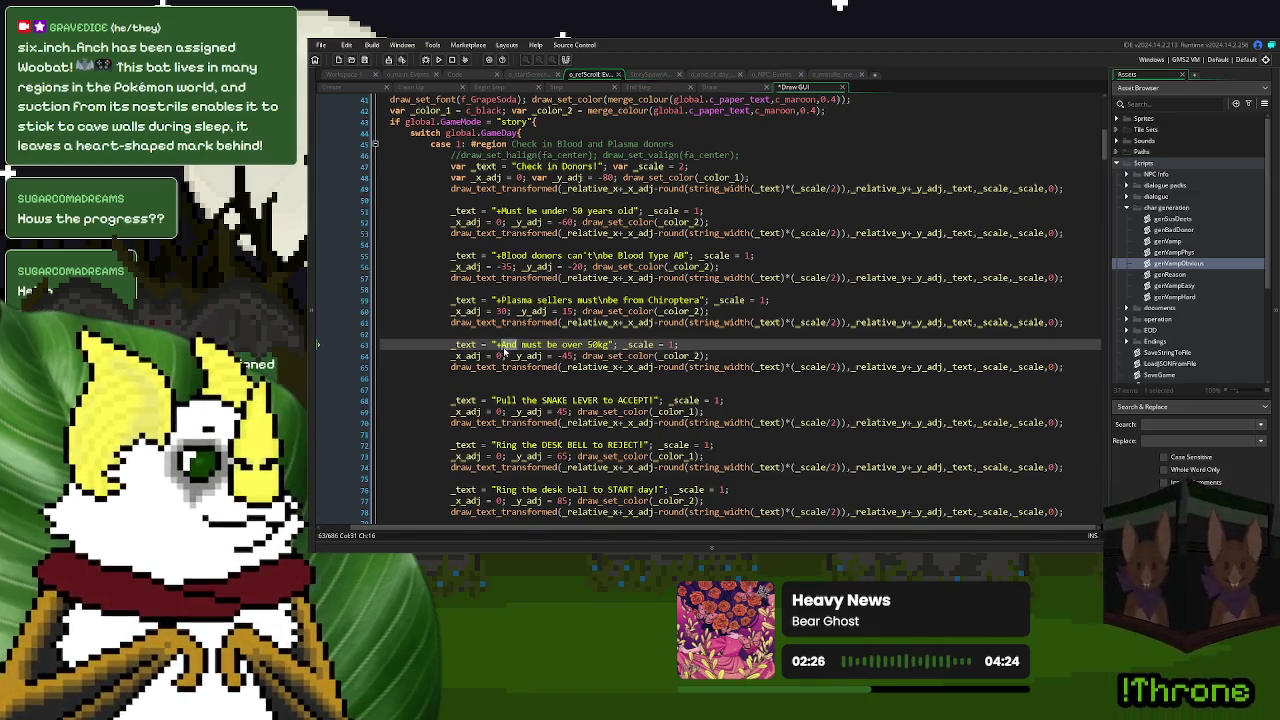
type("Plasma ")
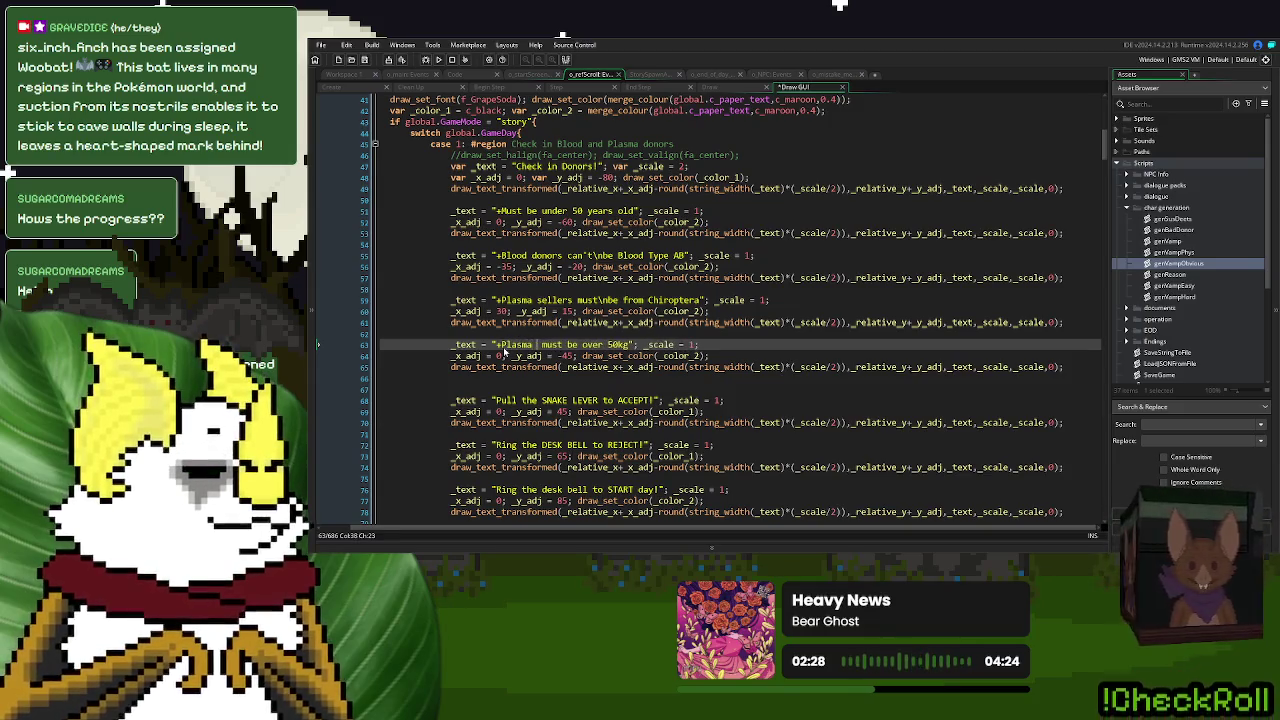
type("Sellers")
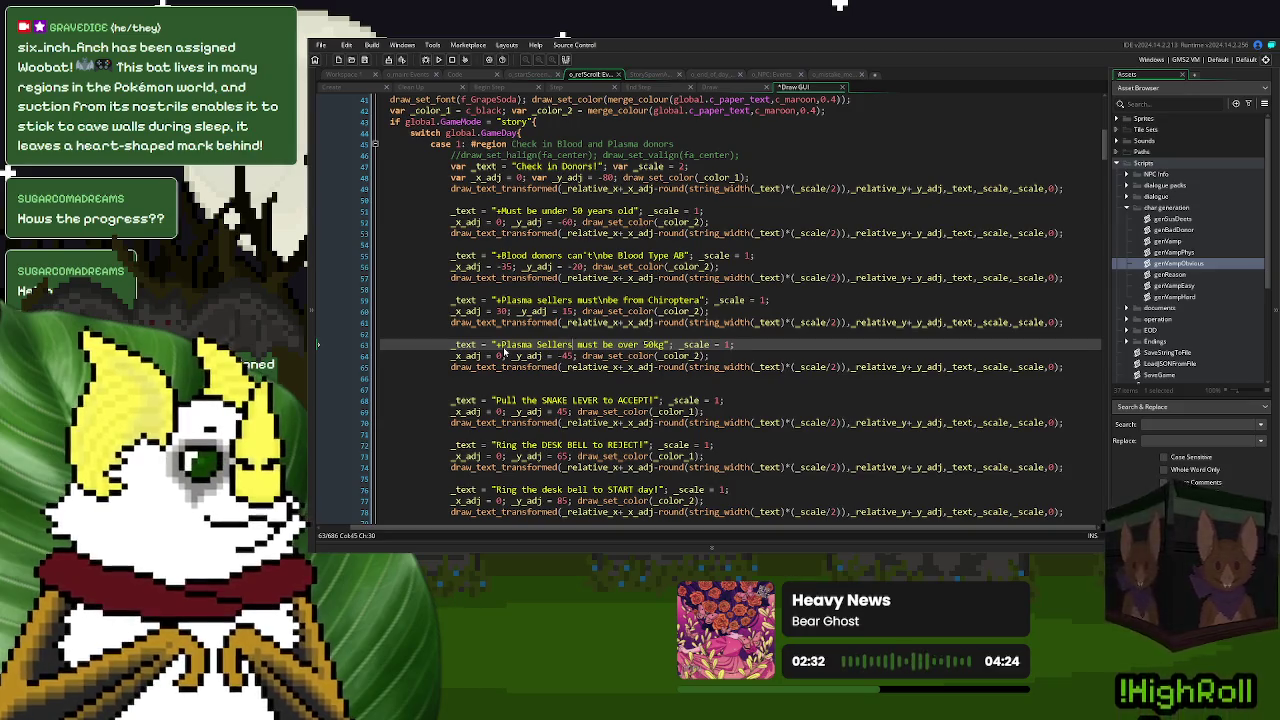
left_click(541, 345)
key("BackSpace")
type("s")
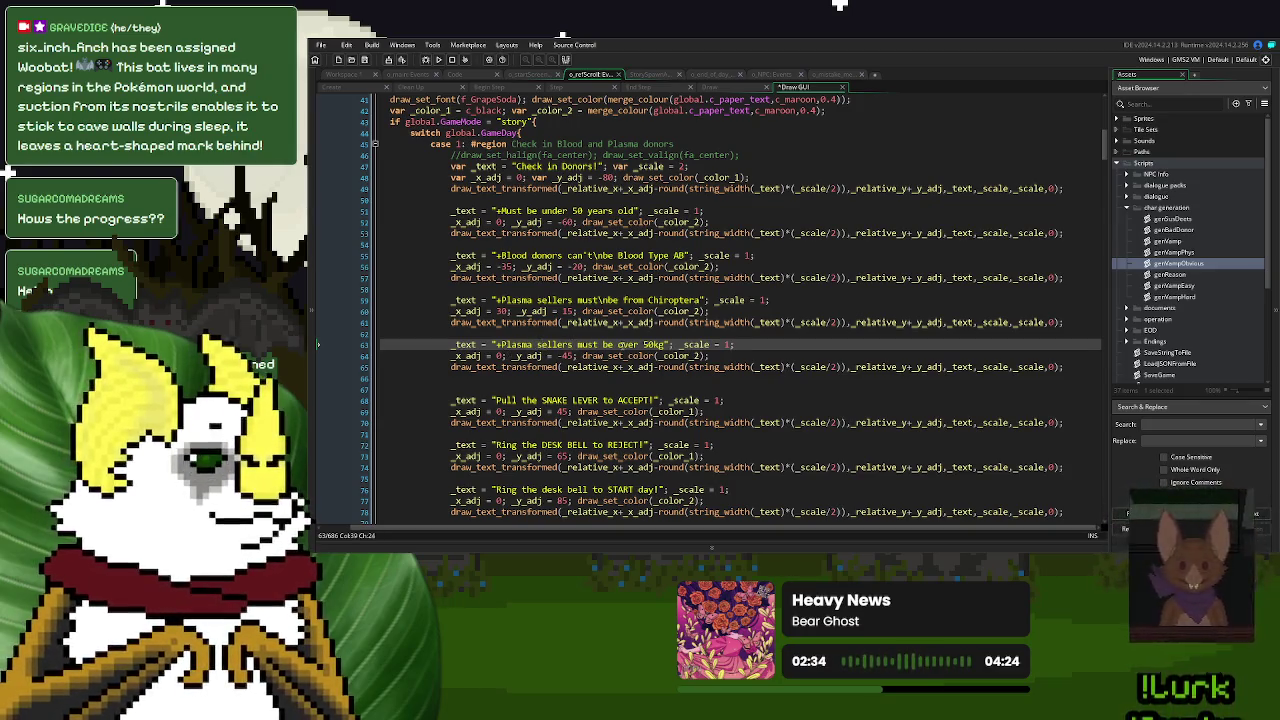
left_click(621, 345)
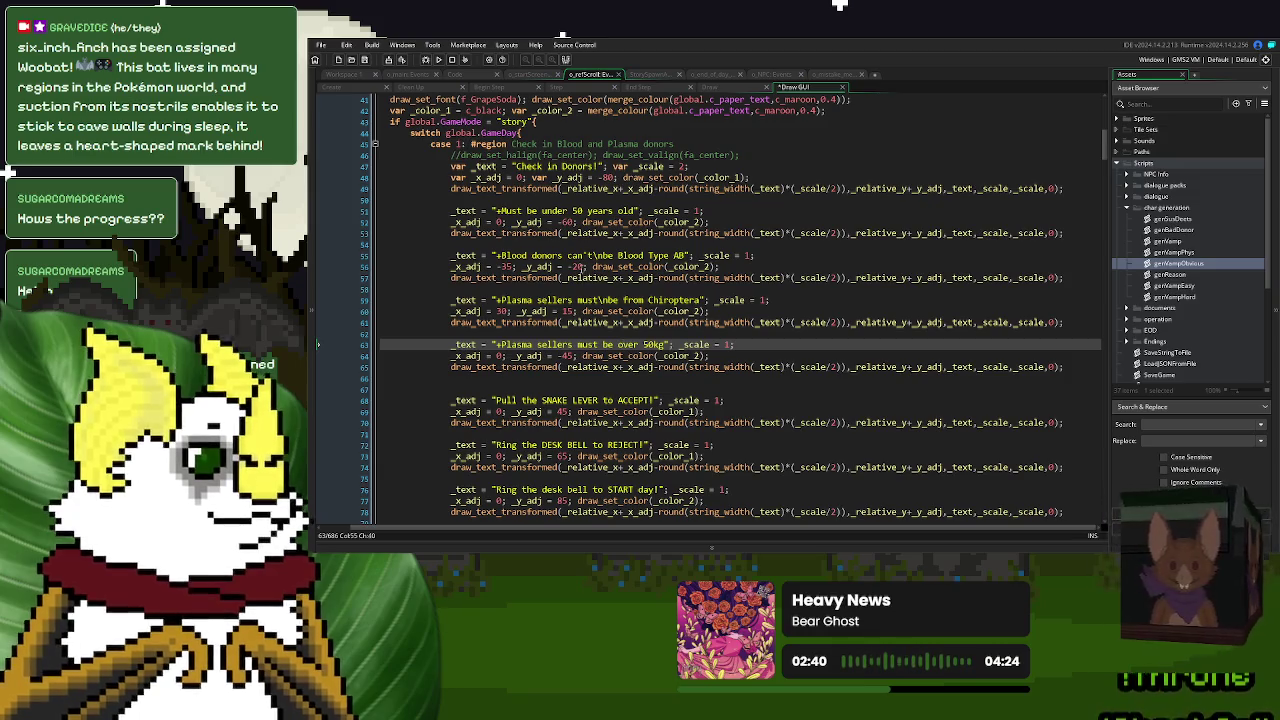
- Set Blood Type AB's offset to -45, Chiroptera's to -20, and the 50kg rule to 28, 15, then save and playtest
double_click(580, 267)
type("45")
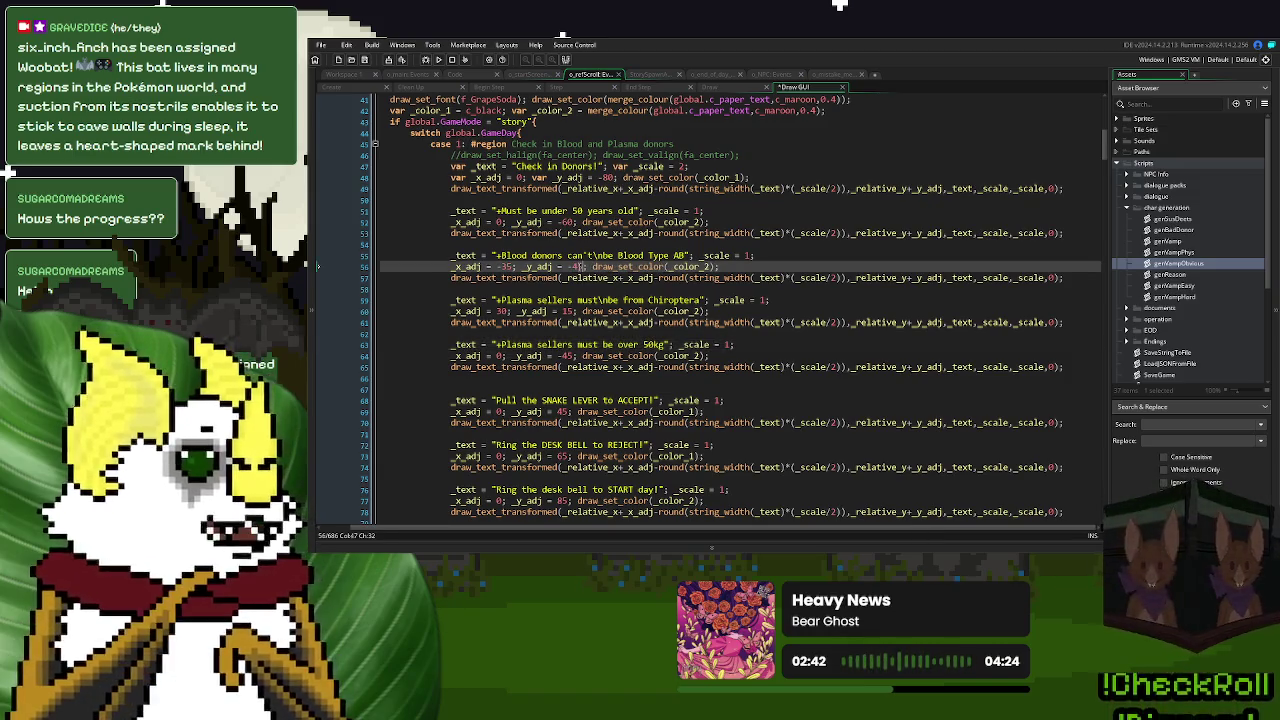
double_click(567, 311)
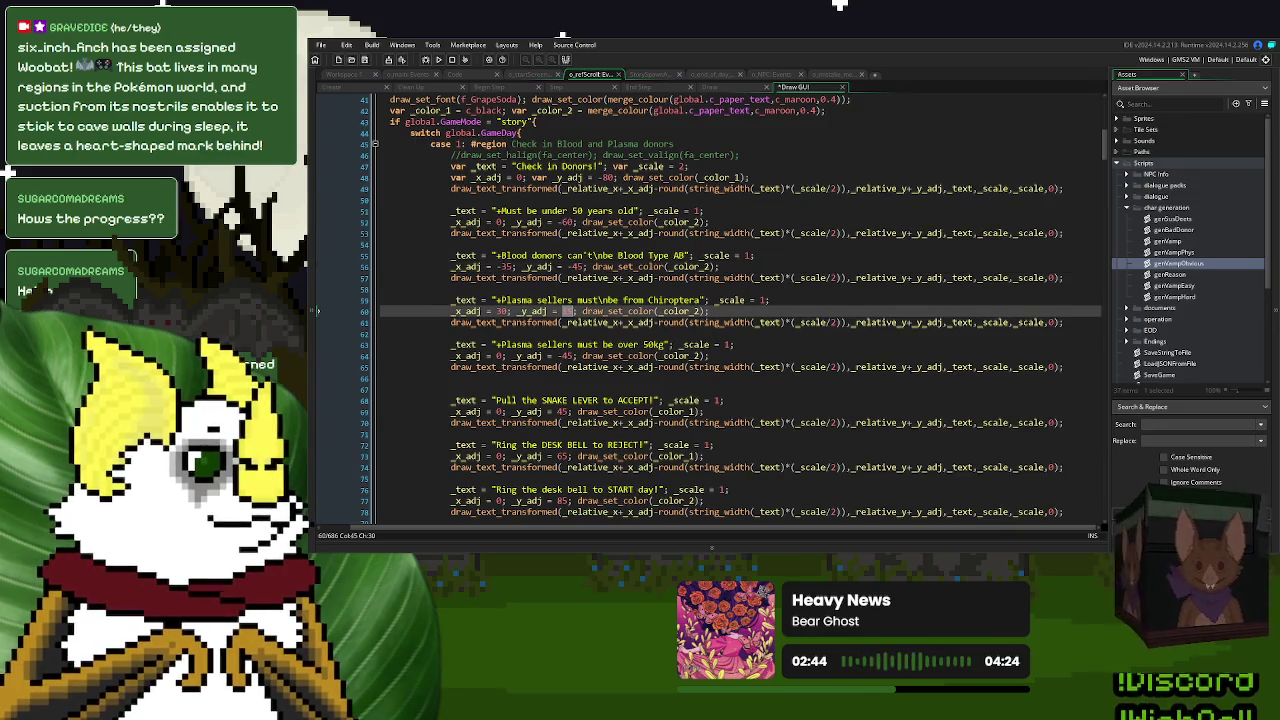
type("-20")
double_click(575, 355)
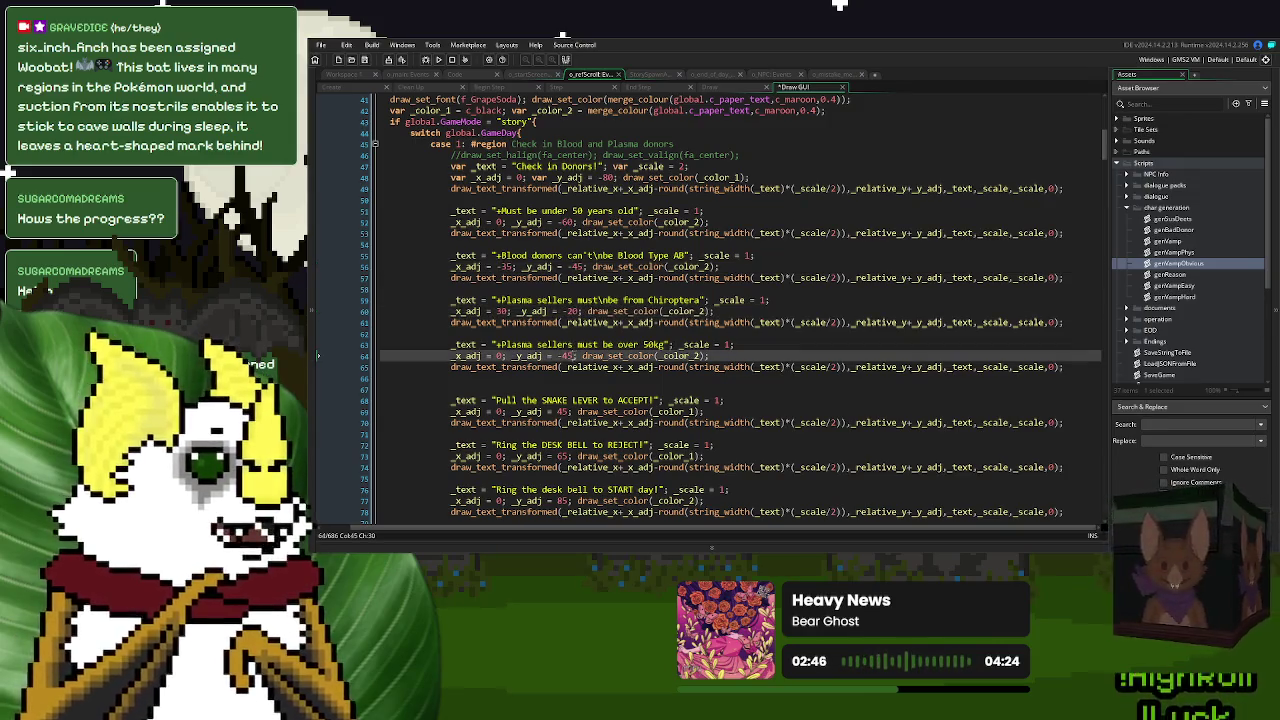
double_click(566, 356)
type("15")
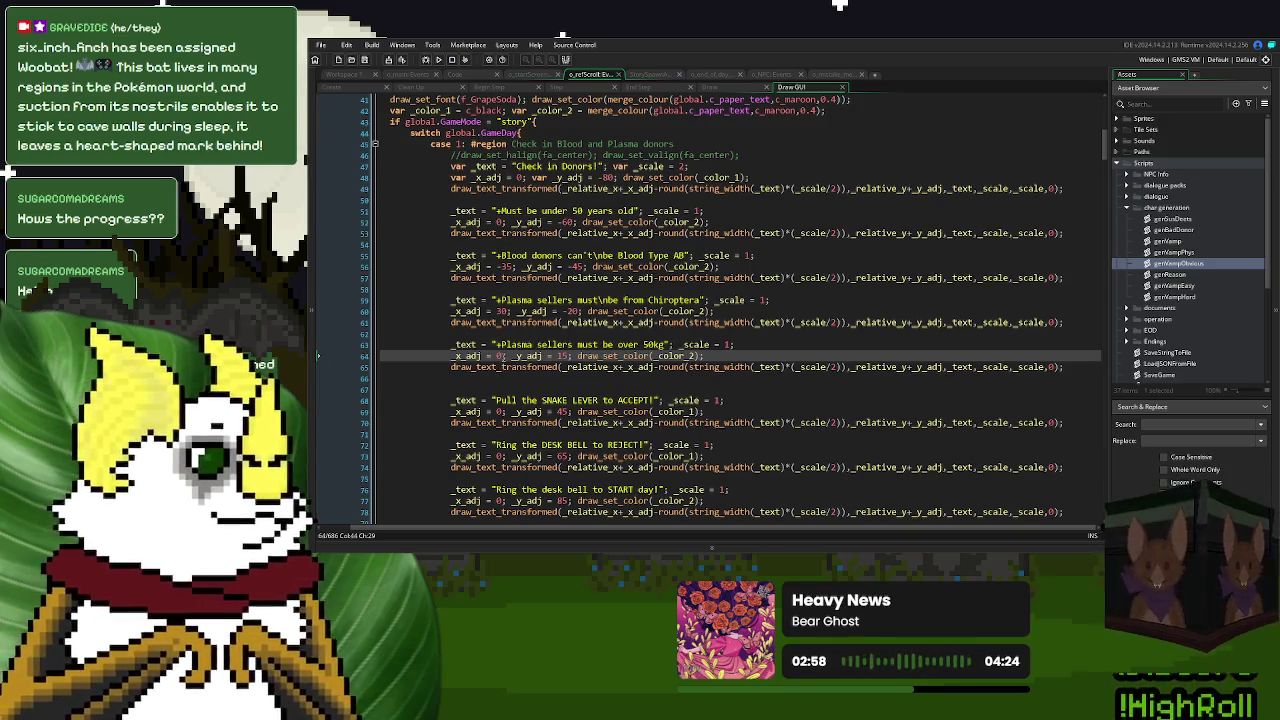
double_click(500, 356)
type("30")
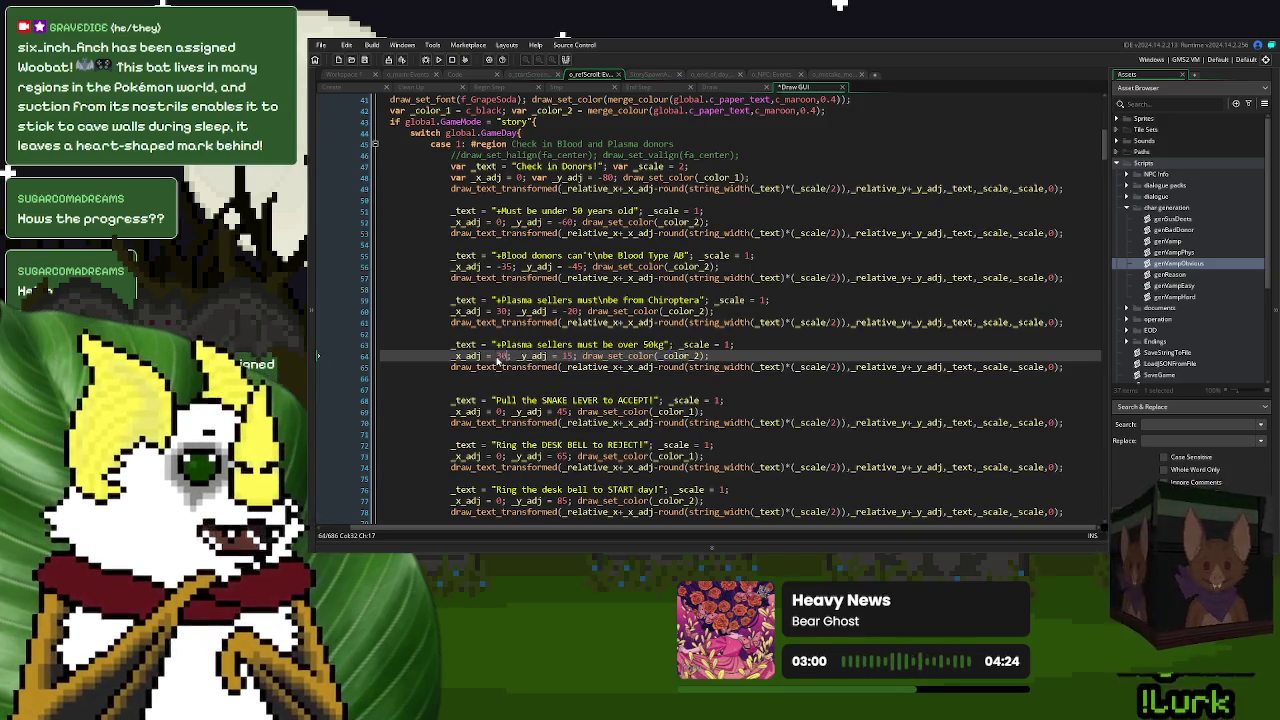
type("28")
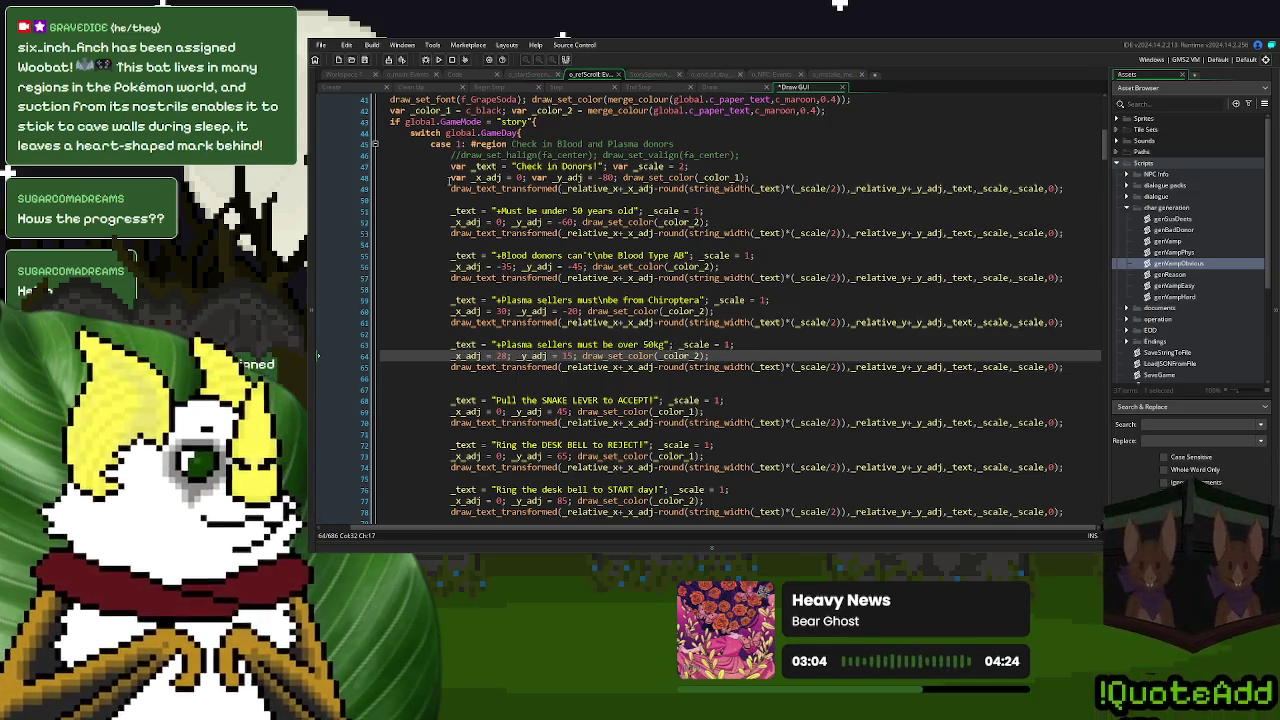
key("ctrl+s")
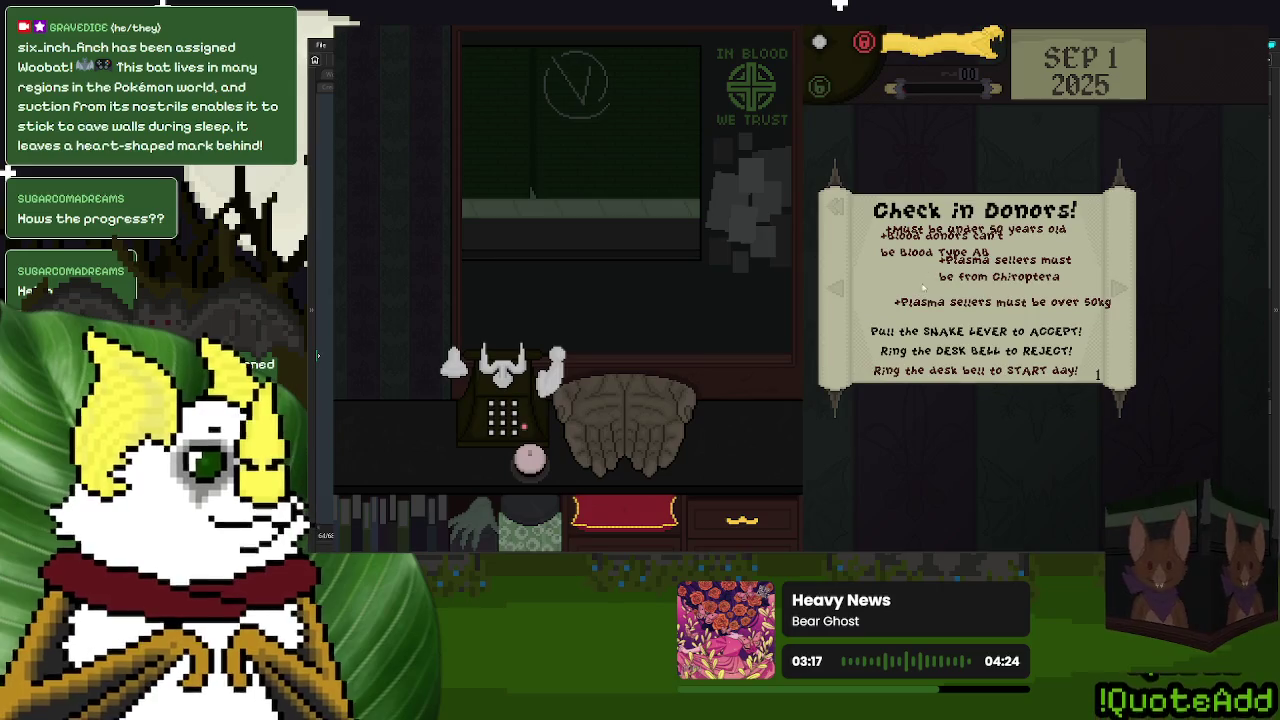
left_click_drag(922, 288, 959, 262)
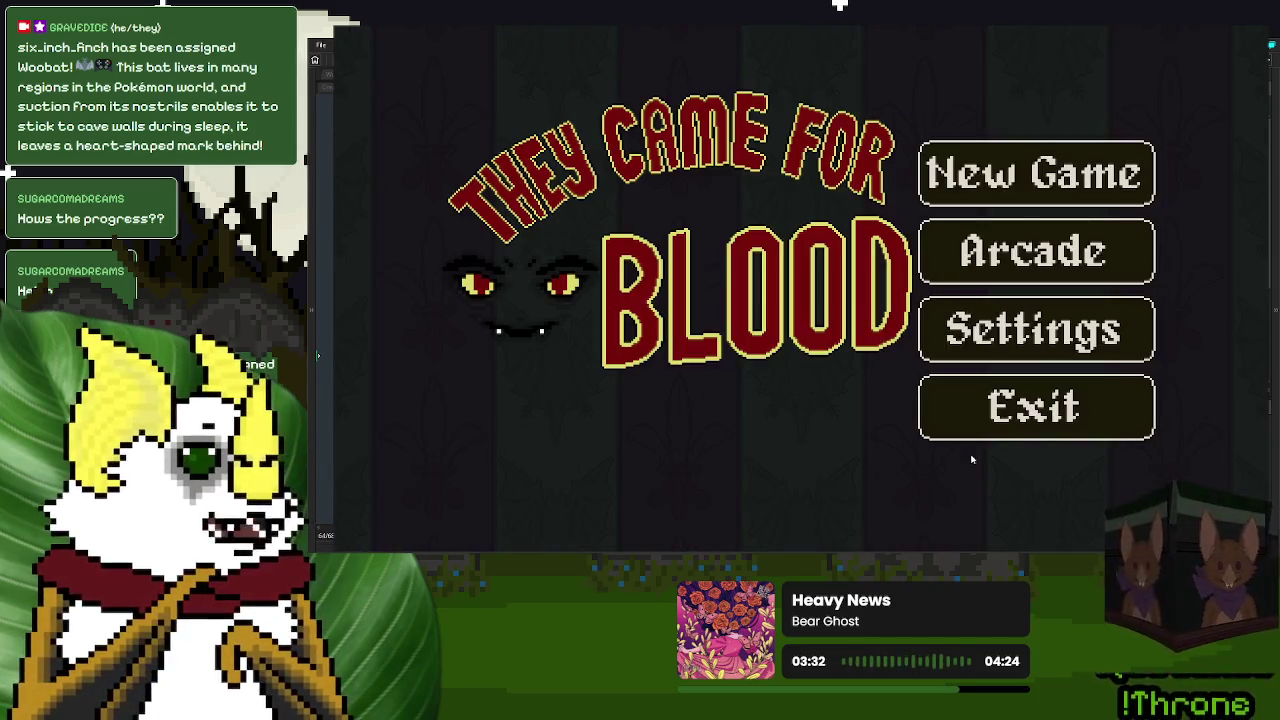
- Quit the game, undo the offset edits twice, and rerun to check the Check in Donors scroll
left_click(971, 459)
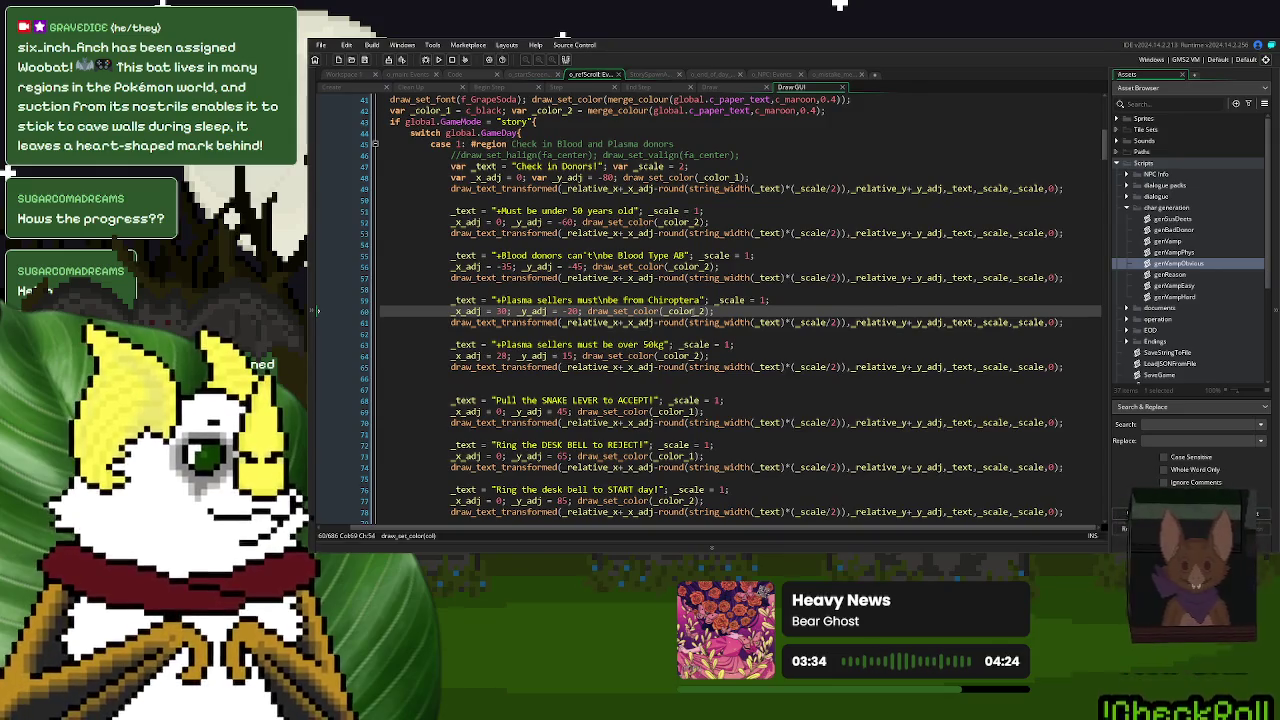
key("ctrl+z")
key("ctrl+z")
key("ctrl+z")
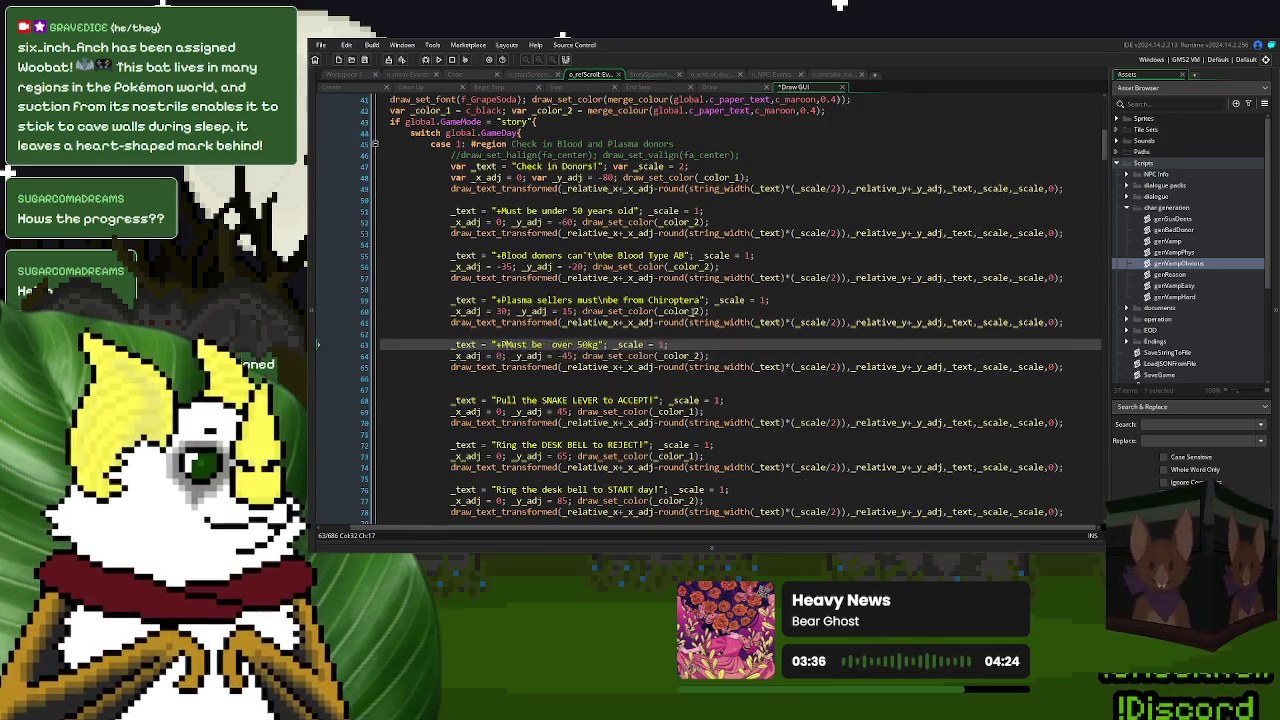
key("ctrl+z")
key("ctrl+z")
key("ctrl+z")
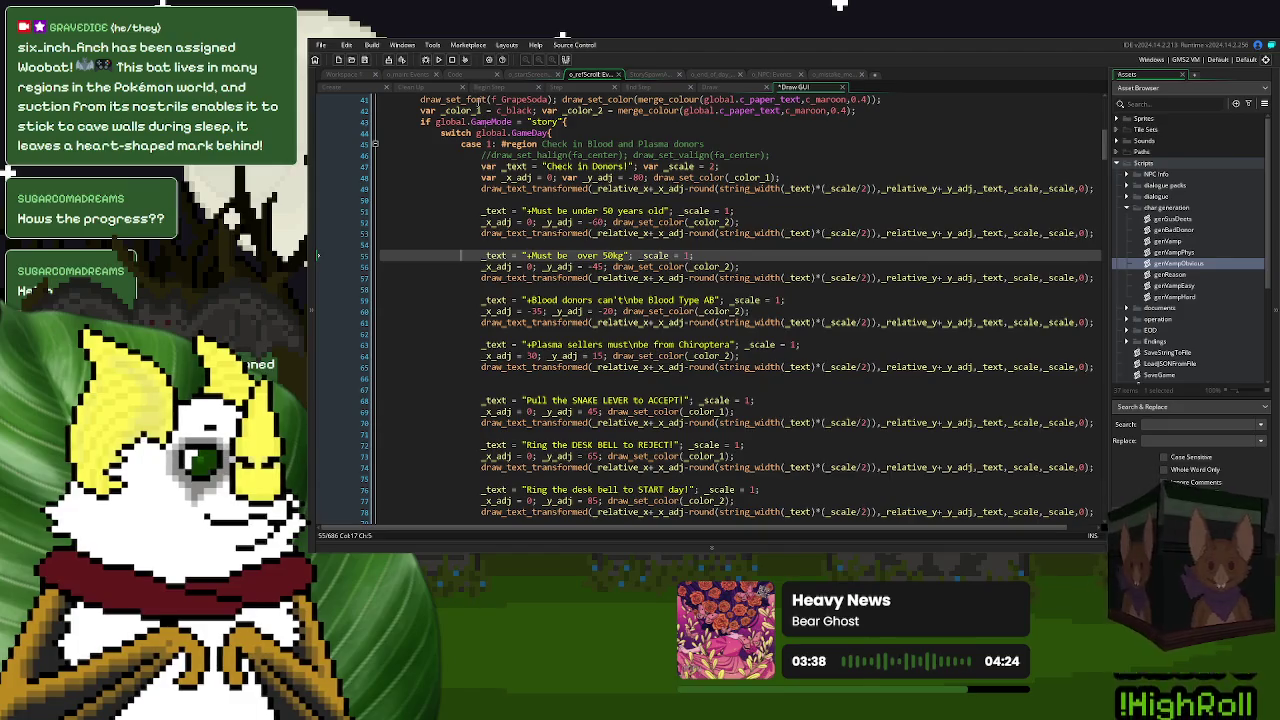
left_click(438, 60)
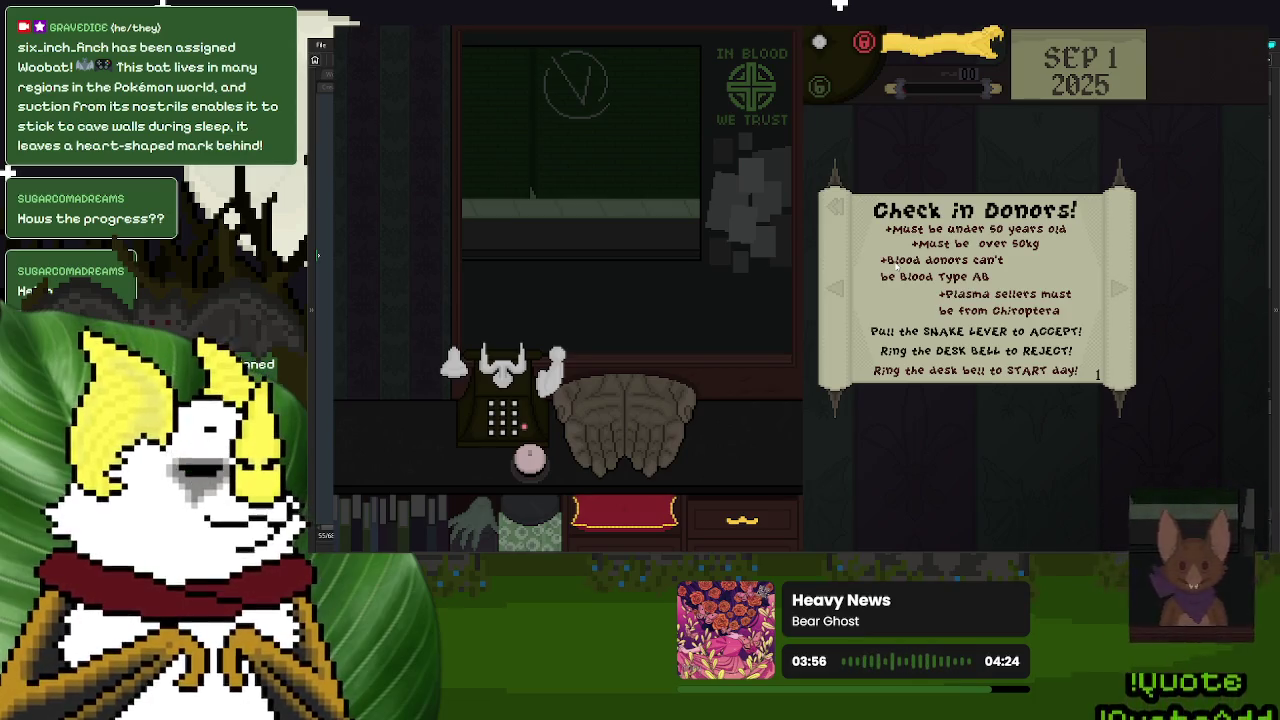
key("Escape")
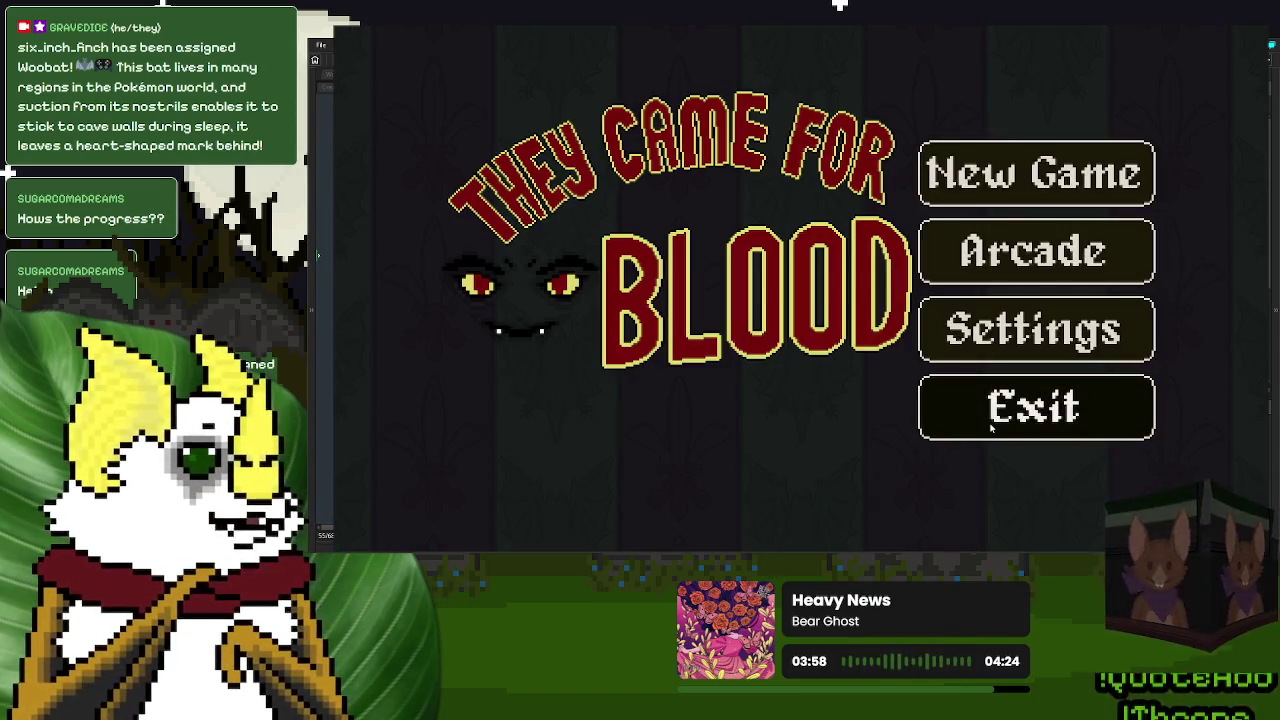
key("alt+Tab")
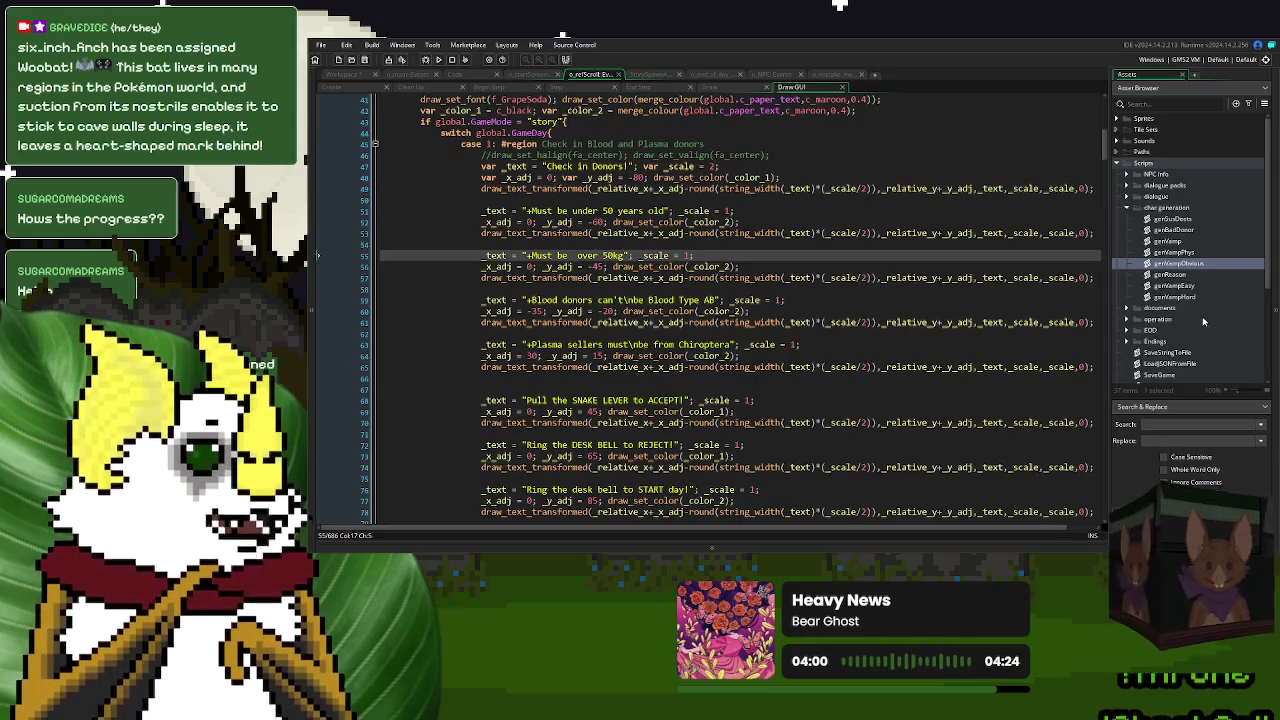
- Open genBadDonor and copy the isWeight LIGHT WEIGHT check from plasma faults into donor faults
double_click(1173, 230)
left_click(375, 199)
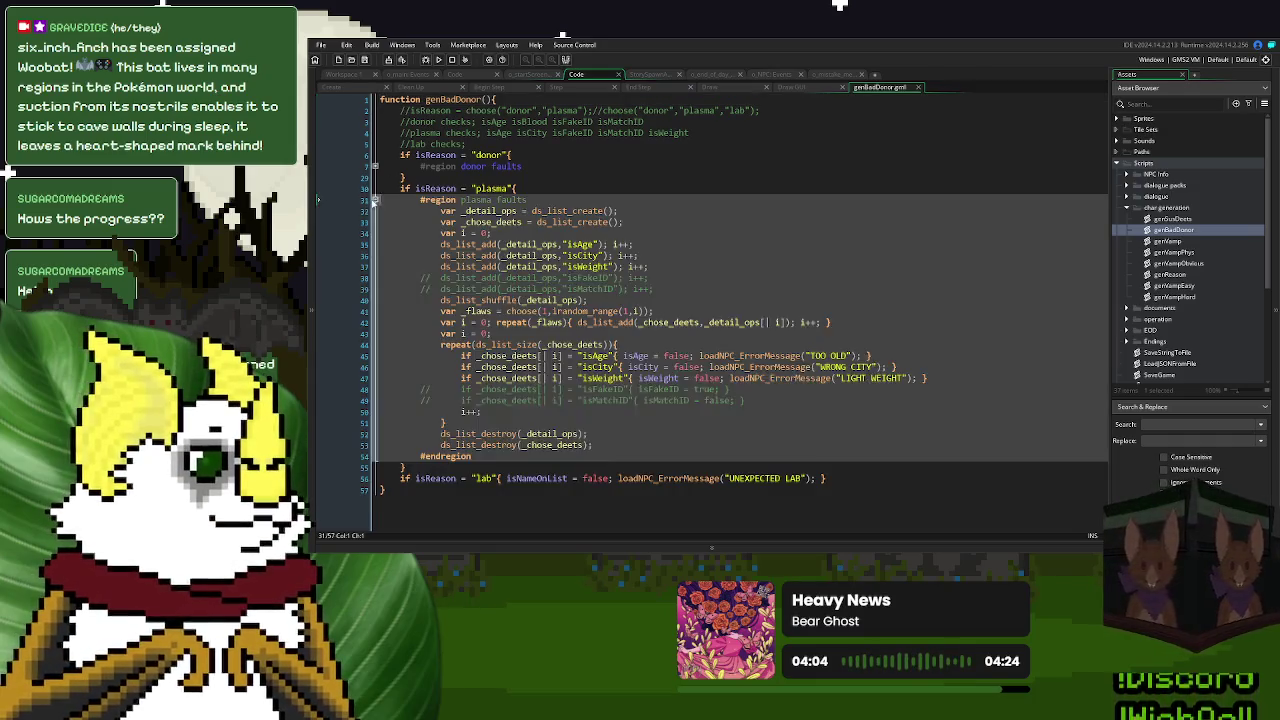
left_click(375, 166)
scroll(657, 294, "down", 7)
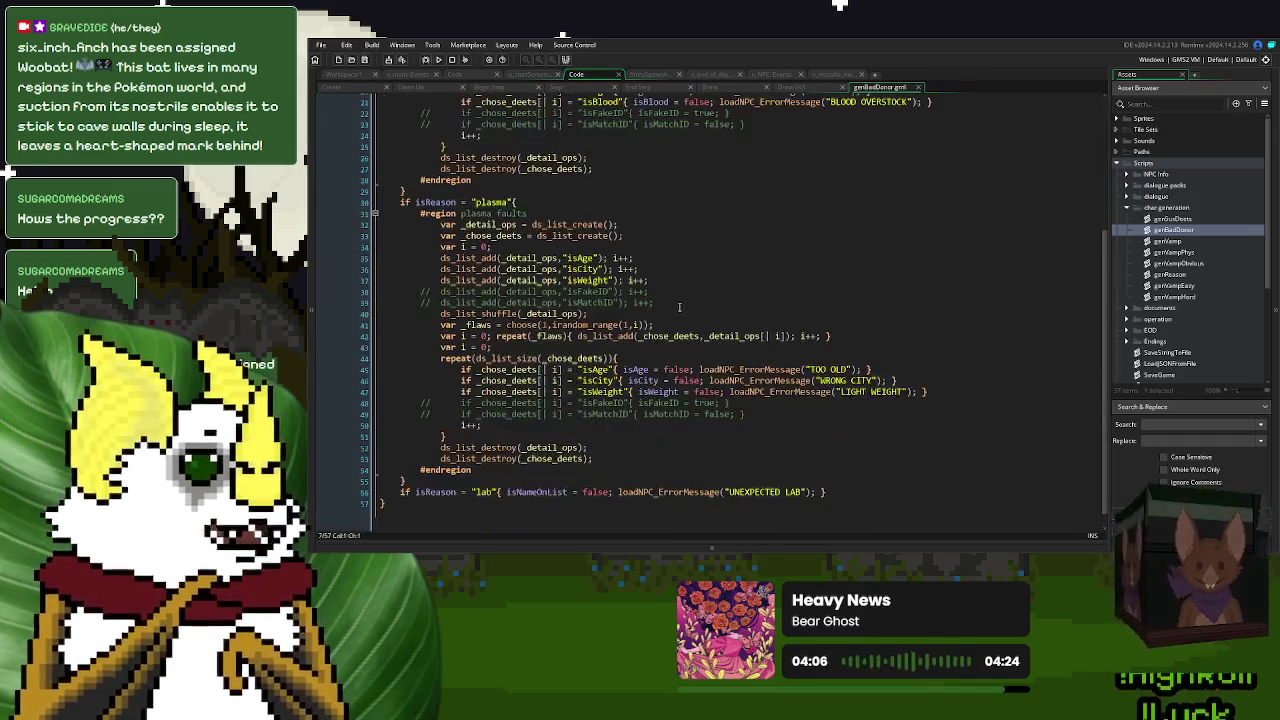
left_click_drag(937, 392, 936, 383)
scroll(936, 383, "up", 2)
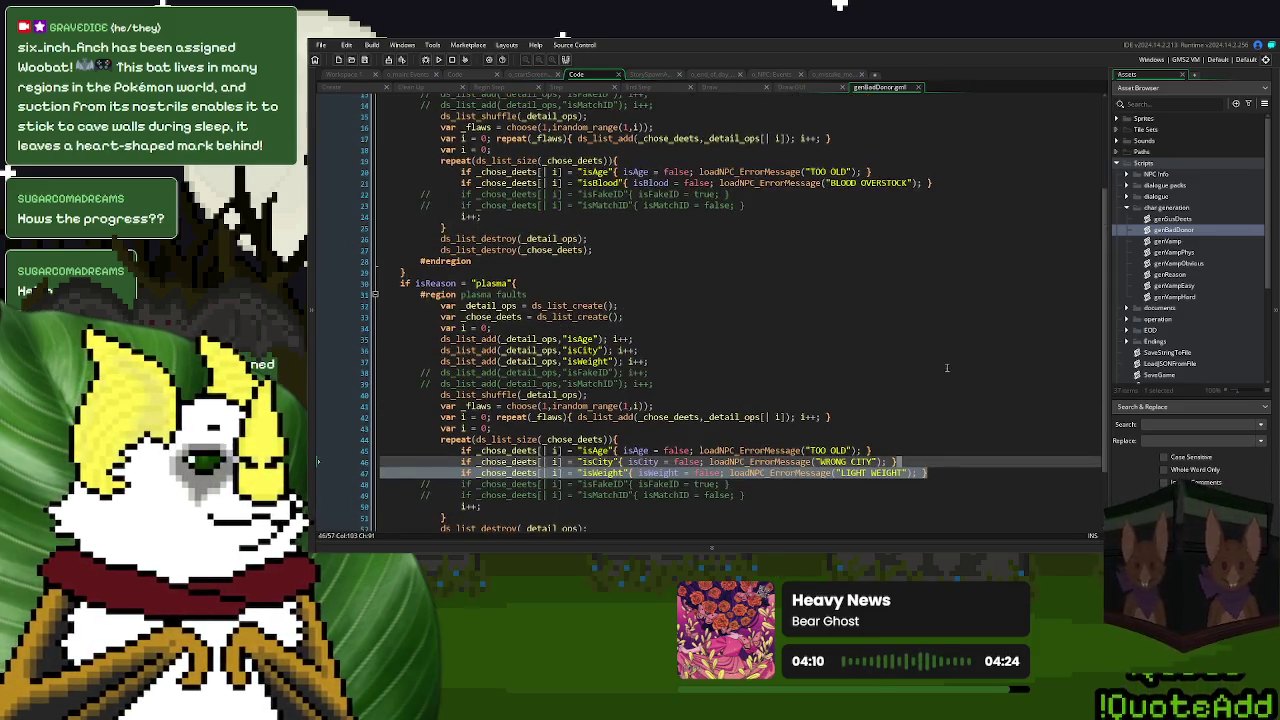
left_click(950, 183)
key("ctrl+v")
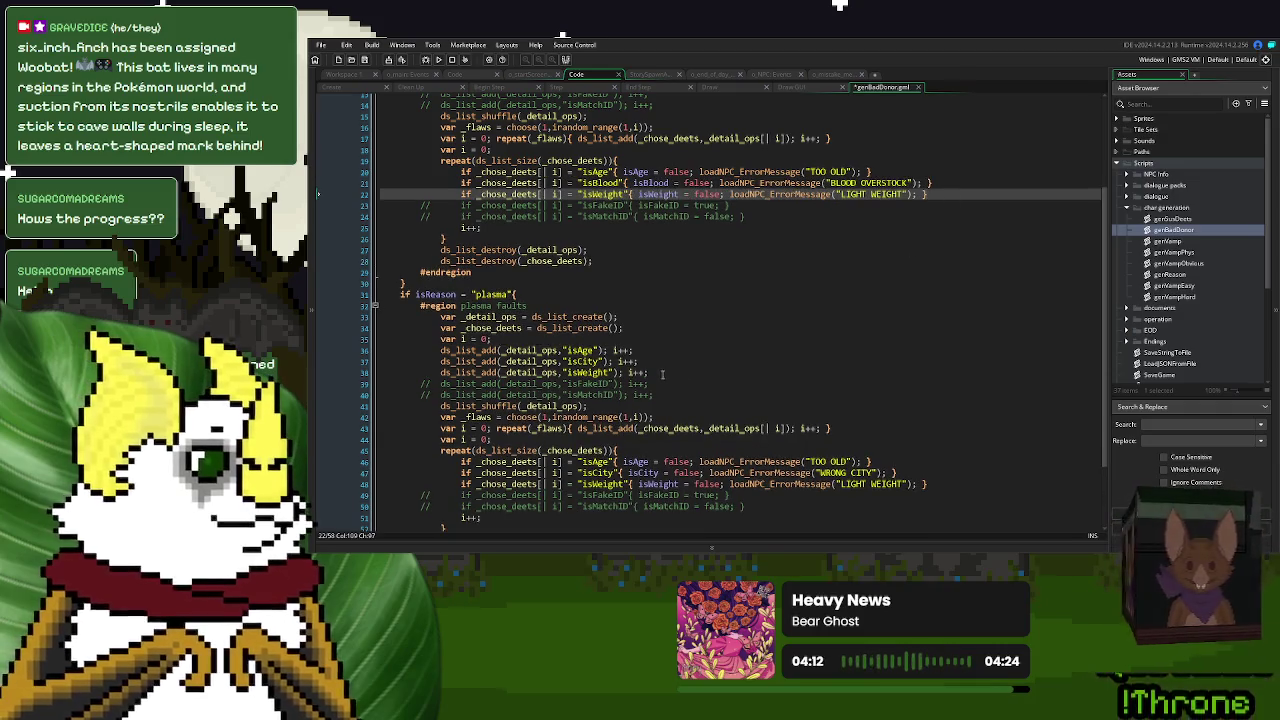
- Add the isWeight option to the donor faults list, then fold both regions and close the script
left_click_drag(662, 375, 660, 367)
key("ctrl+c")
scroll(663, 300, "up", 3)
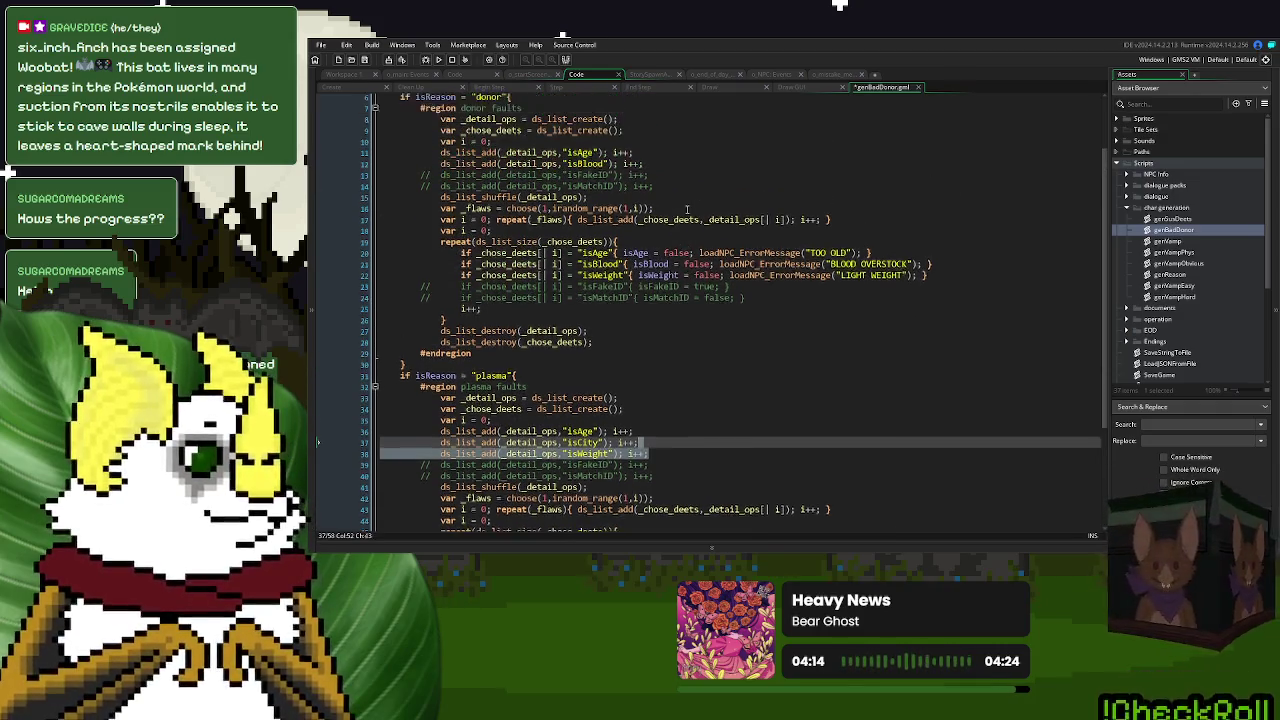
left_click(665, 183)
key("ctrl+v")
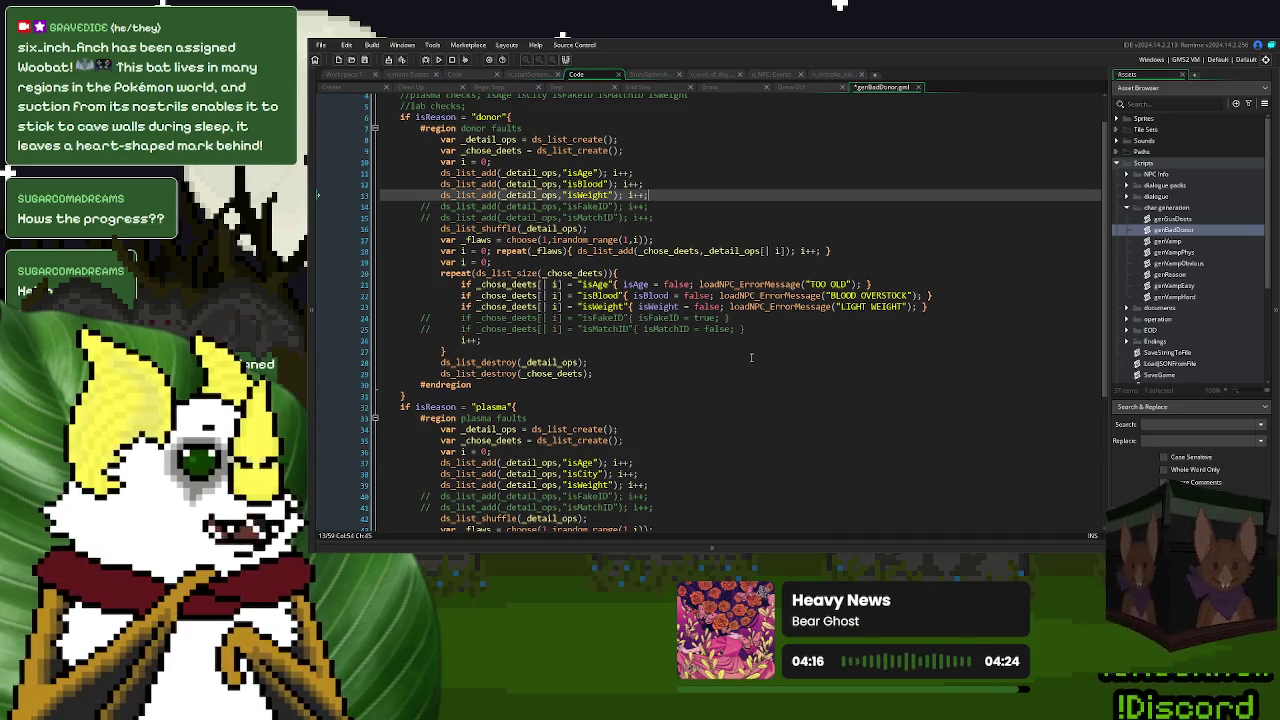
left_click(375, 128)
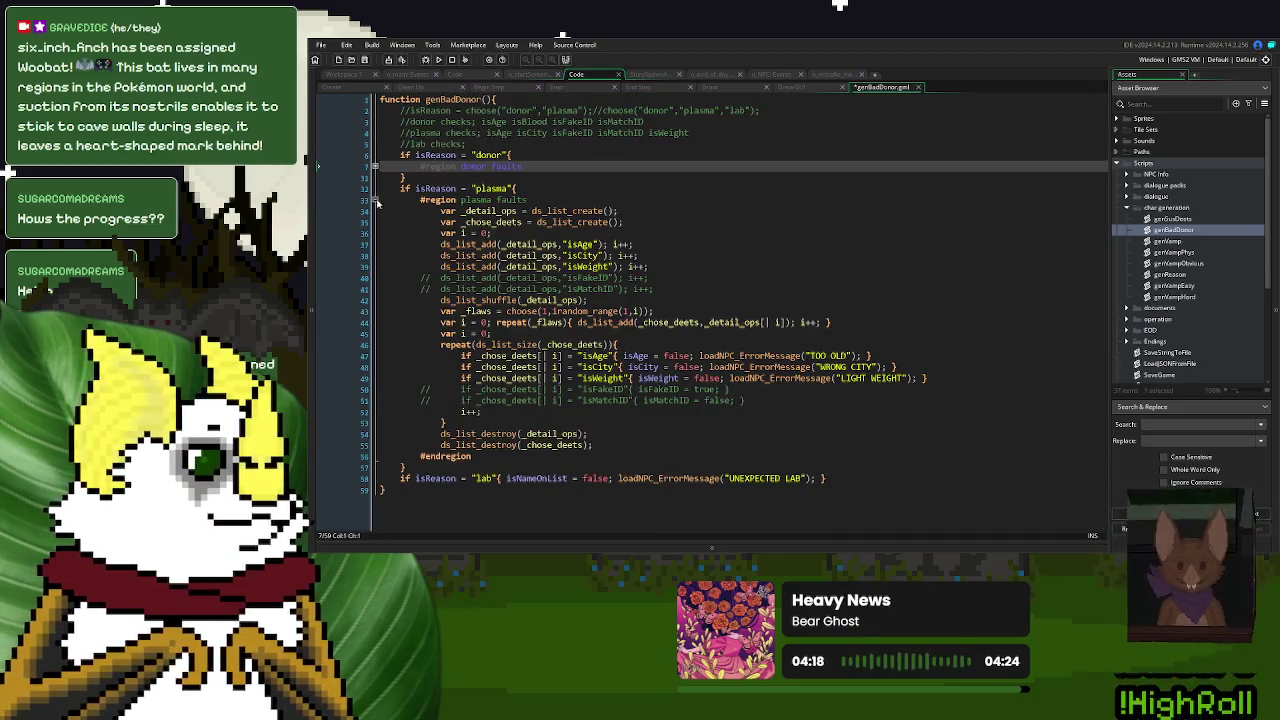
left_click(376, 200)
left_click(918, 87)
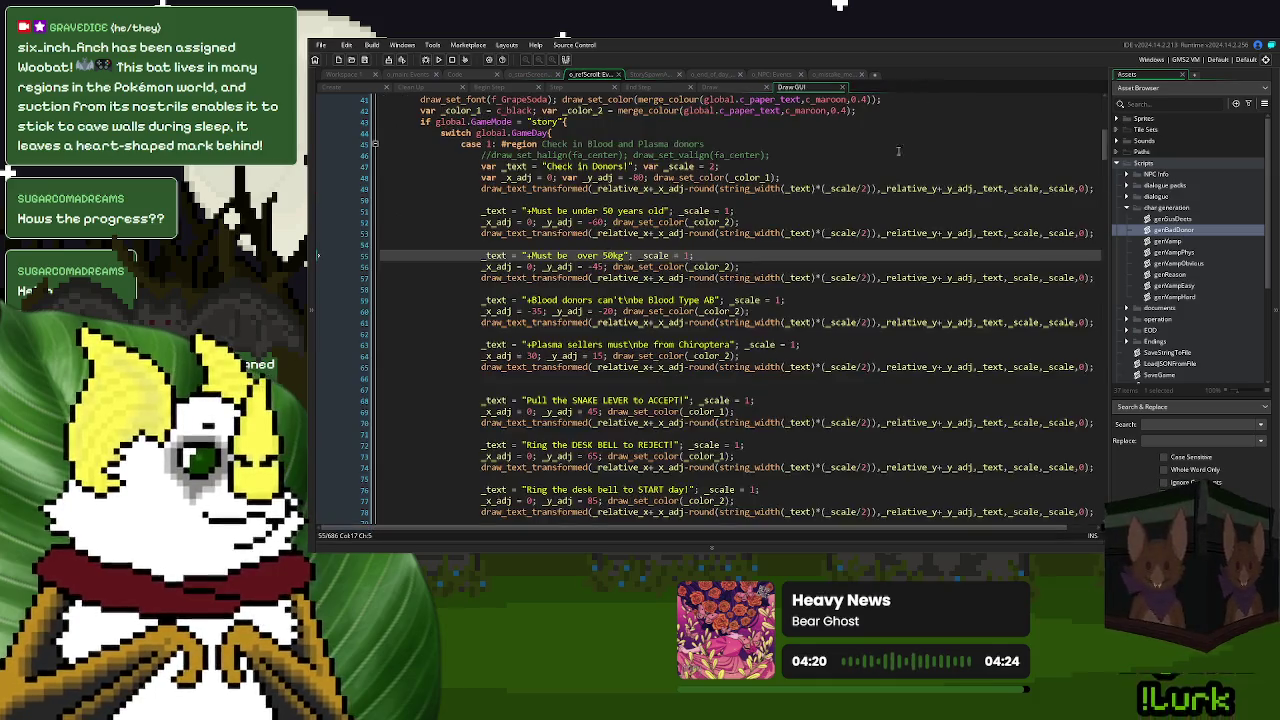
- Look over the error_message and StorySpawnActor code, then switch to o_mistake_message's Draw GUI event
left_click(462, 76)
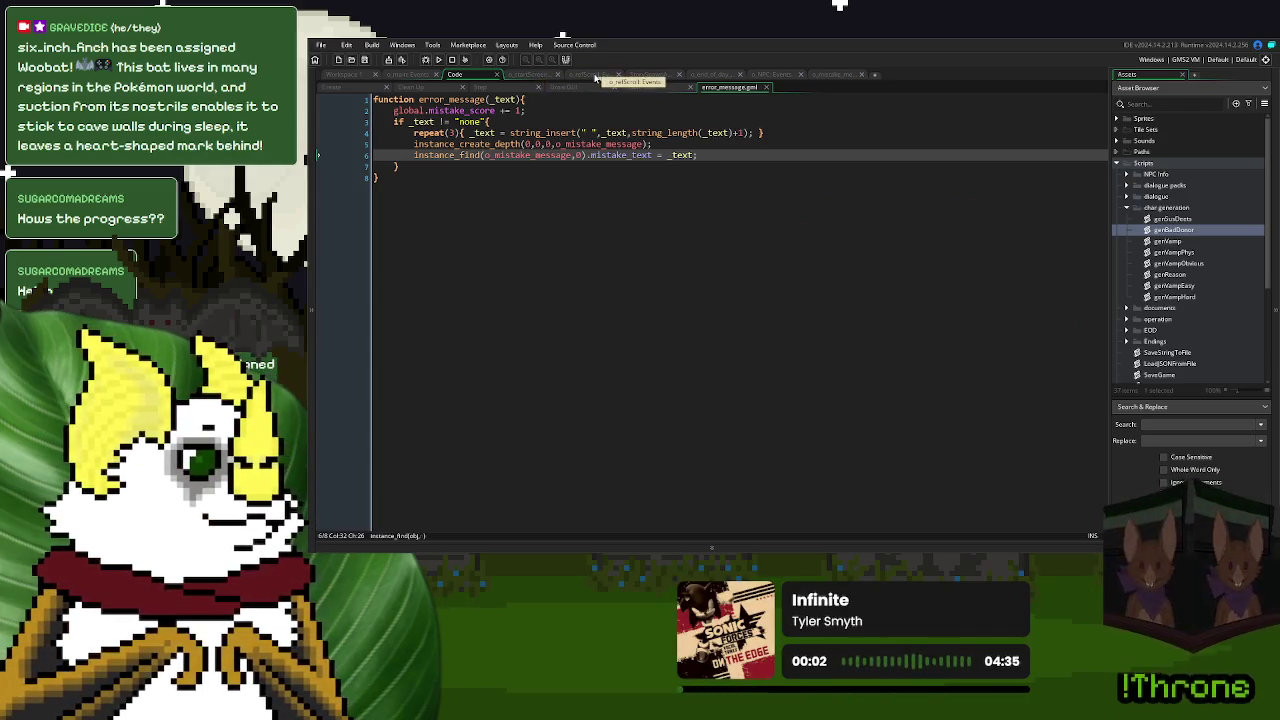
left_click(650, 75)
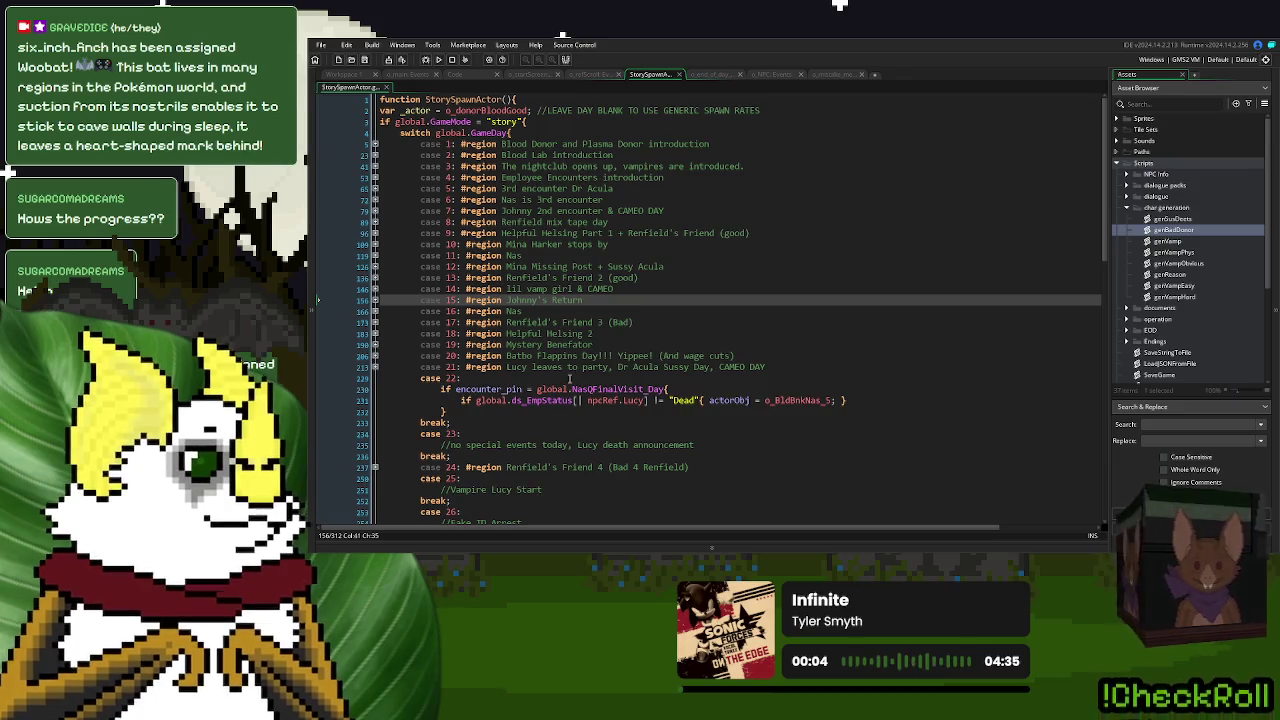
left_click(375, 144)
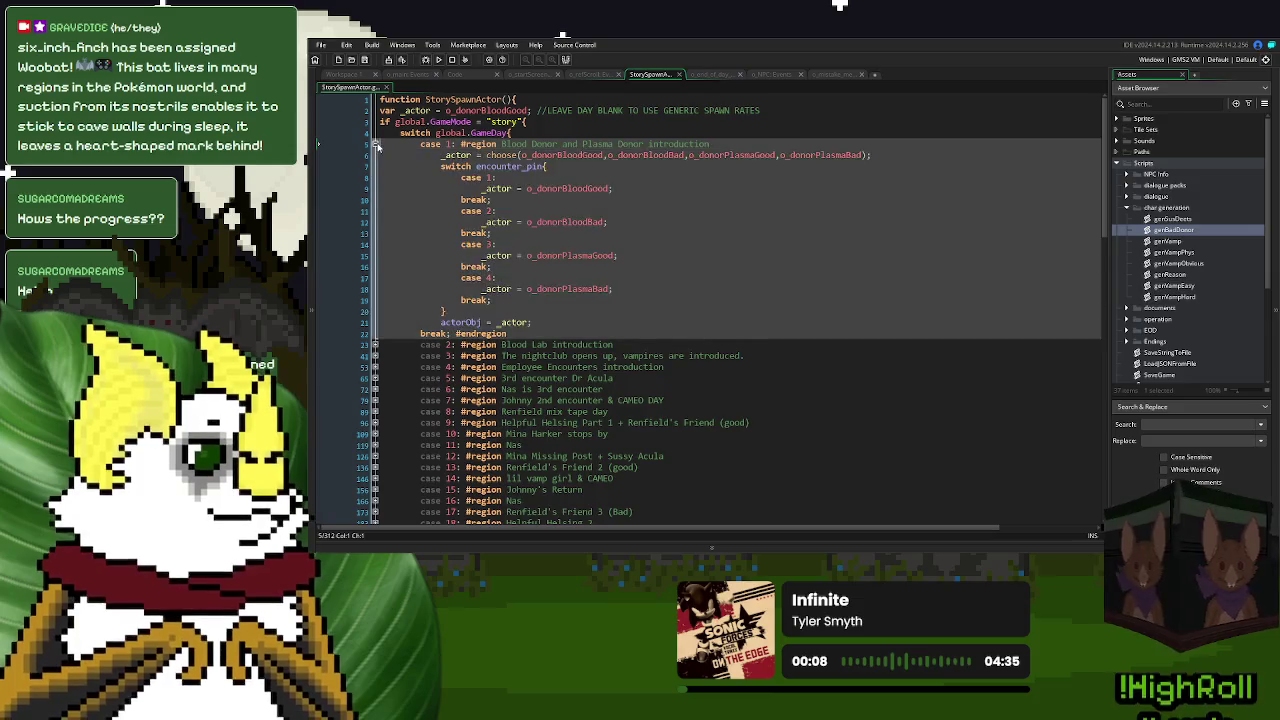
left_click(376, 144)
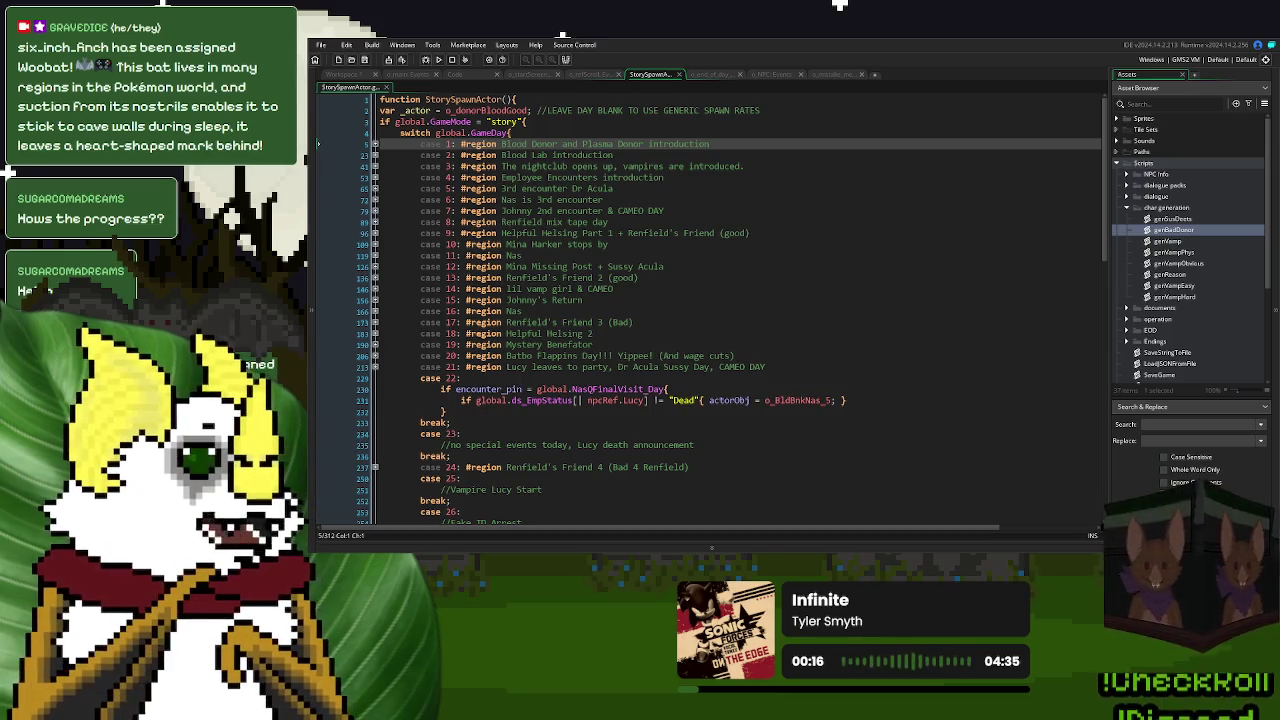
left_click(663, 266)
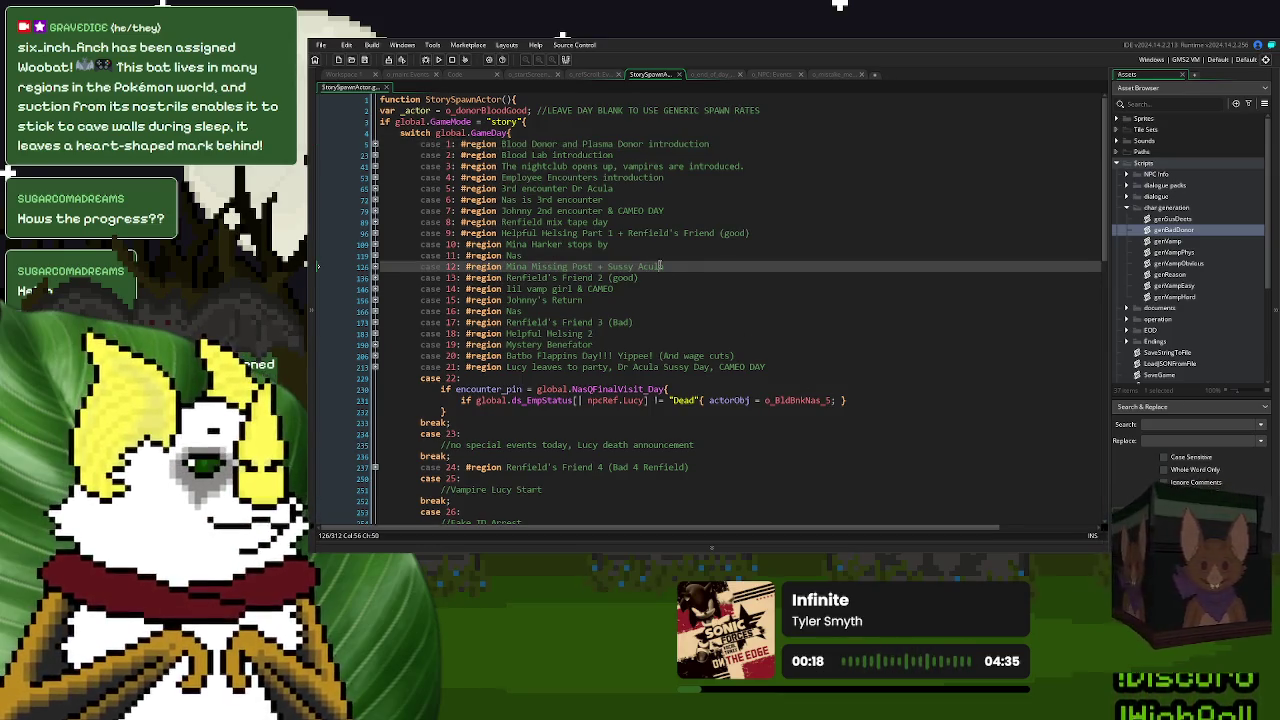
left_click(835, 74)
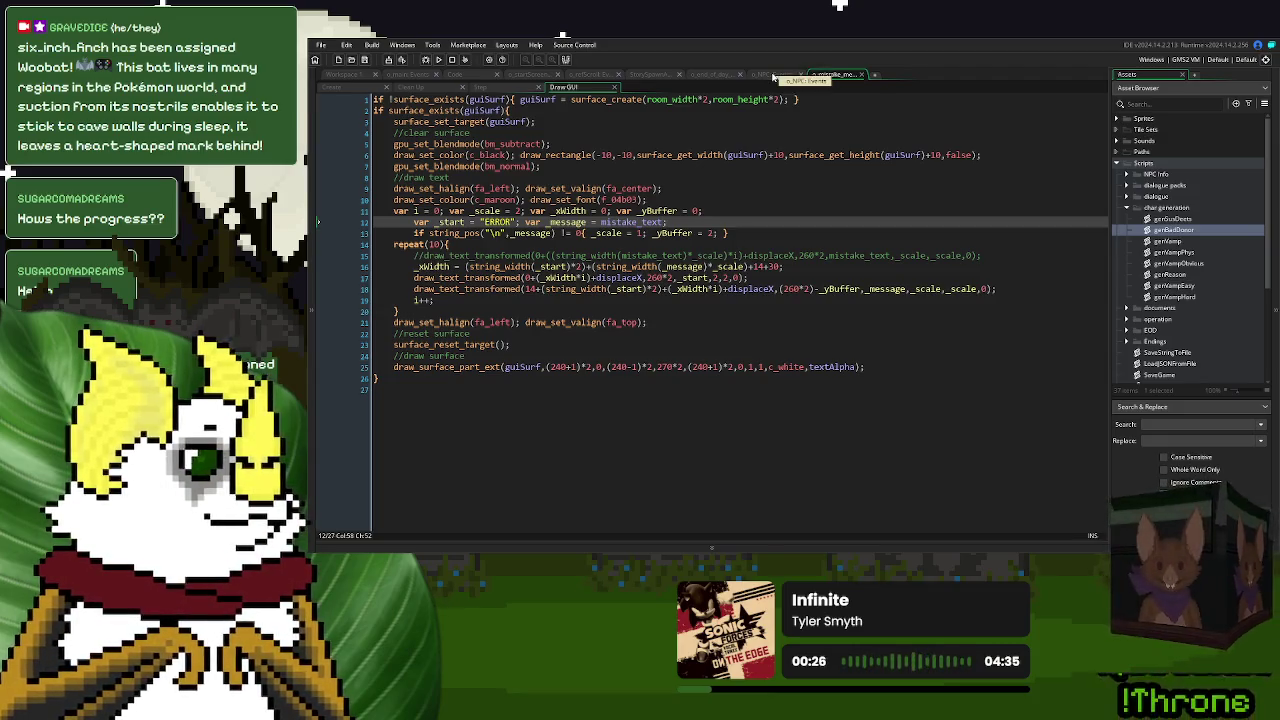
- Open the o_NPC Destroy event and find the error_message(errorMessage) call on line 59
left_click(773, 78)
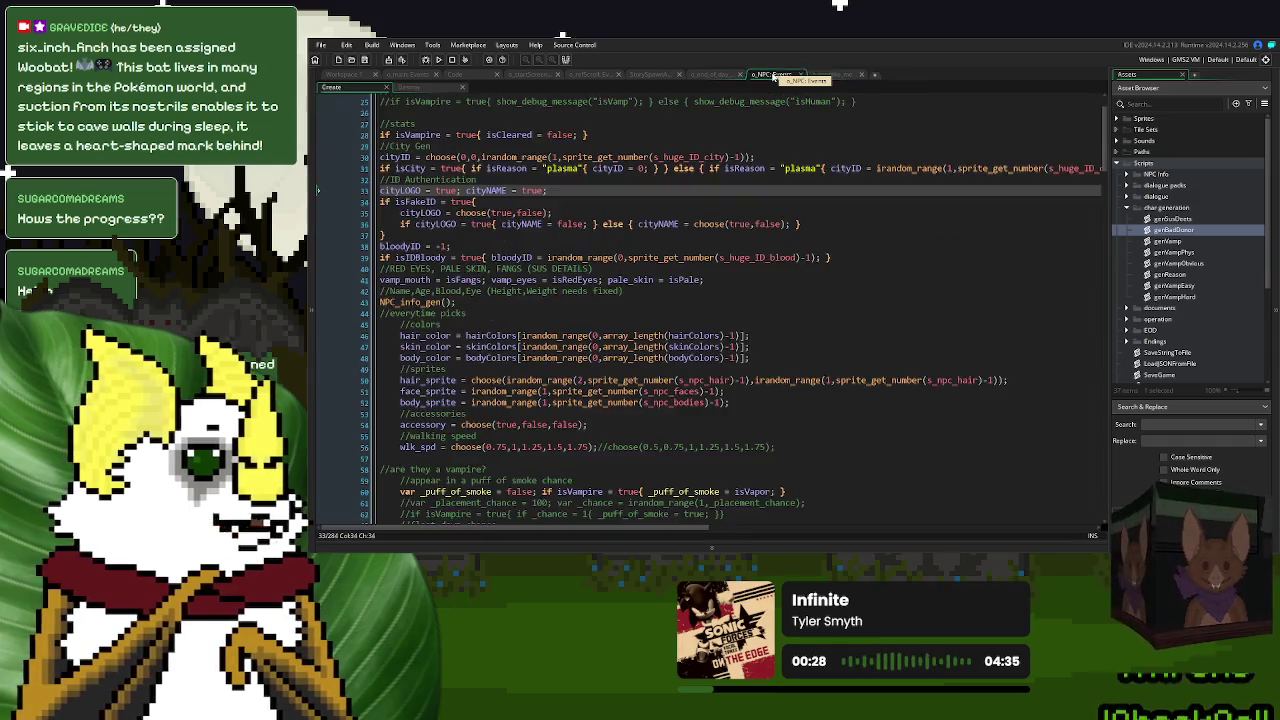
left_click(409, 87)
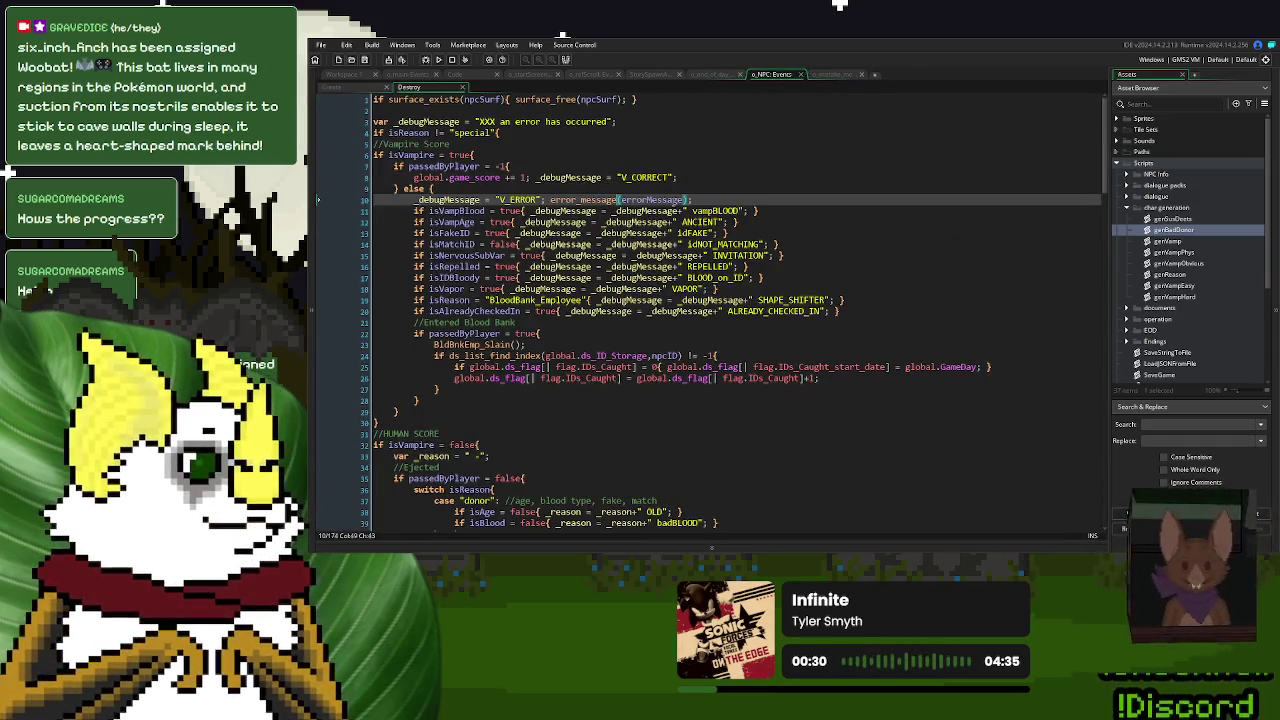
key("ctrl+shift+Right")
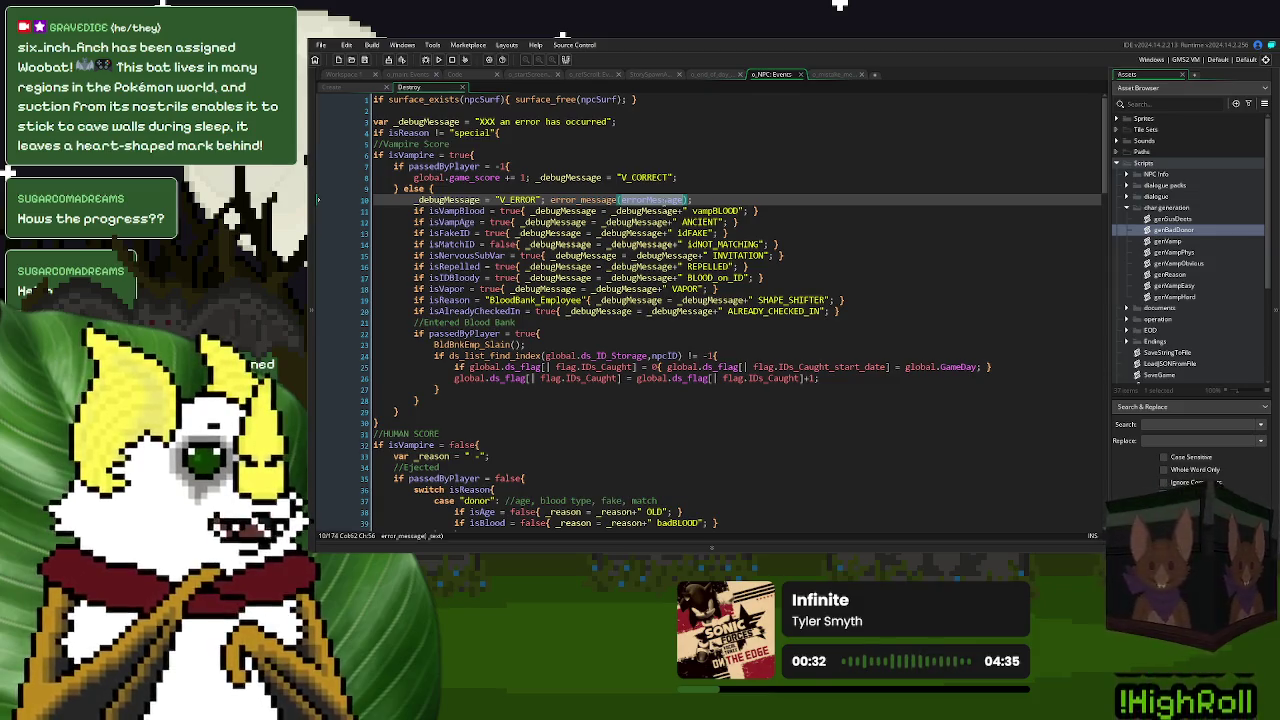
left_click(600, 311)
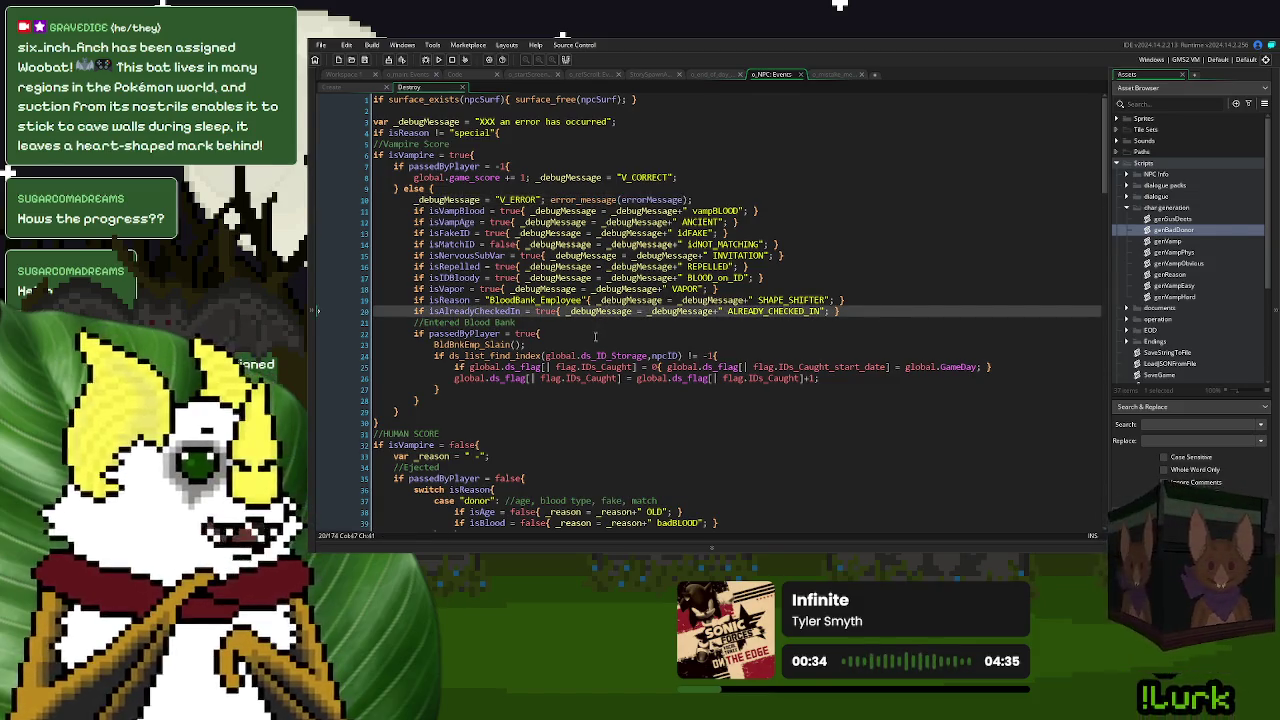
left_click(590, 200)
double_click(590, 200)
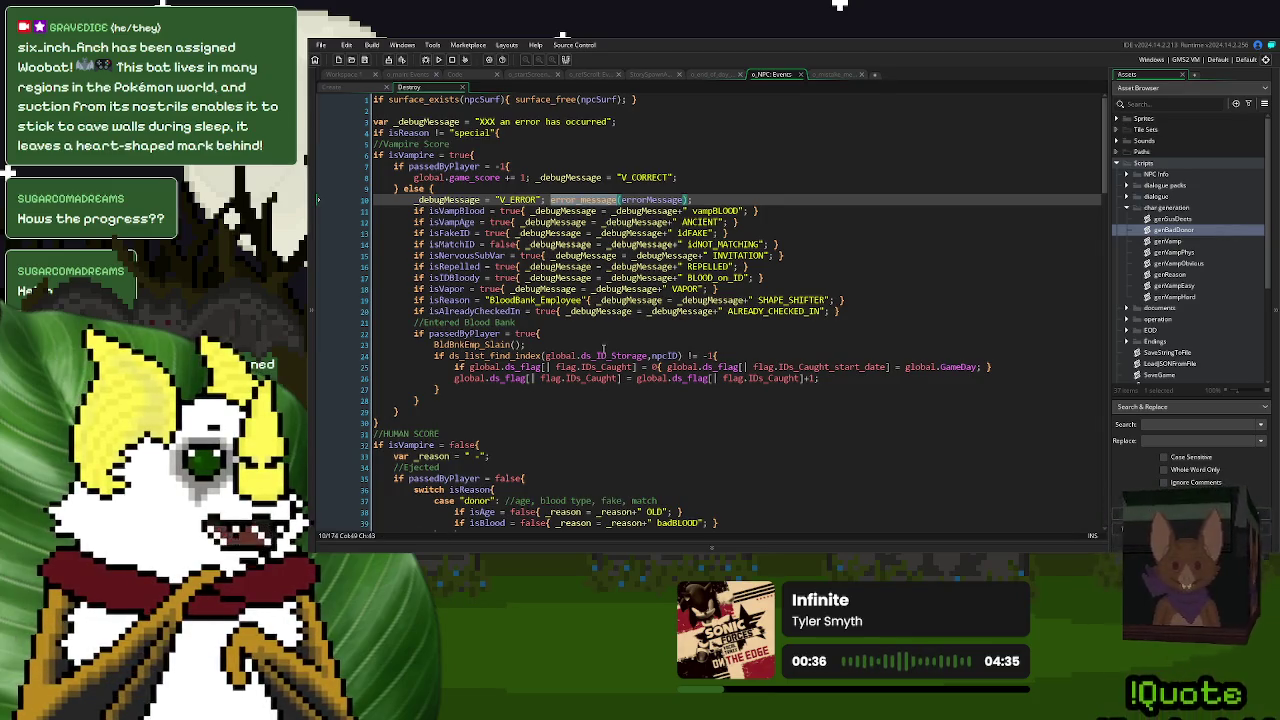
scroll(603, 349, "down", 10)
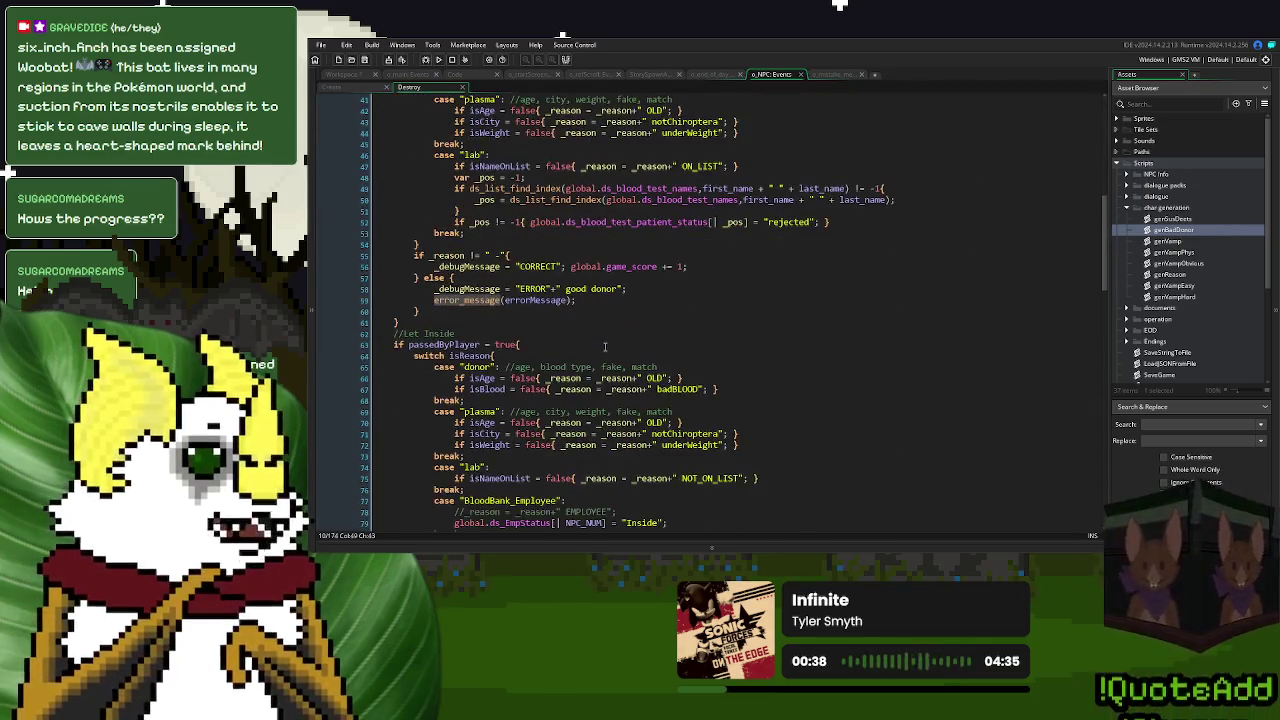
scroll(603, 316, "up", 3)
scroll(603, 316, "down", 2)
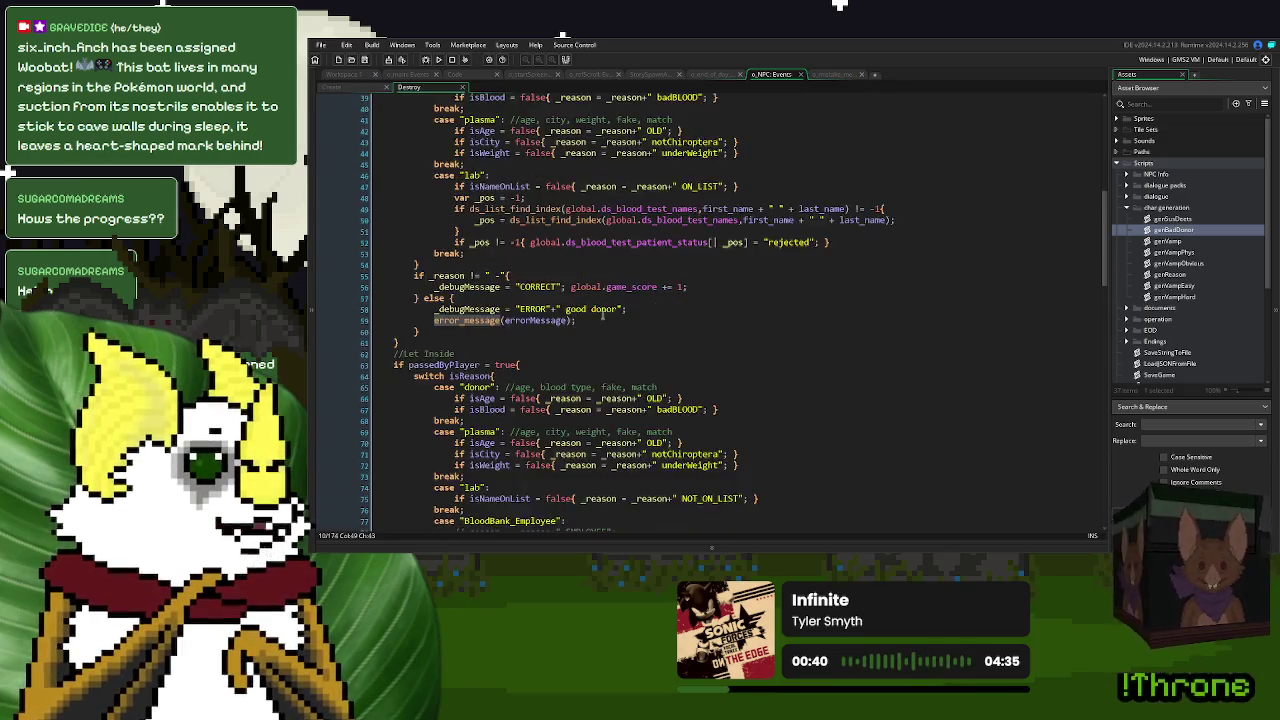
scroll(603, 316, "down", 2)
scroll(603, 316, "up", 2)
- Insert 'if errorMessage = "none"{ errorMessage = "GOOD DONOR"; }' above the line-59 error_message call
left_click(595, 319)
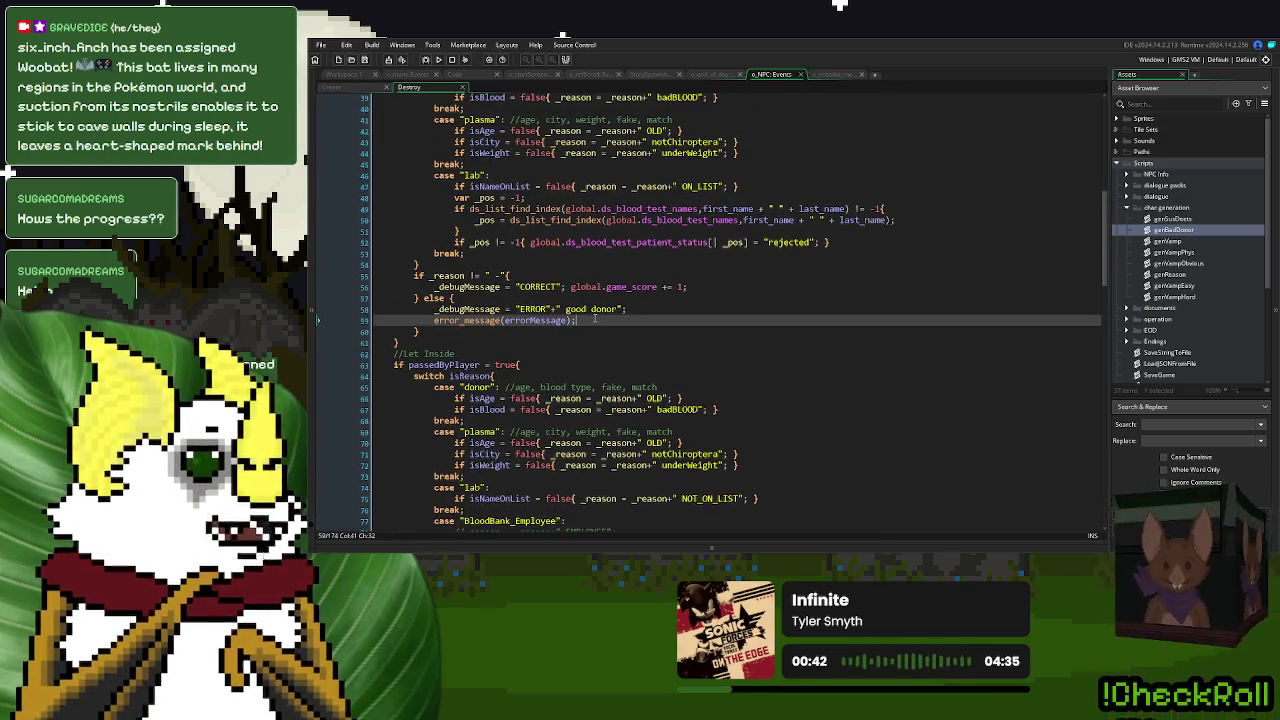
double_click(537, 320)
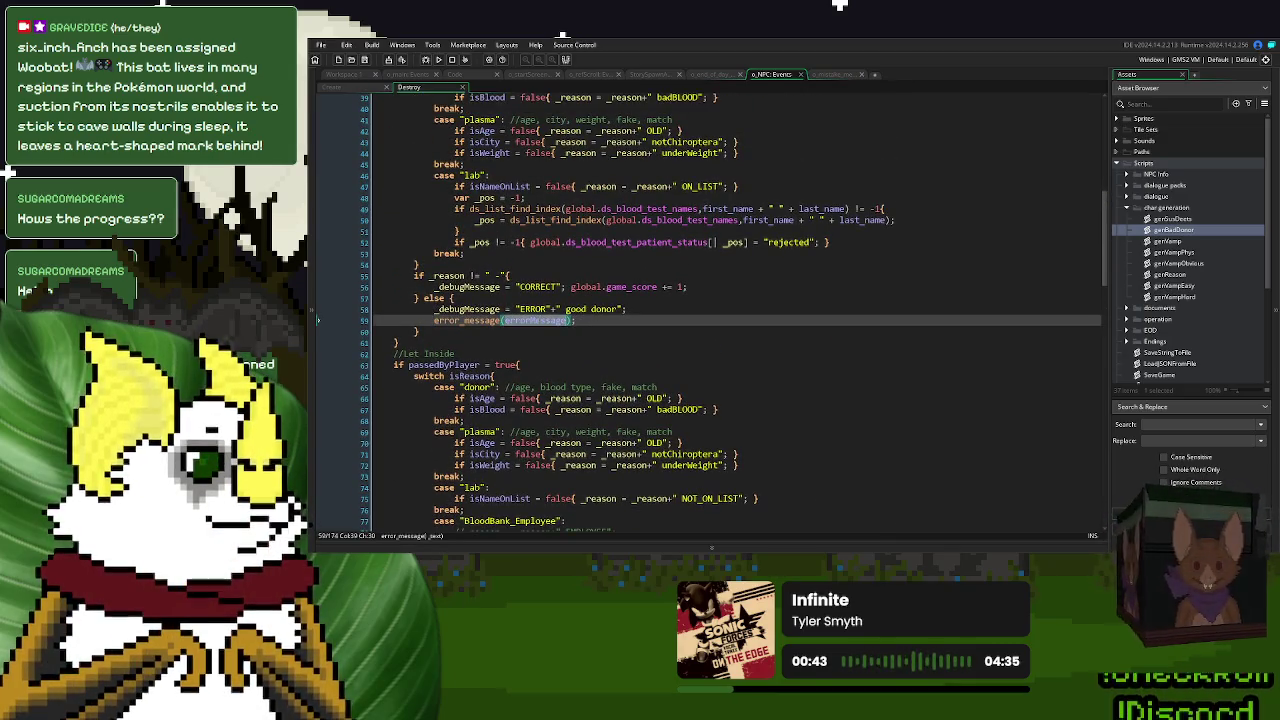
left_click(437, 309)
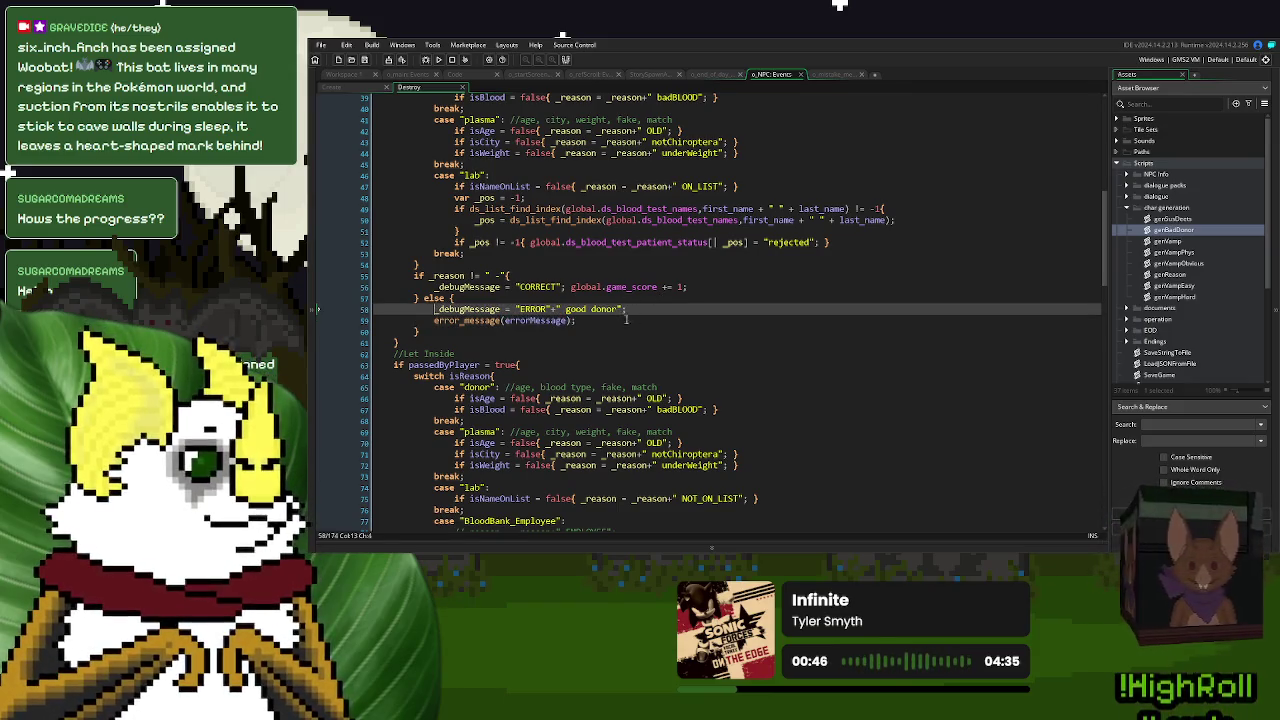
key("Down")
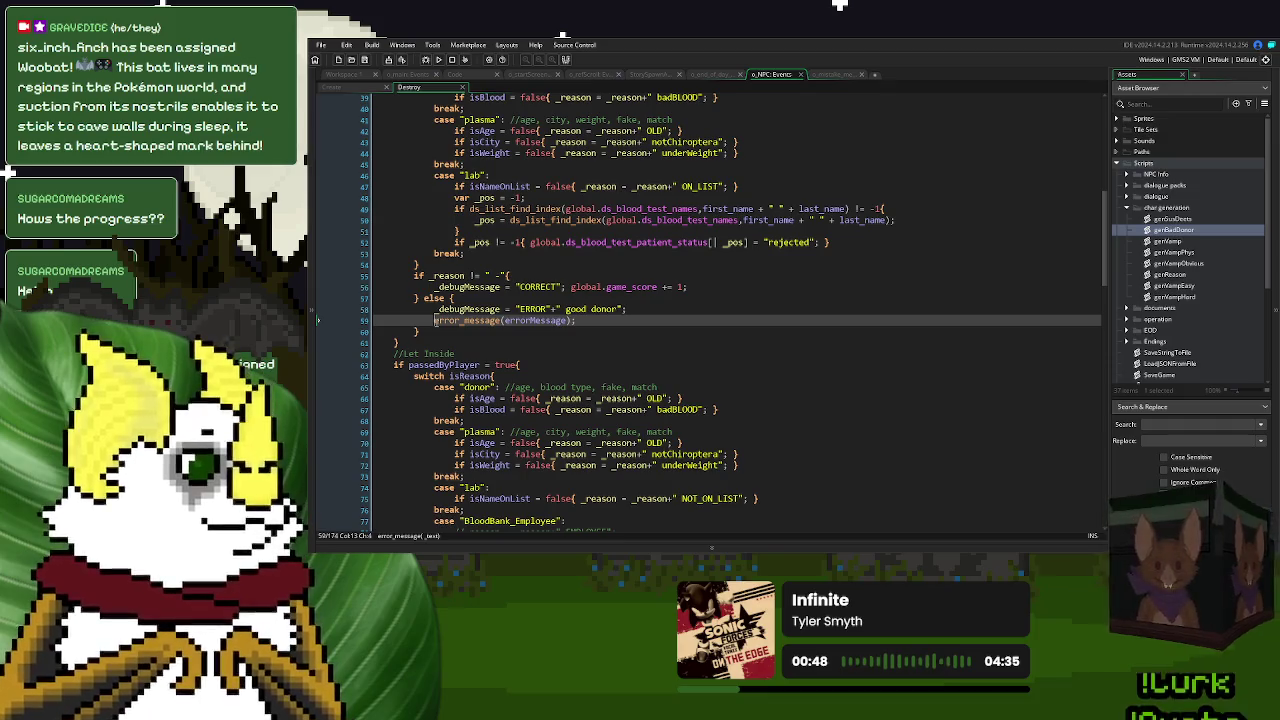
key("Return")
key("Up")
type("if errorMessage ")
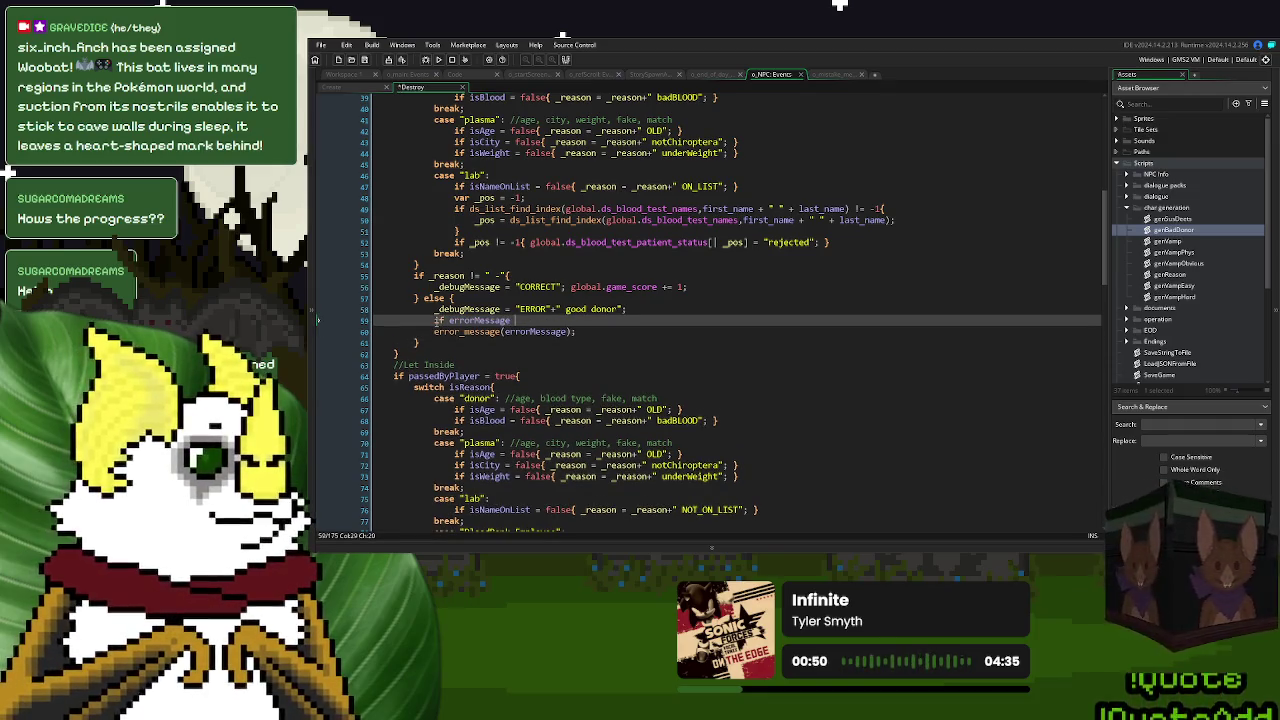
type("= \"none")
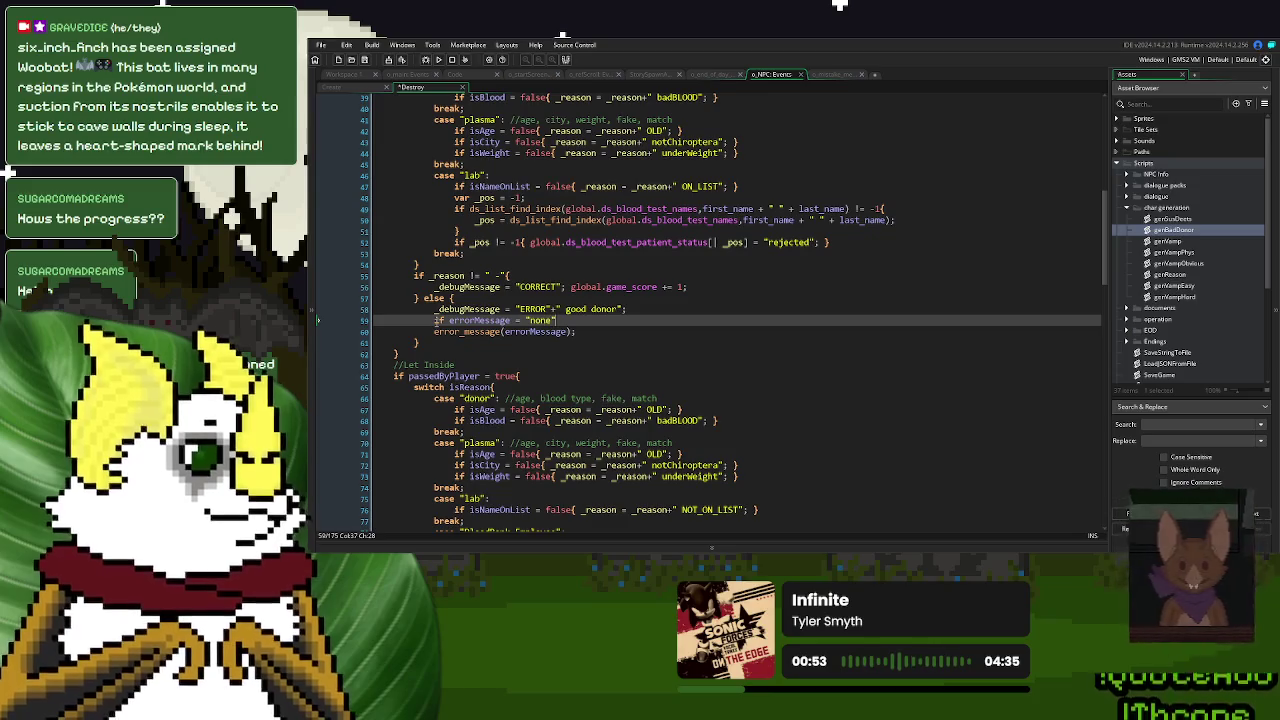
type("\"{")
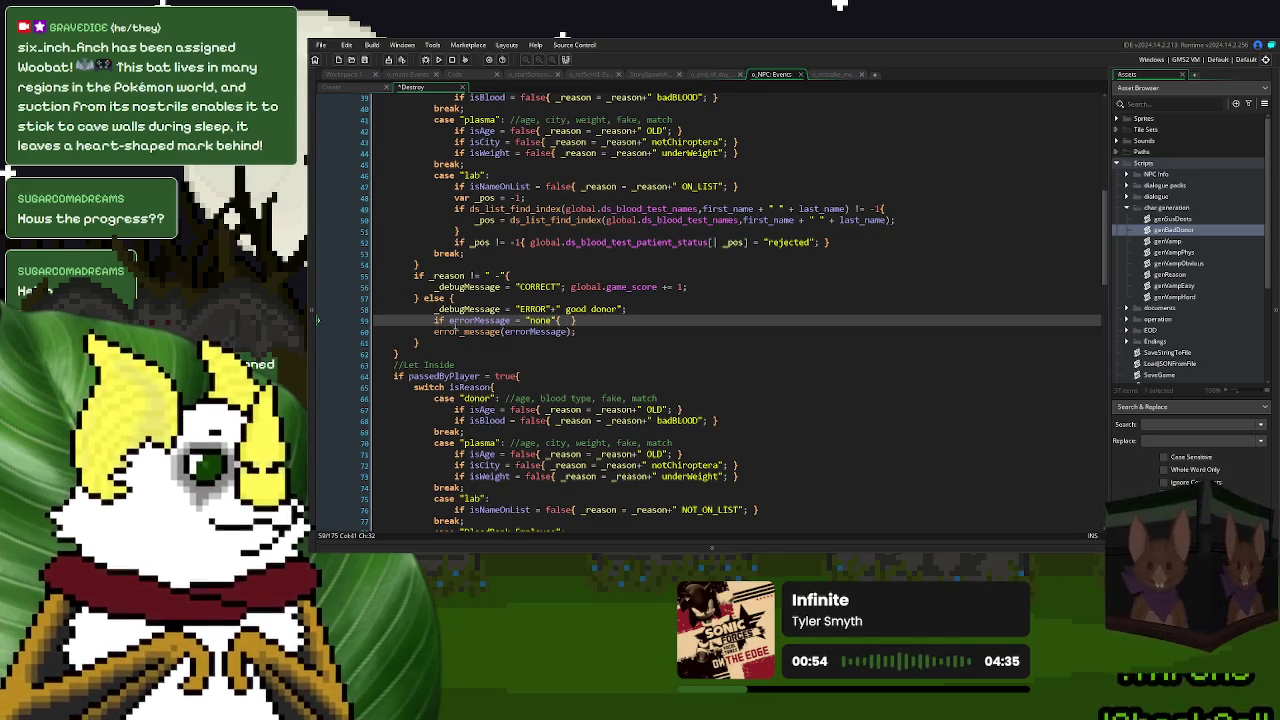
middle_click(458, 331)
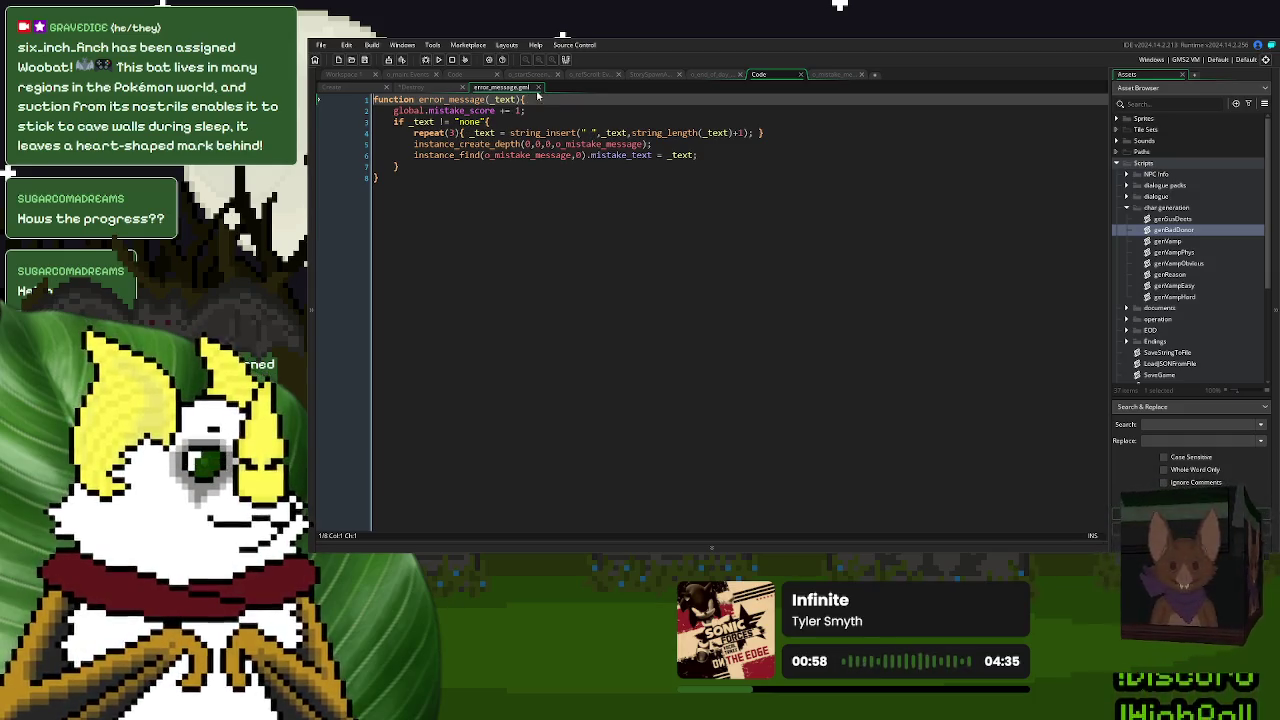
left_click(537, 88)
left_click(569, 320)
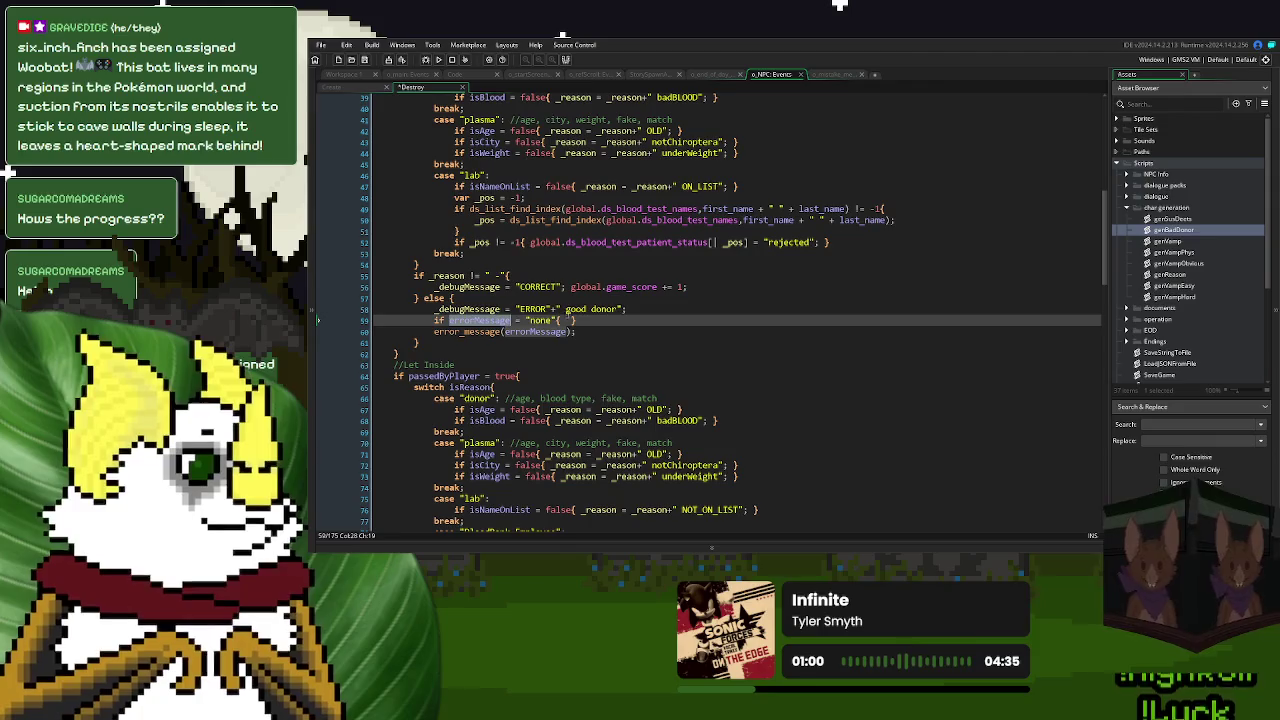
type("errorMessage = \"none\"{ errorMessage = \"")
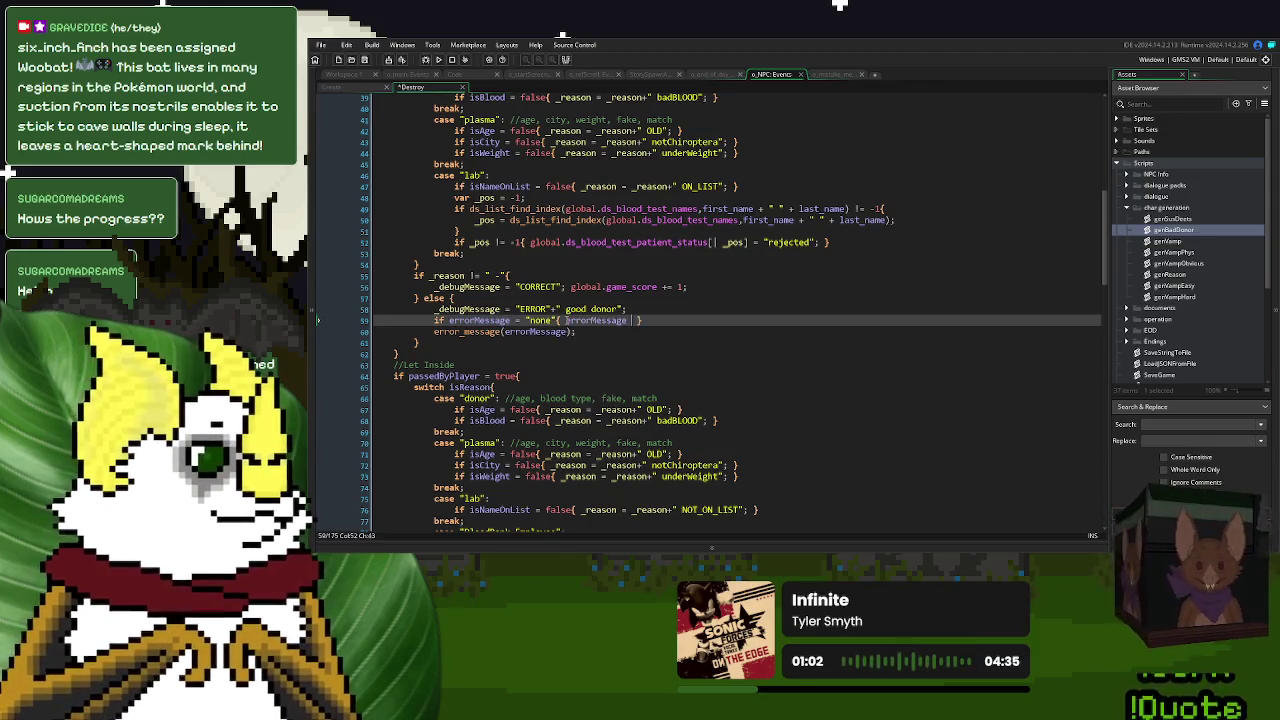
type("GOOD DON")
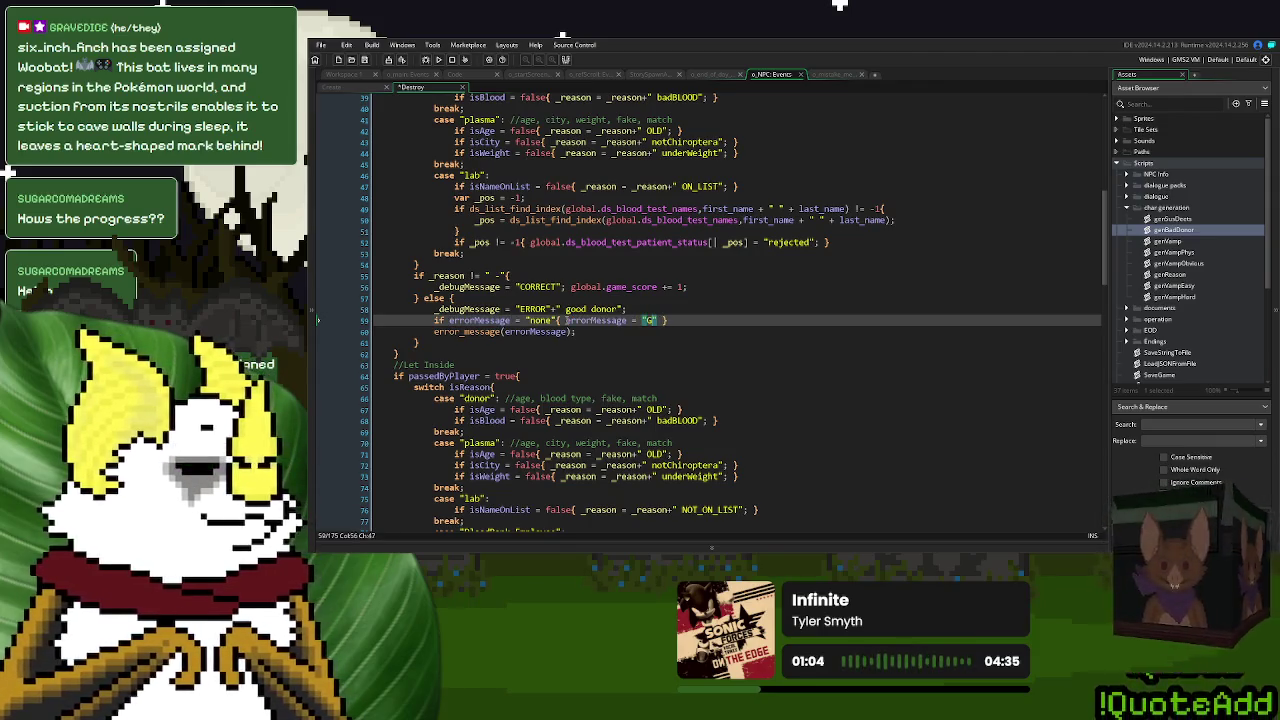
type("OR\";")
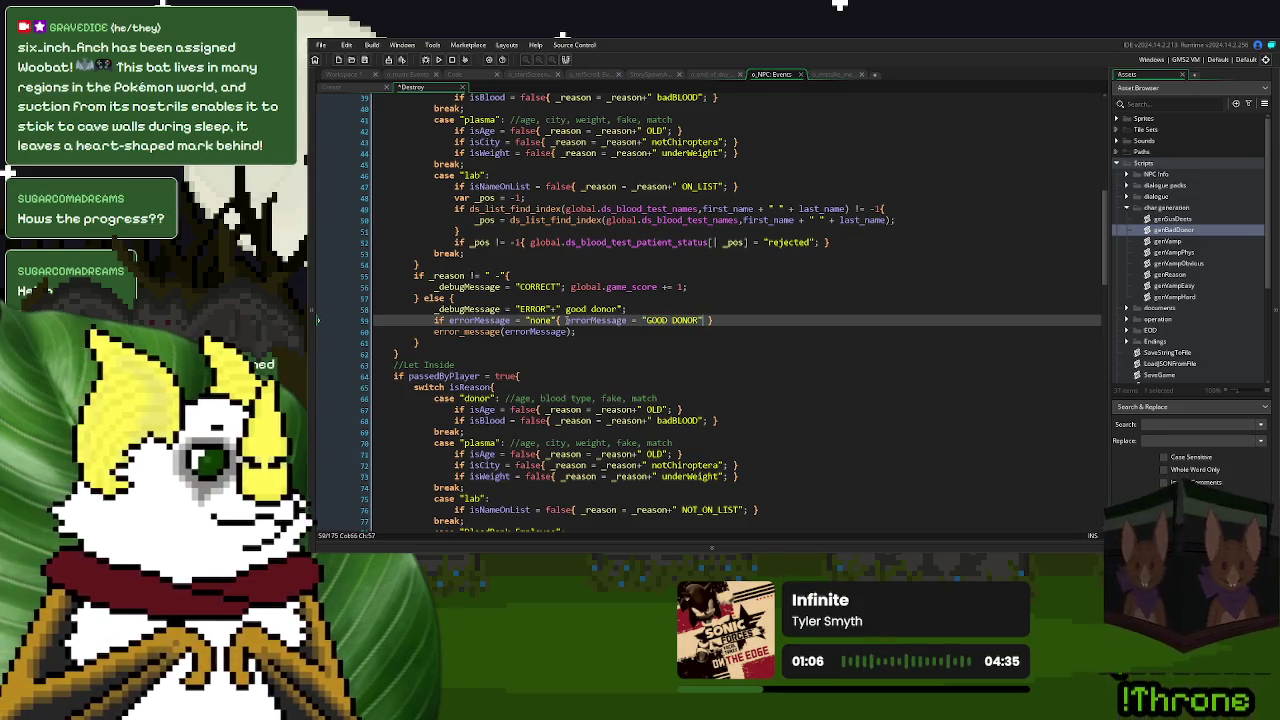
- Check the other error_message uses around lines 95–101, then select the new GOOD DONOR line
scroll(567, 320, "down", 7)
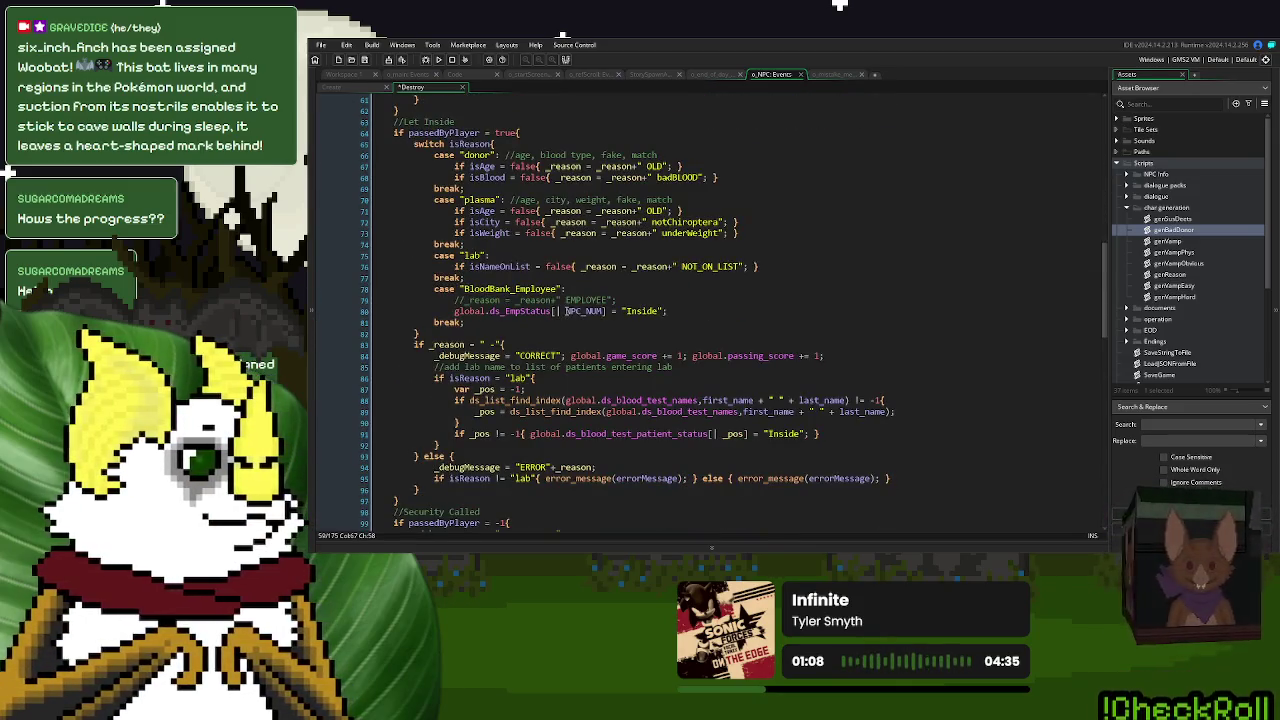
scroll(567, 306, "up", 1)
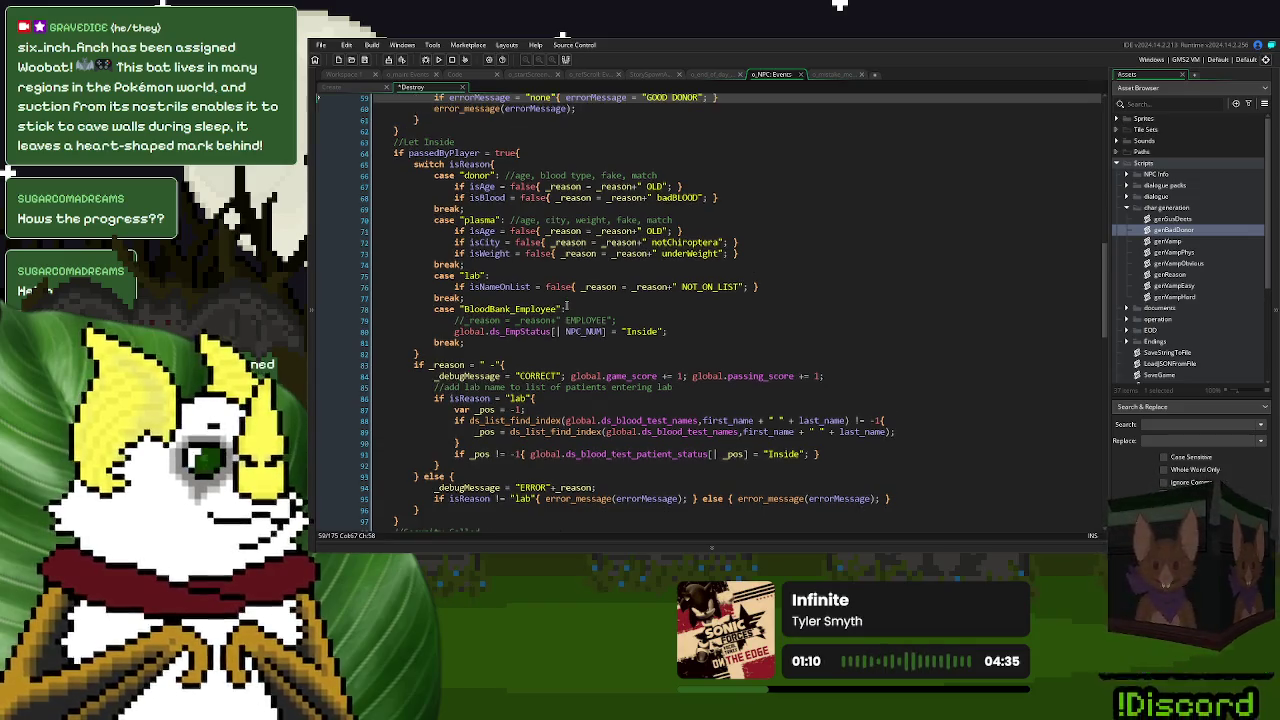
scroll(567, 306, "down", 3)
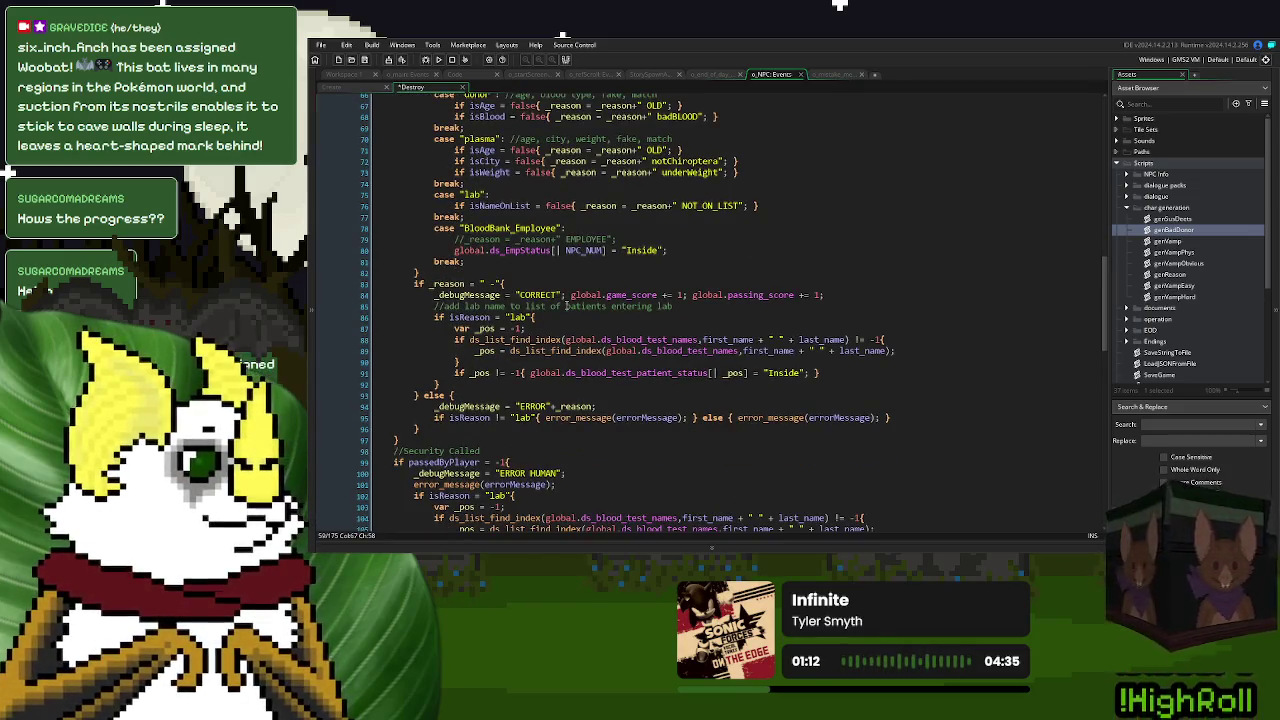
scroll(566, 306, "down", 3)
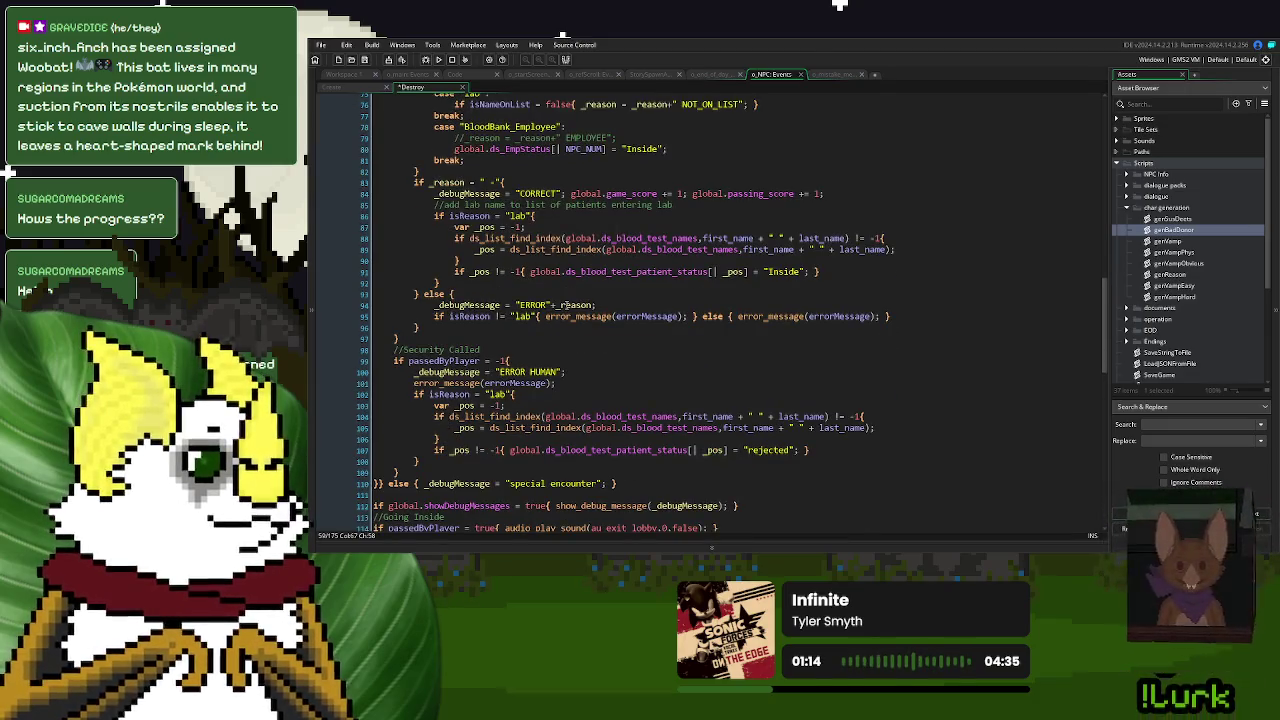
scroll(566, 305, "down", 1)
double_click(550, 276)
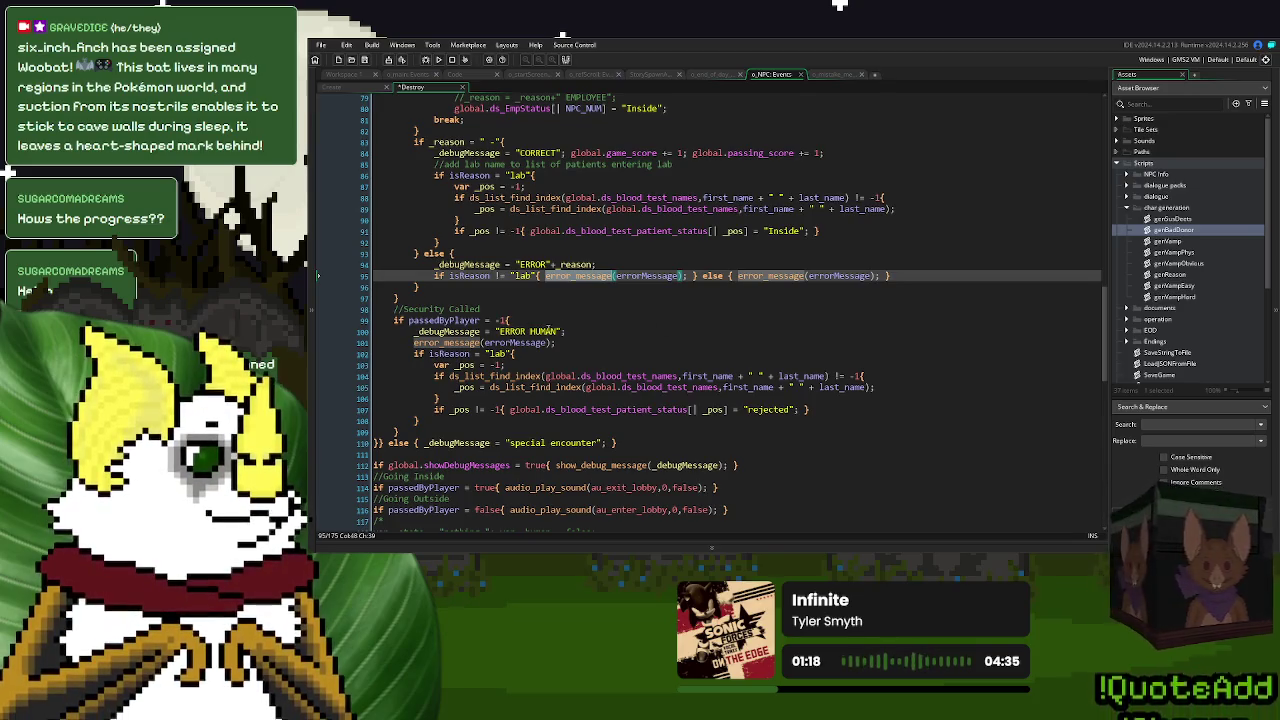
left_click(571, 340)
key("Left")
key("Left")
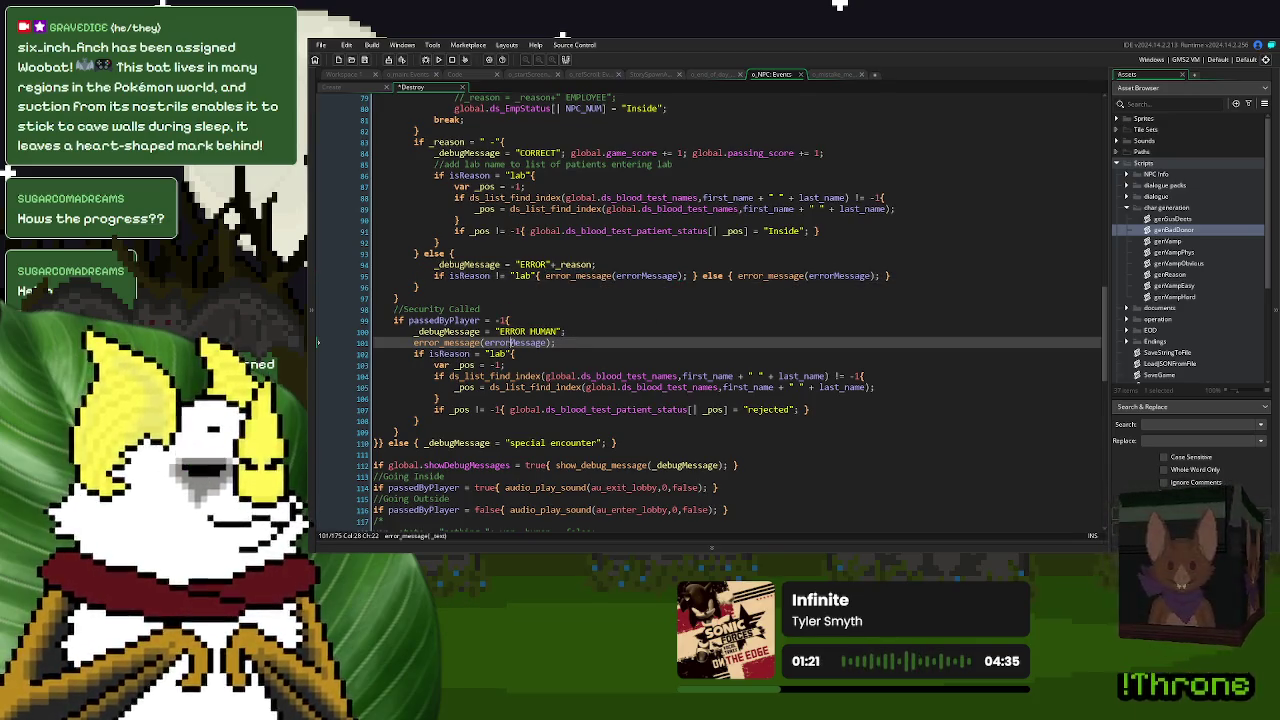
left_click(591, 332)
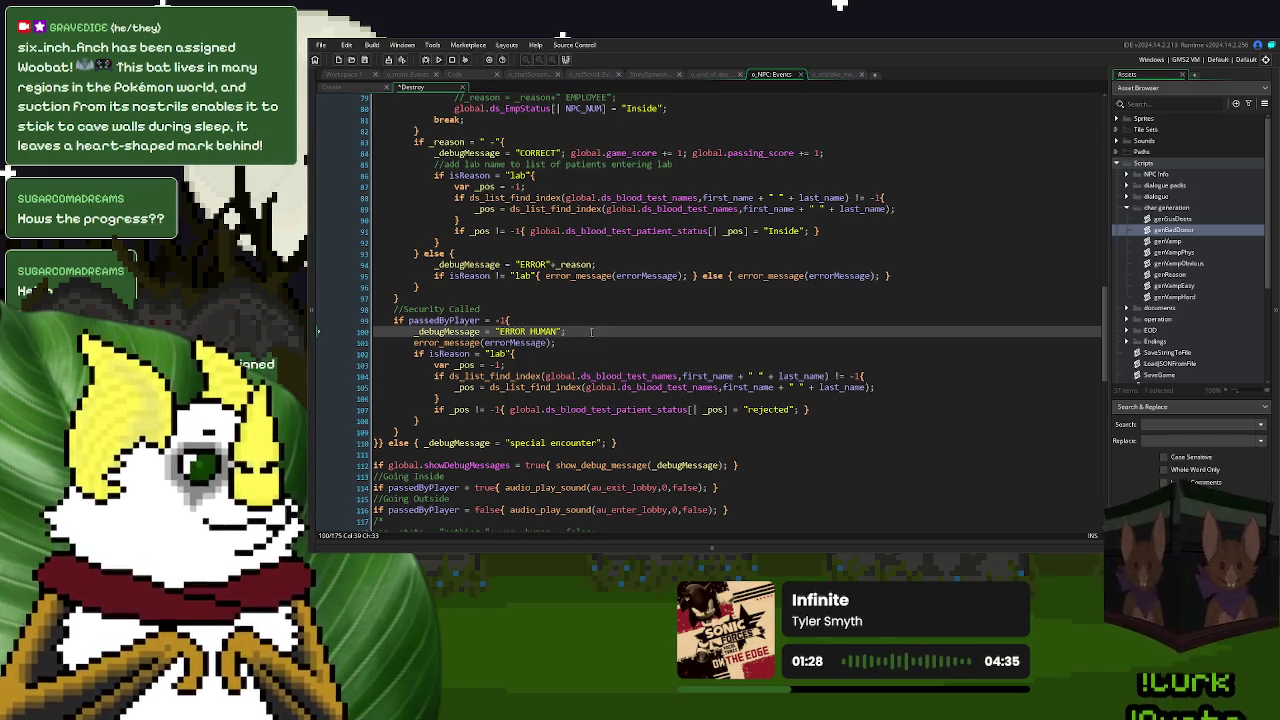
scroll(591, 332, "up", 12)
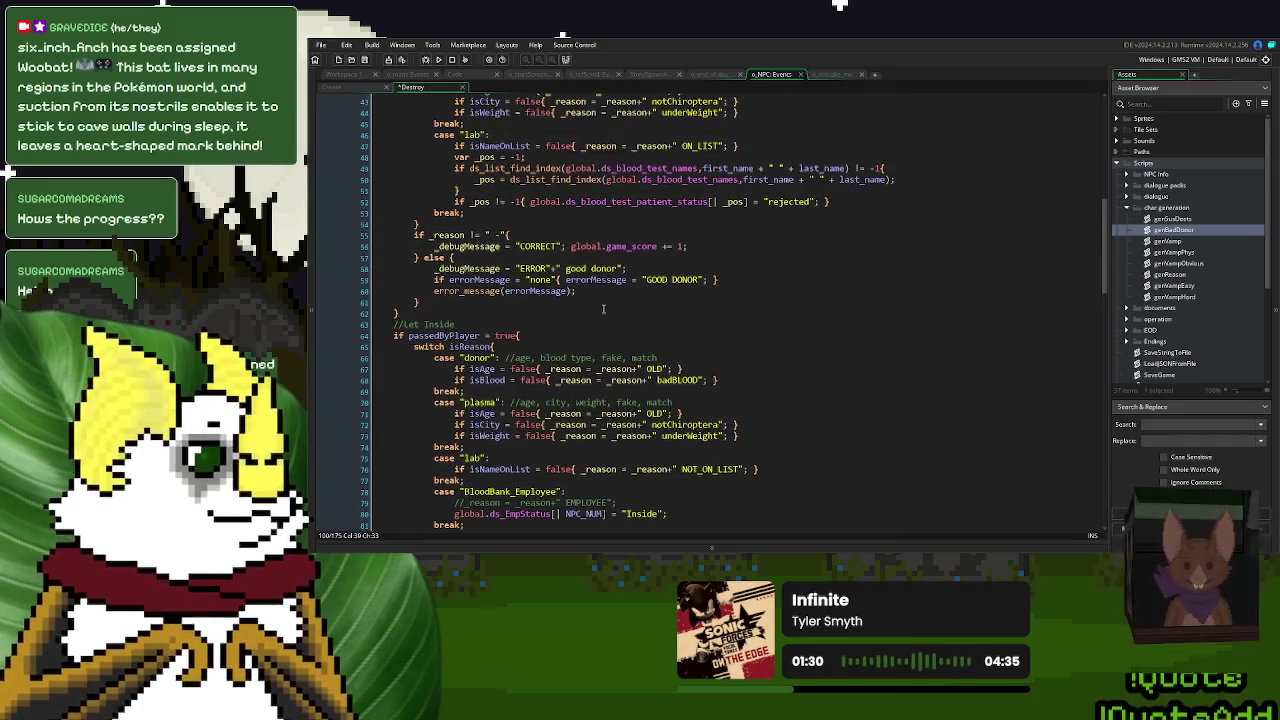
left_click_drag(718, 280, 436, 281)
key("ctrl+c")
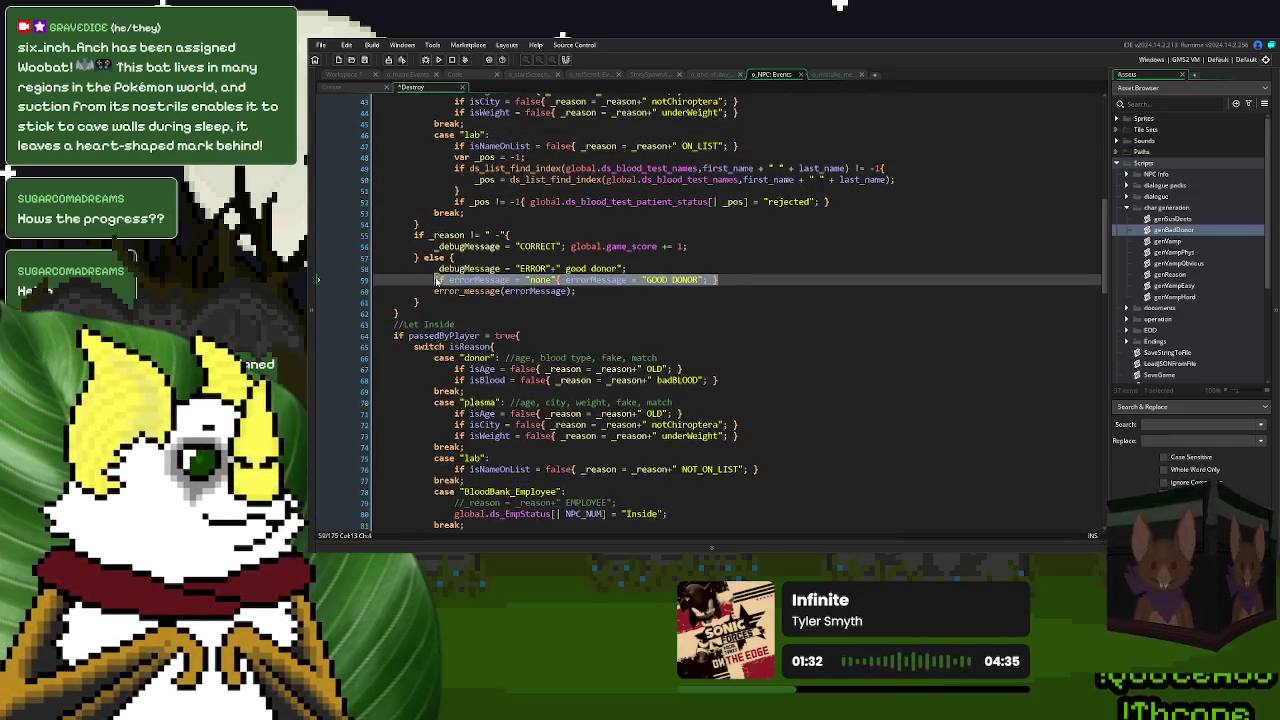
- Paste the GOOD DONOR fallback below the ERROR HUMAN line and pick out the BloodBank_Employee name
scroll(436, 281, "down", 11)
left_click(577, 372)
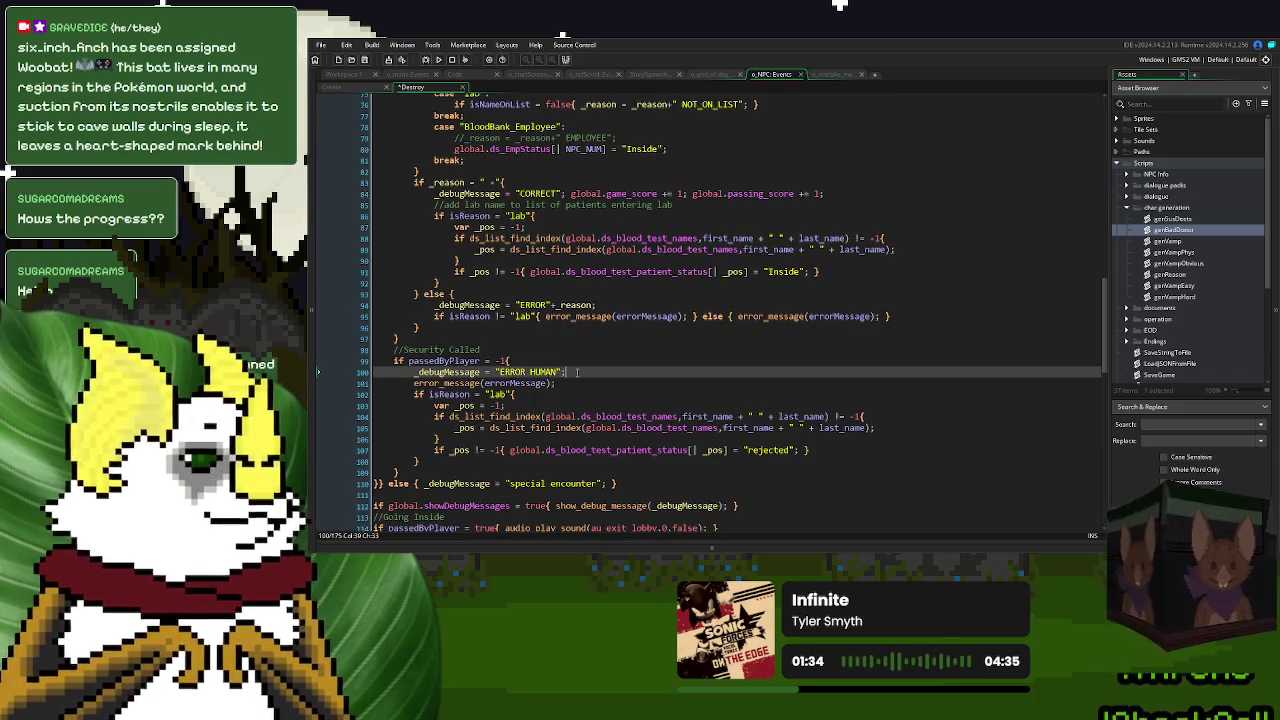
key("Return")
key("ctrl+v")
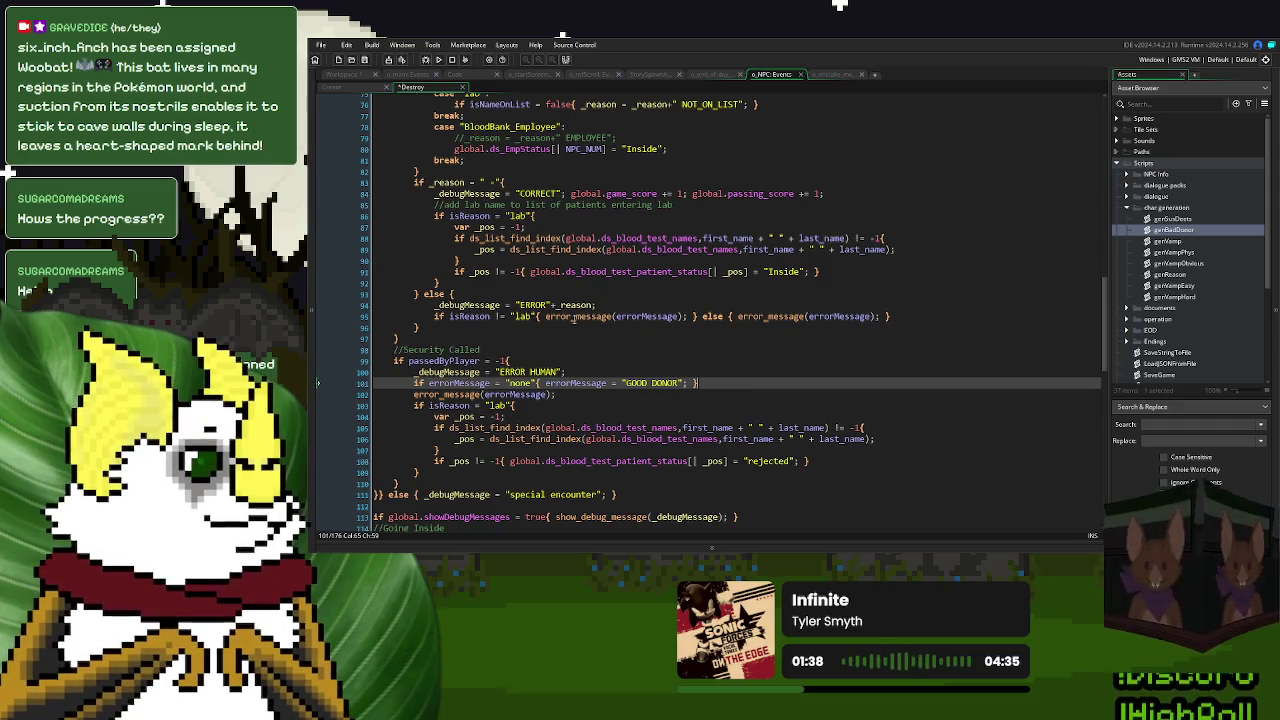
scroll(565, 312, "up", 4)
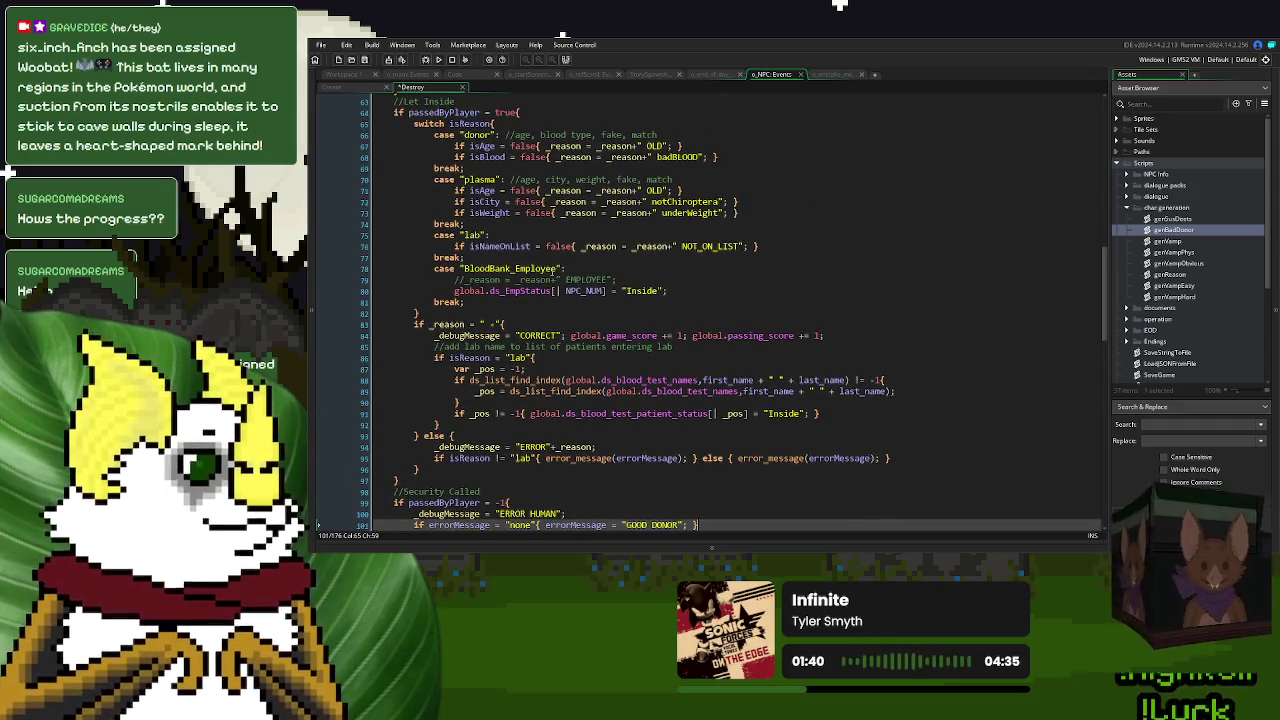
left_click_drag(563, 269, 460, 270)
key("ctrl+c")
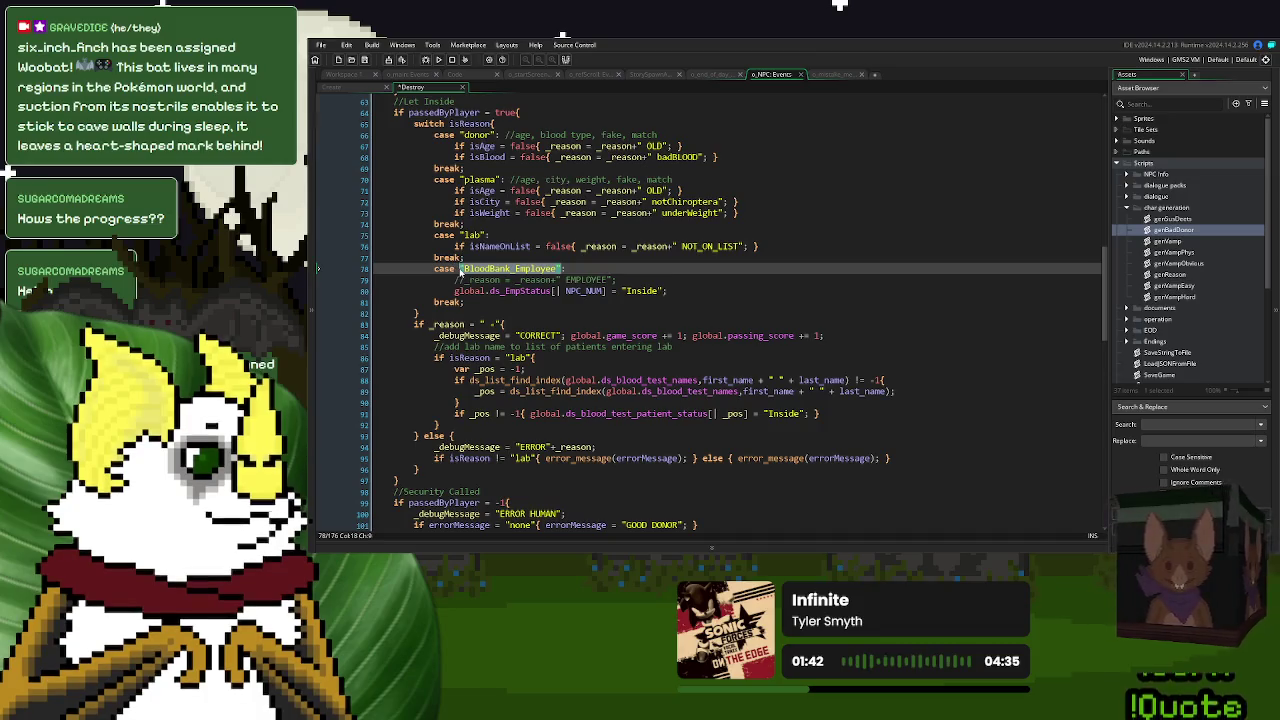
- Add an isReason = BloodBank_Employee check that sets errorMessage to "EMPLOYEE"
scroll(460, 270, "down", 4)
left_click(720, 404)
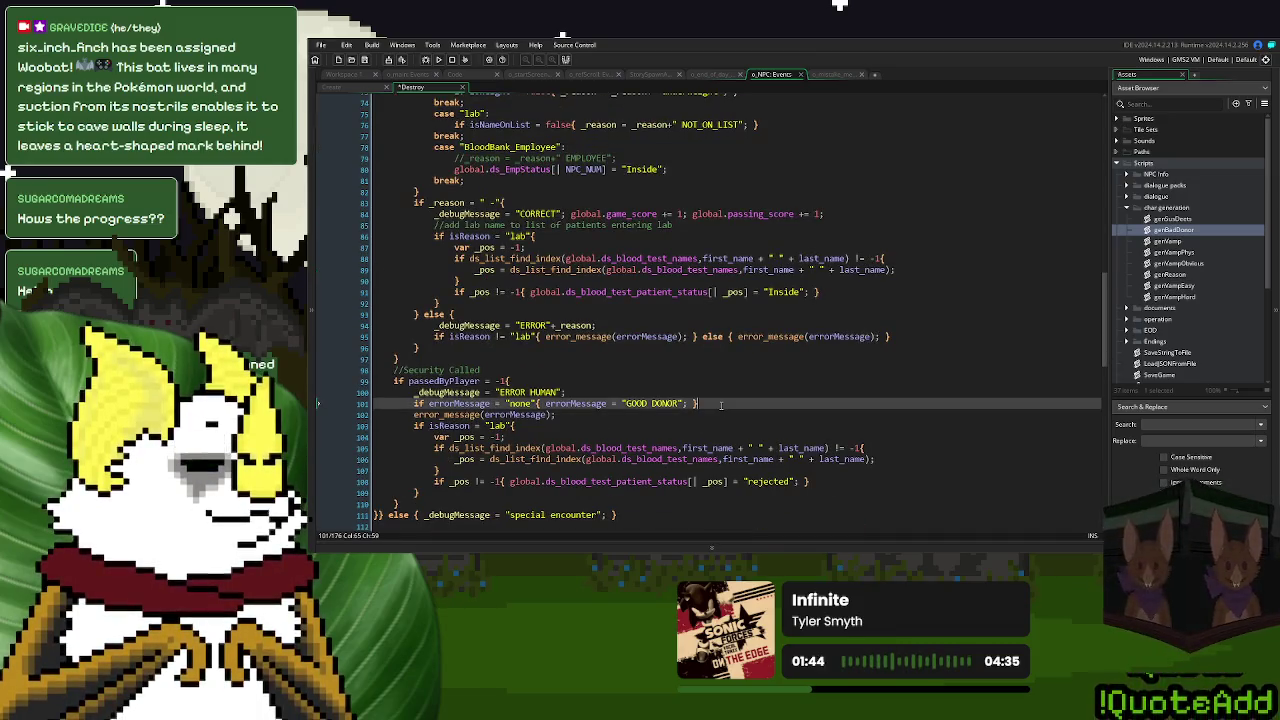
key("Return")
type("if isReas")
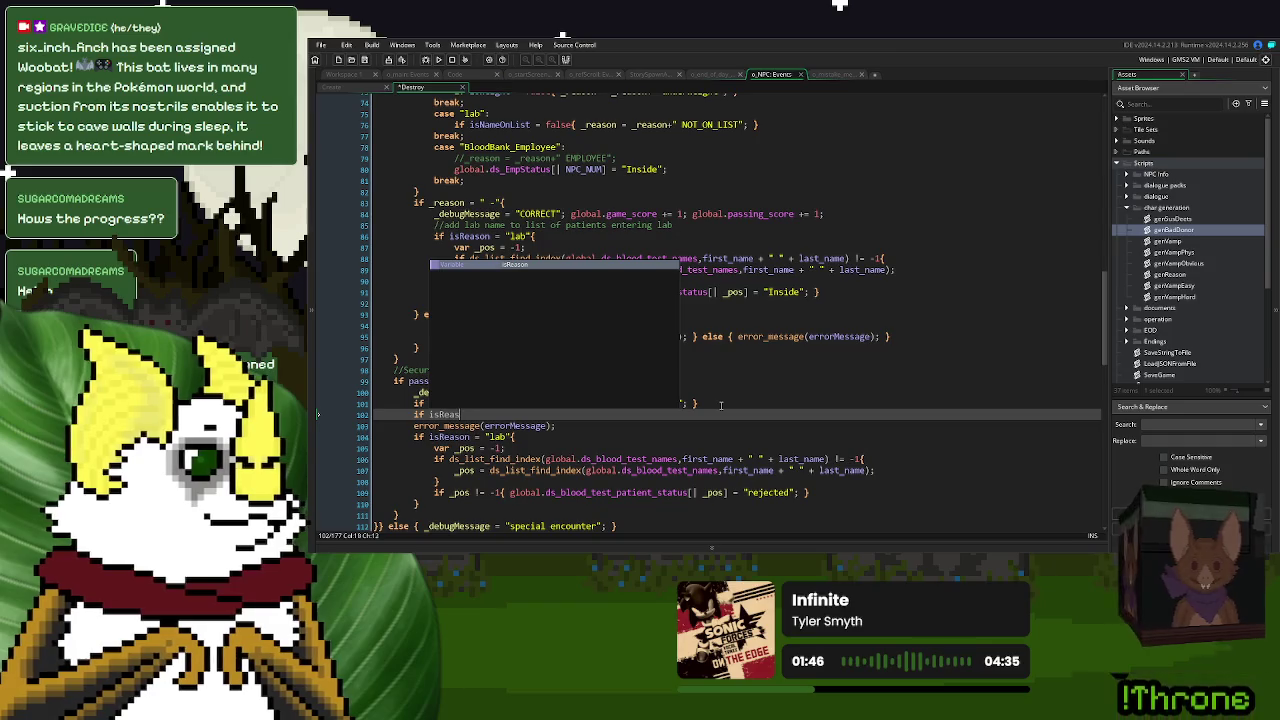
type("on =")
key("ctrl+v")
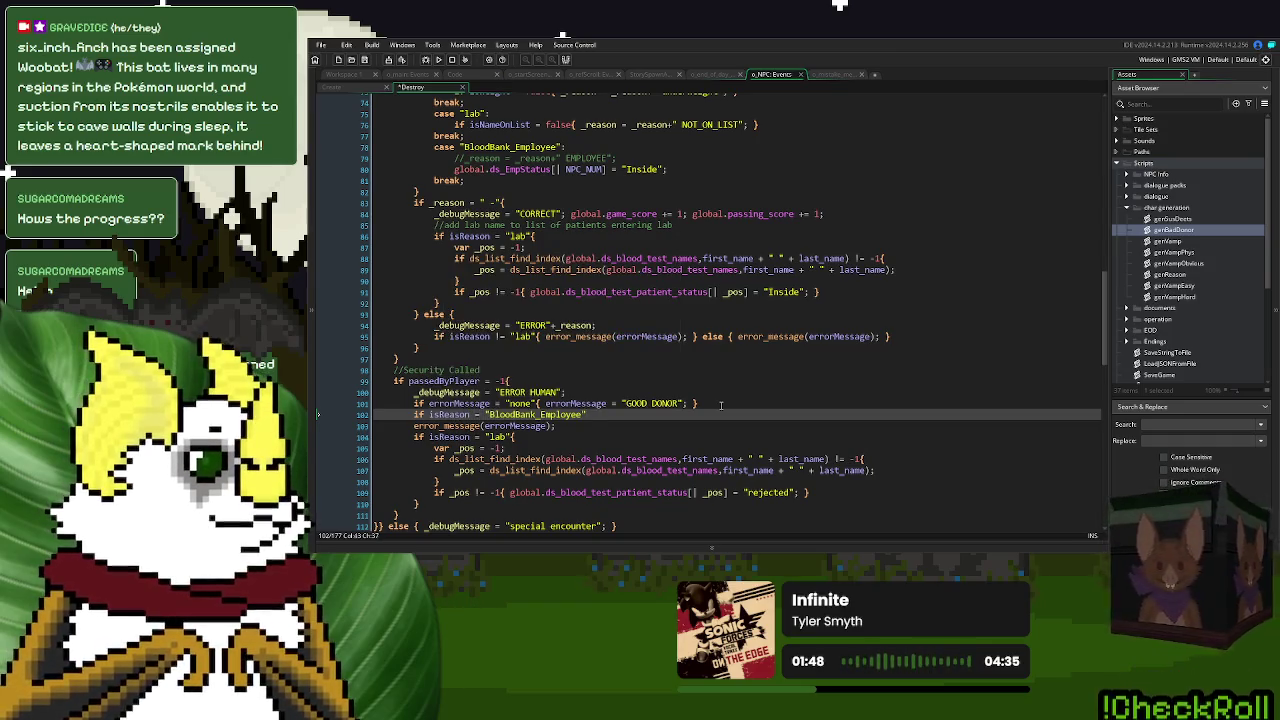
type("{  }")
left_click_drag(688, 403, 545, 403)
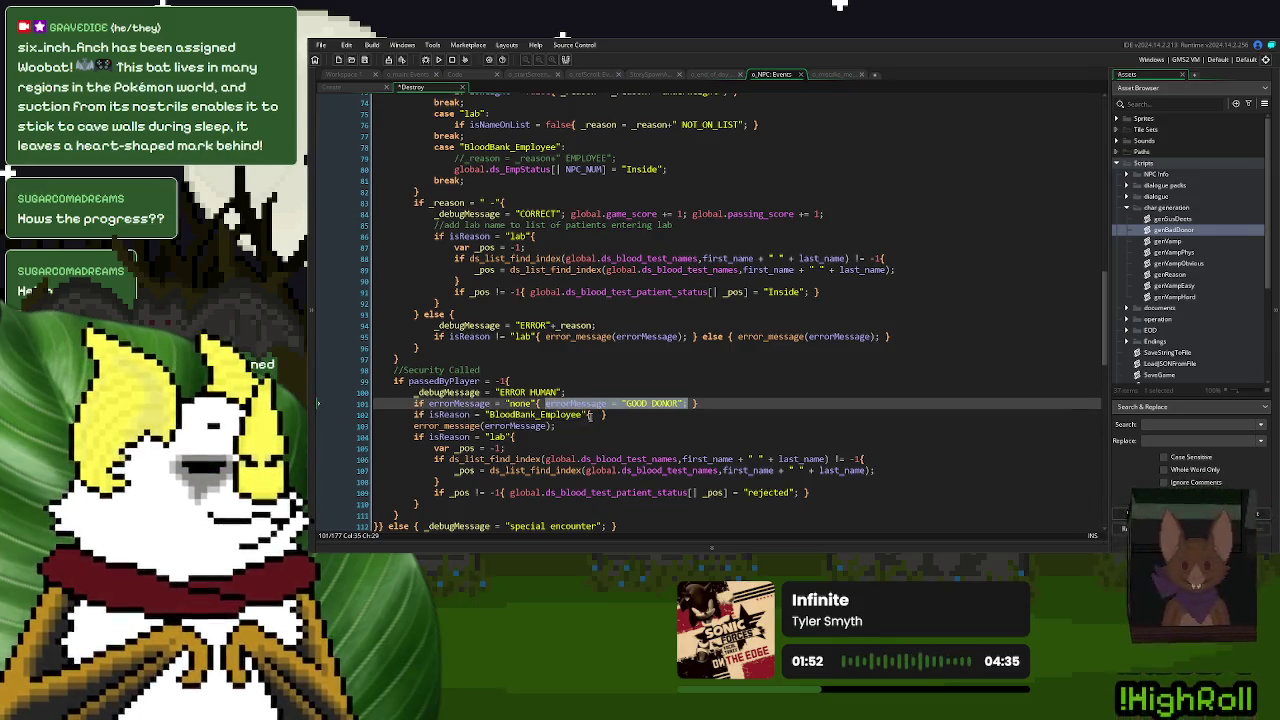
key("ctrl+c")
left_click(595, 414)
key("ctrl+v")
double_click(705, 414)
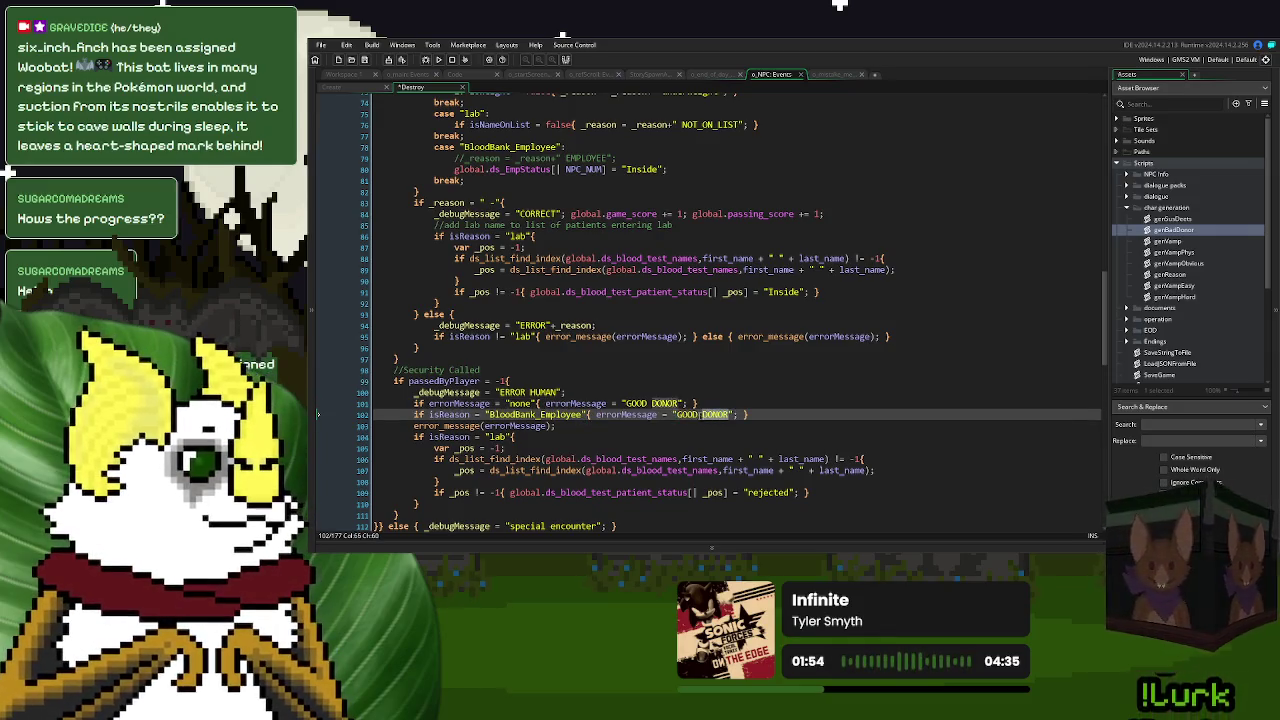
left_click_drag(702, 414, 678, 416)
type("EMPLOYEE")
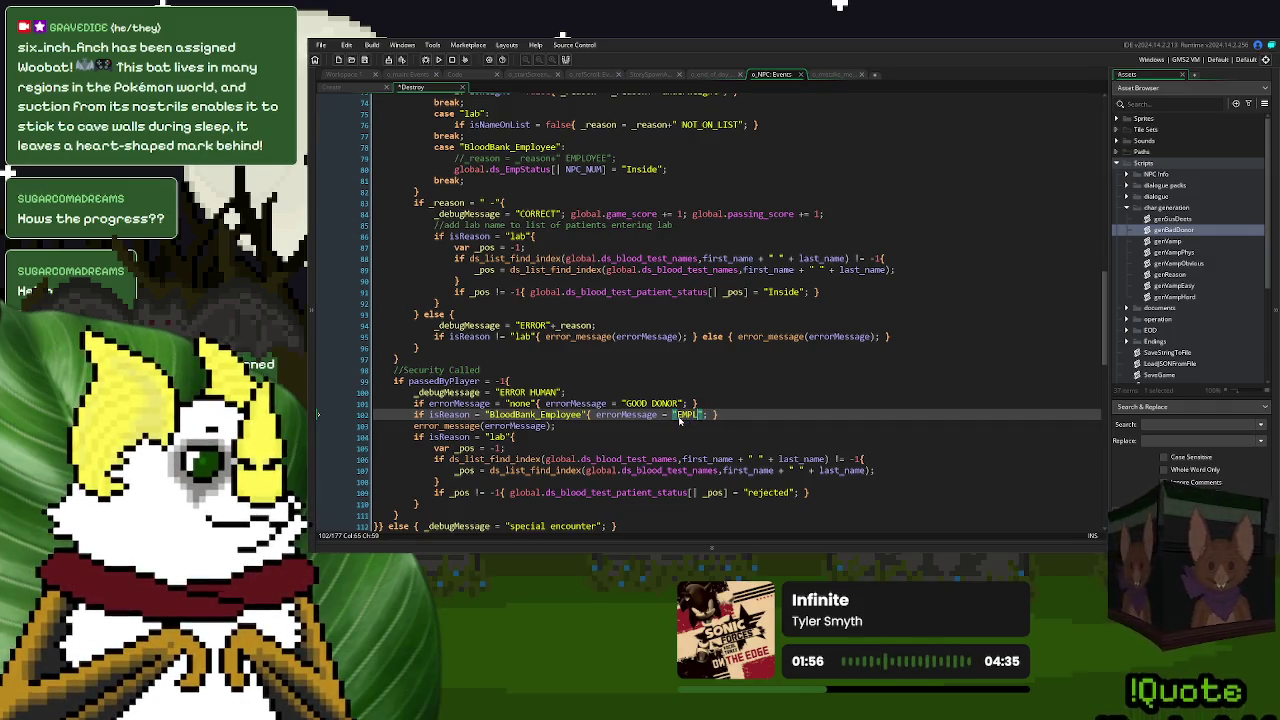
- Save the code and launch a test run of the game
left_click(672, 436)
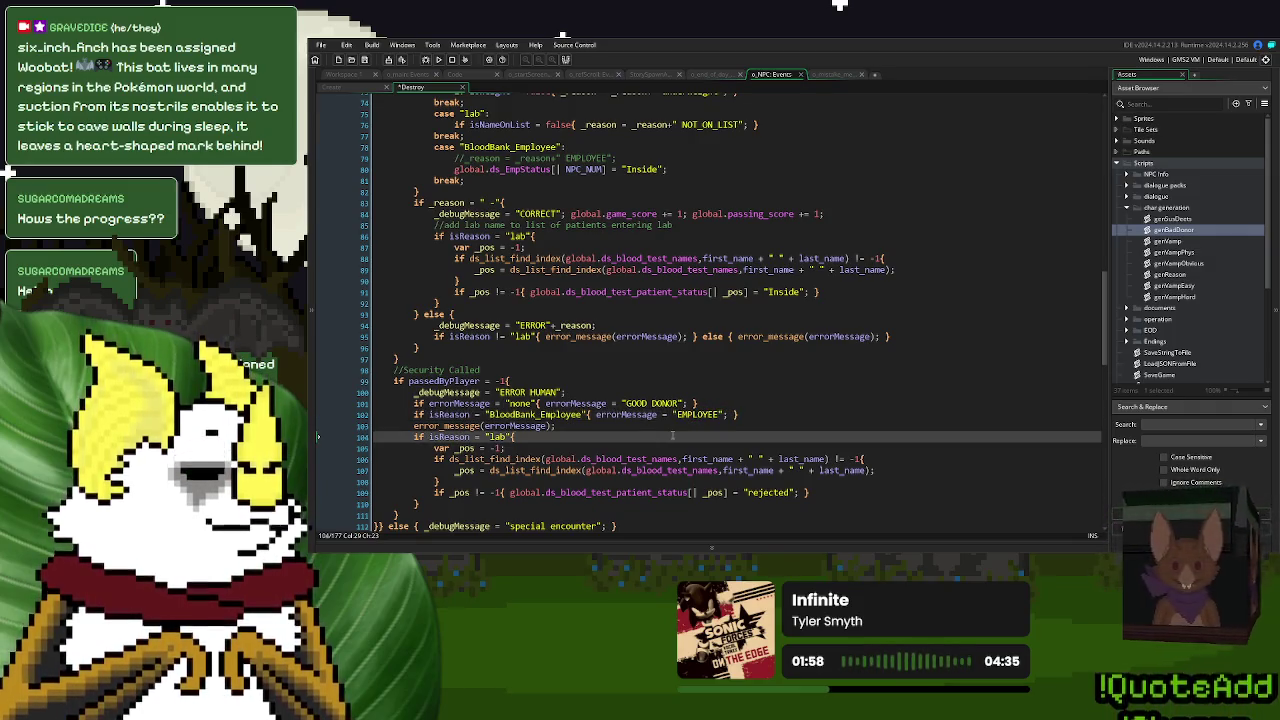
left_click(690, 425)
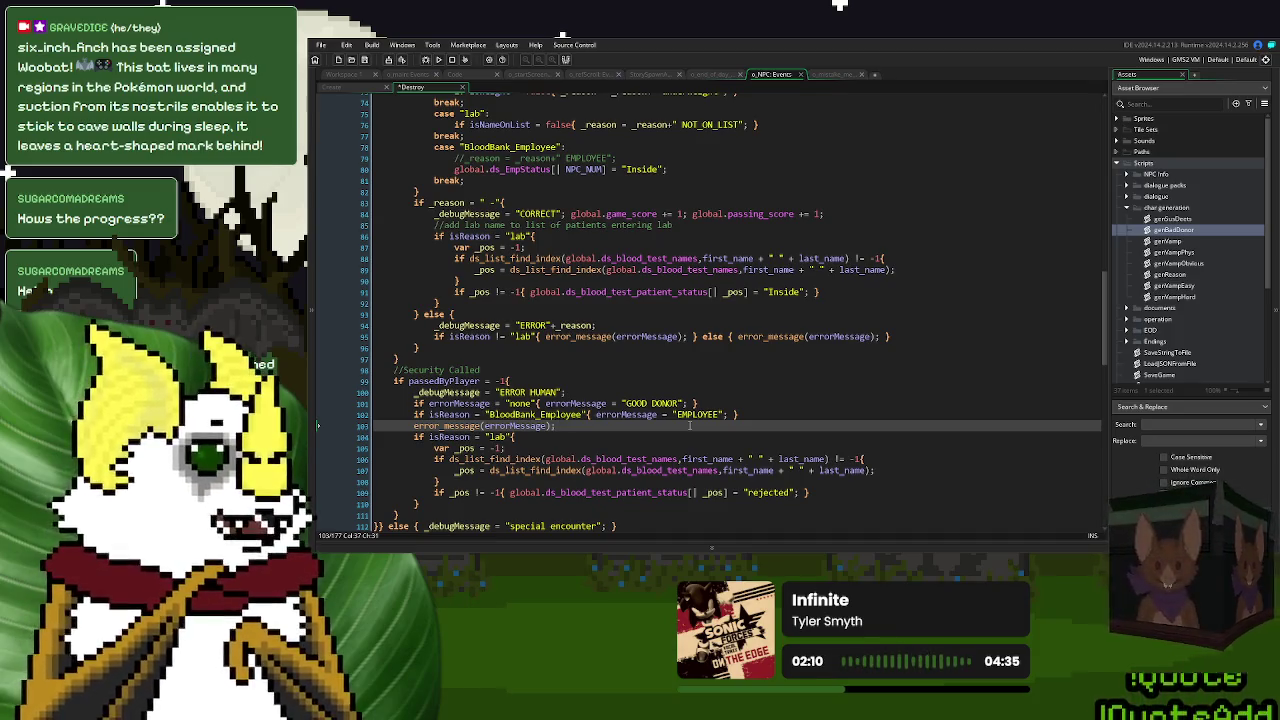
left_click(438, 60)
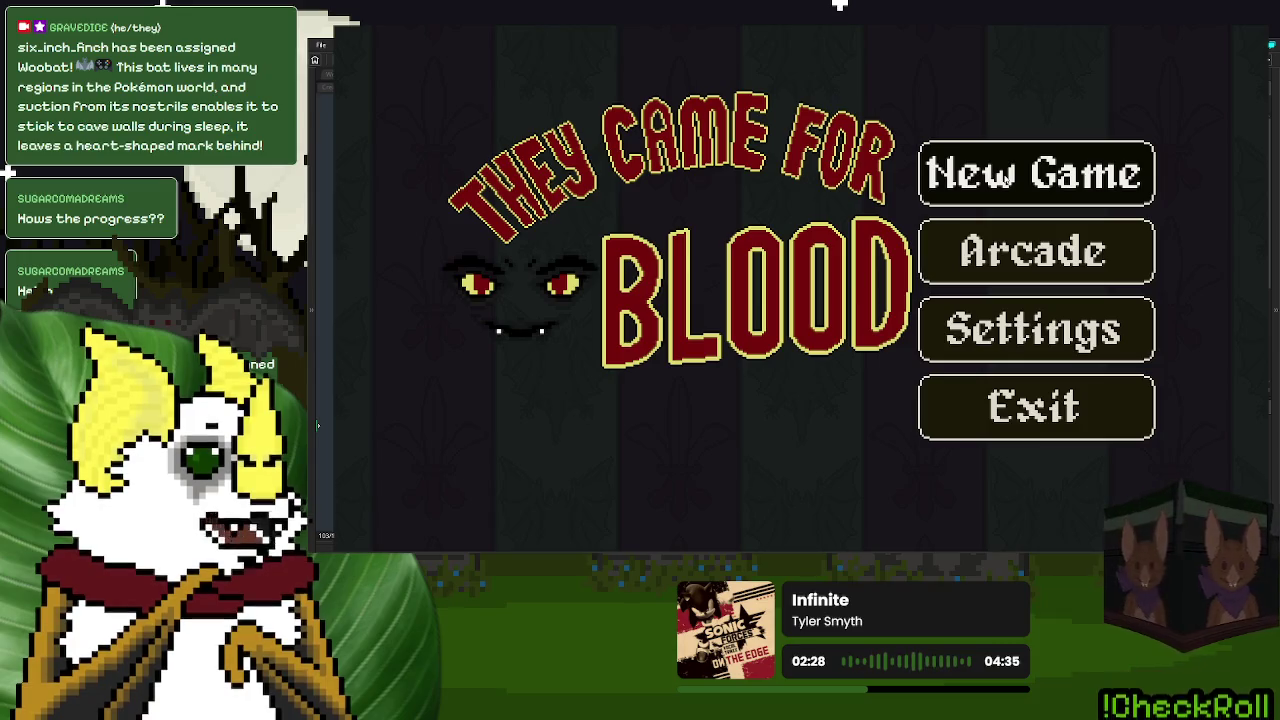
- Start a new game, call a donor to the desk and reject them, then return to GameMaker
left_click(1006, 180)
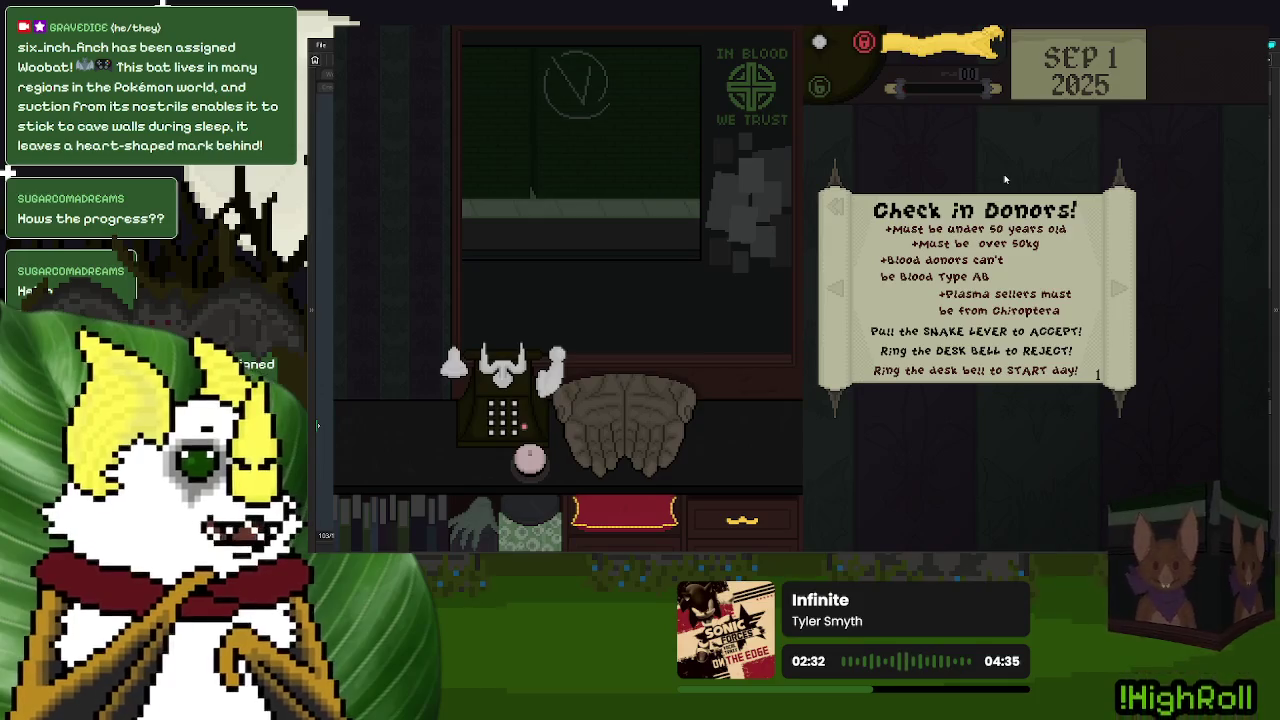
left_click(996, 212)
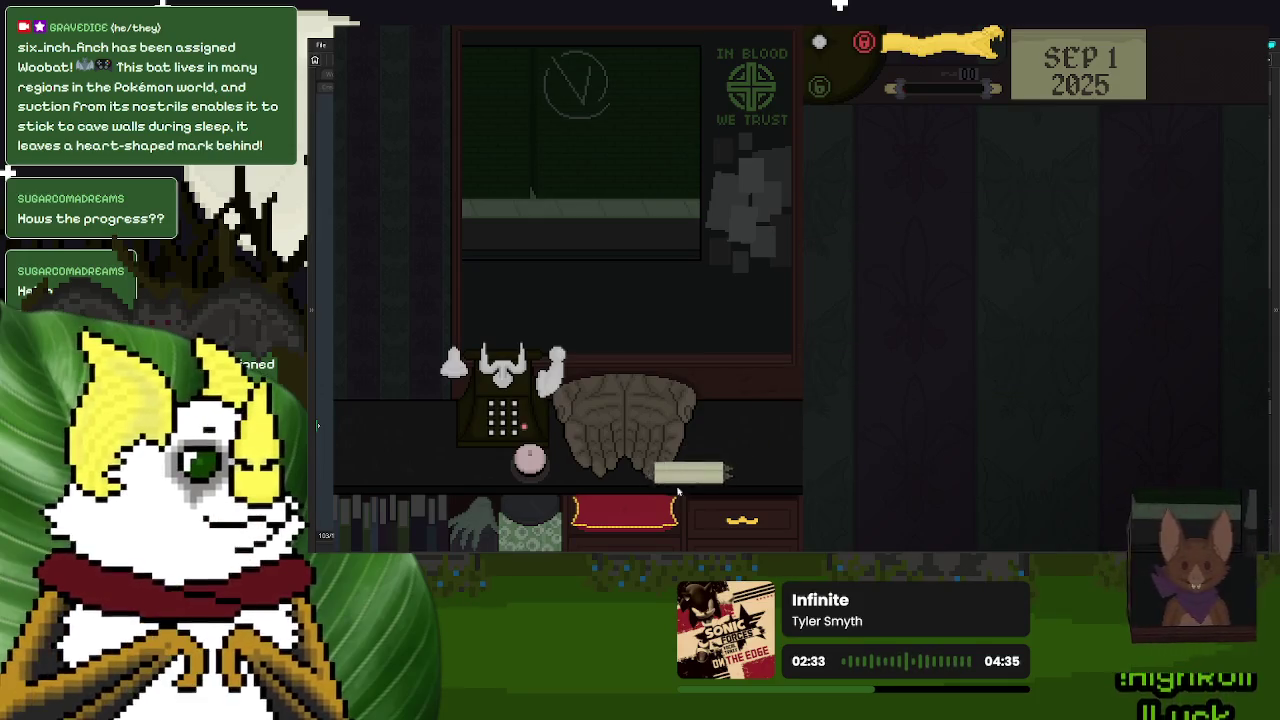
left_click(530, 465)
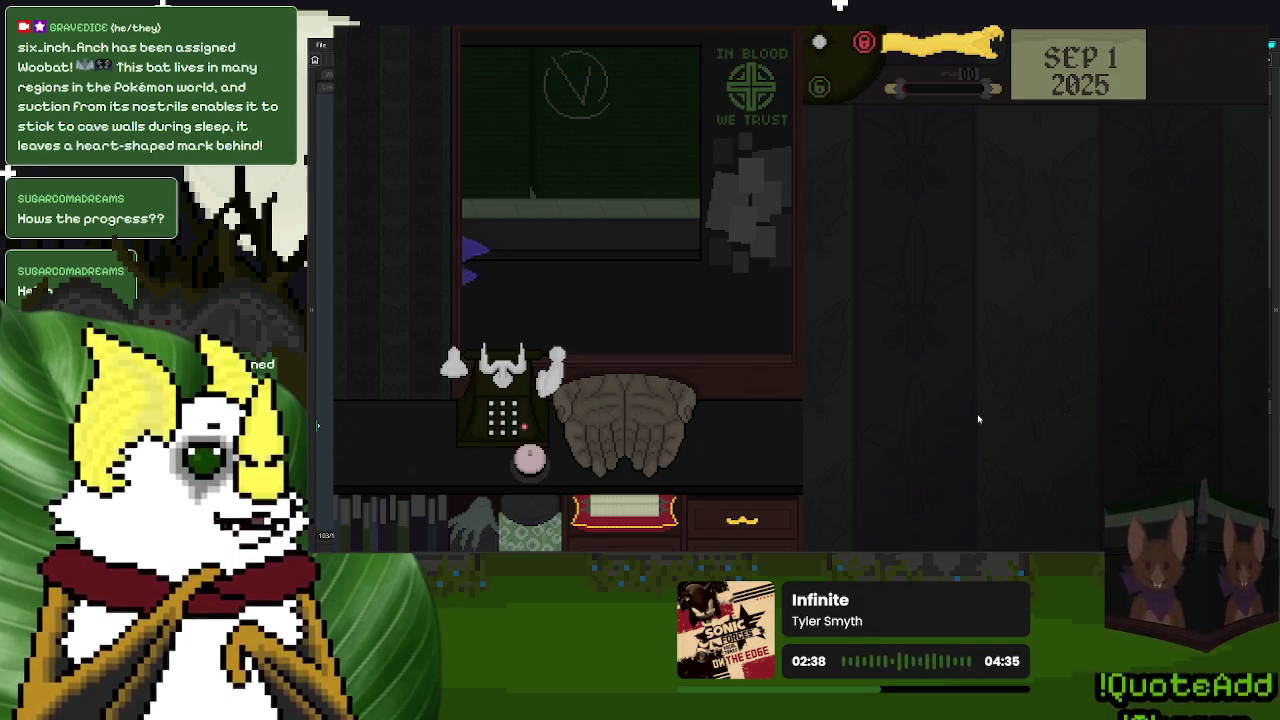
left_click(530, 462)
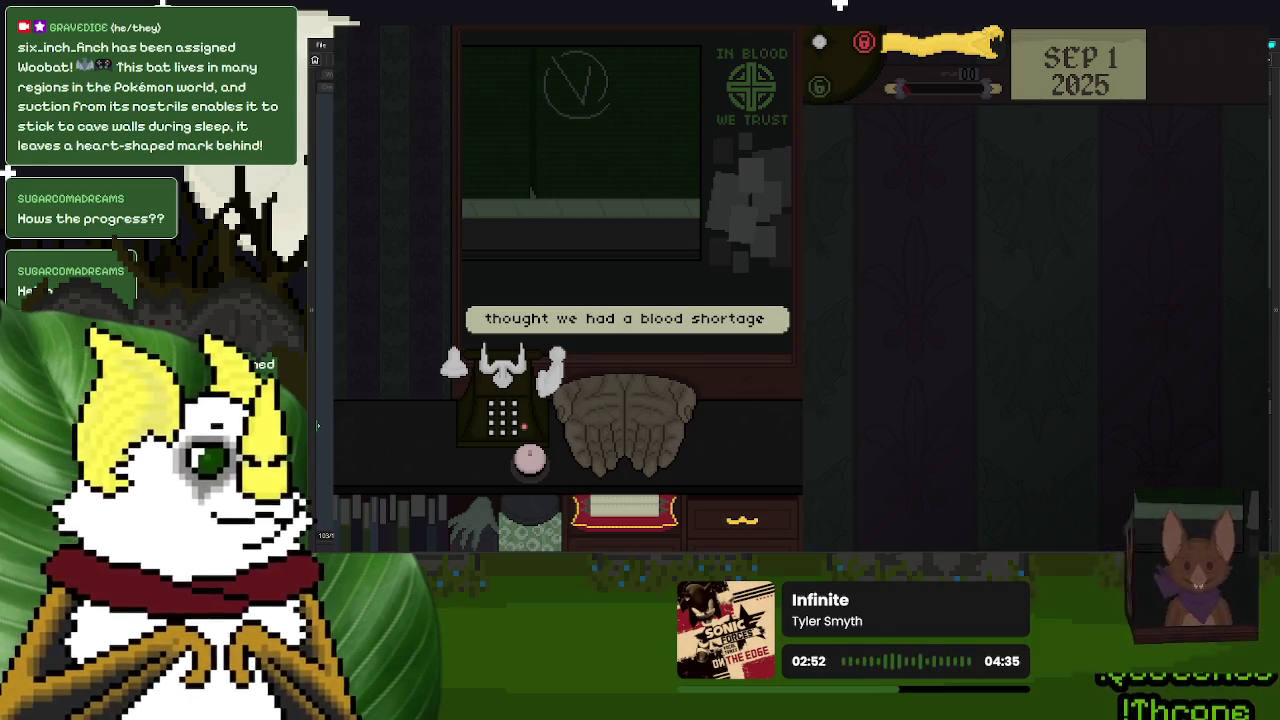
key("alt+Tab")
double_click(626, 414)
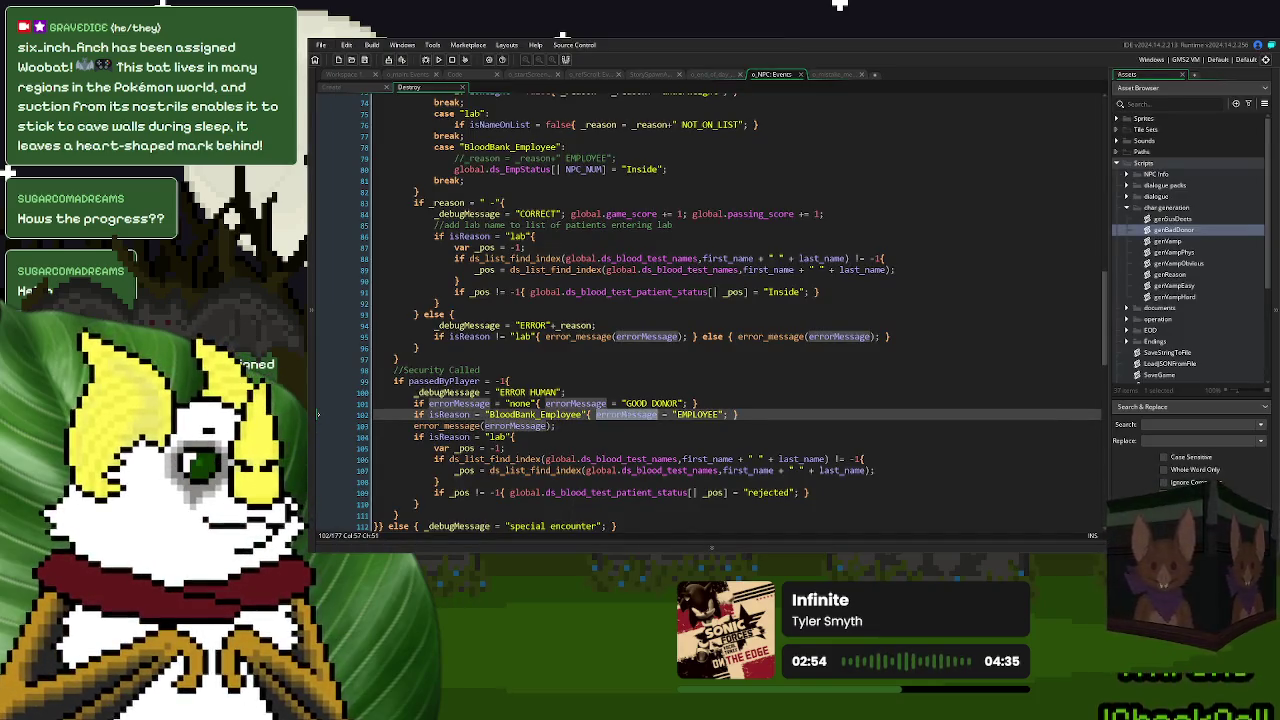
- Inspect the error_message script's mistake_text assignment, then return to the Destroy event code
middle_click(588, 336)
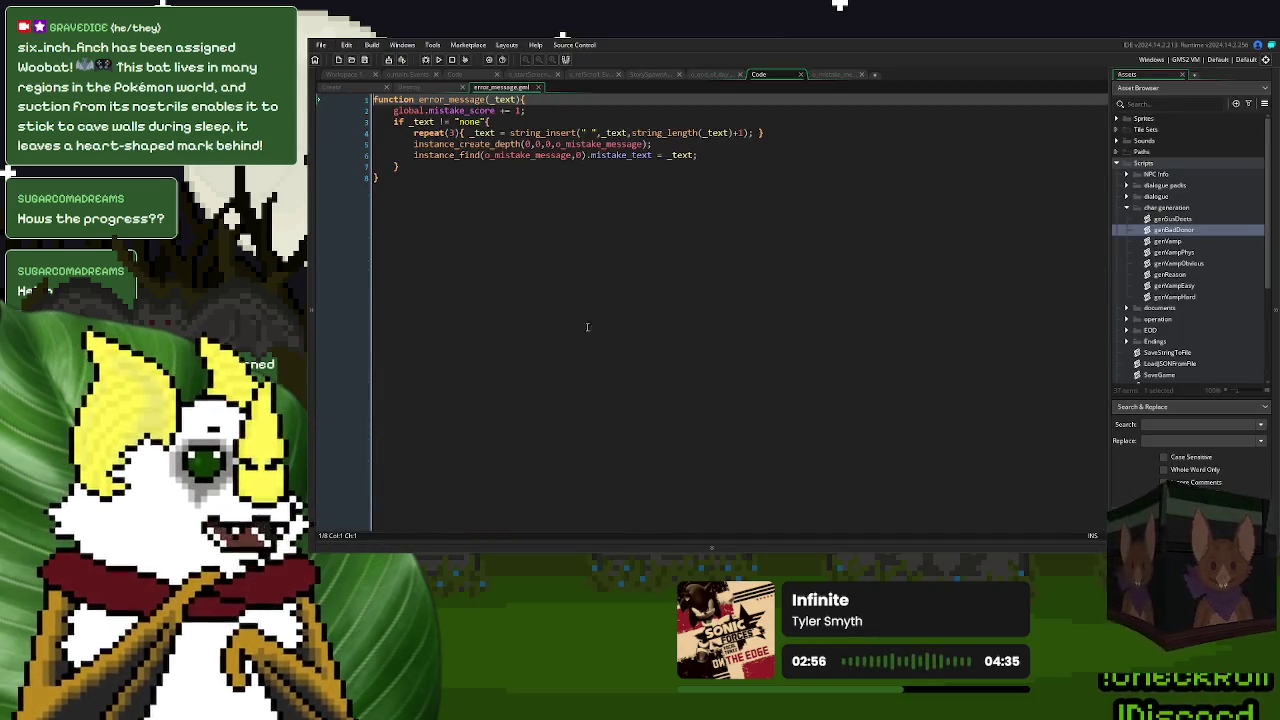
double_click(597, 154)
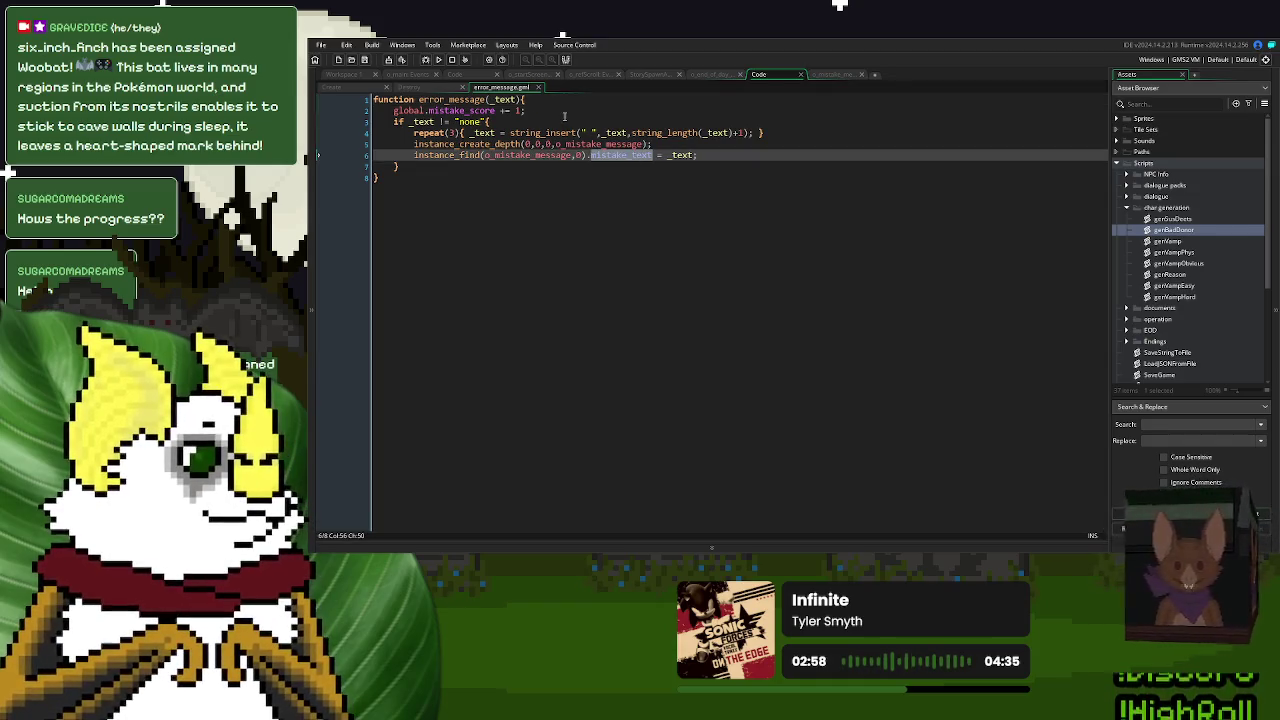
left_click(539, 87)
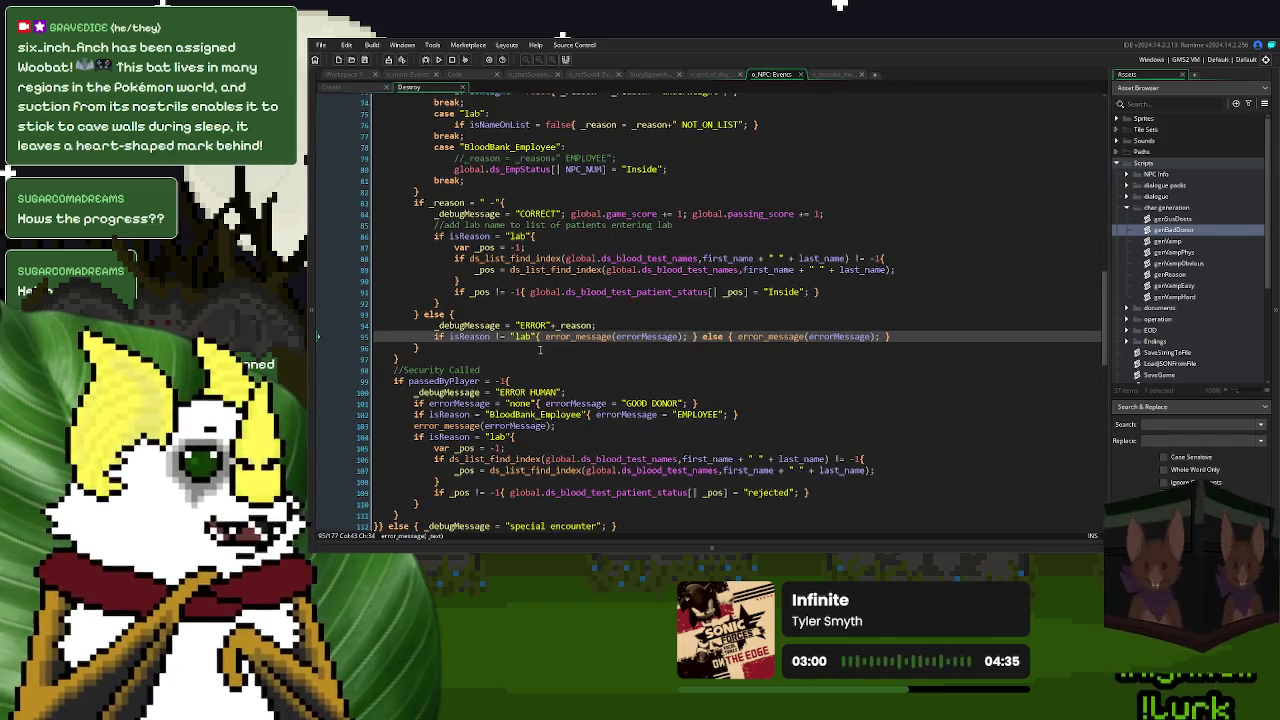
double_click(548, 403)
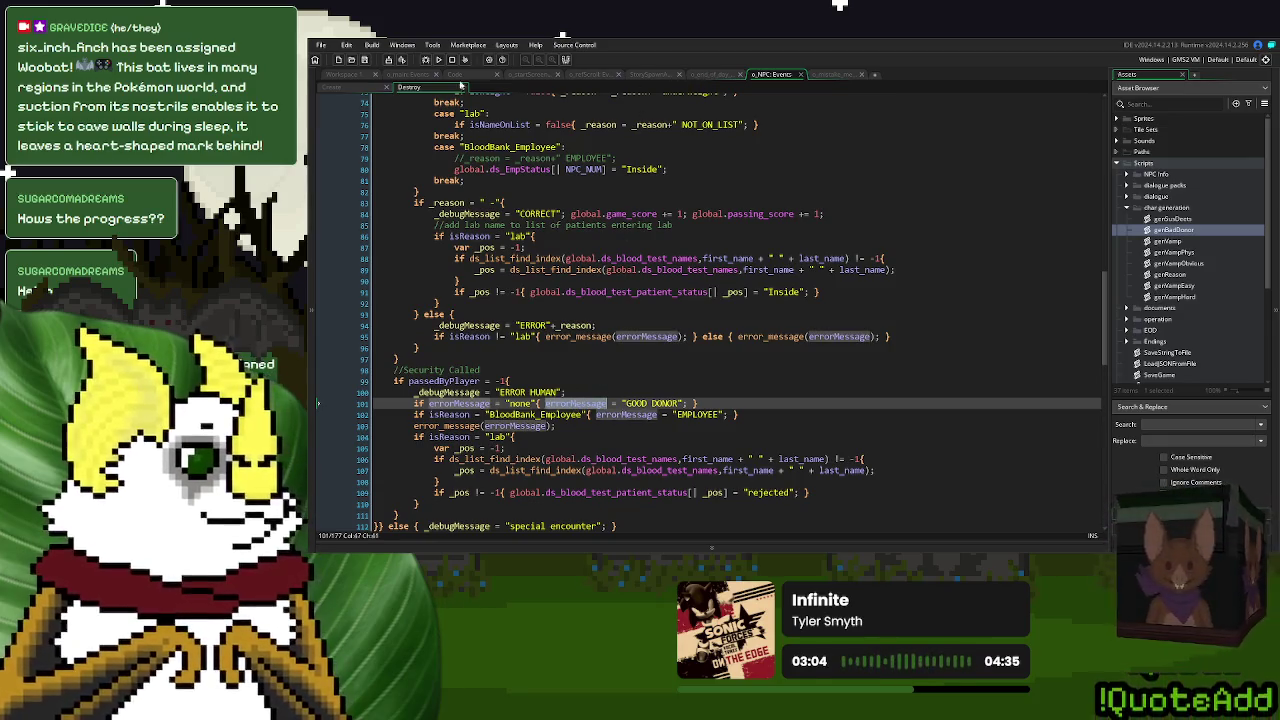
- Add errorMessage = "none"; on line 24 of the Create event, relaunch, and start a New Game
left_click(340, 87)
scroll(455, 140, "up", 3)
left_click(455, 143)
type("errorMessage = \"n")
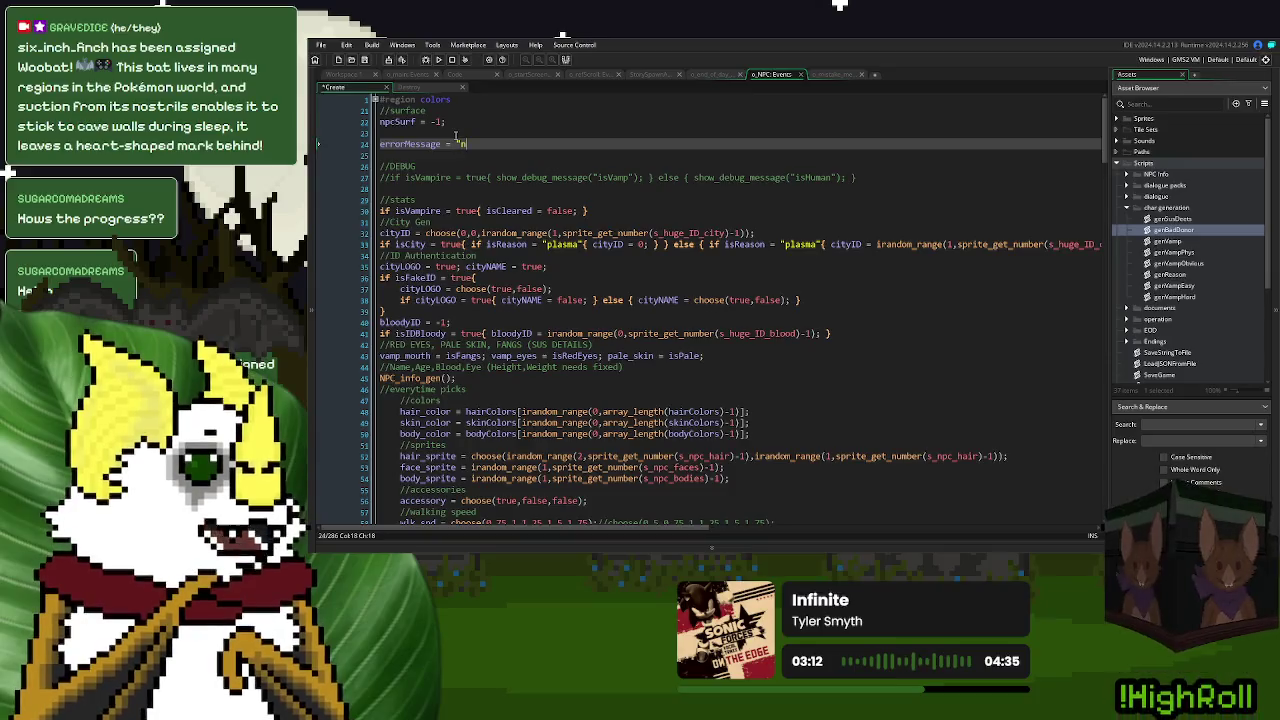
type("one\";")
key("F5")
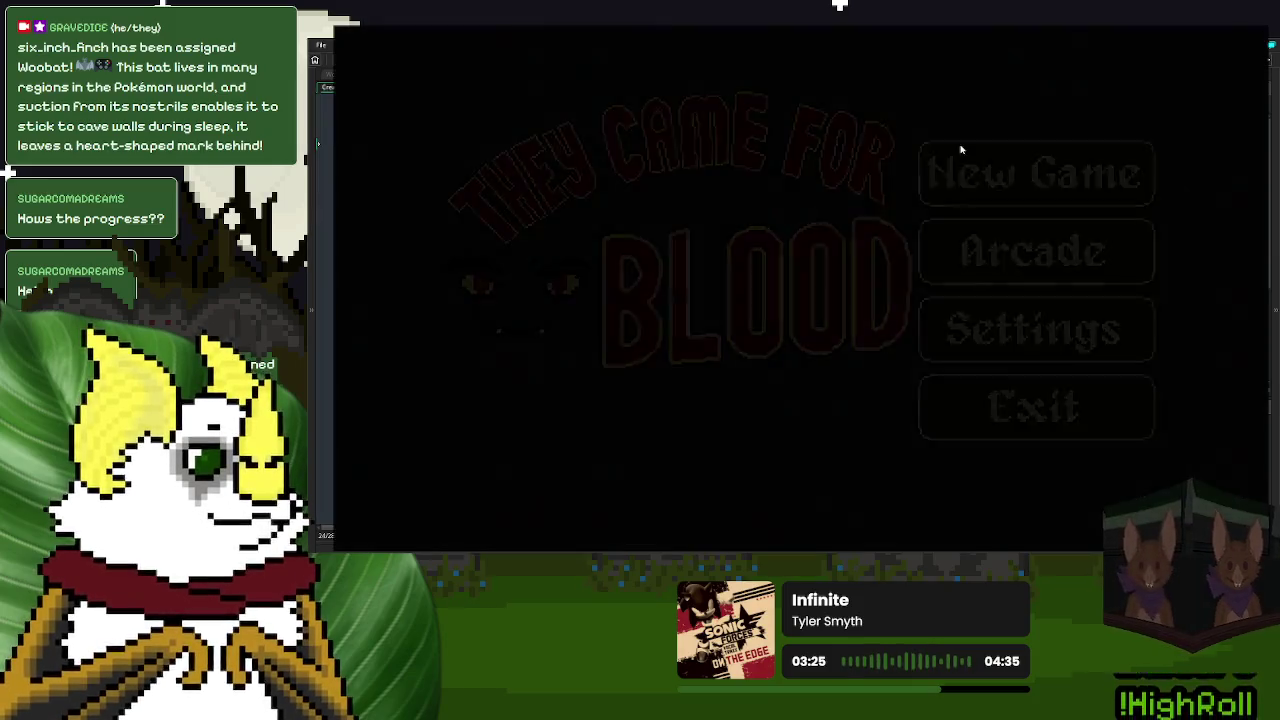
left_click(960, 150)
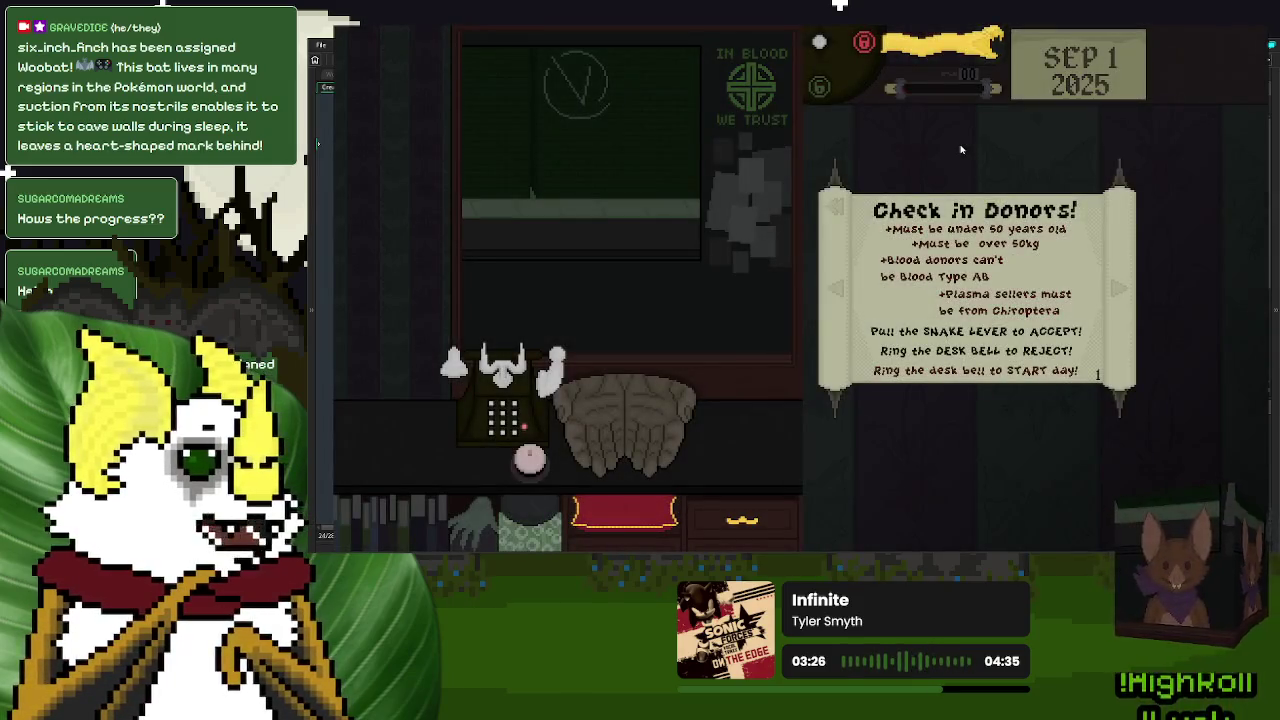
- Ring the desk bell to start the day, then ring again to reject the pink-coated donor
left_click(531, 459)
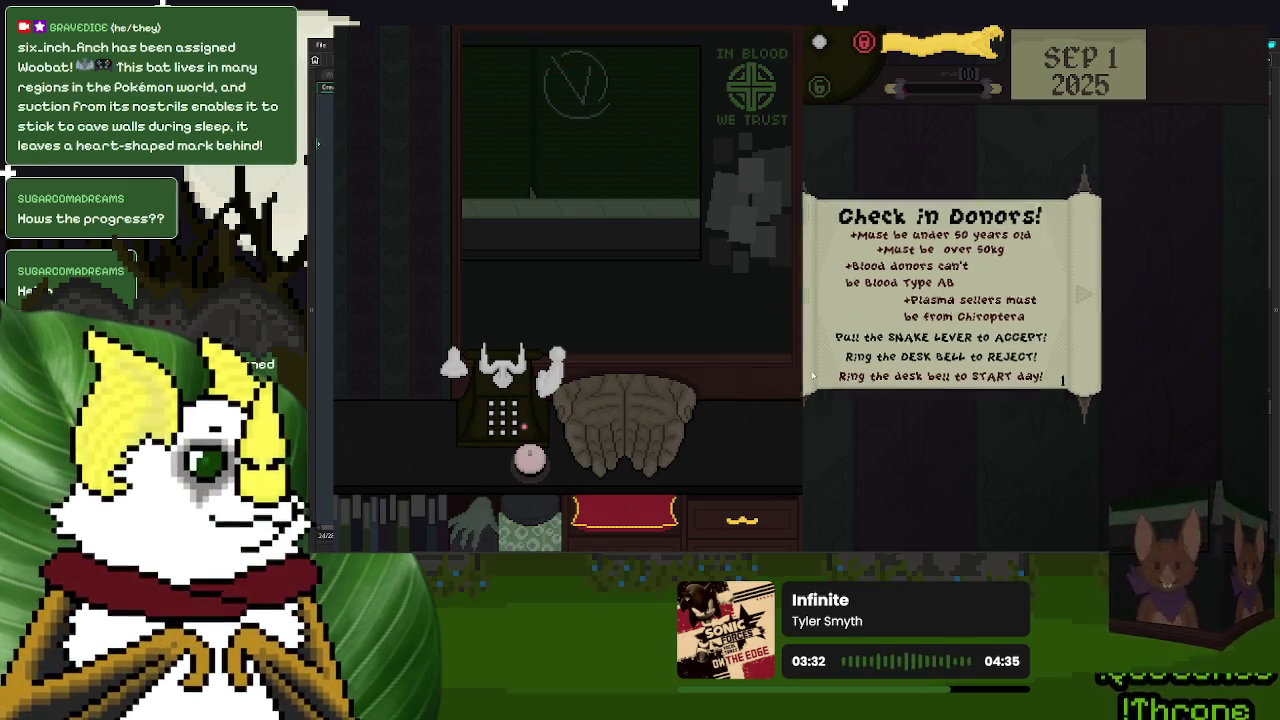
left_click(531, 459)
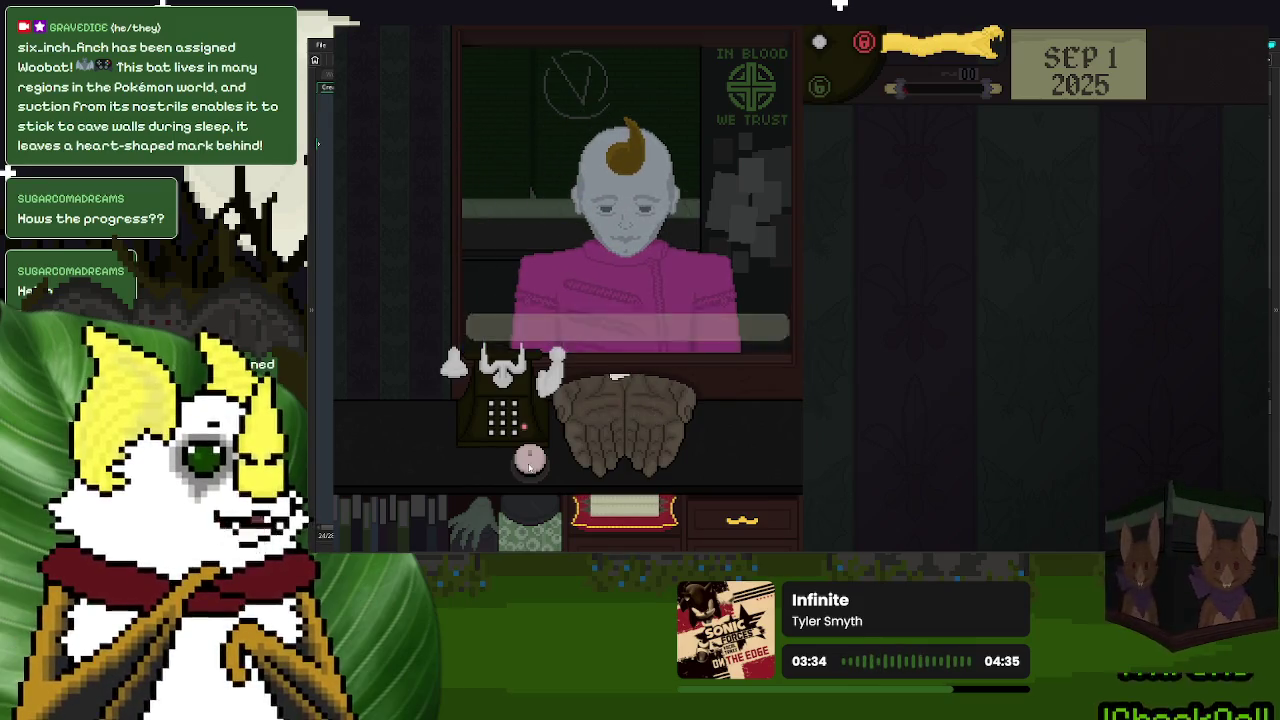
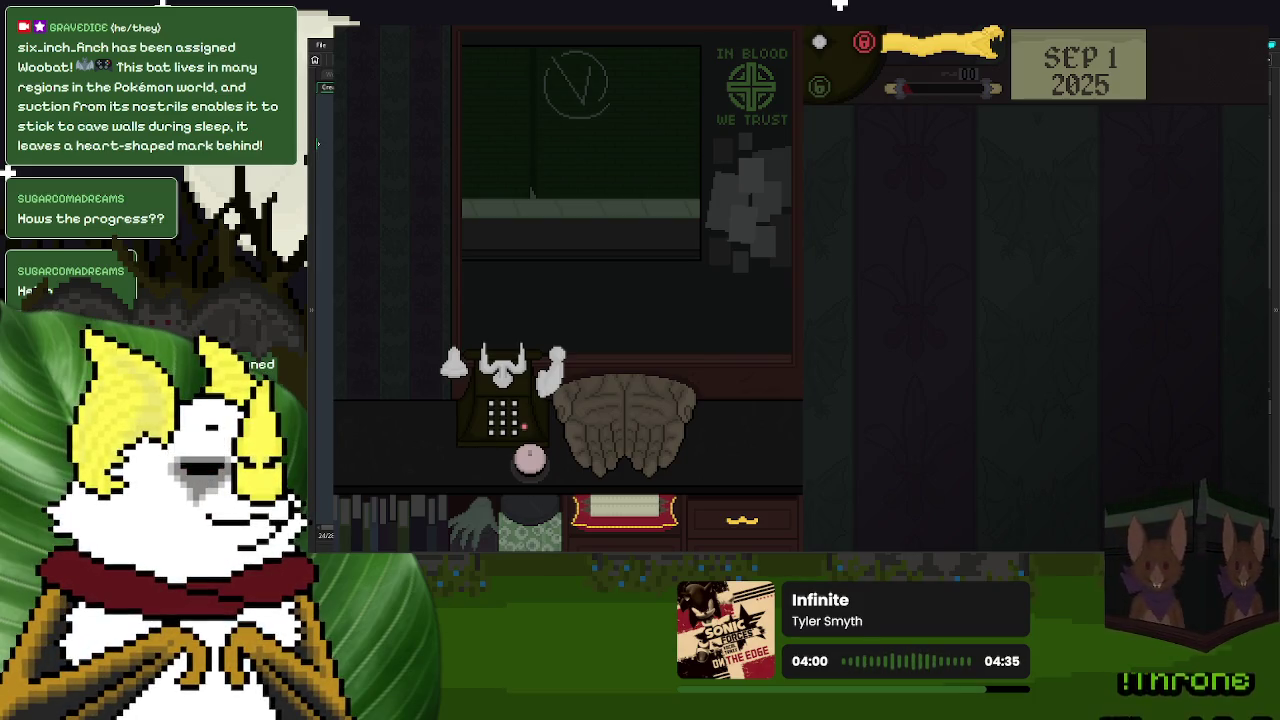
- Close the game test and look up the error_message function used in o_NPC's events
key("Escape")
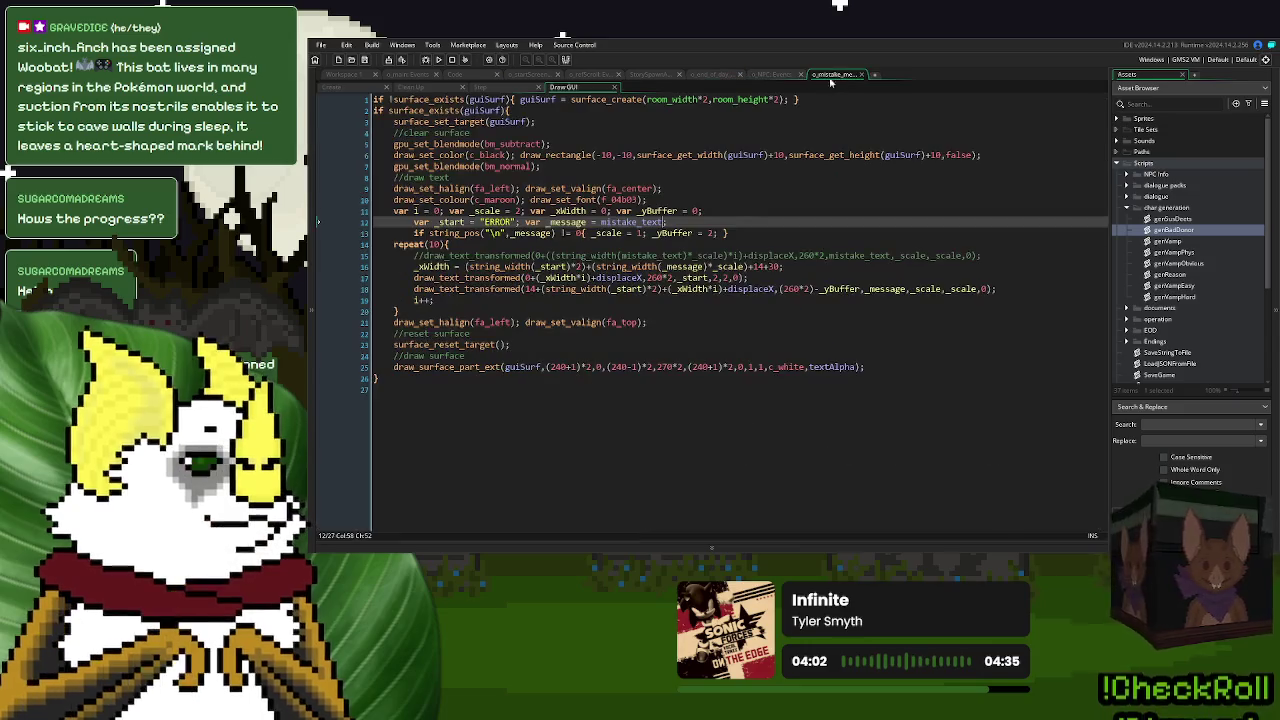
key("ctrl+Tab")
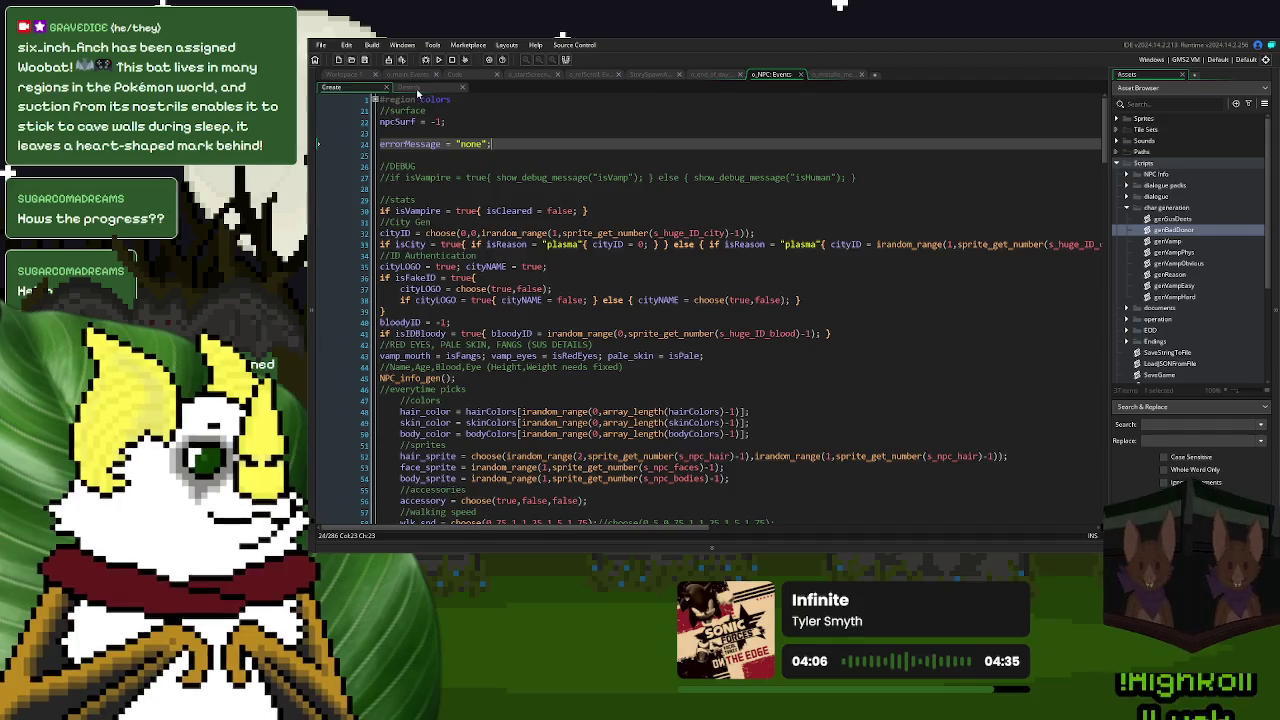
key("ctrl+Tab")
middle_click(590, 337)
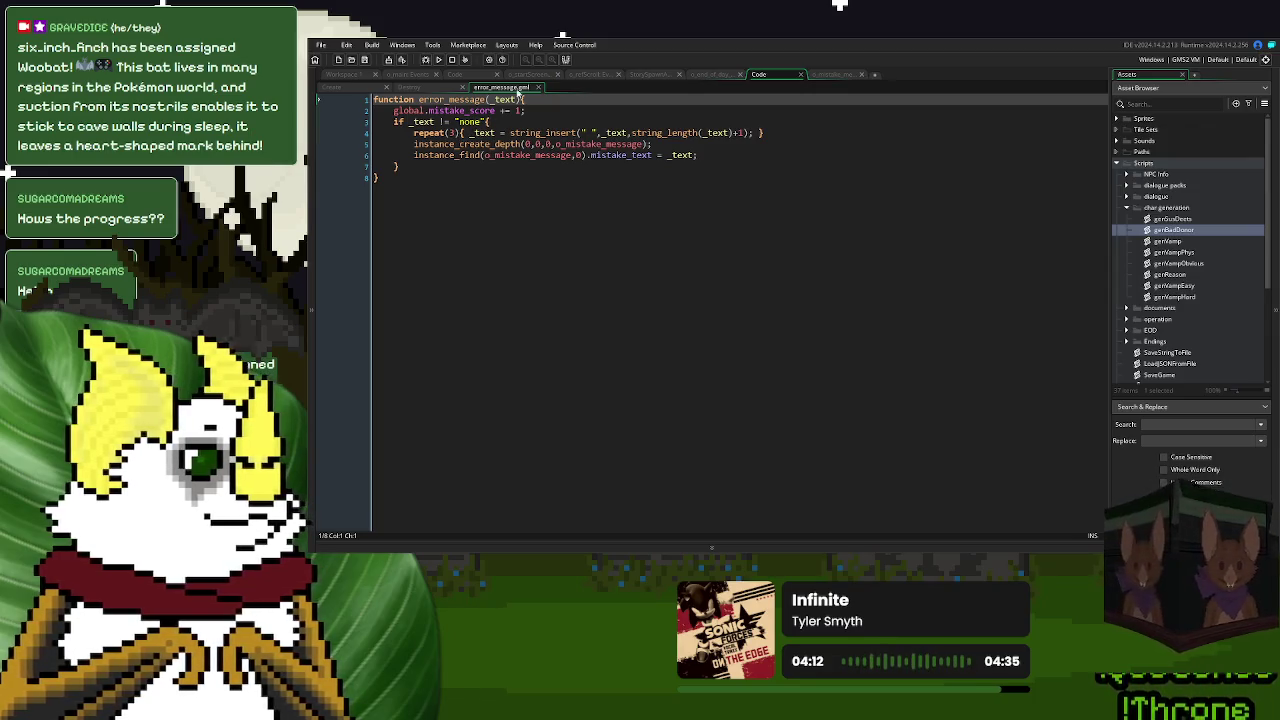
middle_click(518, 88)
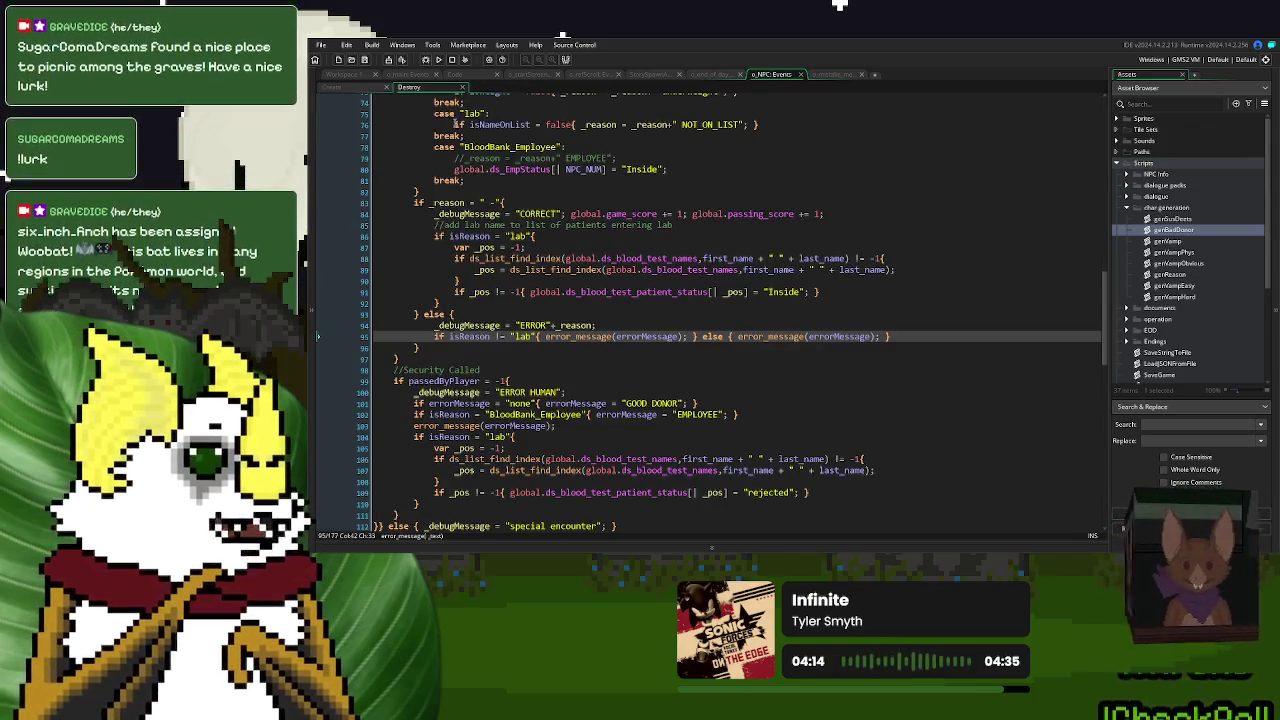
left_click(455, 76)
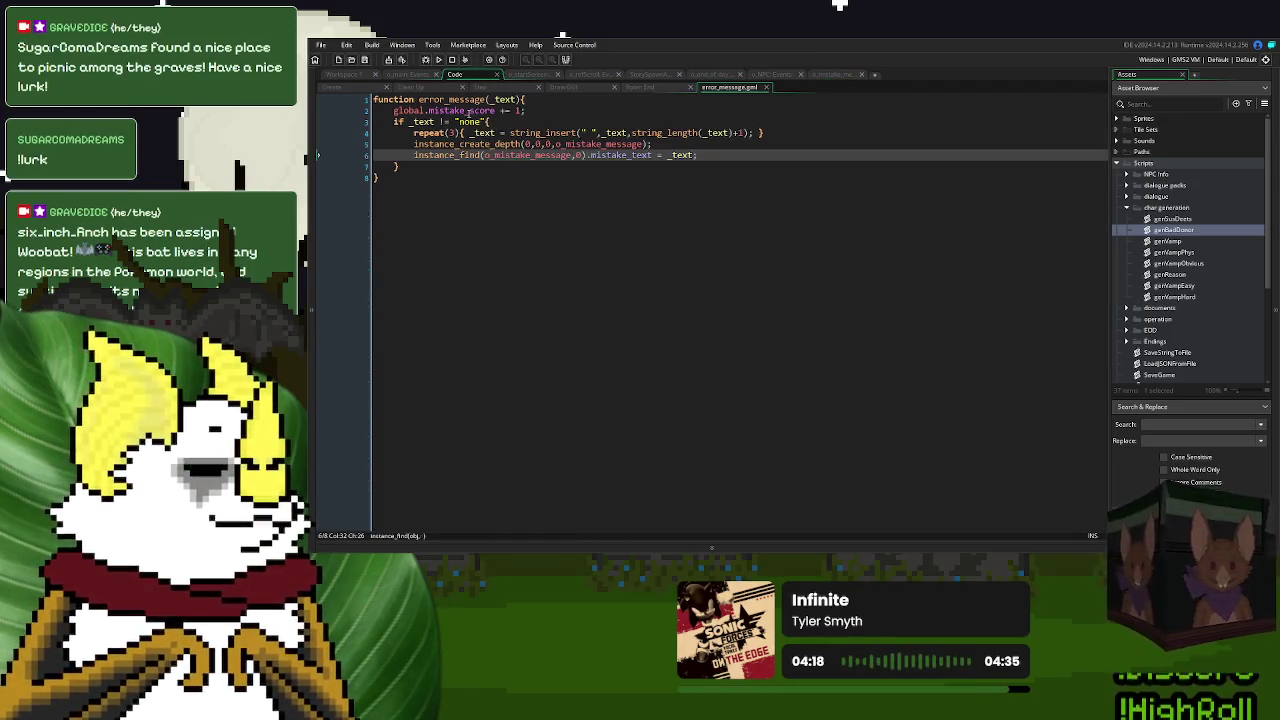
- Review another object's Create event and the o_NPC code, then bring up loadNPC_ErrorMessage in Workspace 1
left_click(349, 88)
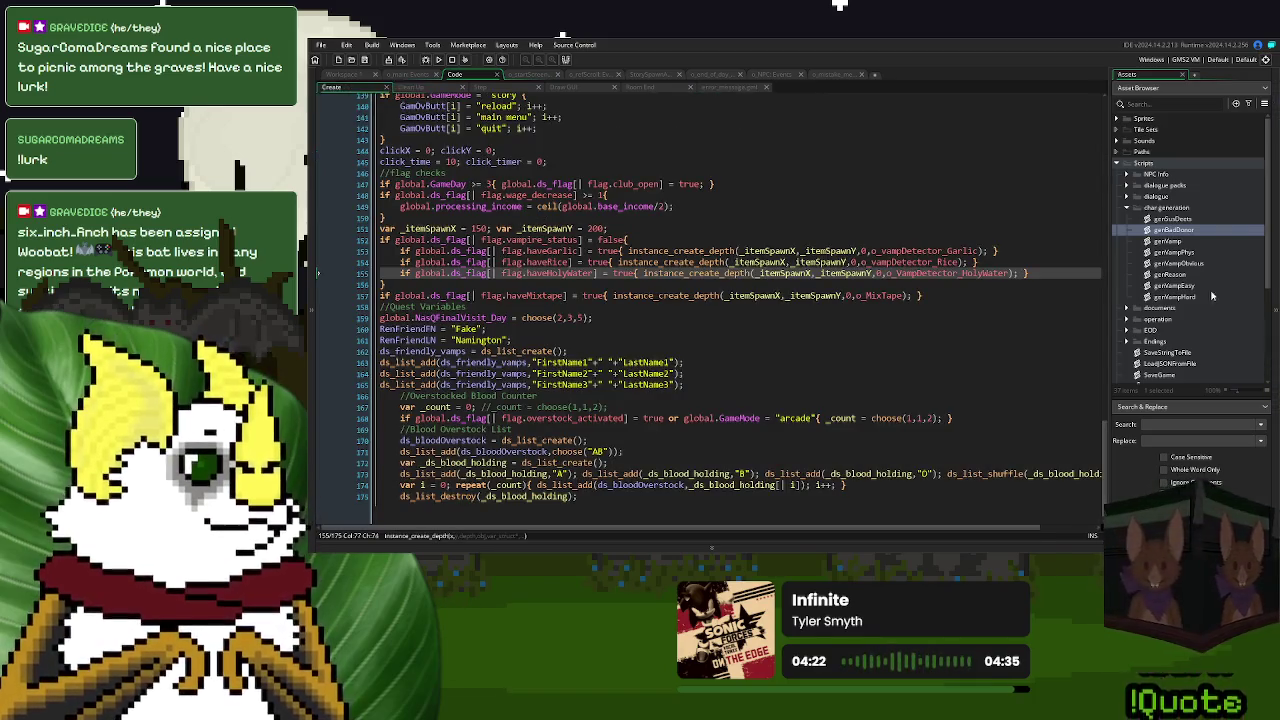
scroll(505, 216, "up", 6)
scroll(505, 216, "up", 3)
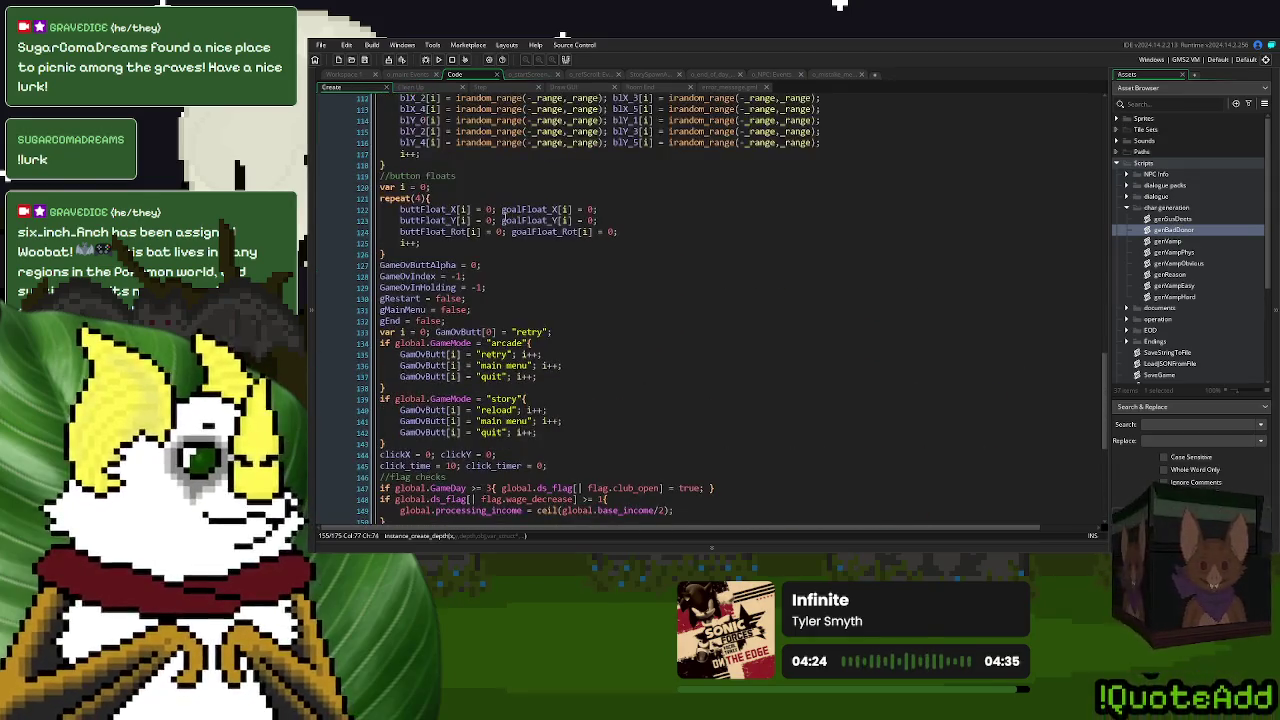
scroll(530, 274, "up", 20)
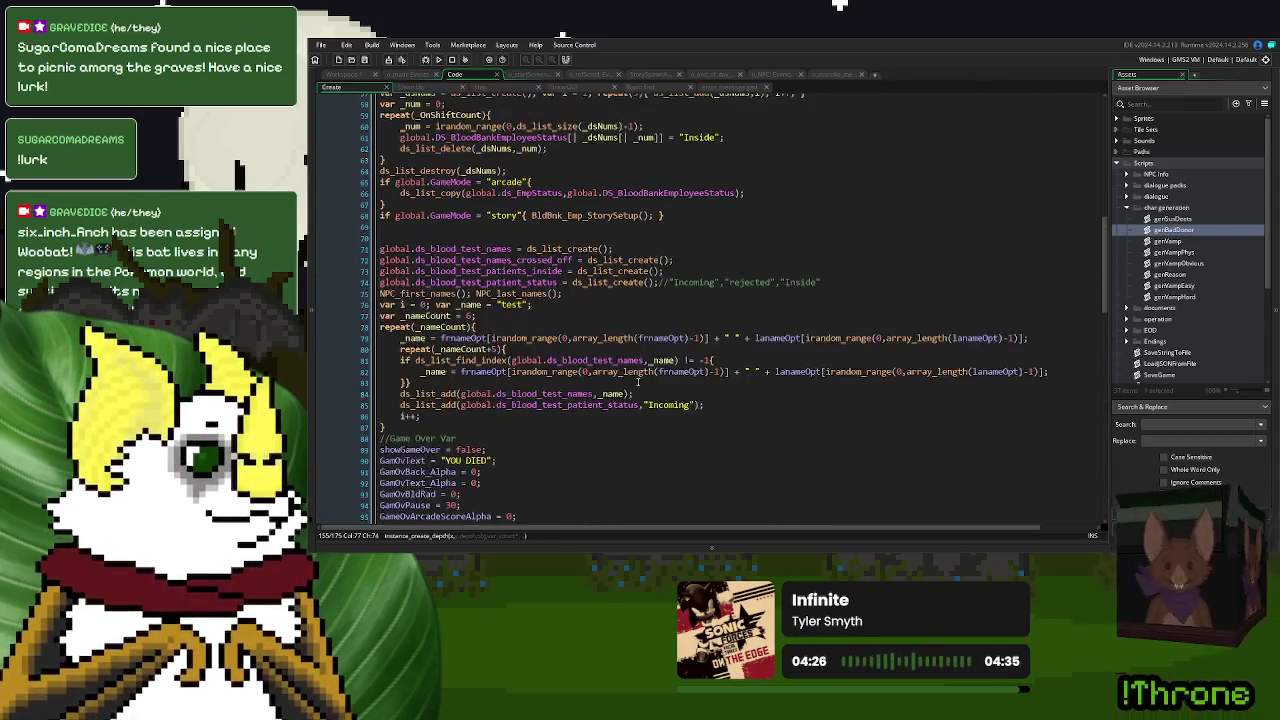
scroll(638, 381, "up", 12)
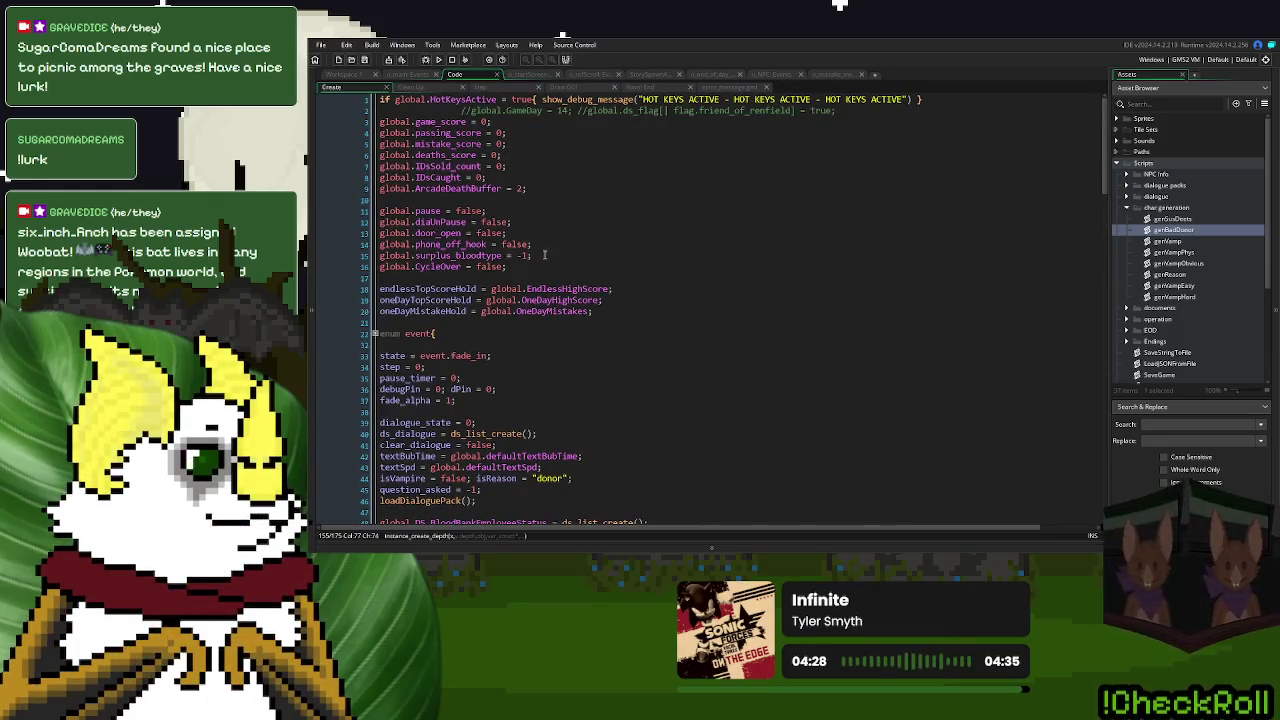
left_click(762, 76)
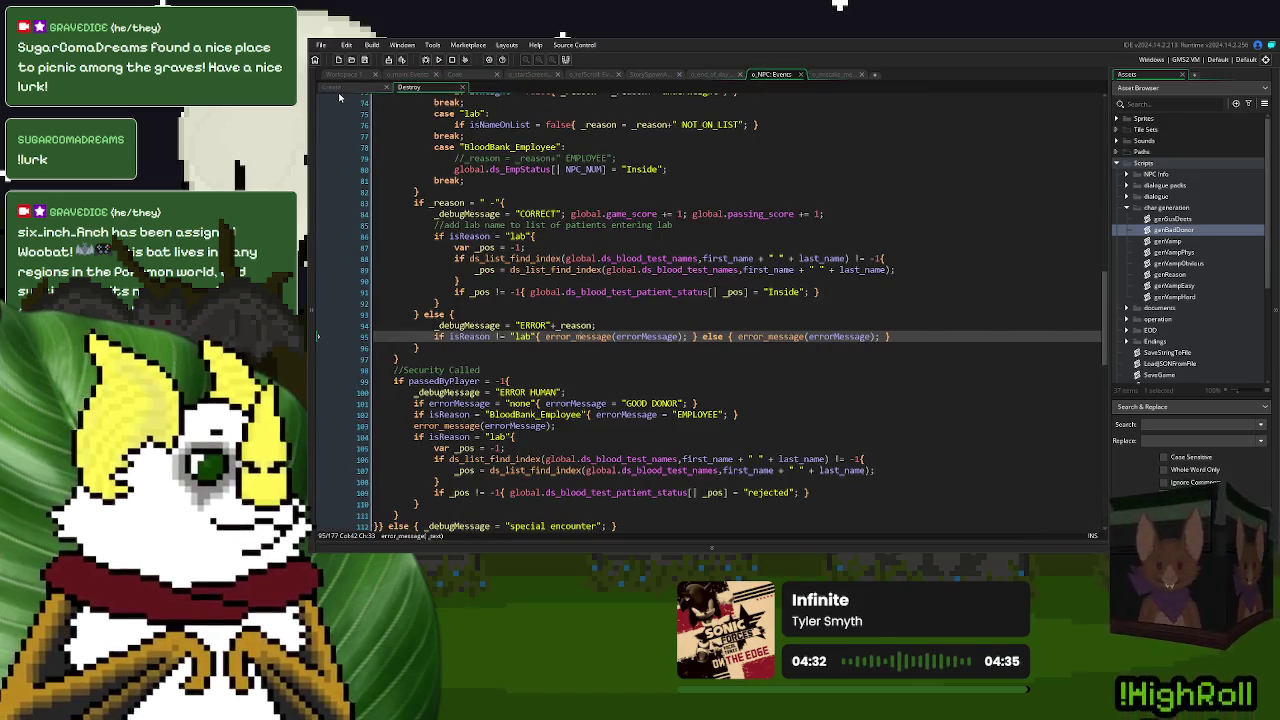
scroll(421, 121, "up", 5)
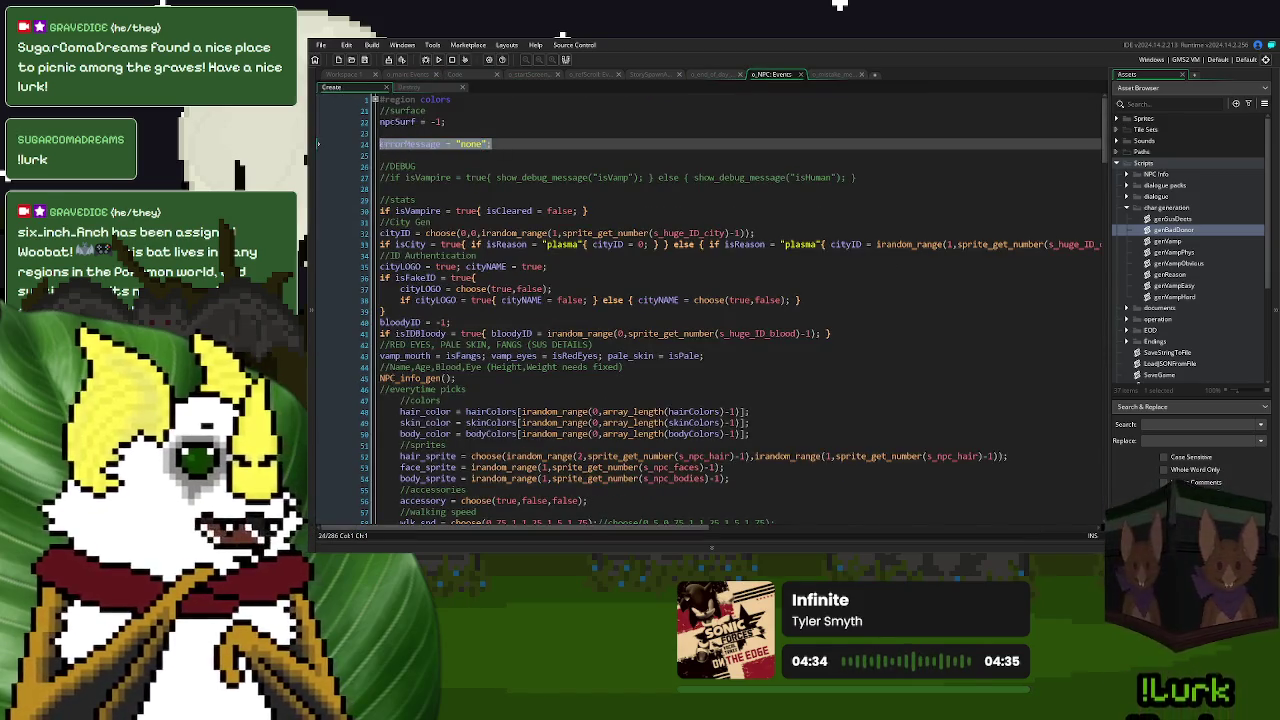
left_click(343, 76)
left_click(488, 231)
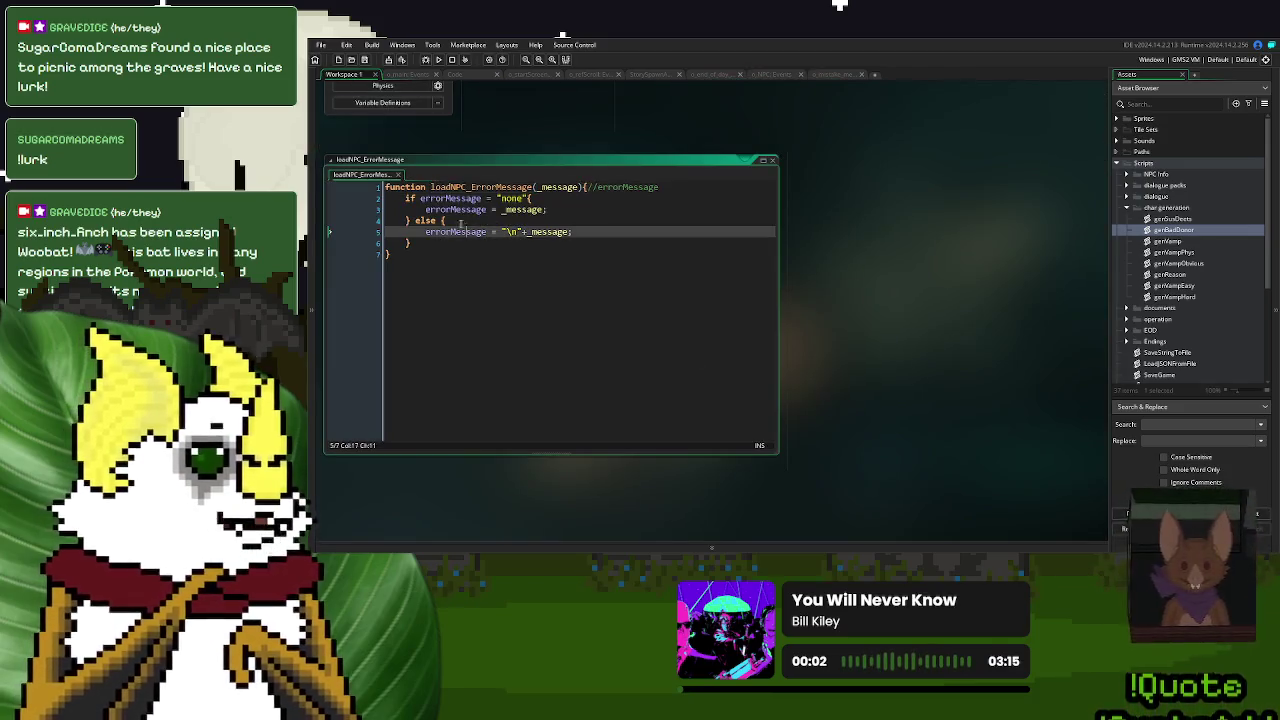
- Paste errorMessage = "none"; at the start of genBadDonor and genSusDeets
left_click(404, 198)
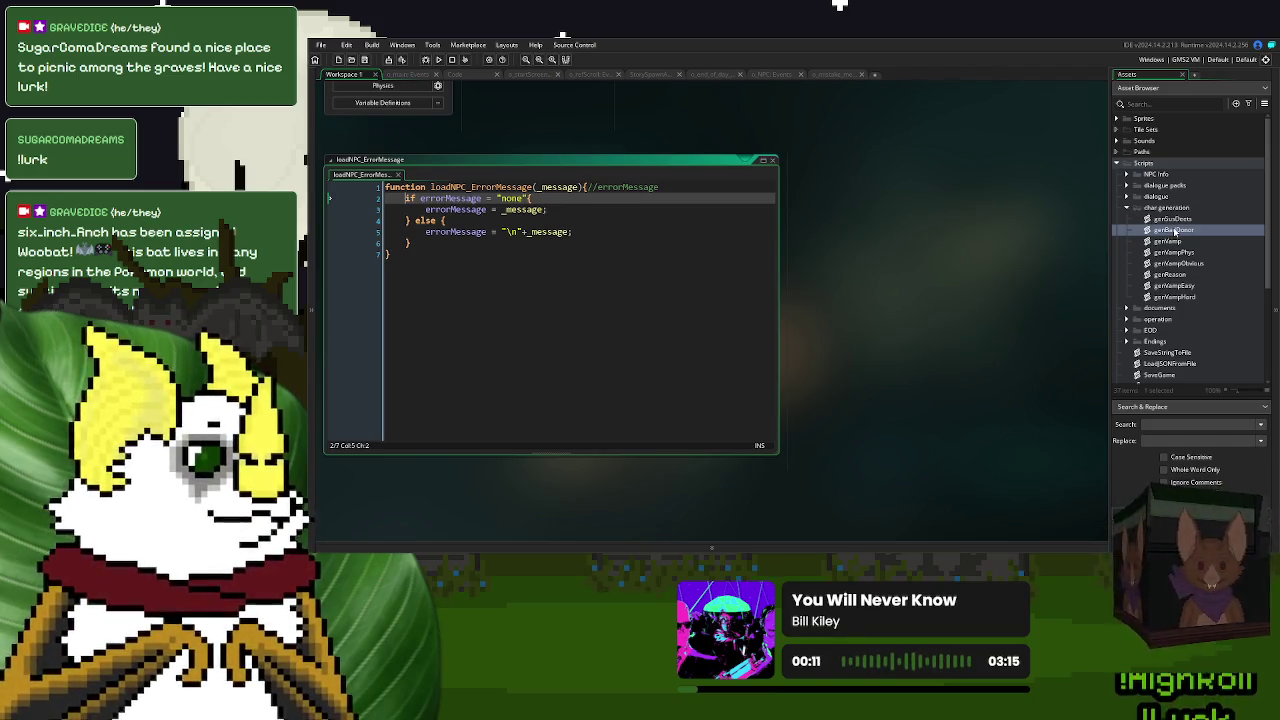
double_click(1175, 231)
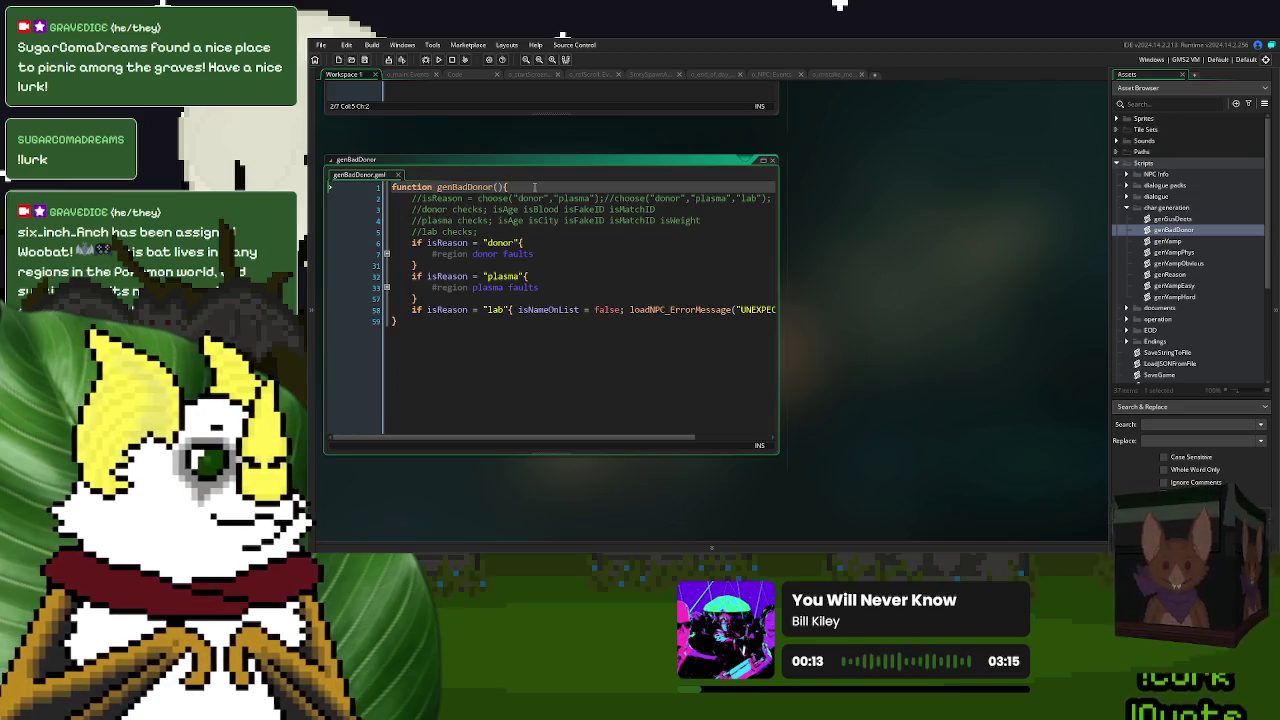
left_click(535, 187)
type("errorMessage = \"none\";")
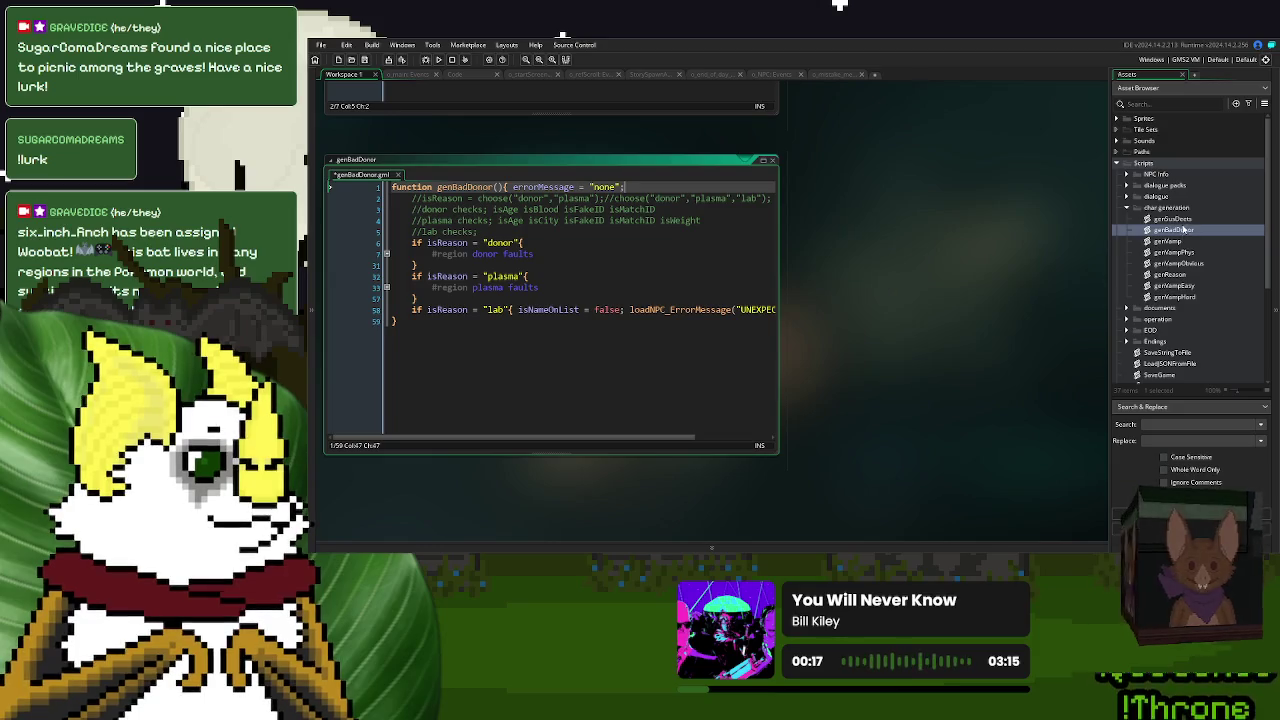
double_click(1183, 219)
left_click(538, 188)
type("errorMessage = \"none\";")
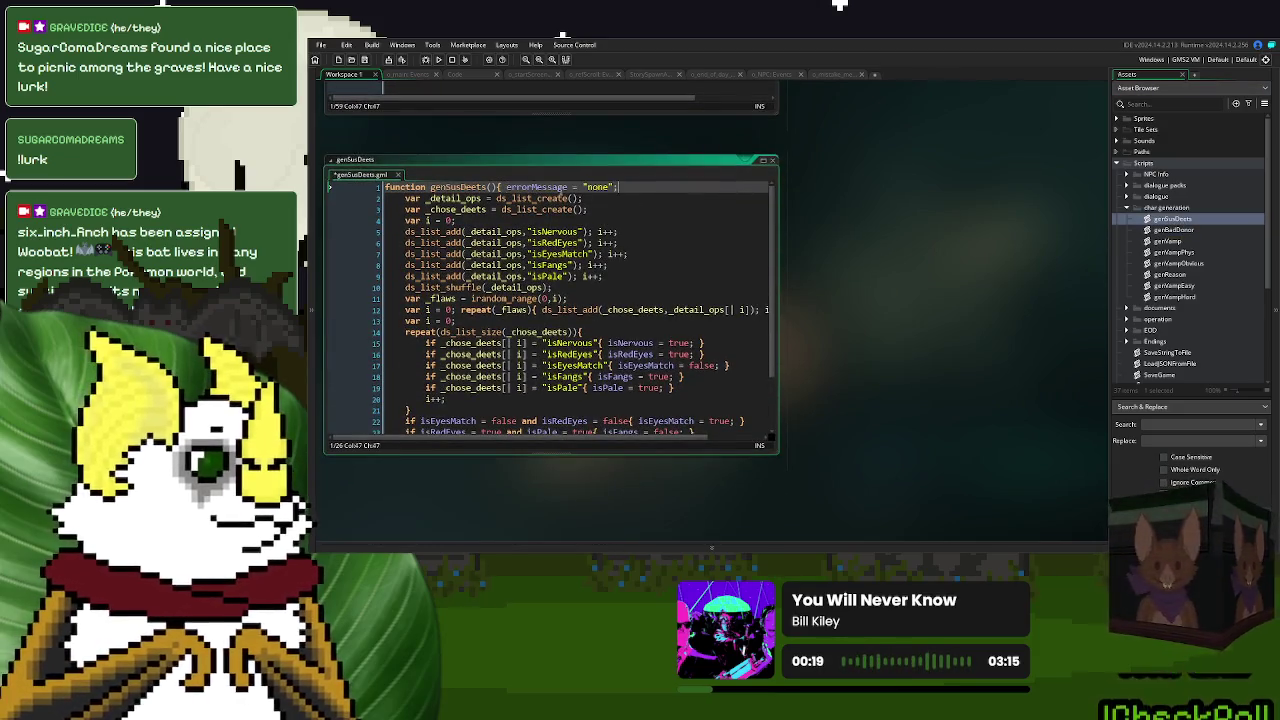
- Add the same errorMessage = "none"; reset to genVamp and genVampObvious
double_click(1185, 241)
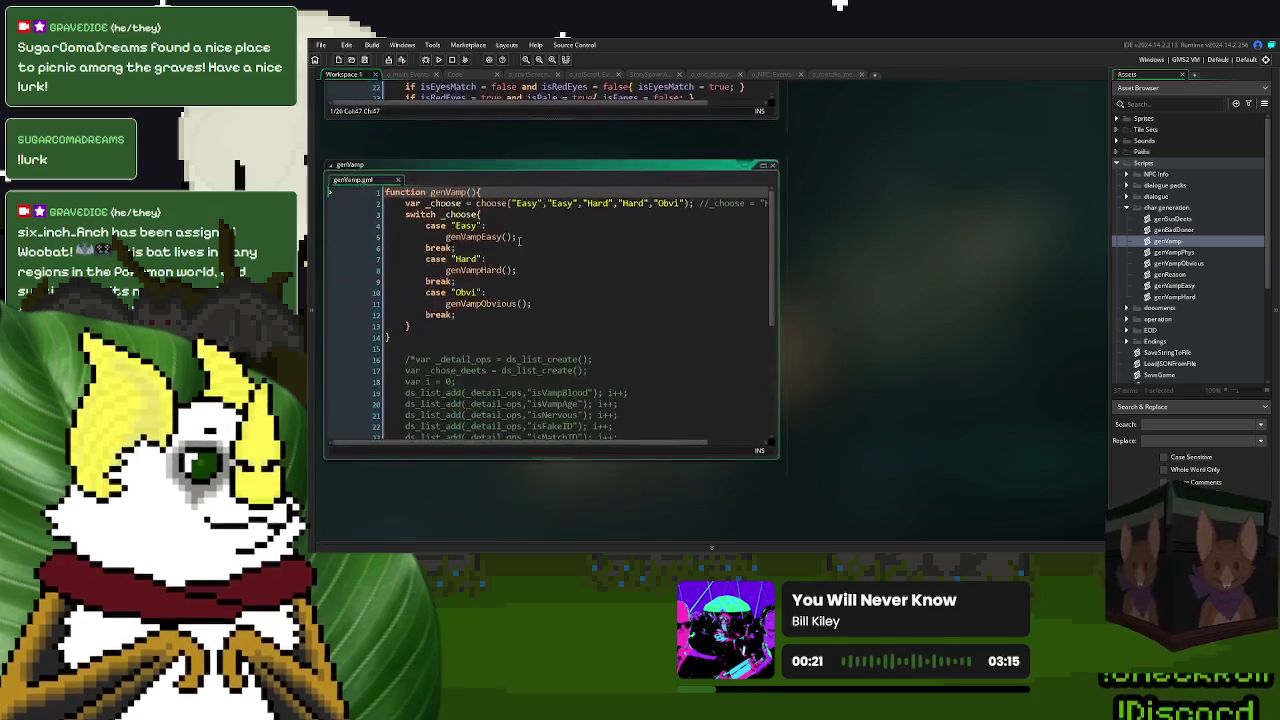
left_click(512, 187)
type("errorMessage = \"none\";")
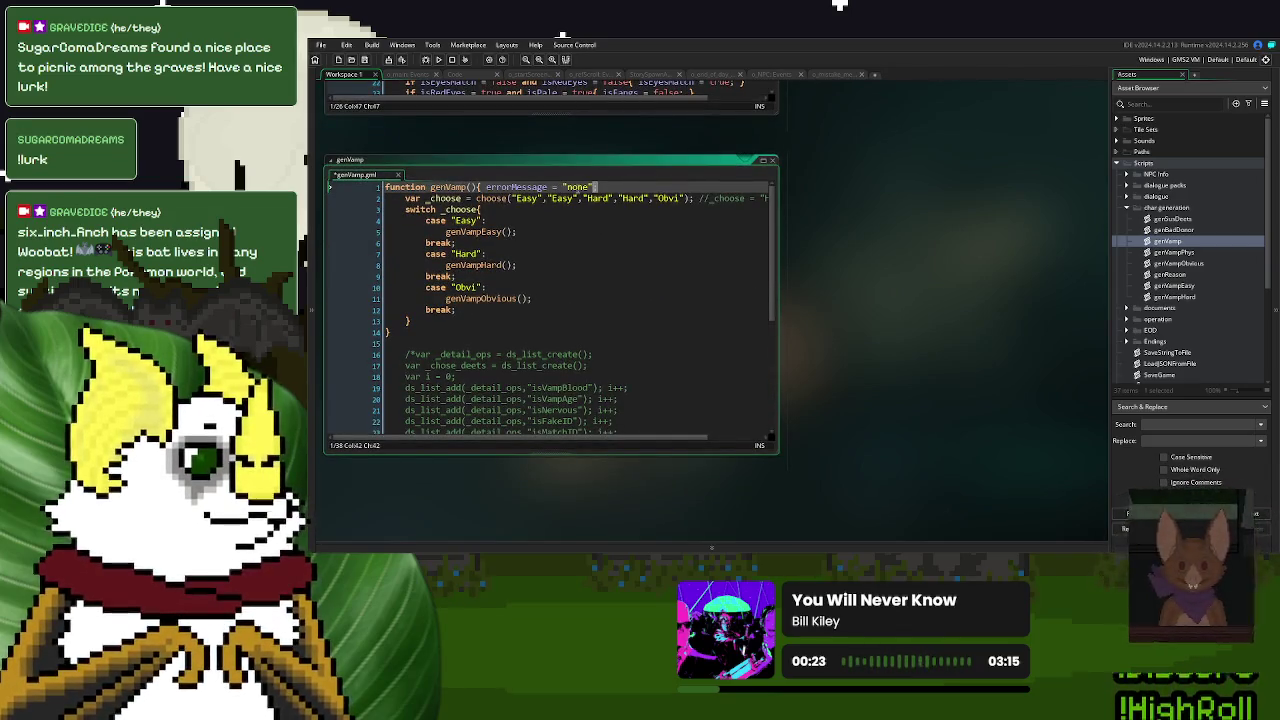
left_click_drag(596, 187, 481, 187)
key("ctrl+c")
left_click(1197, 263)
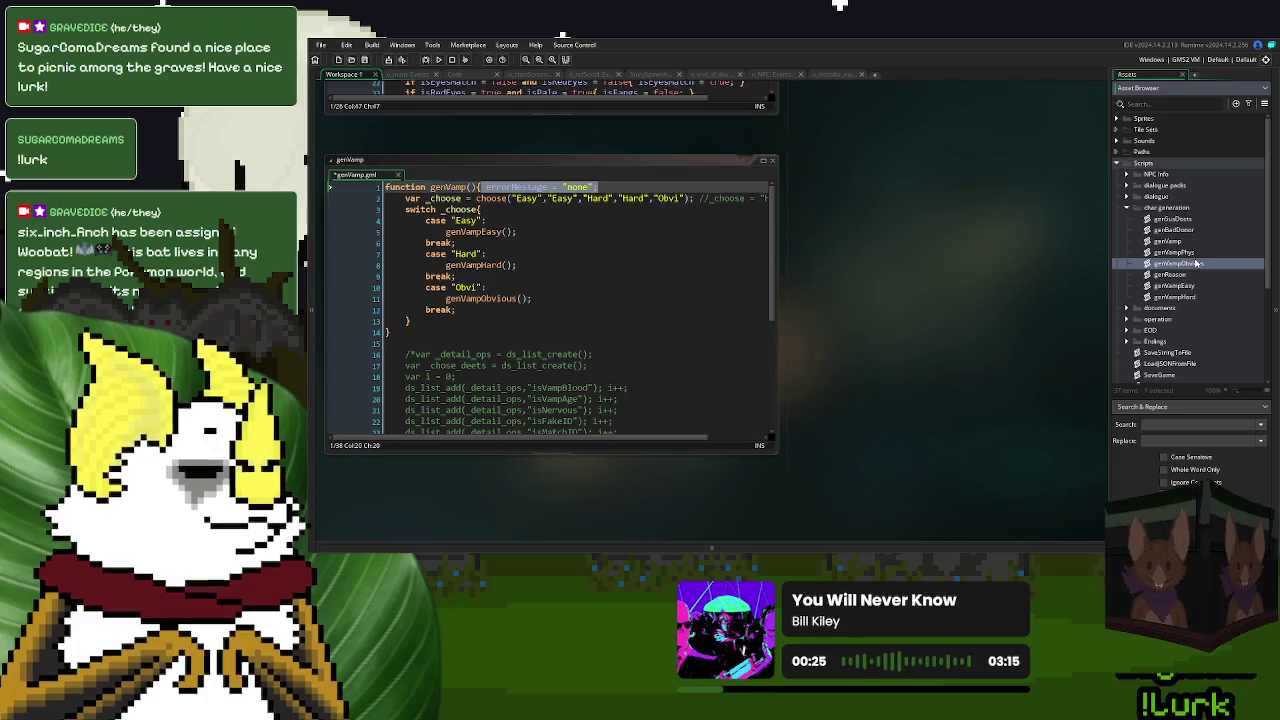
double_click(1197, 263)
left_click(585, 187)
key("ctrl+v")
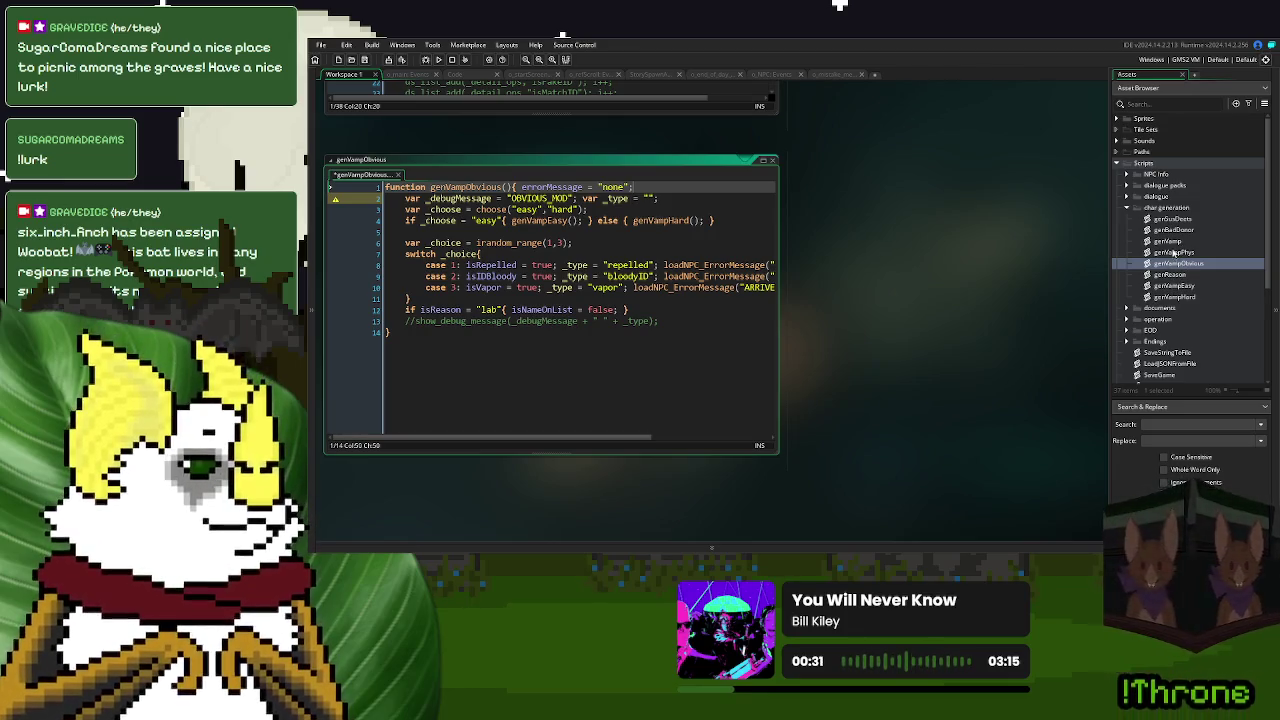
- Add errorMessage = "none"; to the first line of genVampHard and genVampEasy
double_click(1175, 297)
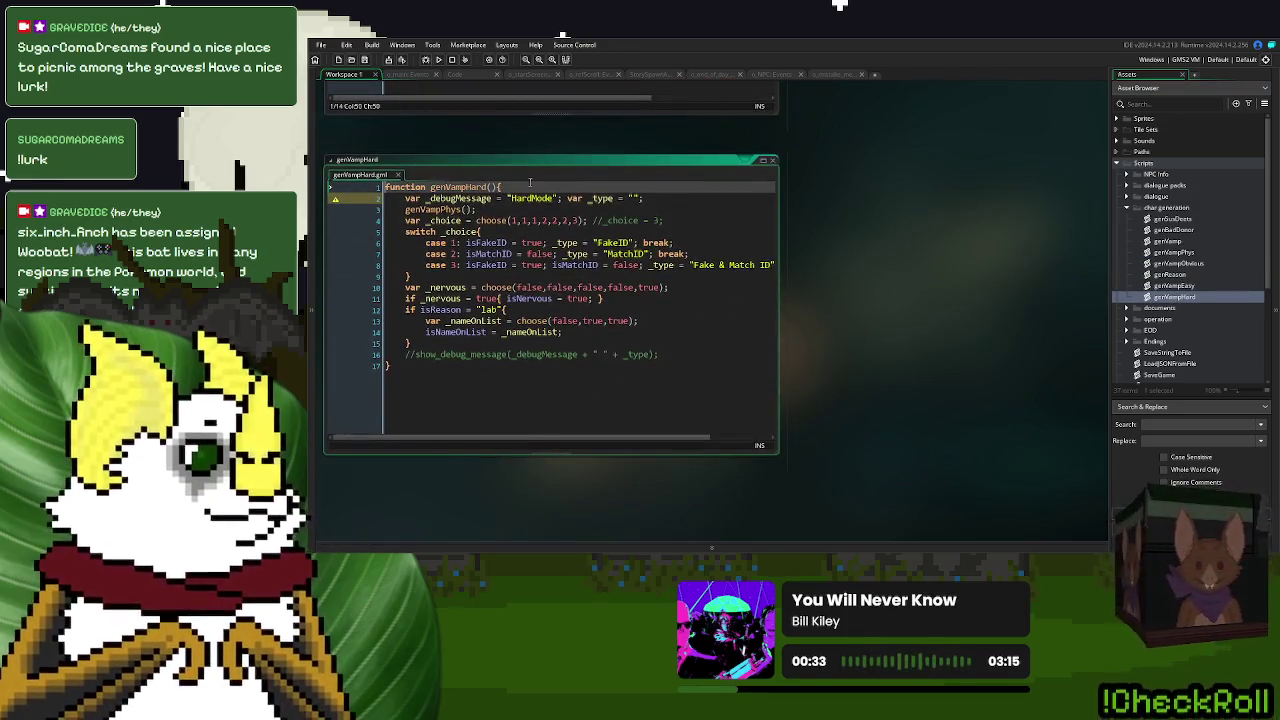
left_click(530, 185)
type("errorMessage = \"none\";")
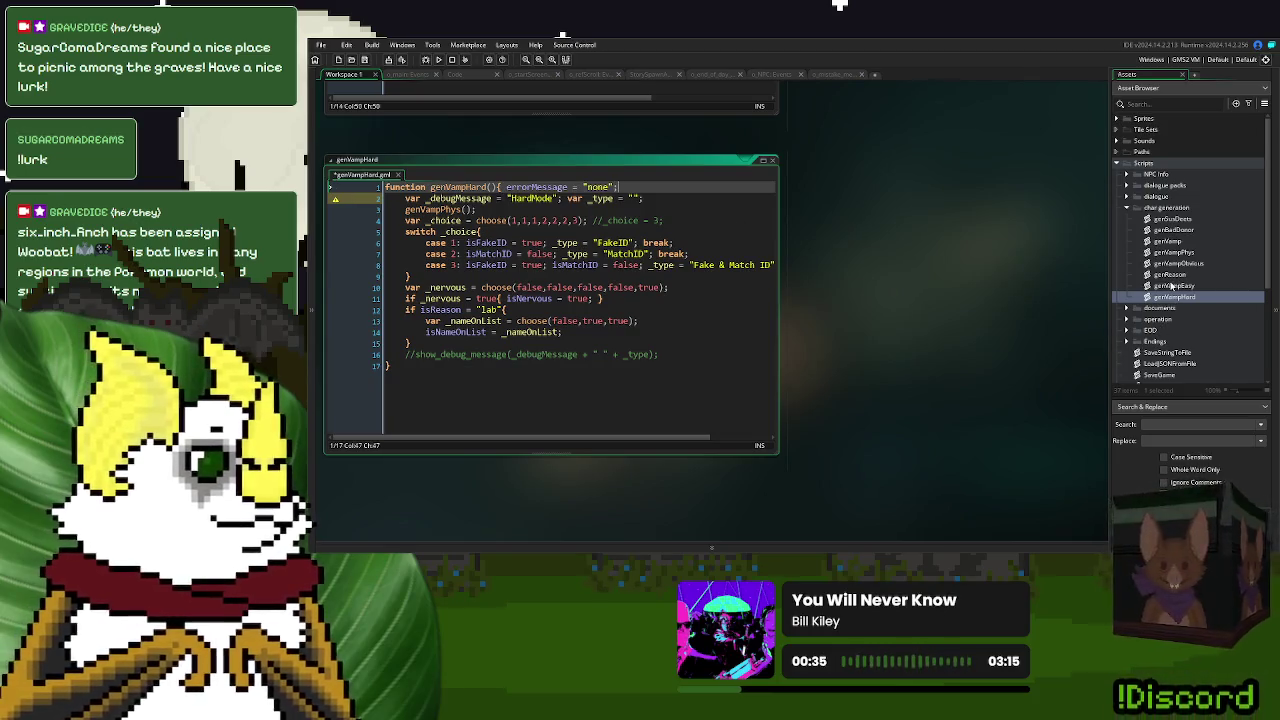
double_click(1172, 286)
left_click(600, 187)
key("ctrl+v")
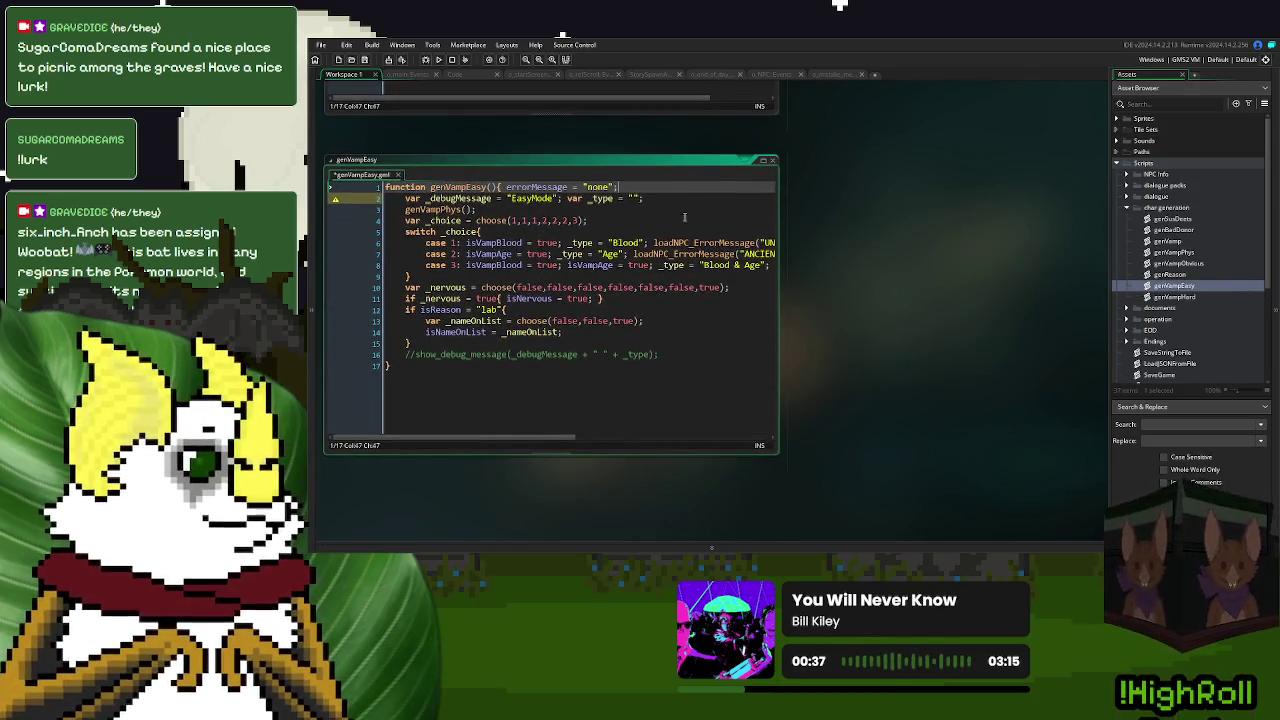
- Remove the errorMessage reset from genVampObvious and genVamp
left_click(1183, 264)
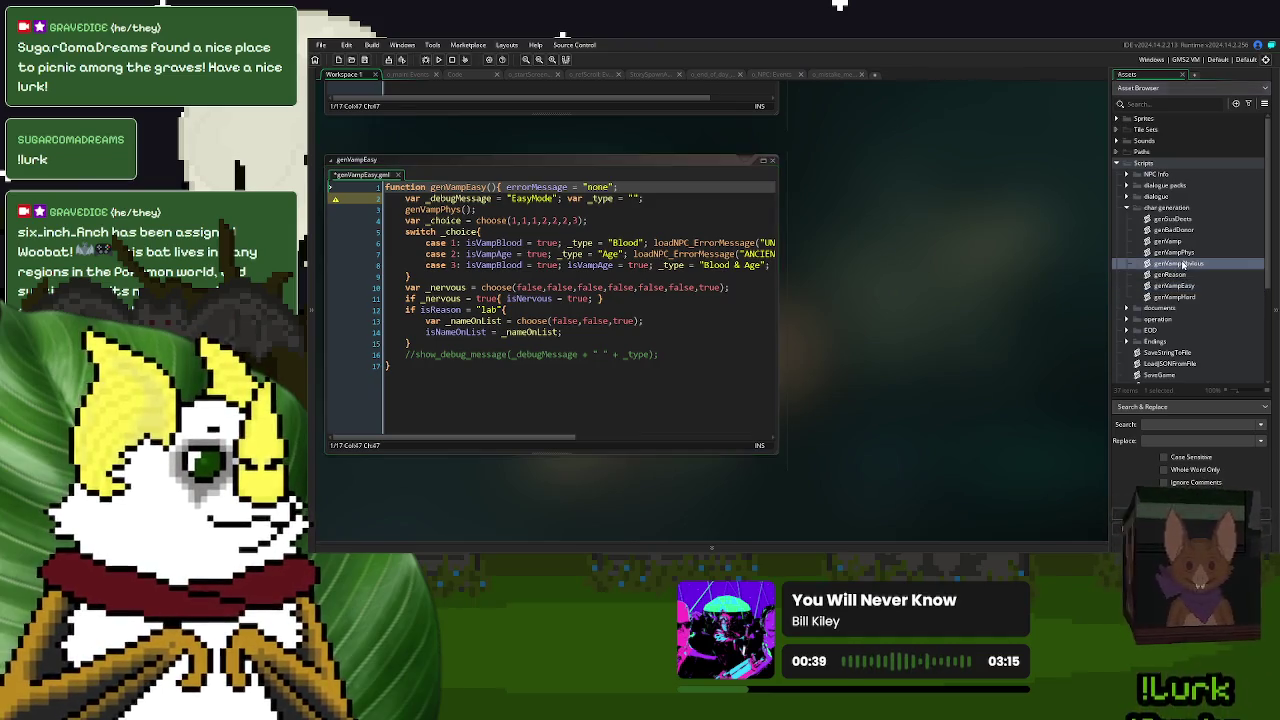
double_click(1183, 264)
left_click(636, 187)
key("ctrl+v")
left_click_drag(656, 186, 518, 188)
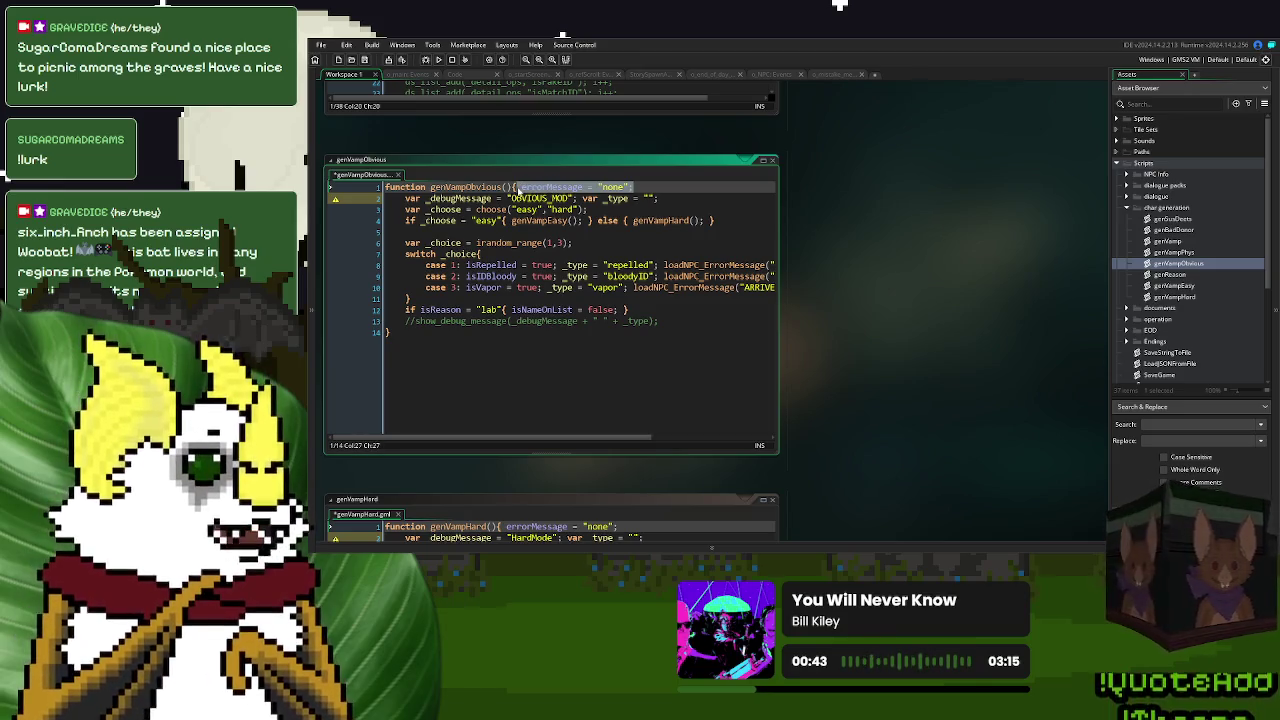
key("BackSpace")
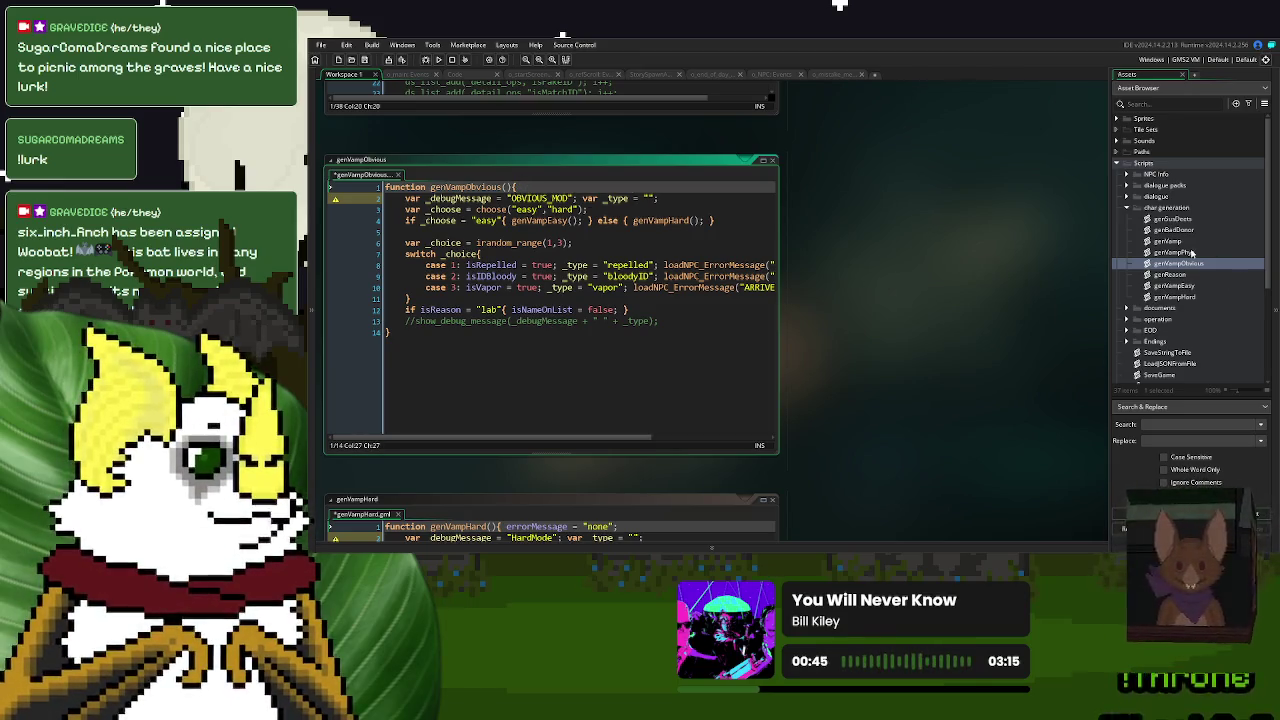
double_click(1180, 252)
double_click(1167, 241)
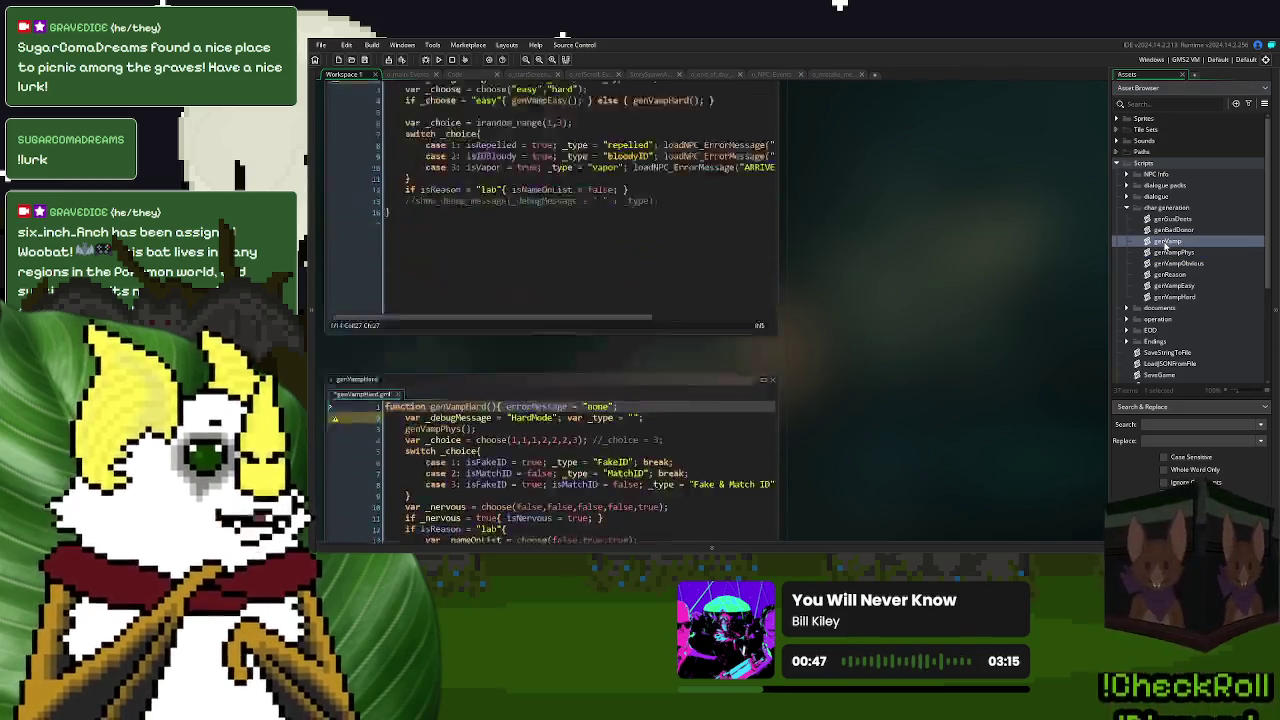
left_click_drag(597, 187, 481, 187)
key("BackSpace")
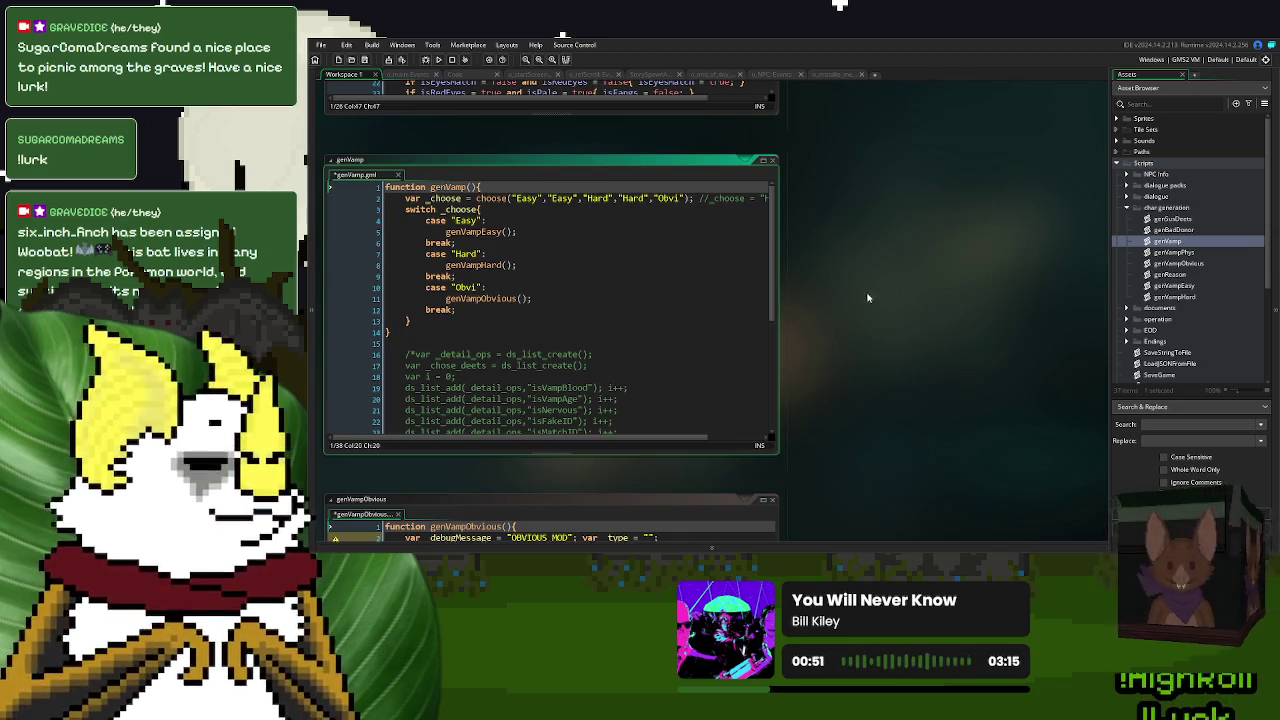
- Open genSusDeets, then close all code editor windows with Windows > Close All
left_click(1162, 220)
double_click(1162, 220)
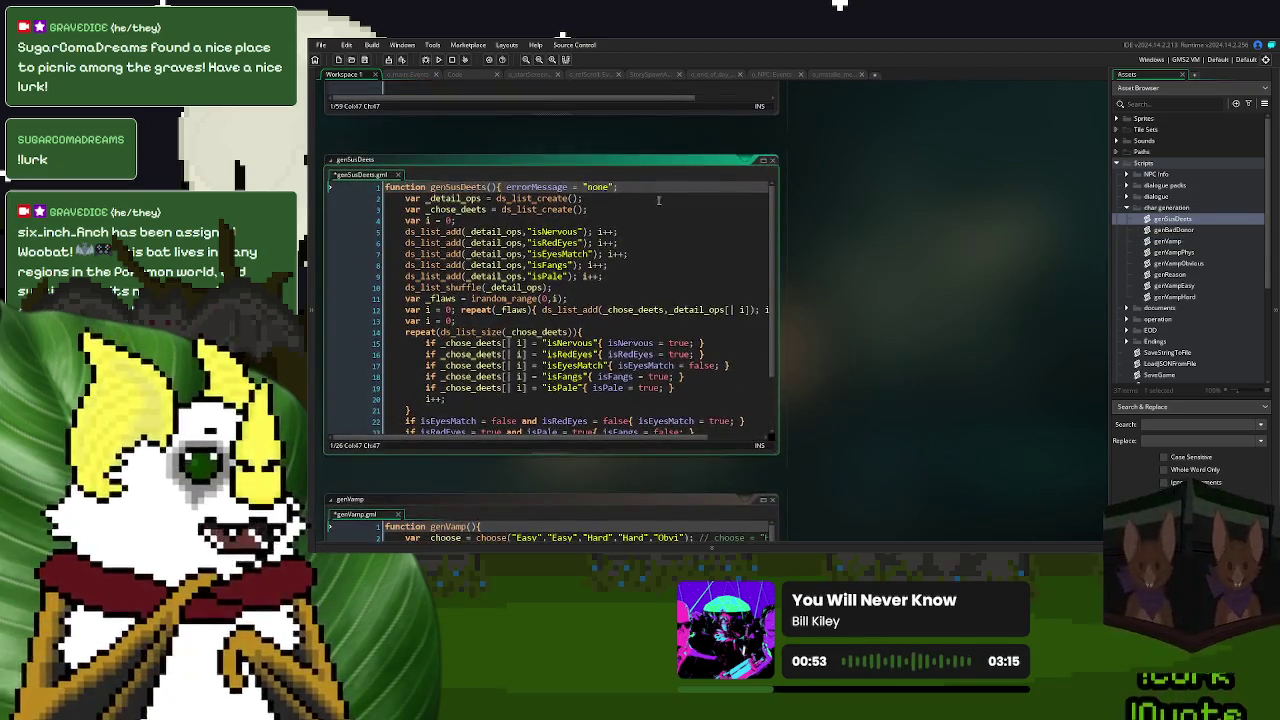
right_click(863, 214)
mouse_move(877, 225)
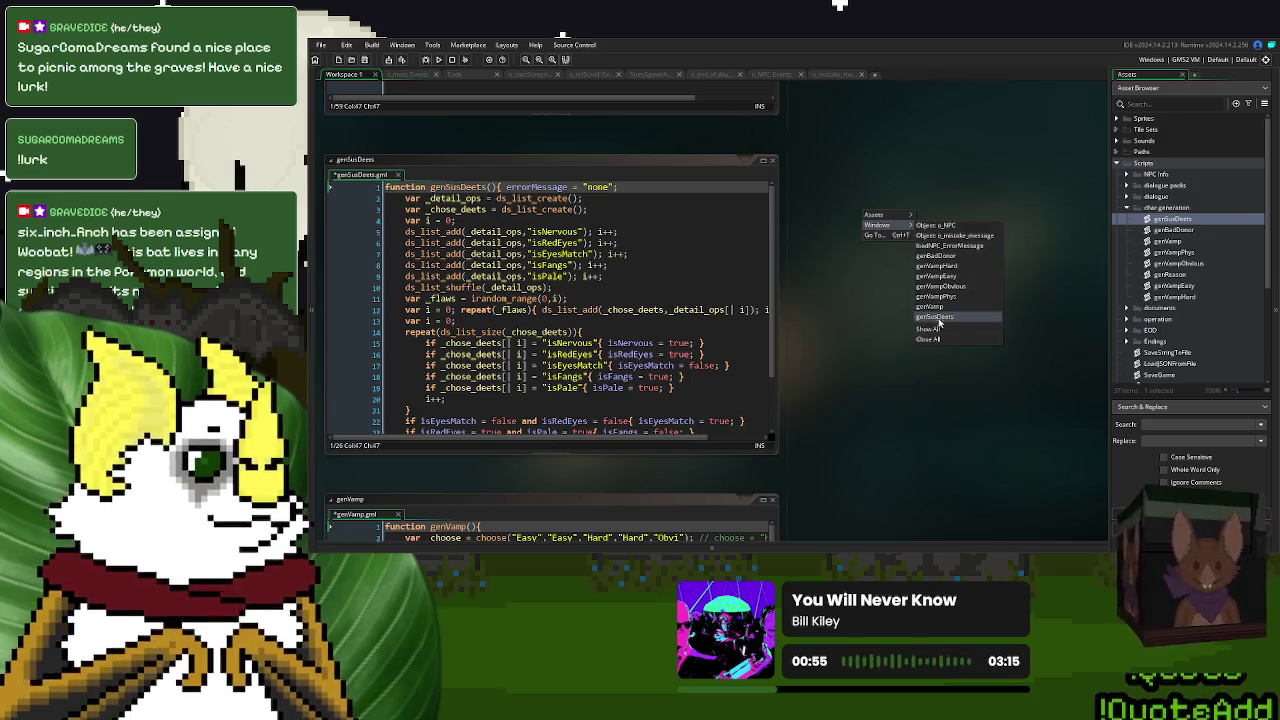
left_click(930, 340)
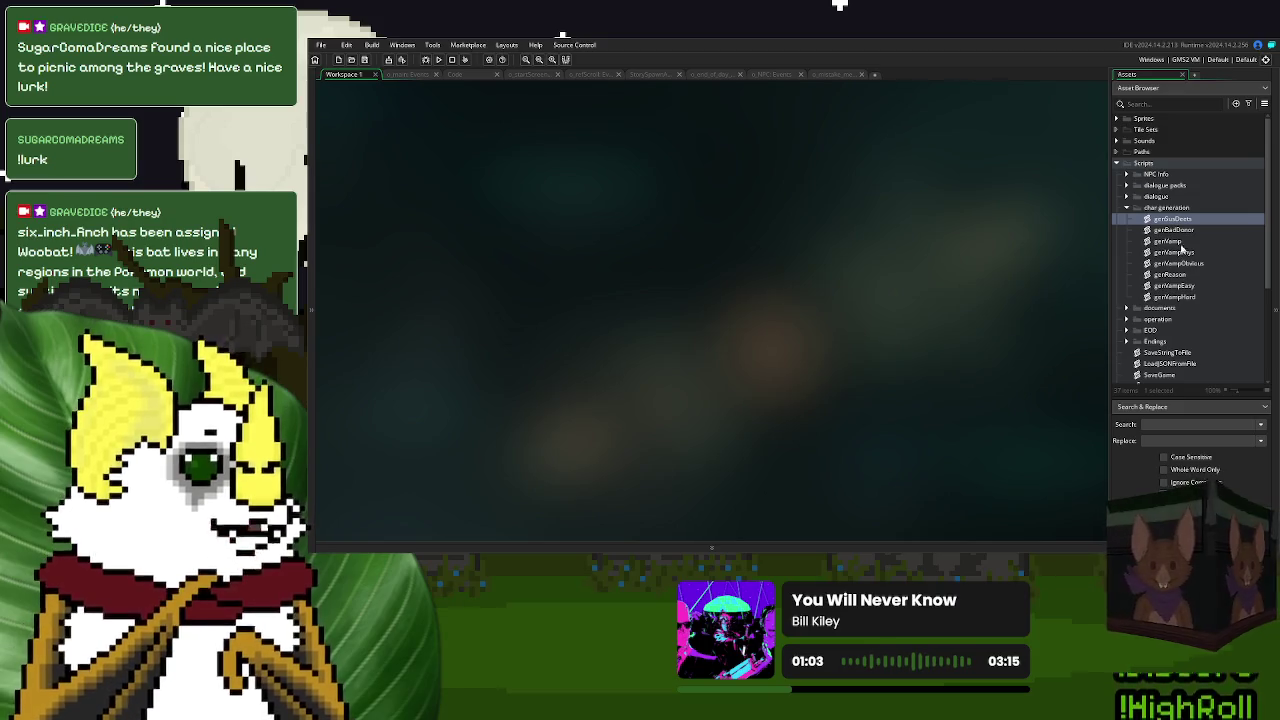
- Copy line 10's loadNPC_ErrorMessage("ARRIVED AS MIST") call into genVampObvious's lab branch on line 12
double_click(1180, 263)
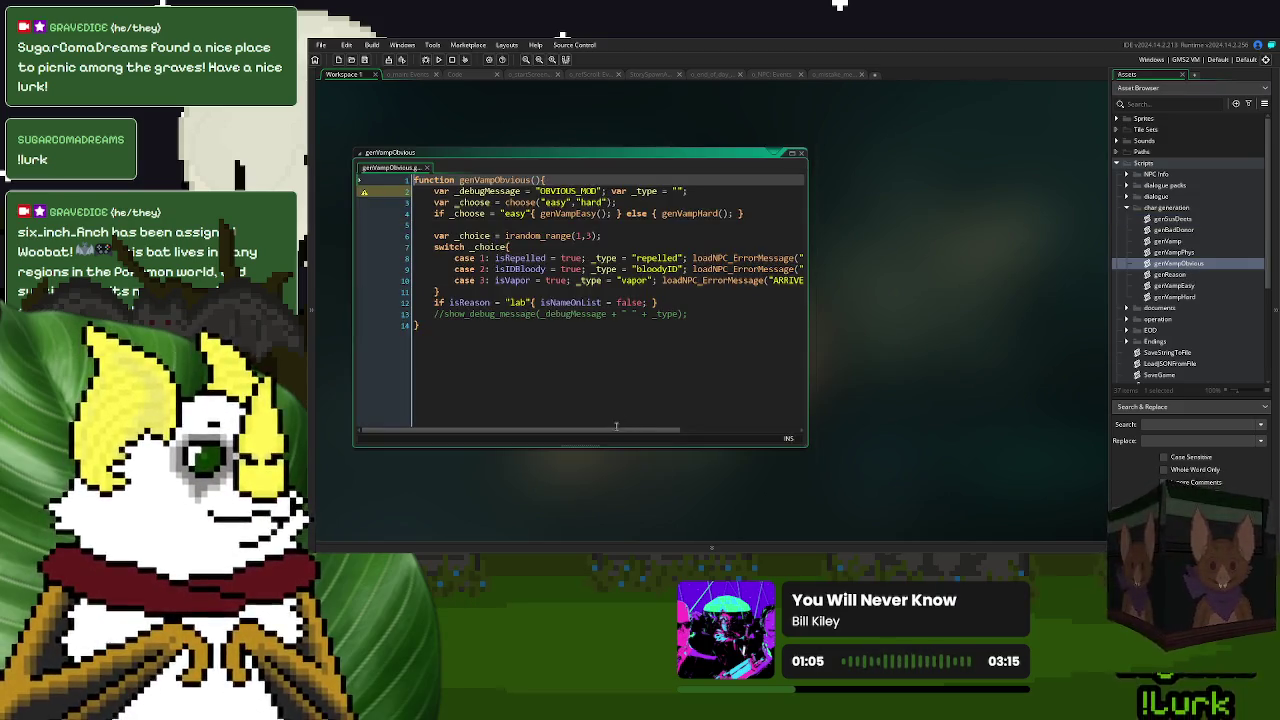
mouse_move(593, 435)
left_mouse_down()
mouse_move(745, 436)
mouse_move(538, 436)
left_mouse_up()
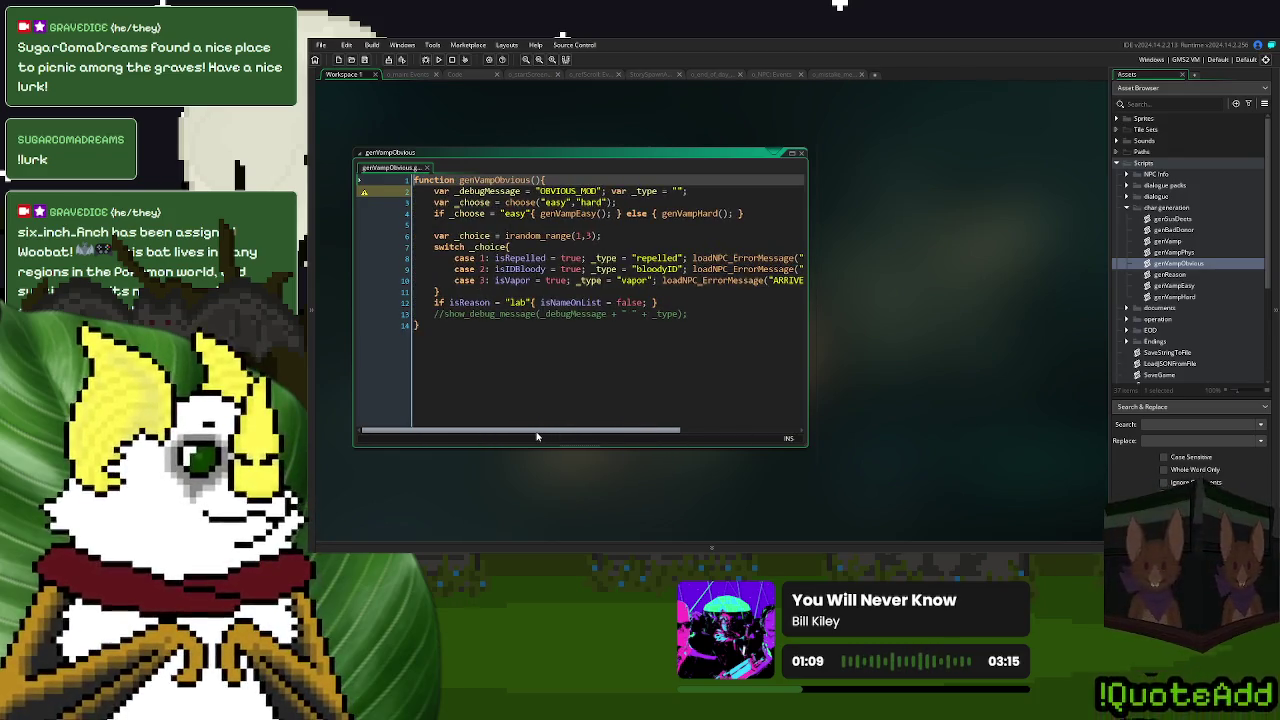
left_click(791, 153)
left_click_drag(823, 199, 622, 201)
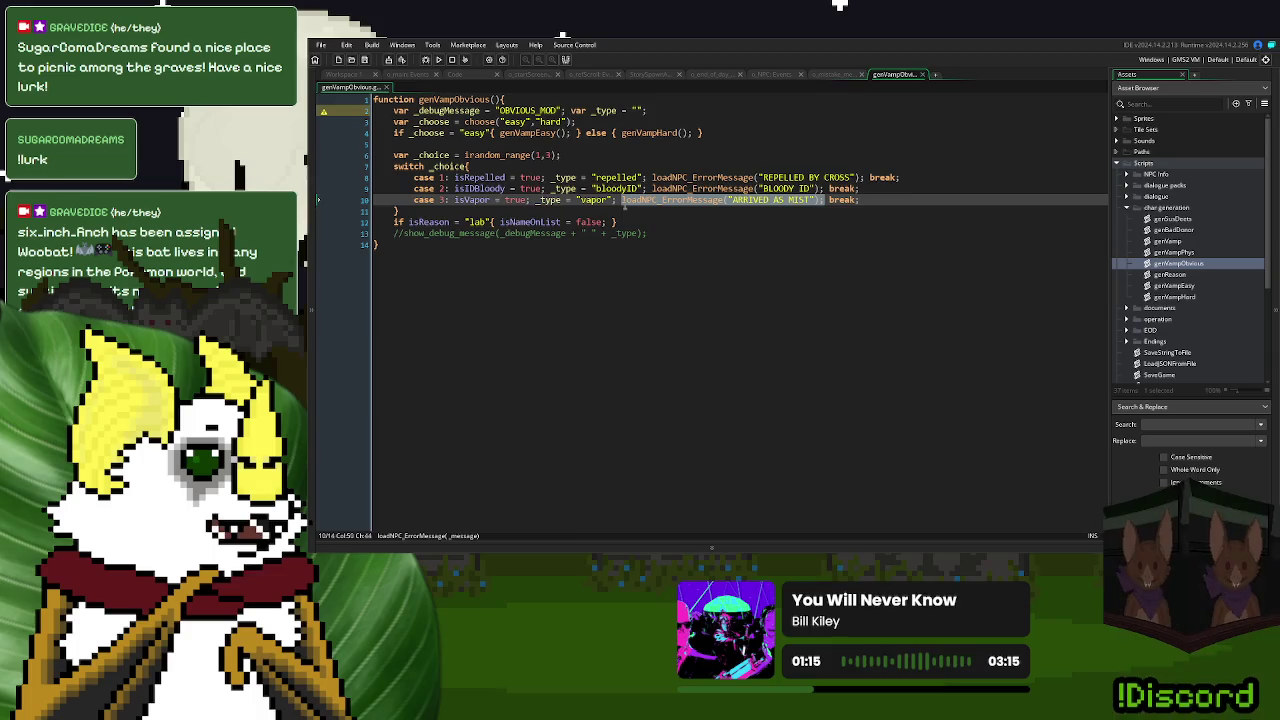
key("ctrl+c")
left_click(611, 222)
key("ctrl+v")
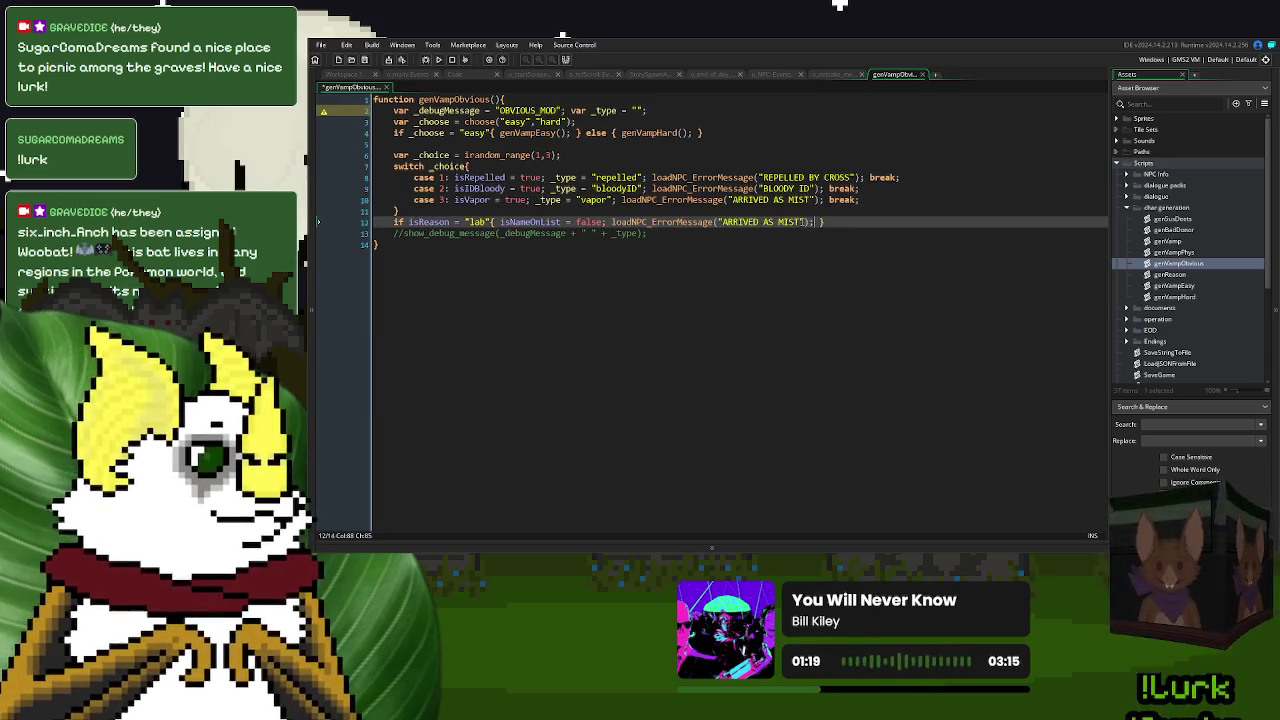
left_click_drag(804, 222, 721, 223)
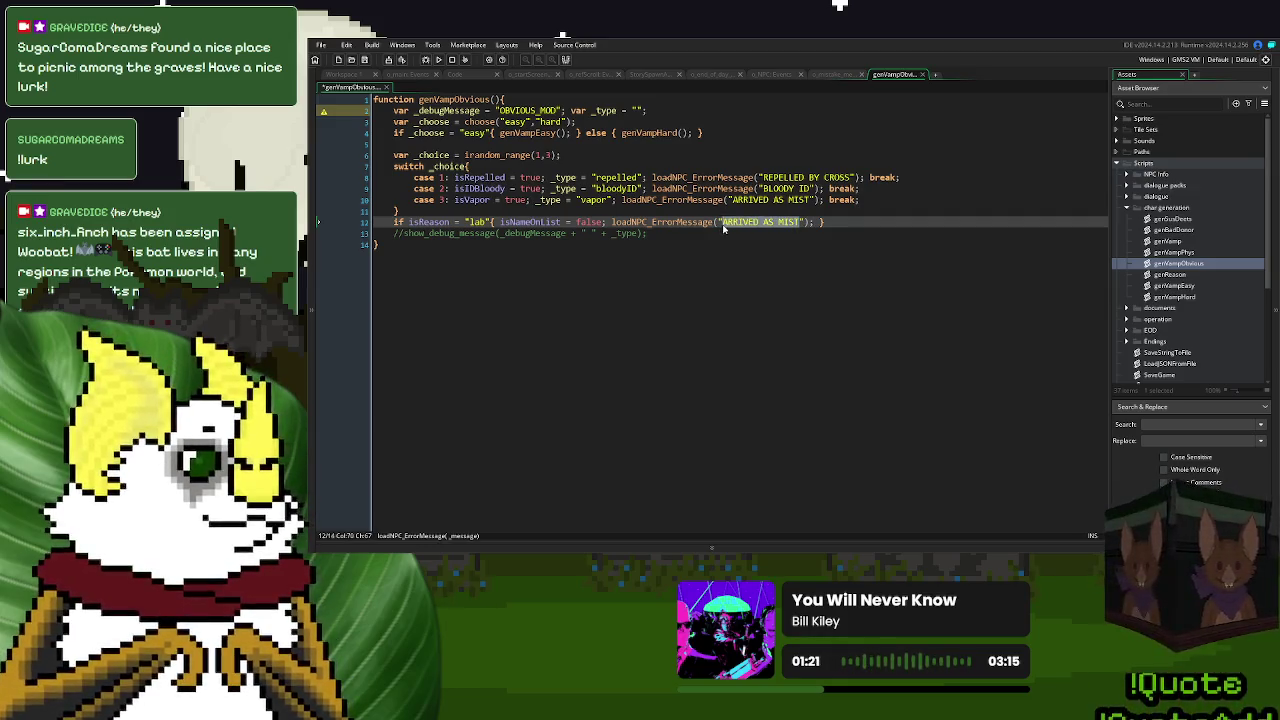
double_click(1175, 230)
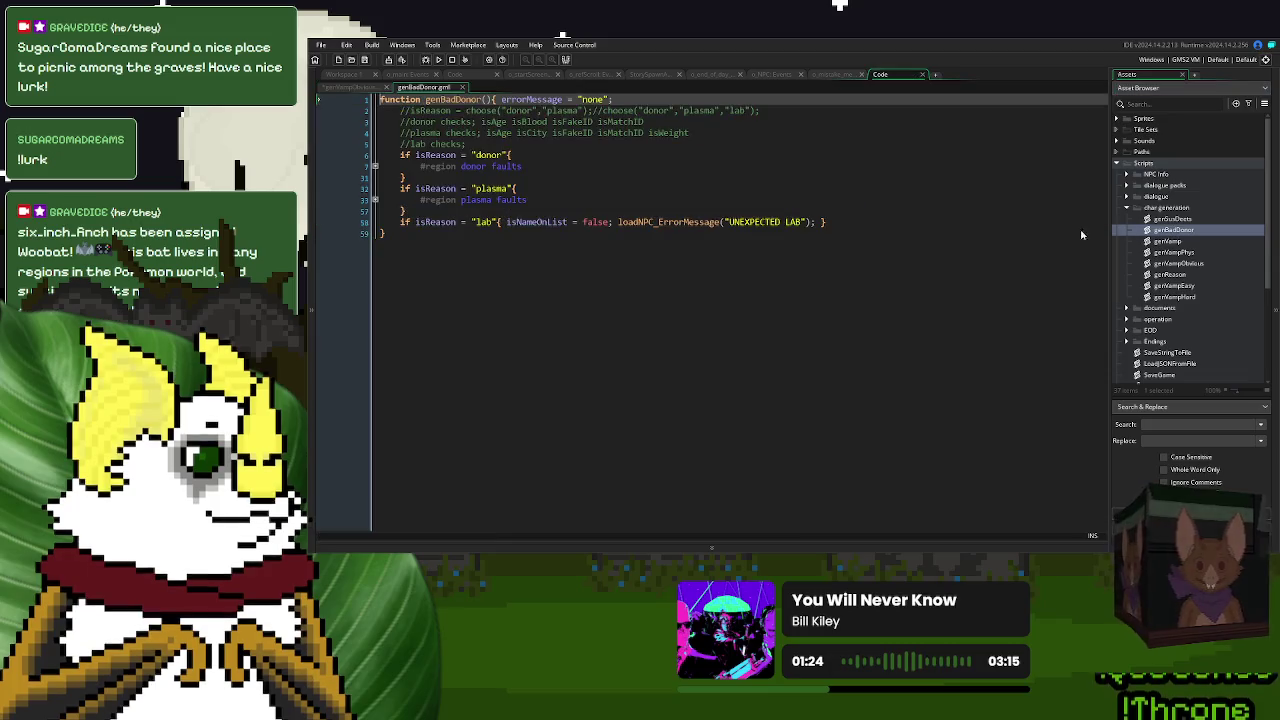
- Change genVampObvious's lab branch message to UNEXPECTED LAB, copied from genBadDonor
left_click(805, 221)
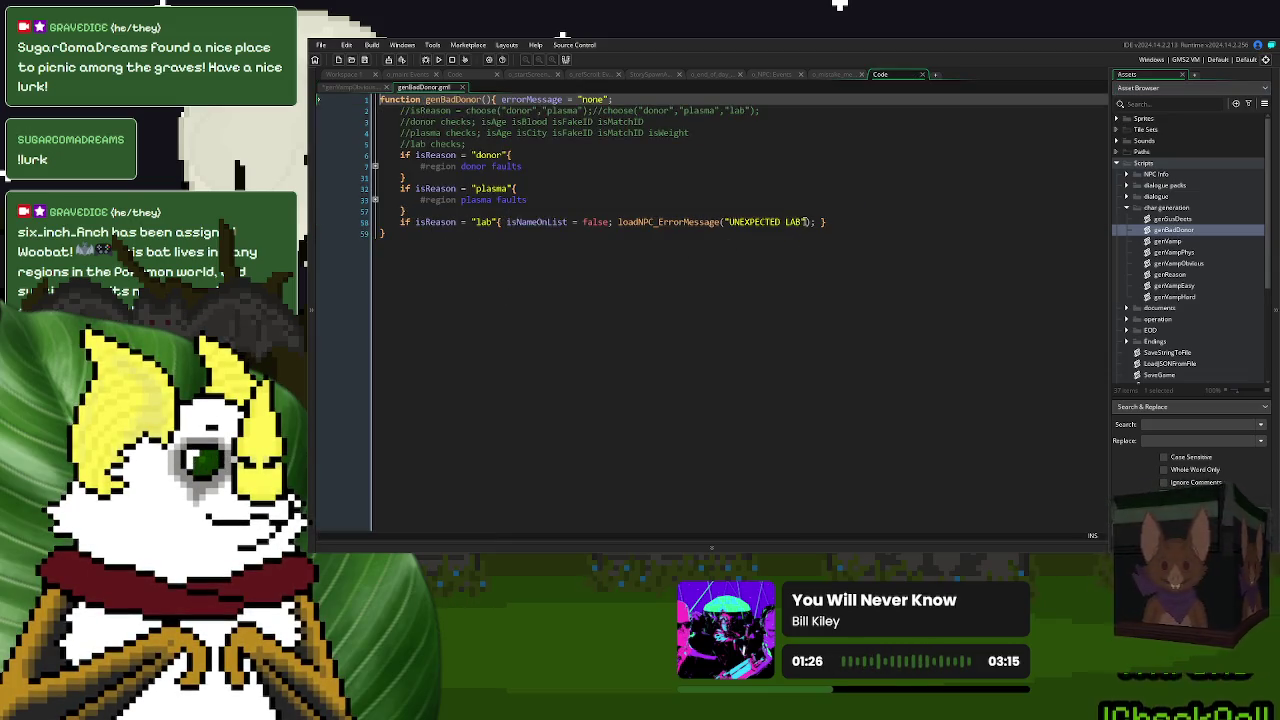
left_click_drag(803, 221, 718, 222)
left_click(462, 87)
left_click(802, 224)
key("ctrl+v")
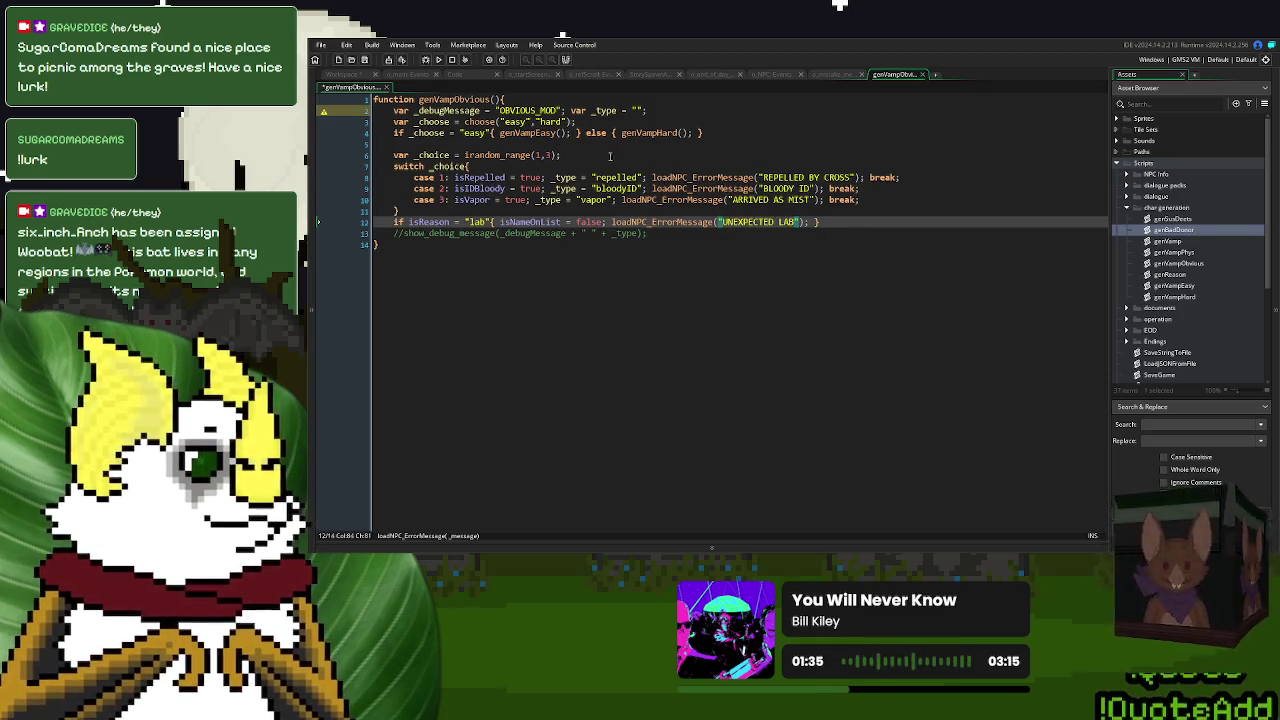
- Give genVampEasy's nervous check on line 11 an error call reading ASKED PERMISSION TO ENTER
middle_click(553, 137)
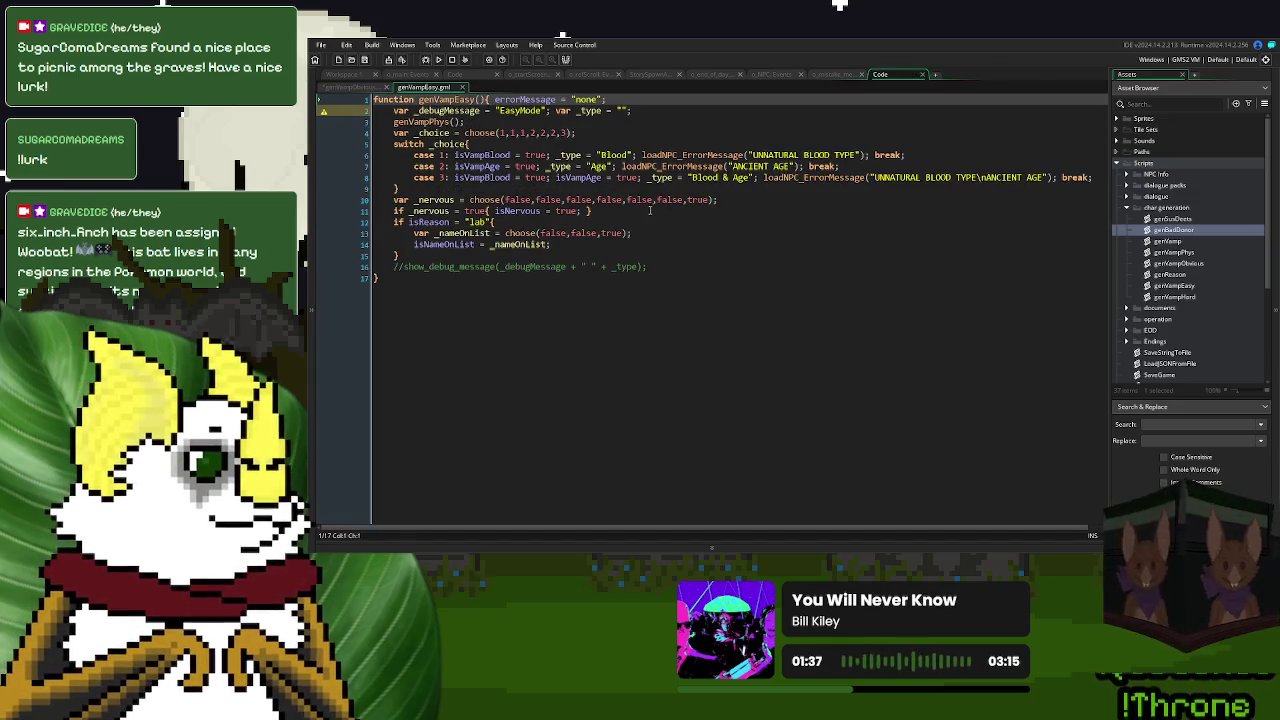
left_click_drag(805, 166, 622, 166)
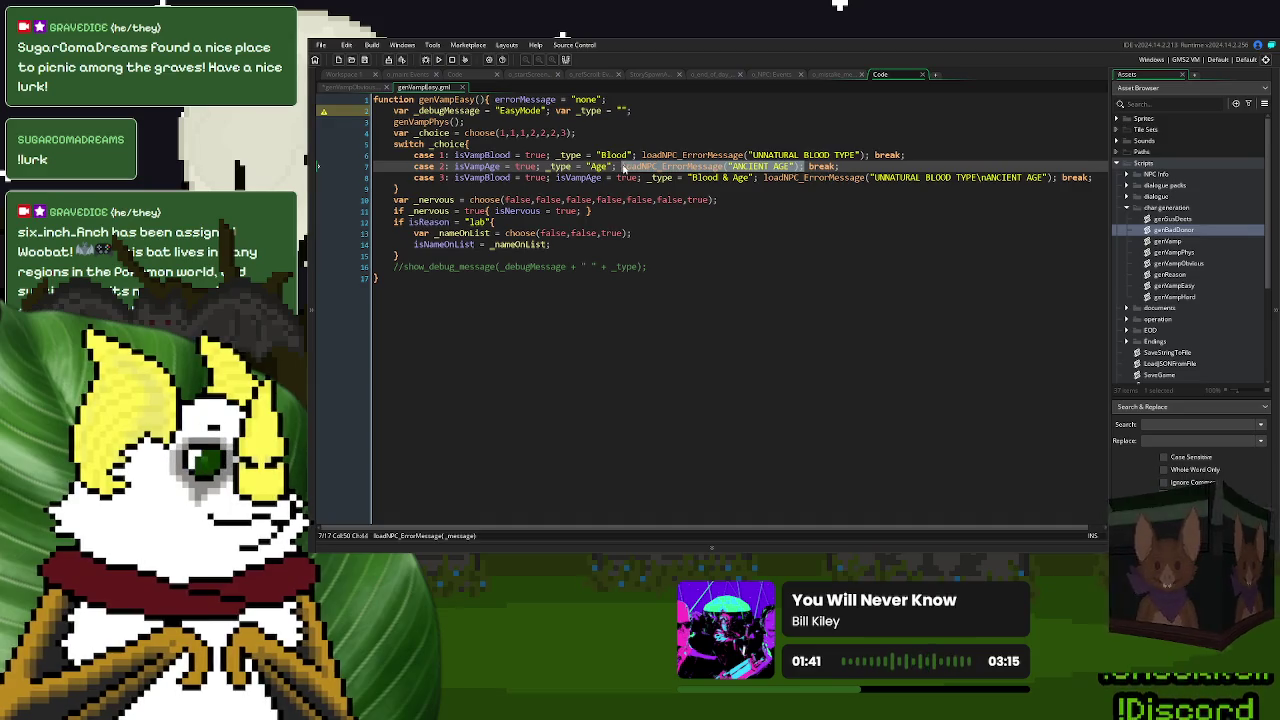
key("ctrl+c")
left_click(584, 211)
key("ctrl+v")
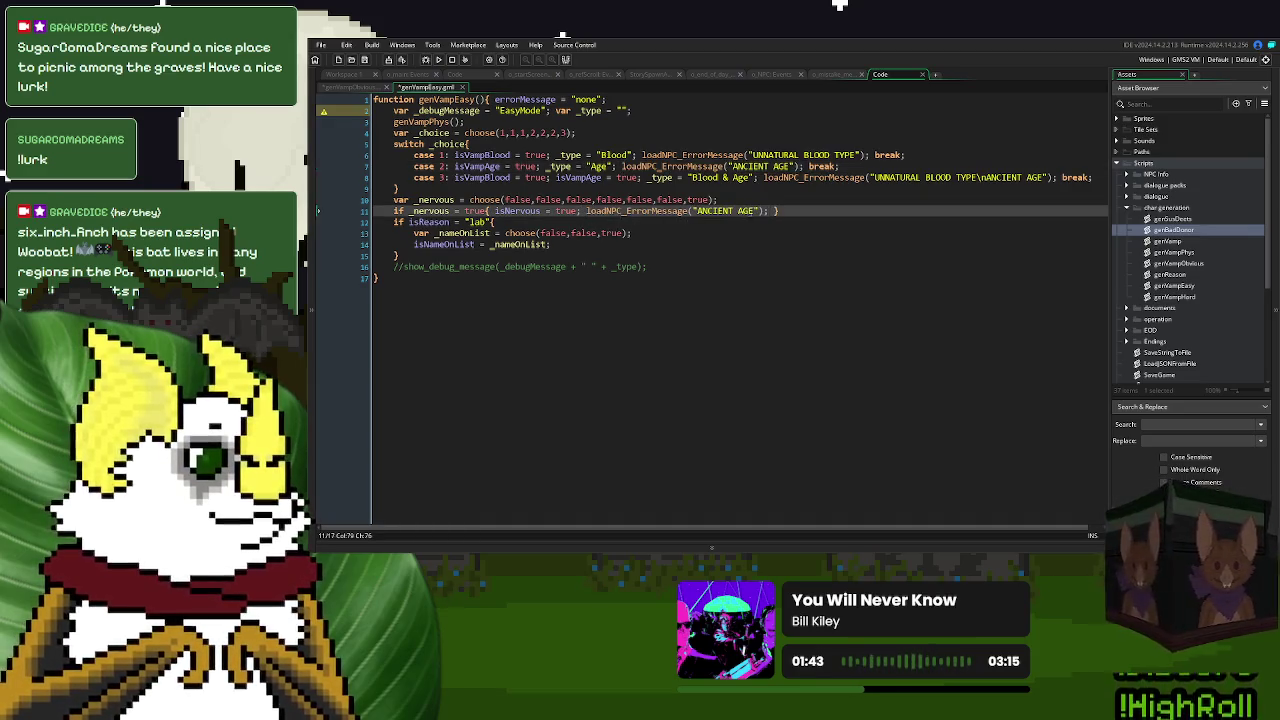
left_click_drag(757, 211, 698, 215)
key("BackSpace")
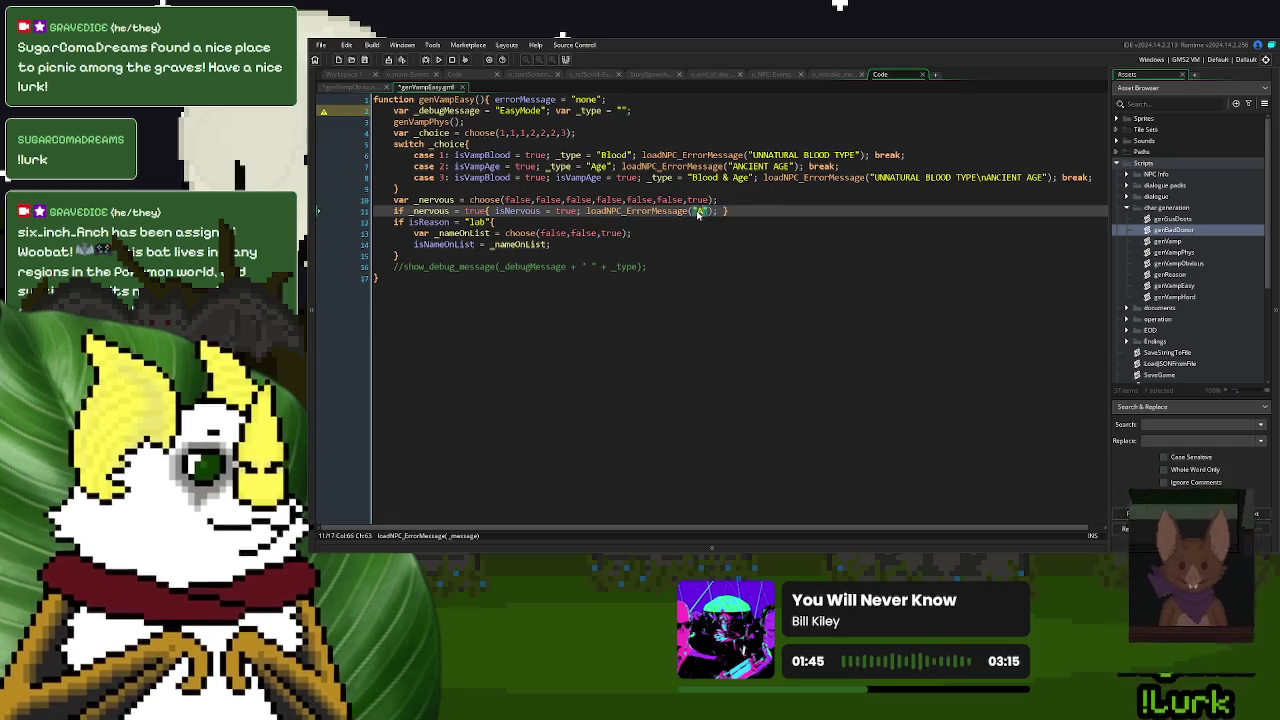
type("SKED FOR PERMIS")
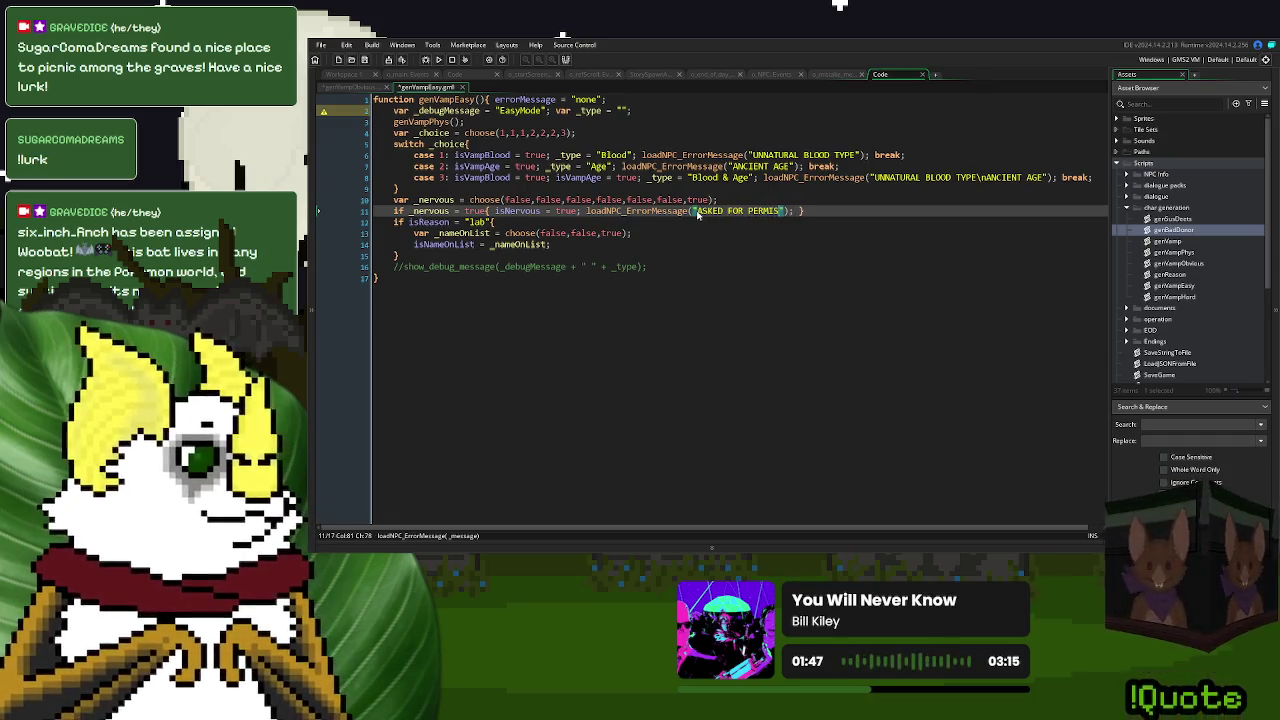
type("SI")
key("BackSpace")
key("BackSpace")
key("BackSpace")
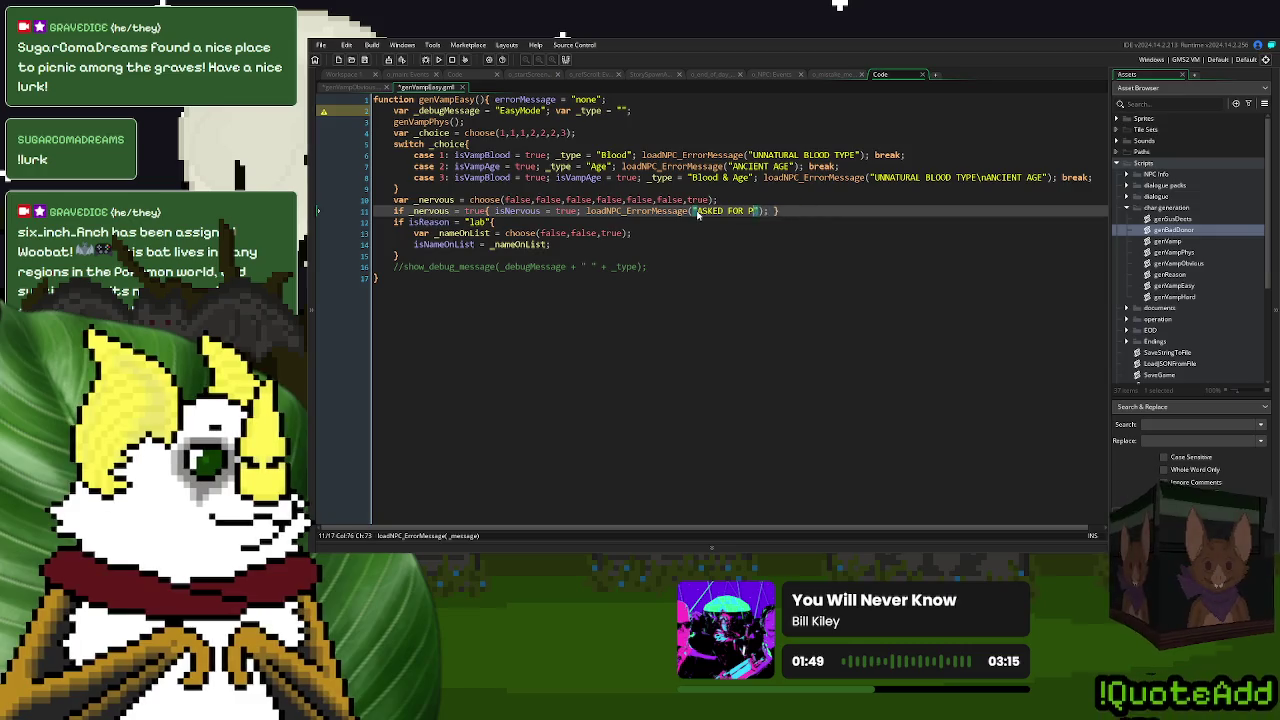
type("RMISSION TO ENT")
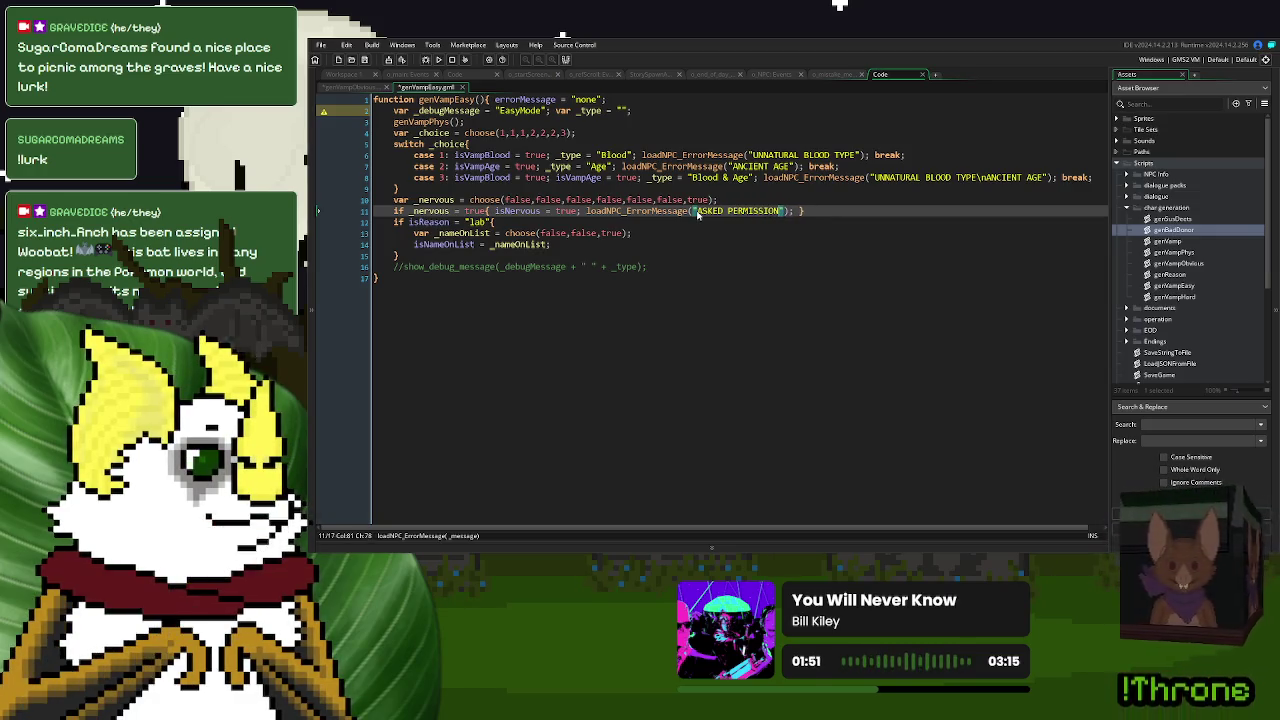
type("ER")
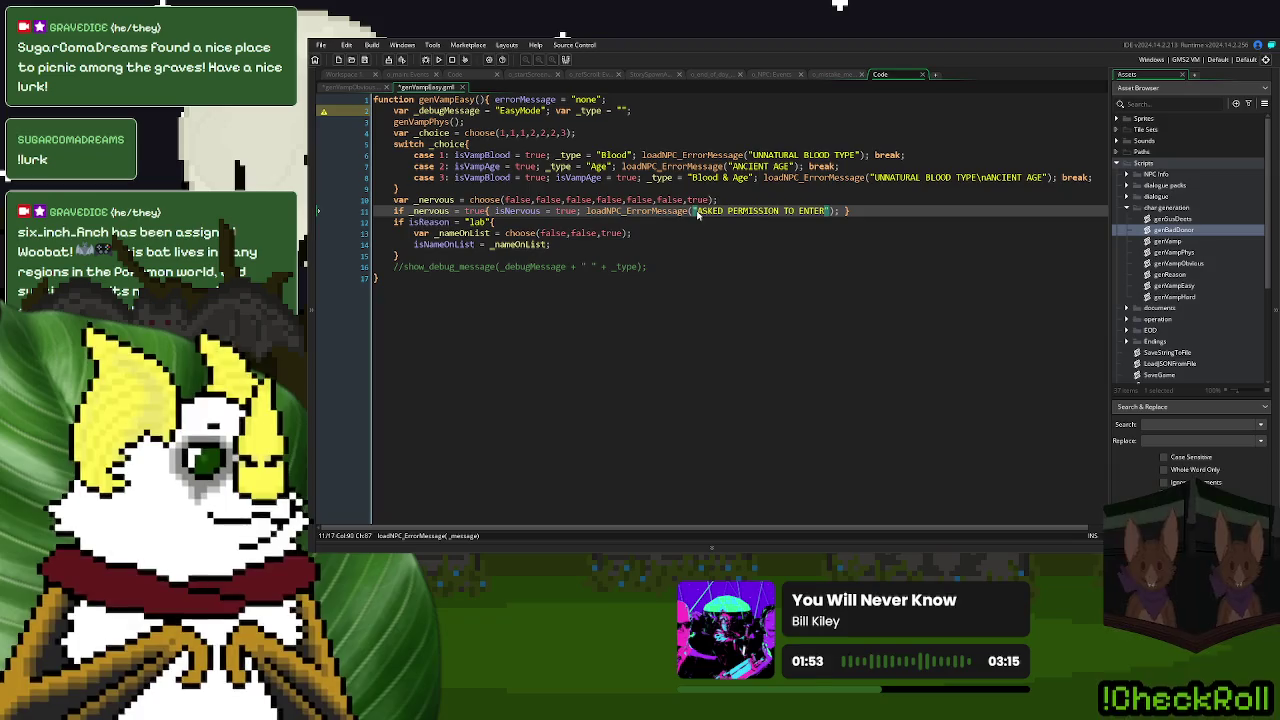
left_click(740, 230)
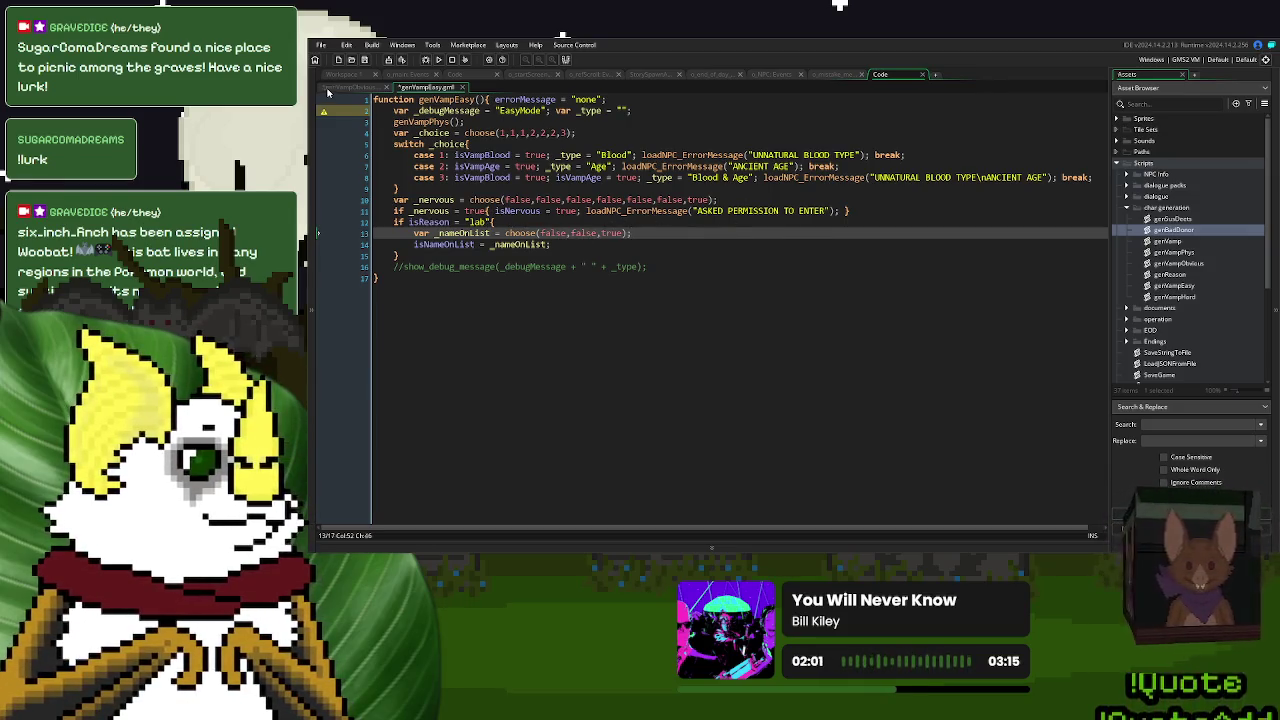
key("ctrl+Tab")
left_click_drag(810, 222, 614, 228)
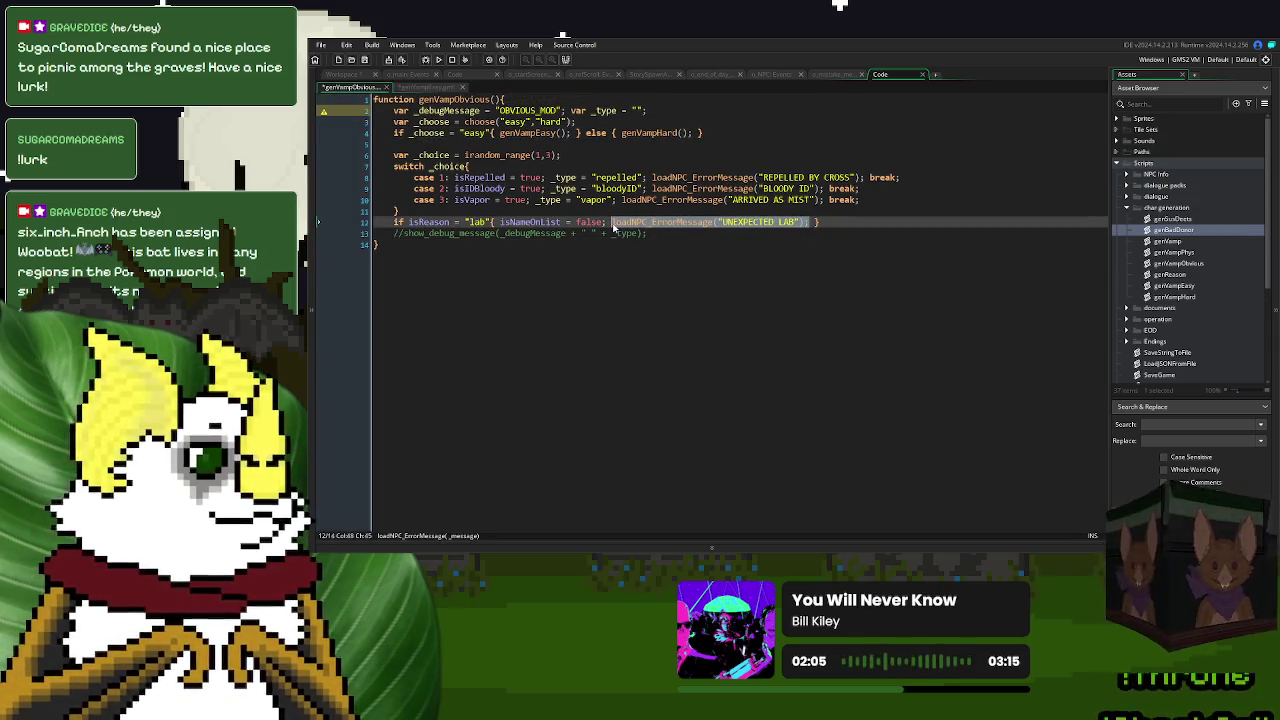
- Add loadNPC_ErrorMessage("UNEXPECTED LAB"); to genVampEasy's lab check on line 14
key("ctrl+Tab")
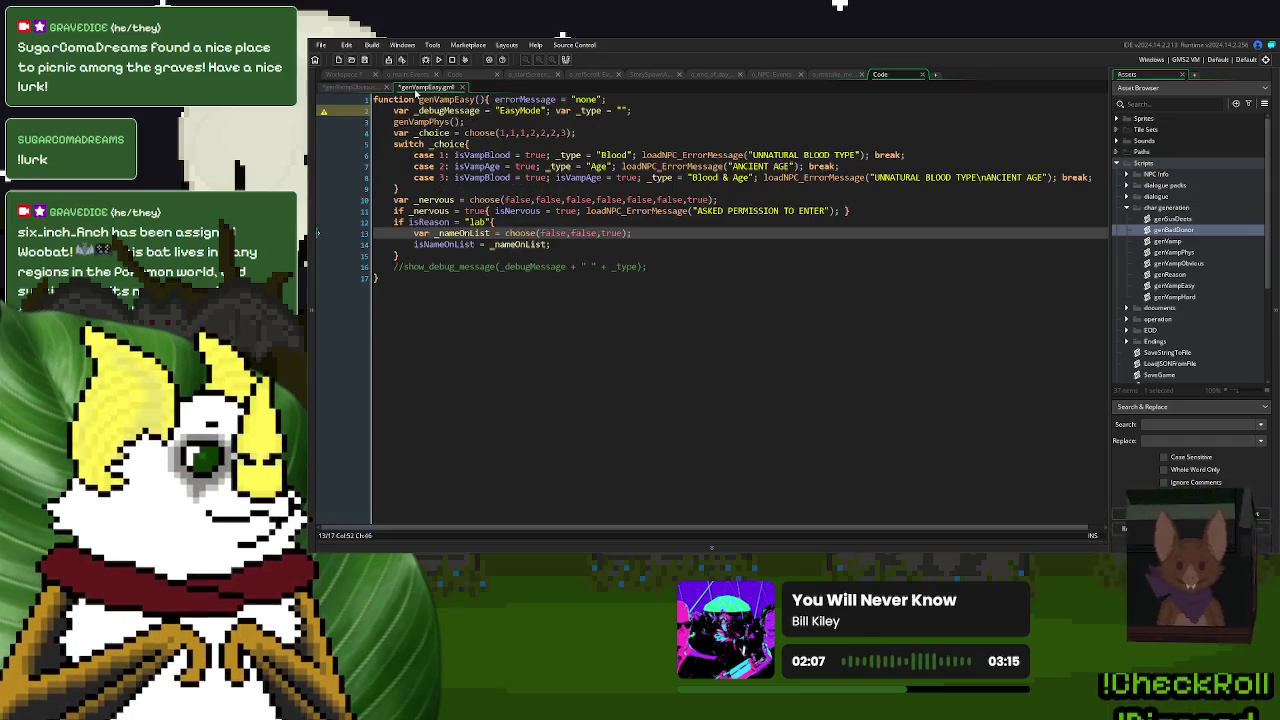
left_click(651, 233)
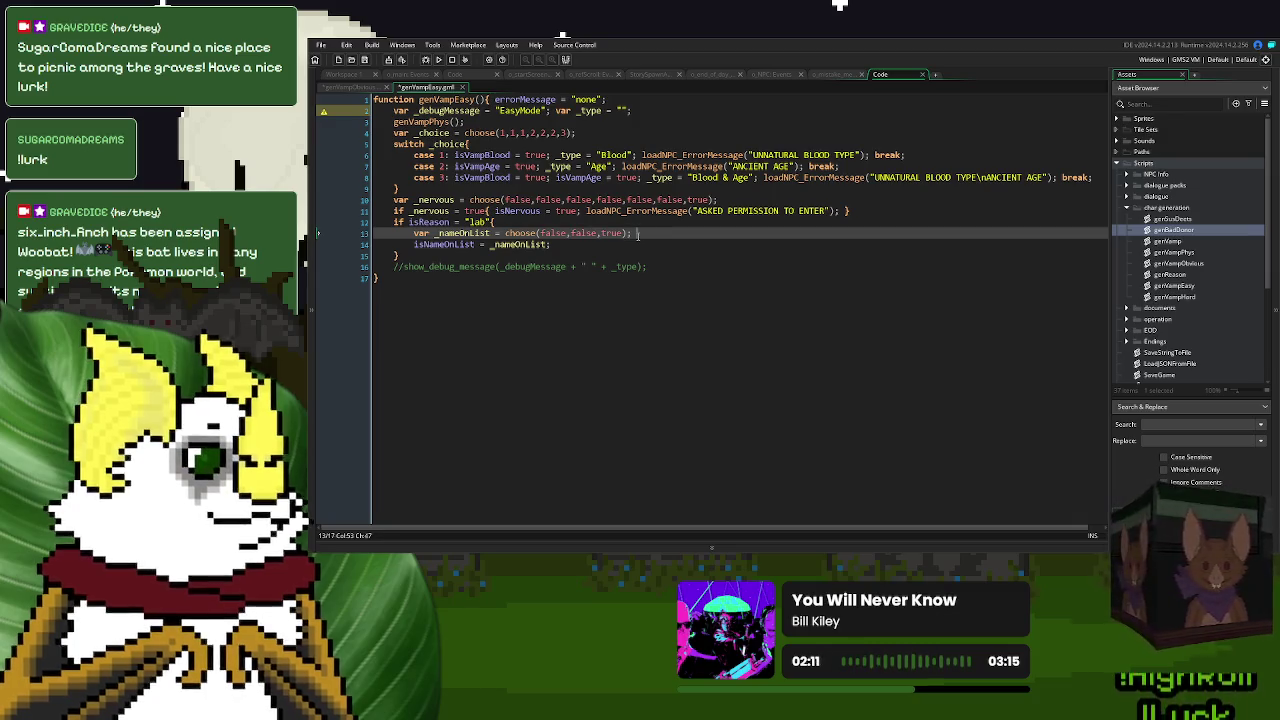
key("Down")
type("loadNPC_ErrorMessage(\"UNEXPECTED LAB\");")
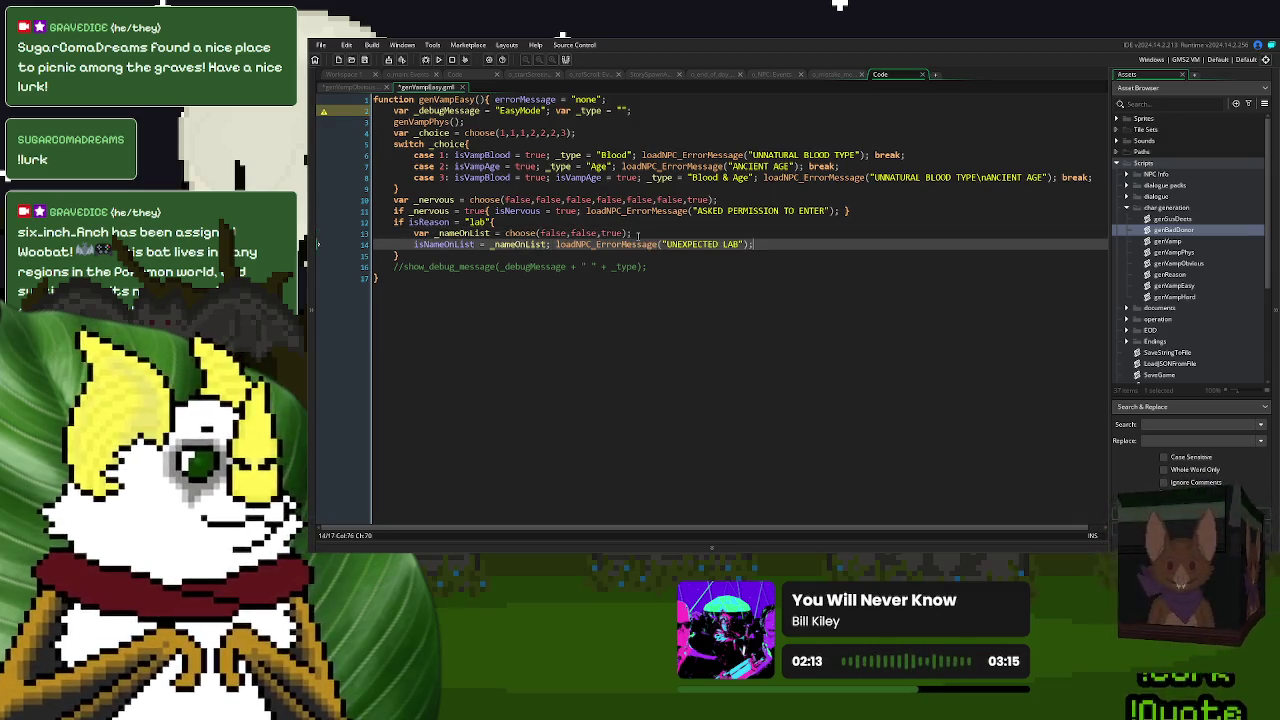
double_click(457, 244)
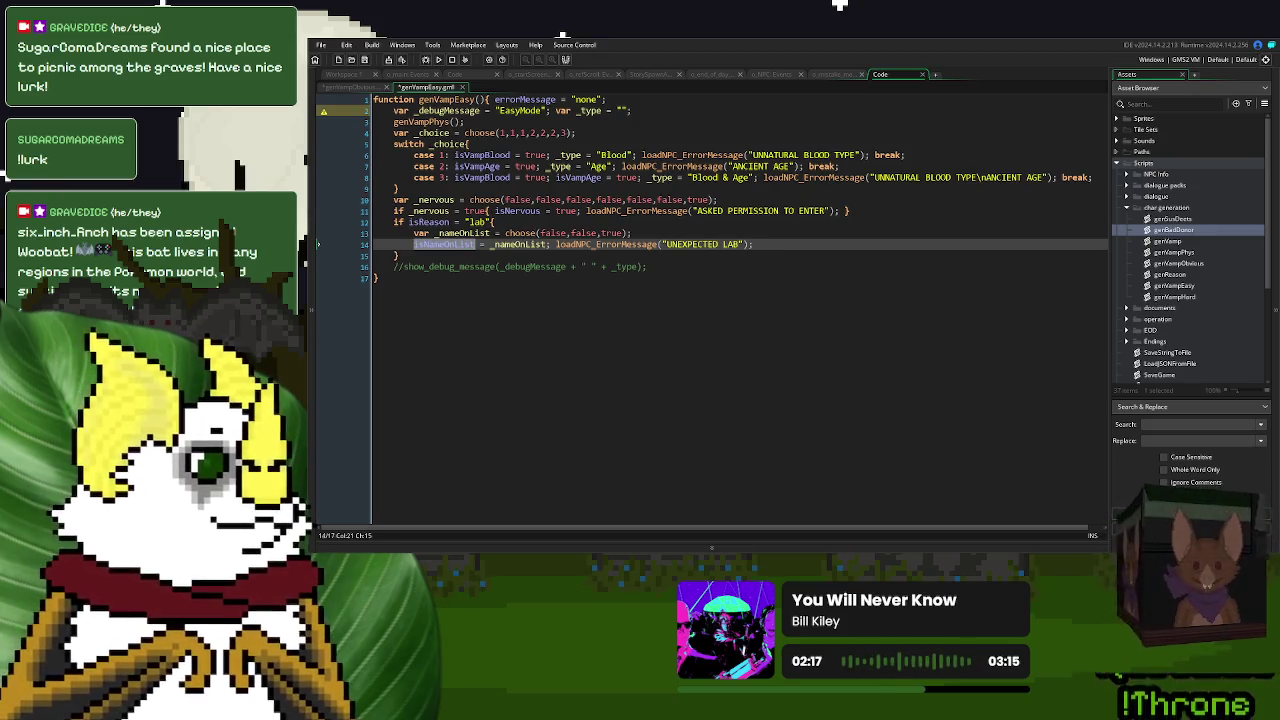
- Extend genVampObvious's lab condition with and isNameOnList != false
left_click(357, 90)
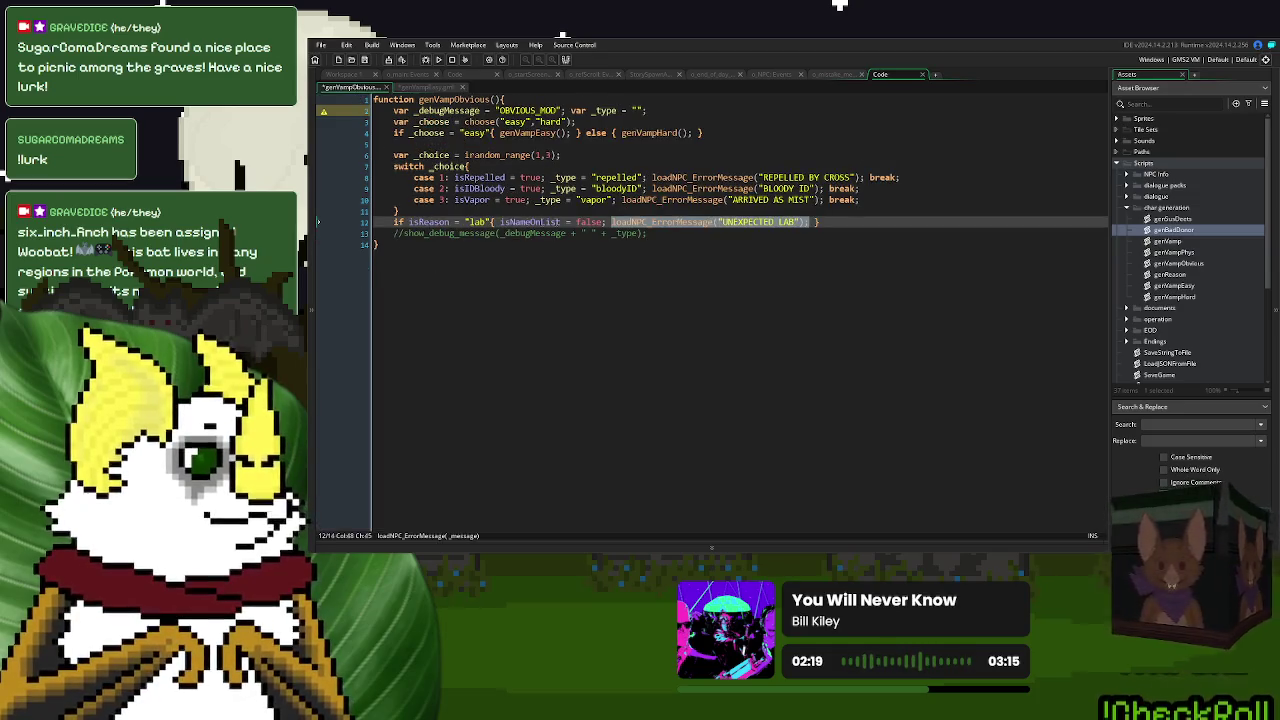
left_click(490, 221)
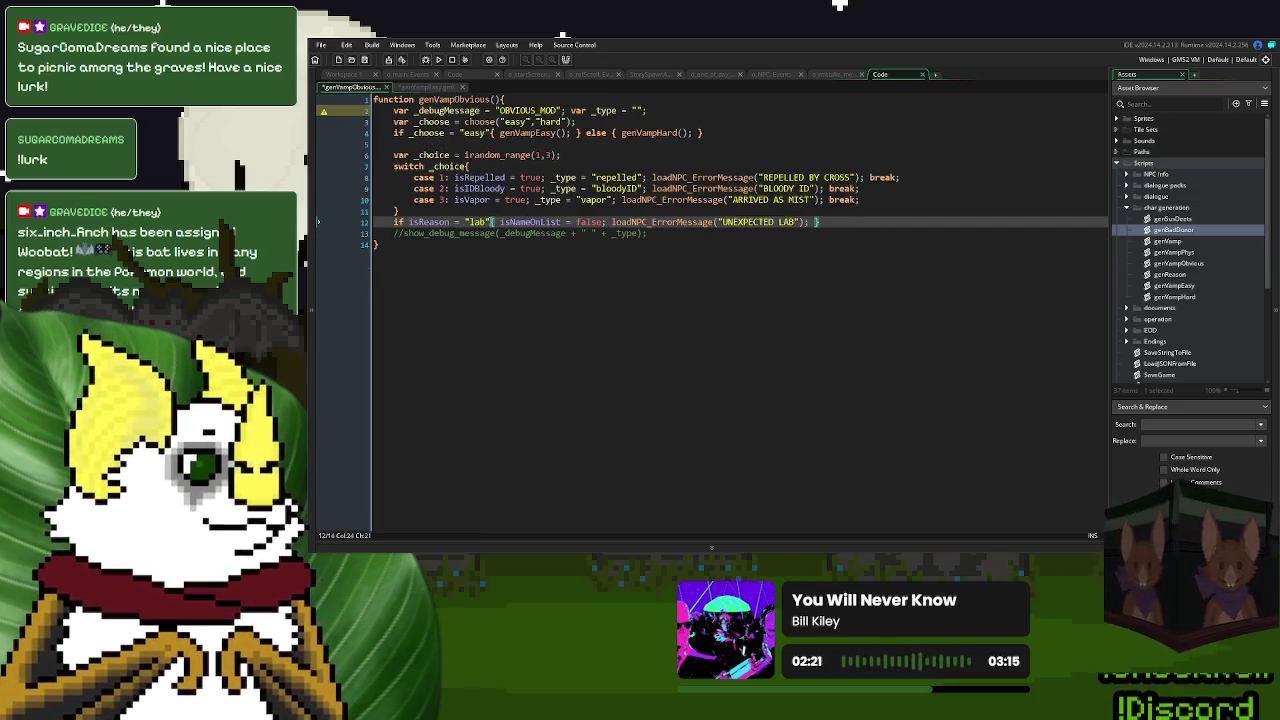
type("and isNameOnList ")
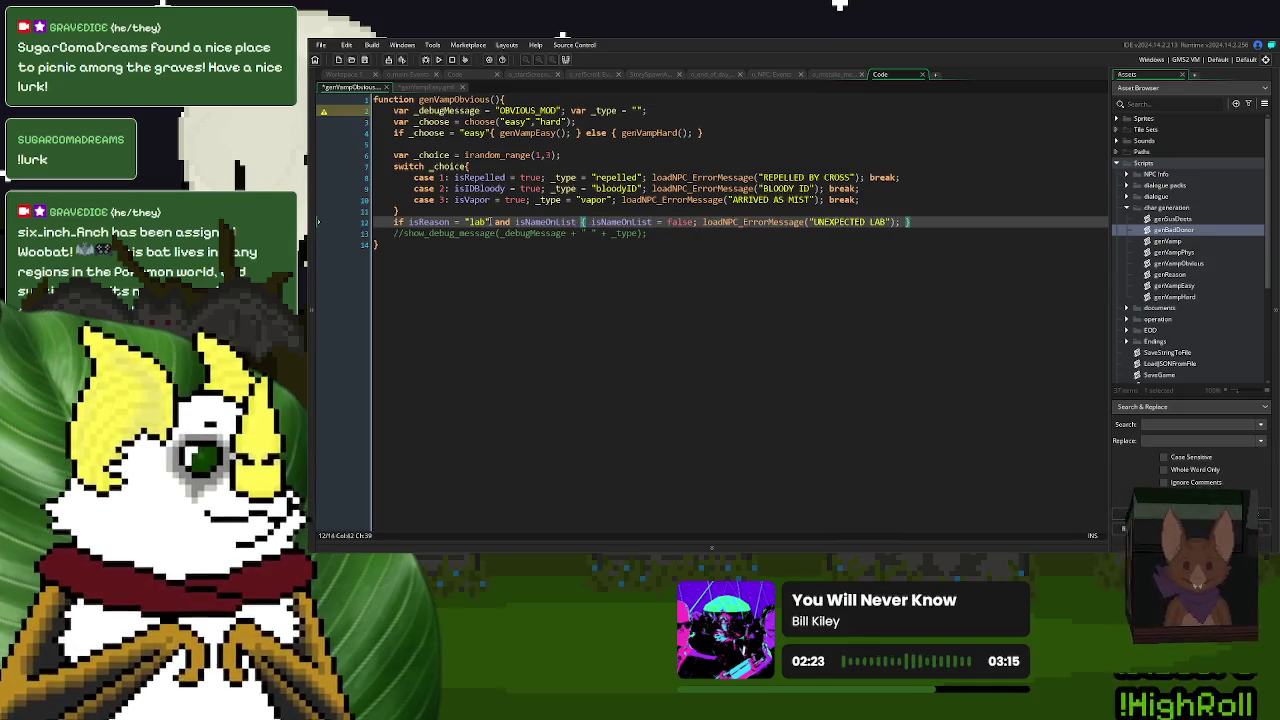
type("!= f")
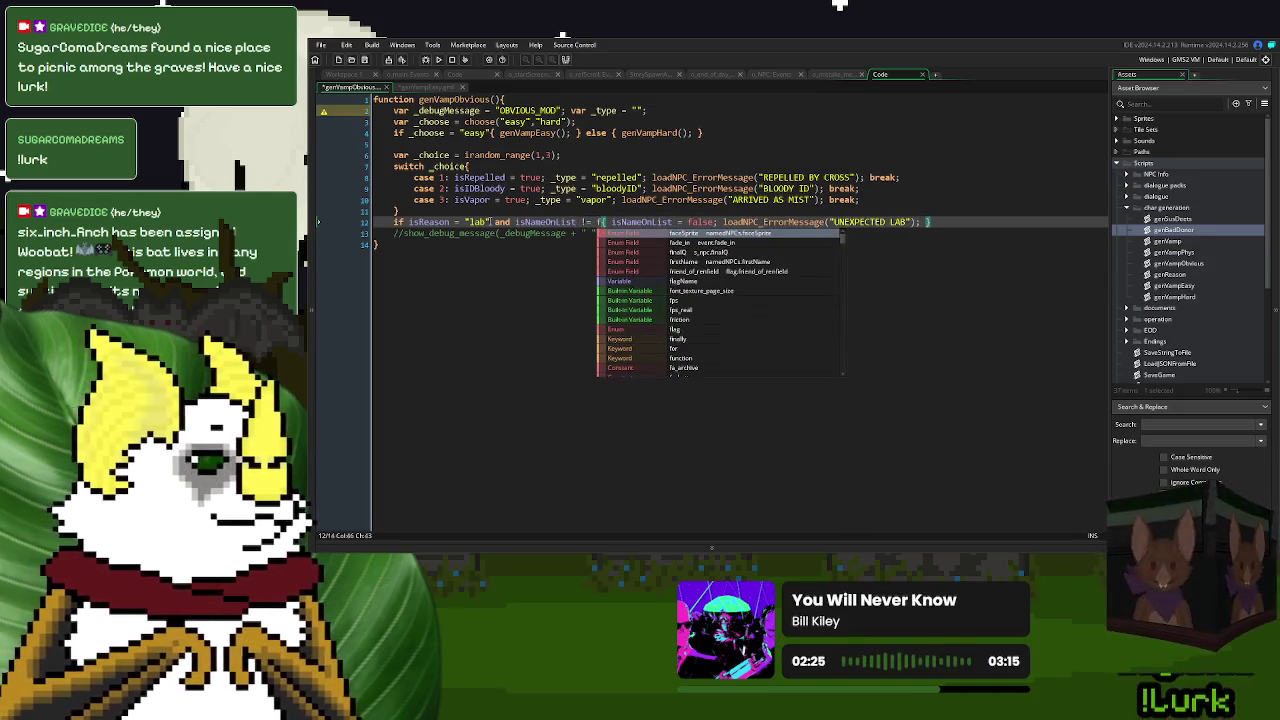
key("ctrl+z")
key("ctrl+z")
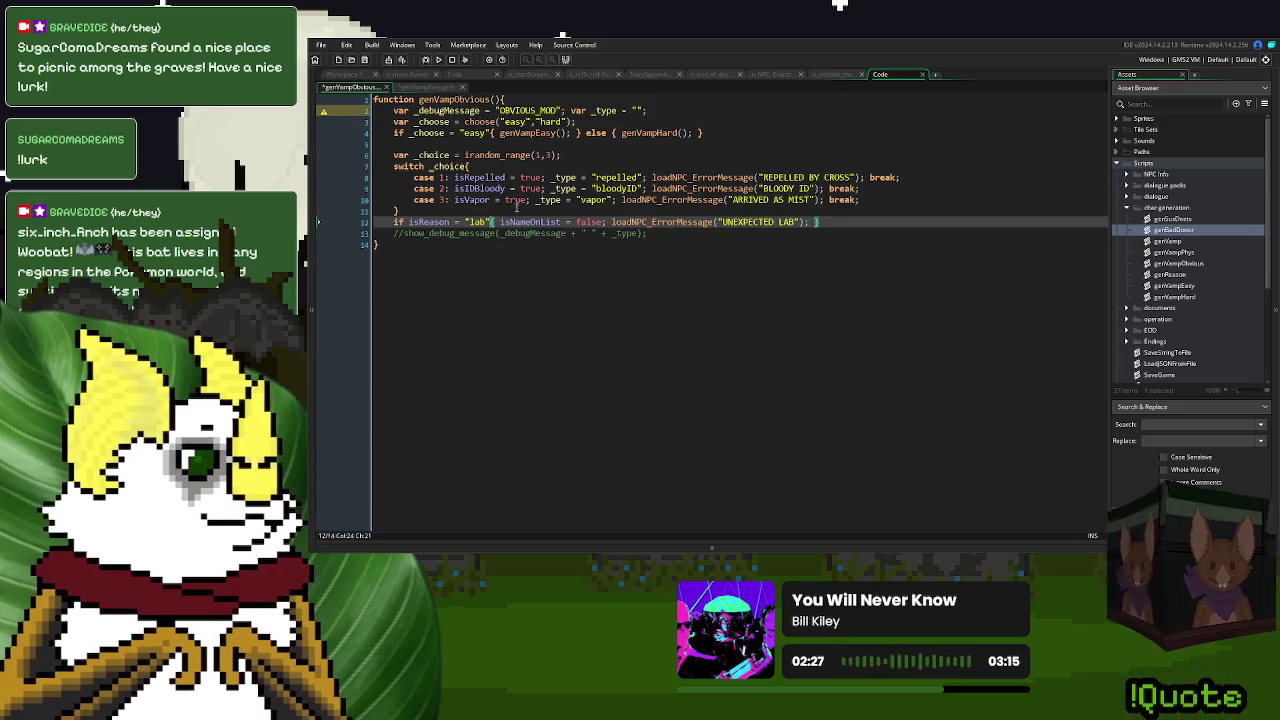
double_click(590, 222)
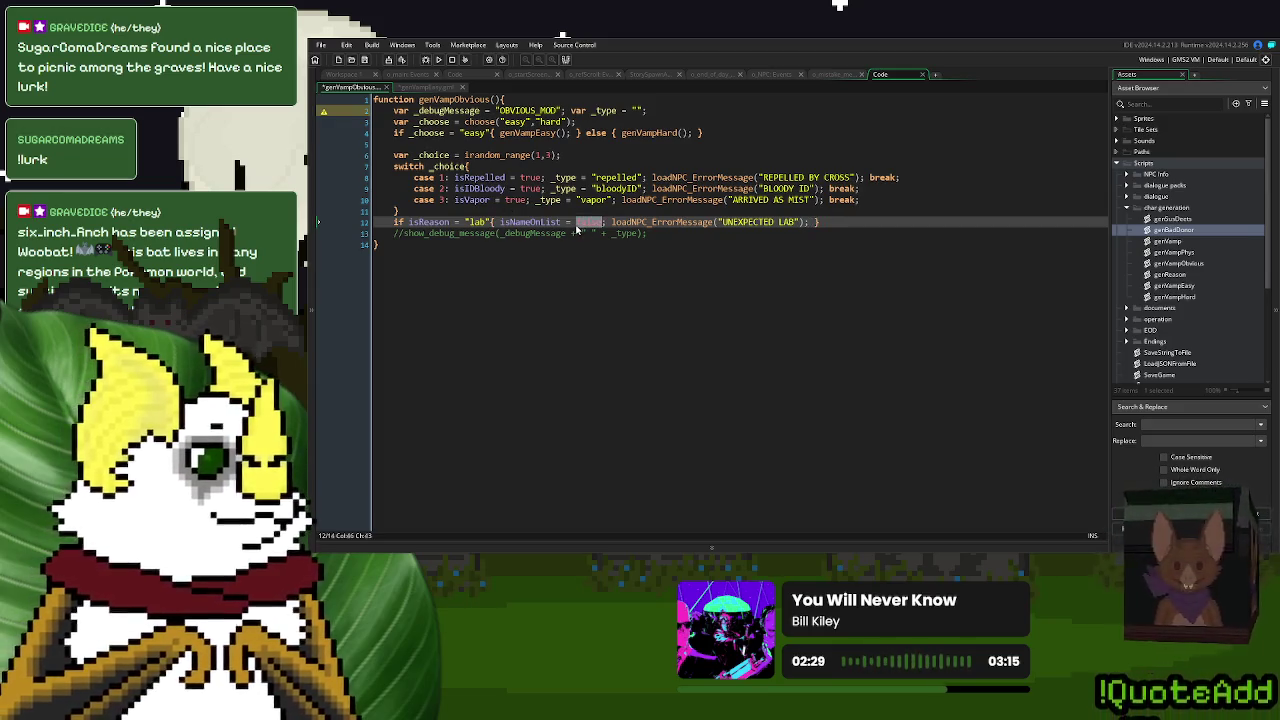
key("ctrl+y")
key("ctrl+y")
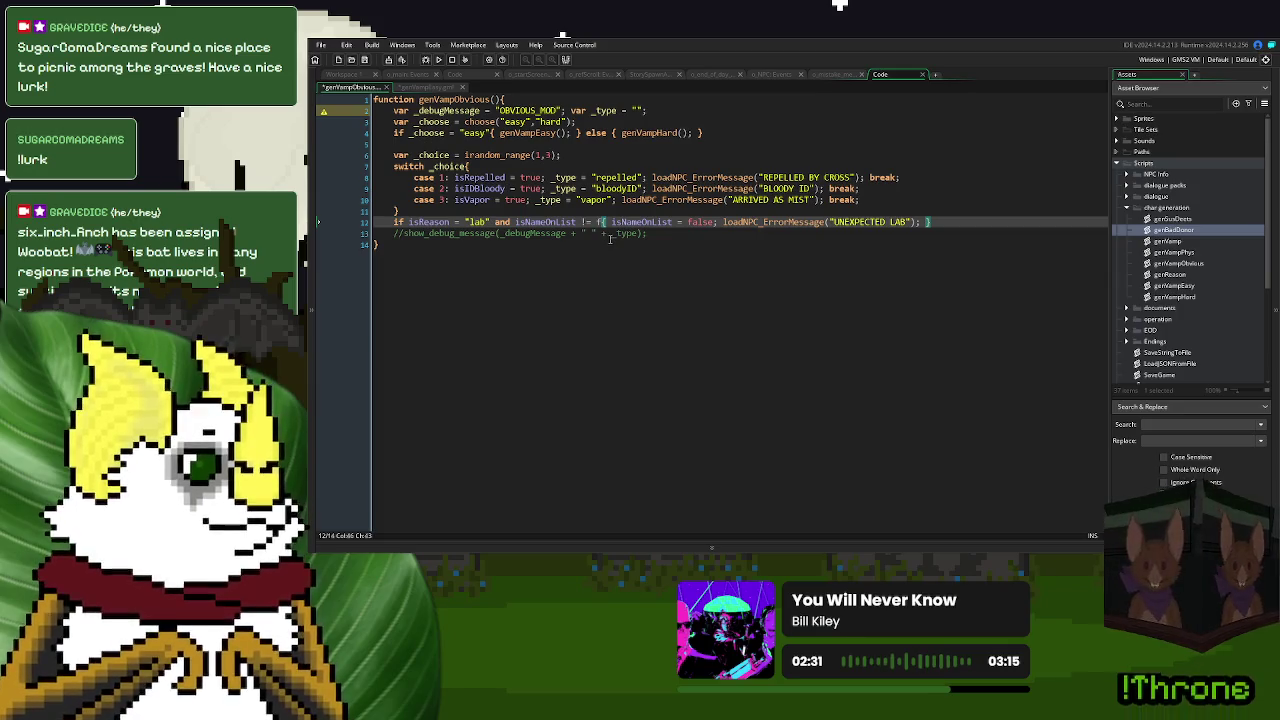
type("alse")
left_click(688, 221)
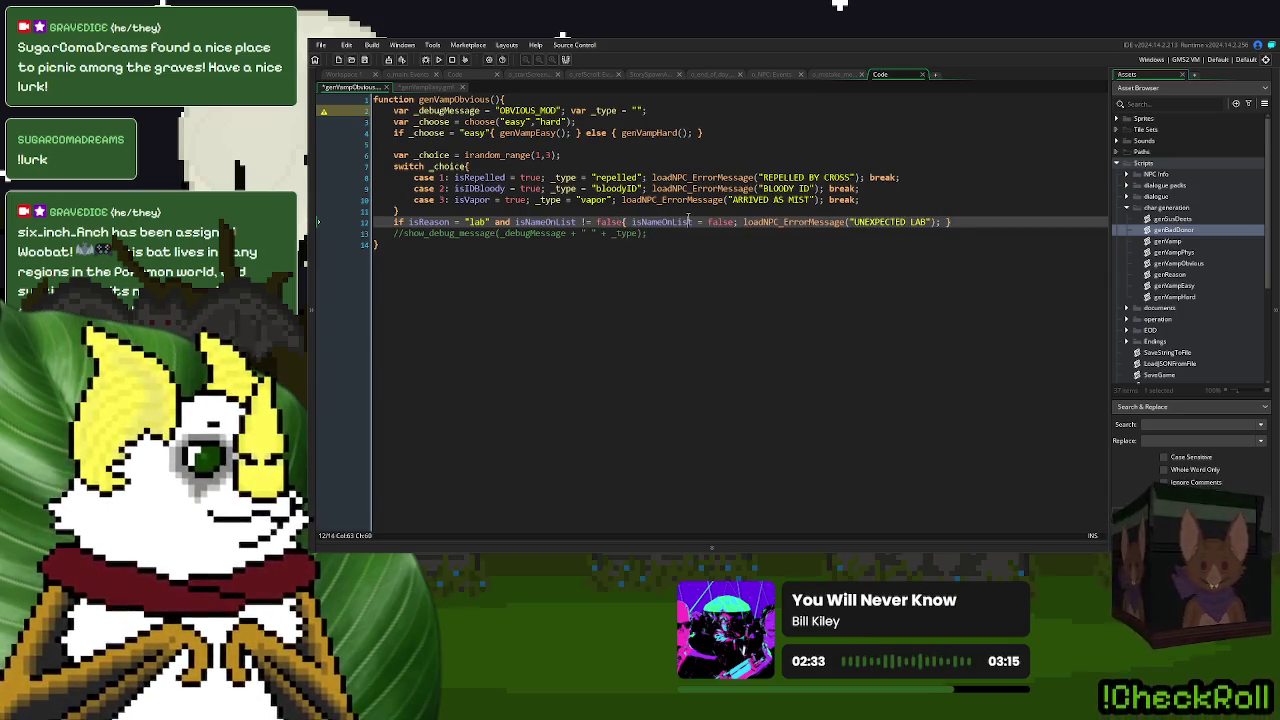
- Recheck genVampEasy's line 14, then build and run the game from Workspace 1
left_click(430, 88)
left_click(474, 244)
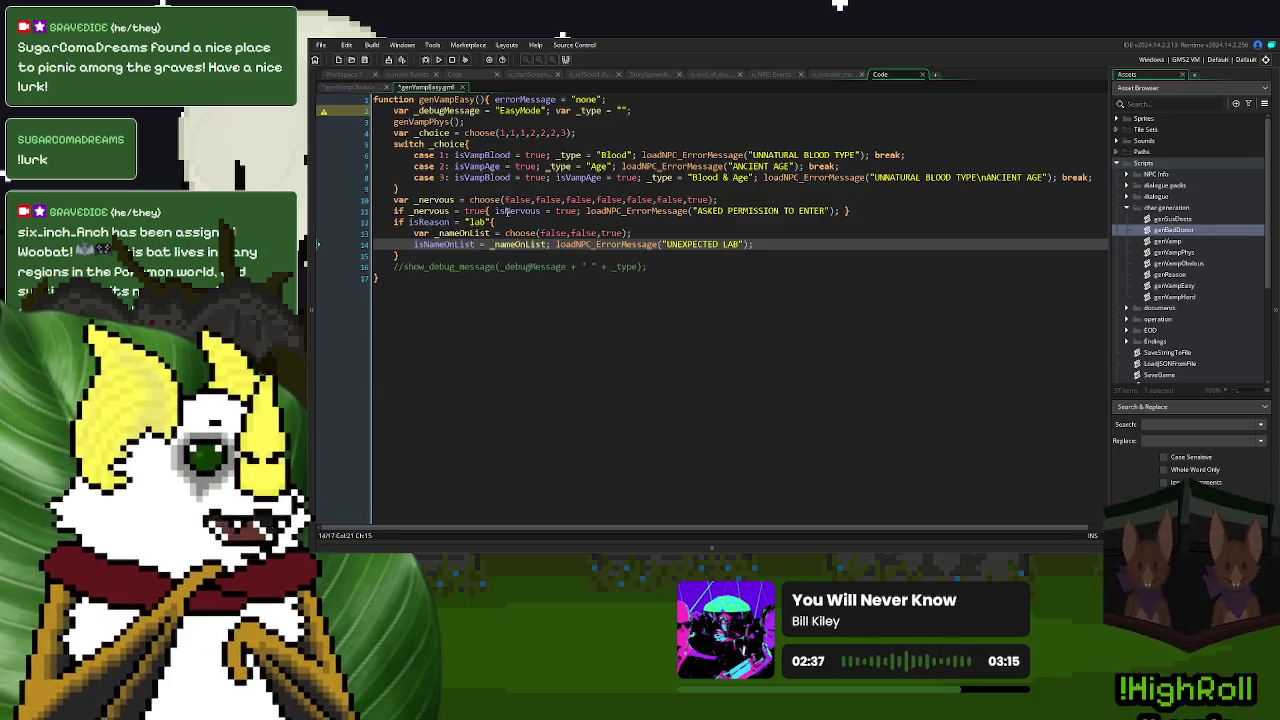
left_click(348, 74)
left_click(434, 60)
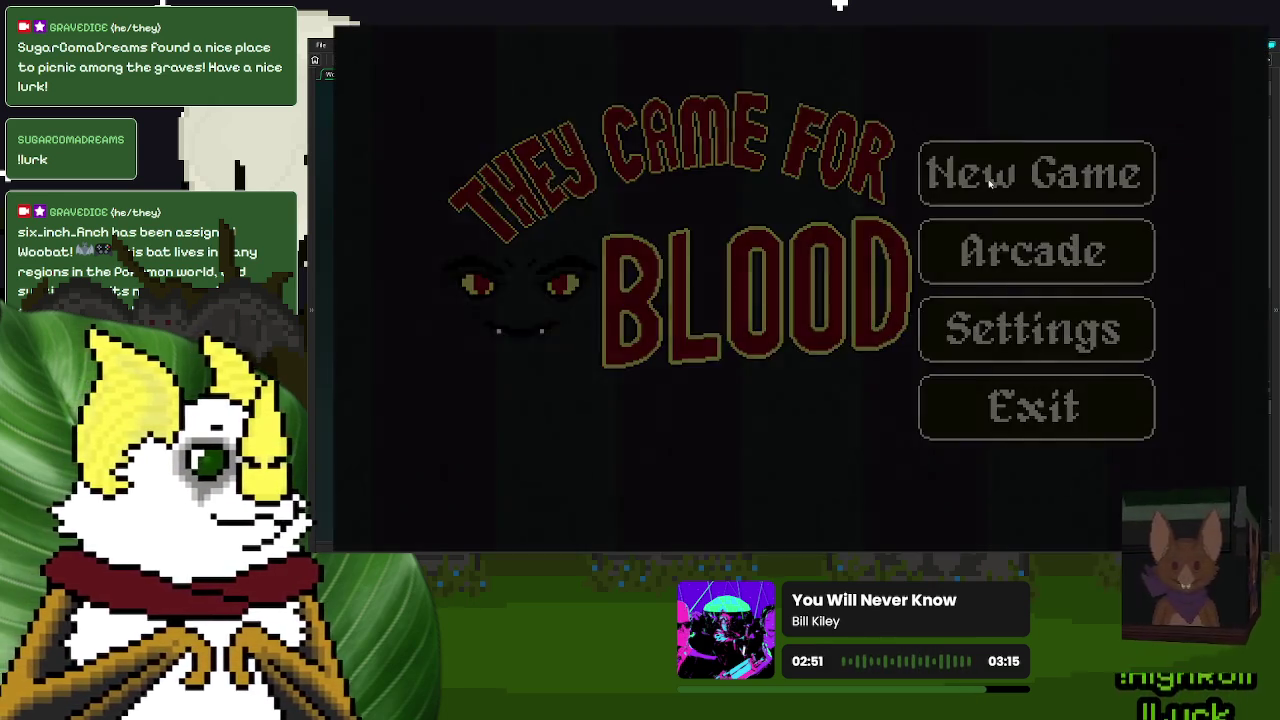
- Start a new game and ring the desk bell to begin the Sep 1 2025 check-in
left_click(989, 184)
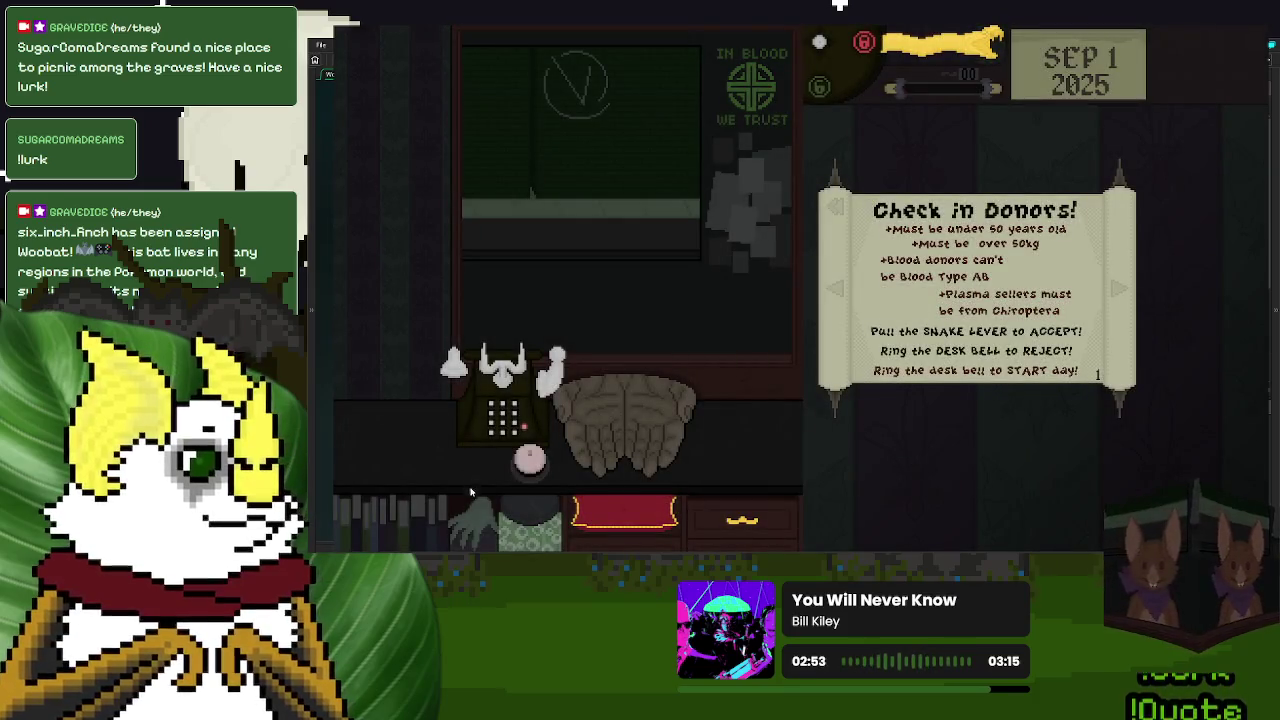
left_click(530, 460)
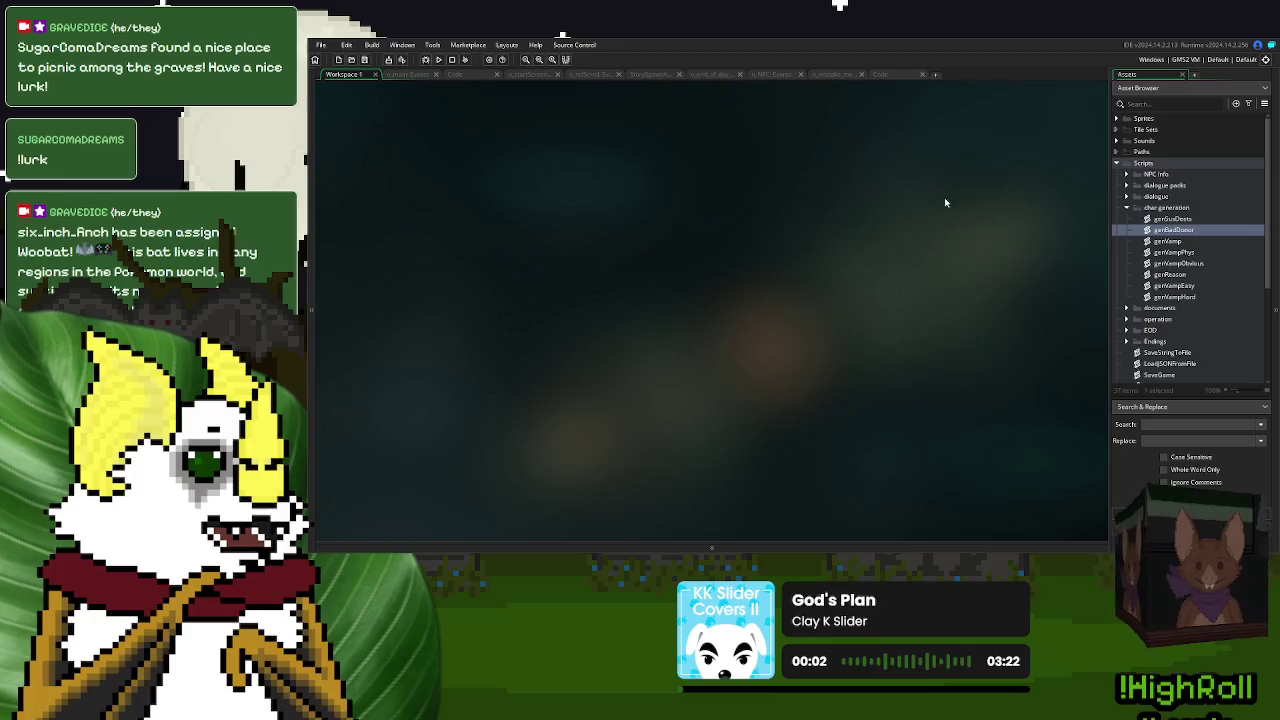
- Quit the game and change the Step event's _xWidth padding from 14+30 to 14+20
left_click(1000, 418)
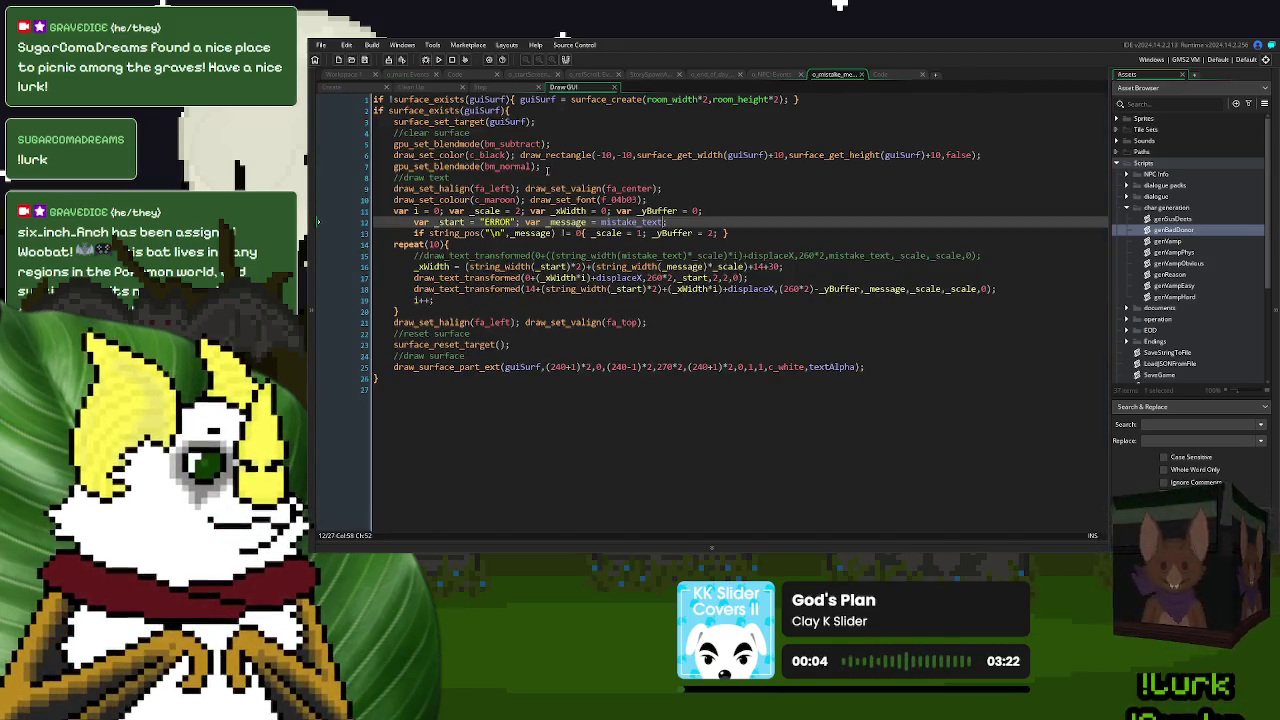
left_click(511, 89)
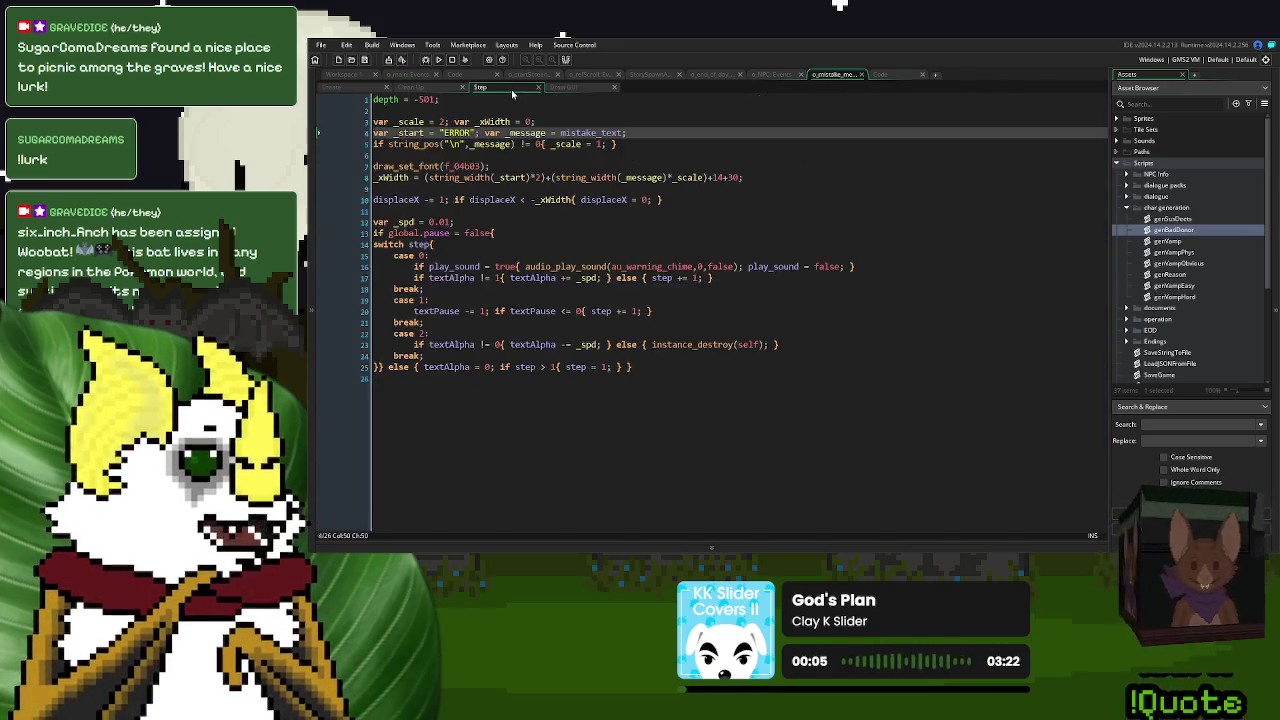
left_click(733, 177)
double_click(733, 177)
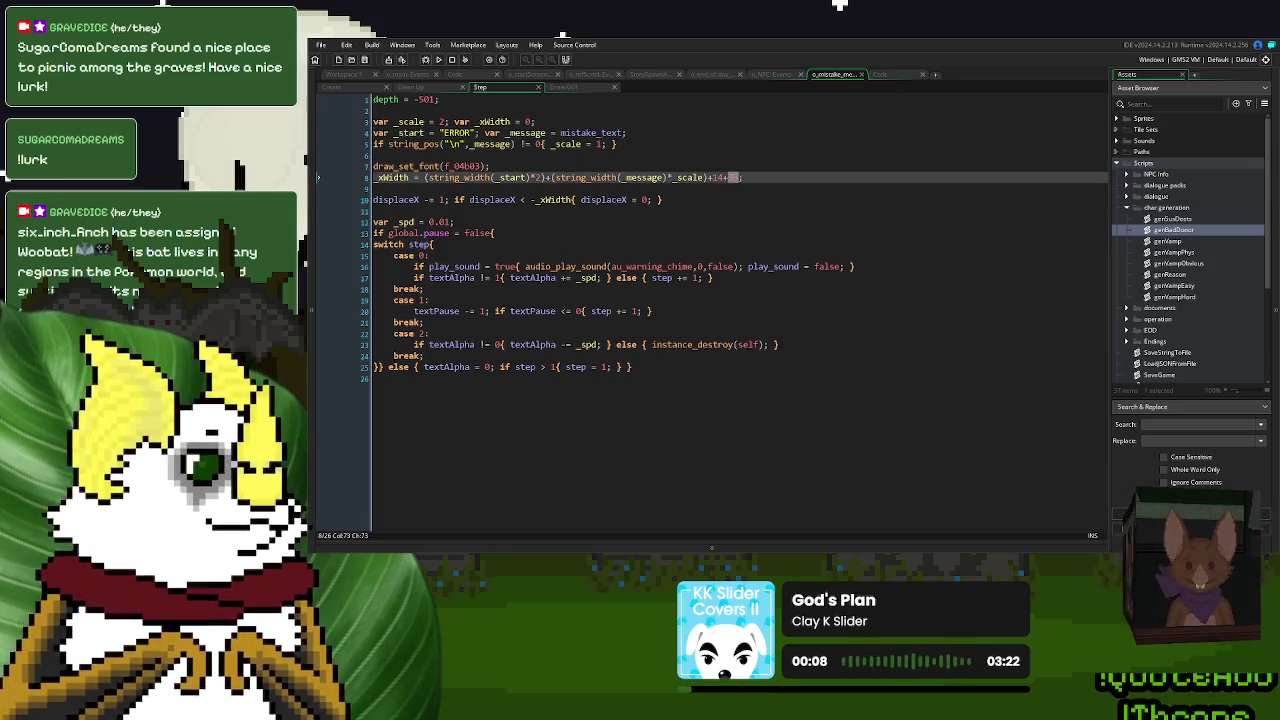
type("20")
double_click(733, 177)
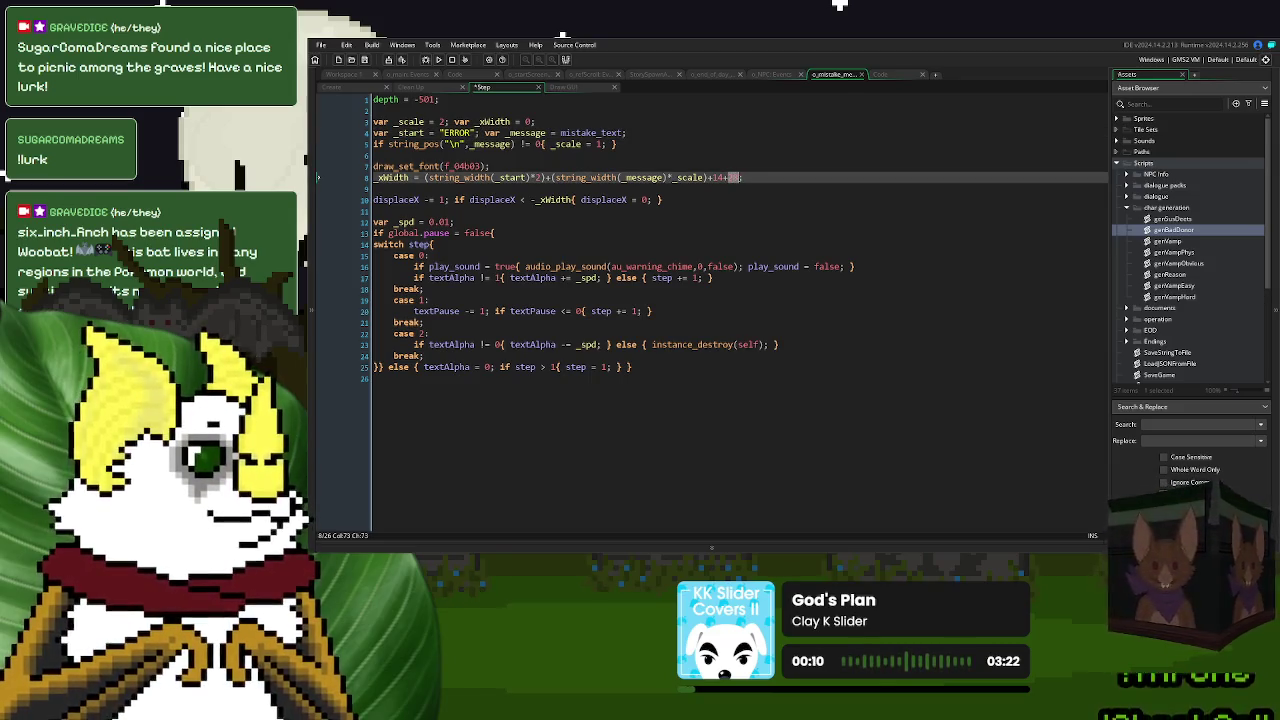
- Set the Draw GUI line 16 padding to 2 and the Step padding to 21, then relaunch
left_click(566, 88)
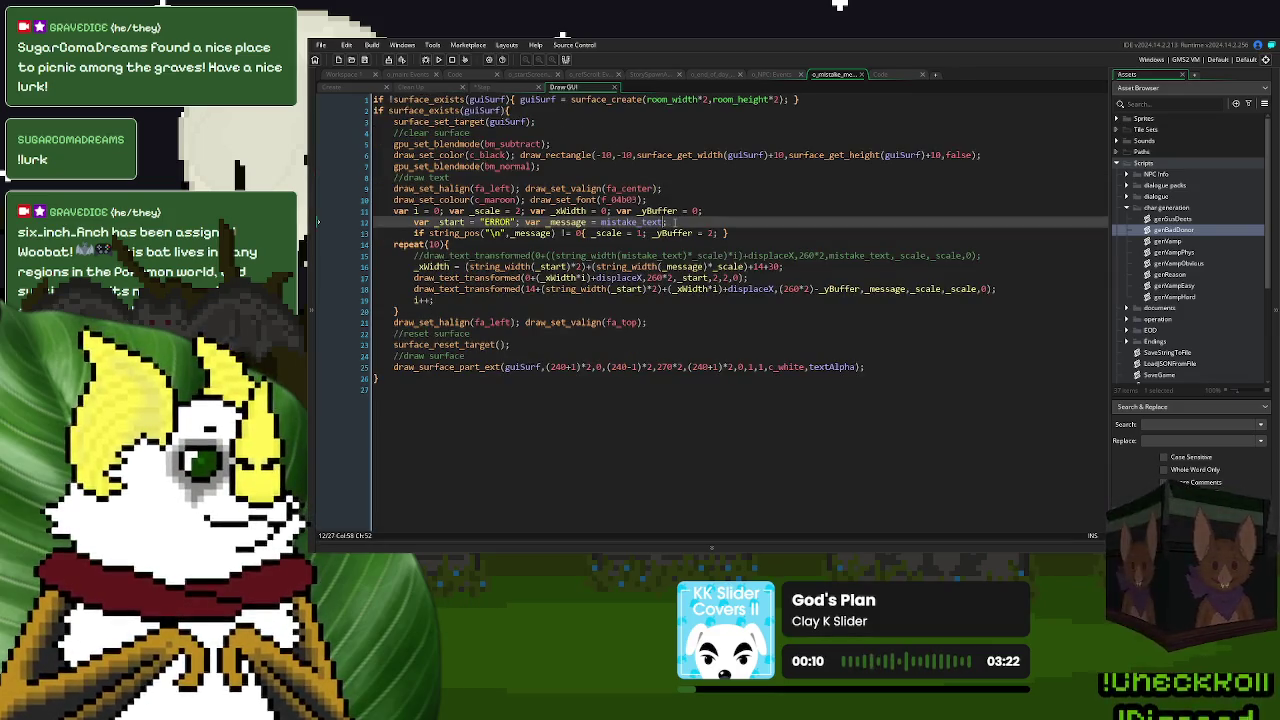
left_click(773, 266)
key("BackSpace")
type("28")
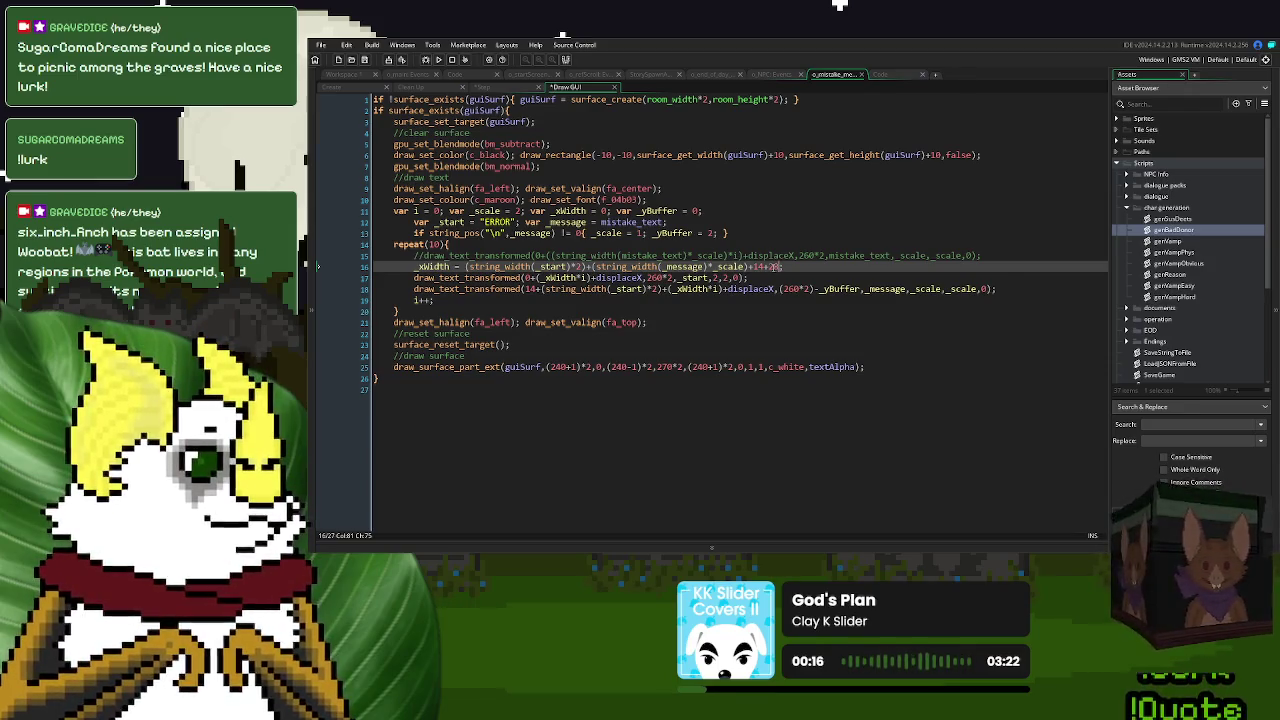
left_click(762, 248)
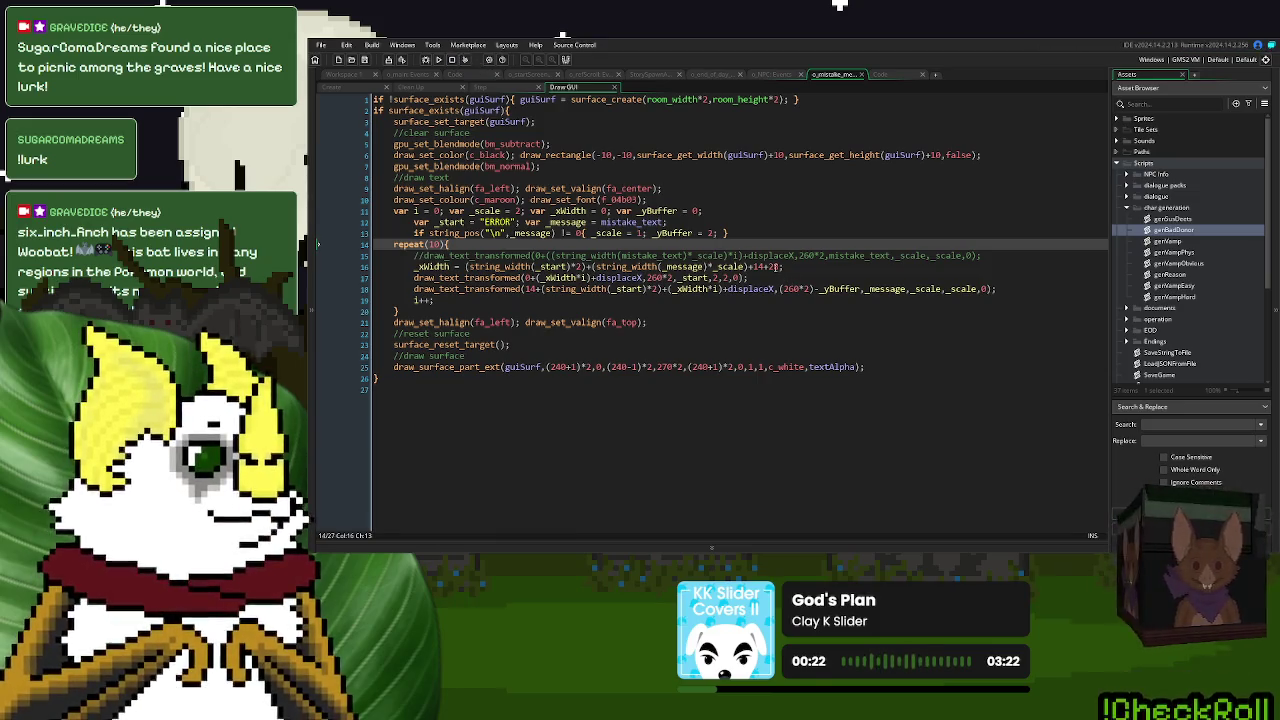
double_click(776, 267)
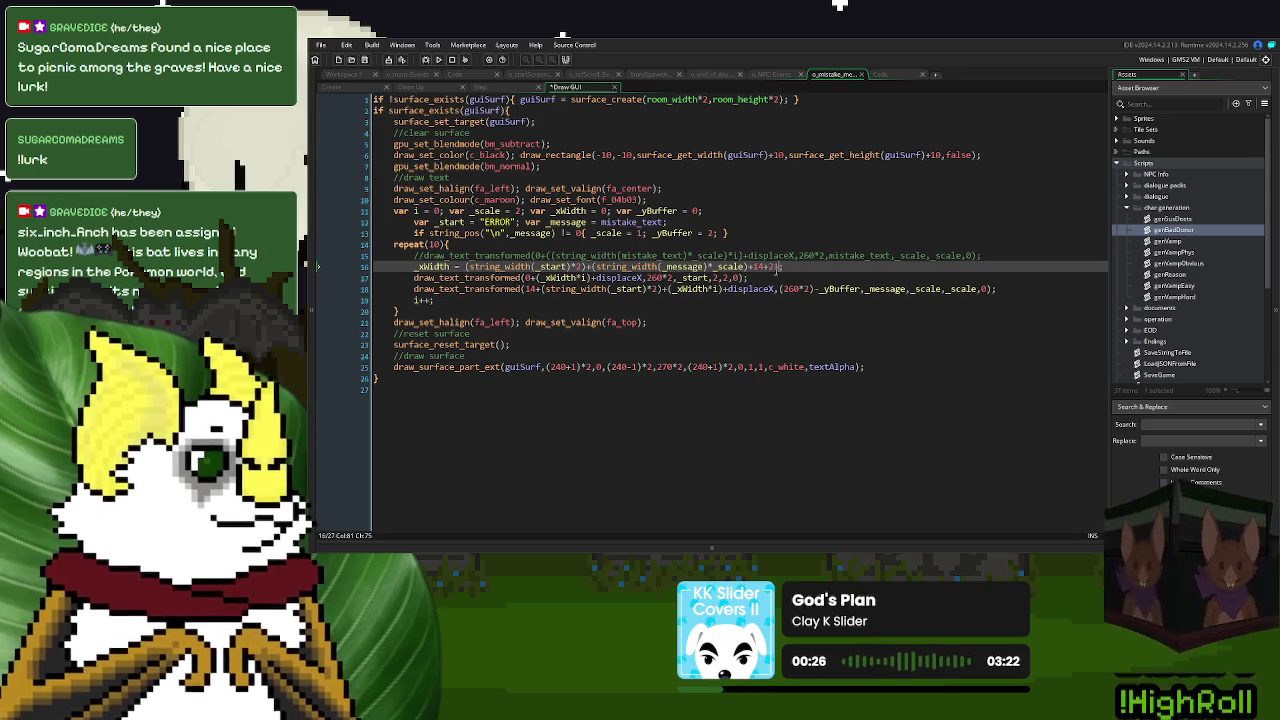
left_click(482, 87)
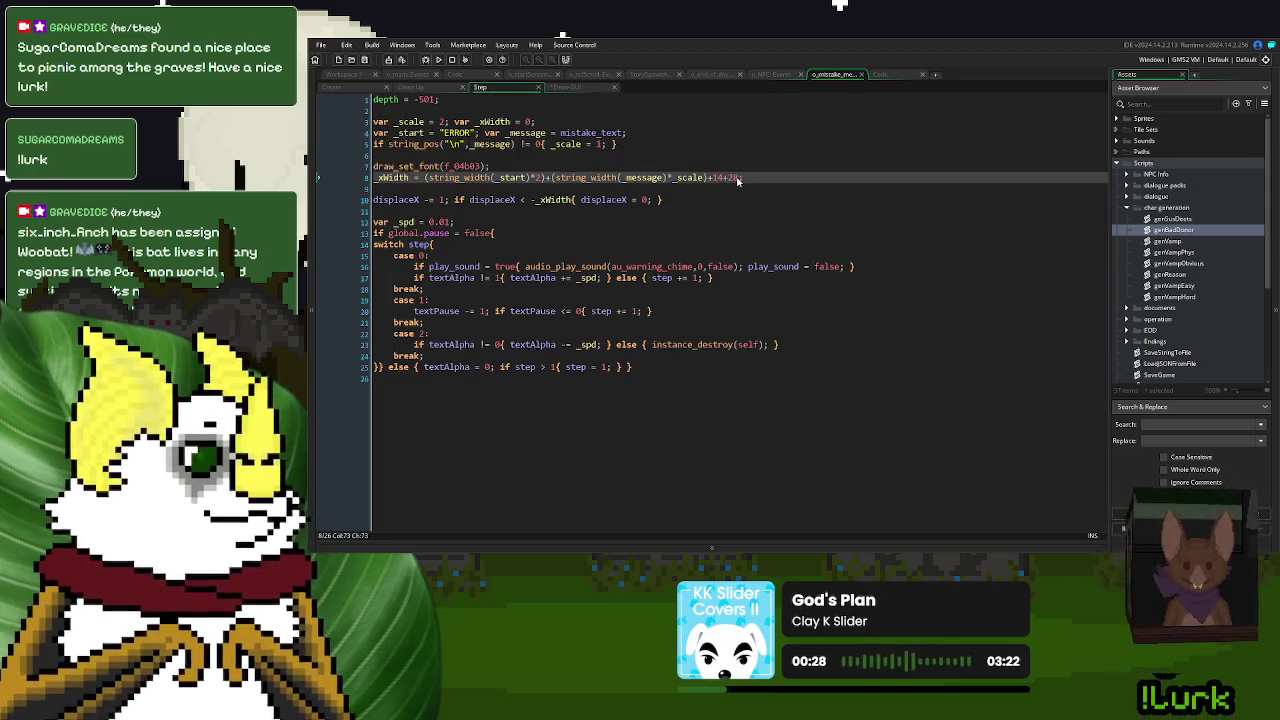
type("21")
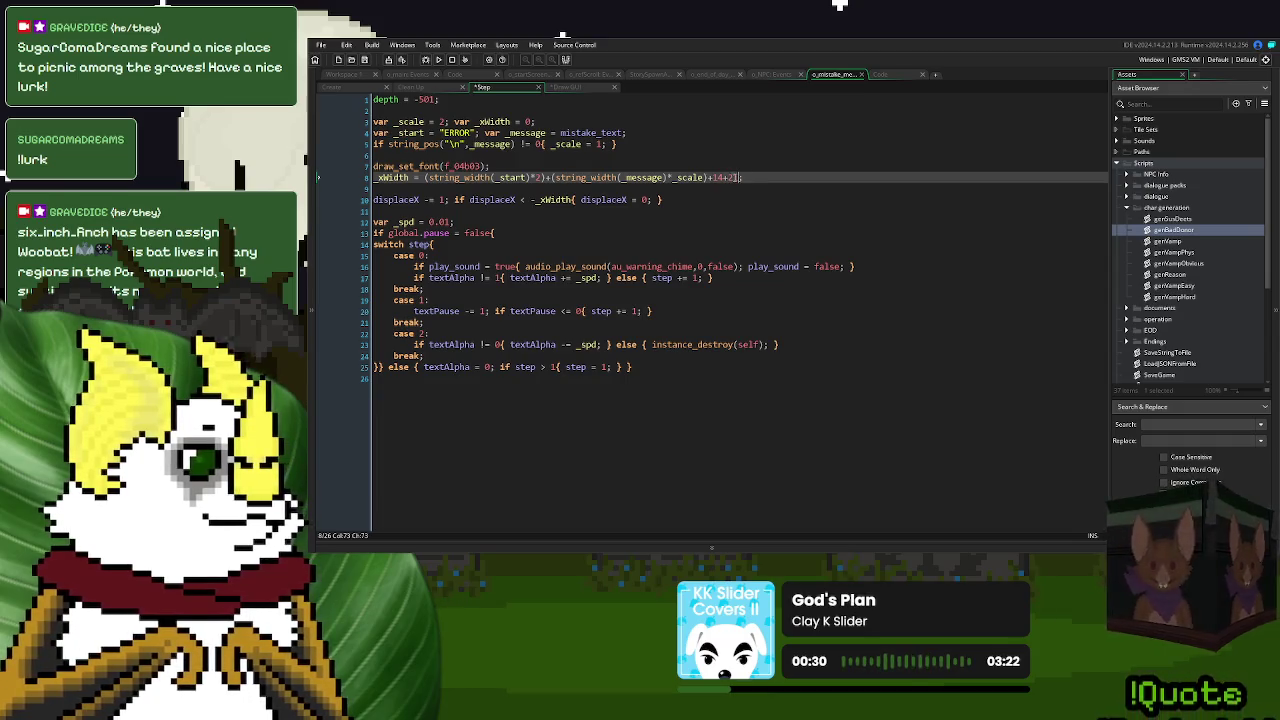
left_click(438, 59)
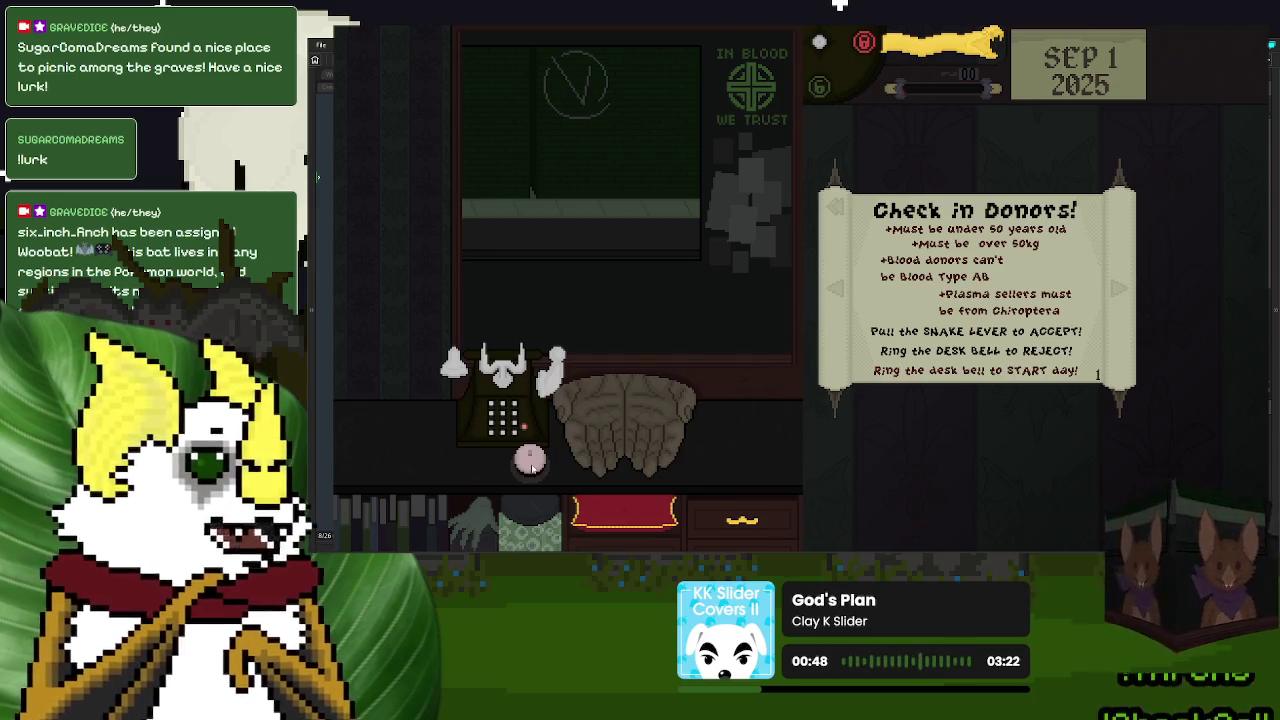
- Call a donor with the desk bell, reject them to see the ERROR banner, then exit
left_click(531, 463)
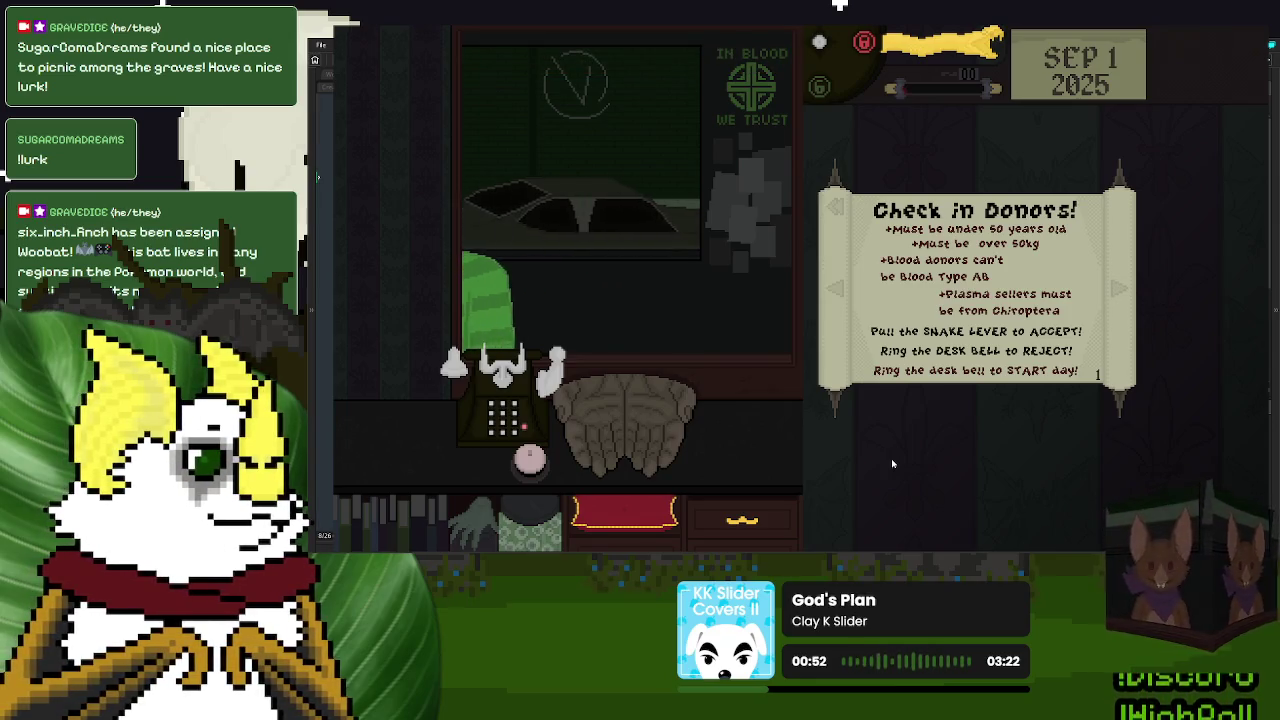
left_click(532, 462)
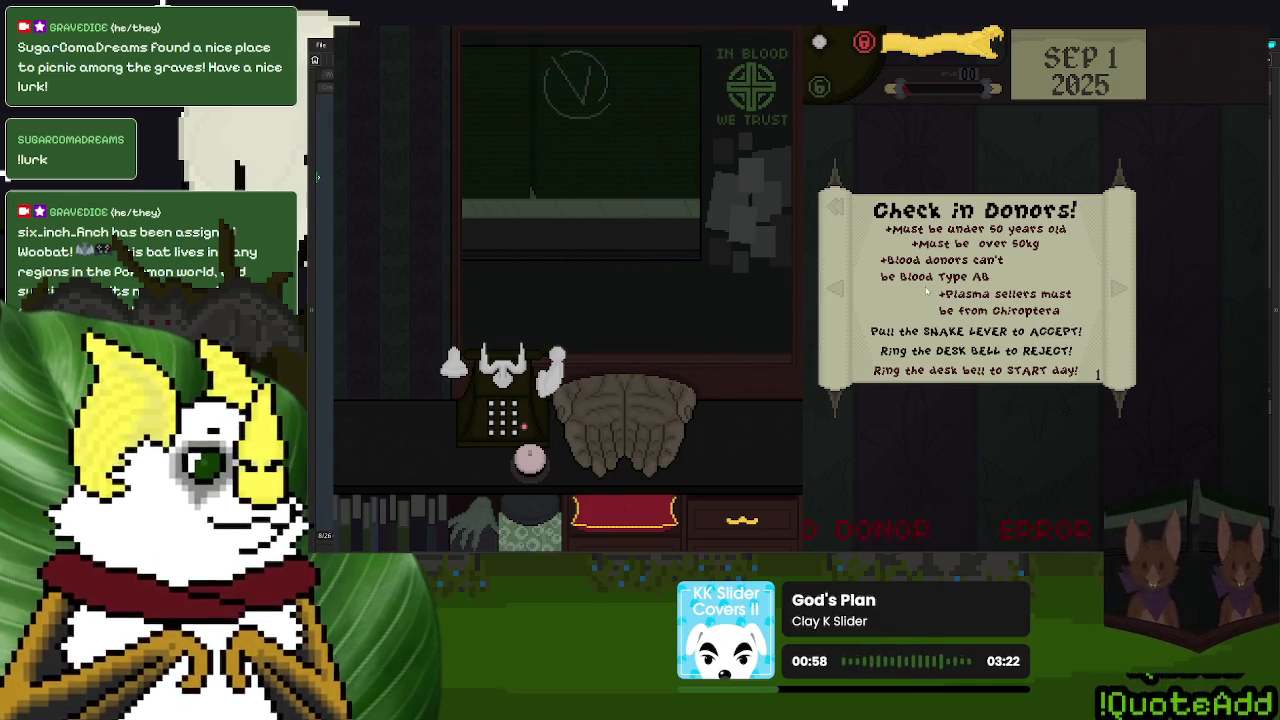
left_click(1140, 420)
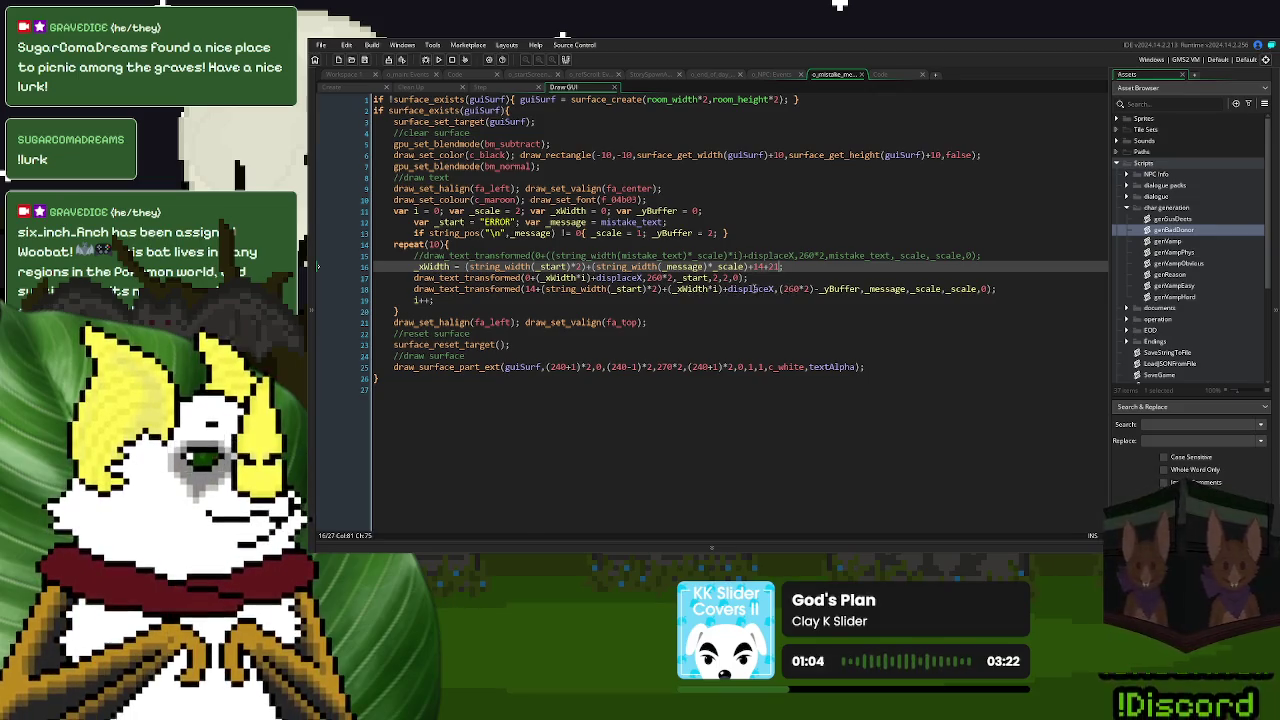
- Trace how displaceX, _xWidth and string_width are used in the Draw GUI code
double_click(751, 288)
double_click(698, 289)
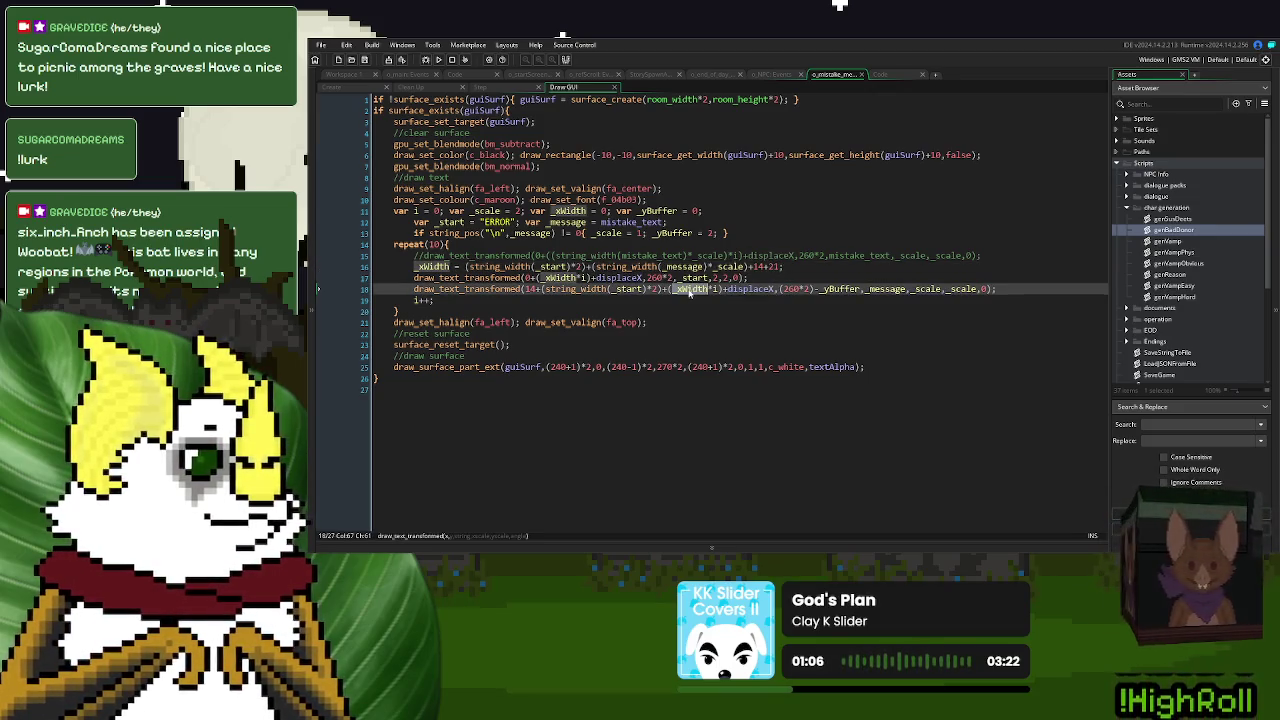
double_click(588, 289)
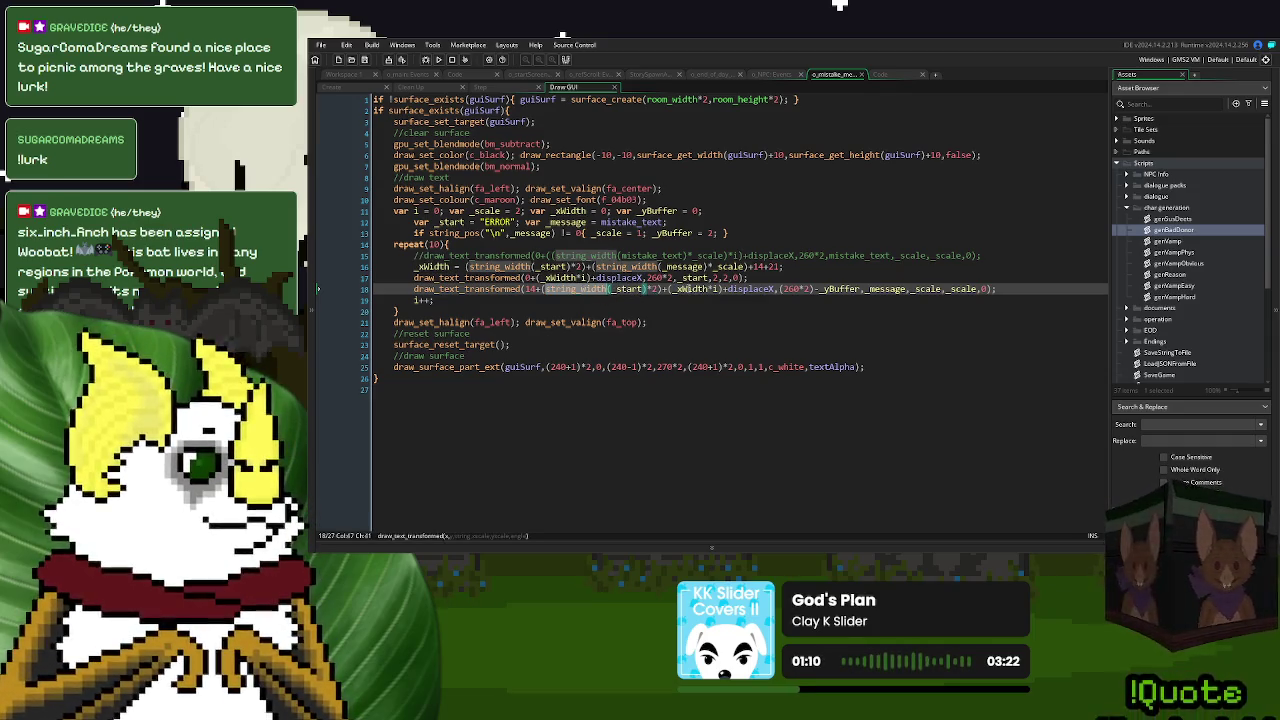
double_click(692, 289)
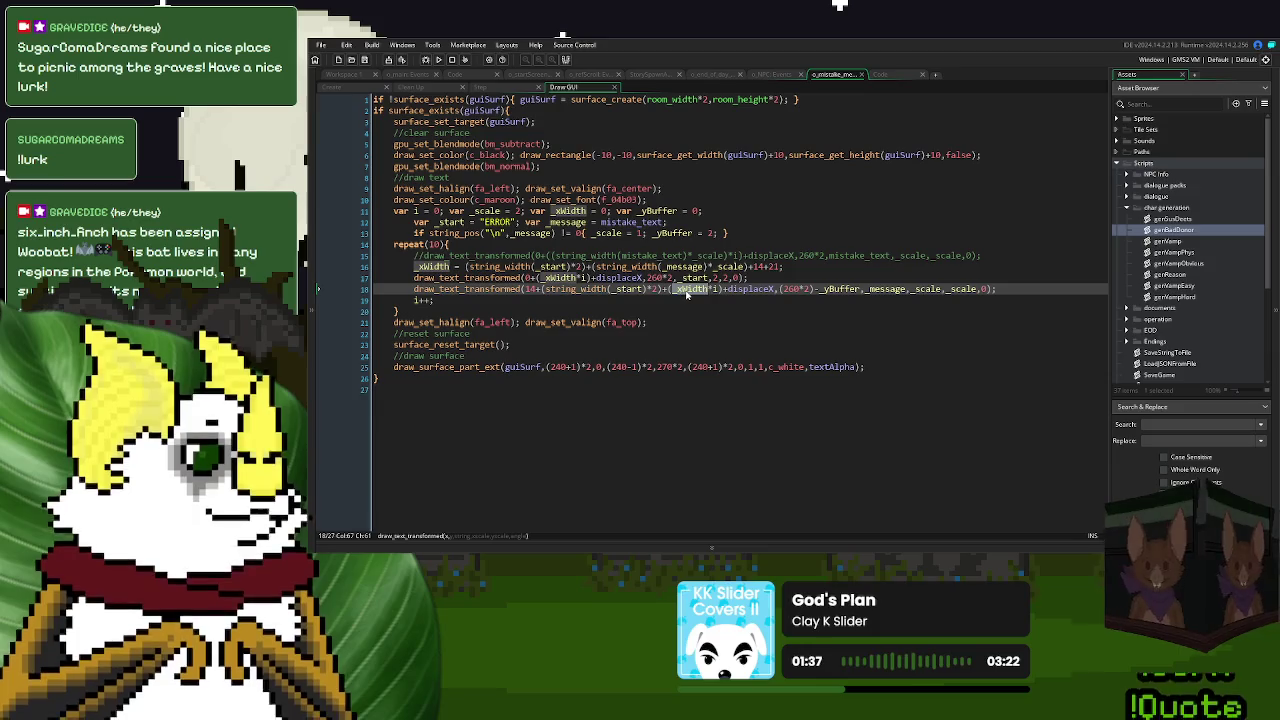
left_click(688, 290)
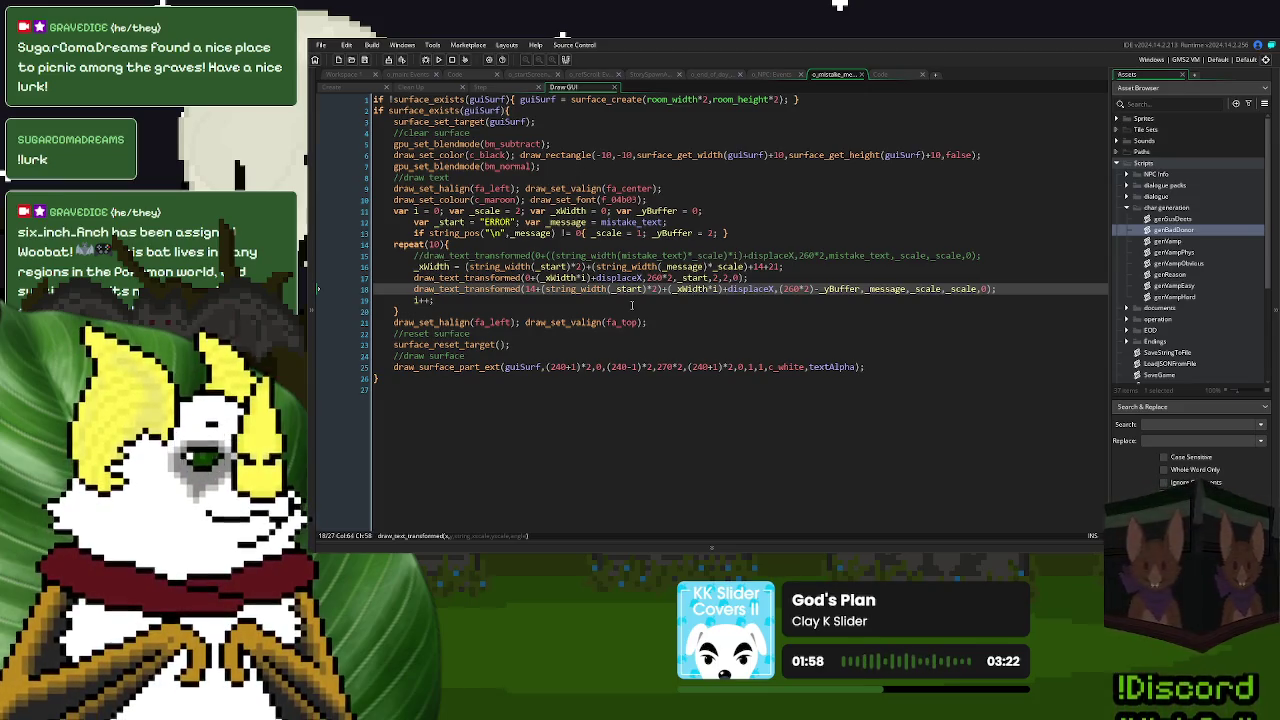
- Delete +14+21 from Draw GUI line 16 and +14+2 from Step line 8, then run
double_click(774, 267)
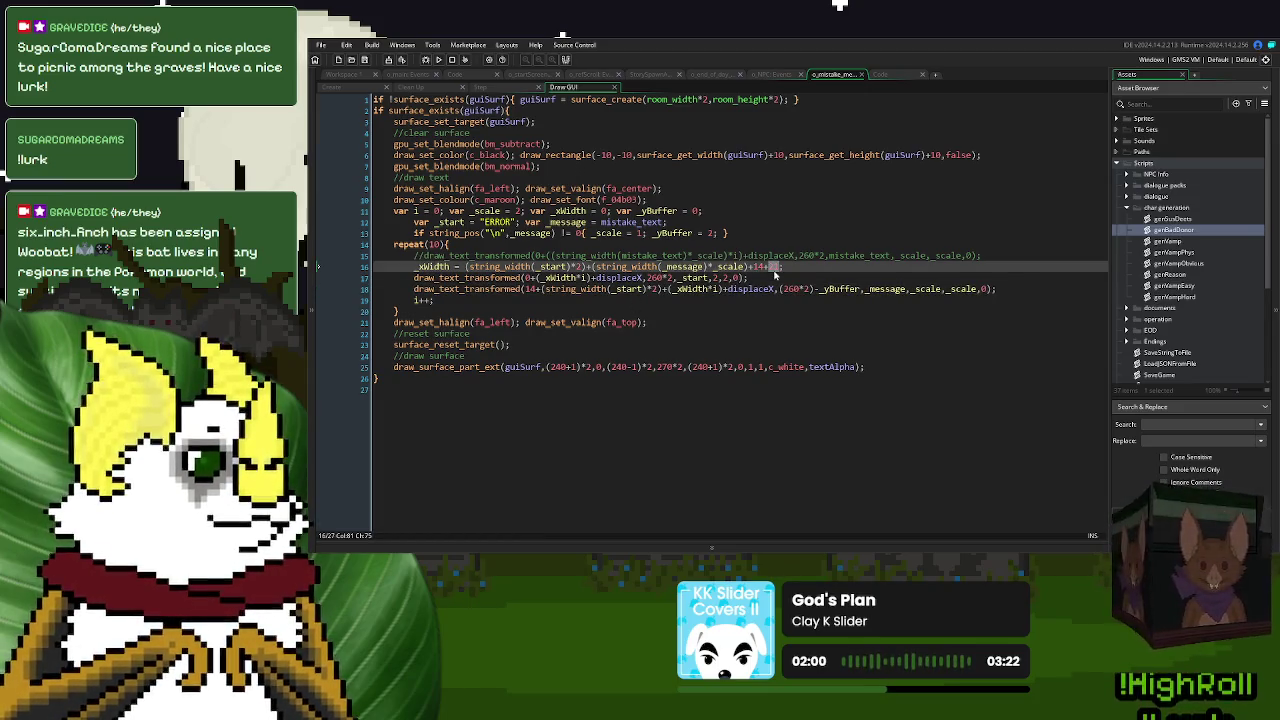
key("BackSpace")
key("BackSpace")
key("BackSpace")
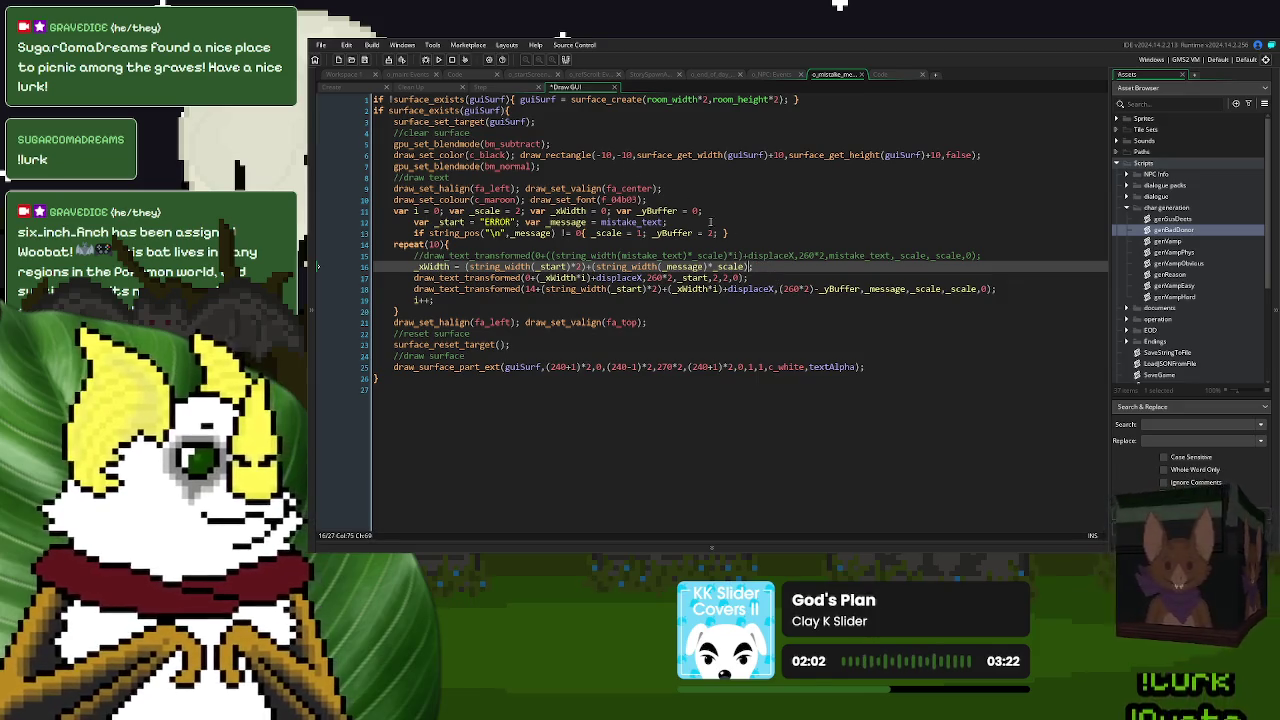
left_click(482, 87)
left_click(750, 179)
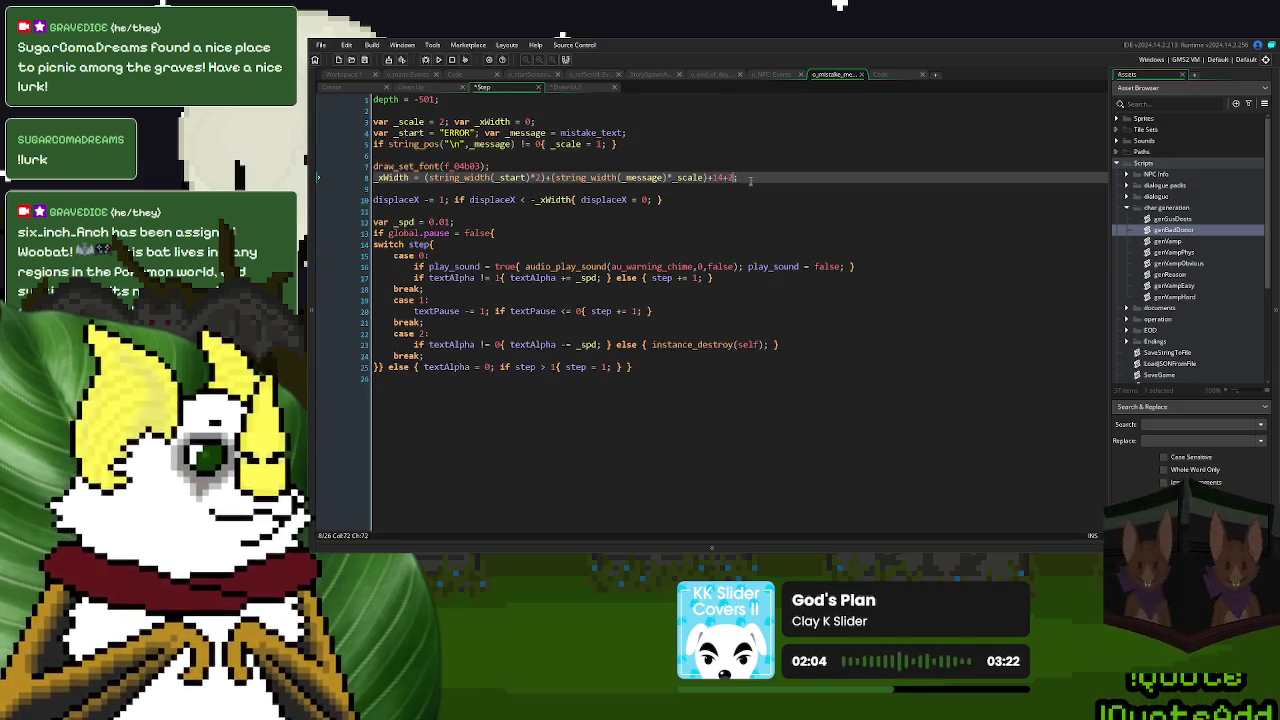
key("BackSpace")
key("BackSpace")
key("BackSpace")
key("F5")
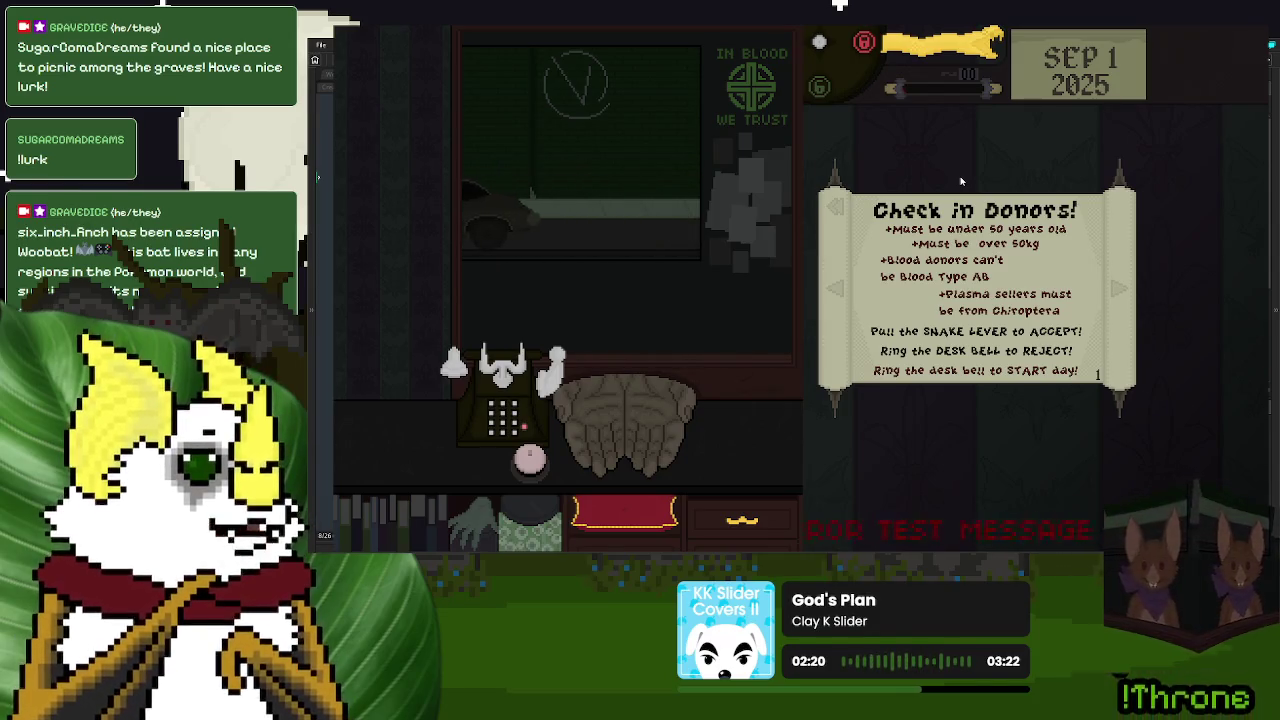
- Ring the desk bell, reject the first donor, pull and release the snake lever, then quit the game
left_click(523, 474)
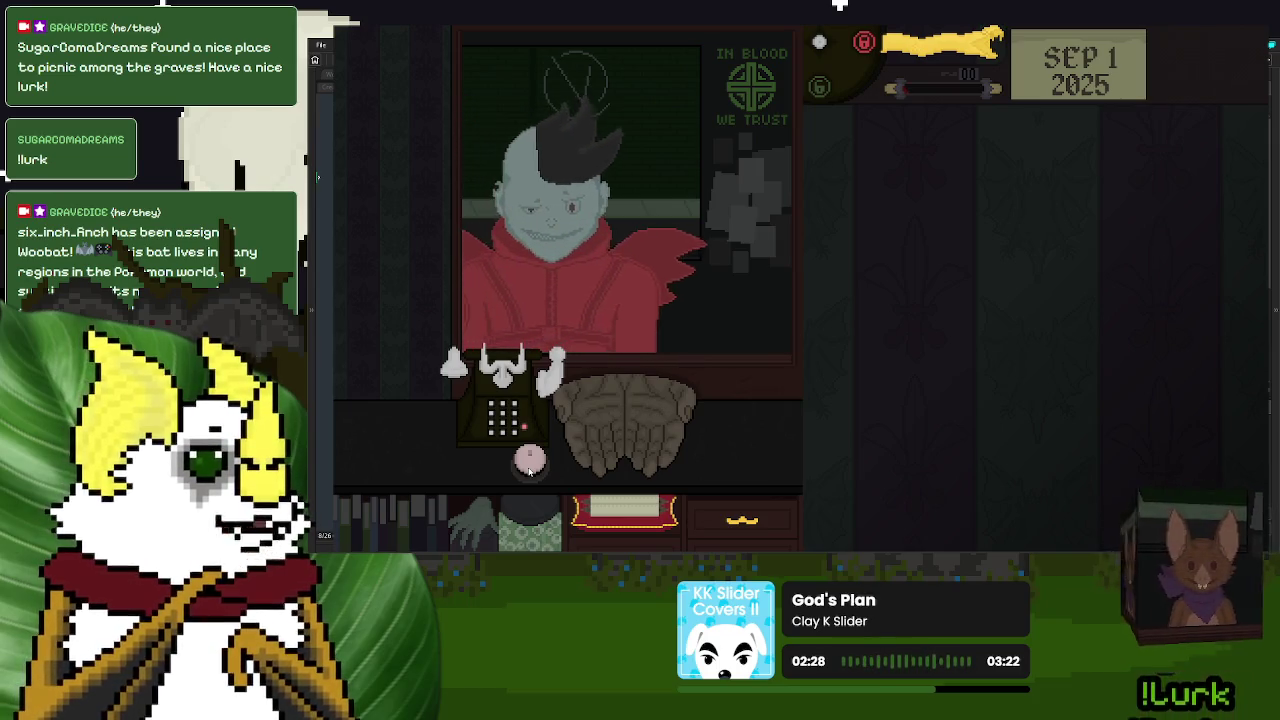
left_click(530, 465)
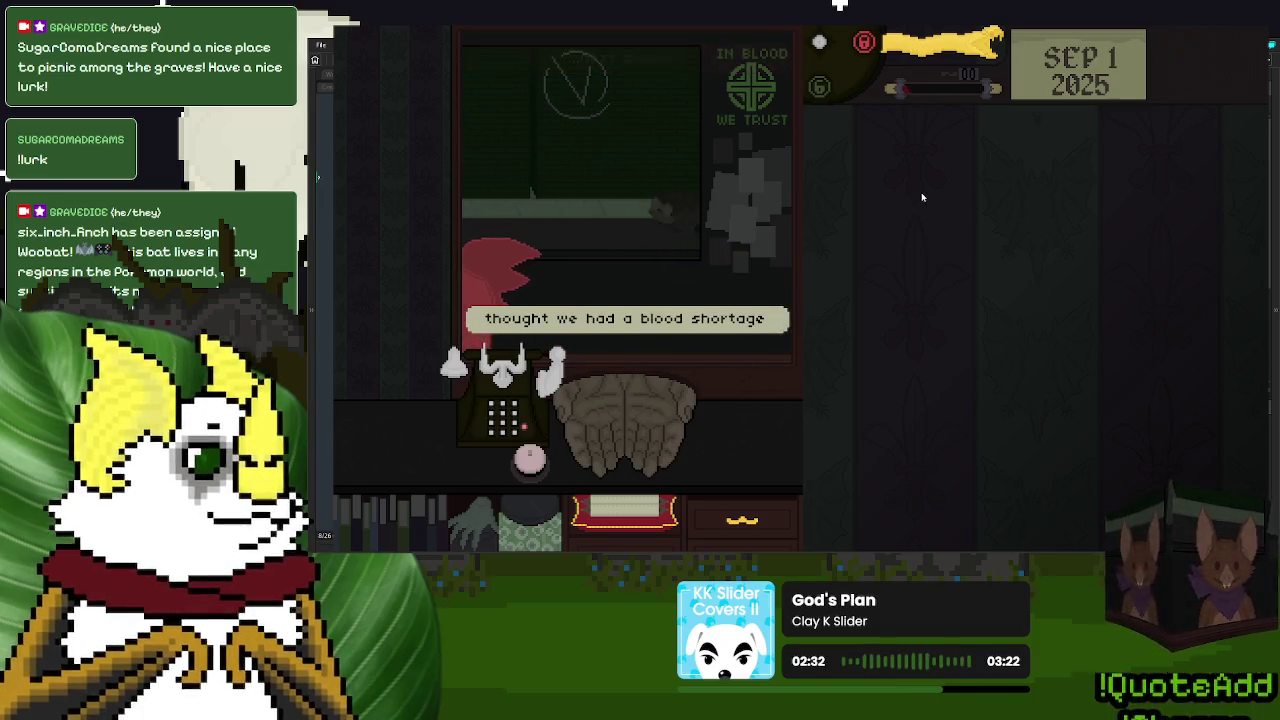
left_click(932, 52)
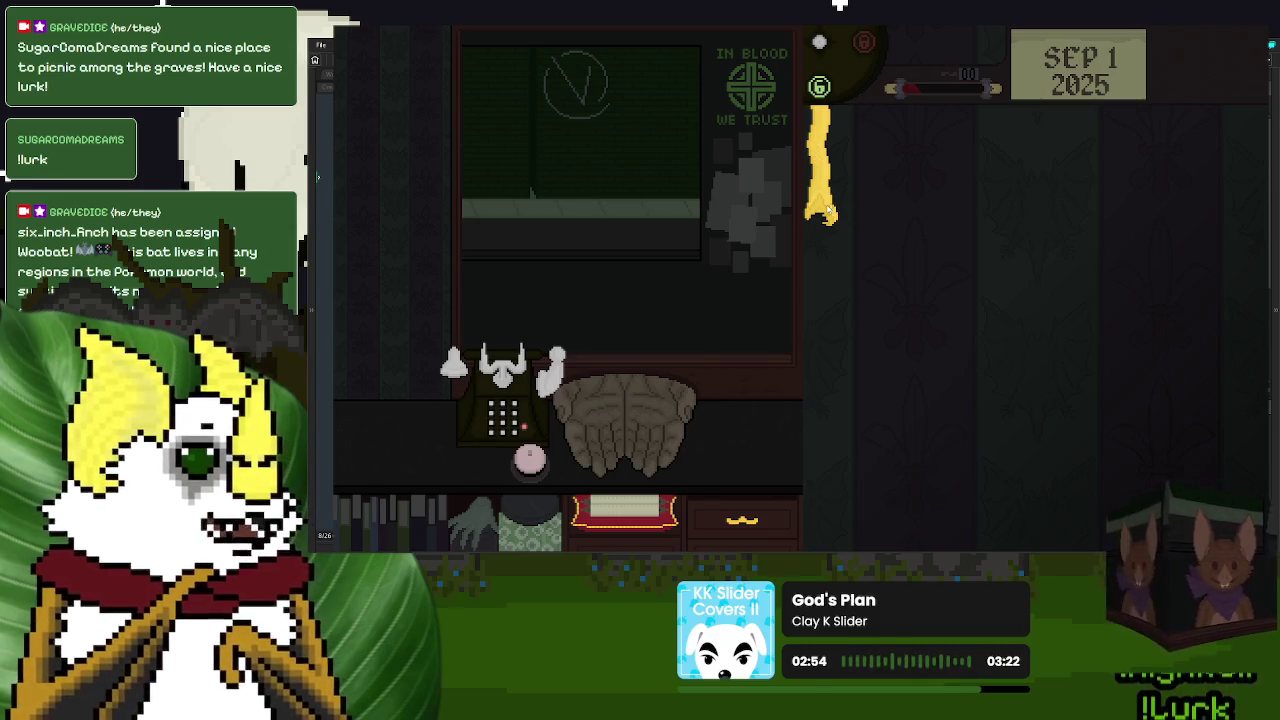
left_click(828, 208)
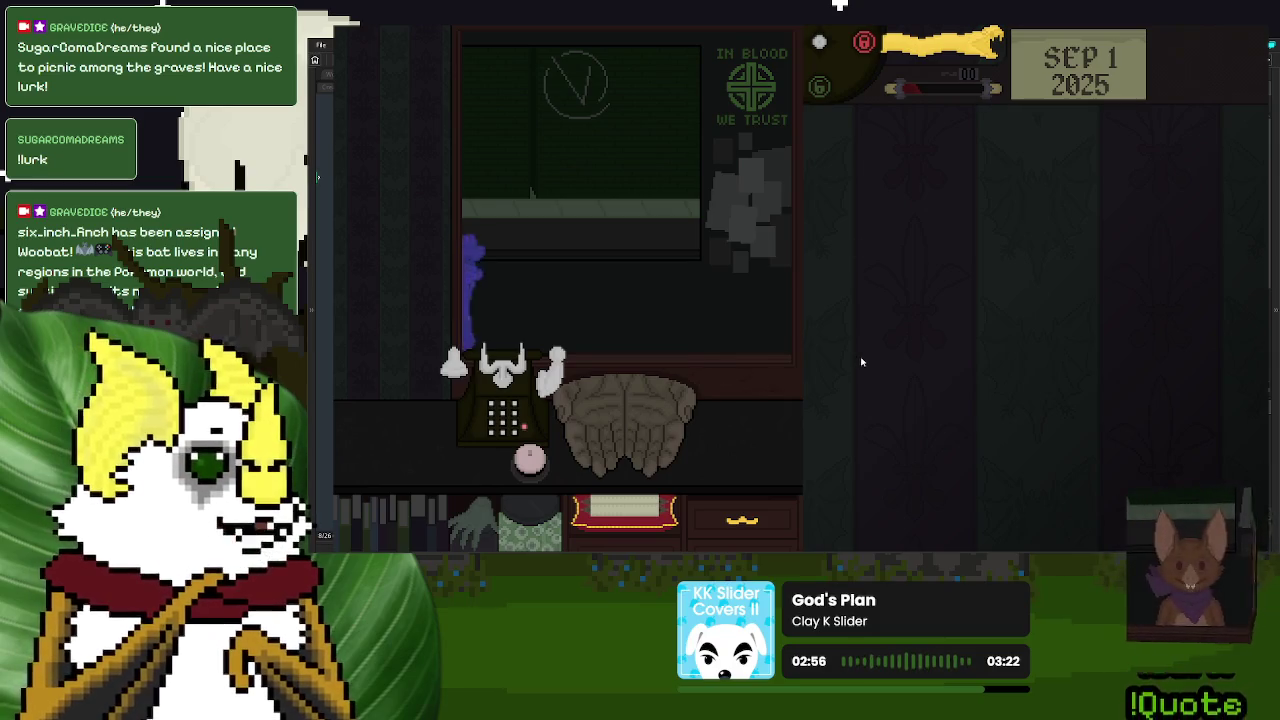
key("Escape")
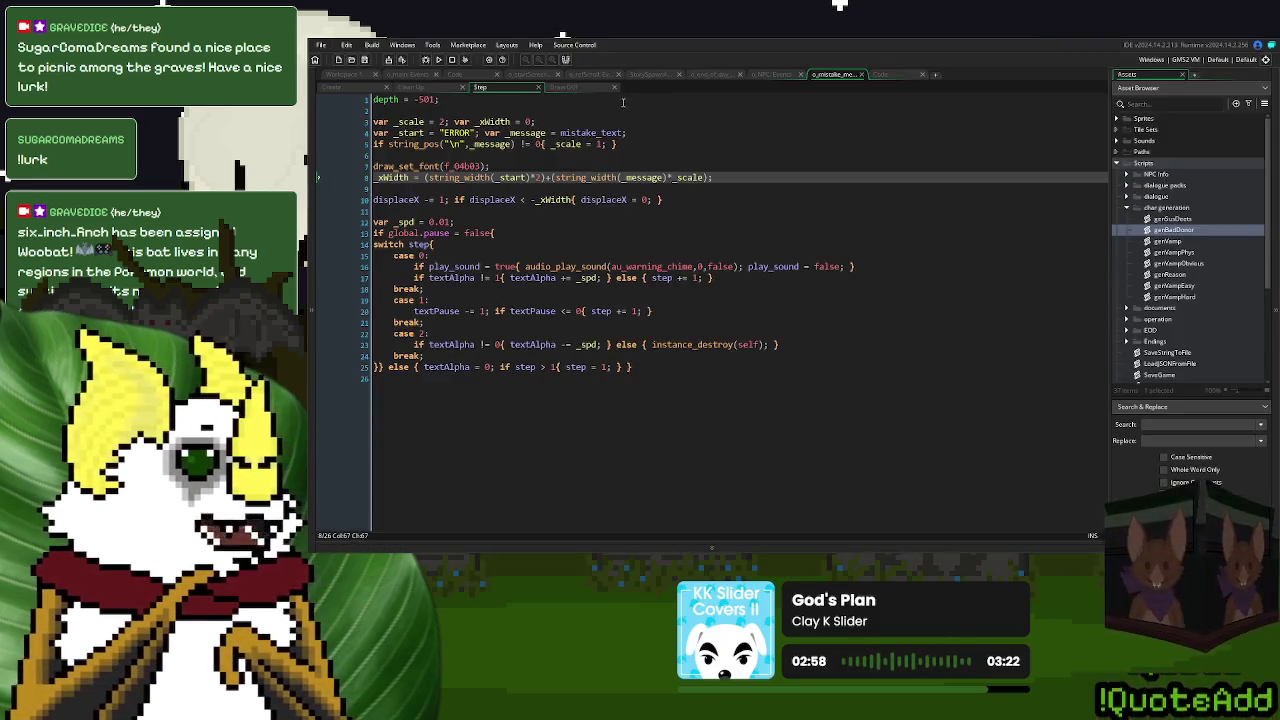
- In o_main's Create event, delete the 'ERROR:' prefix from the ErrorVampire and ErrorHuman strings
left_click(420, 76)
scroll(515, 375, "down", 1)
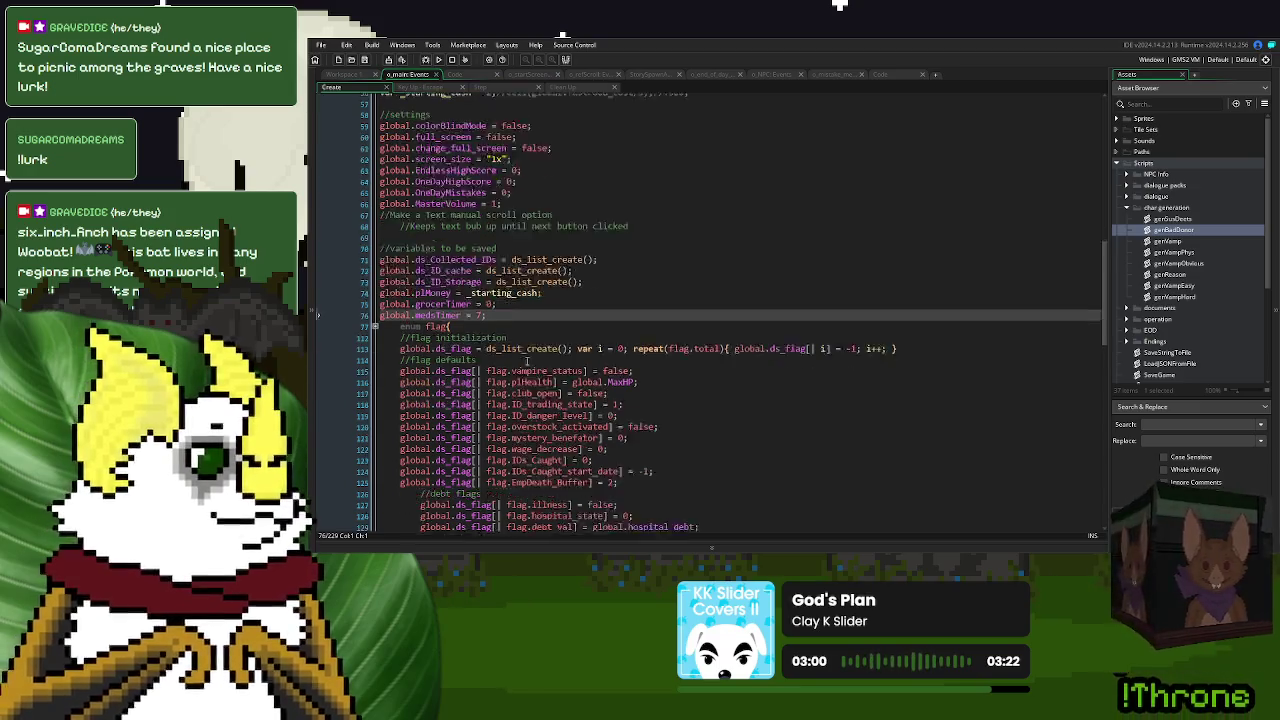
scroll(527, 361, "up", 4)
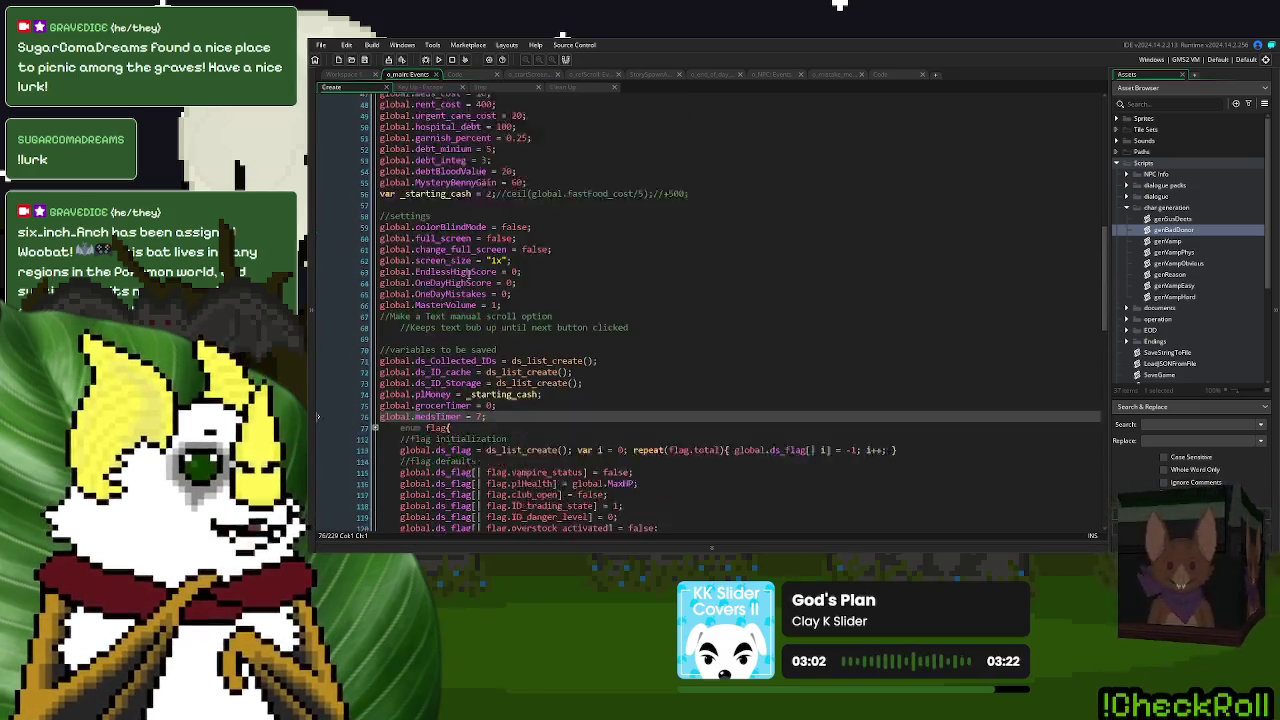
scroll(466, 272, "up", 15)
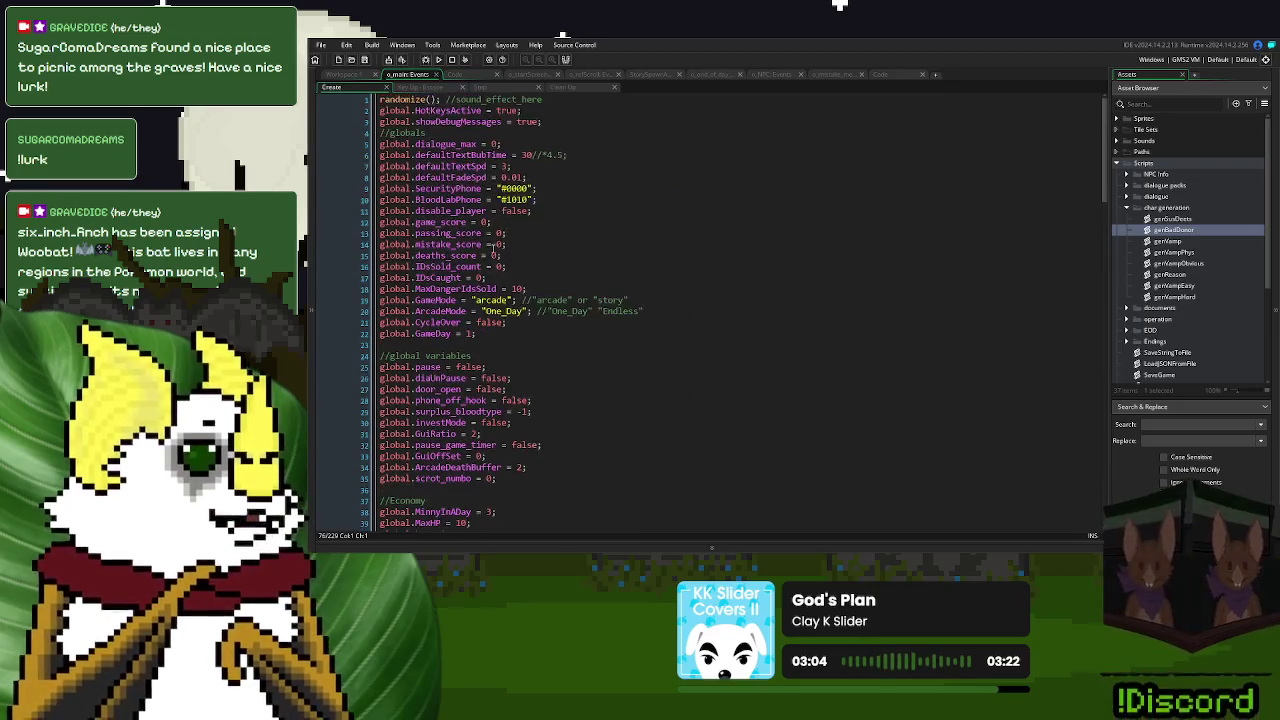
scroll(492, 245, "down", 20)
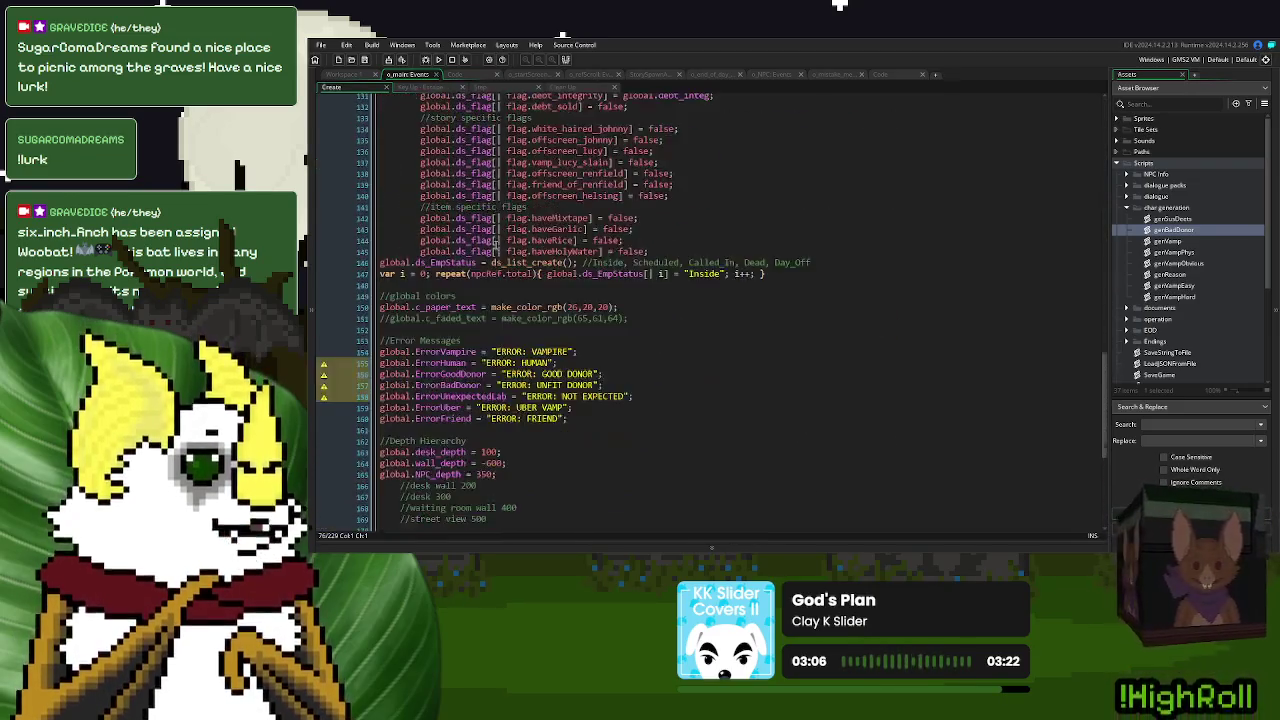
scroll(495, 243, "down", 4)
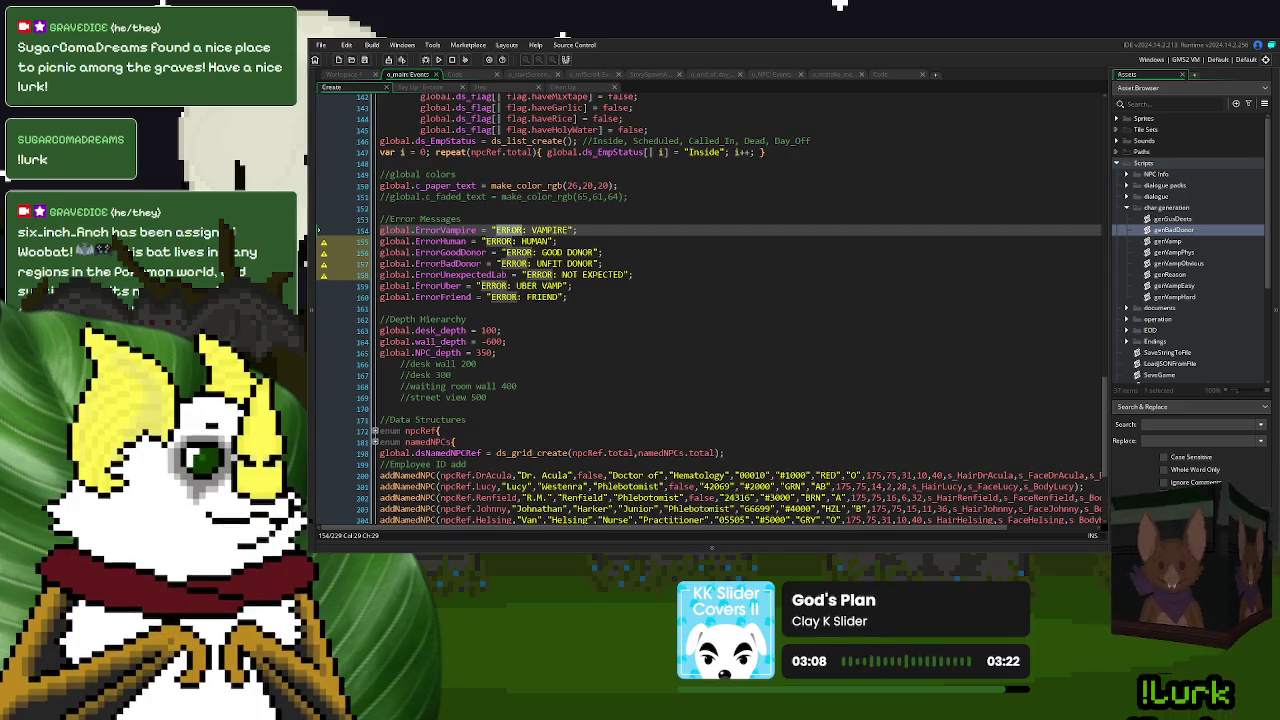
key("Delete")
key("Delete")
key("Delete")
double_click(500, 241)
key("Delete")
key("Delete")
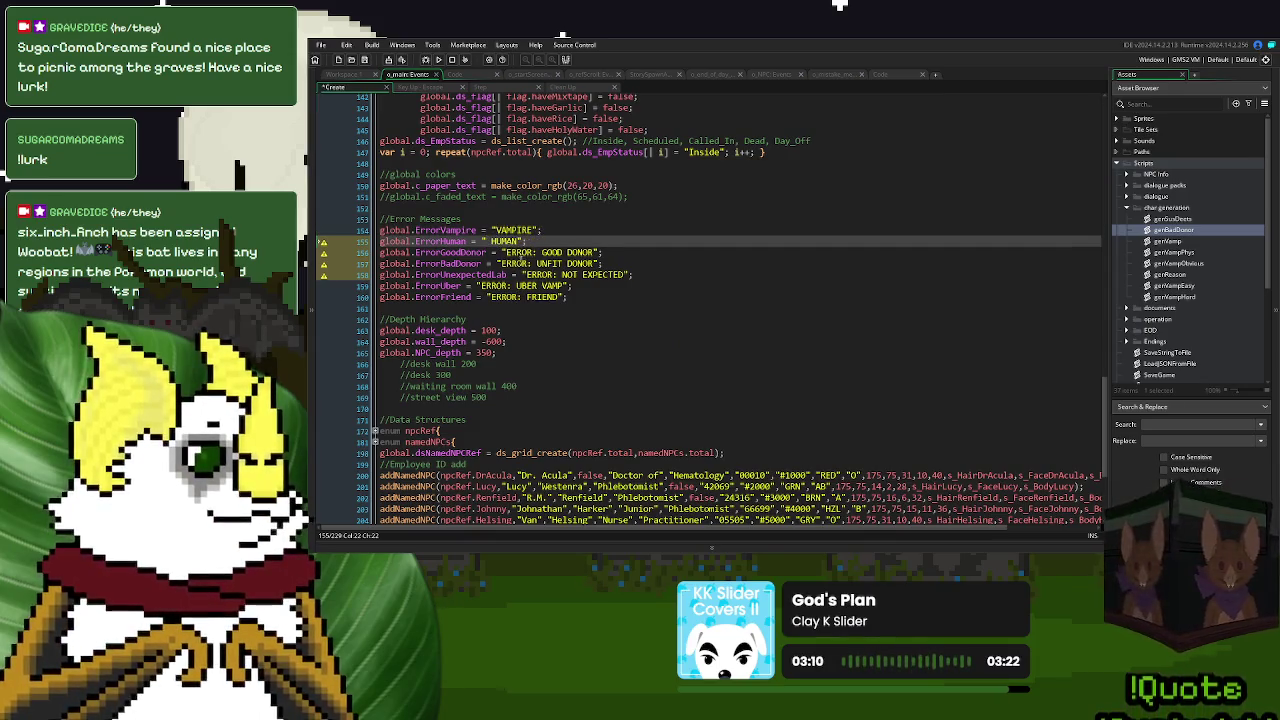
key("Delete")
- Strip 'ERROR:' from ErrorGoodDonor, ErrorBadDonor, ErrorUnexpectedLab, ErrorUber and ErrorFriend, then open genVampEasy
key("Down")
key("Delete")
key("Delete")
key("Delete")
key("Down")
key("Delete")
key("Delete")
key("Delete")
key("Delete")
double_click(536, 275)
key("Delete")
key("Delete")
key("Delete")
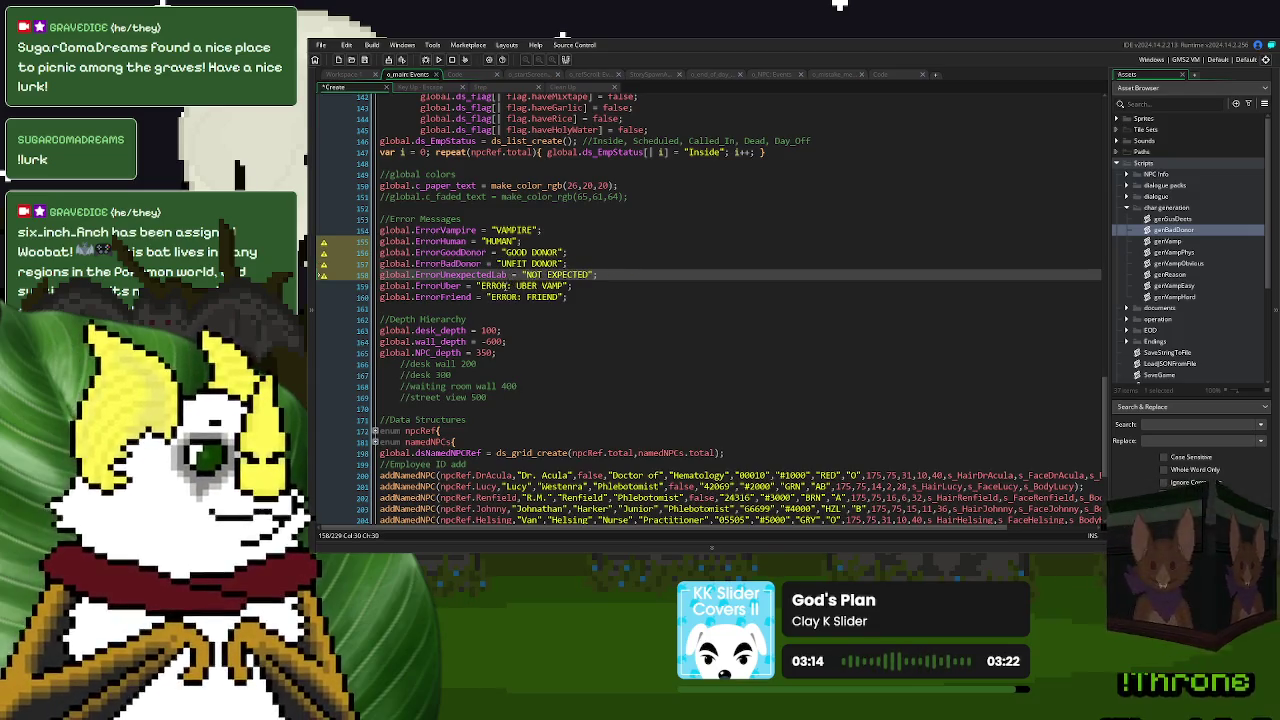
double_click(500, 286)
key("Delete")
key("Delete")
key("Delete")
double_click(500, 297)
key("Delete")
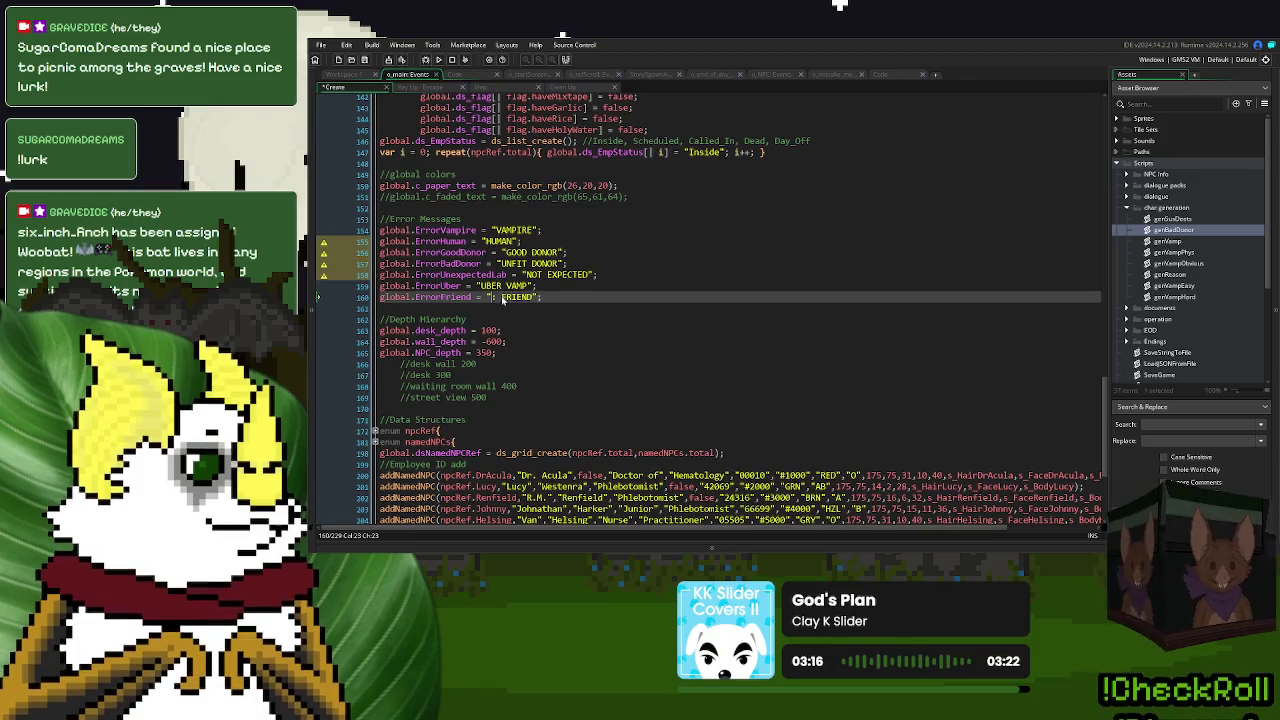
key("Delete")
key("Delete")
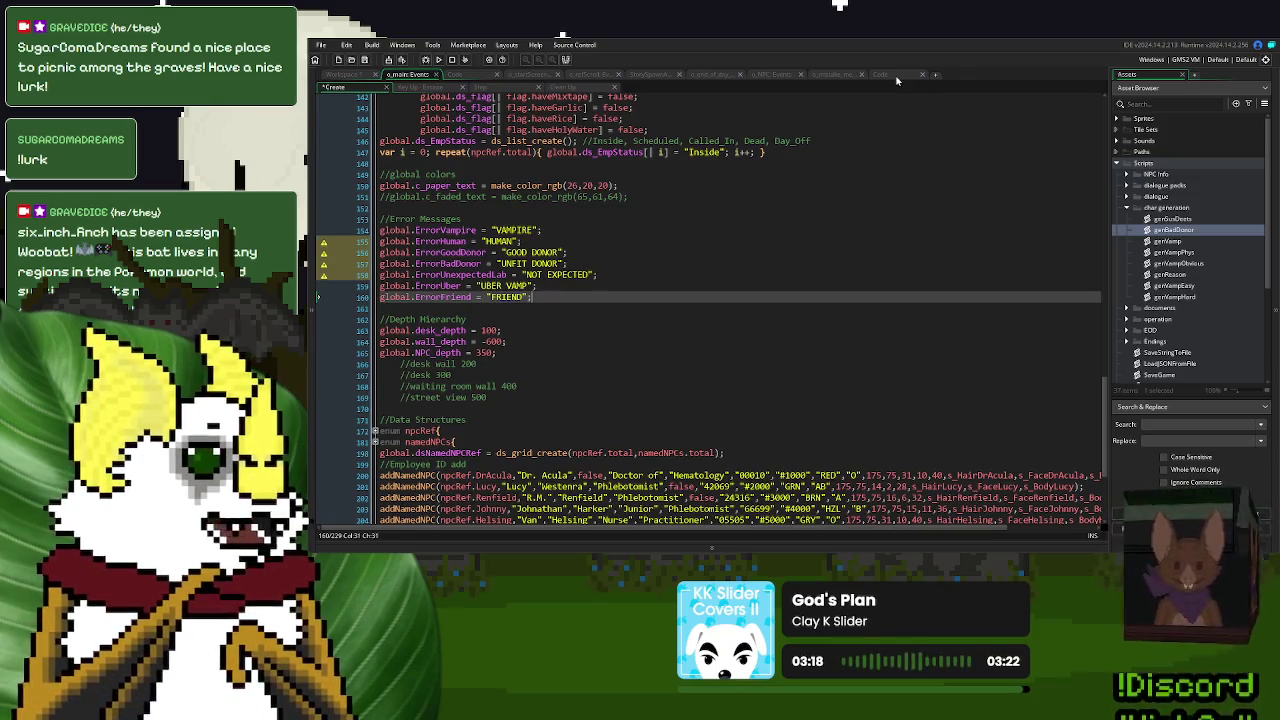
left_click(884, 75)
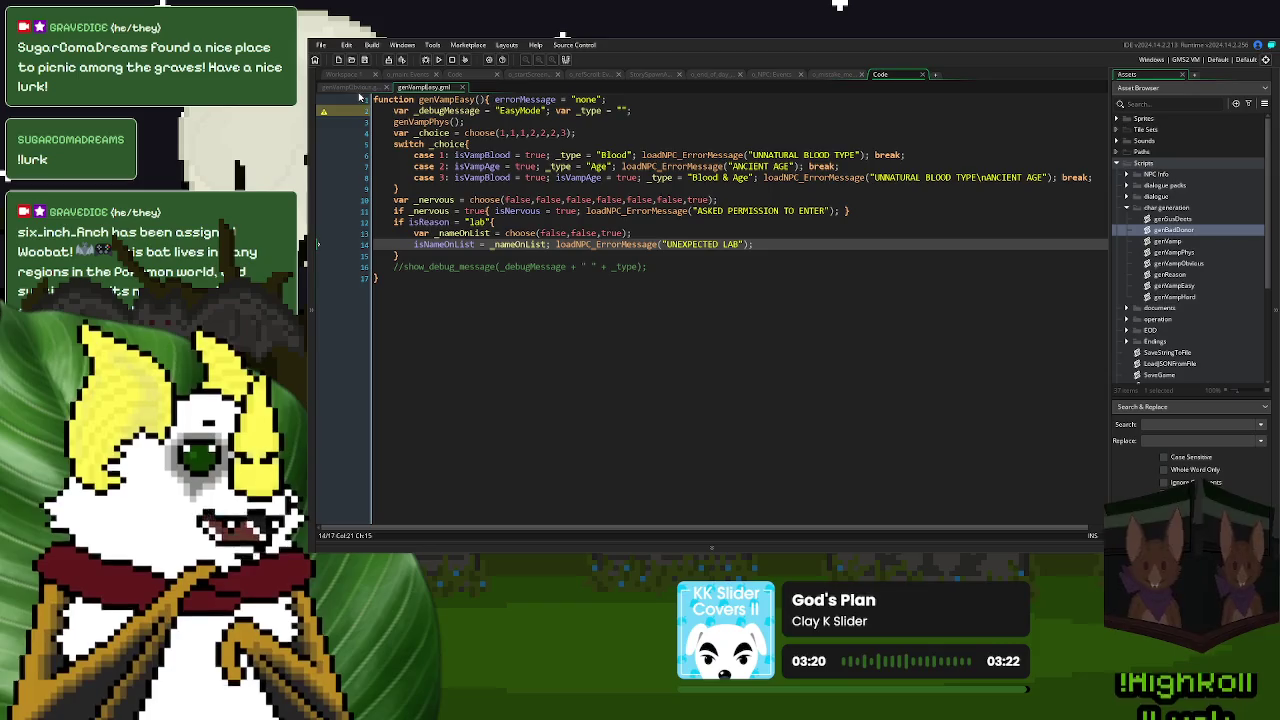
- Open o_NPC's Destroy event and review where error_message is called
left_click(842, 76)
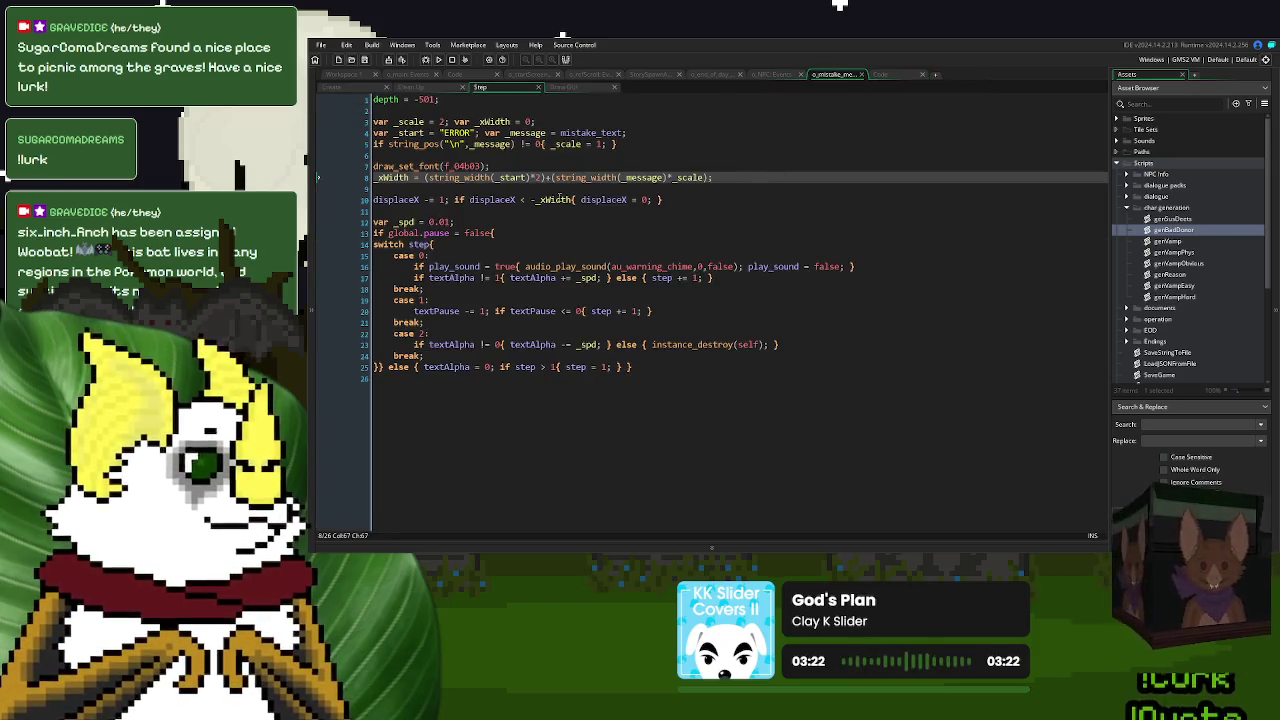
left_click(773, 76)
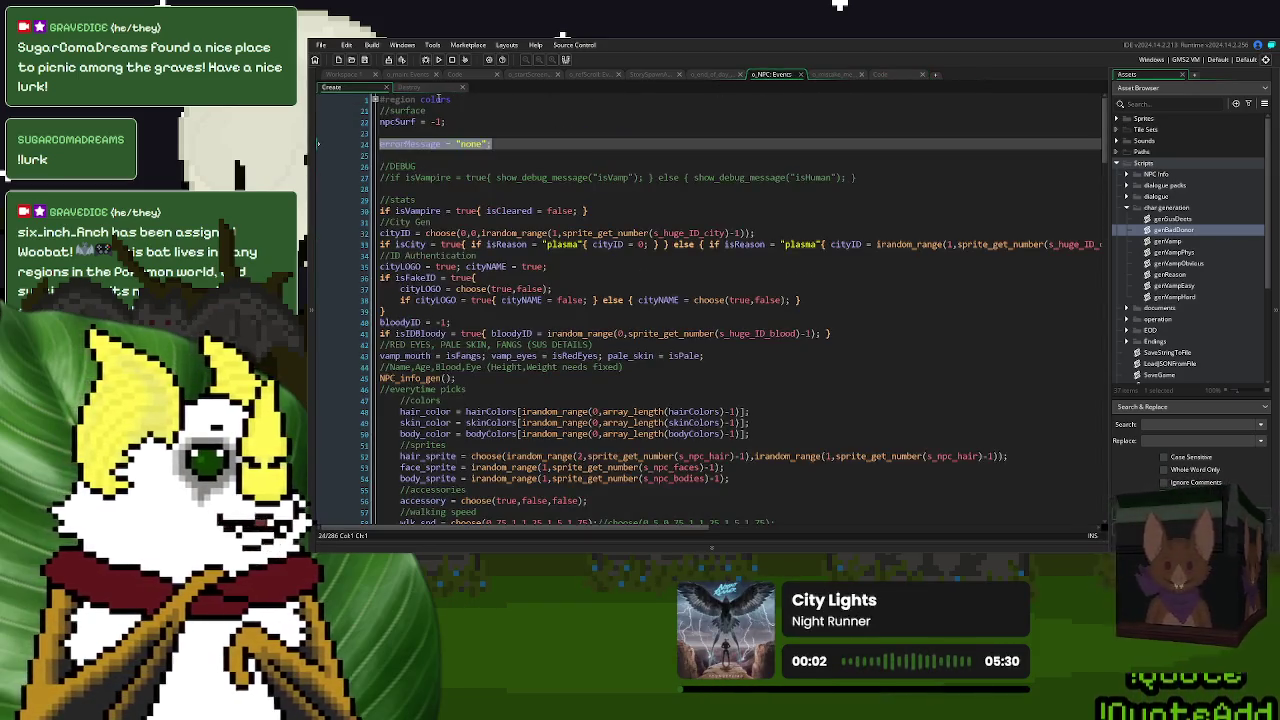
left_click(408, 88)
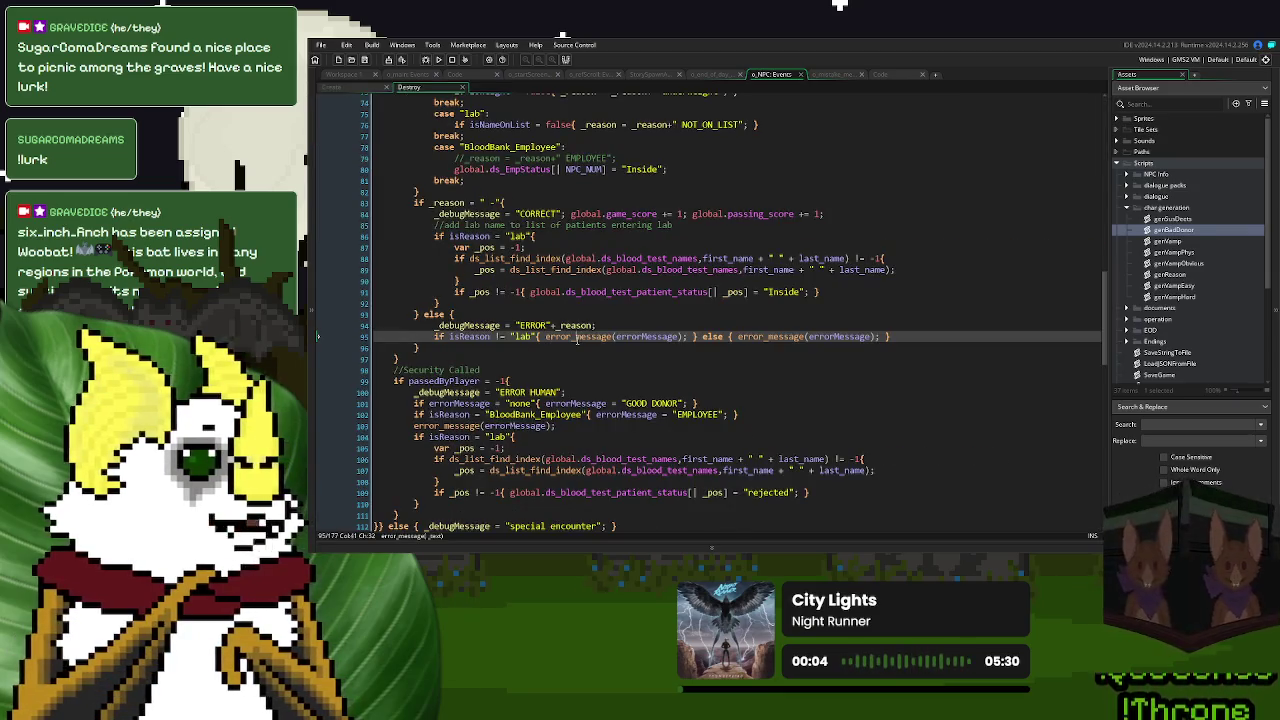
left_click(577, 340)
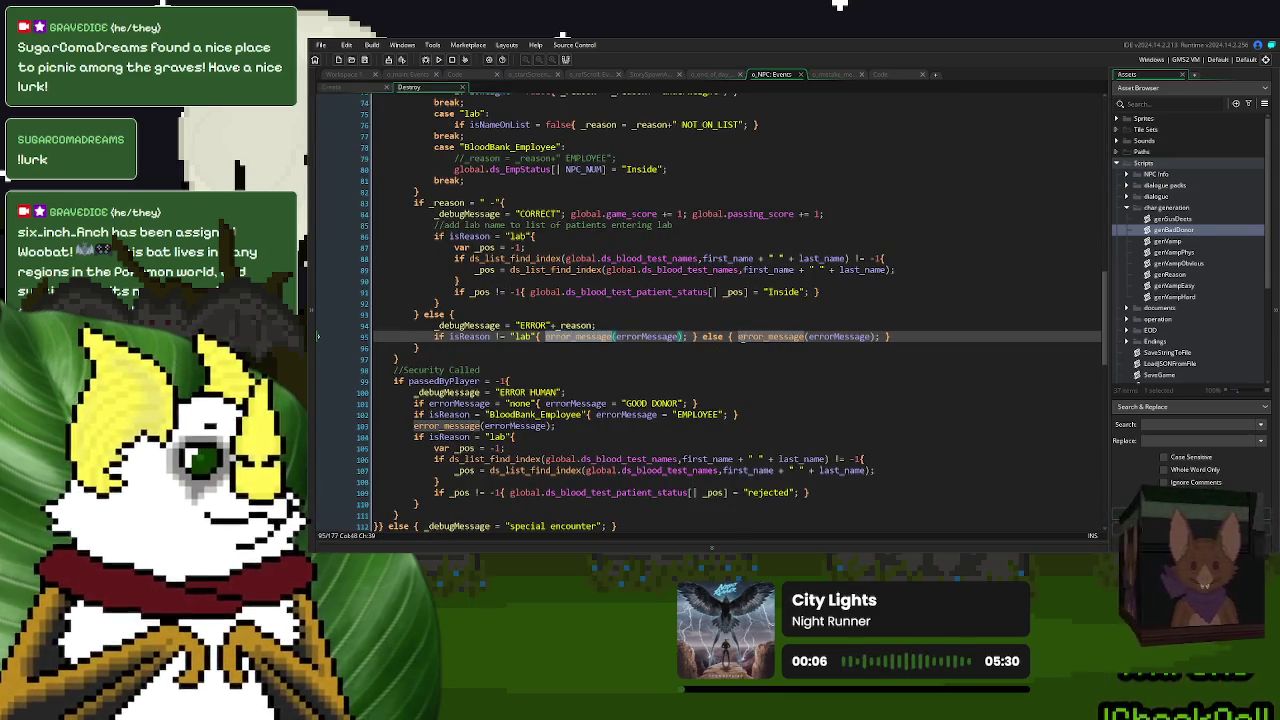
scroll(743, 336, "up", 6)
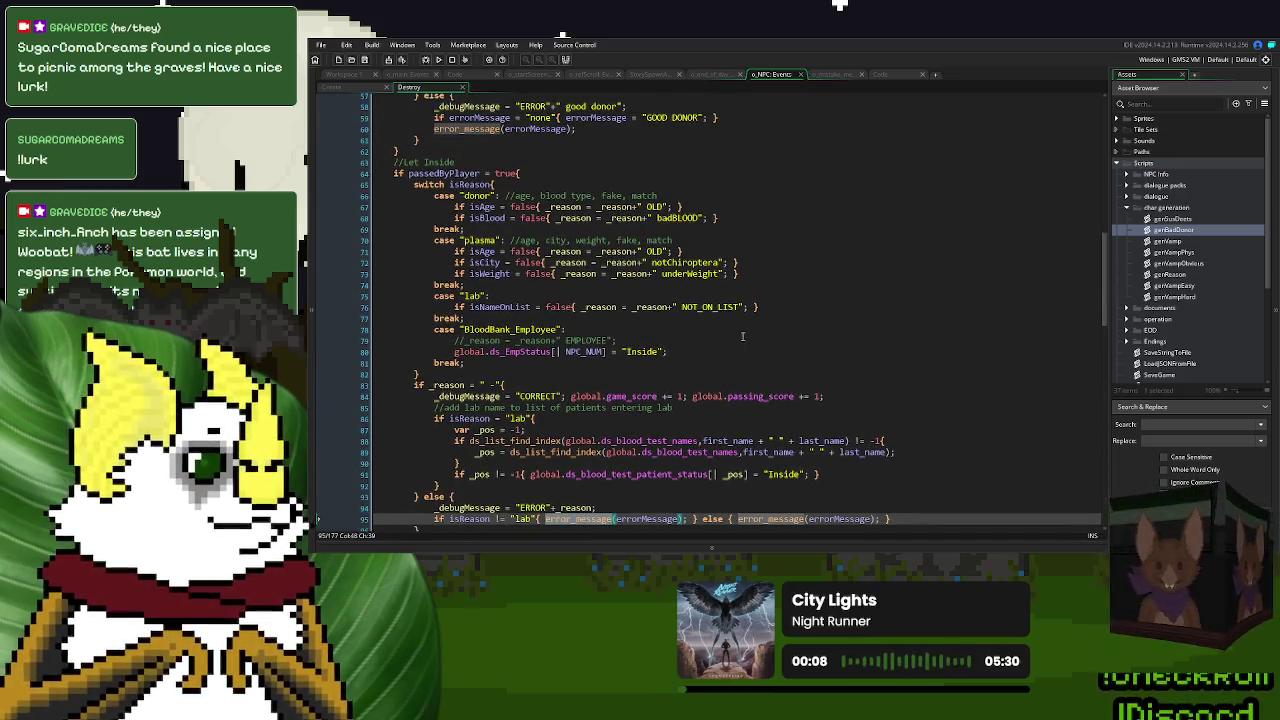
scroll(743, 336, "down", 3)
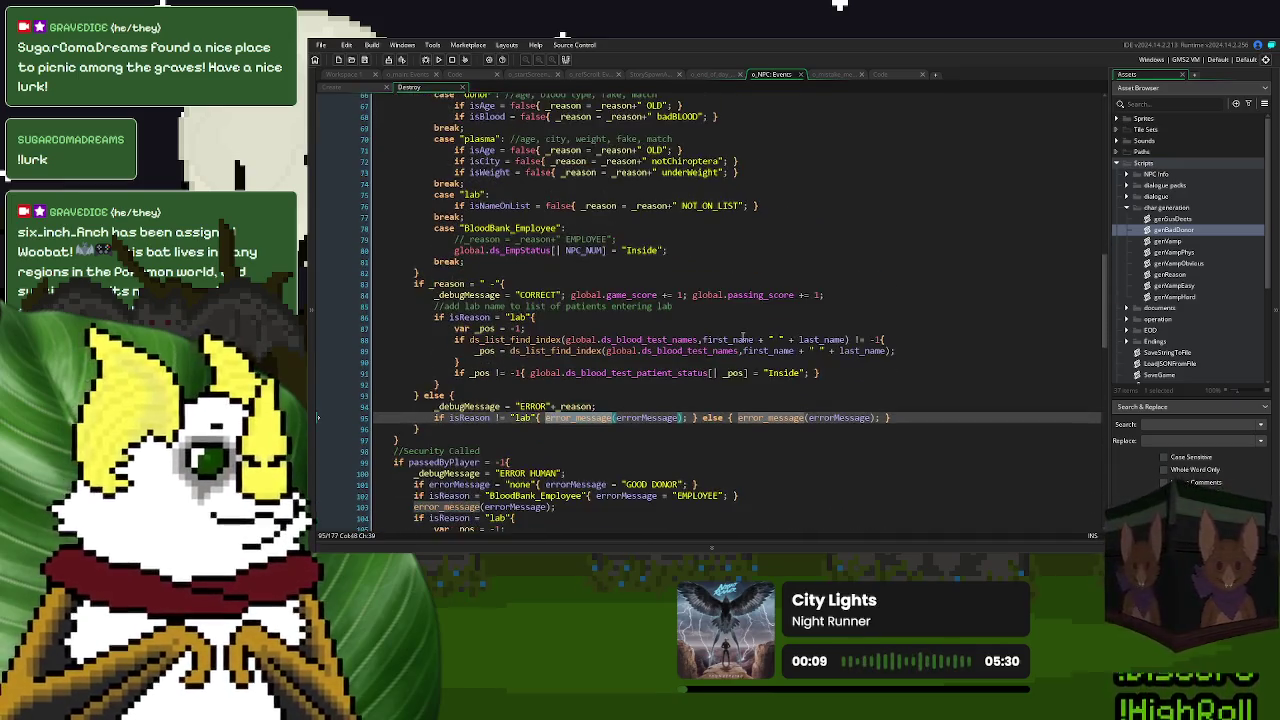
scroll(743, 336, "up", 3)
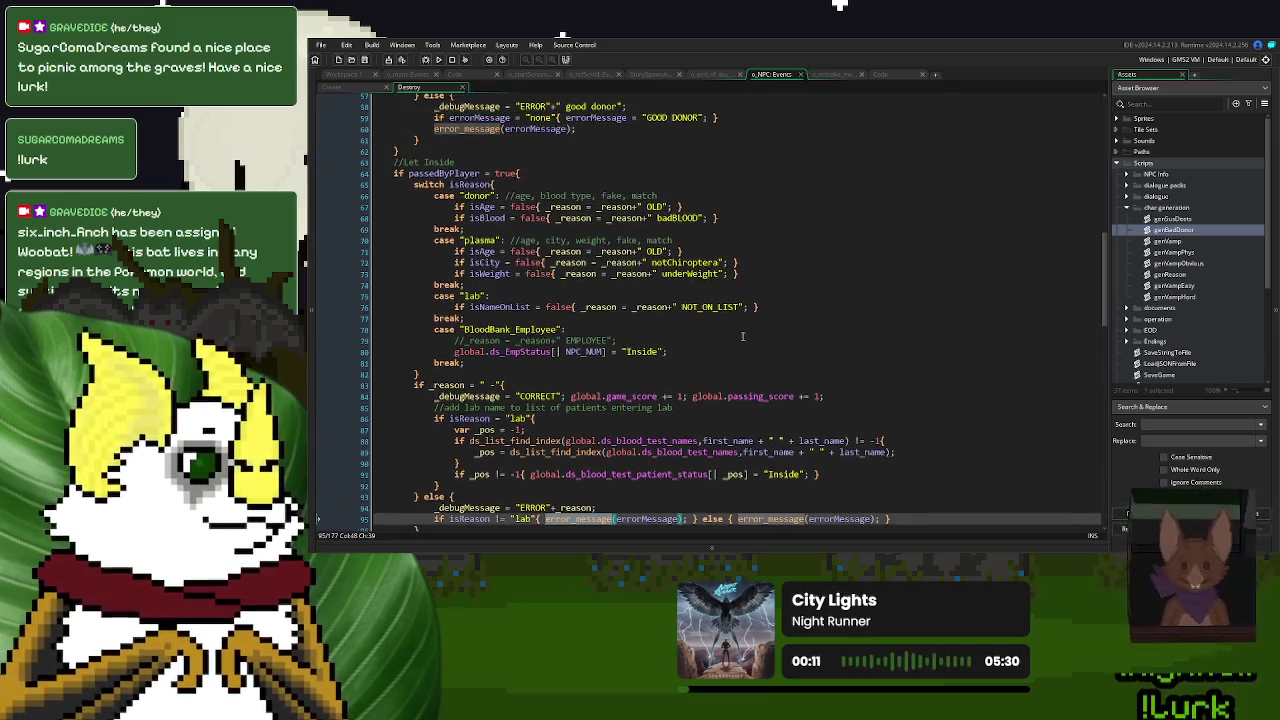
scroll(743, 336, "down", 1)
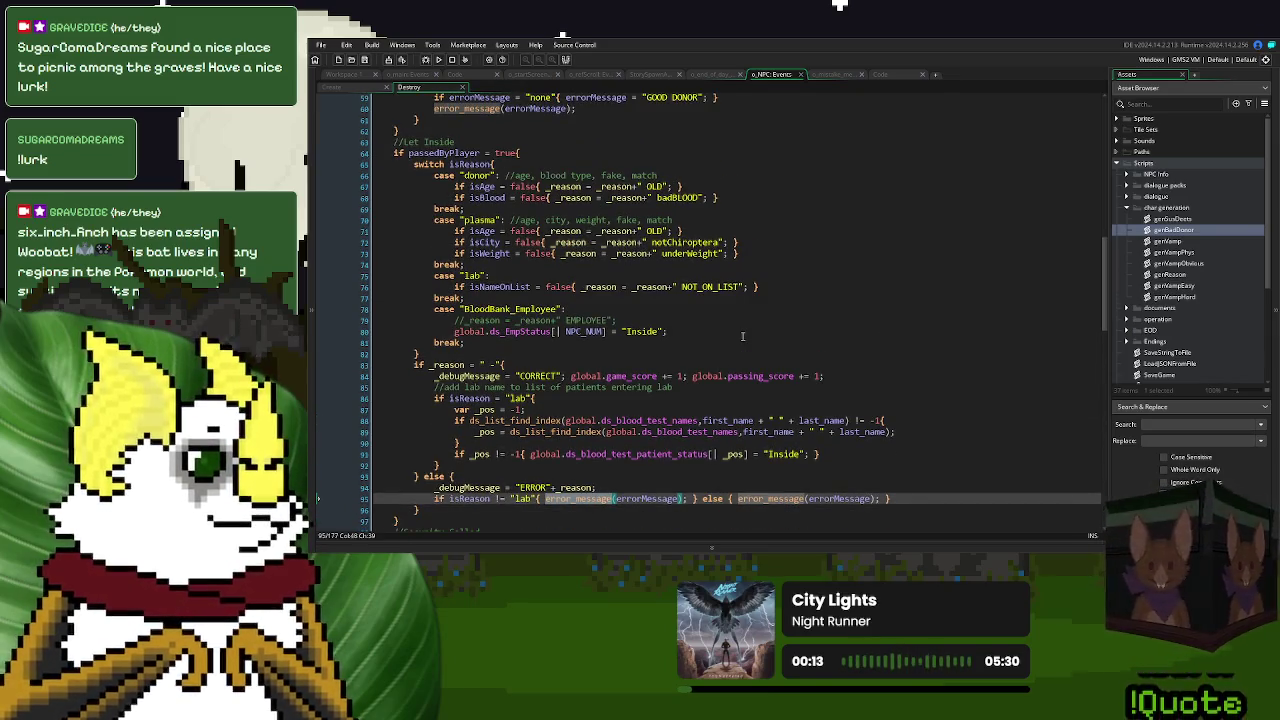
scroll(743, 336, "up", 1)
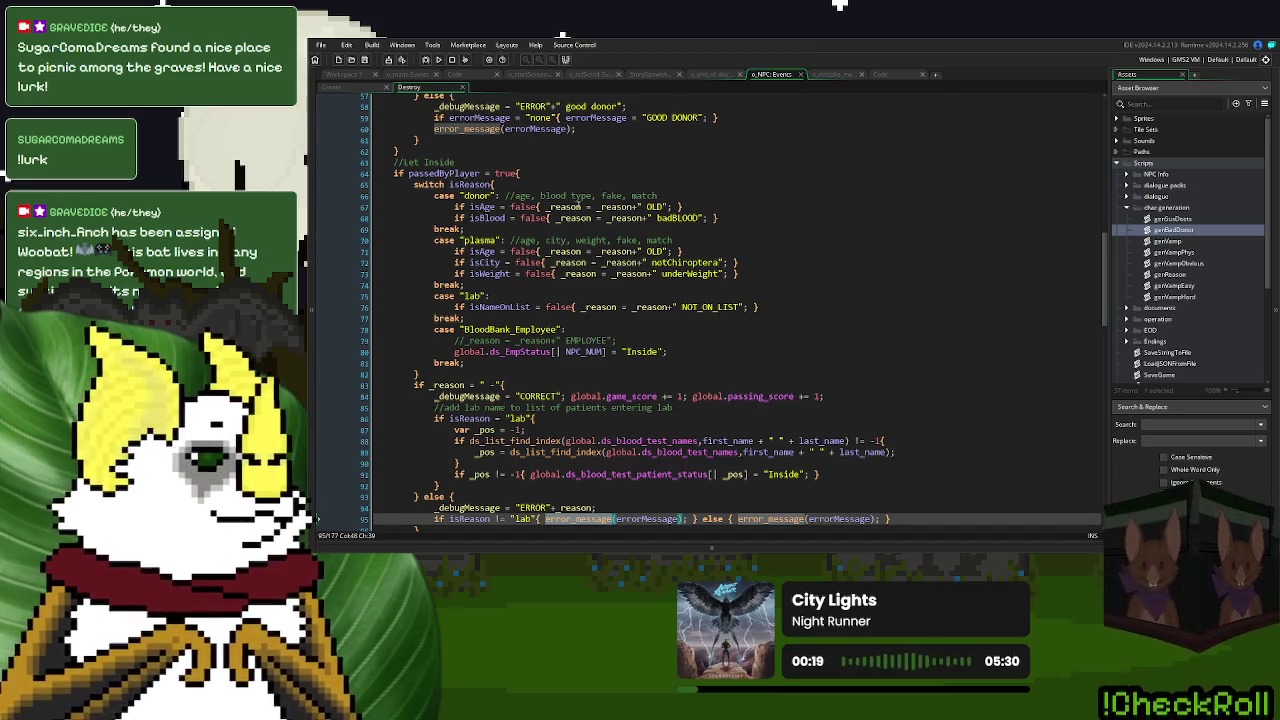
- Replace the whole lab if/else on line 95 with a single error_message(errorMessage) call
left_click(578, 205)
scroll(469, 380, "down", 3)
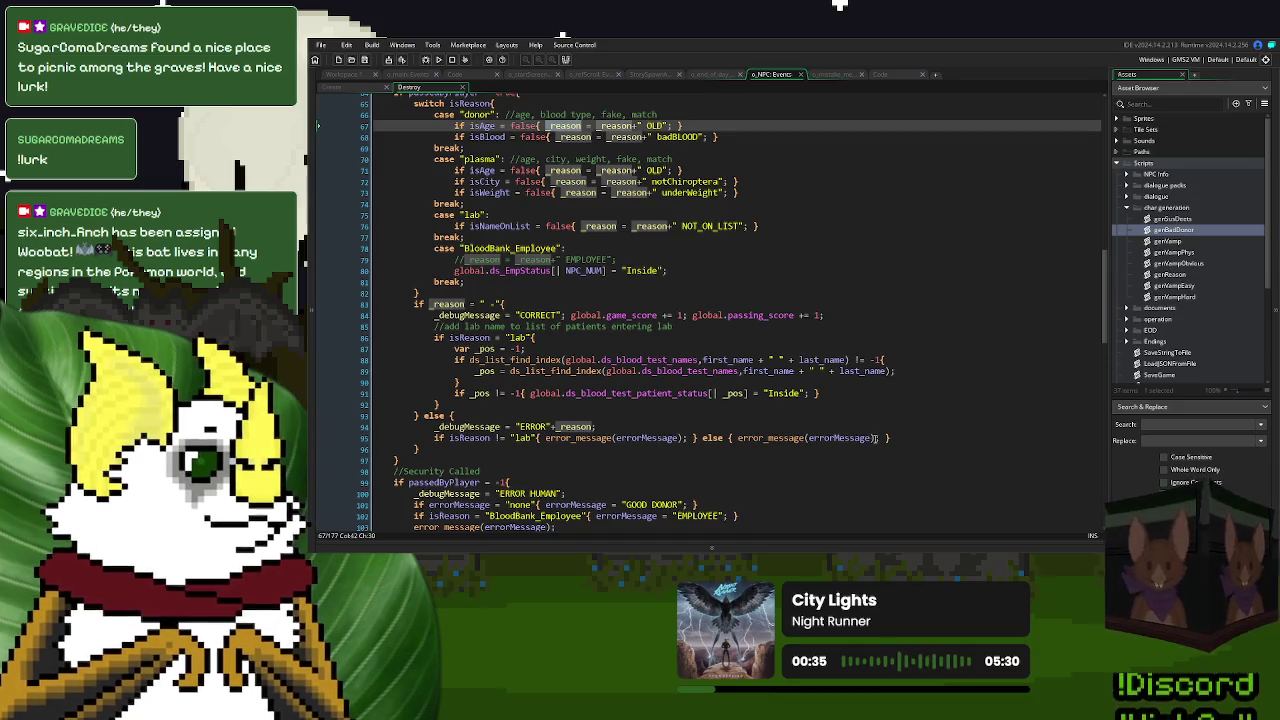
left_click_drag(880, 438, 738, 440)
key("ctrl+c")
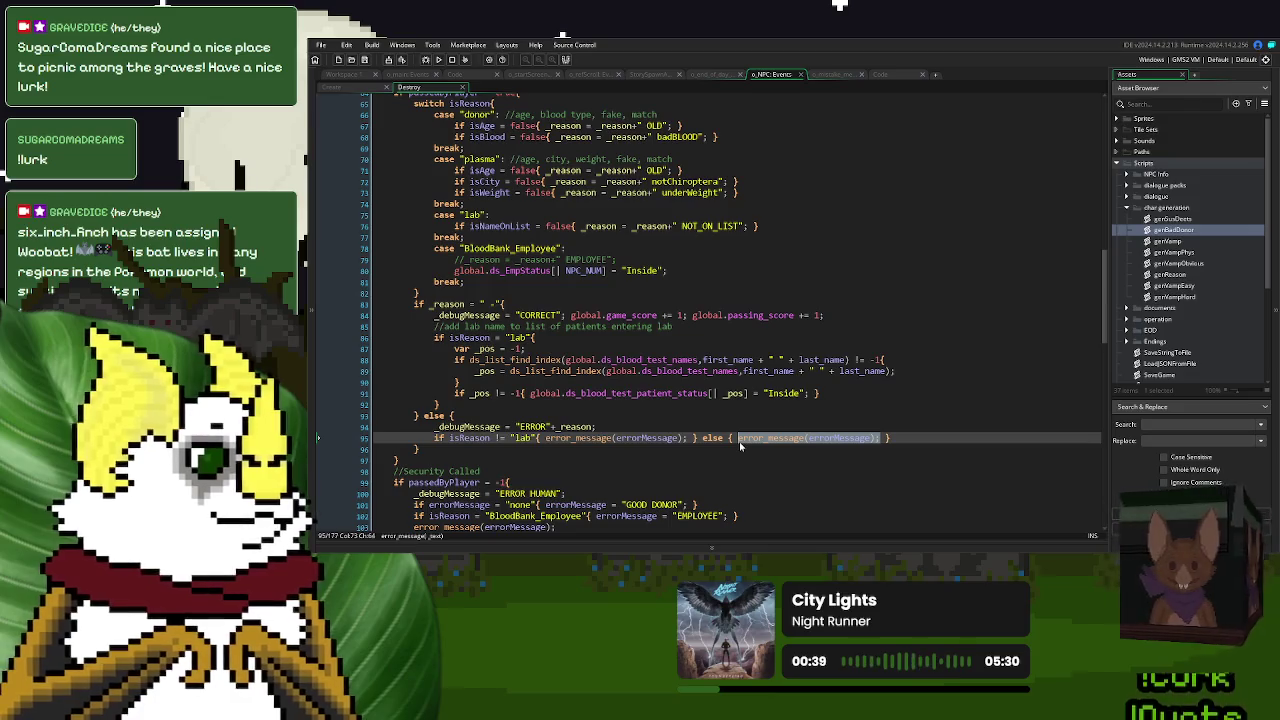
left_click_drag(907, 434, 436, 441)
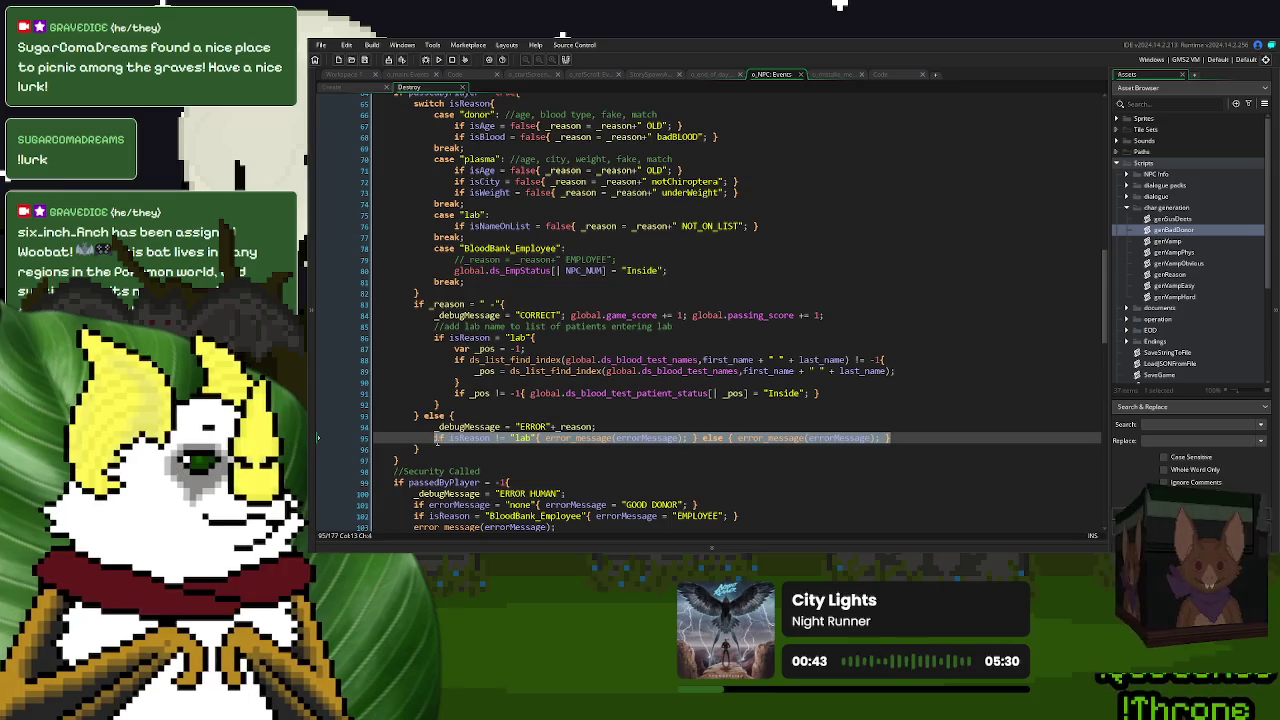
key("ctrl+v")
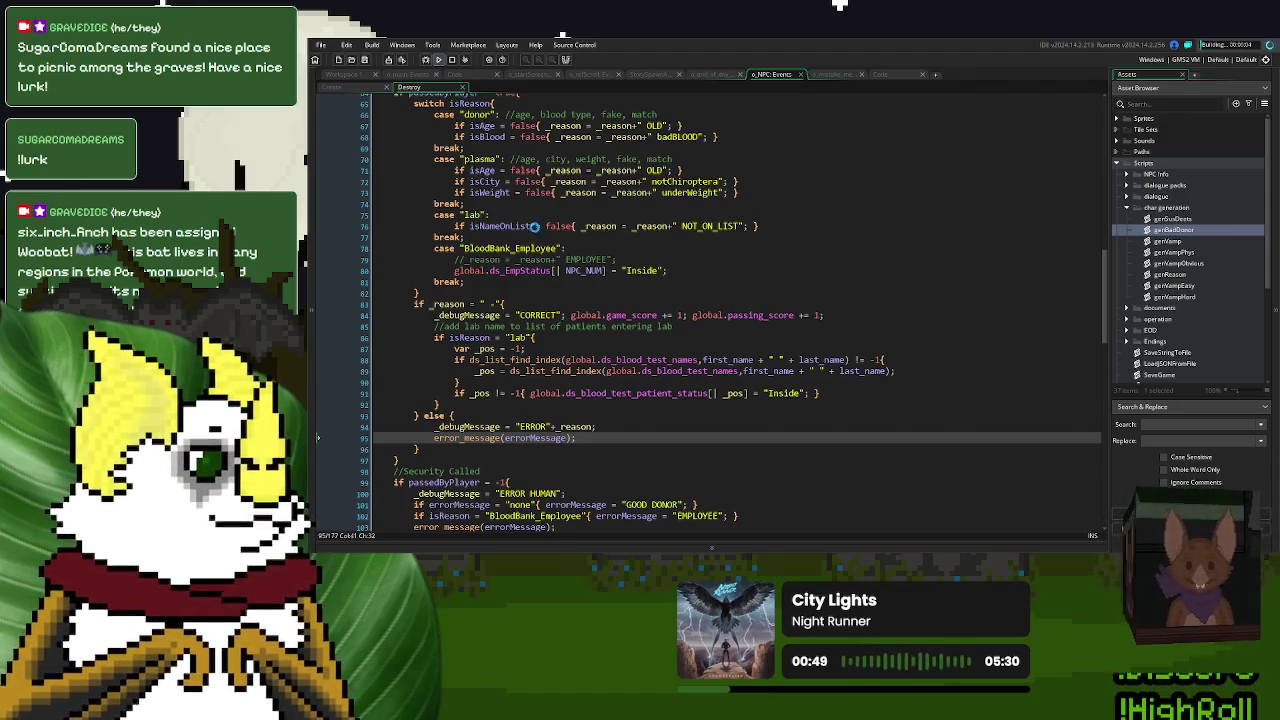
- Start a new game, play one donor round, confirm being done, and quit back to o_NPC's code
left_click(683, 399)
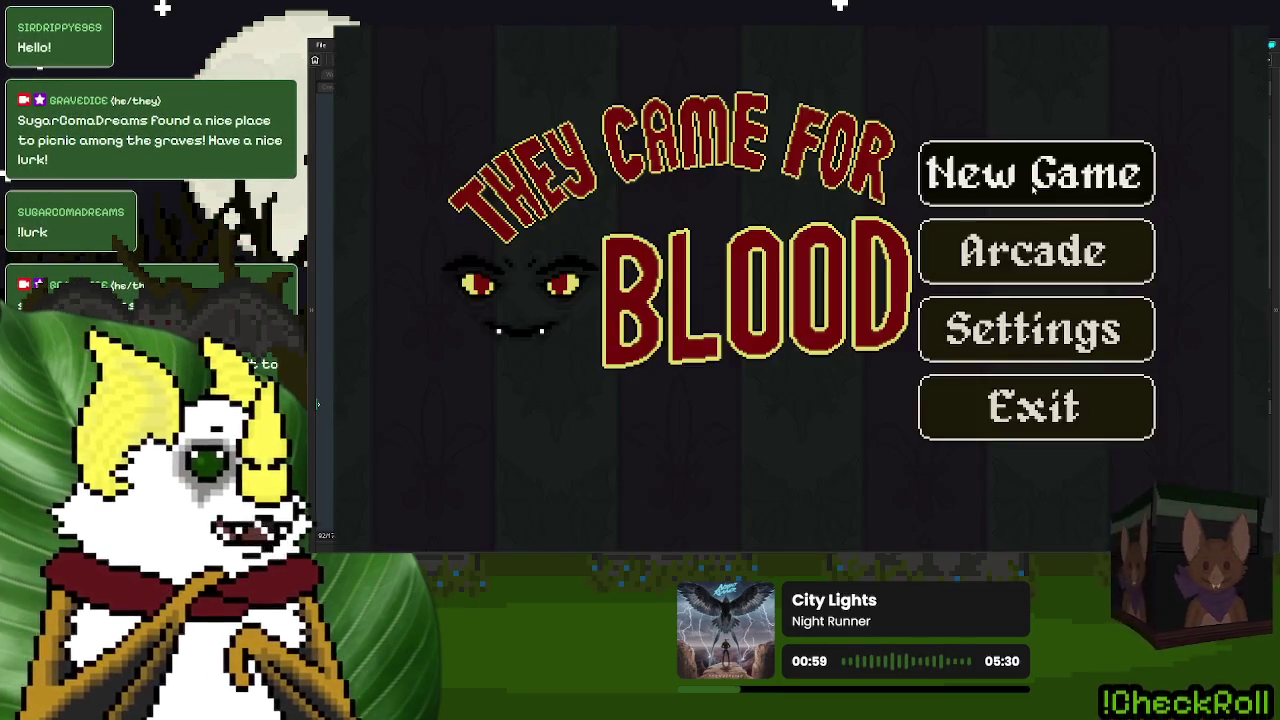
left_click(1032, 193)
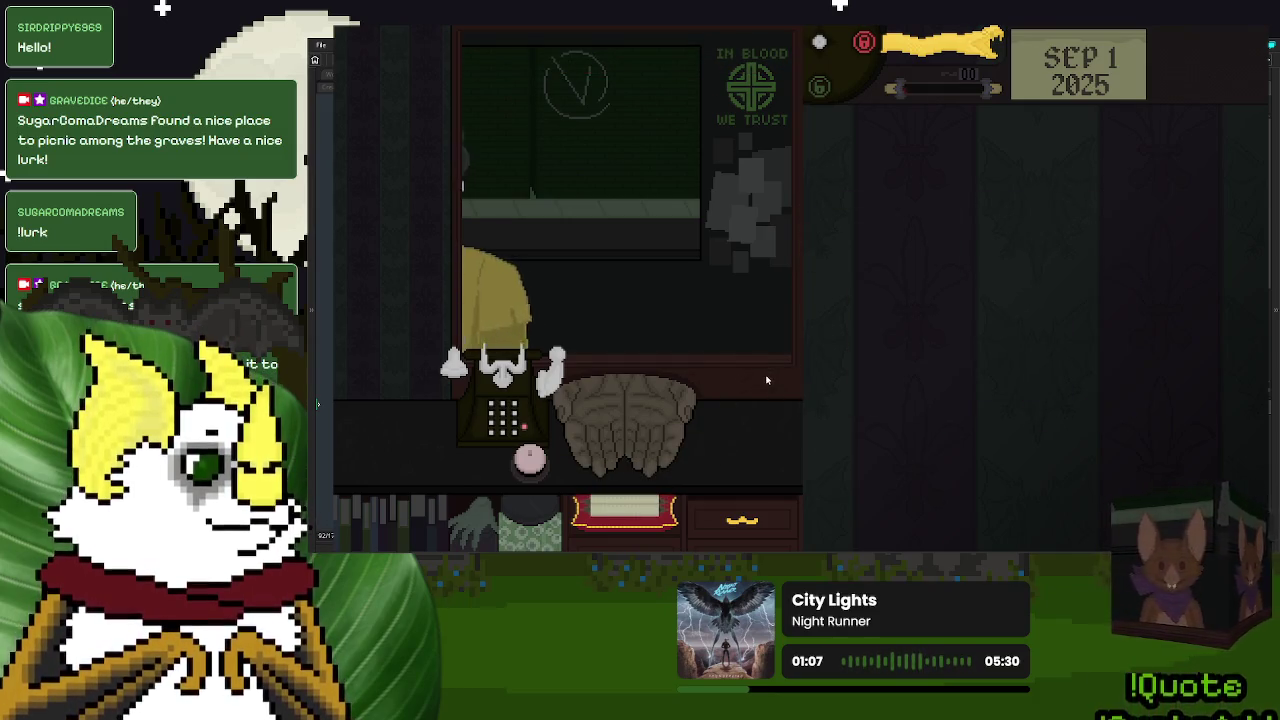
left_click(529, 462)
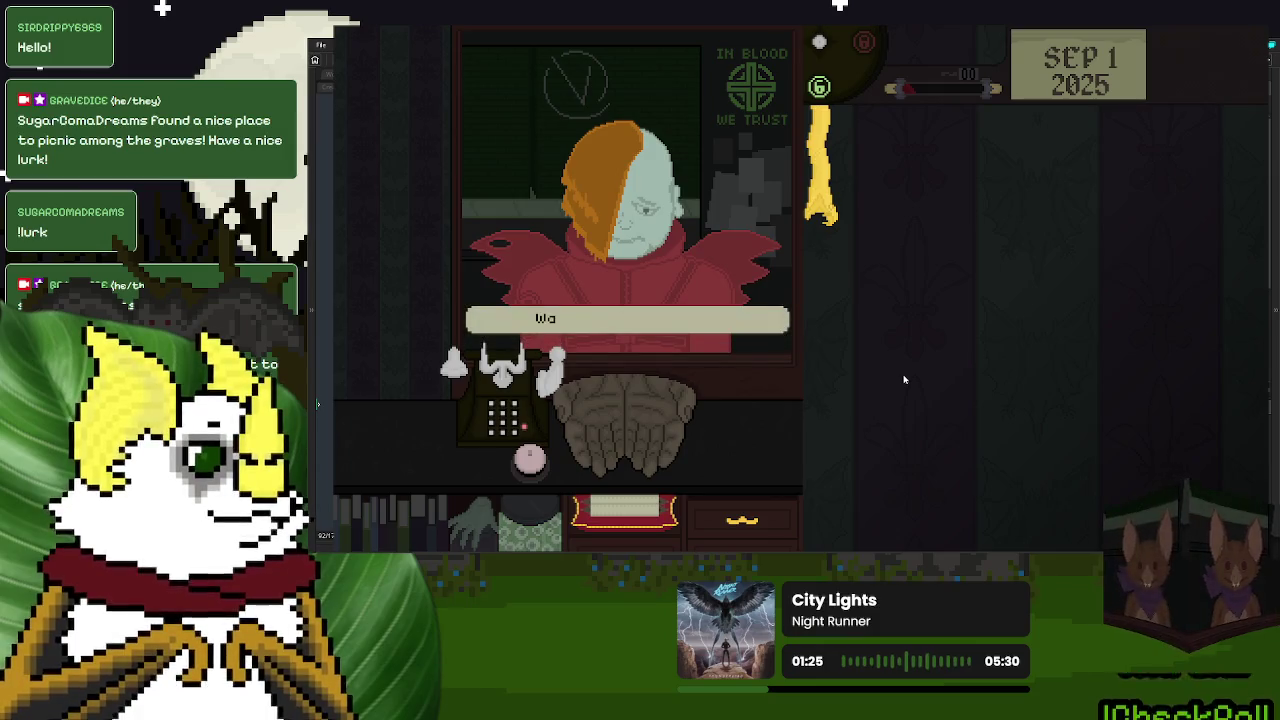
key("Return")
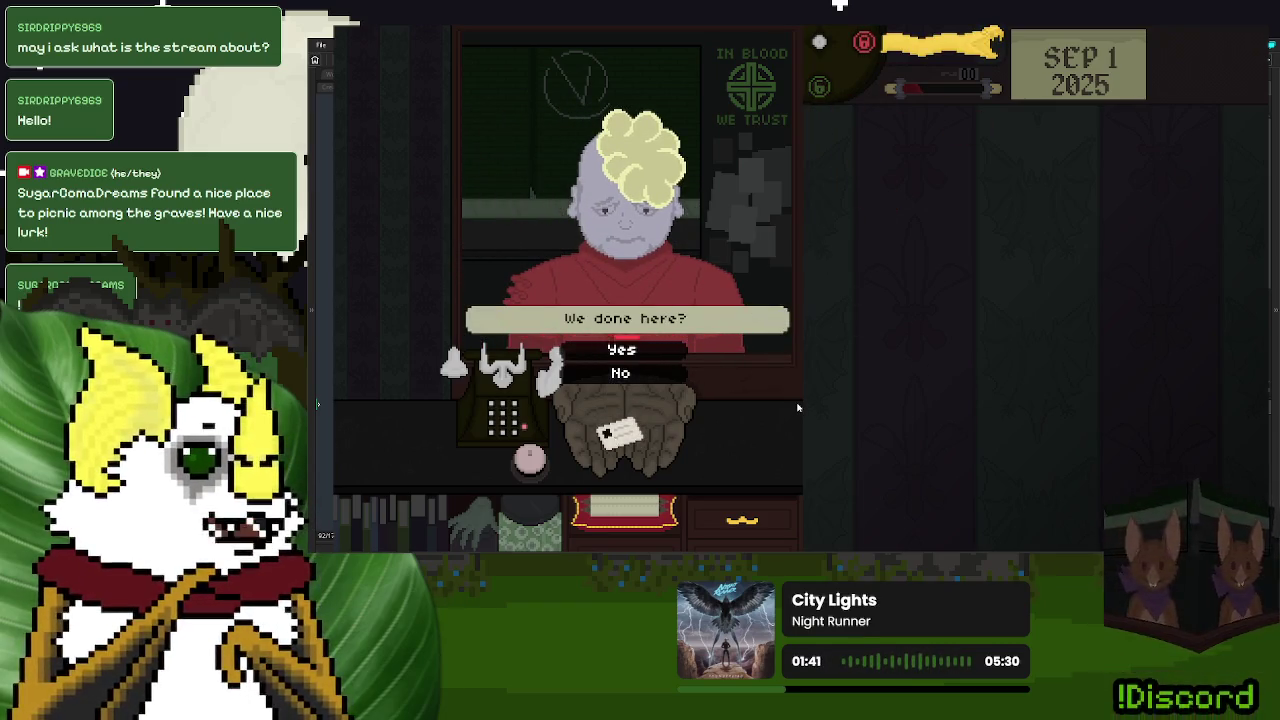
key("Return")
key("Escape")
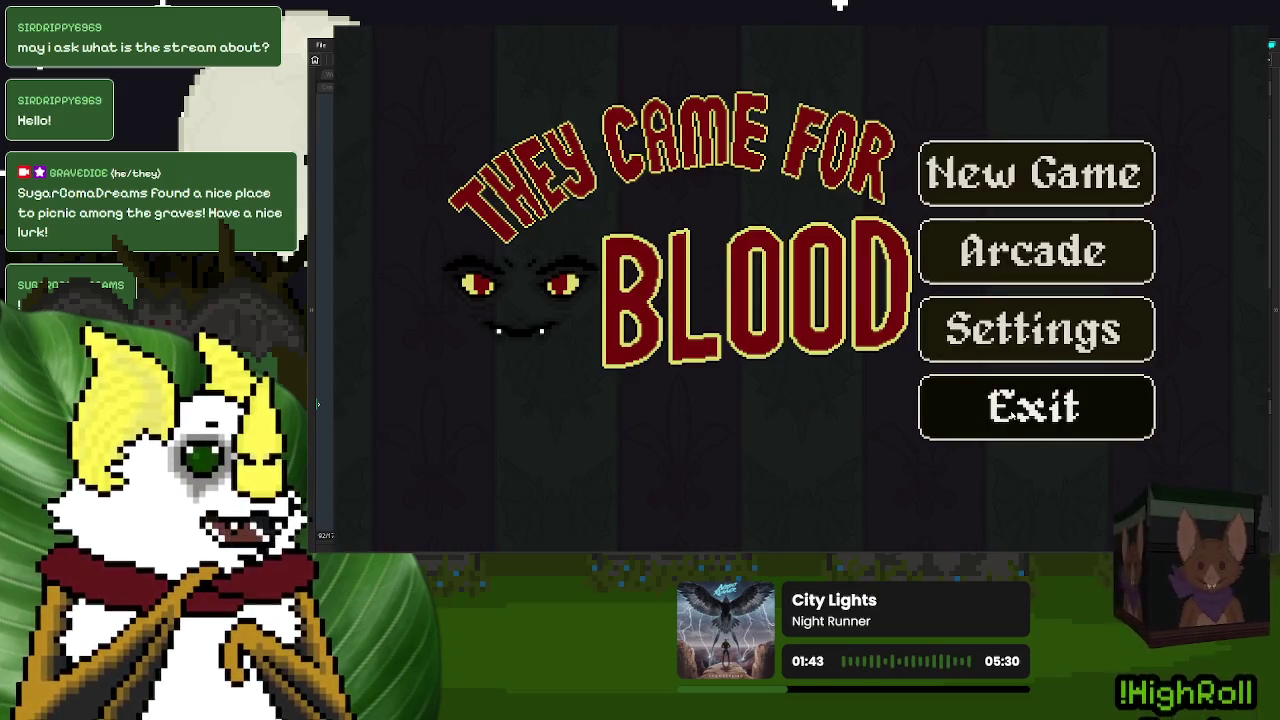
left_click(746, 285)
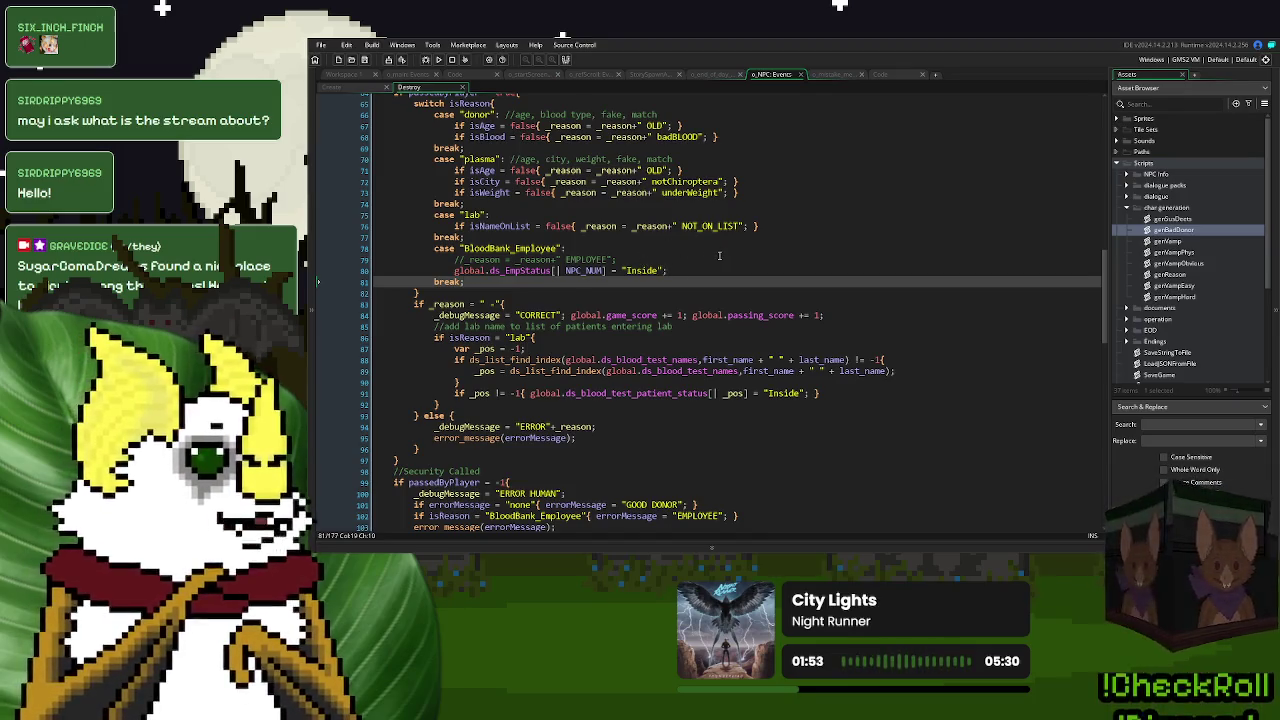
- Review o_NPC's code, checking the passedByPlayer false and true checks on lines 35 and 64
scroll(719, 256, "up", 10)
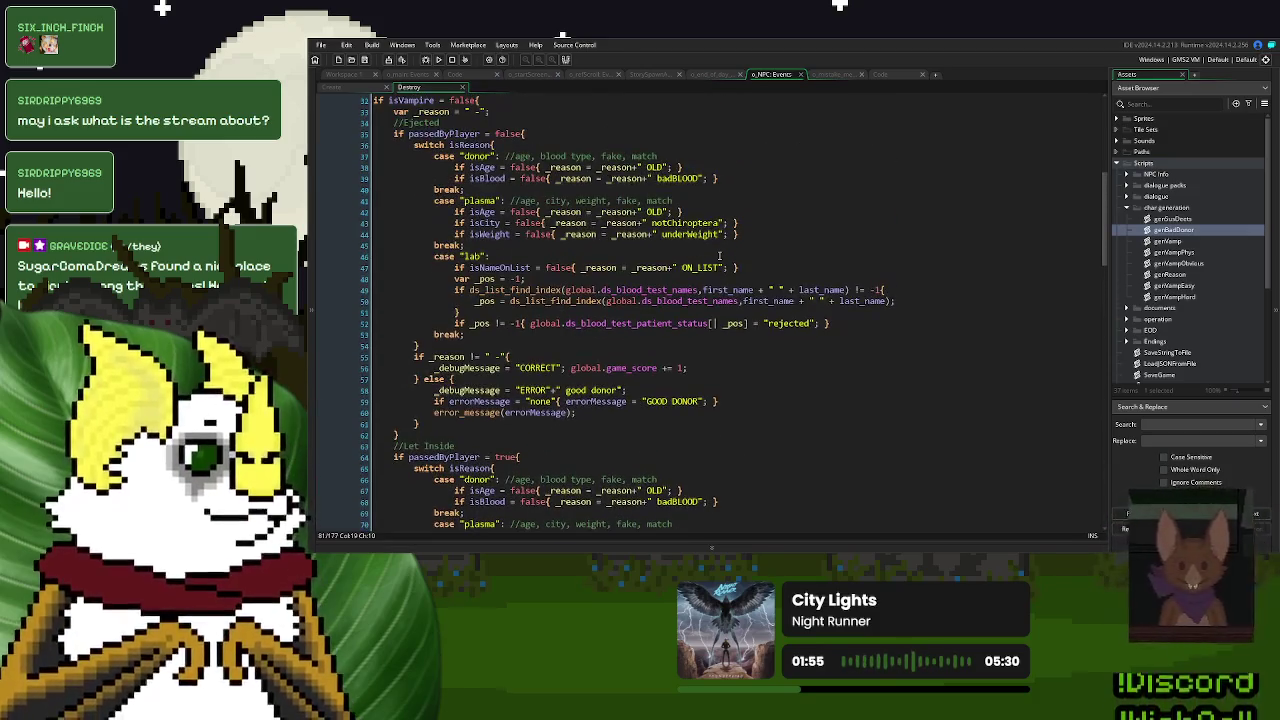
scroll(719, 256, "up", 8)
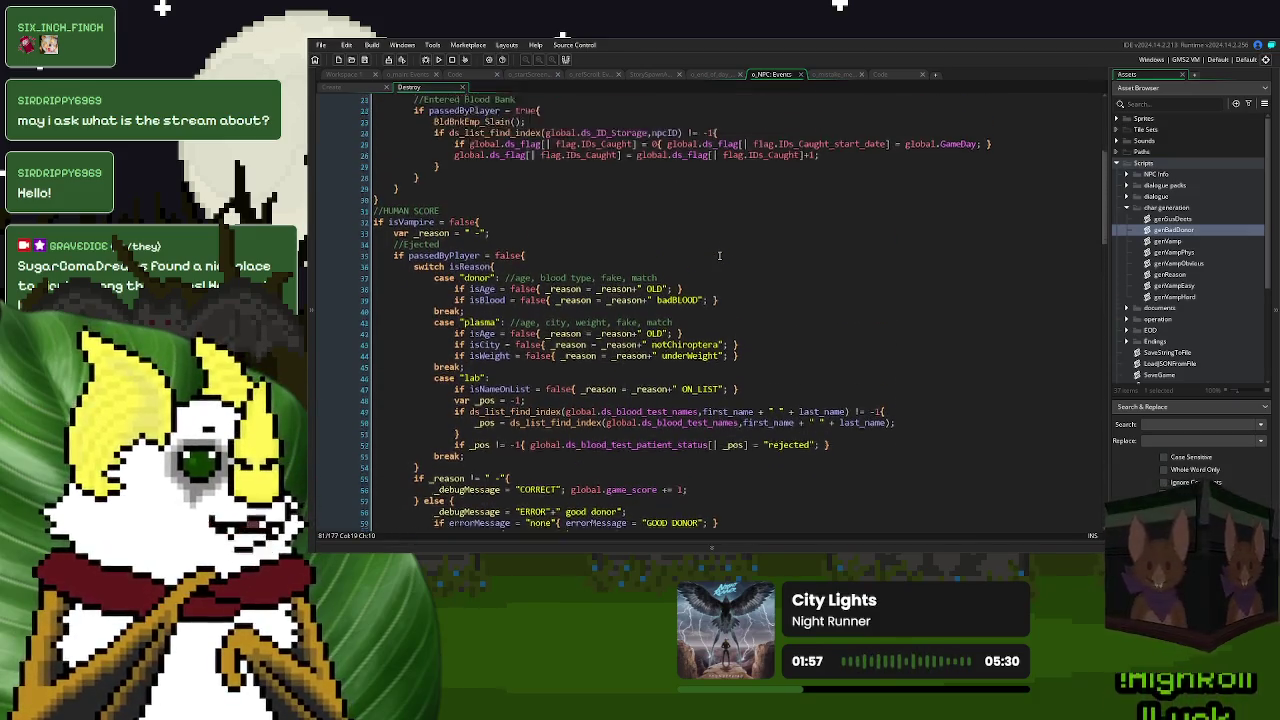
scroll(719, 256, "up", 2)
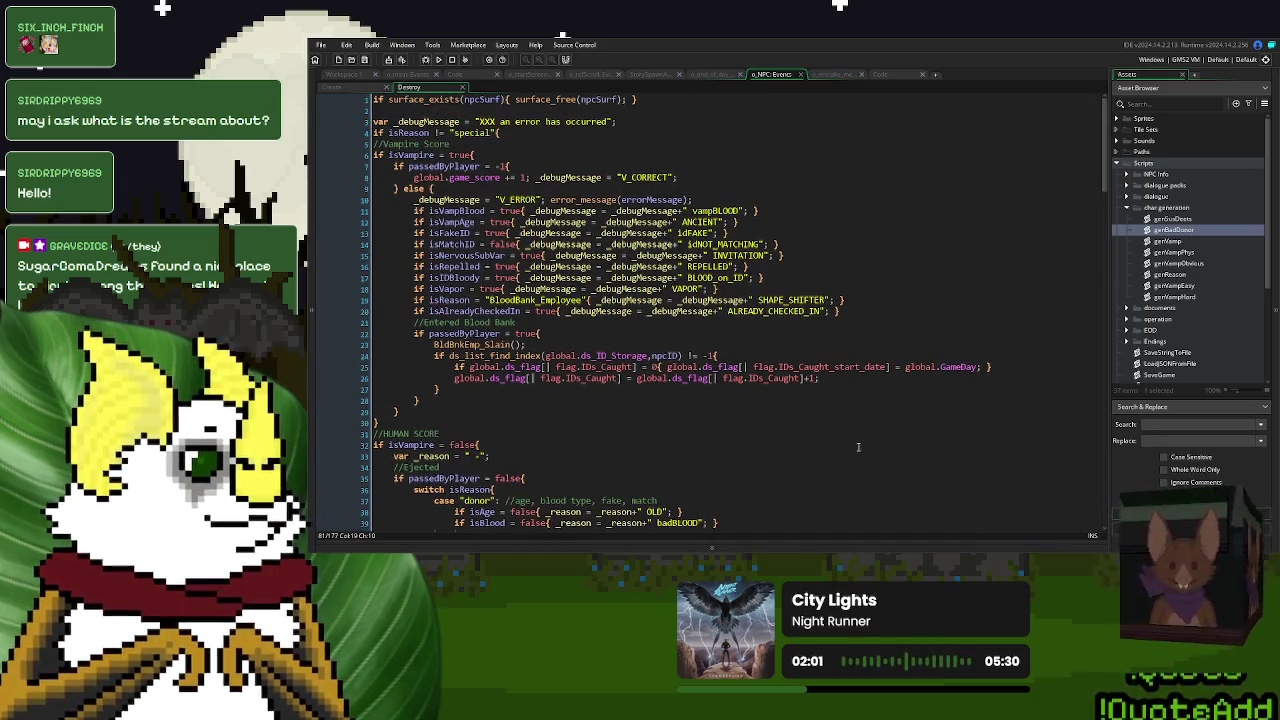
scroll(857, 441, "down", 7)
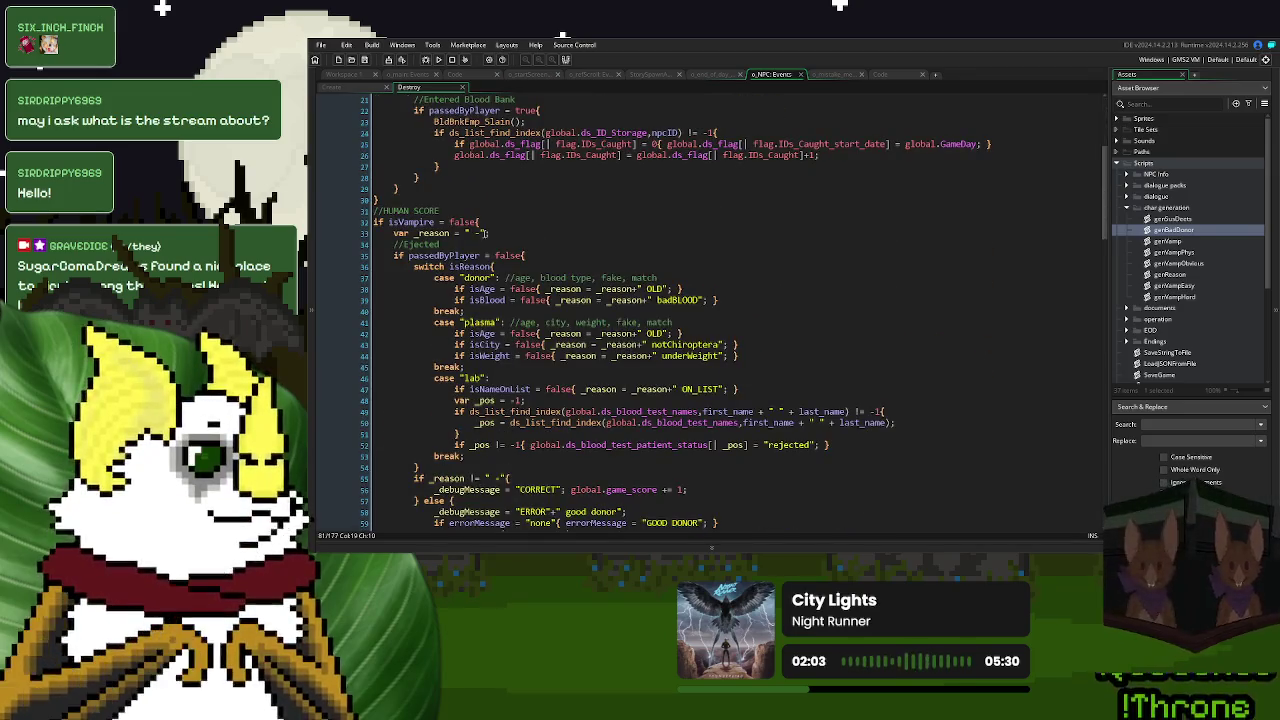
left_click(560, 256)
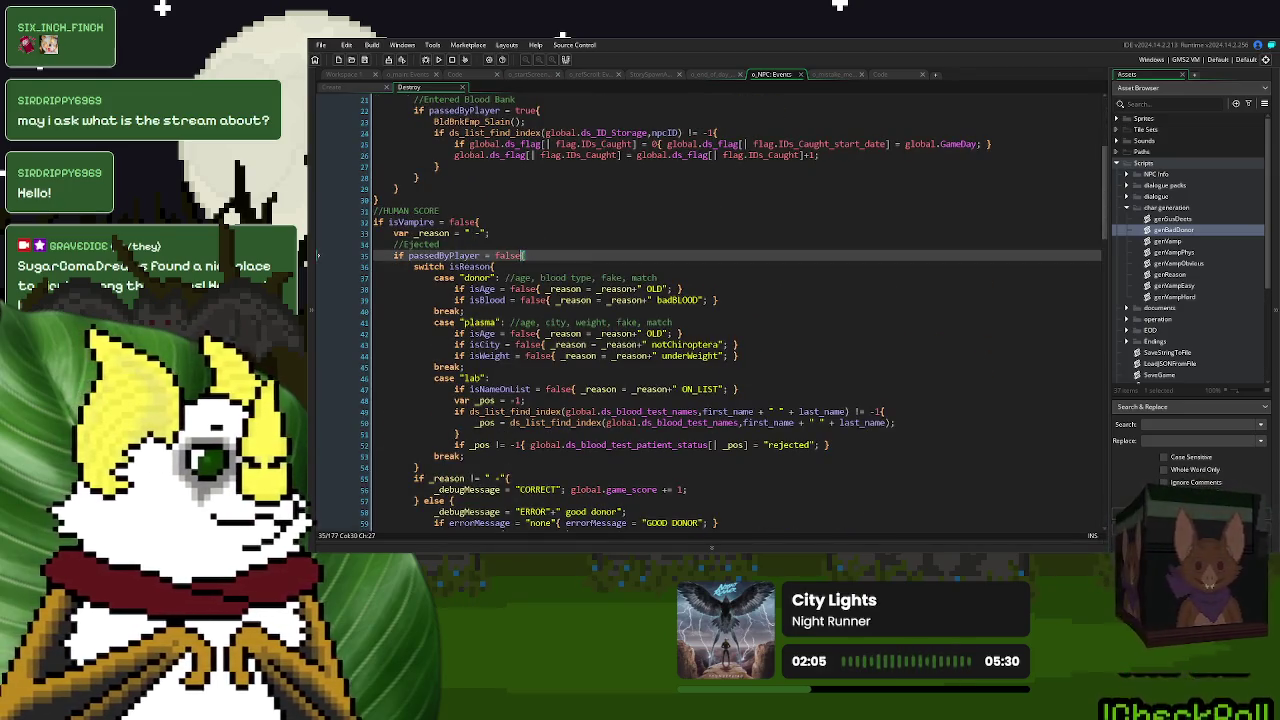
scroll(658, 320, "down", 6)
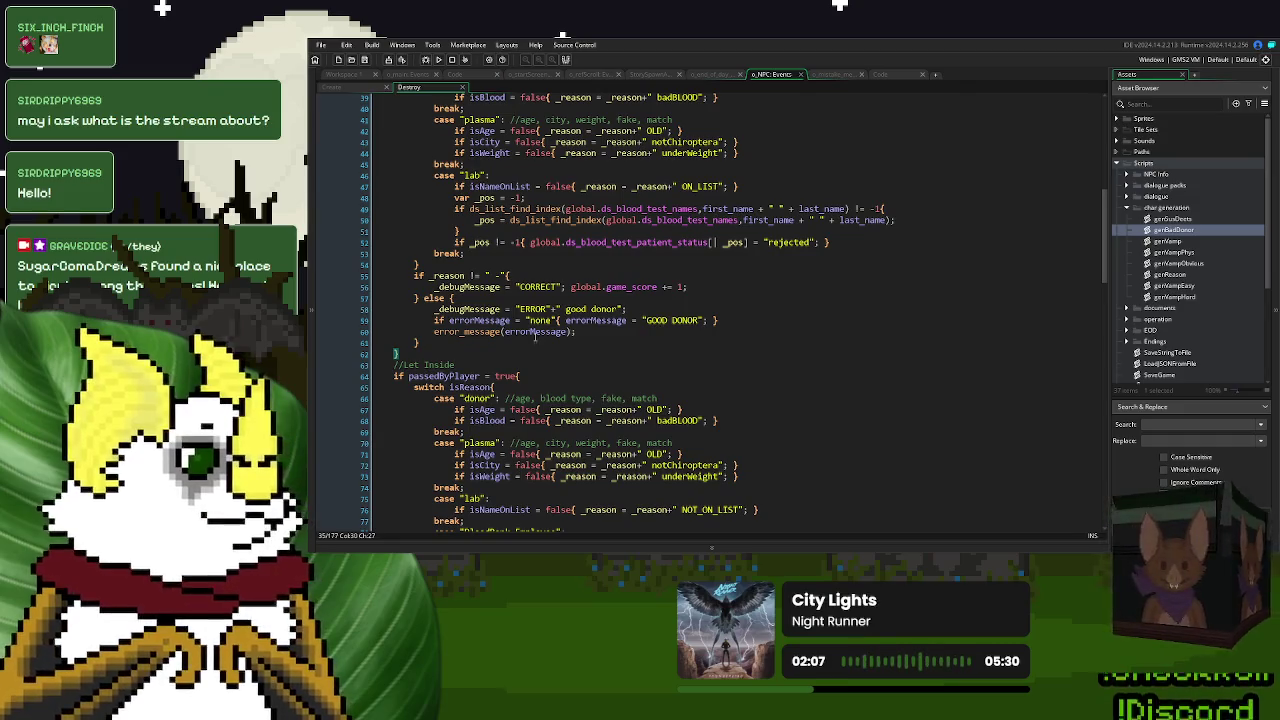
scroll(580, 330, "down", 9)
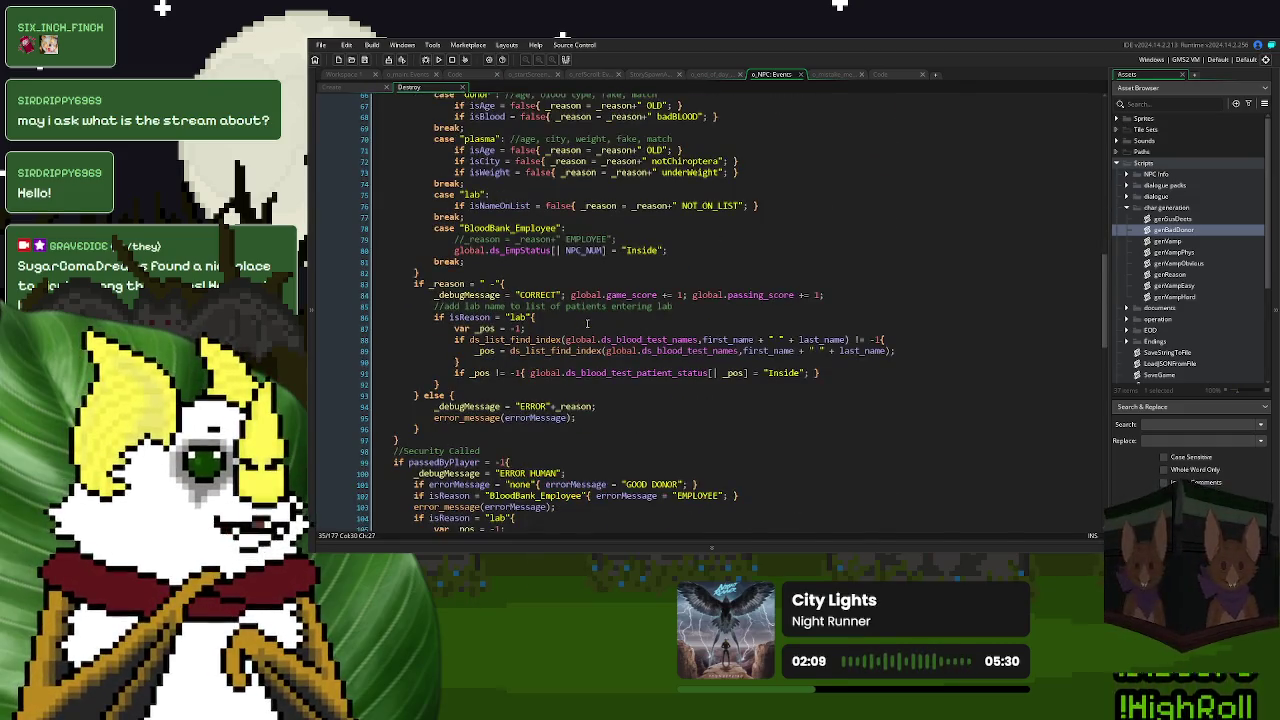
scroll(587, 322, "up", 6)
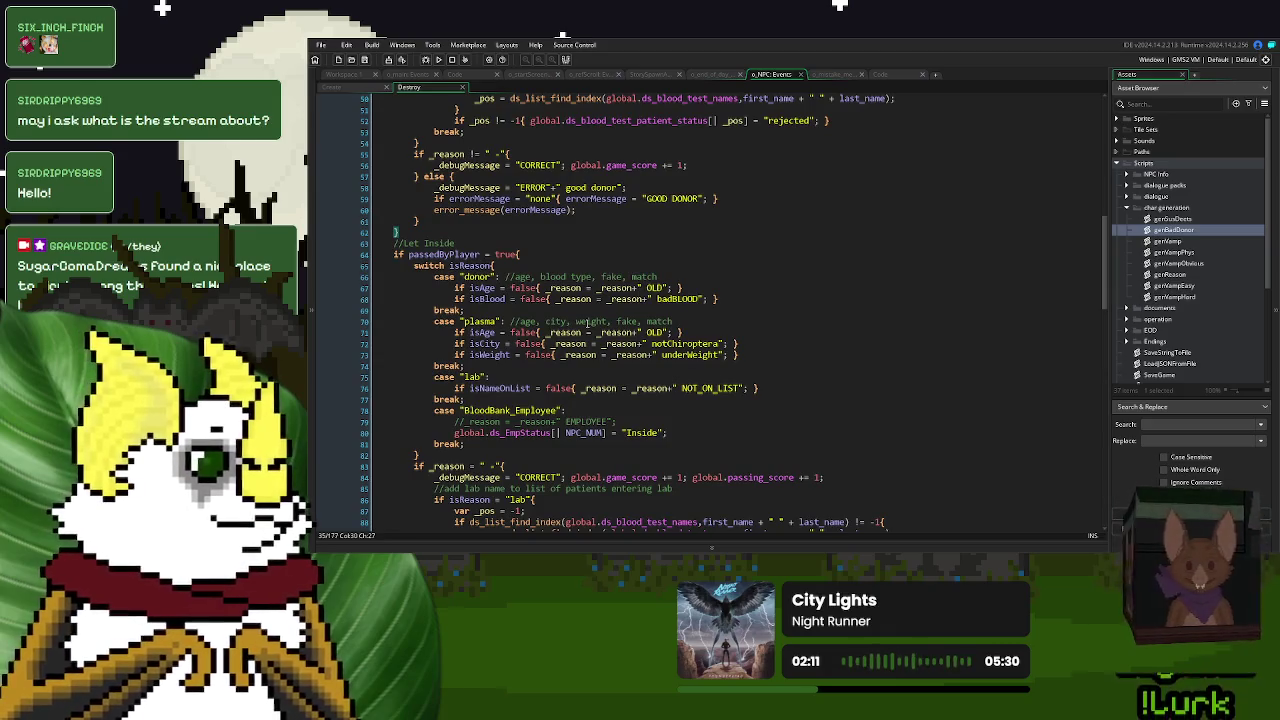
scroll(517, 254, "up", 3)
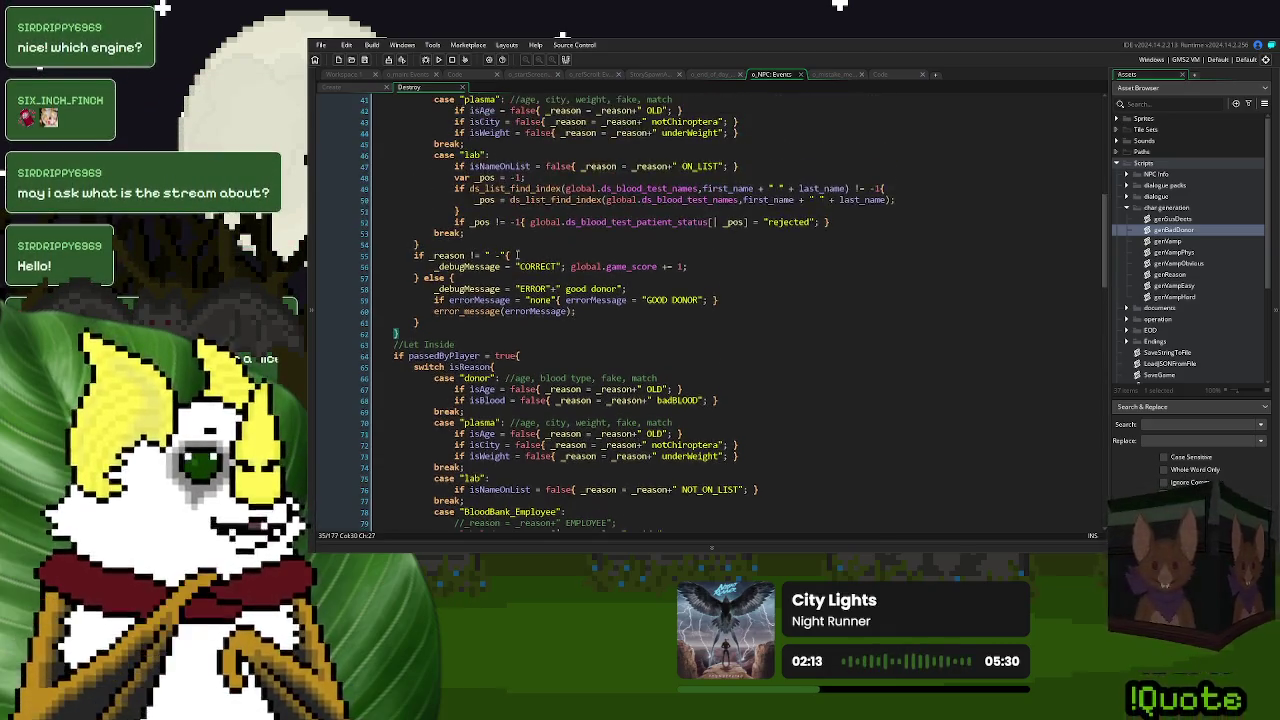
scroll(517, 254, "up", 2)
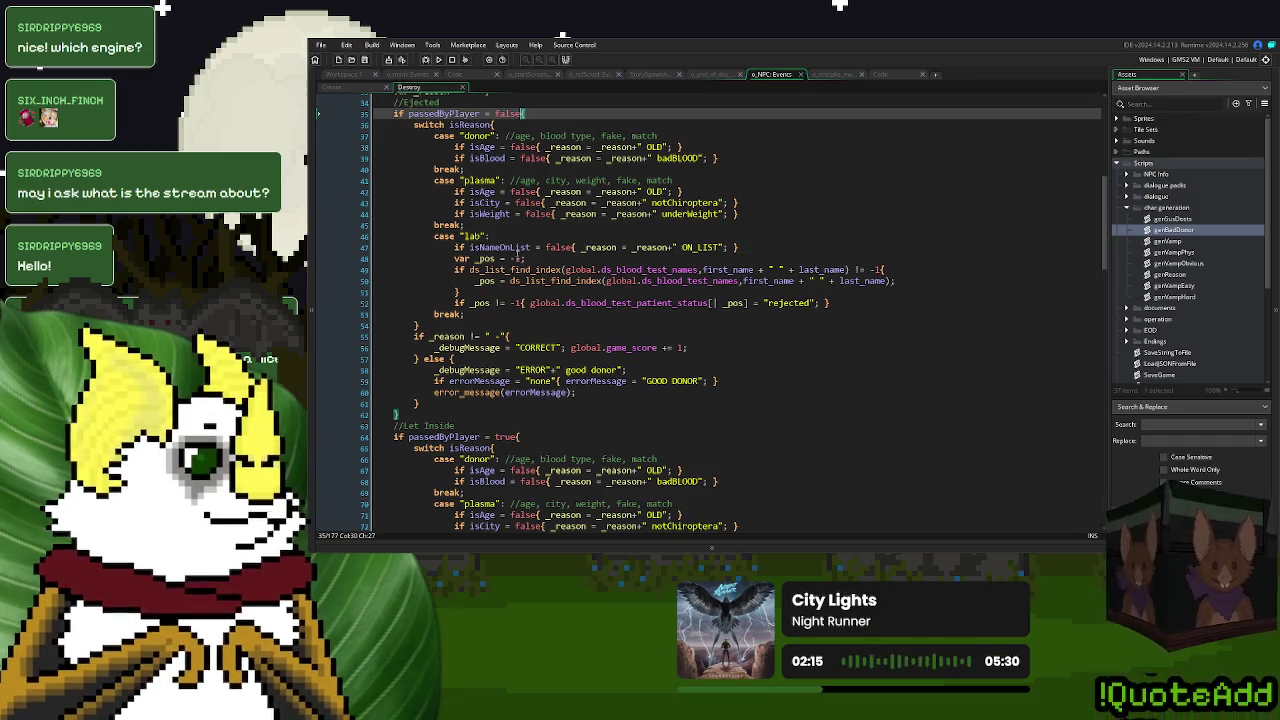
scroll(517, 254, "down", 3)
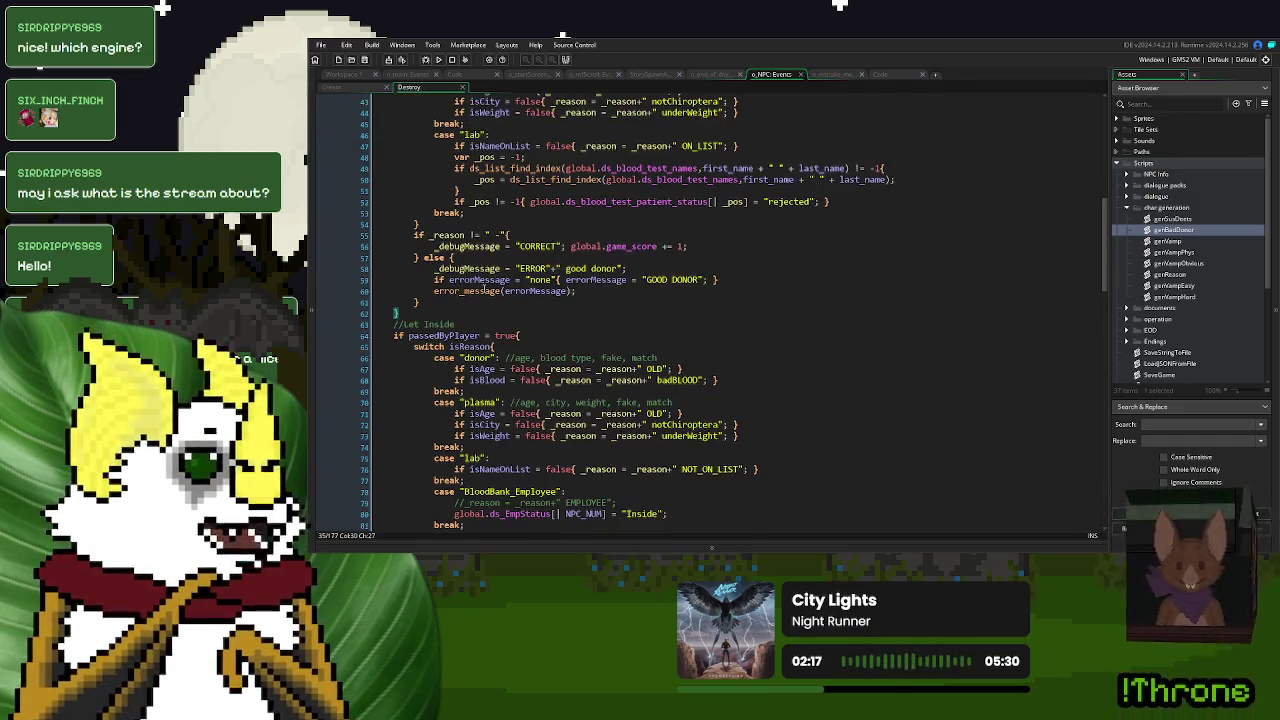
scroll(483, 287, "down", 2)
left_click(518, 258)
scroll(610, 322, "down", 7)
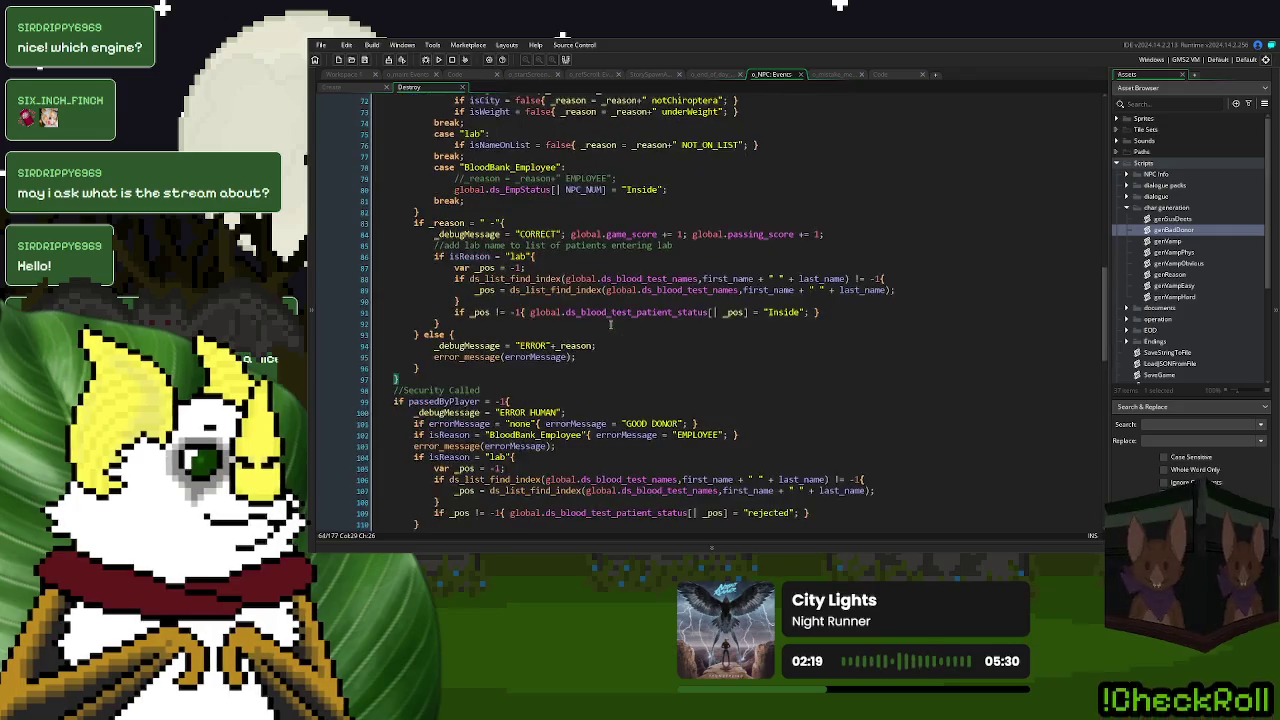
scroll(610, 322, "up", 2)
scroll(512, 391, "up", 3)
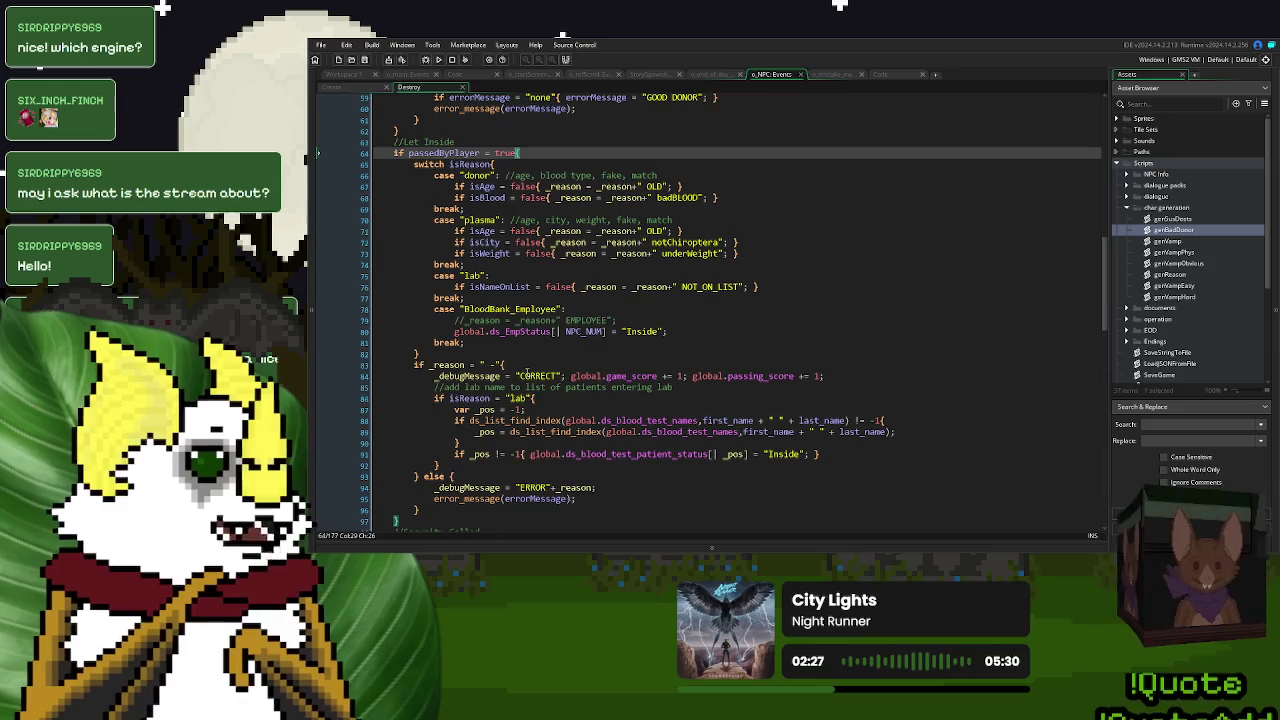
scroll(525, 372, "down", 2)
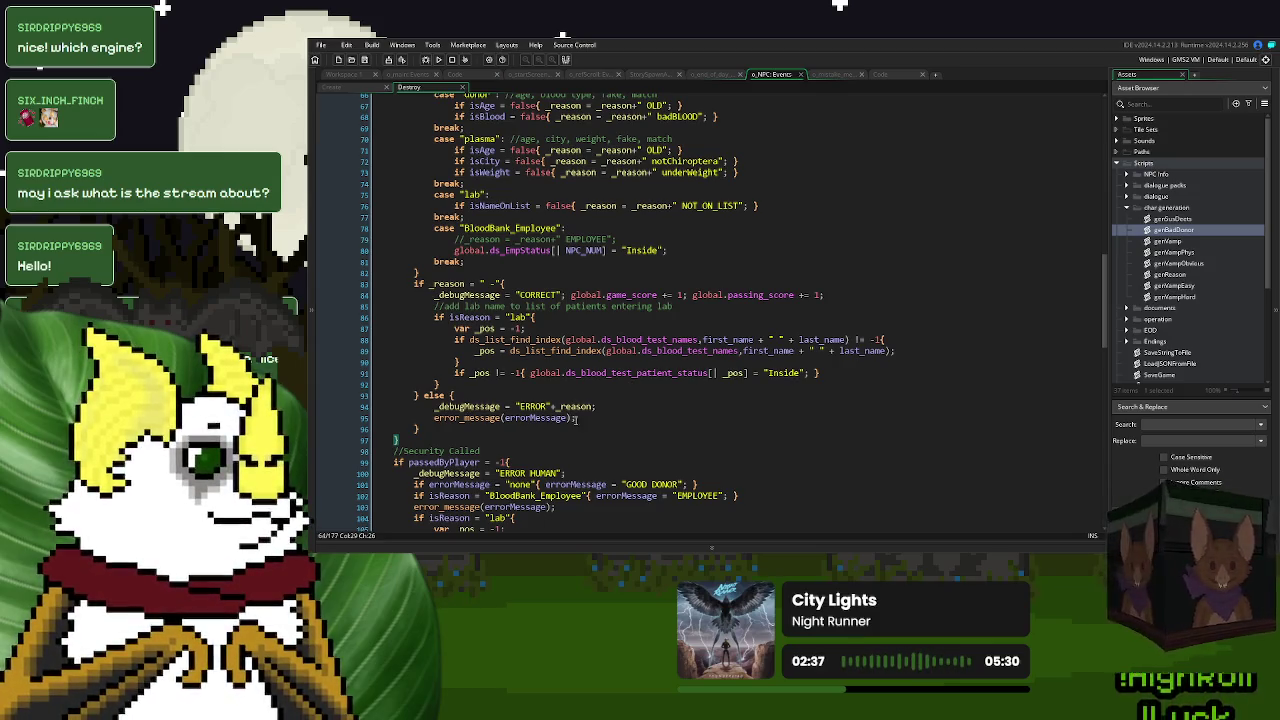
- Open the error_message definition from line 95 and highlight uses of its _text parameter
double_click(465, 418)
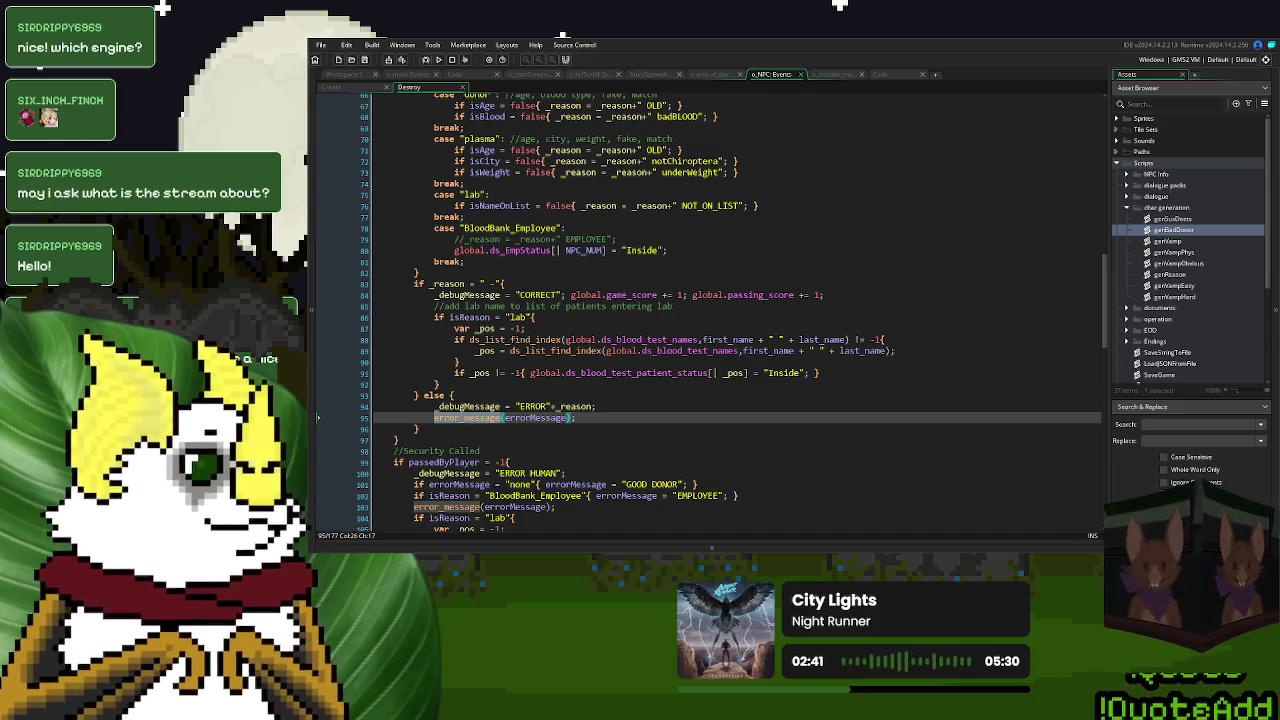
middle_click(470, 418)
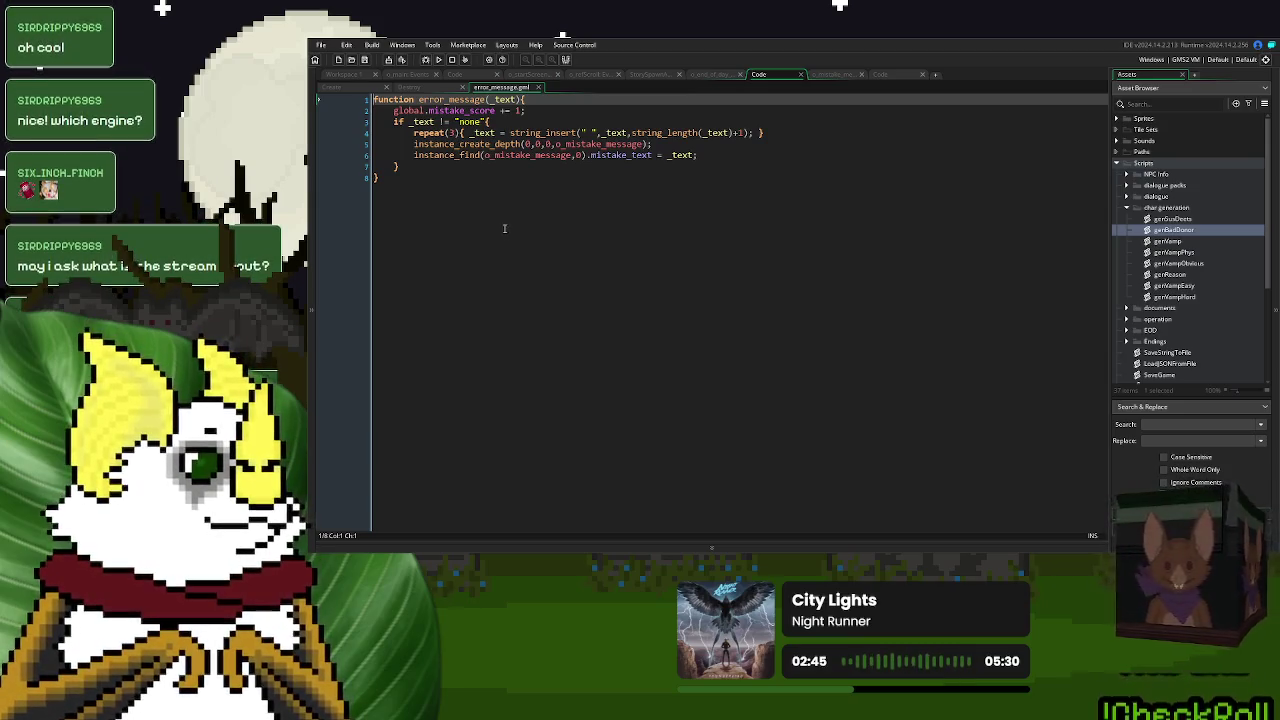
left_click(422, 121)
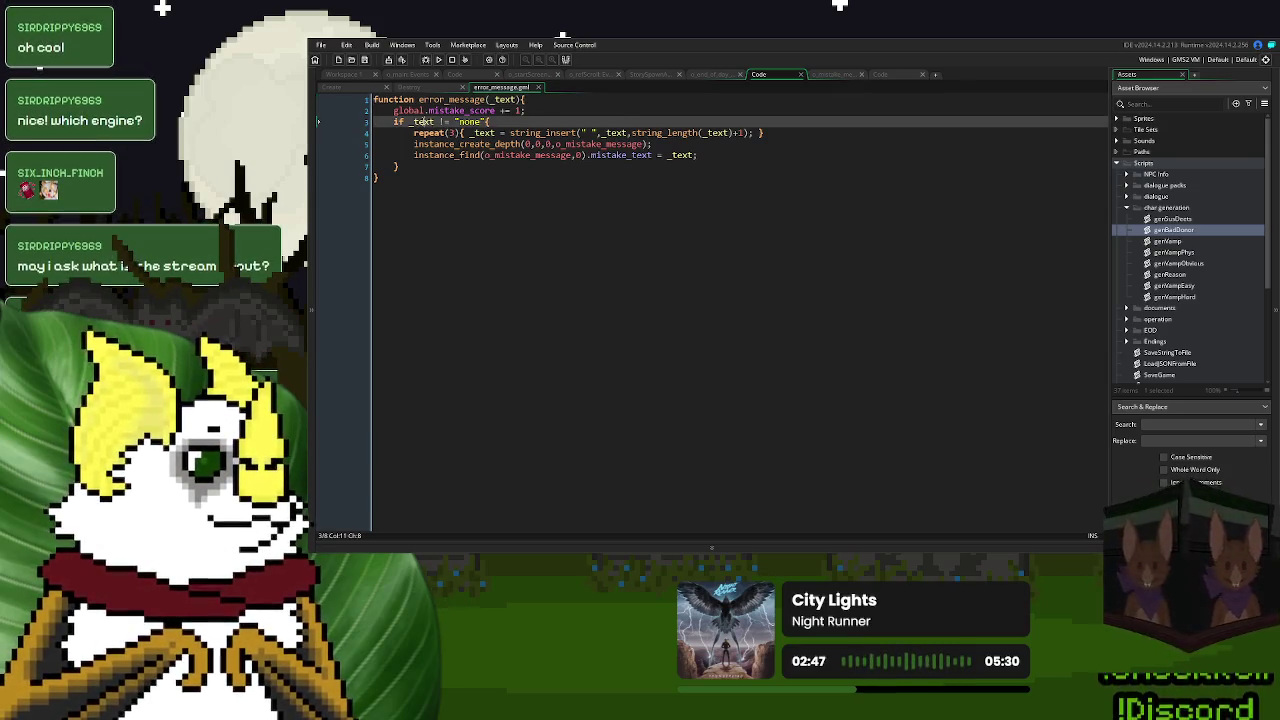
- Add an else branch to error_message that logs 'NONE I GUESS????' via show_debug_message, and save
left_click(538, 87)
left_click(543, 418)
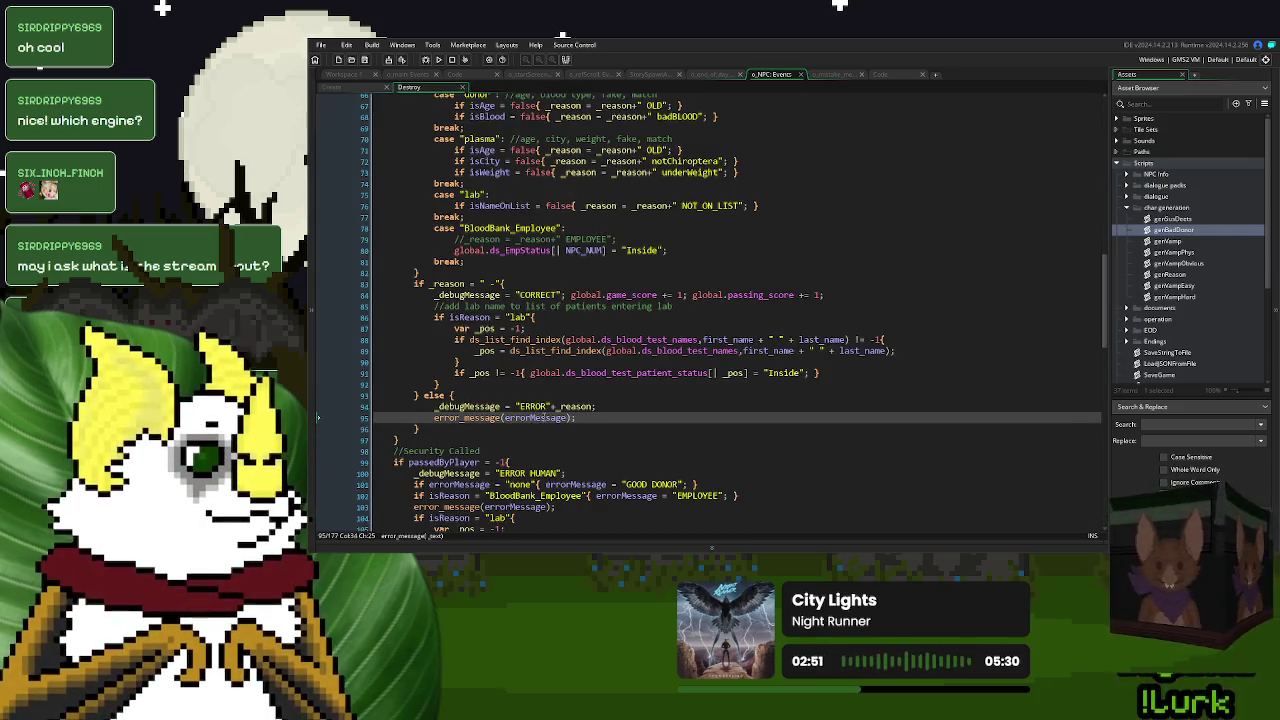
middle_click(462, 420)
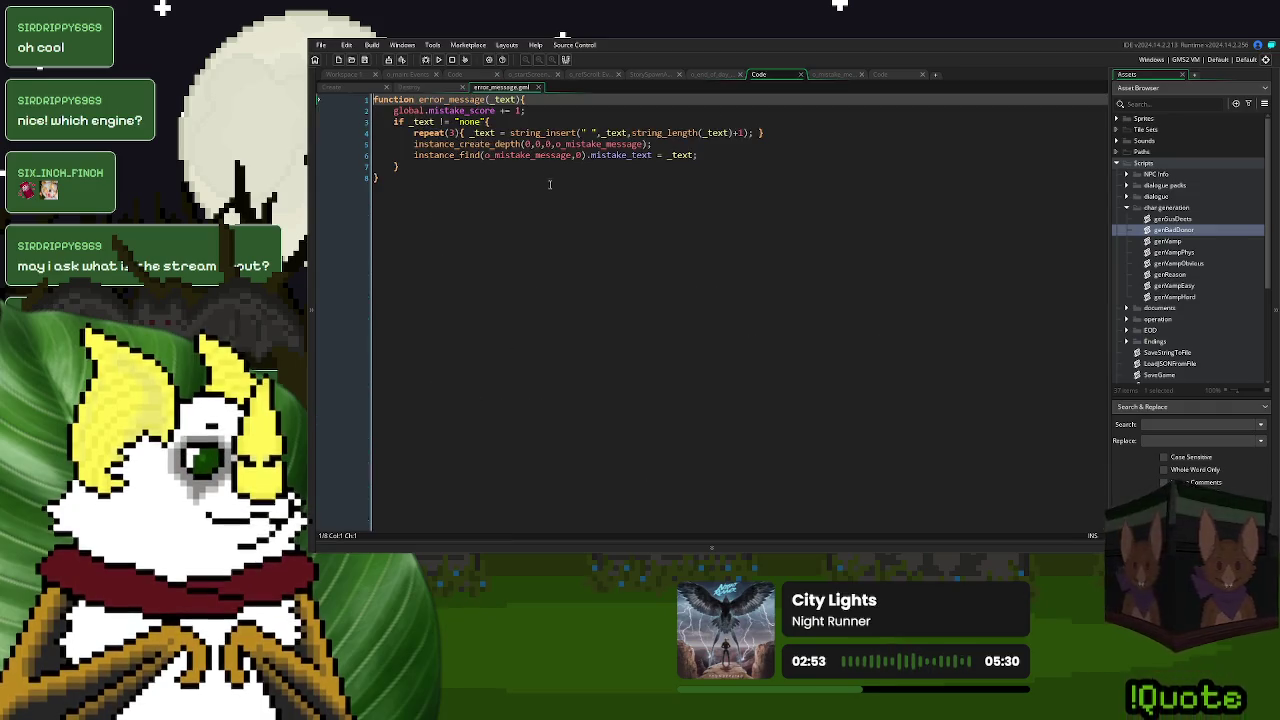
left_click(444, 168)
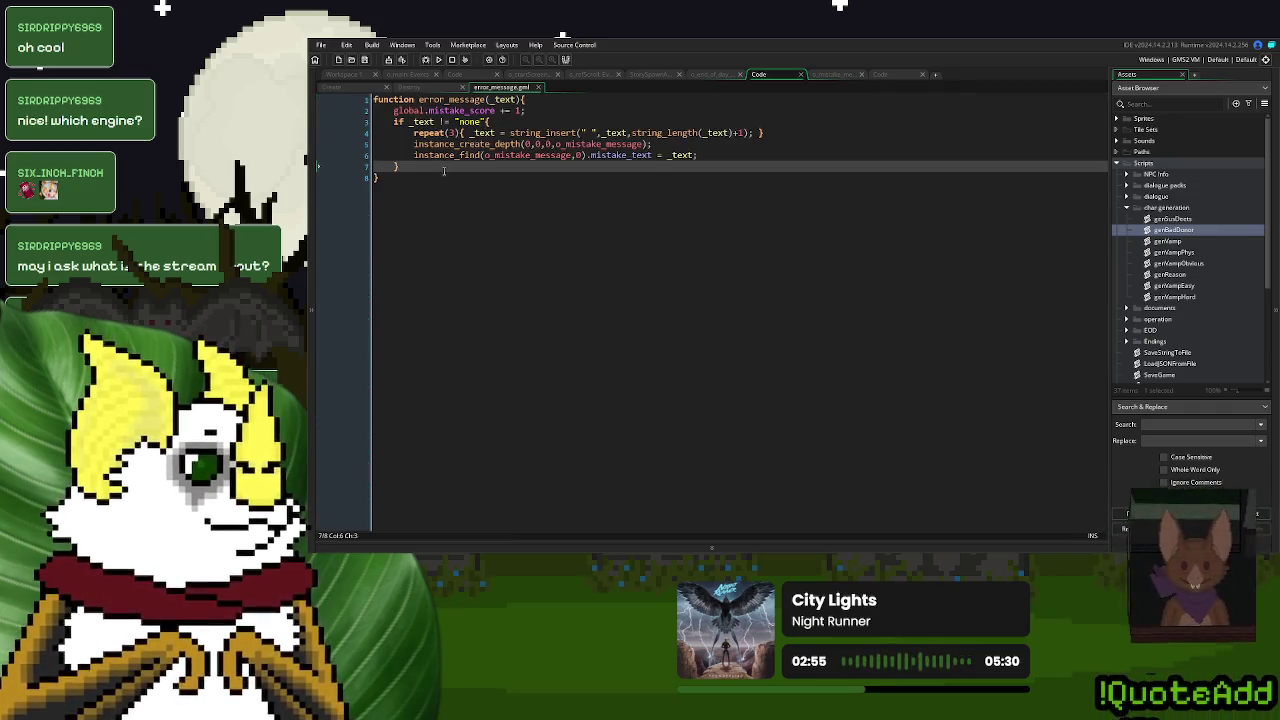
type(" else {")
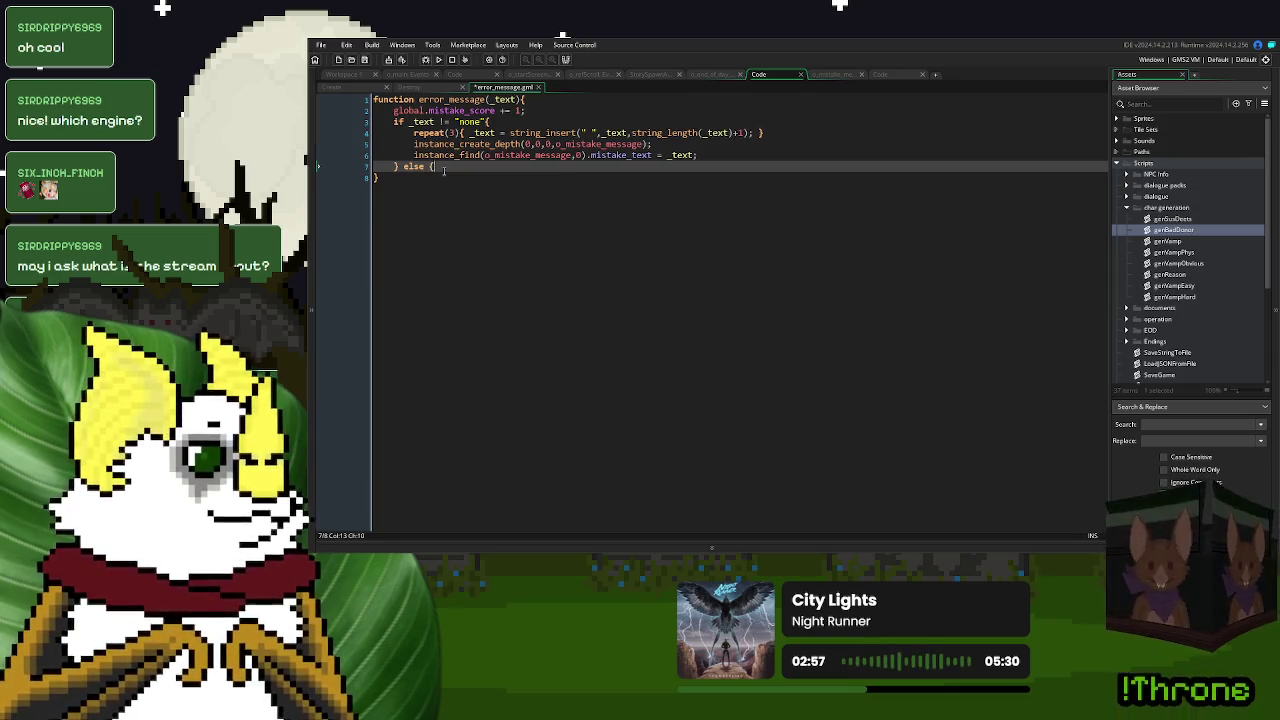
type("  }")
key("Left")
key("Left")
type("show_d")
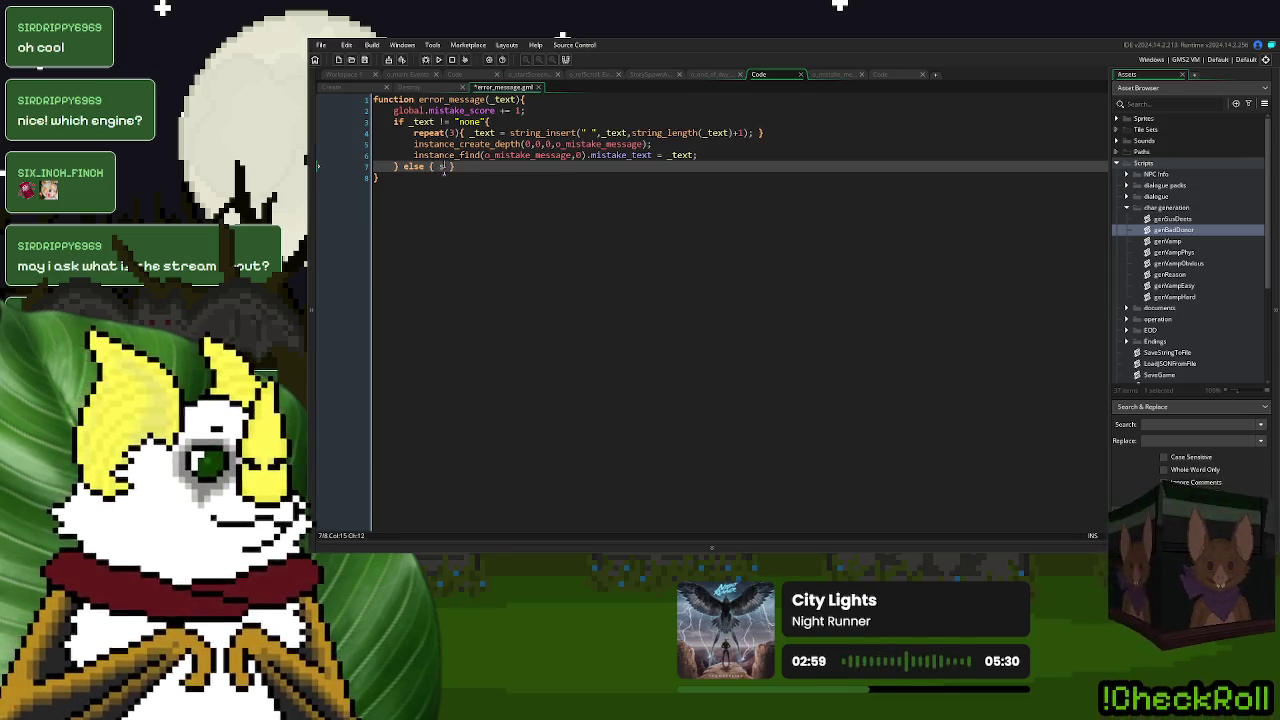
type("ebug_mes")
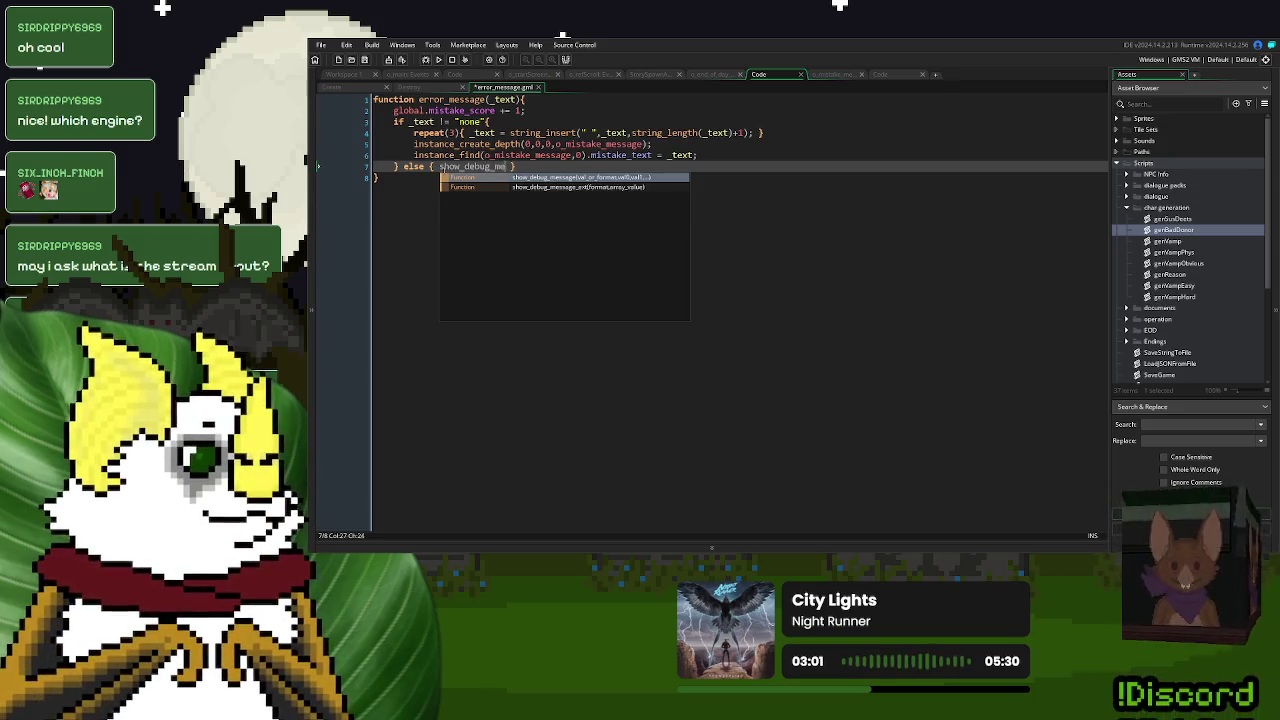
key("Return")
type("(\"")
type("NONE I GUE")
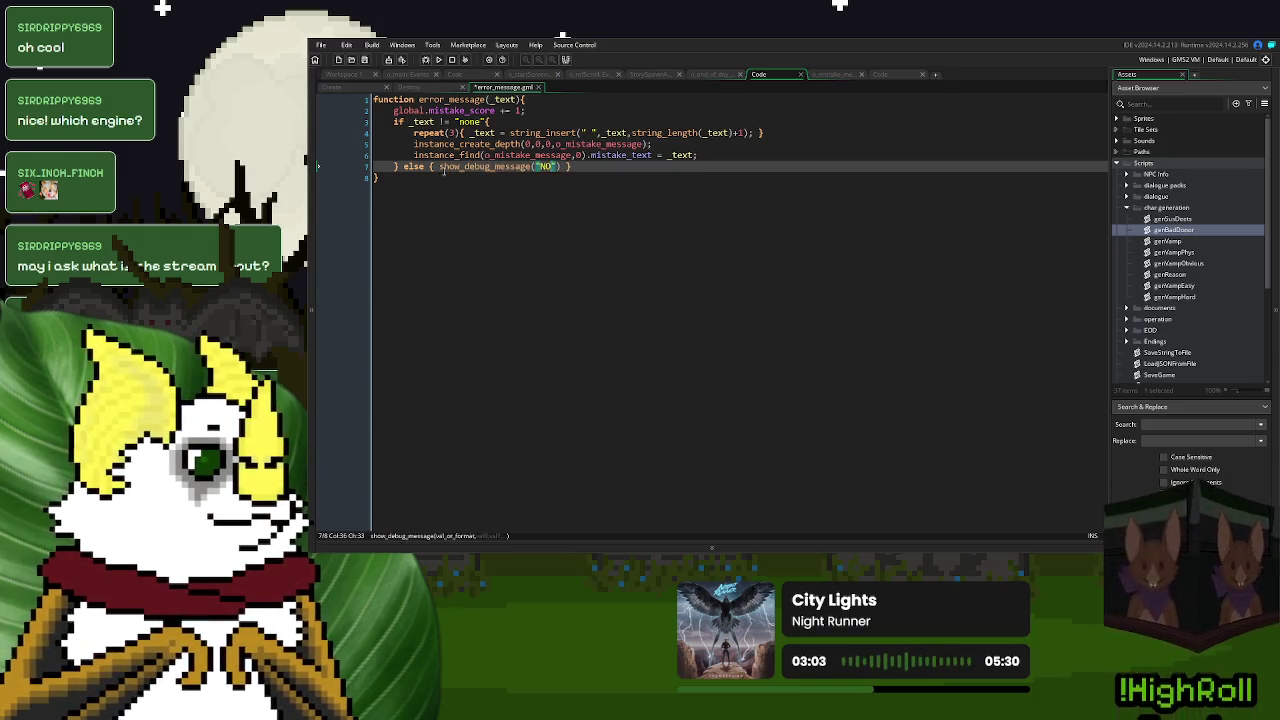
type("????")
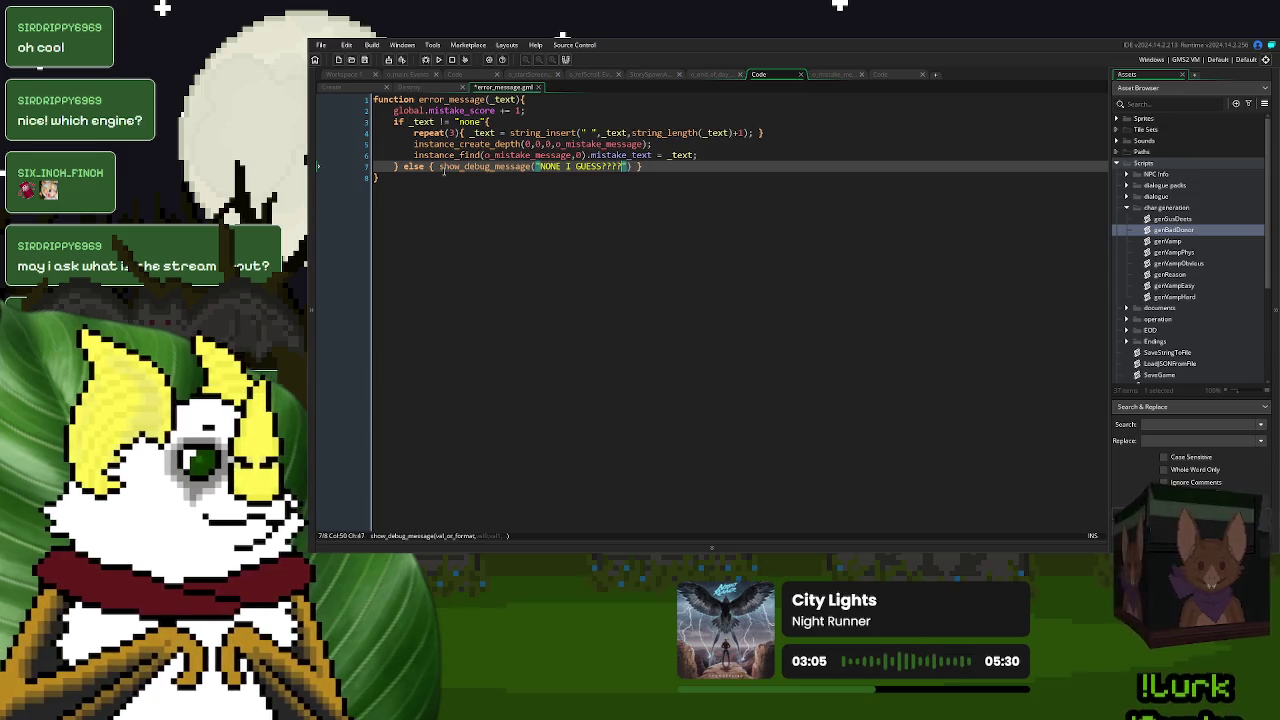
type("\");")
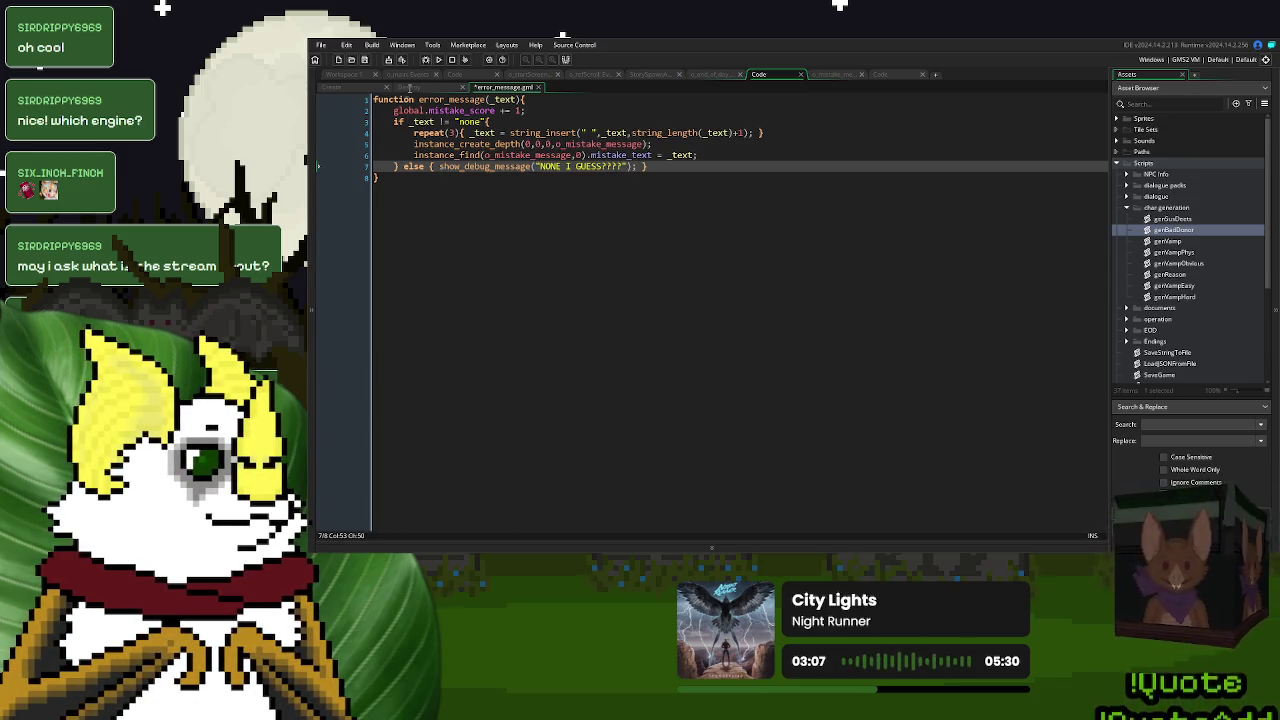
key("ctrl+s")
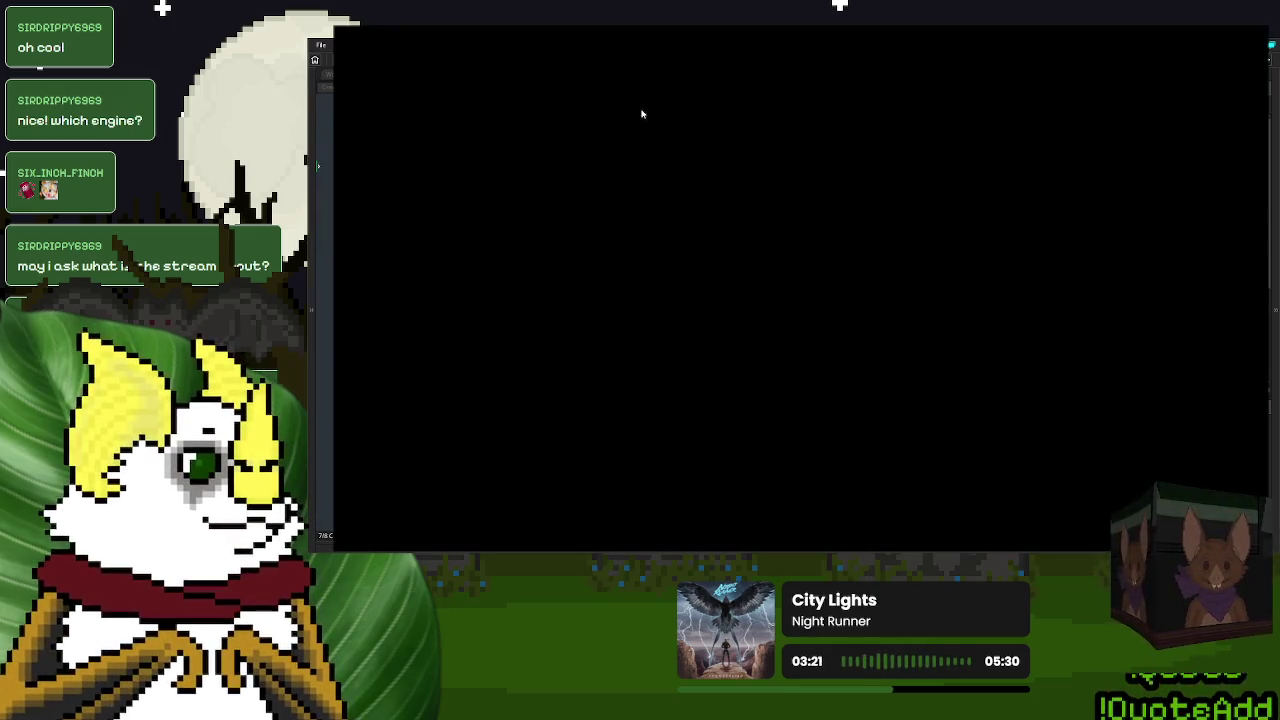
- Return the game to its title menu, enlarge the Output log, quit, and run the build again
left_click(1040, 368)
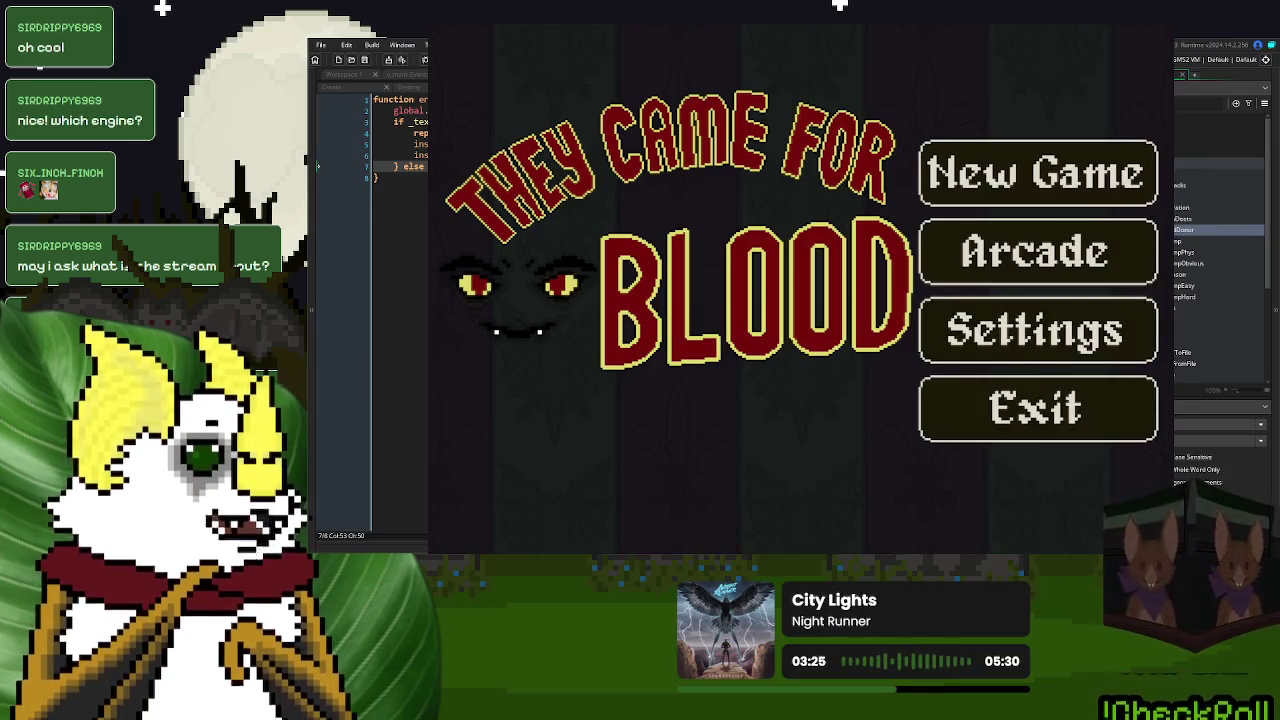
key("Escape")
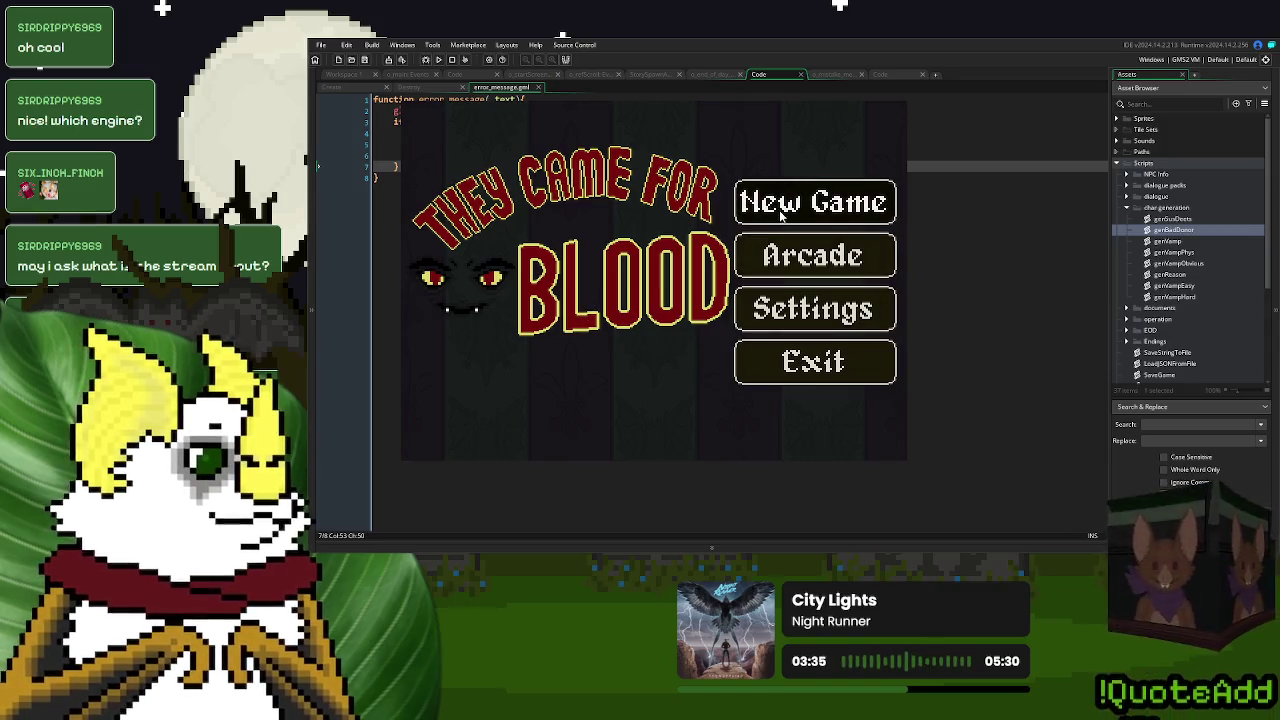
left_click(782, 206)
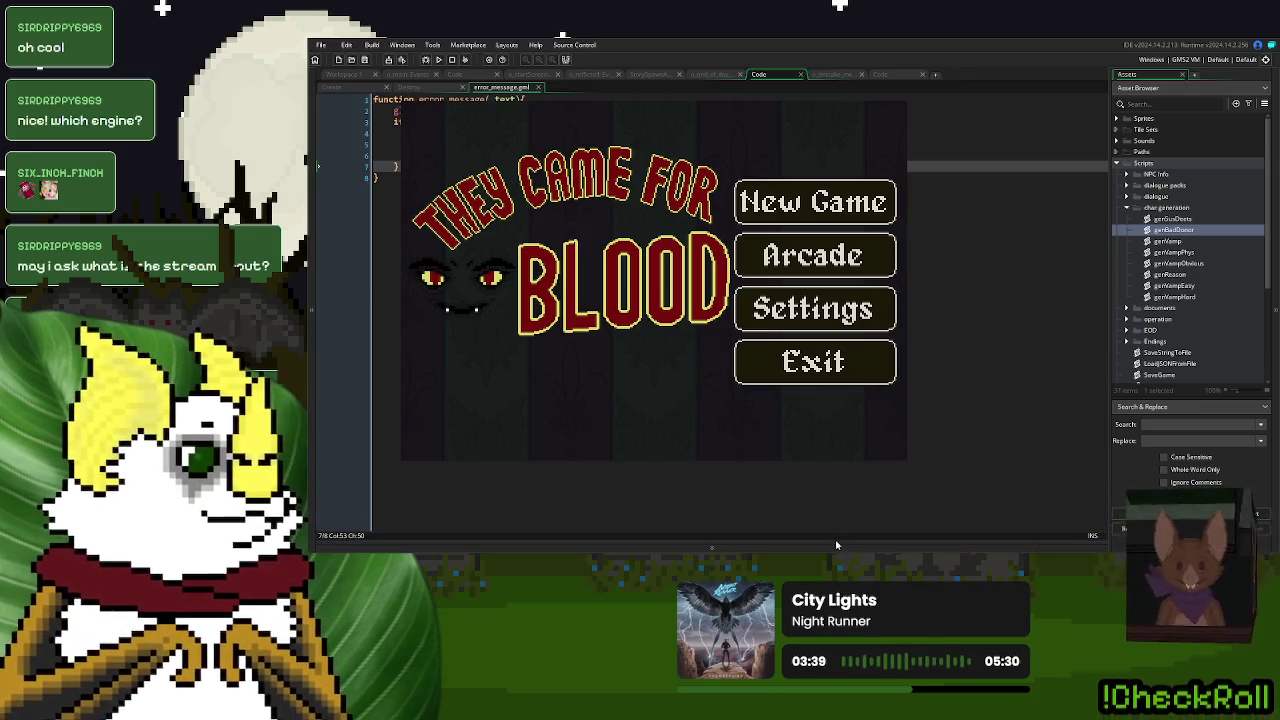
mouse_move(835, 543)
left_mouse_down()
mouse_move(840, 423)
mouse_move(844, 463)
left_mouse_up()
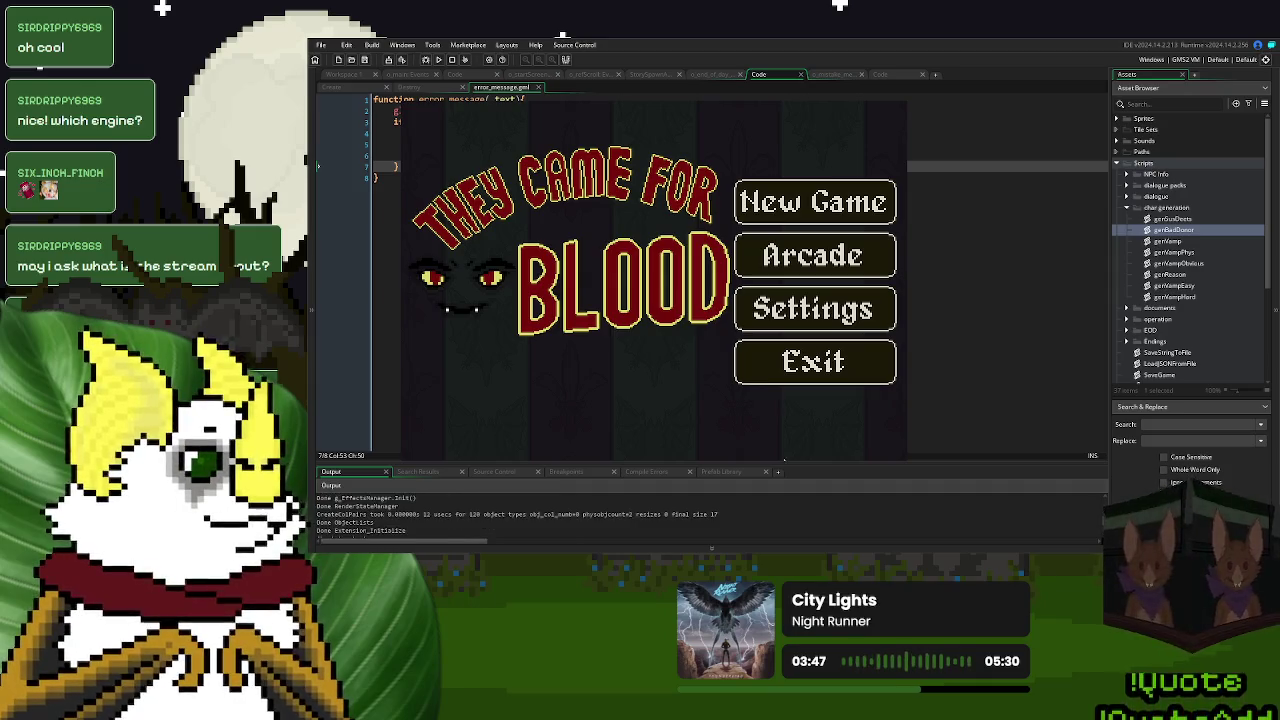
left_click(808, 378)
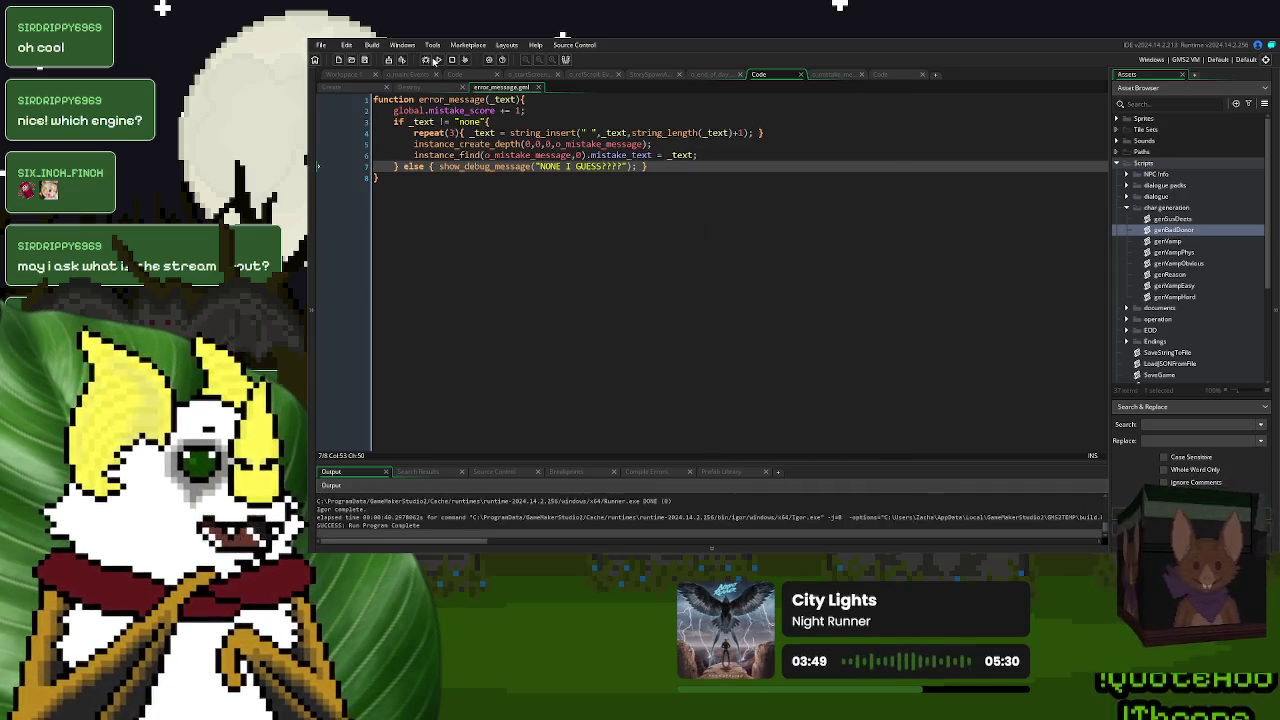
left_click(435, 60)
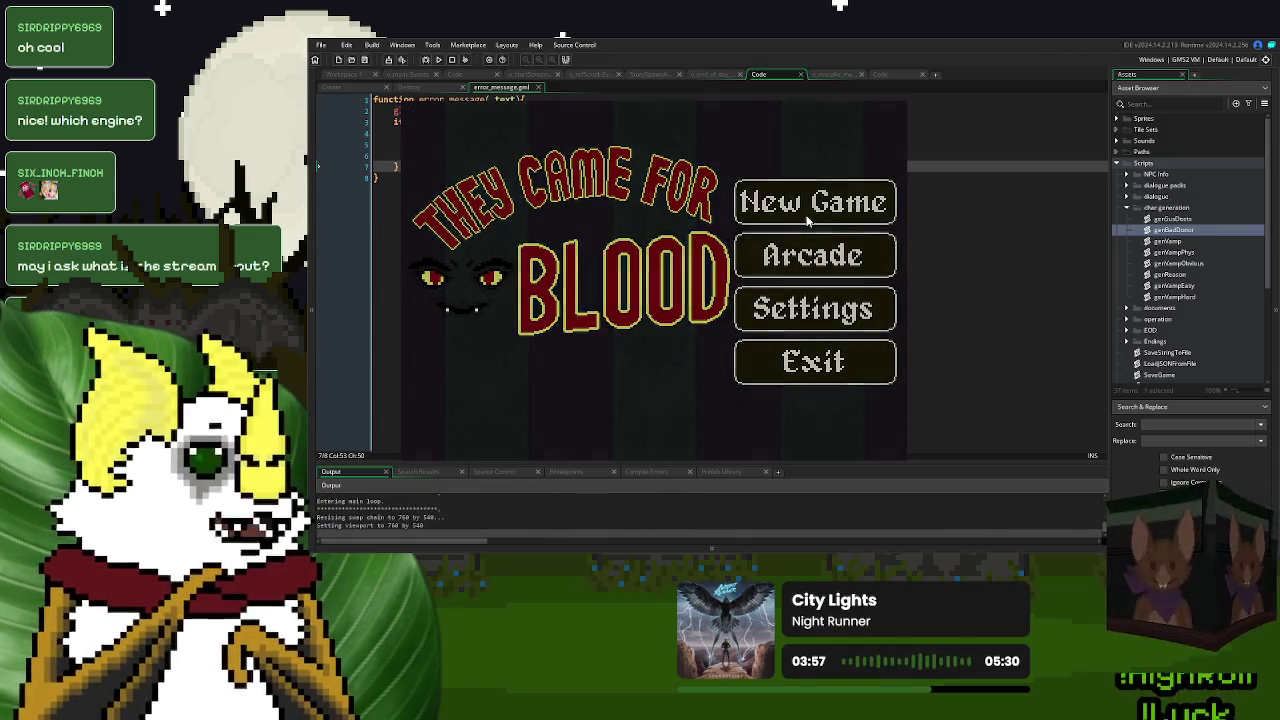
- Start a new game, accept two donors with the snake lever, then close the game
left_click(808, 220)
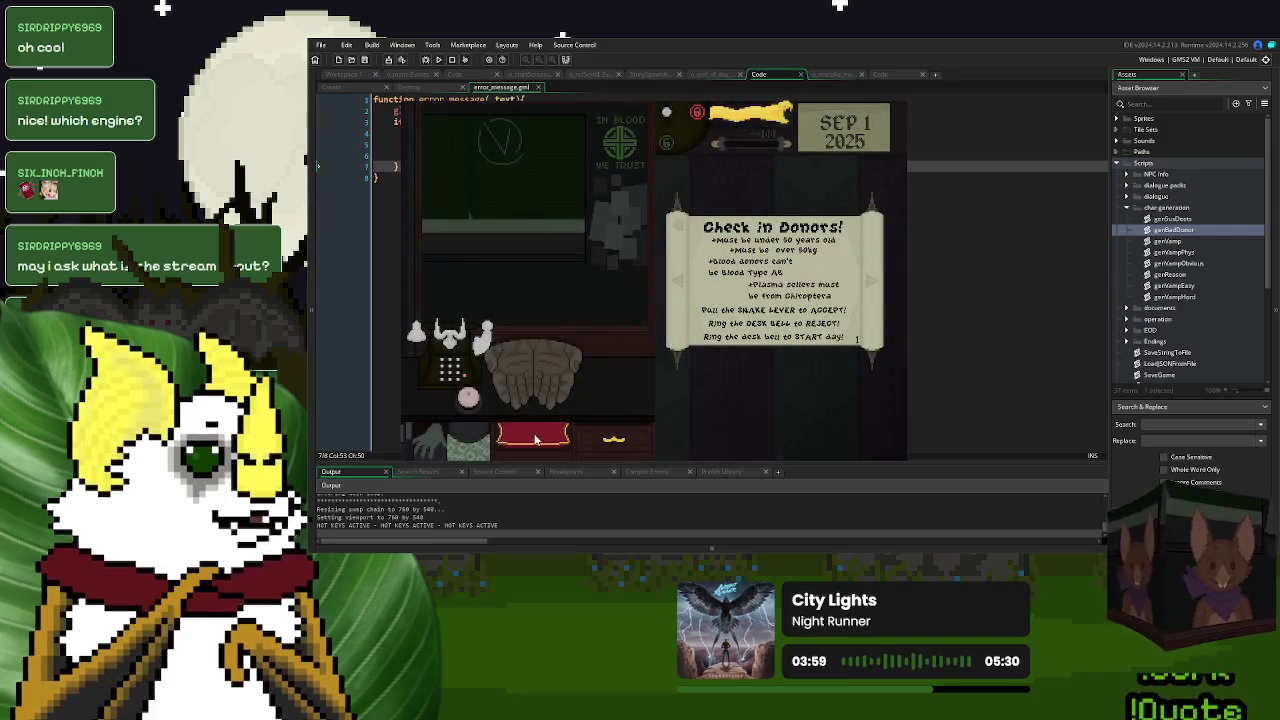
left_click(757, 113)
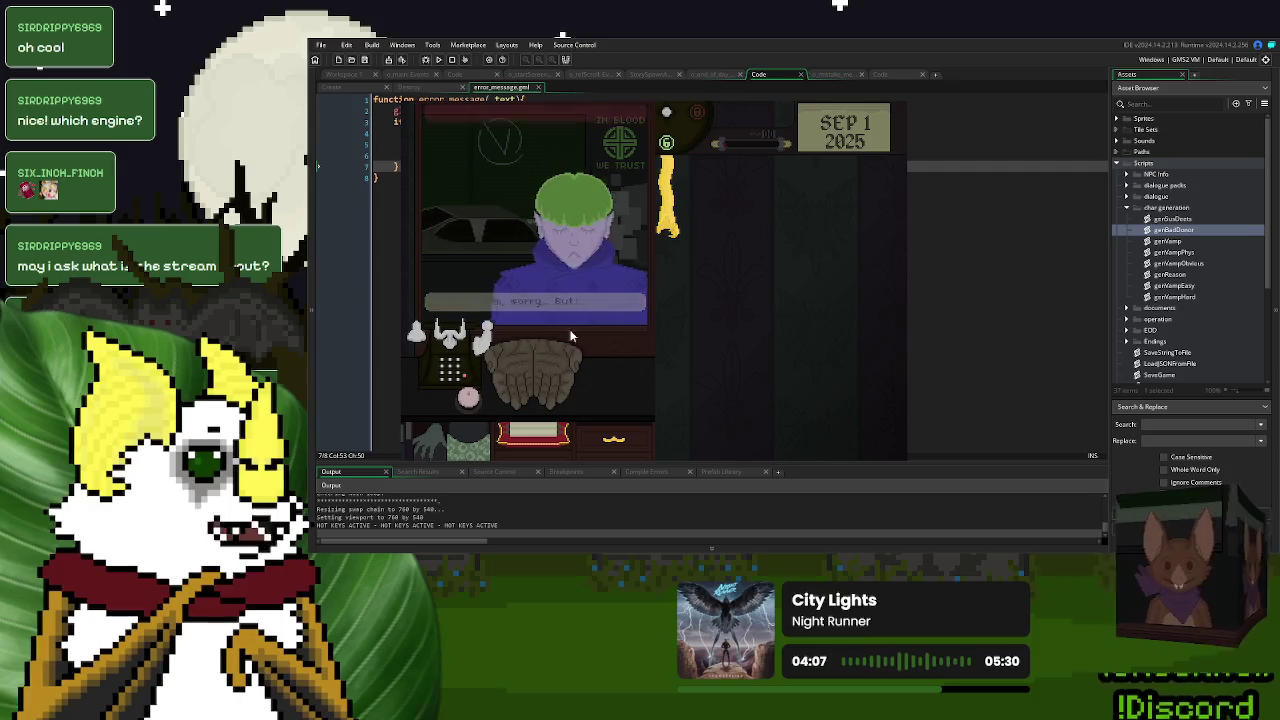
left_click(670, 232)
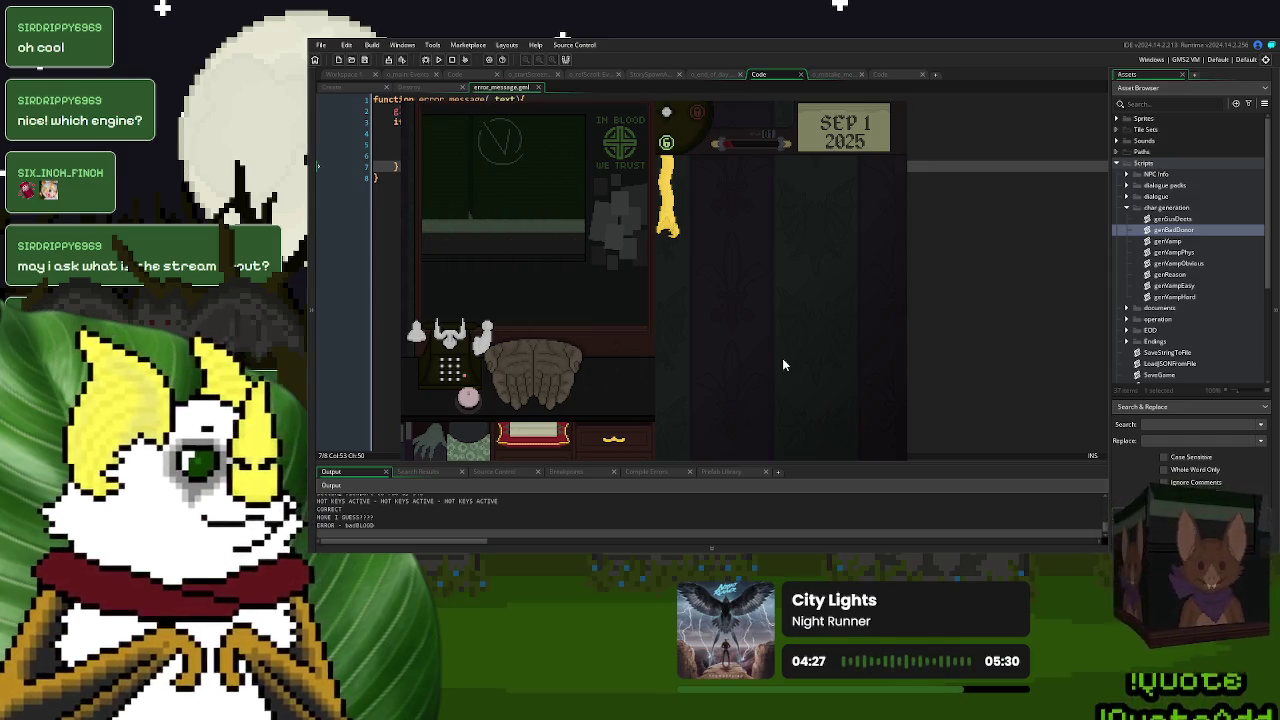
key("Escape")
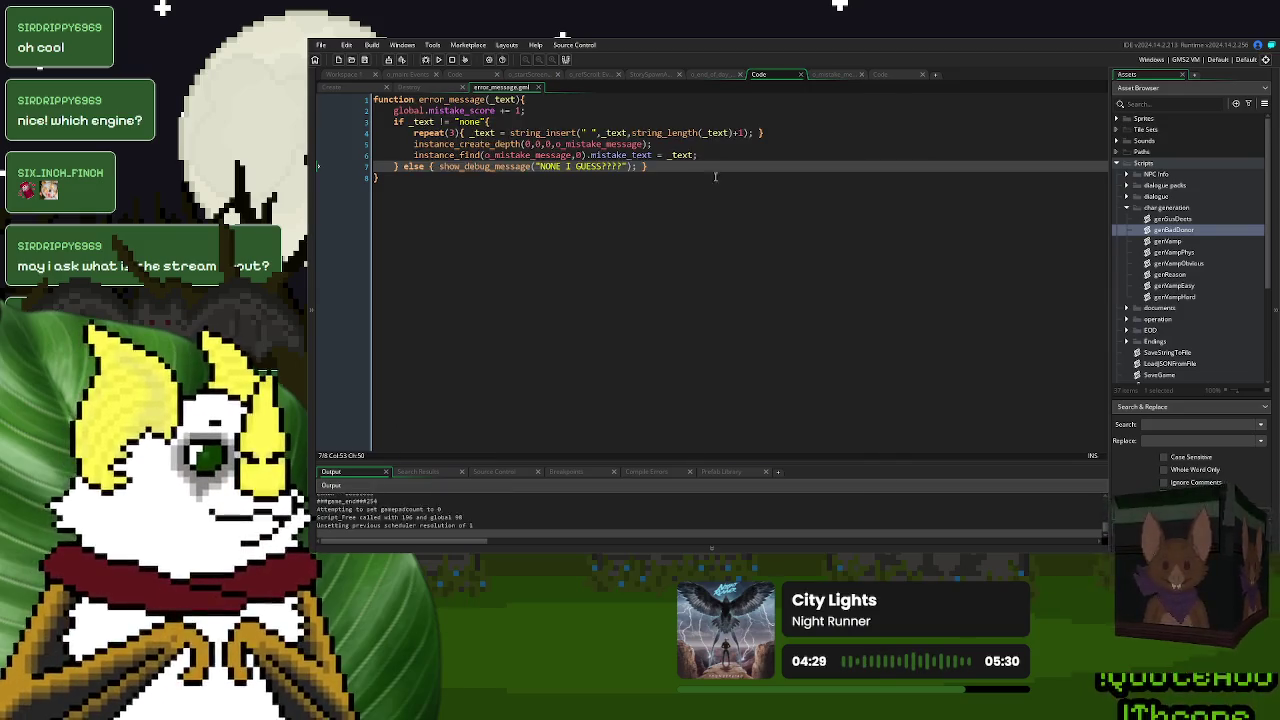
- Delete the else debug branch on line 7 of error_message
left_click(715, 176)
left_click_drag(658, 166, 399, 169)
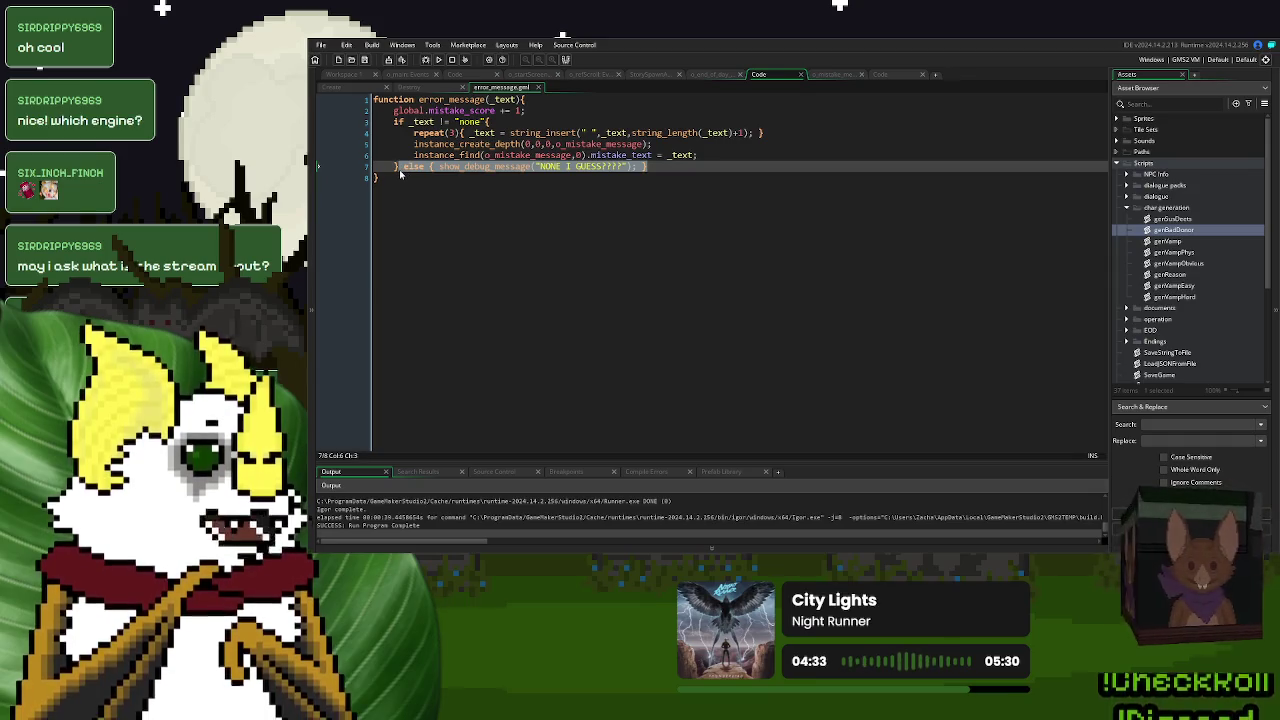
key("BackSpace")
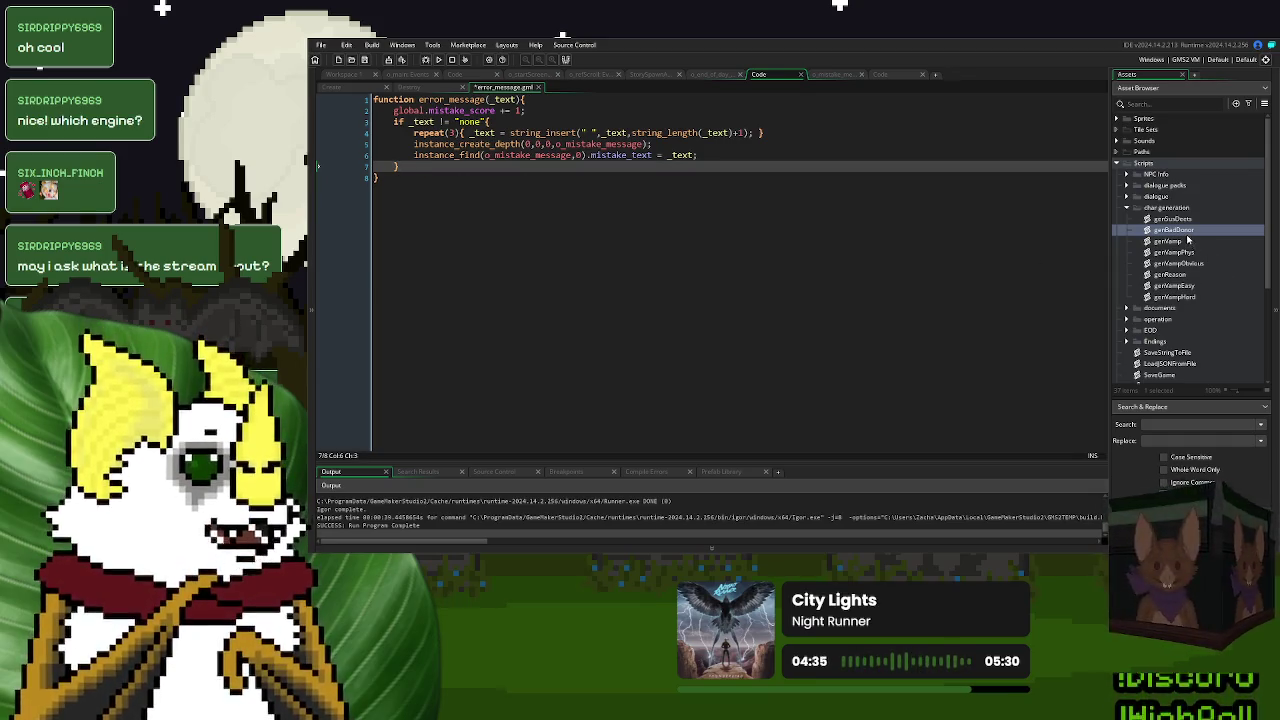
- Open genBadDonor, expand its donor faults region, and review the loadNPC_ErrorMessage calls
double_click(1180, 230)
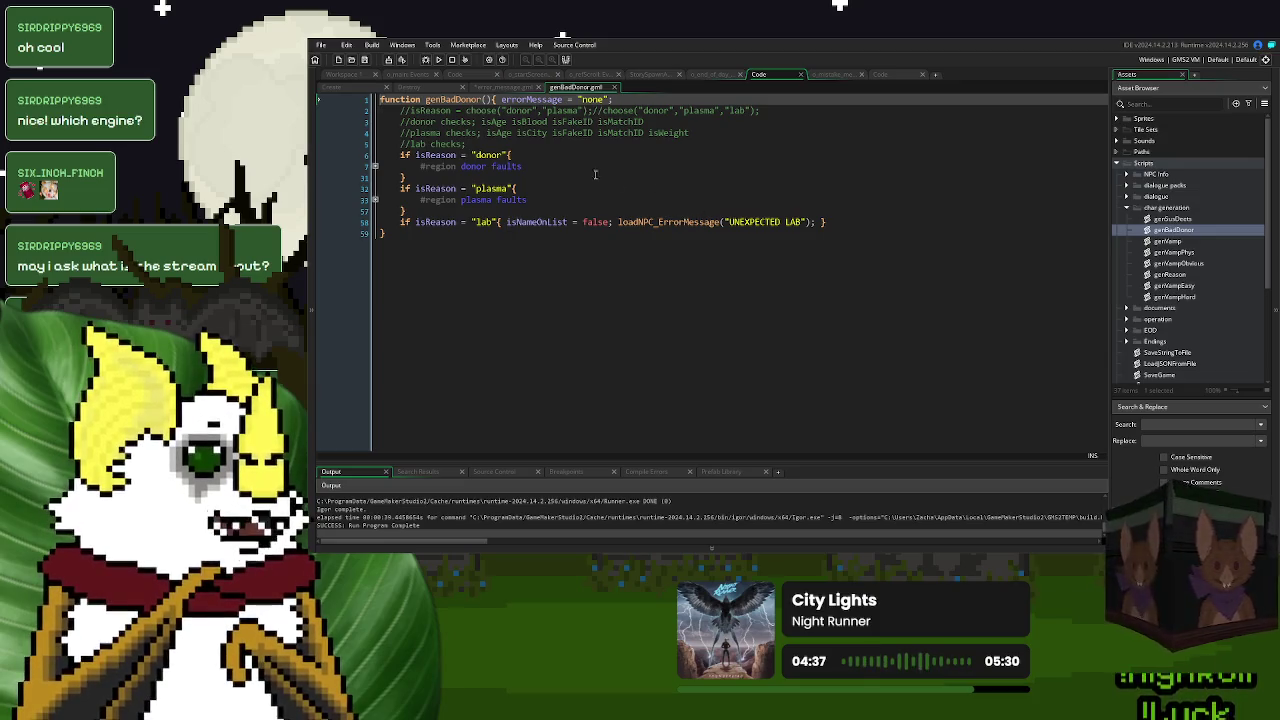
left_click(375, 166)
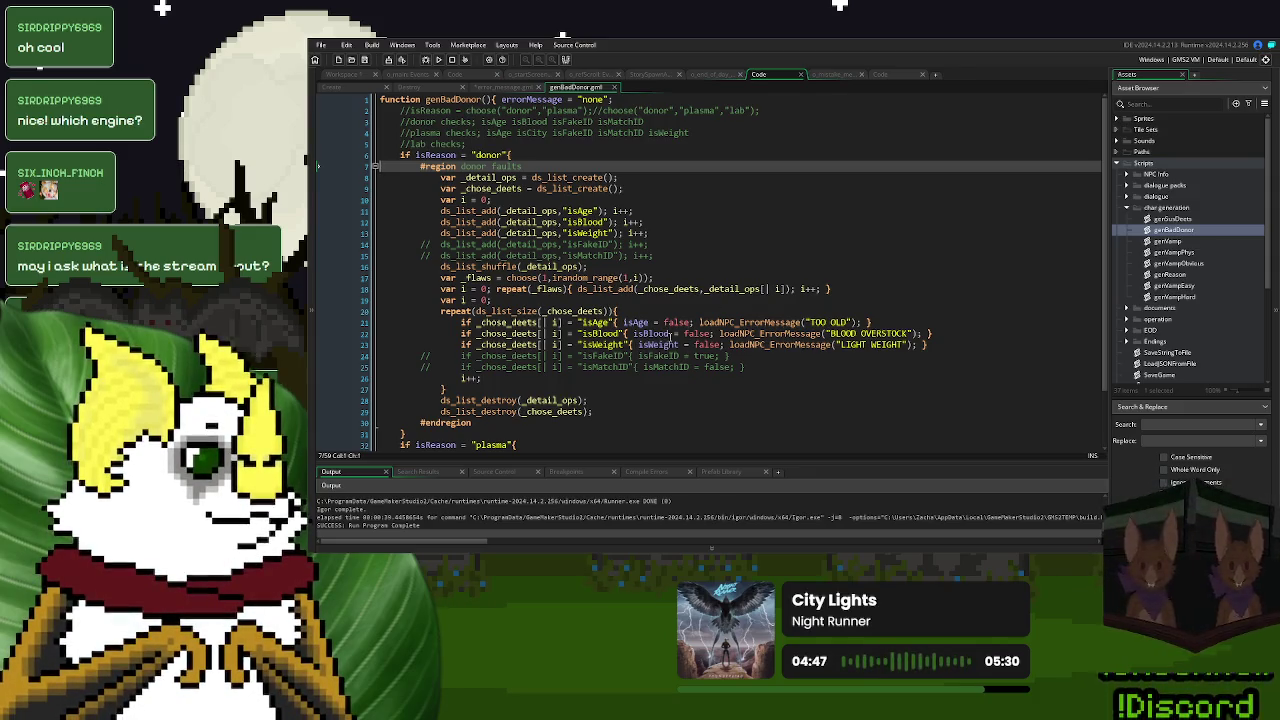
double_click(745, 335)
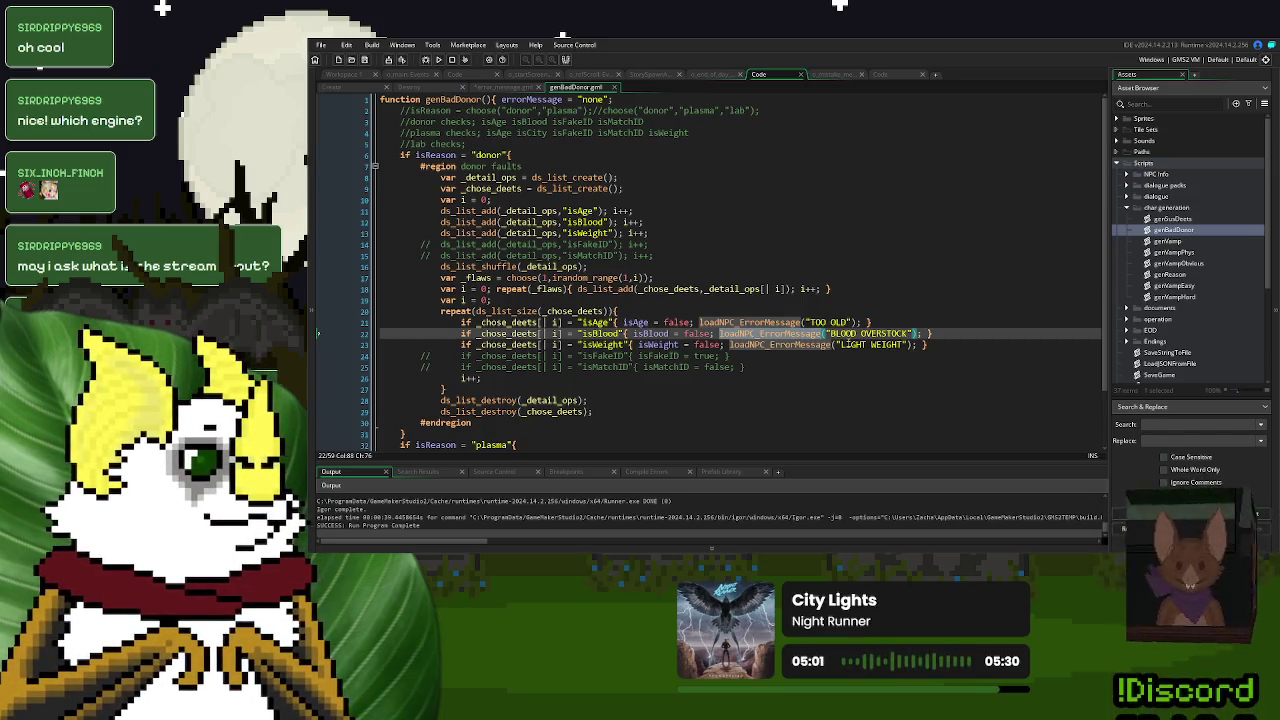
left_click_drag(945, 348, 735, 322)
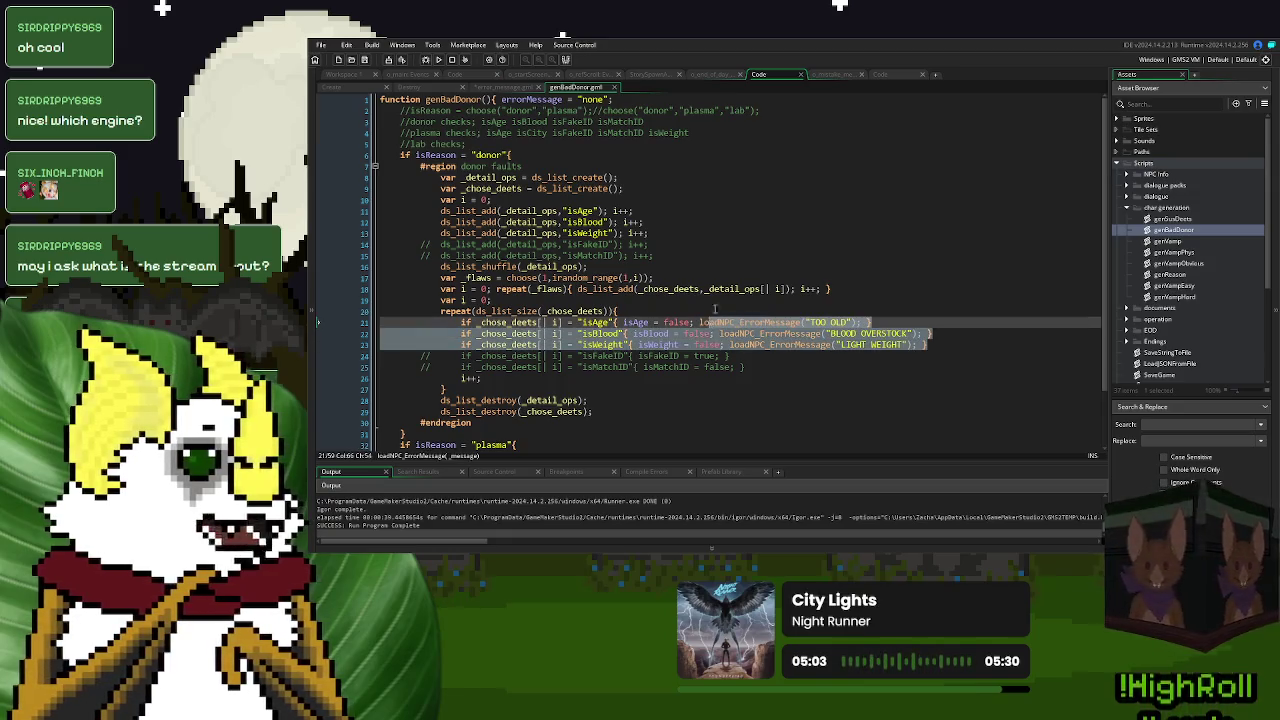
key("ctrl+z")
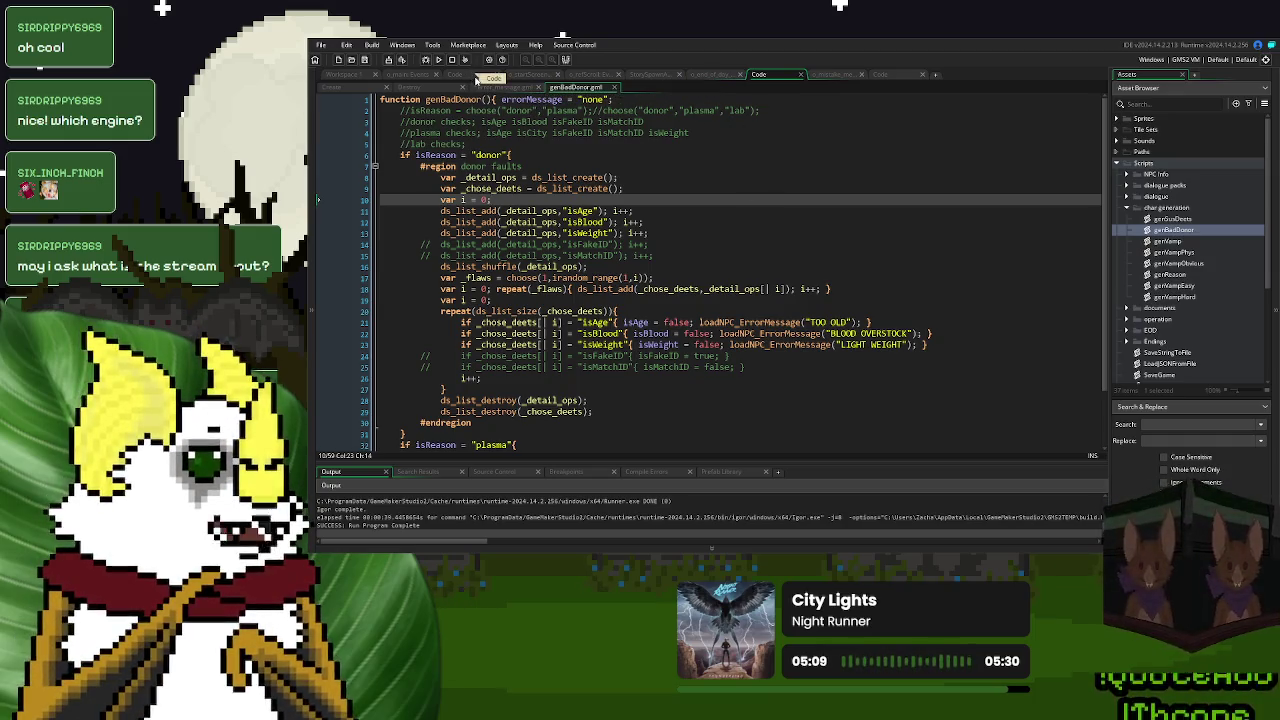
left_click(454, 76)
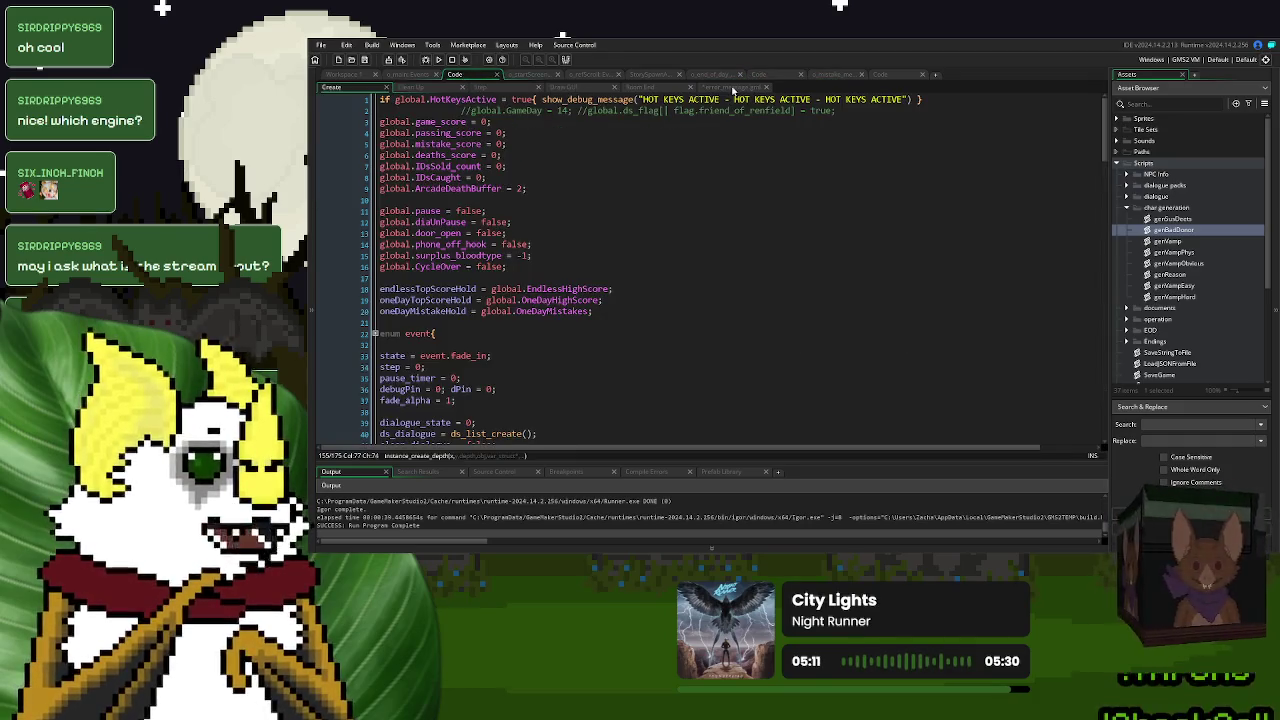
- Search the project for errorMessage = 'none' and delete it from genBadDonor and the Create event
left_click(760, 75)
left_click_drag(612, 99, 500, 99)
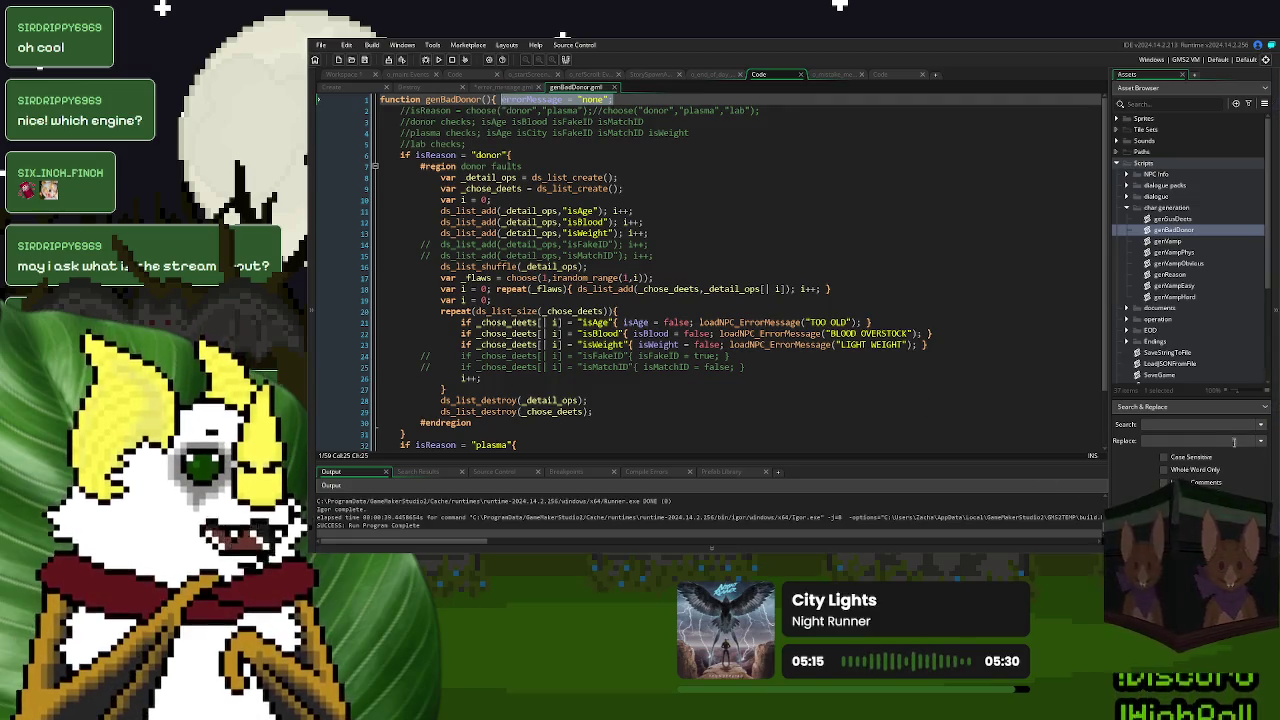
key("ctrl+shift+f")
key("Return")
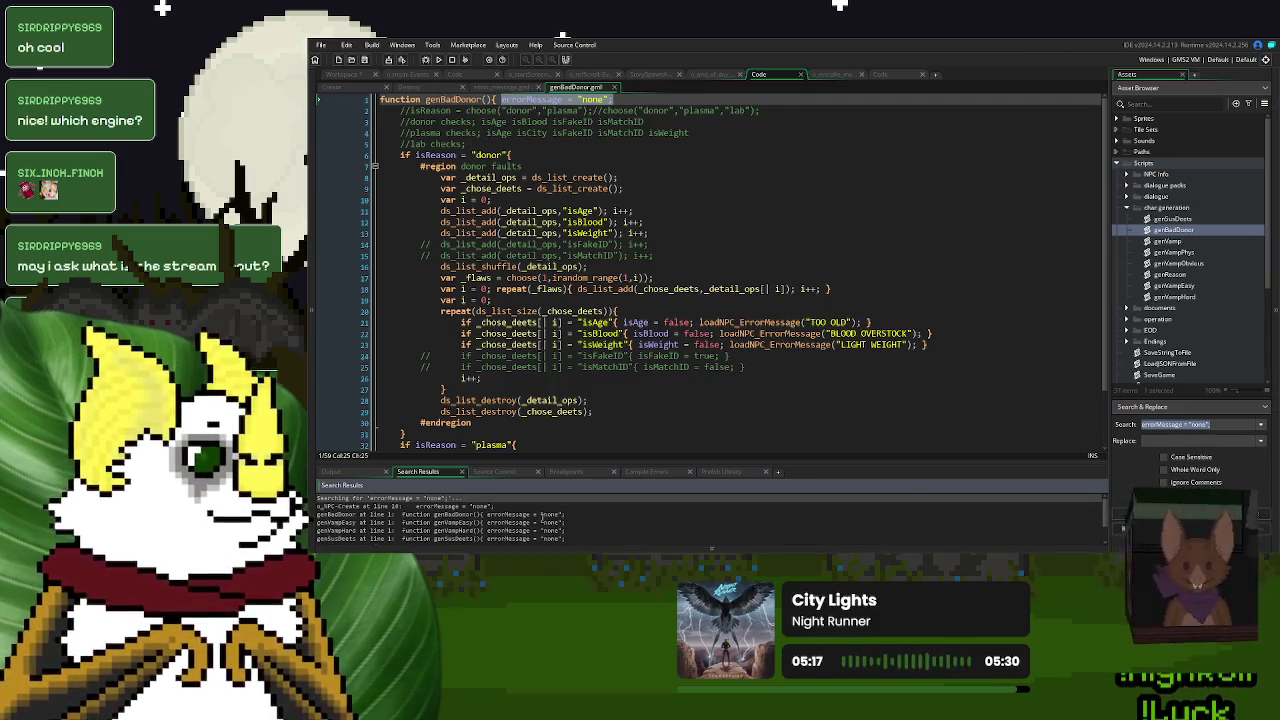
left_click(617, 166)
left_click_drag(619, 99, 497, 100)
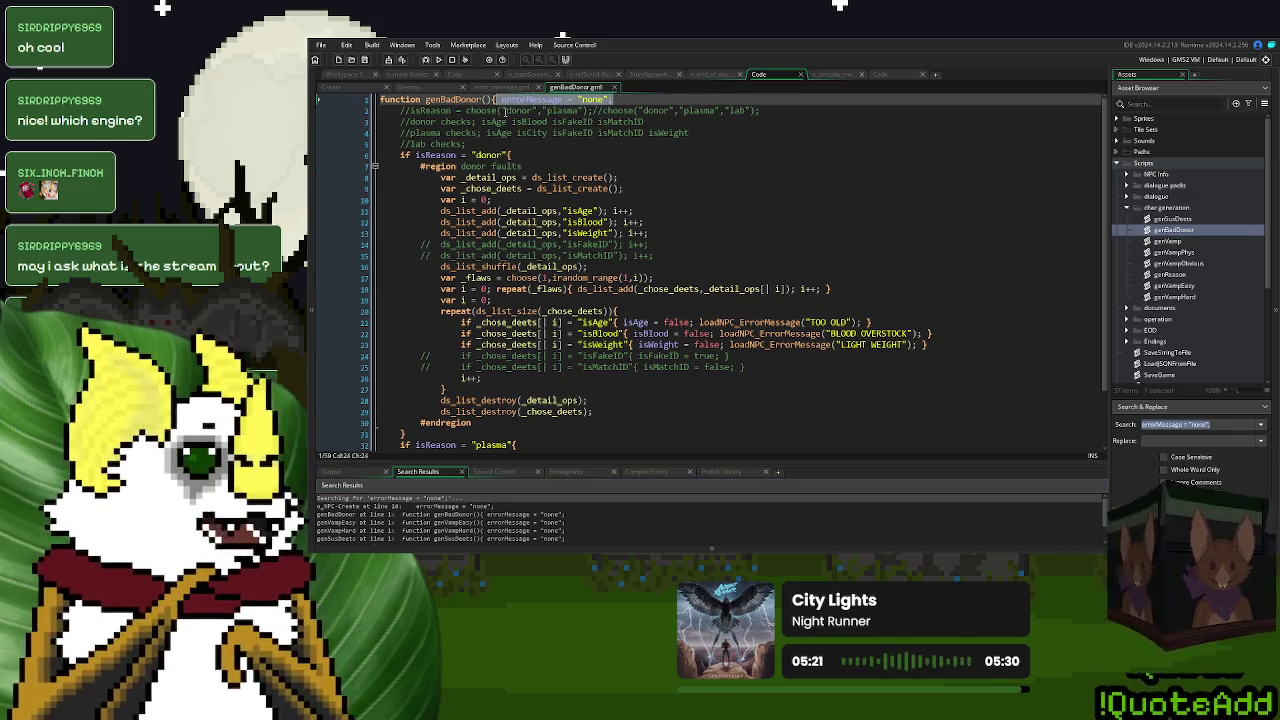
key("BackSpace")
key("Return")
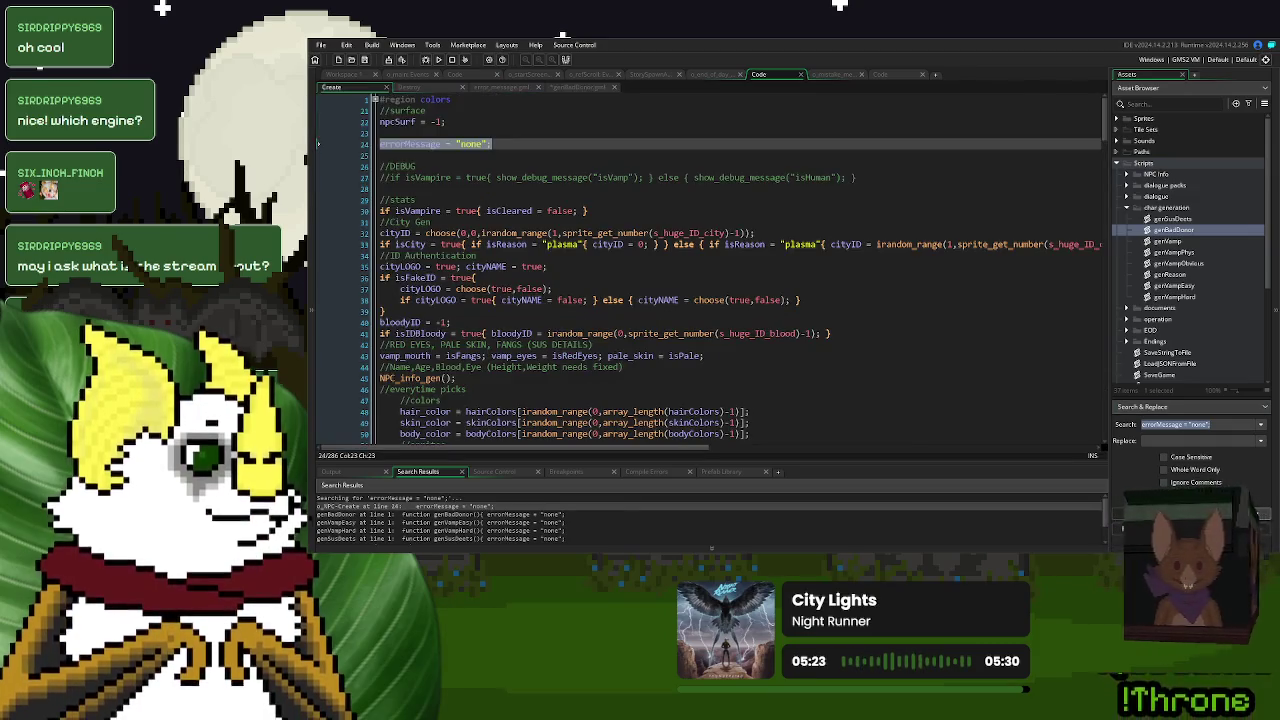
key("BackSpace")
key("BackSpace")
key("BackSpace")
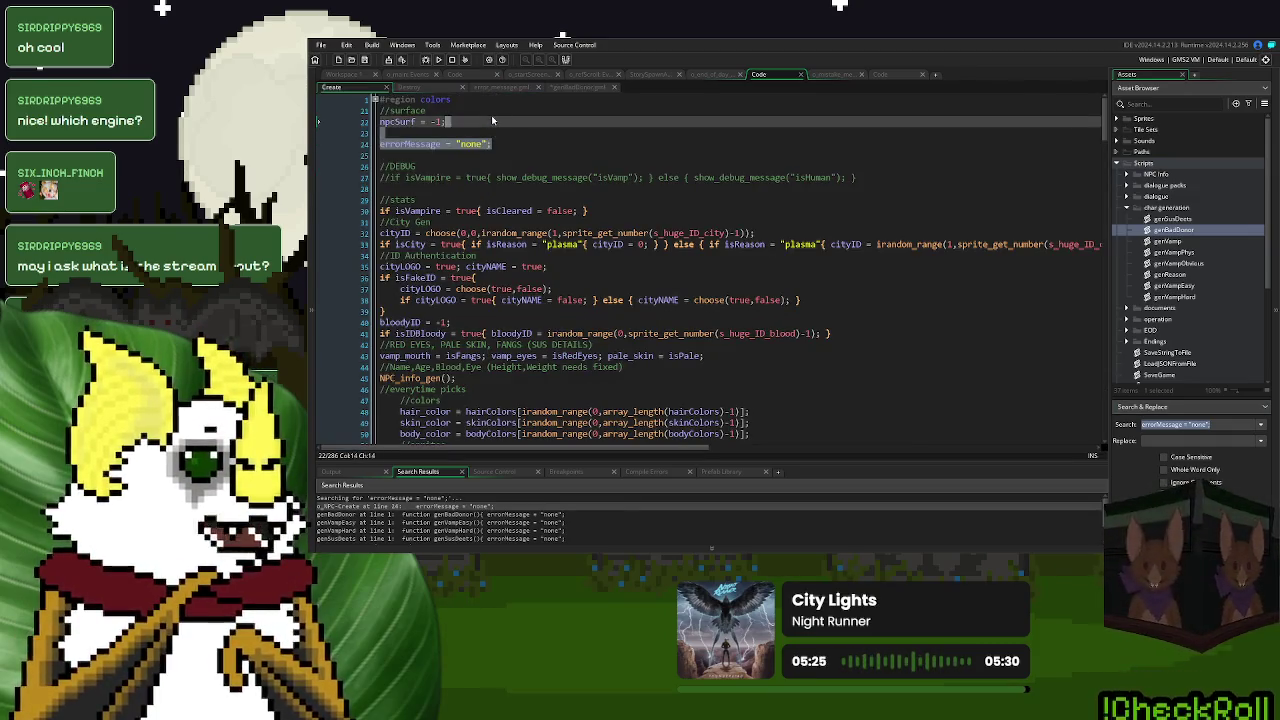
key("Return")
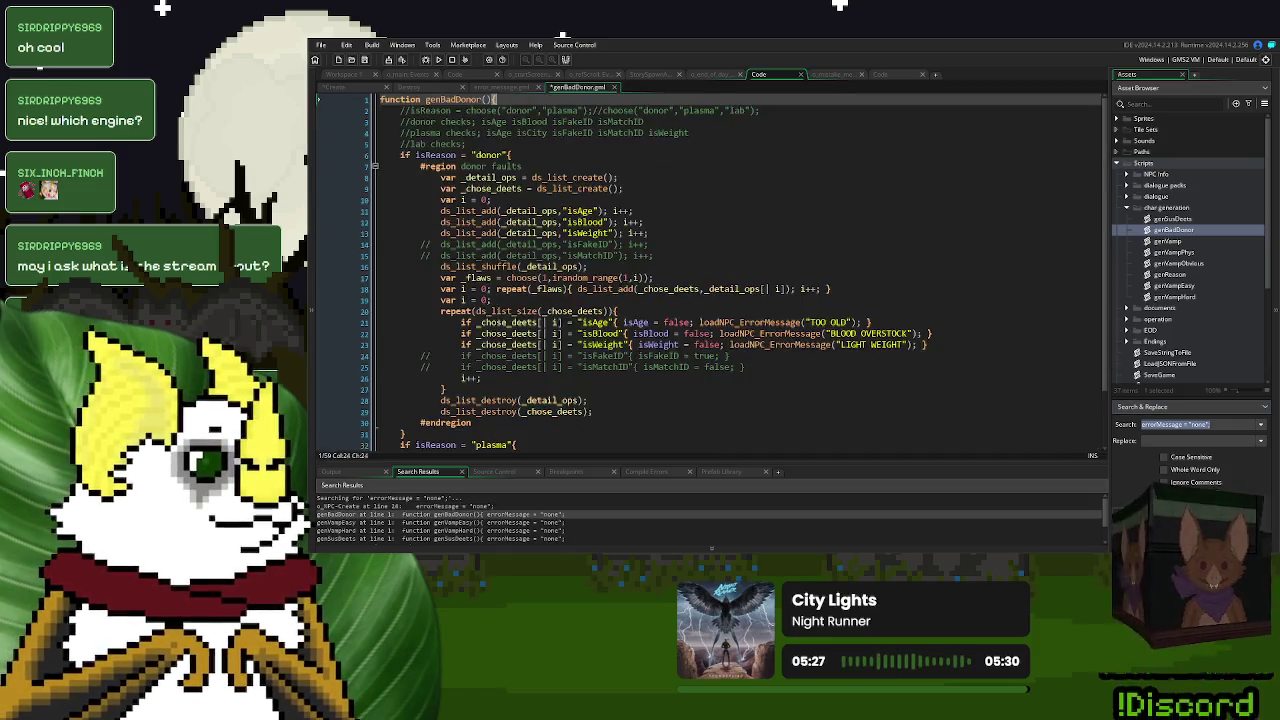
key("Down")
key("Down")
key("Down")
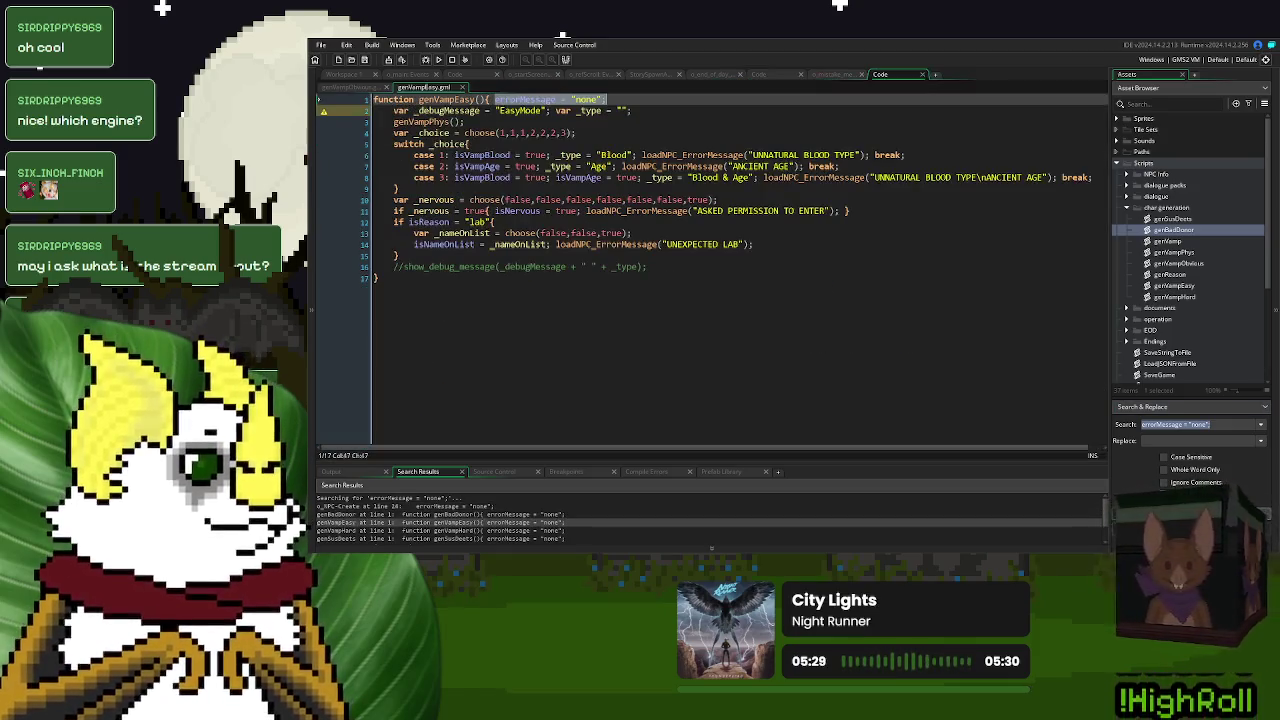
- Delete the errorMessage = 'none' declaration from genVampHard and genSusDeets
key("Return")
left_click_drag(518, 97, 490, 101)
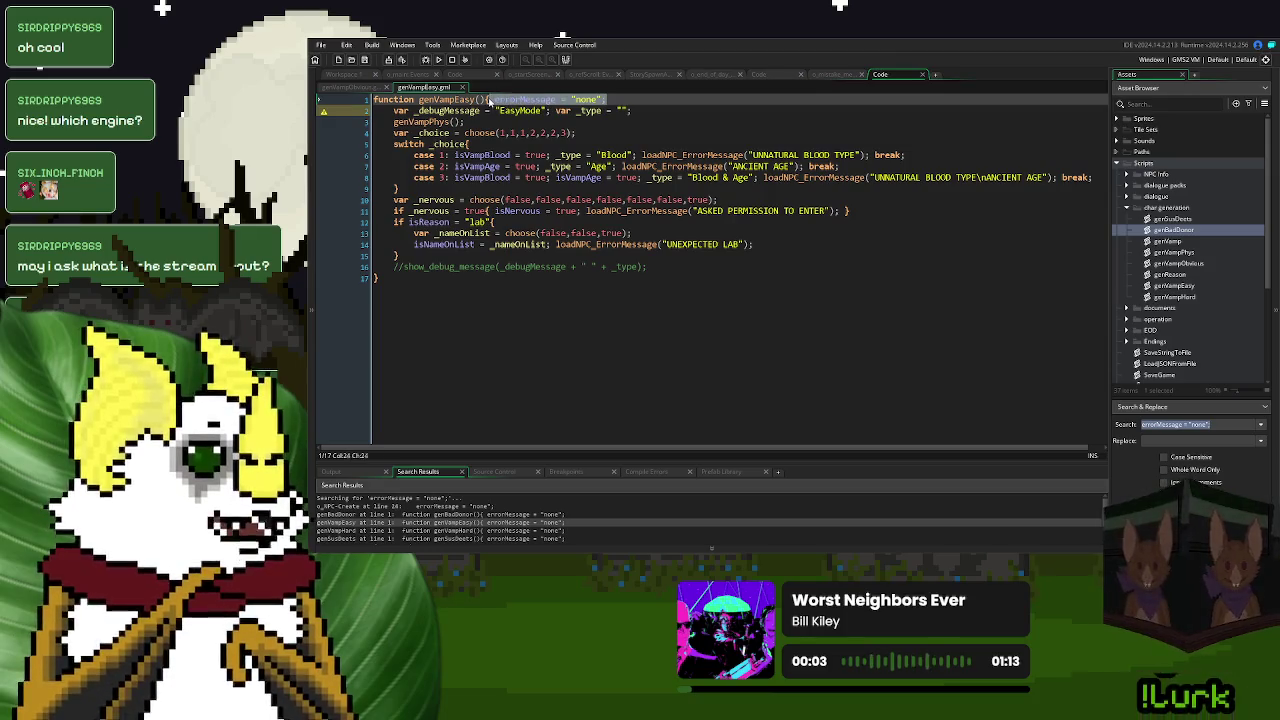
key("Return")
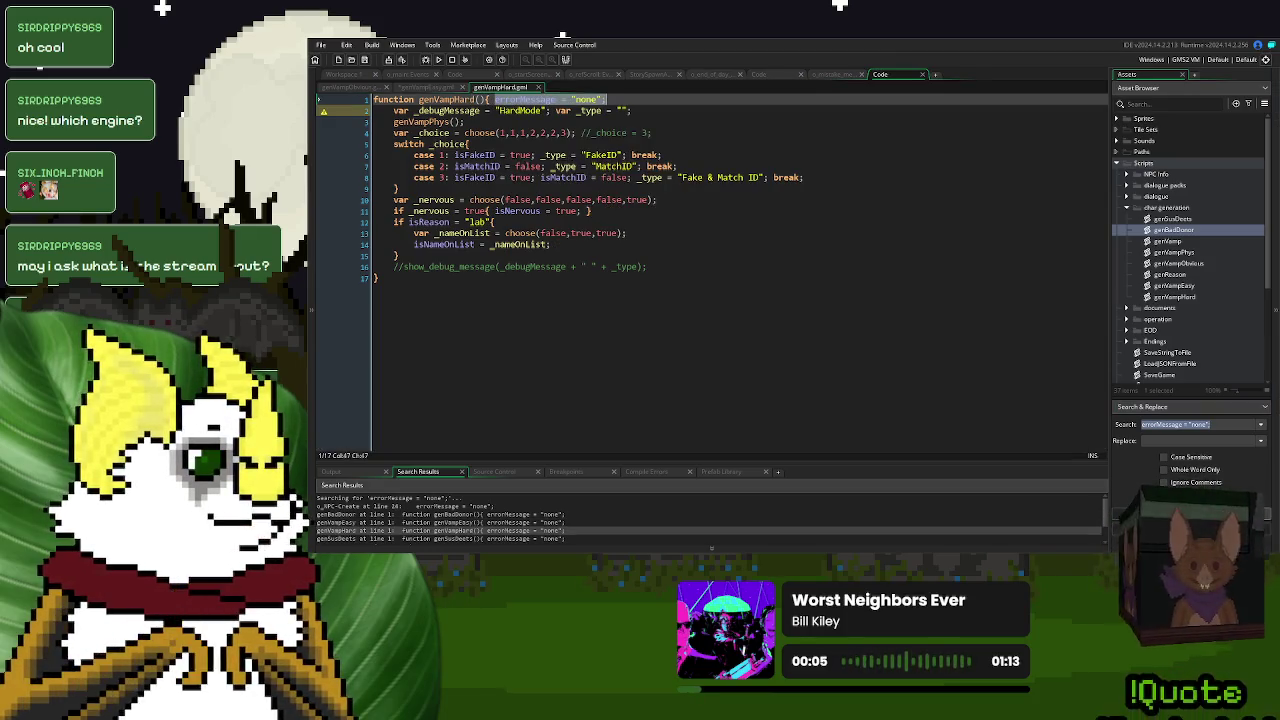
left_click(596, 181)
left_click_drag(612, 98, 491, 110)
key("BackSpace")
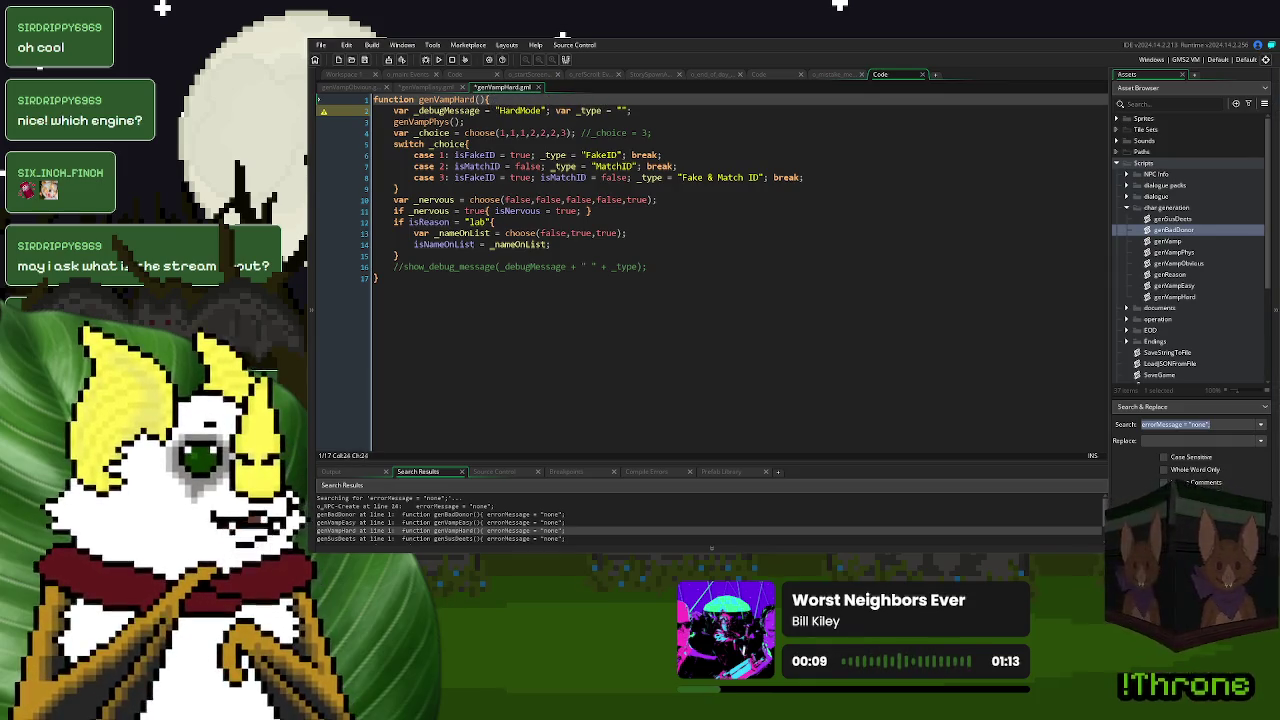
key("Return")
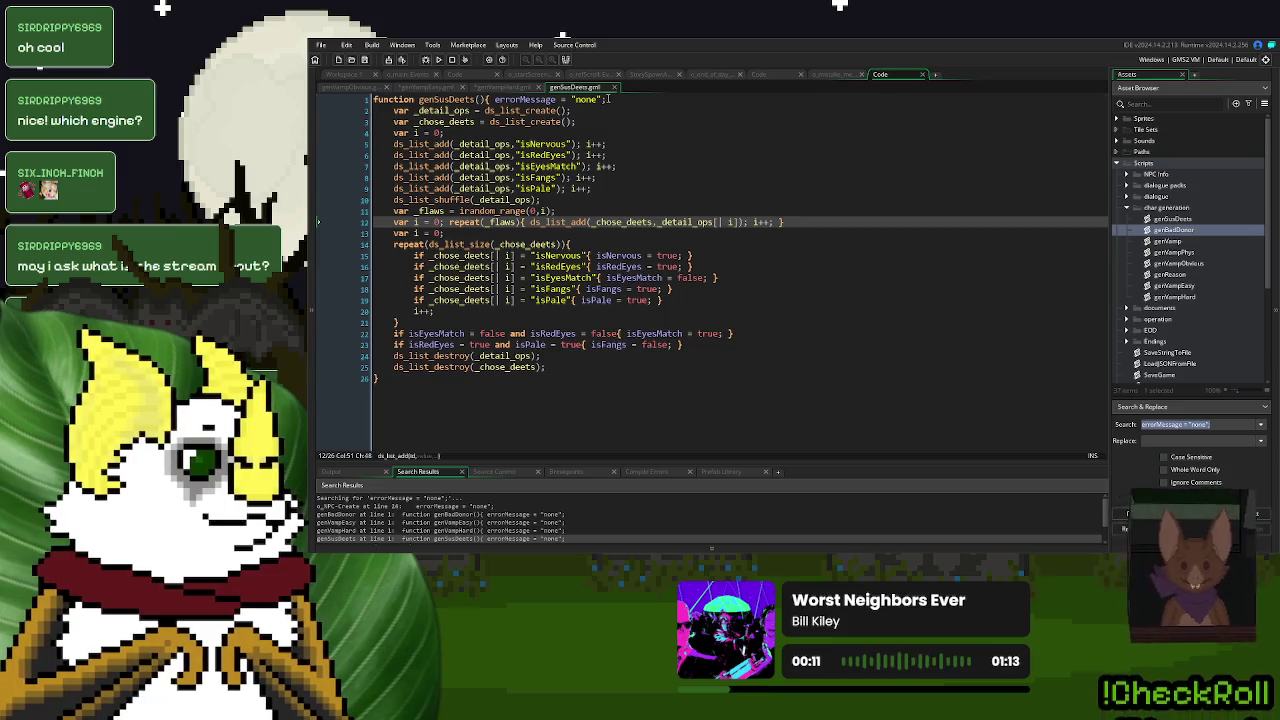
left_click_drag(607, 98, 492, 100)
key("BackSpace")
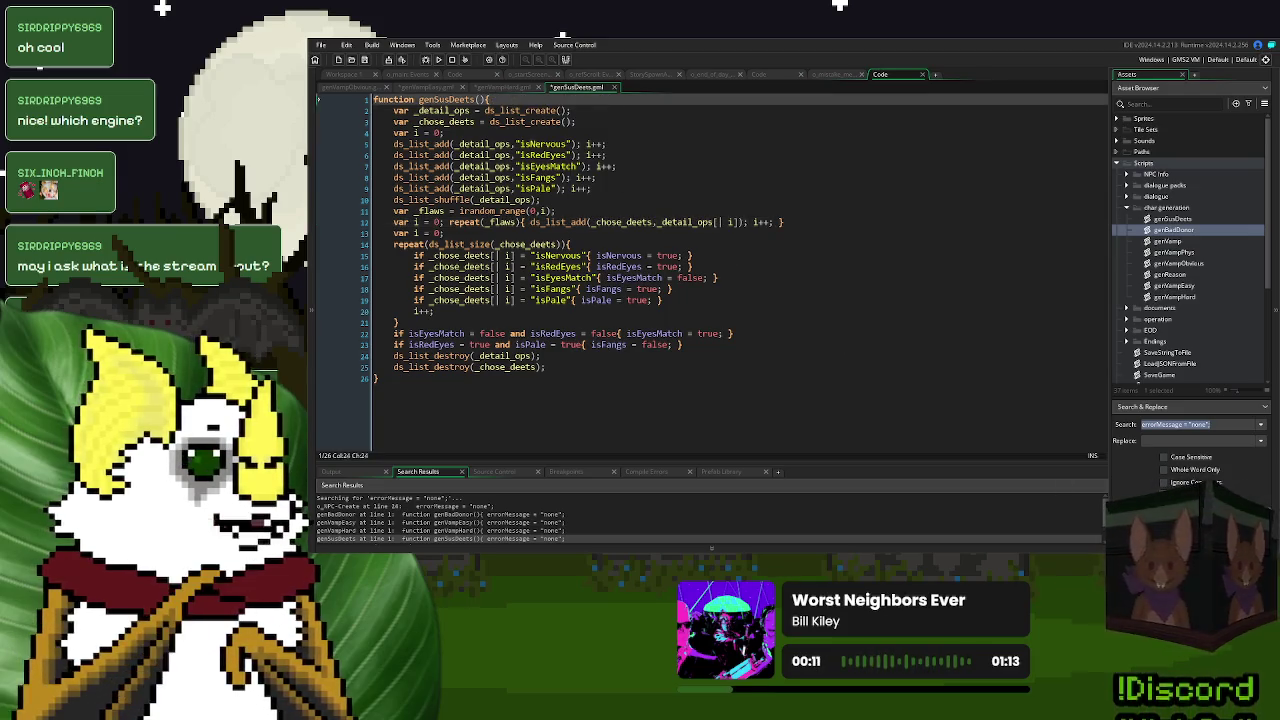
key("Return")
left_click(862, 323)
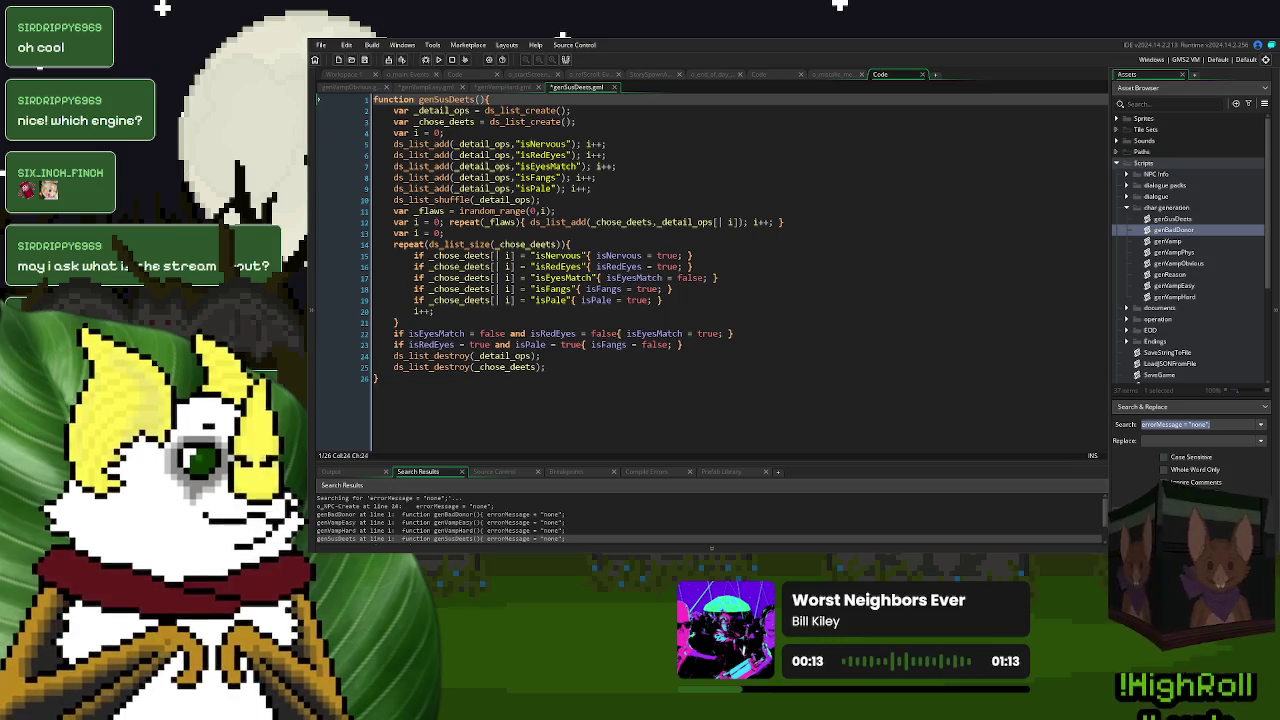
- Save, rerun the search to confirm no matches remain, then expand the Objects folder
key("Return")
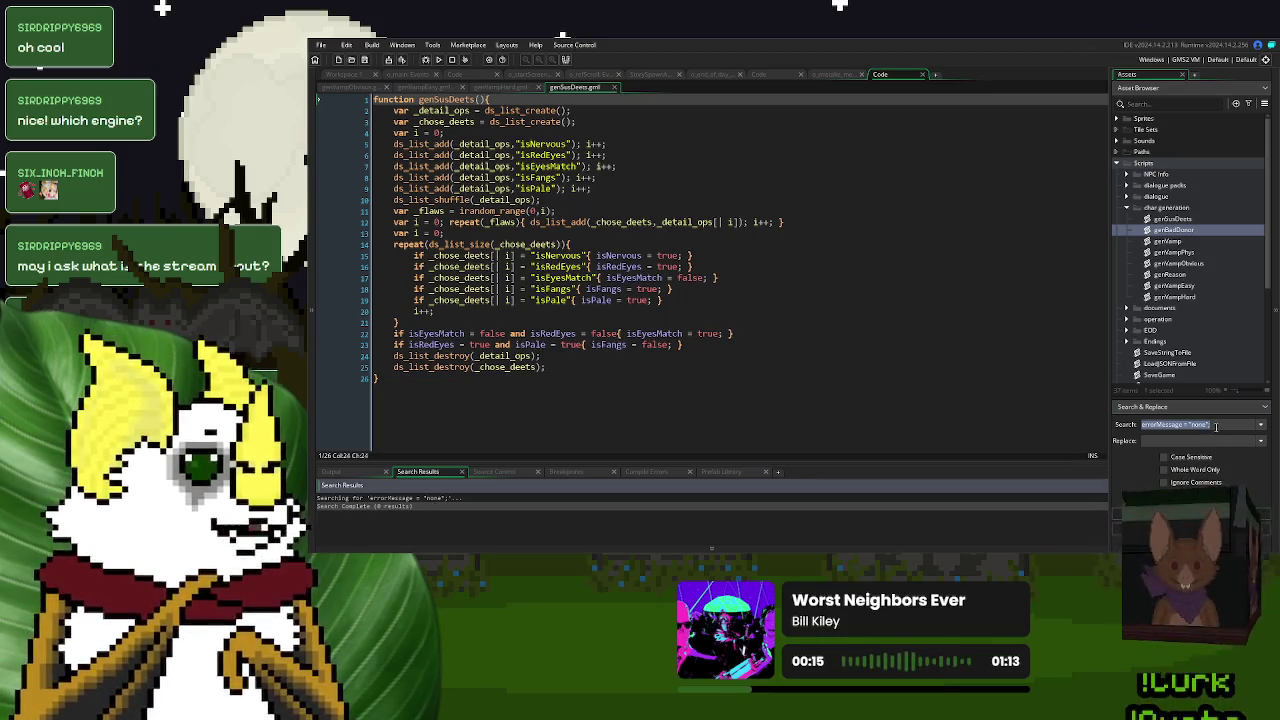
left_click(1215, 425)
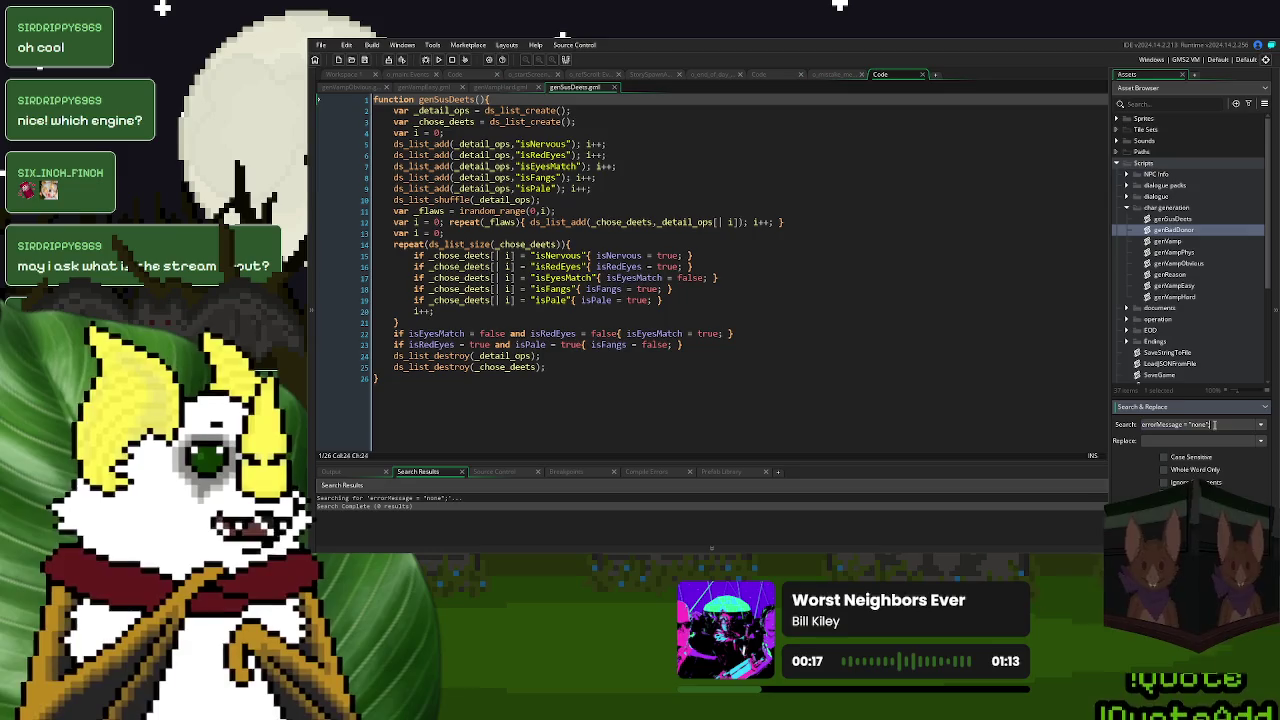
left_click_drag(1215, 425, 1134, 428)
left_click(853, 313)
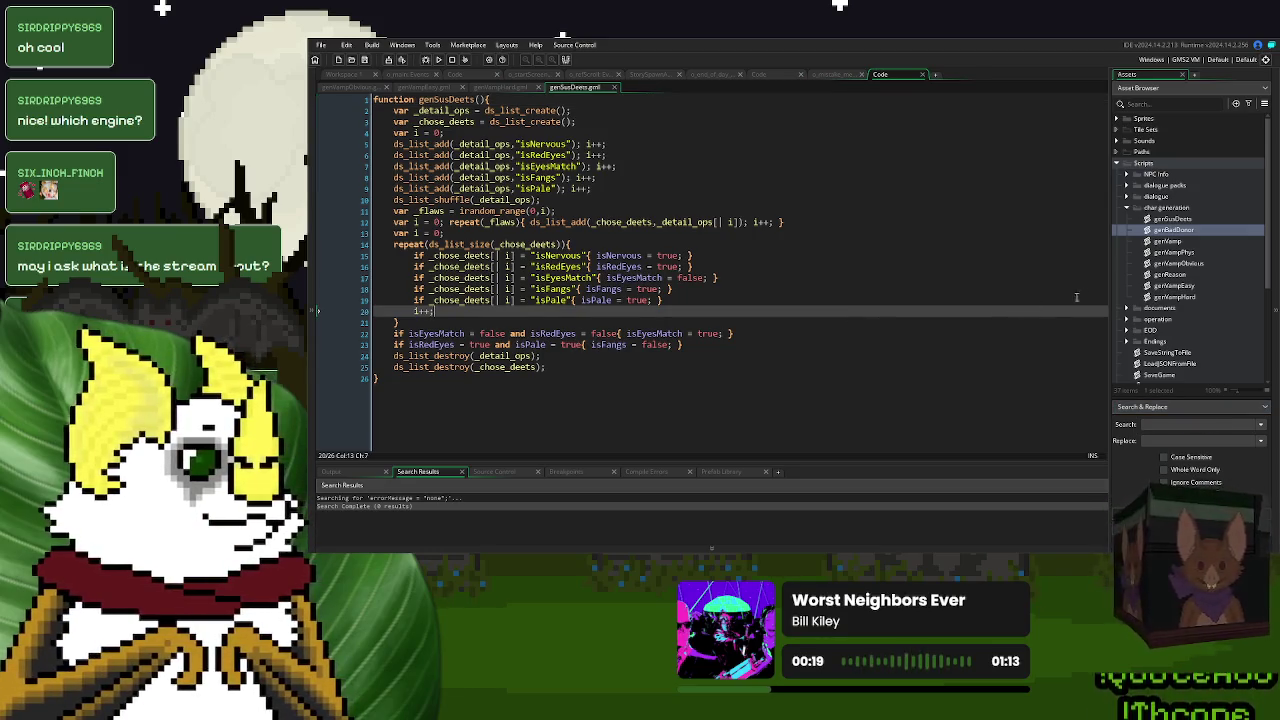
left_click(1126, 207)
left_click(1117, 163)
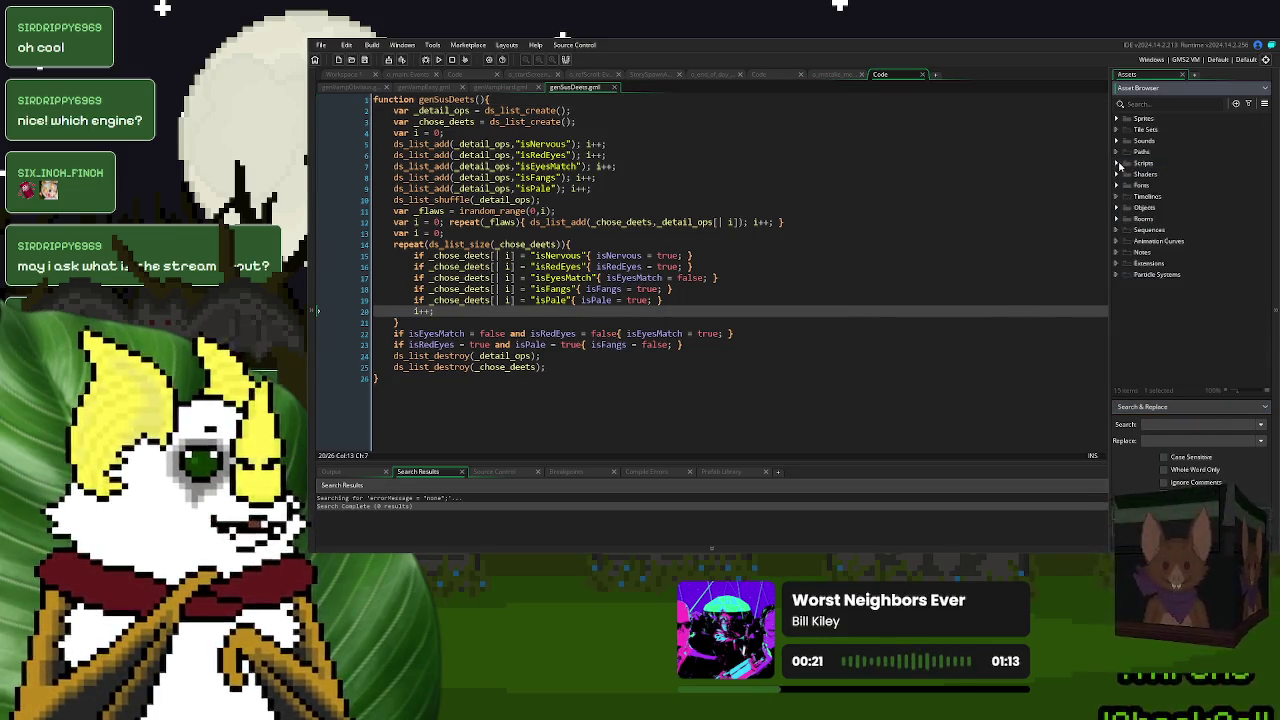
left_click(1119, 208)
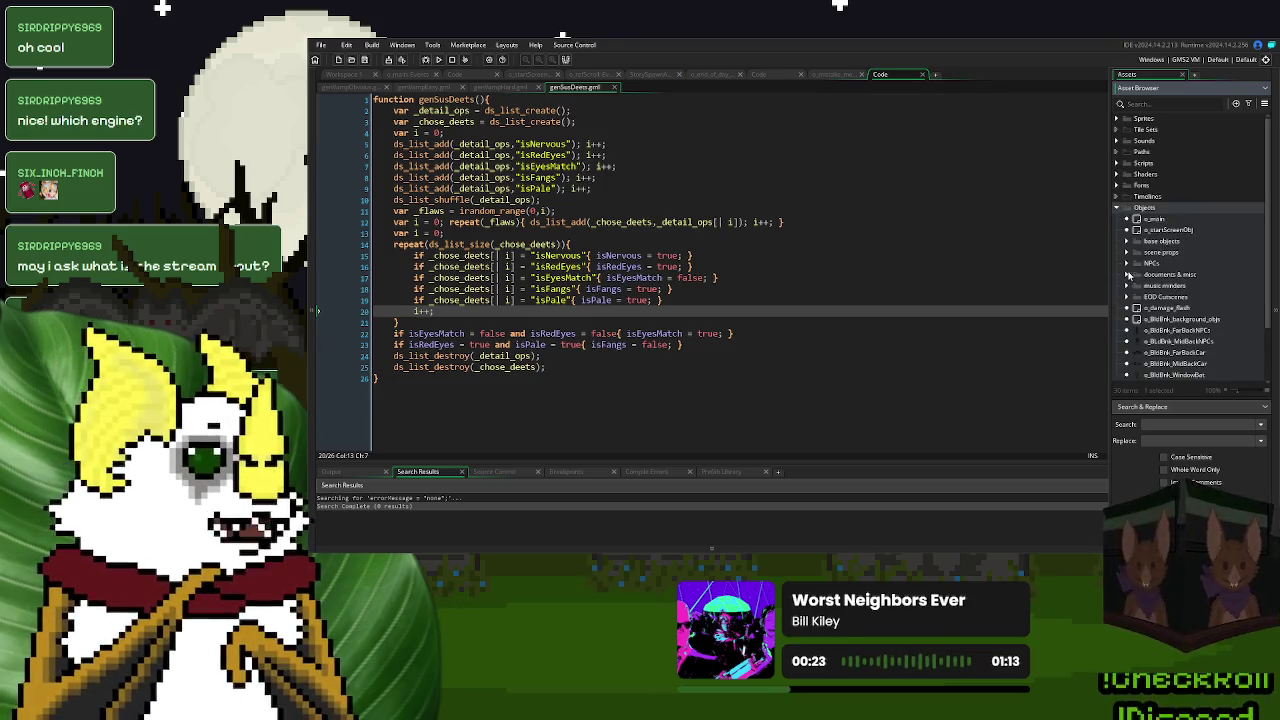
- Add a String variable definition errorMessage, default "none", to o_NPC and run the game
left_click(1127, 264)
double_click(1165, 275)
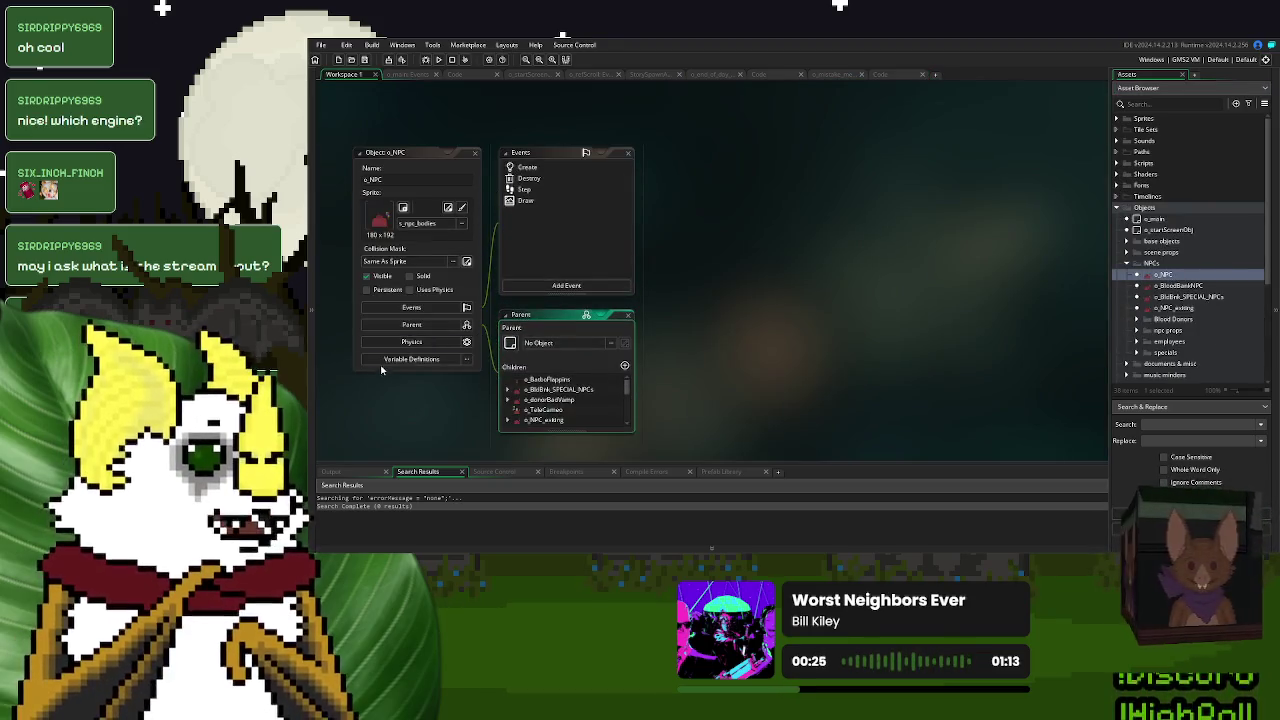
scroll(657, 377, "down", 5)
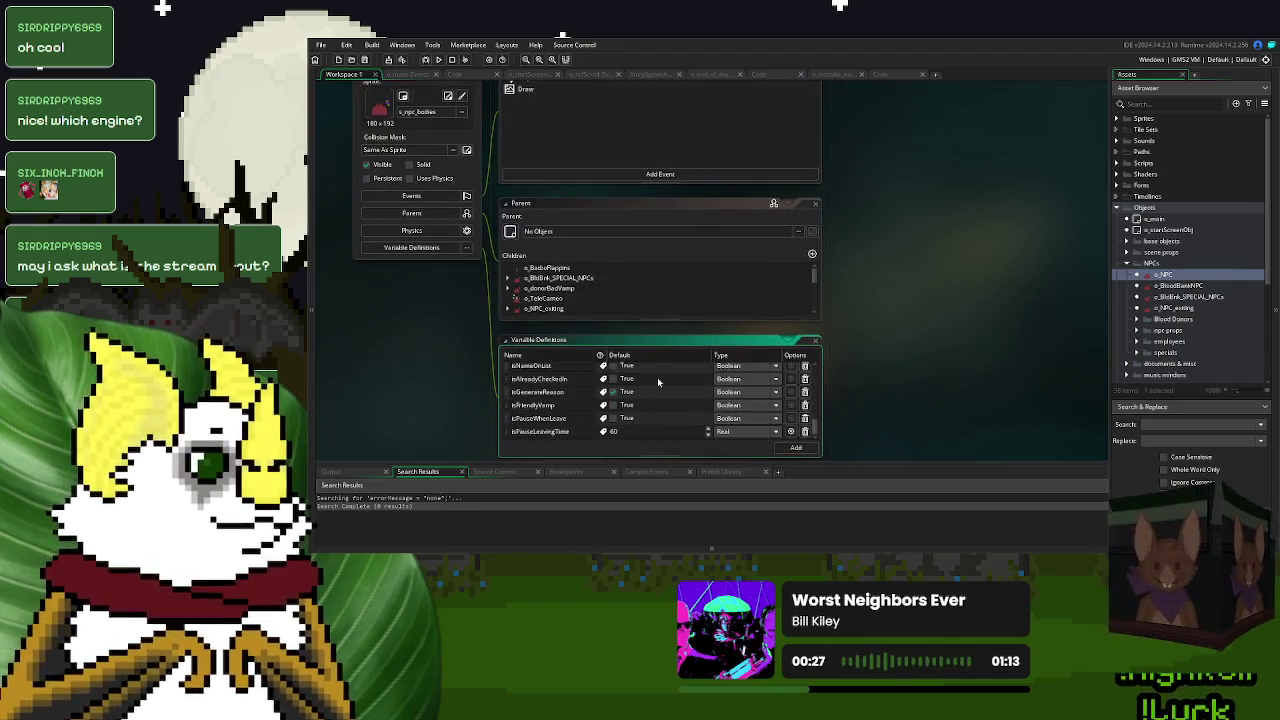
left_click(796, 447)
type("errorMessage")
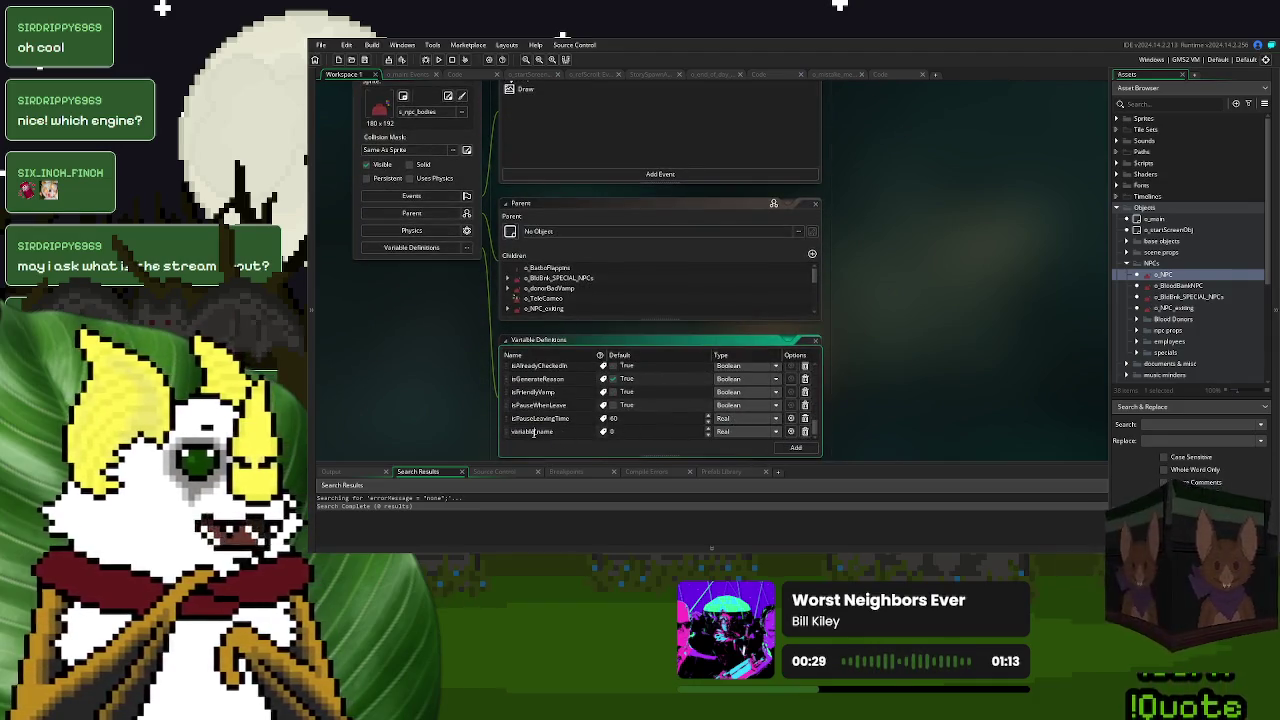
left_click(745, 430)
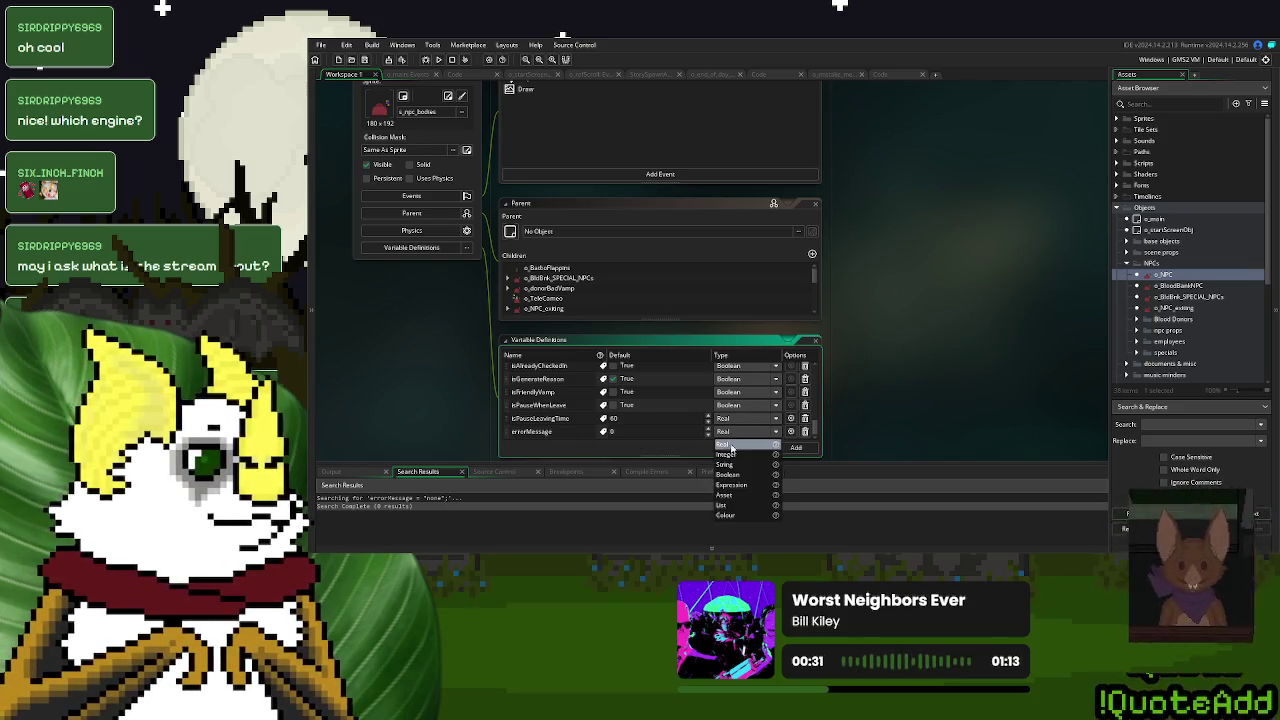
left_click(737, 464)
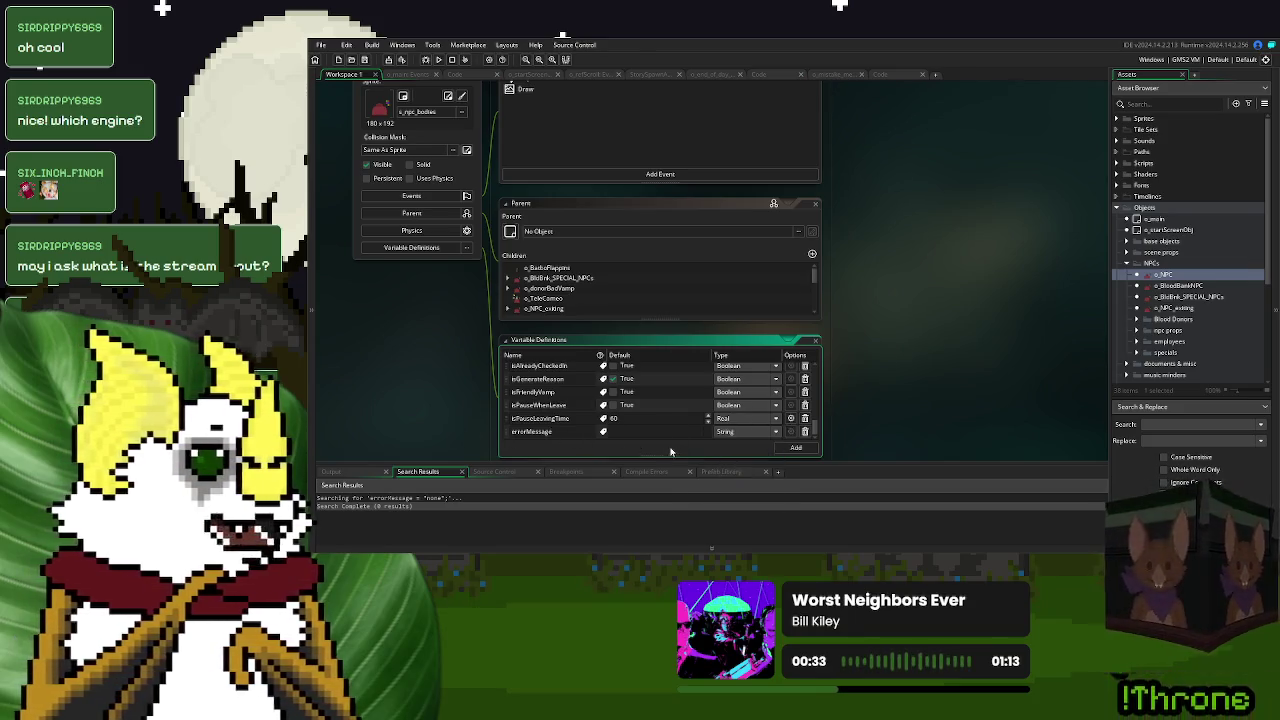
left_click(636, 432)
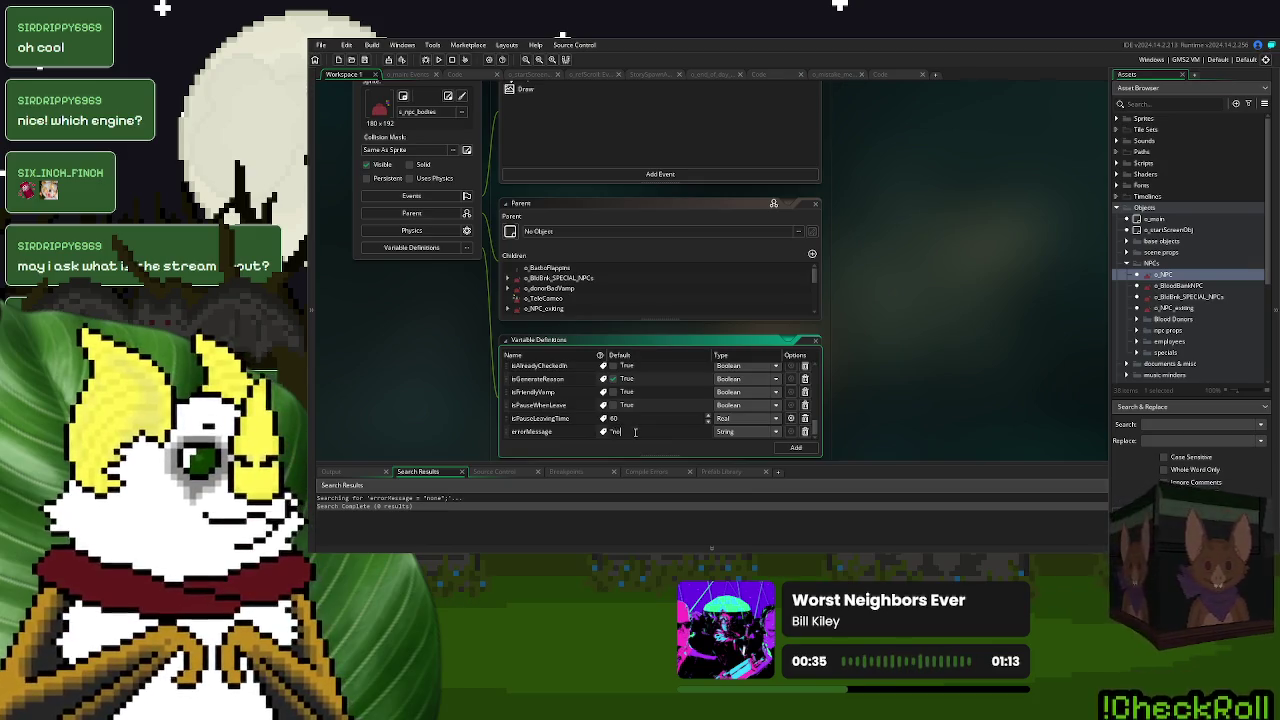
type("ne\"")
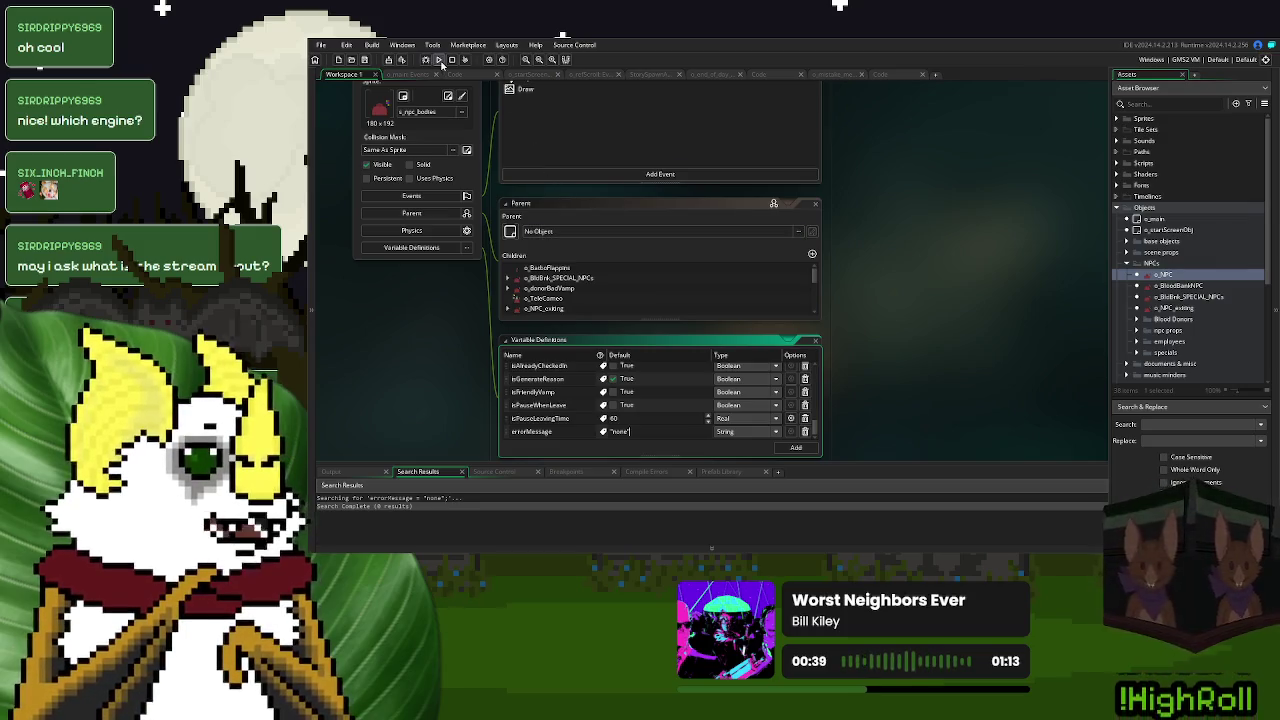
left_click(438, 59)
- Start a new game, reject two donors with the bell, and accept one with the snake lever
scroll(895, 314, "down", 1)
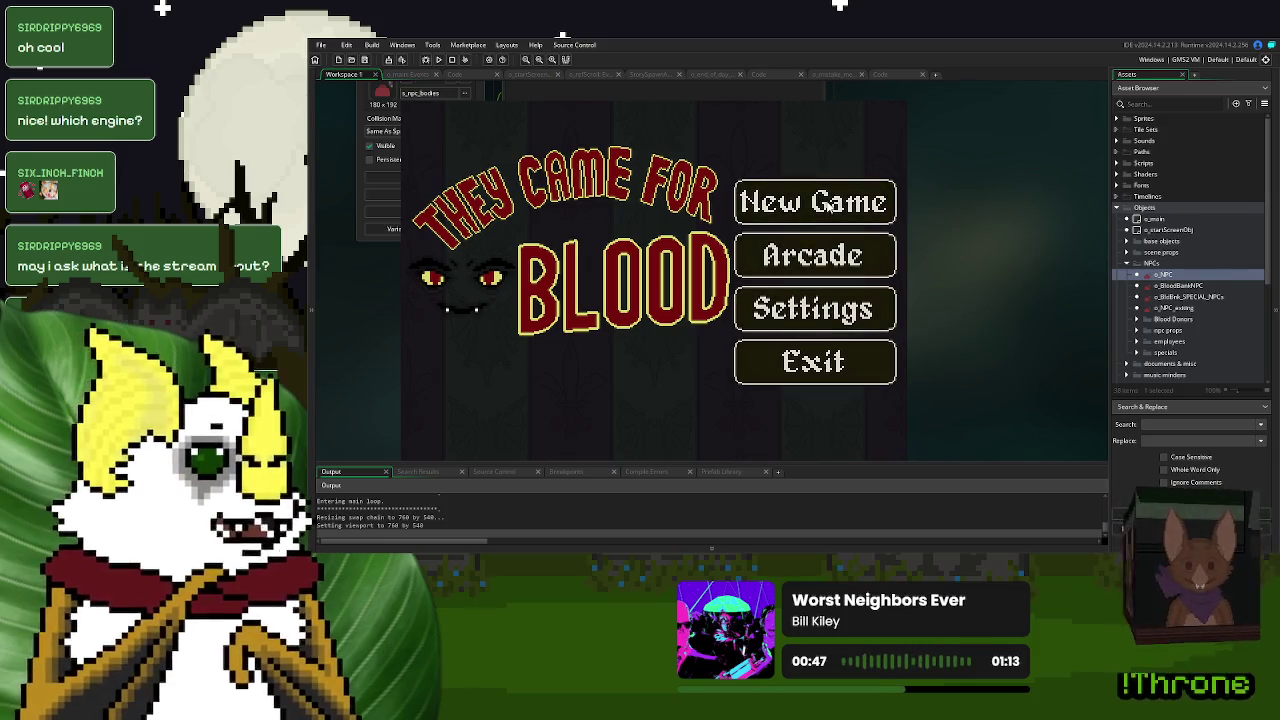
left_click(828, 205)
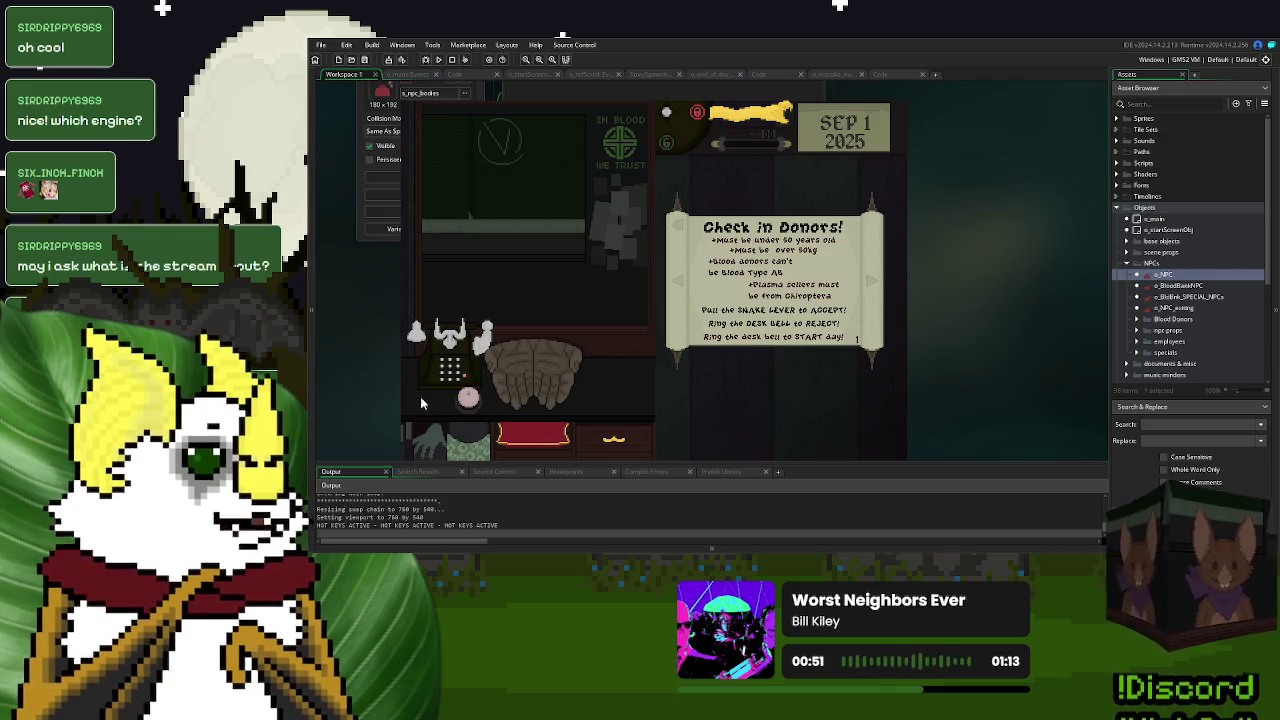
left_click(525, 376)
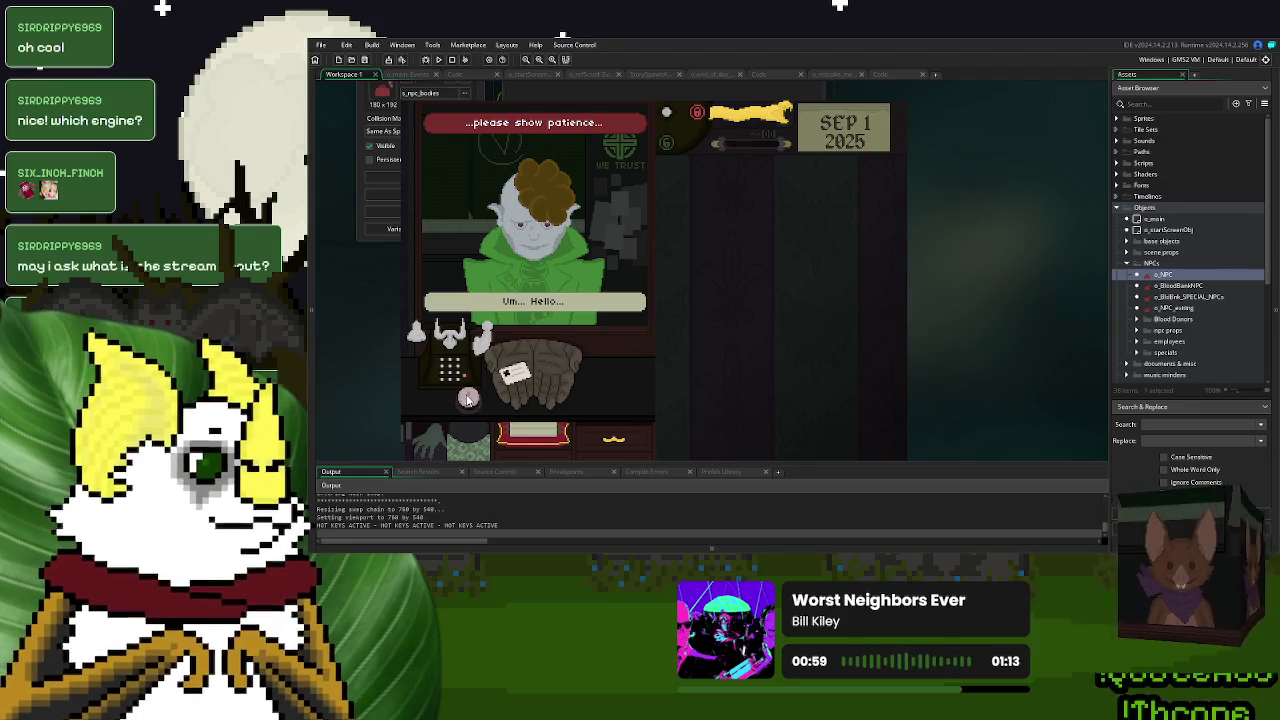
left_click(468, 398)
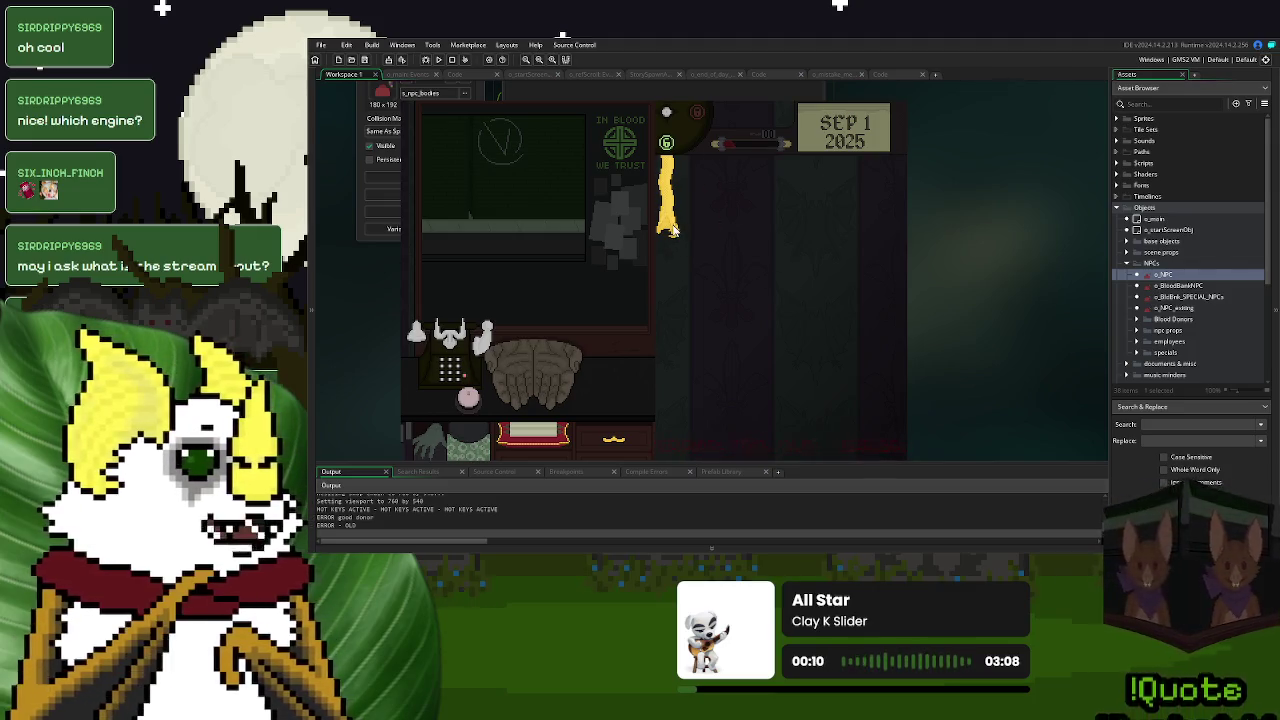
left_click(467, 398)
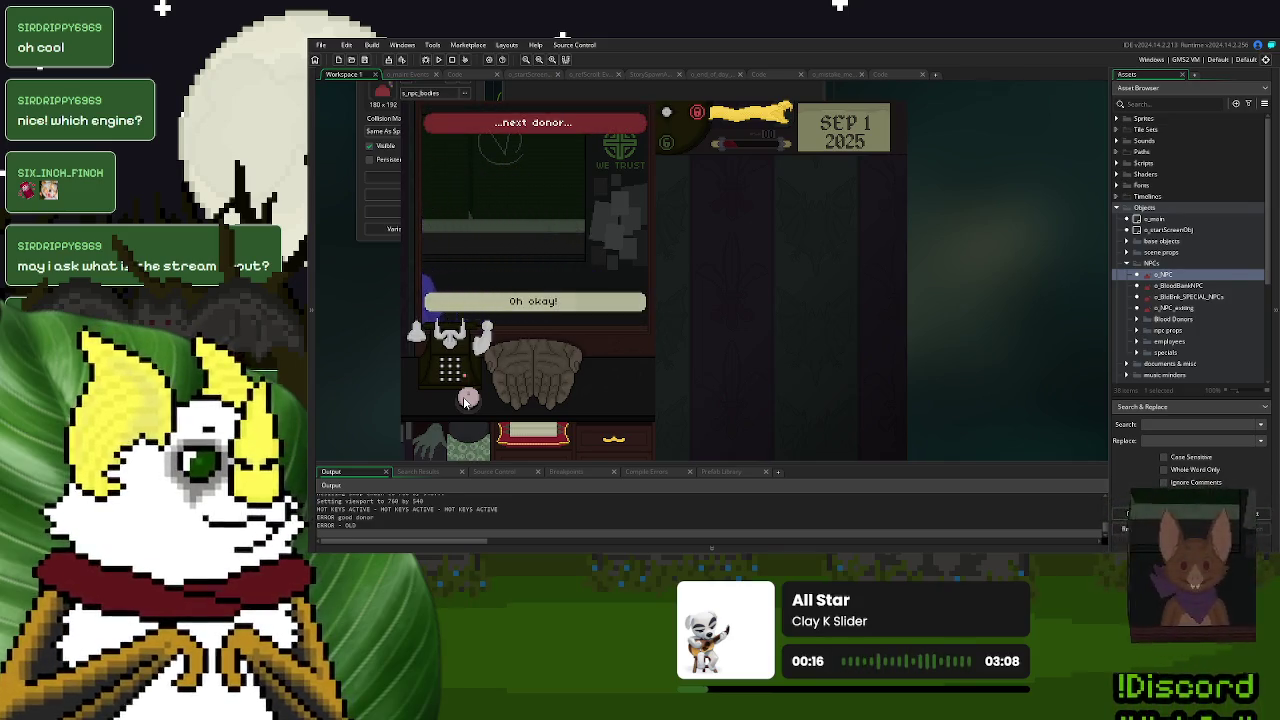
left_click(489, 301)
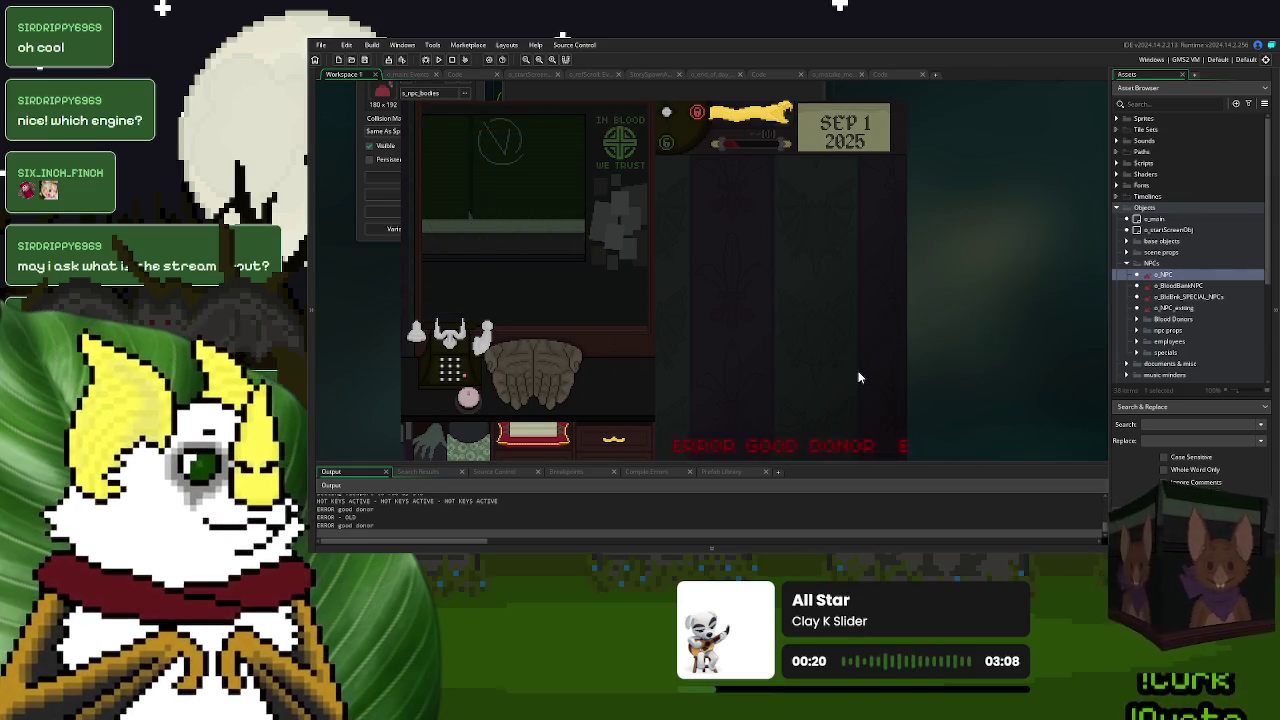
left_click(751, 118)
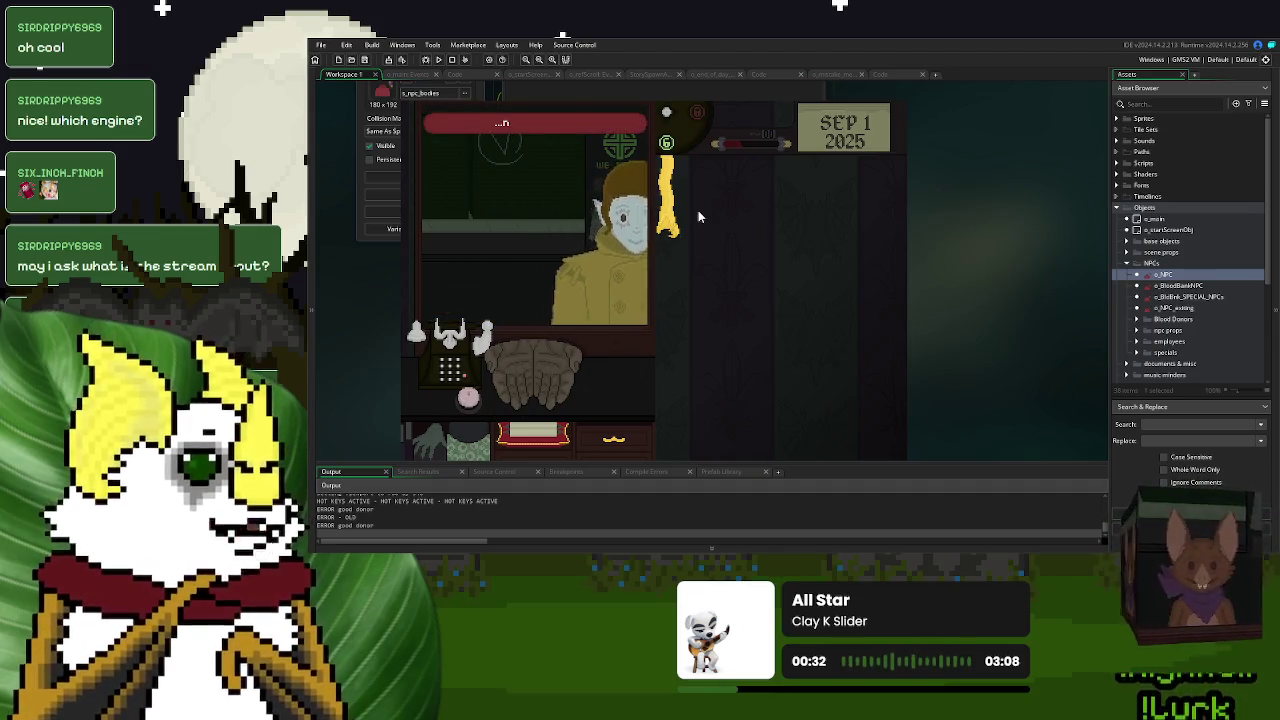
left_click_drag(674, 226, 674, 226)
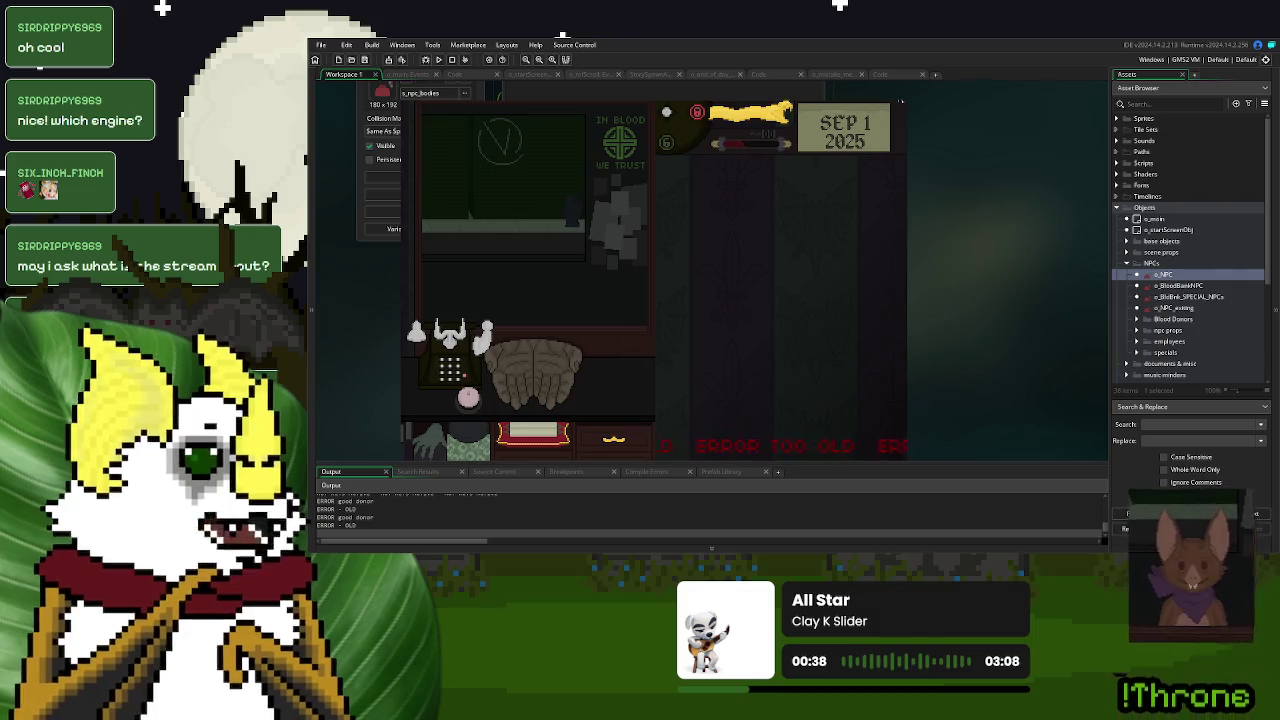
left_click(880, 74)
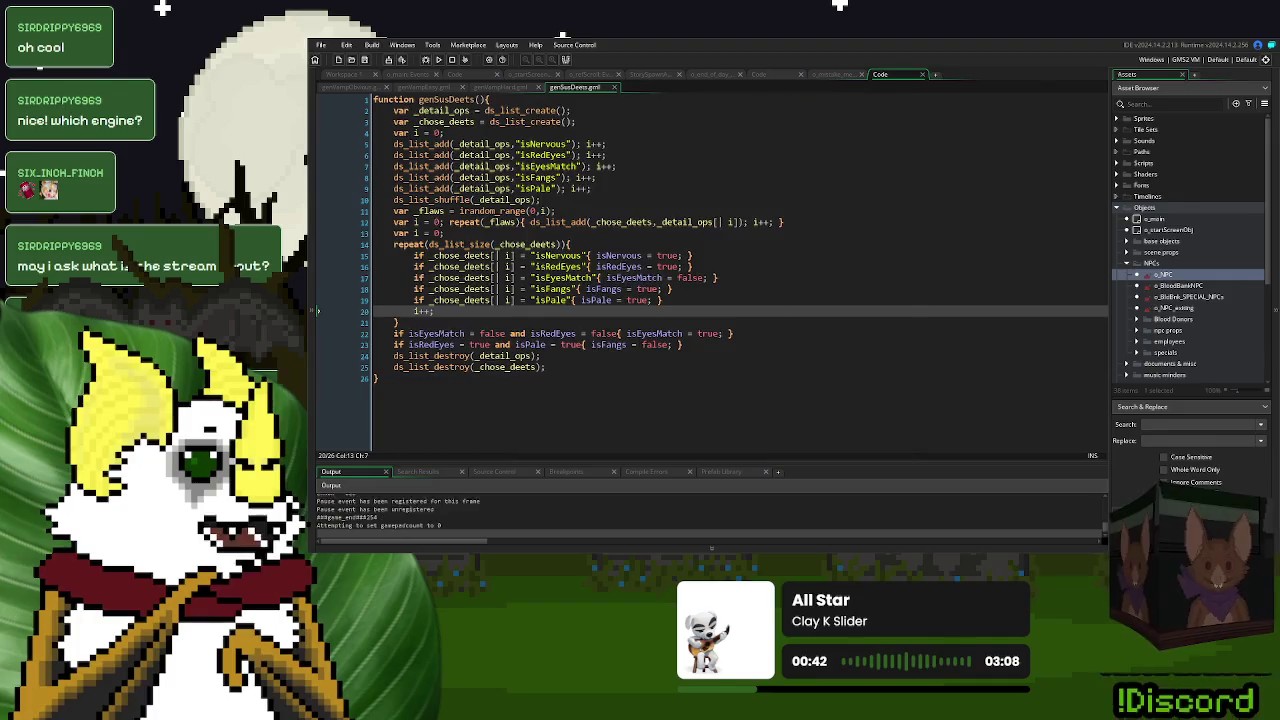
- Close the test game, collapse the donor faults region, and open o_NPC's Destroy event code
key("Escape")
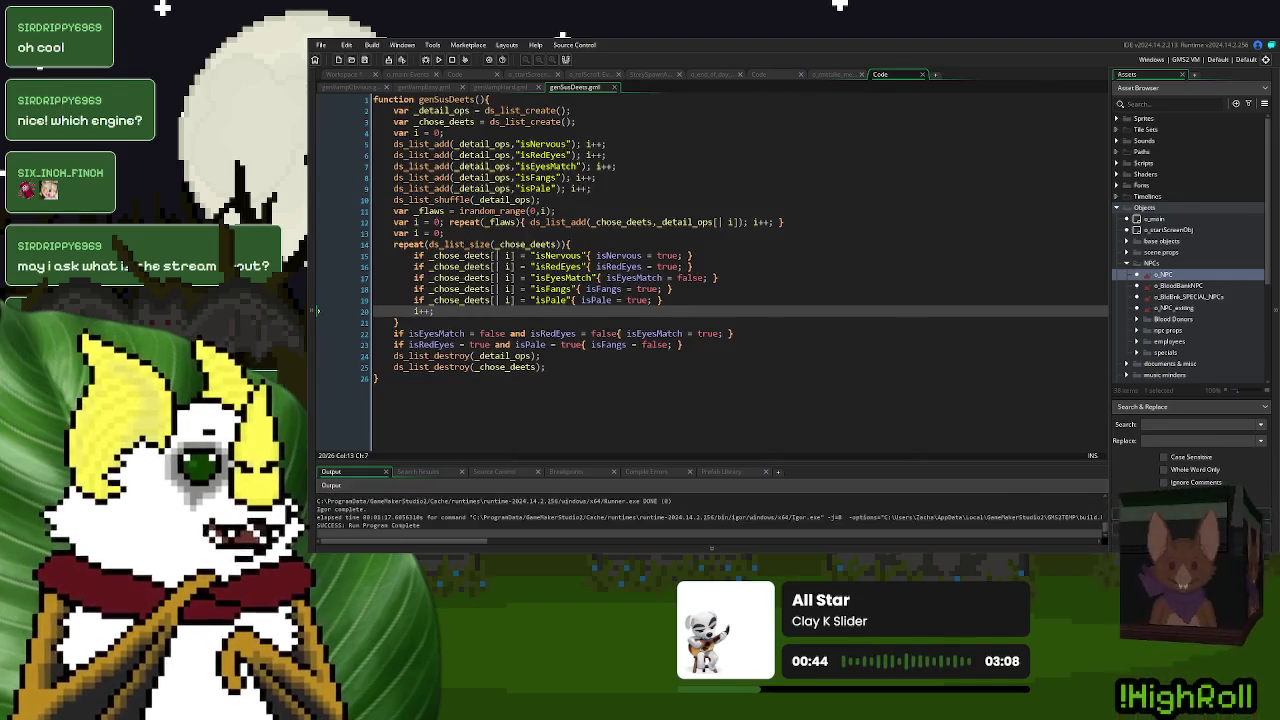
key("ctrl+w")
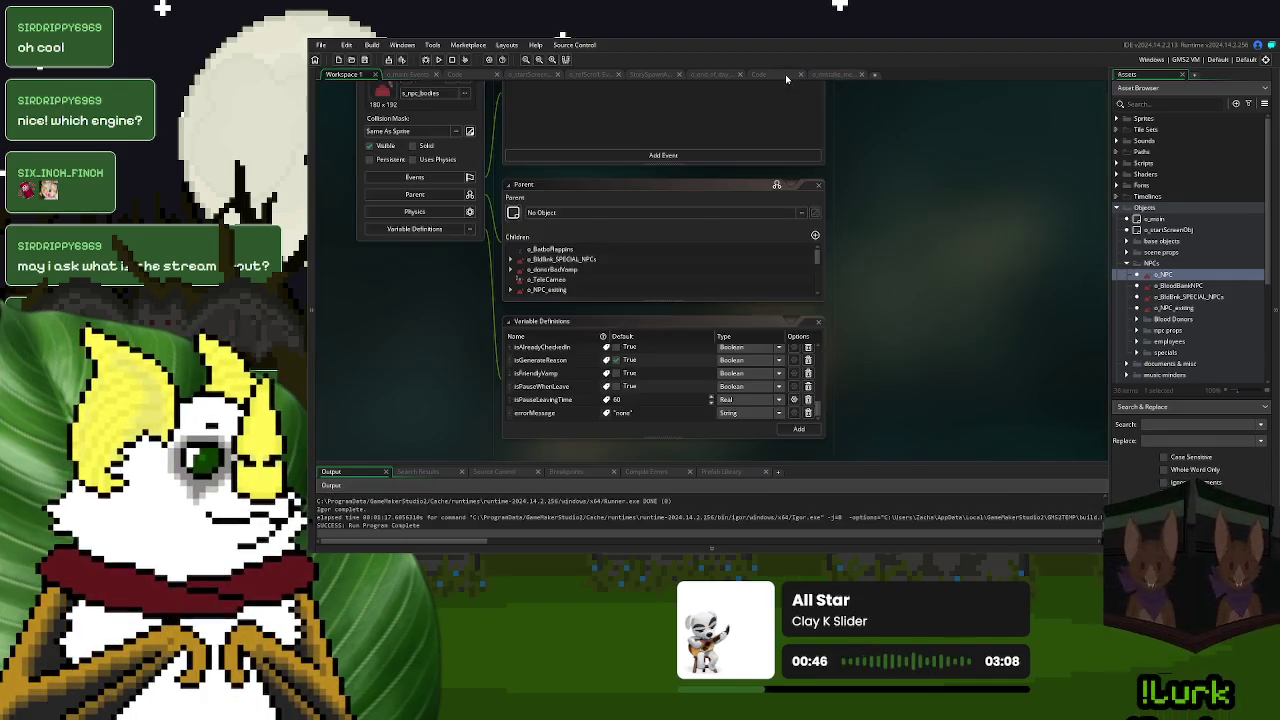
left_click(785, 74)
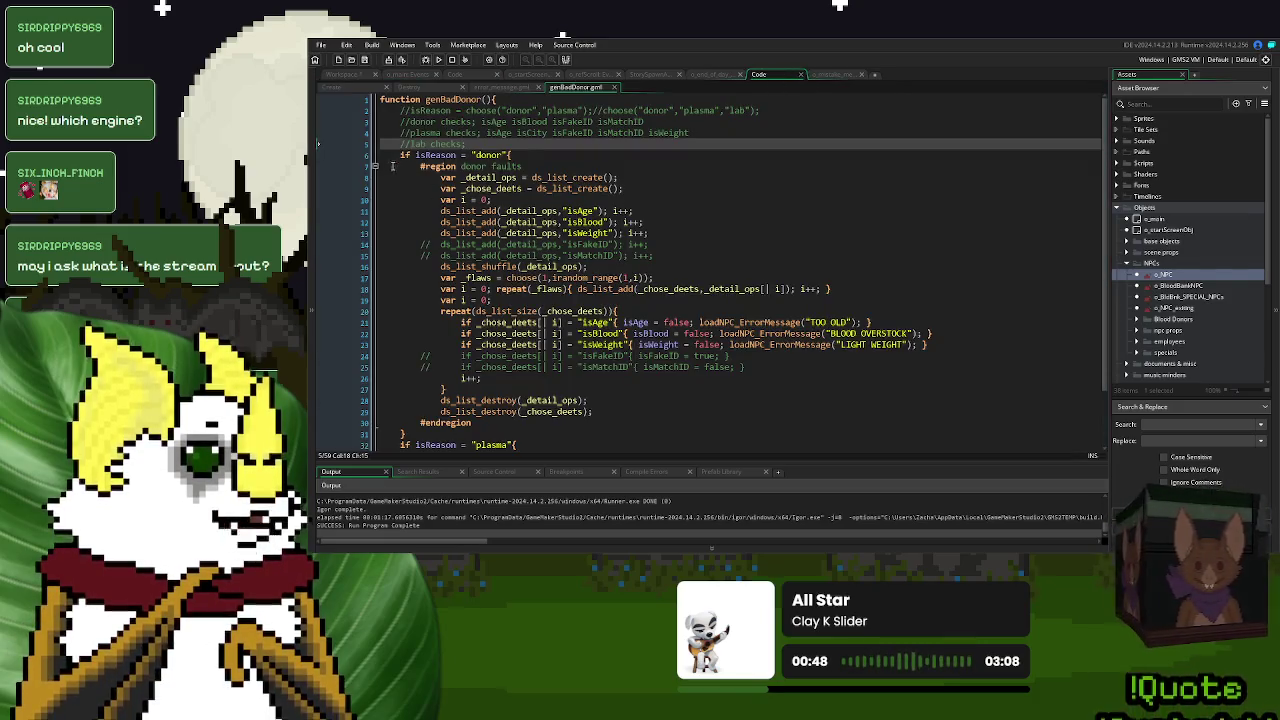
left_click(375, 166)
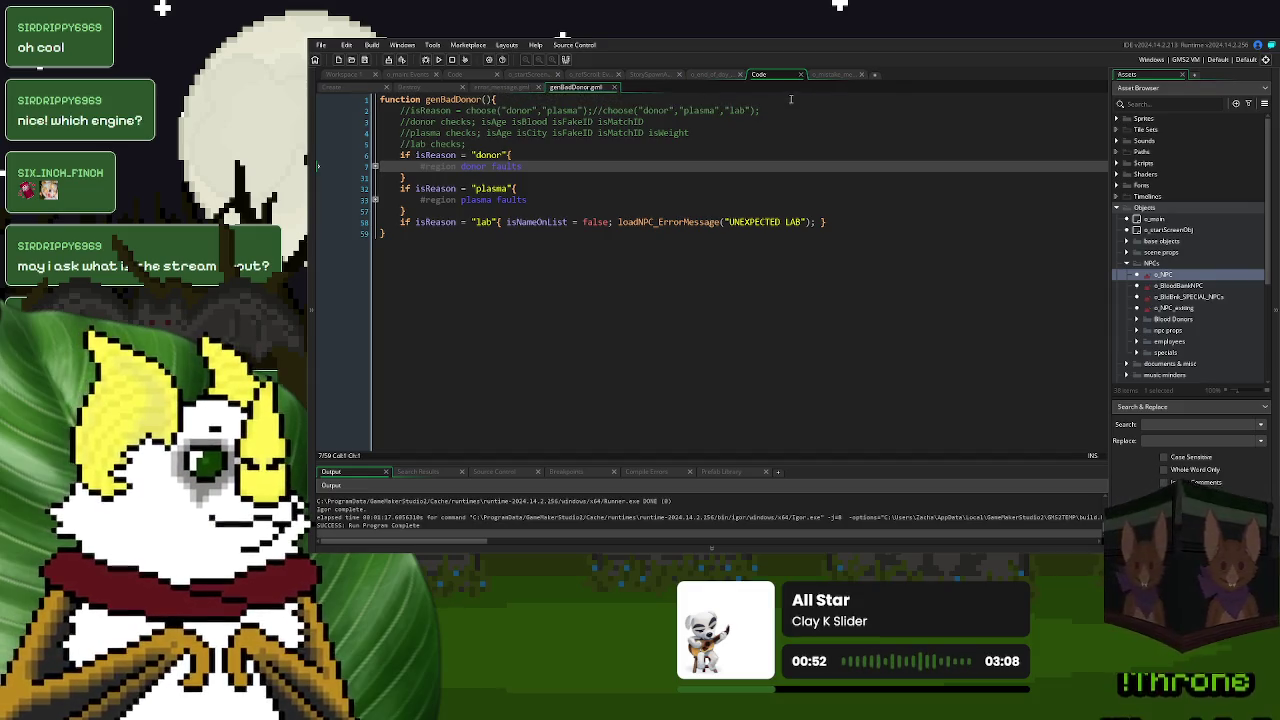
left_click(428, 88)
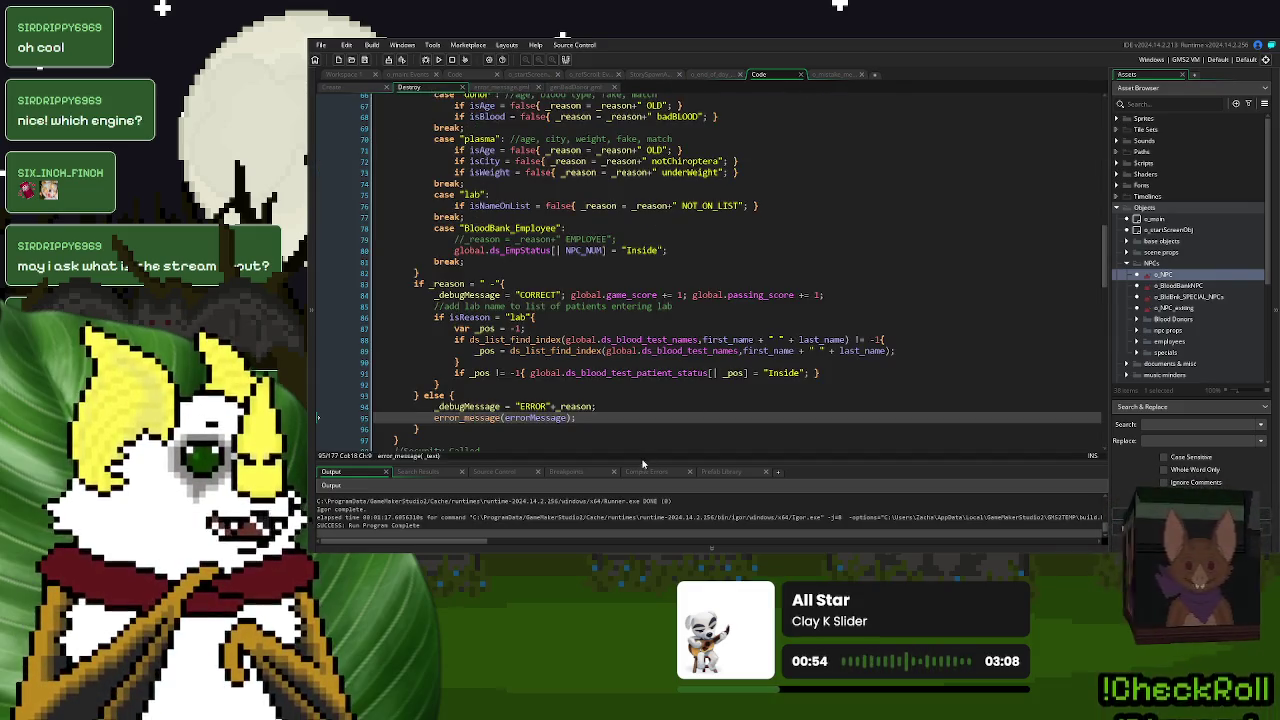
- Replace the "GOOD DONOR" fallback text on line 101 with "HUMAN"
left_click_drag(576, 418, 432, 425)
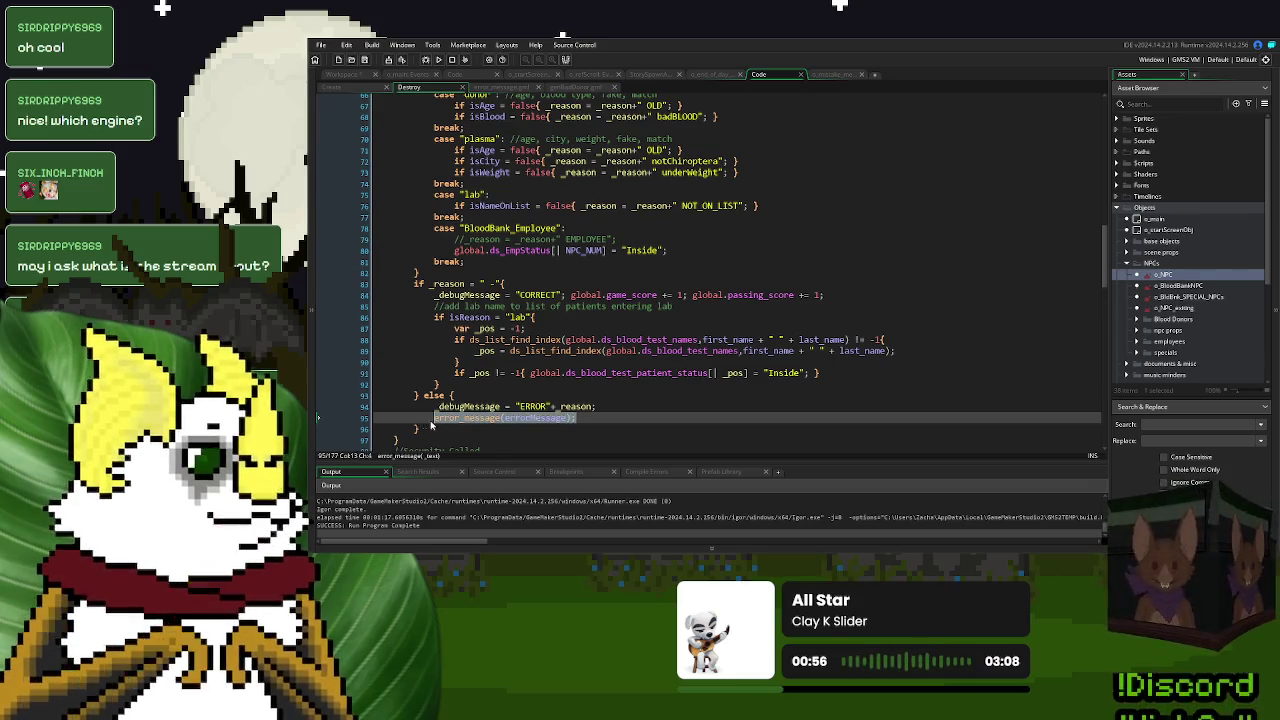
double_click(460, 420)
scroll(566, 378, "up", 10)
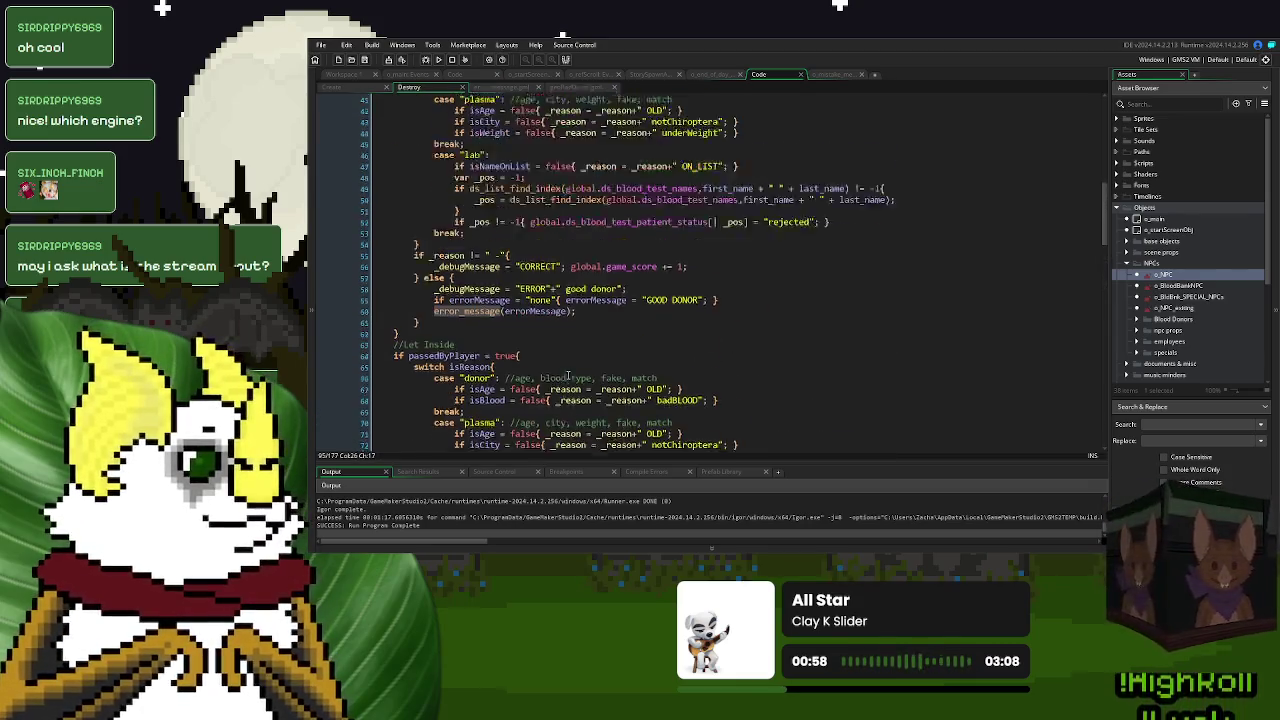
scroll(566, 378, "down", 10)
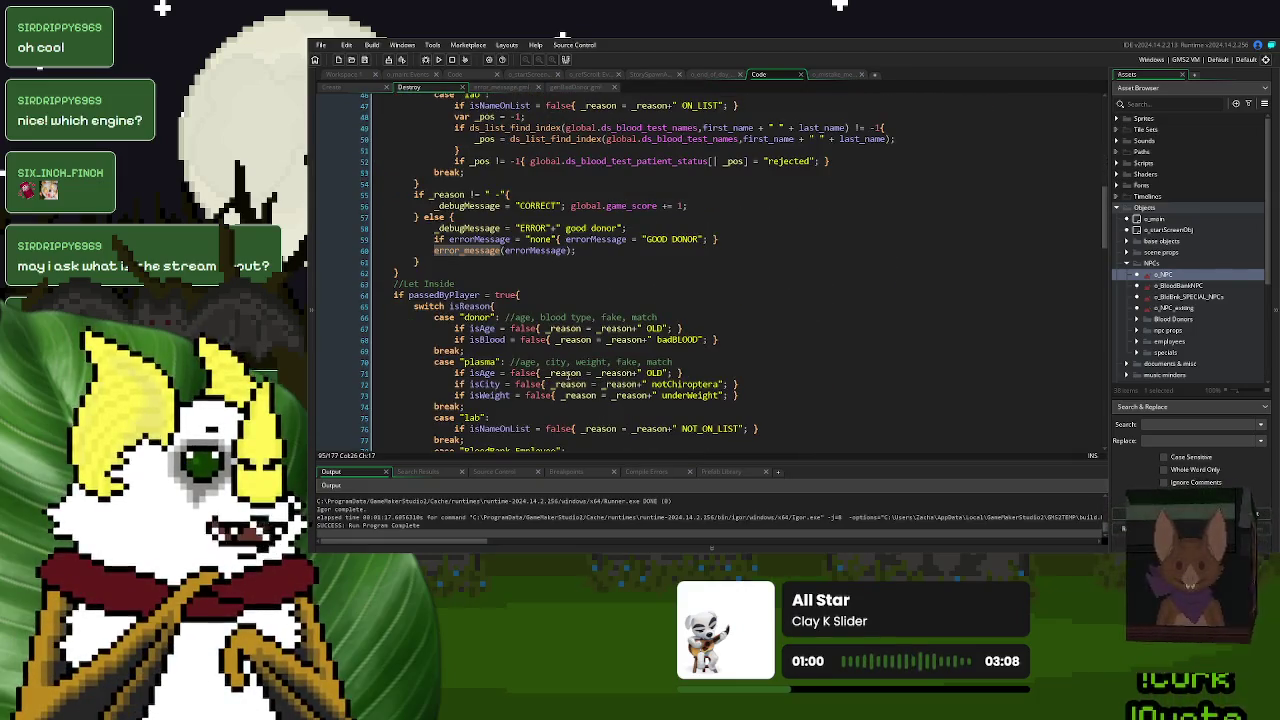
scroll(567, 375, "down", 5)
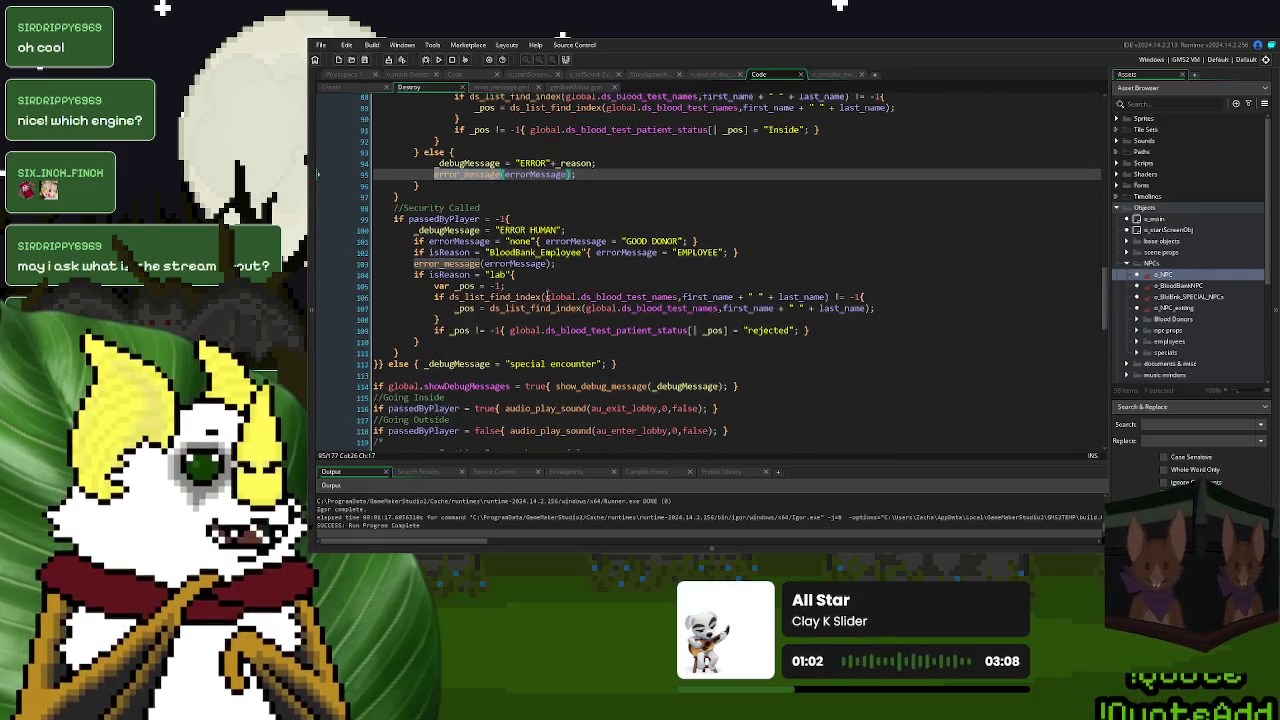
left_click(568, 261)
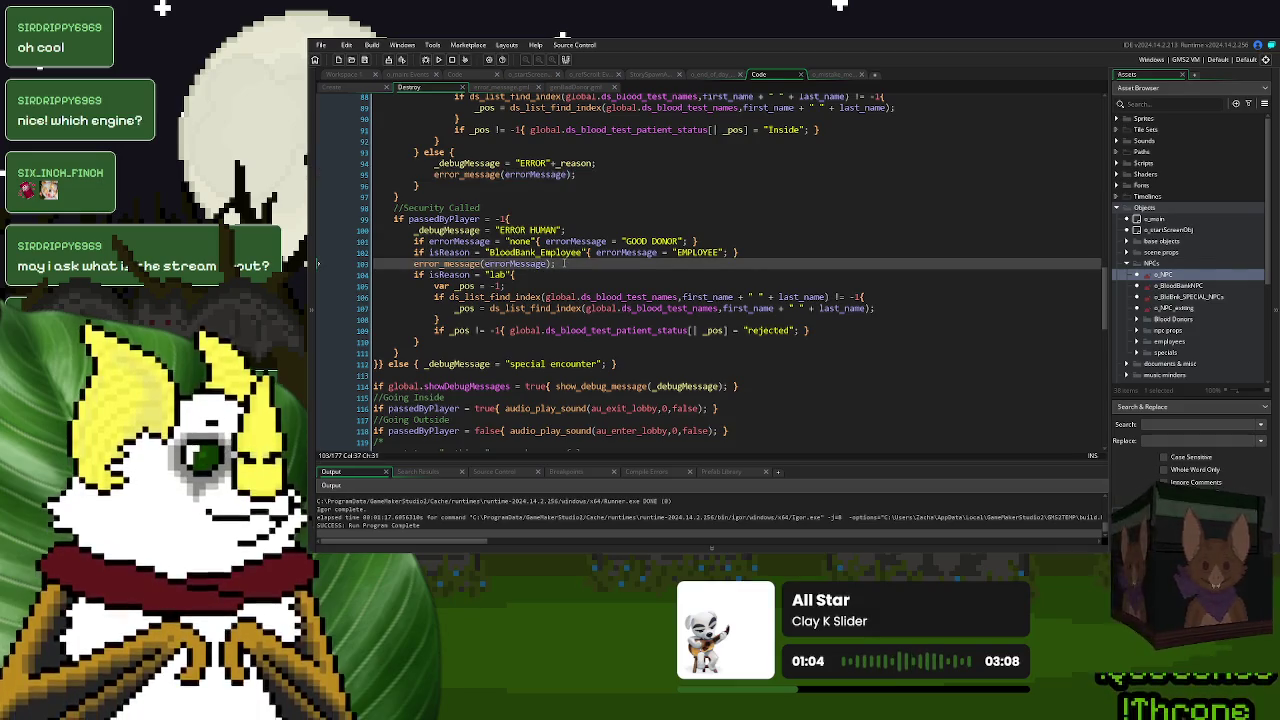
double_click(459, 241)
type("i")
key("BackSpace")
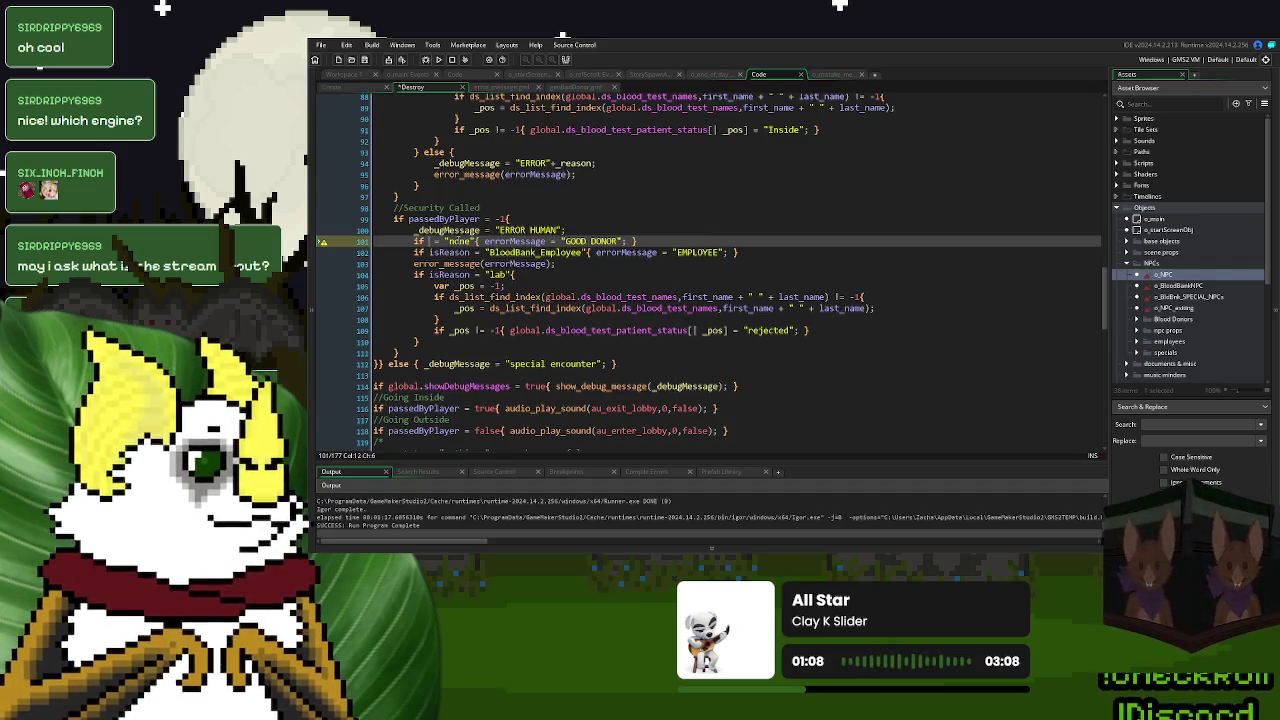
key("ctrl+z")
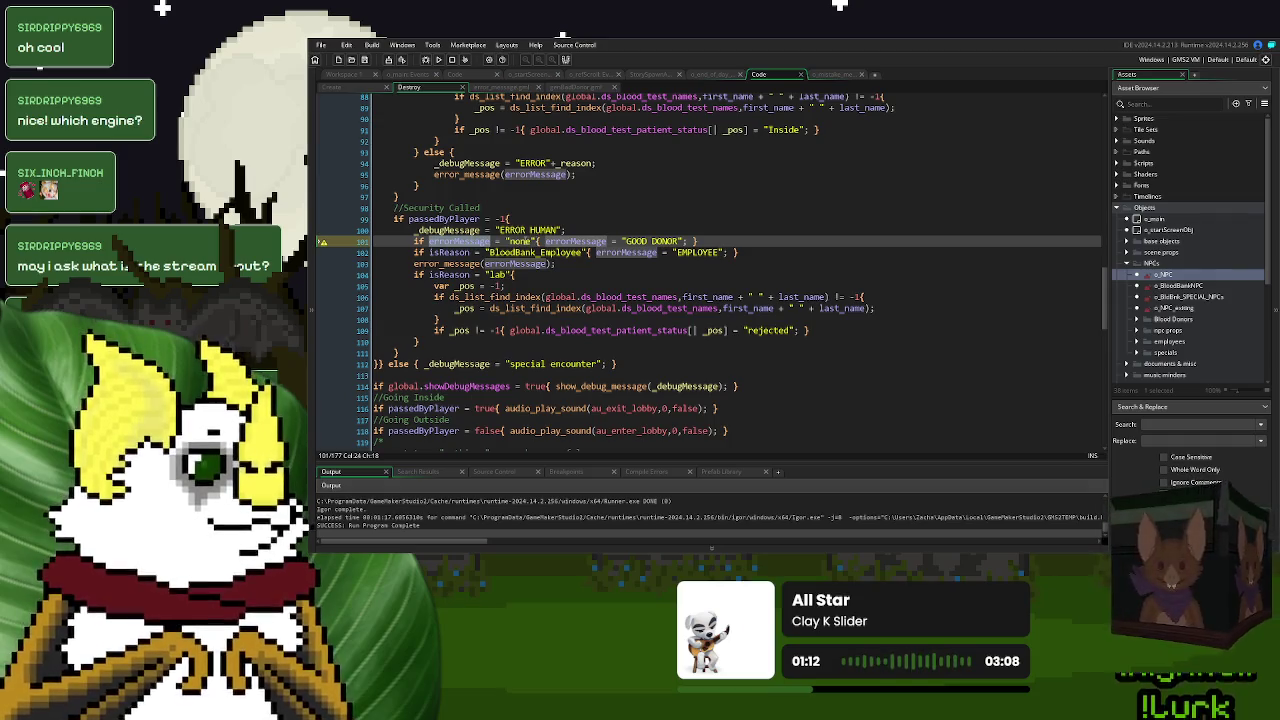
left_click_drag(681, 242, 627, 242)
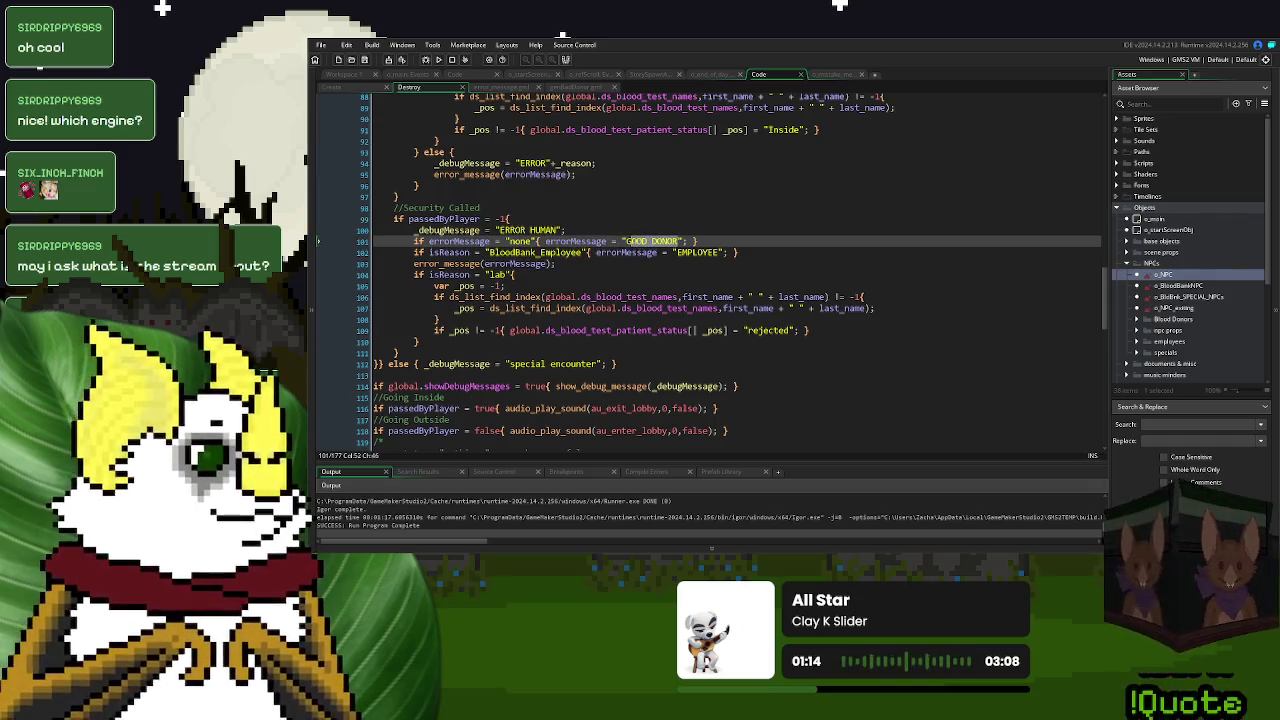
type("HUMAN")
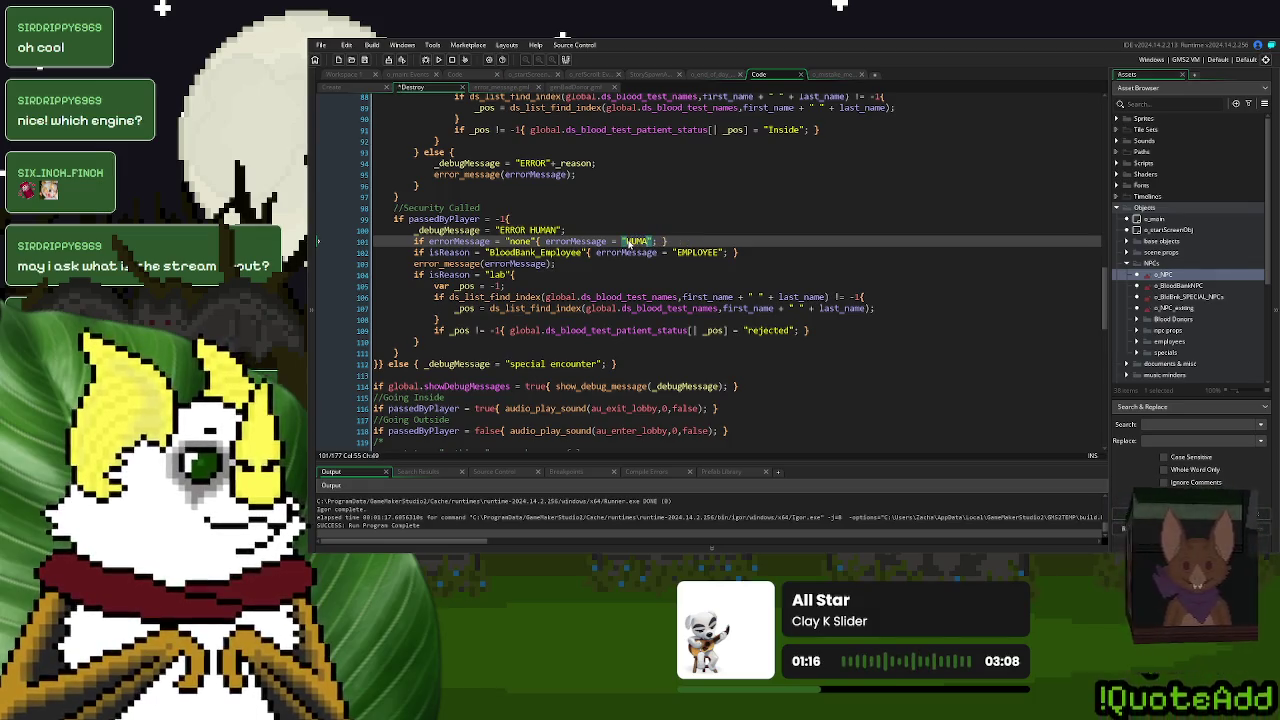
- Rewrite line 101 as errorMessage = "HUMAN"; and join it onto line 100
left_click_drag(660, 241, 545, 242)
key("ctrl+x")
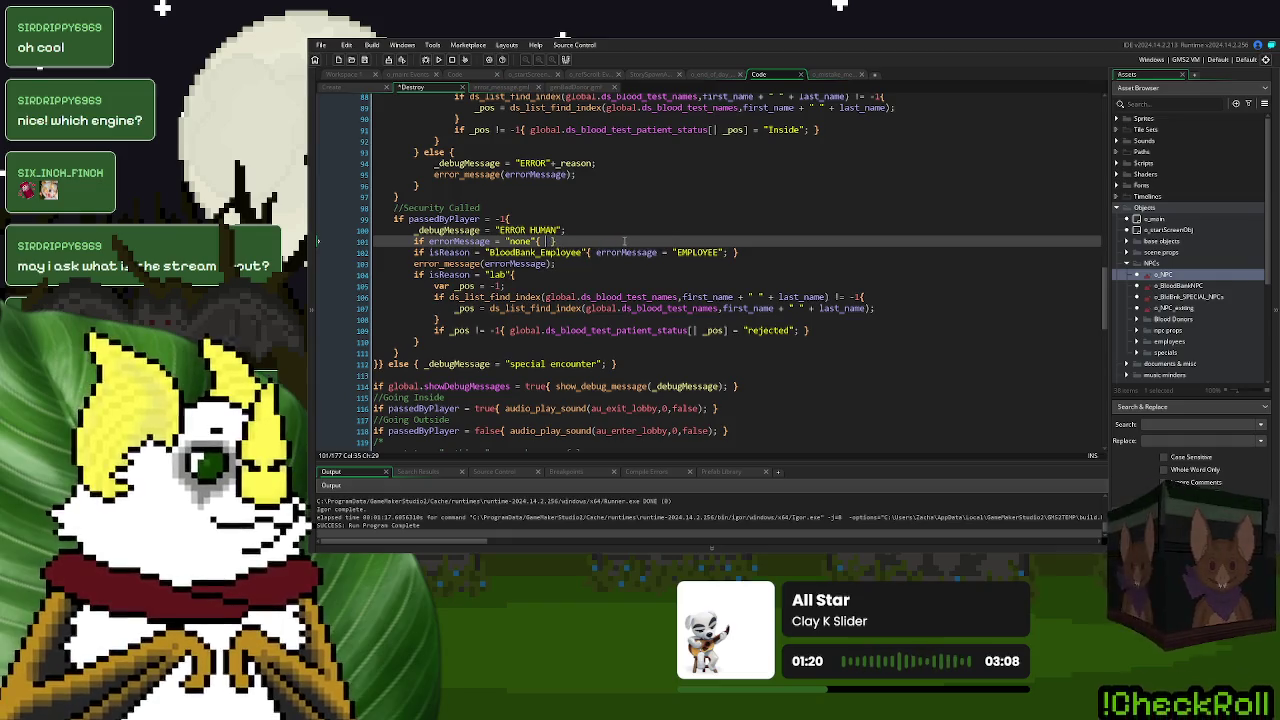
key("Delete")
key("Delete")
key("BackSpace")
key("BackSpace")
key("BackSpace")
key("ctrl+v")
type(";")
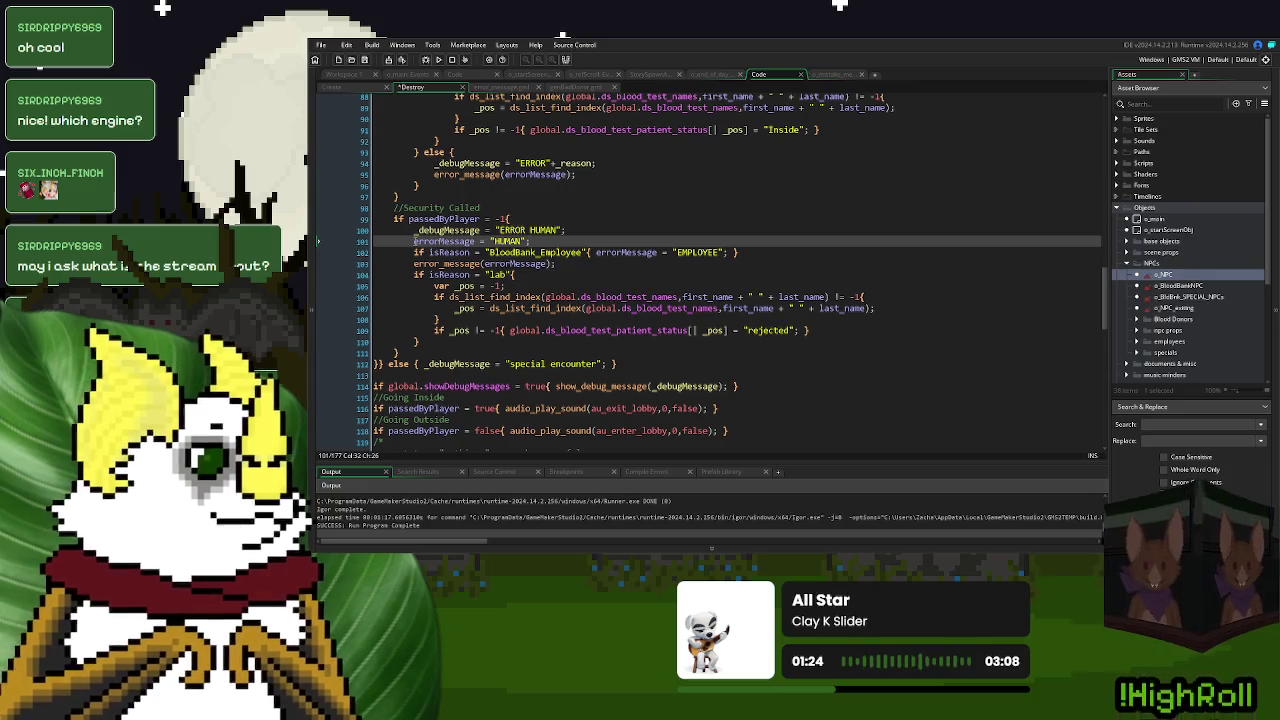
key("BackSpace")
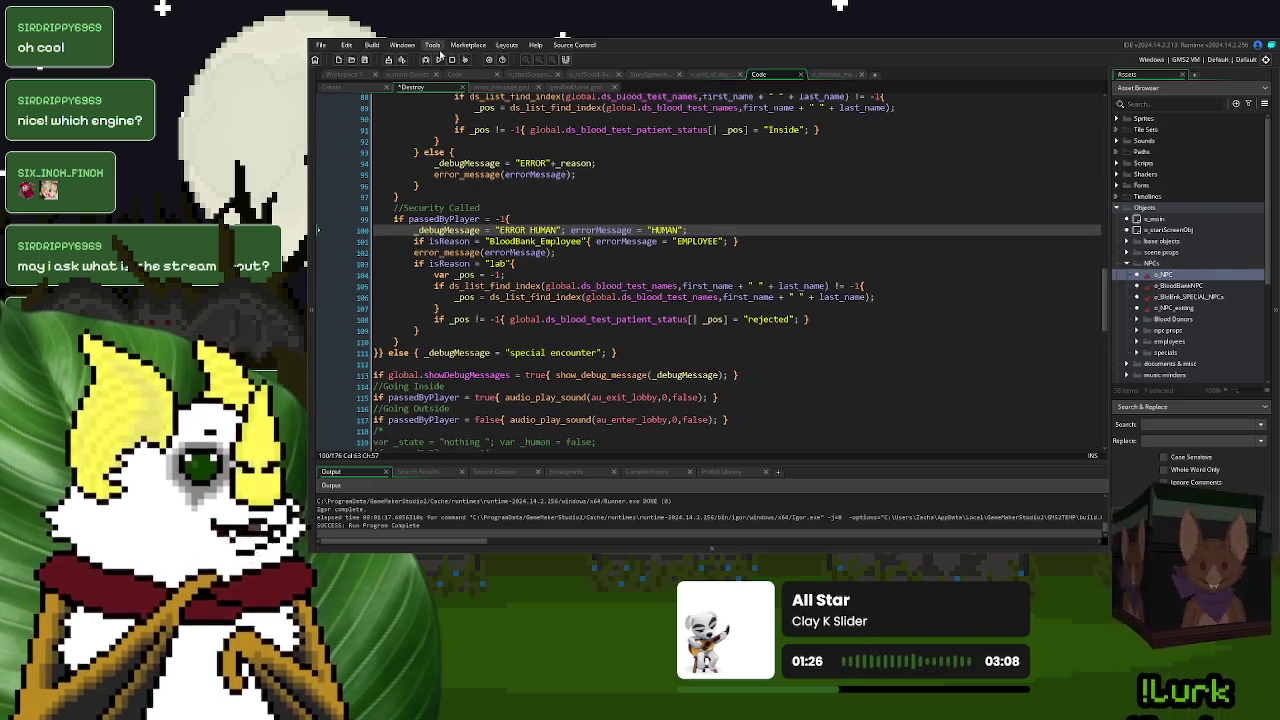
- Run the game, start a New Game and dismiss the check-in rules
left_click(438, 59)
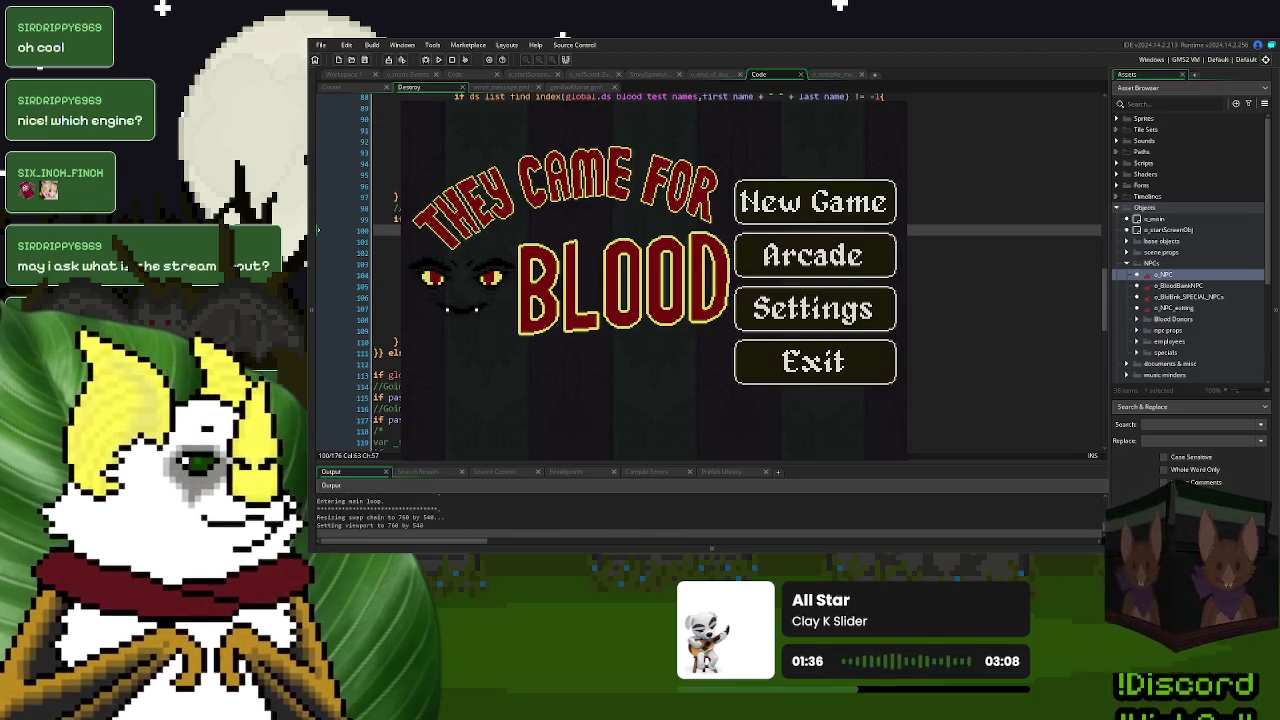
left_click(787, 207)
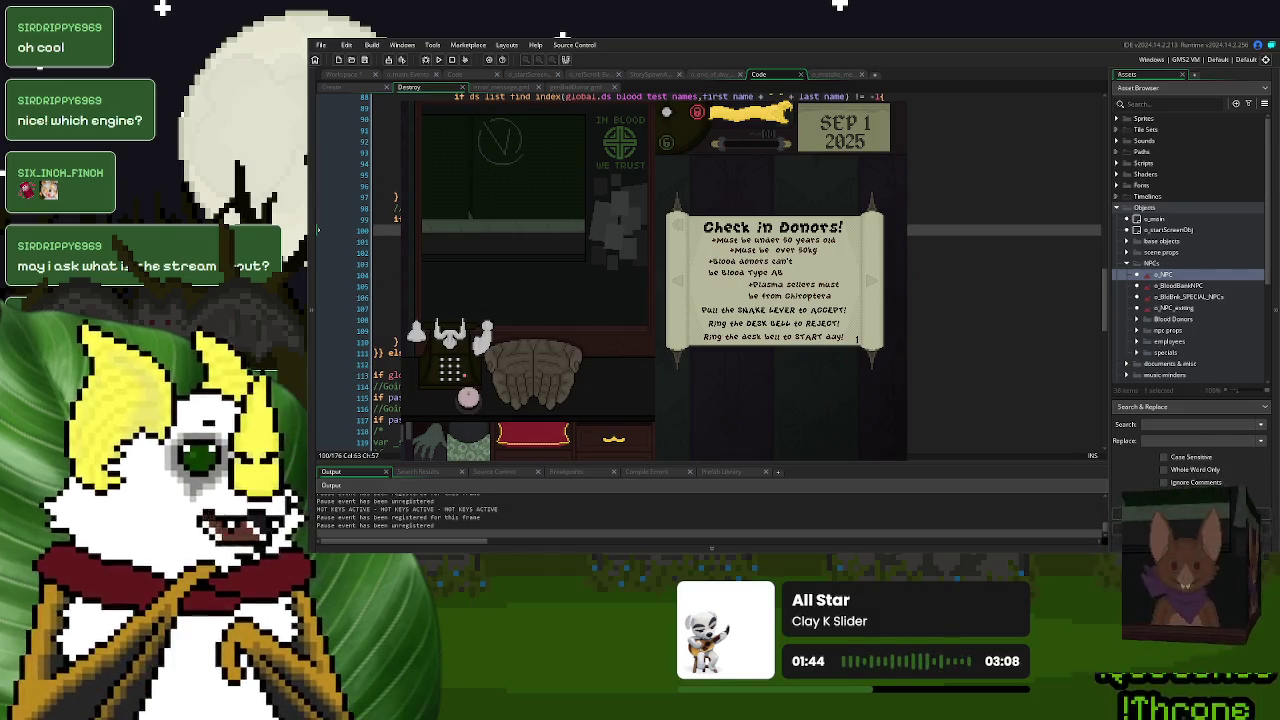
left_click(713, 240)
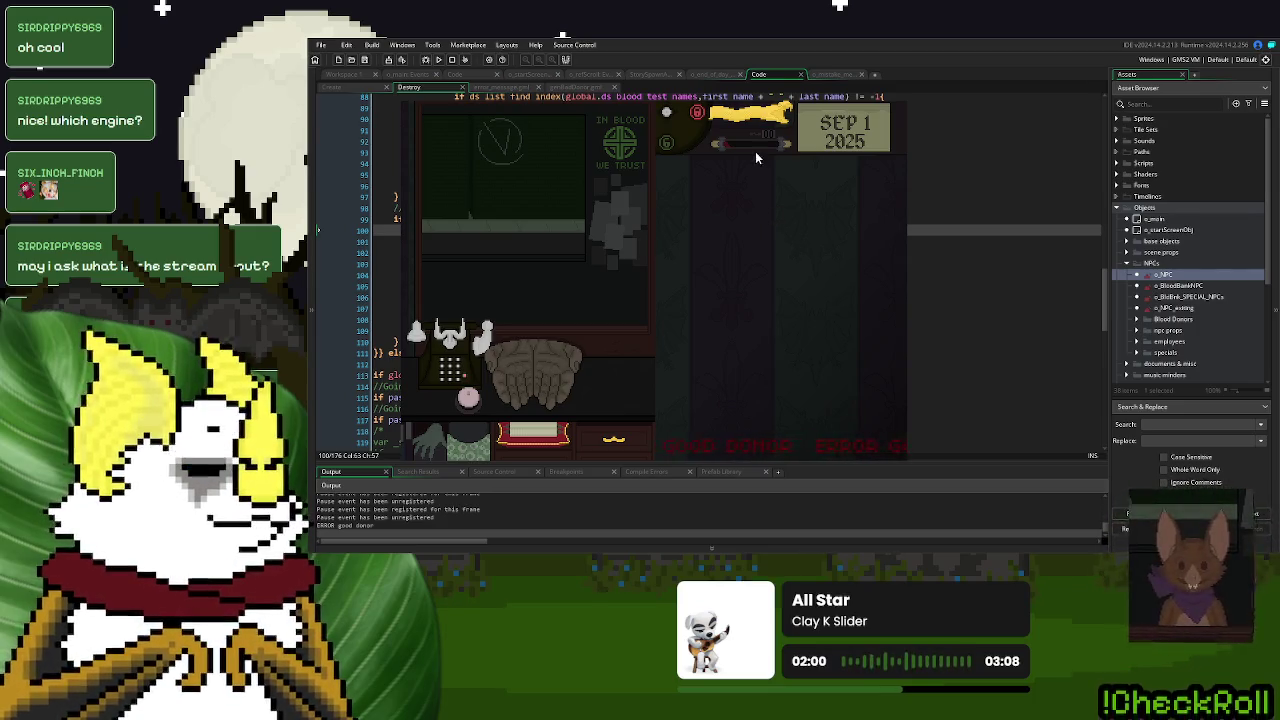
- Accept and reject several donors with the lever, bell and ID card until ERROR - underweight is logged
left_click(751, 122)
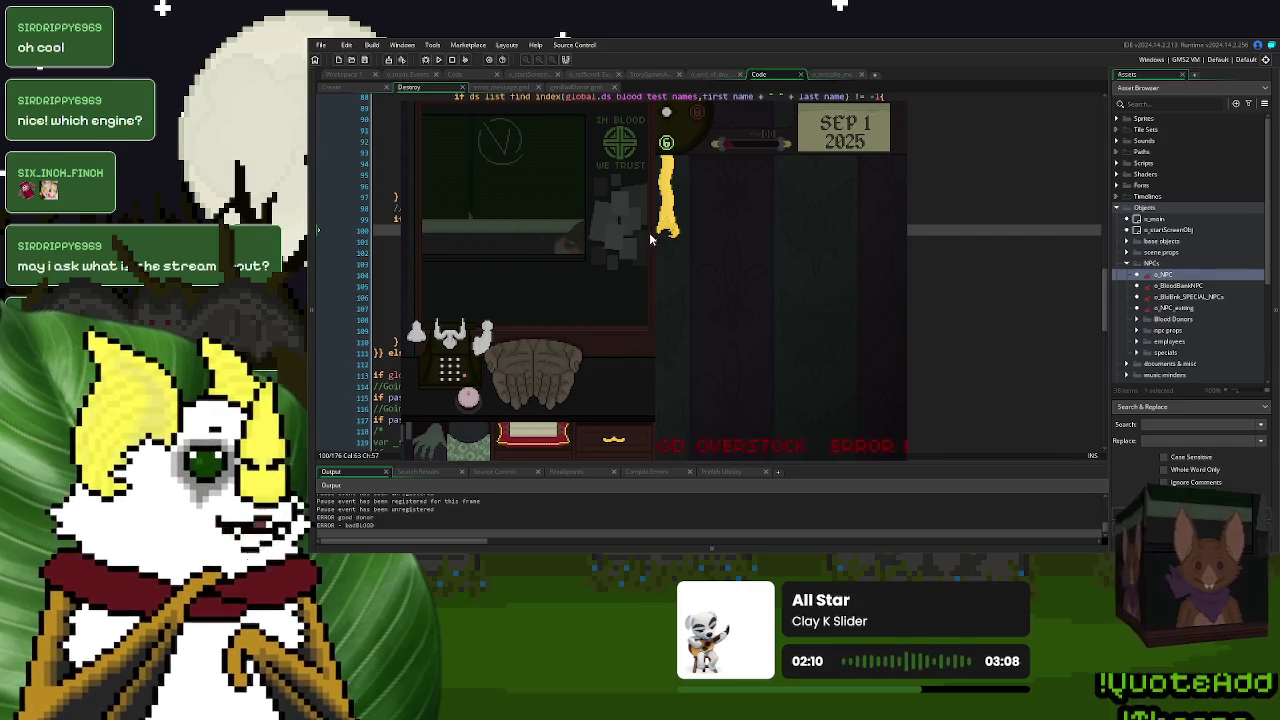
left_click_drag(672, 230, 672, 226)
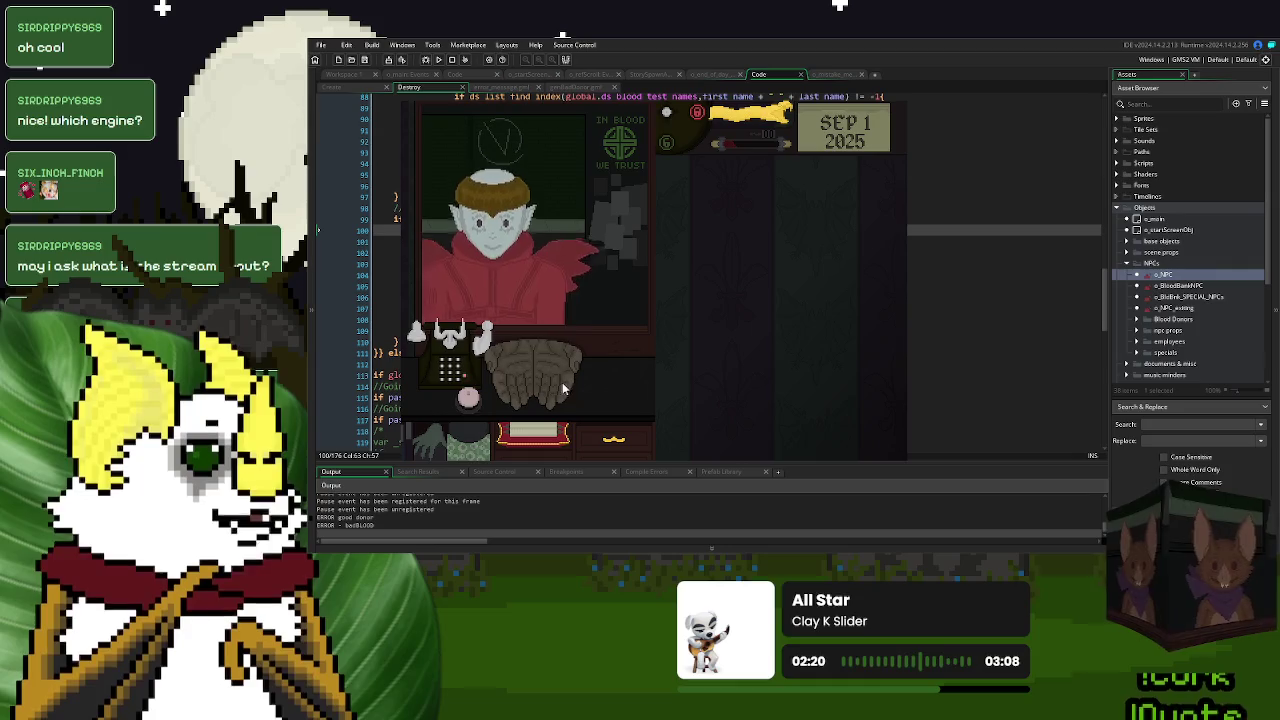
left_click(468, 401)
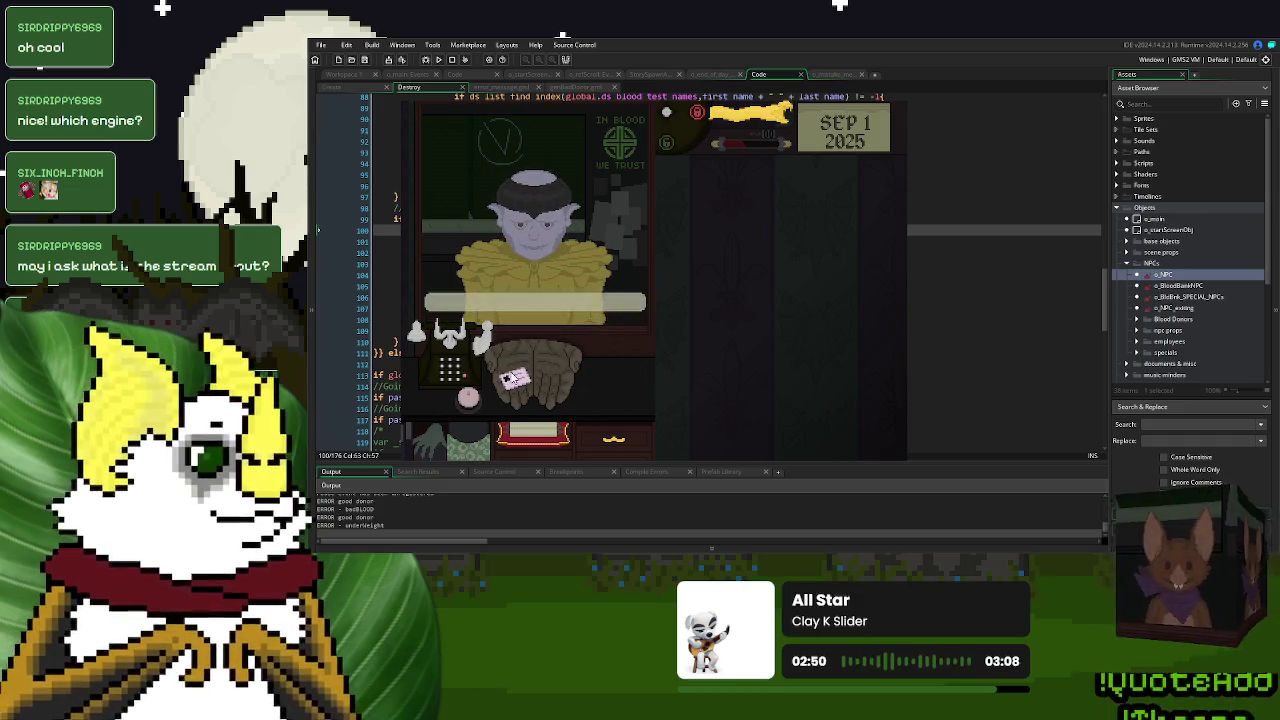
mouse_move(789, 290)
left_mouse_down()
mouse_move(625, 360)
mouse_move(525, 367)
left_mouse_up()
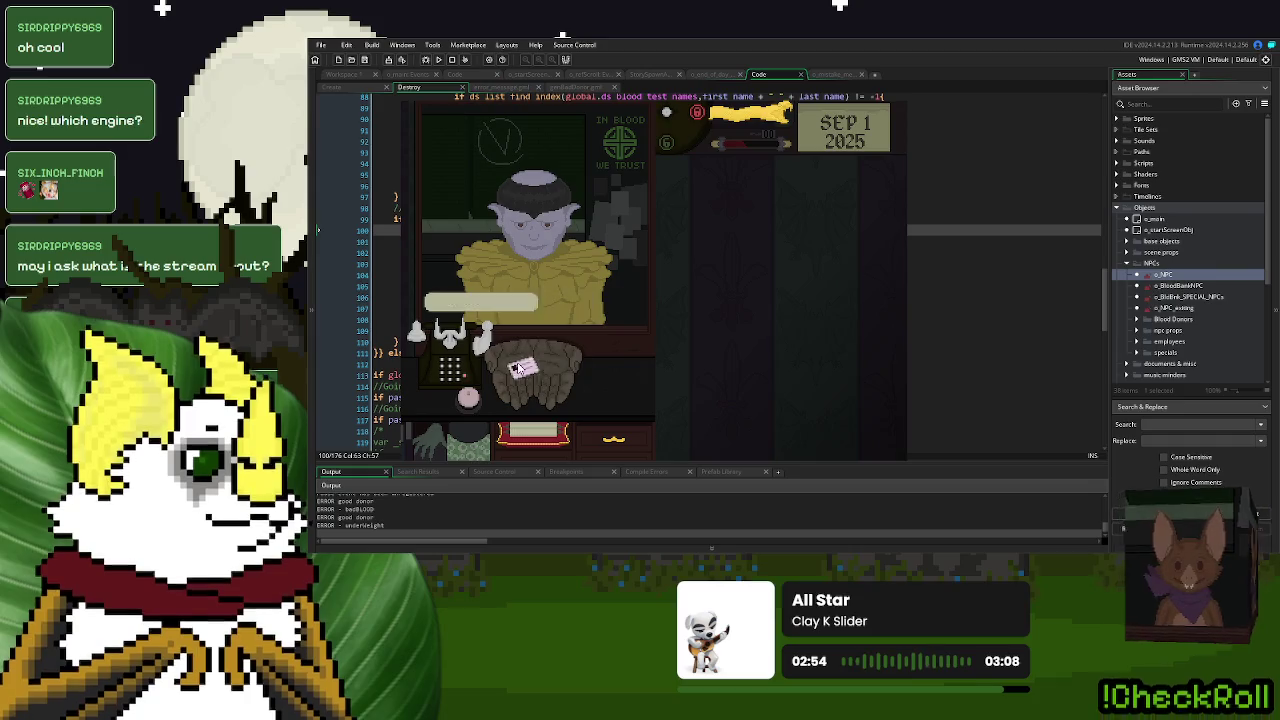
left_click(736, 111)
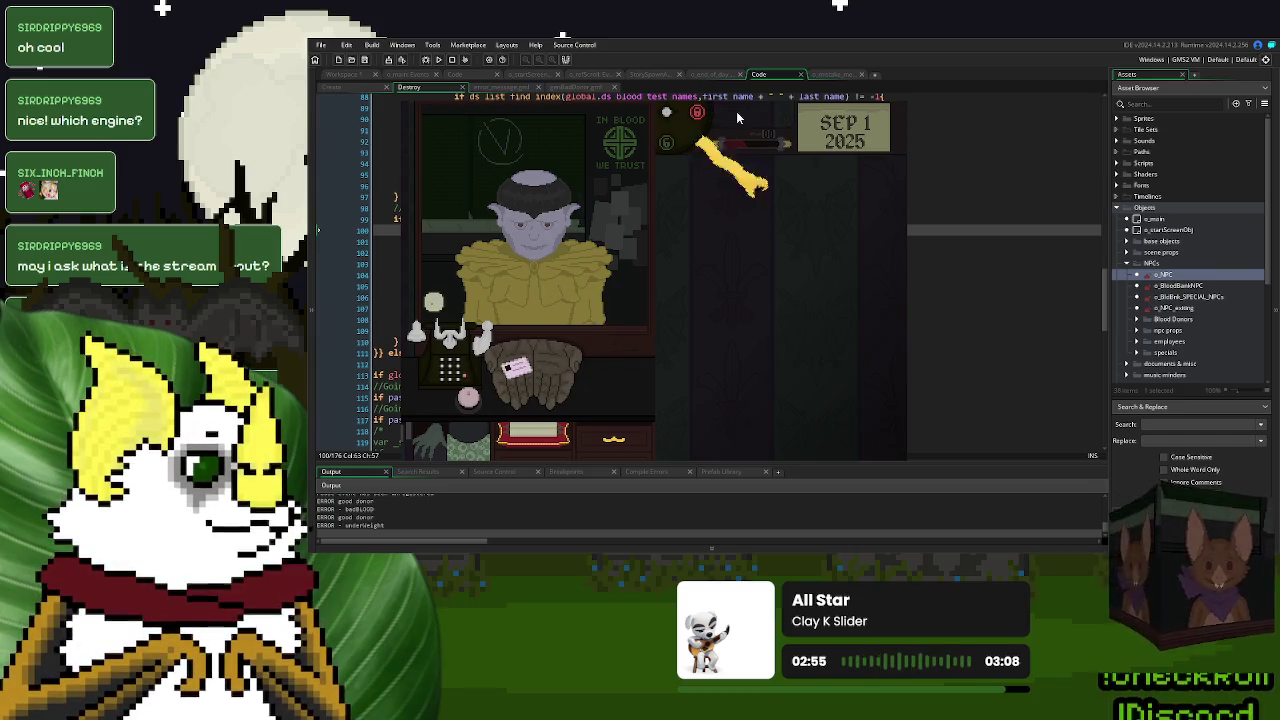
left_click(472, 396)
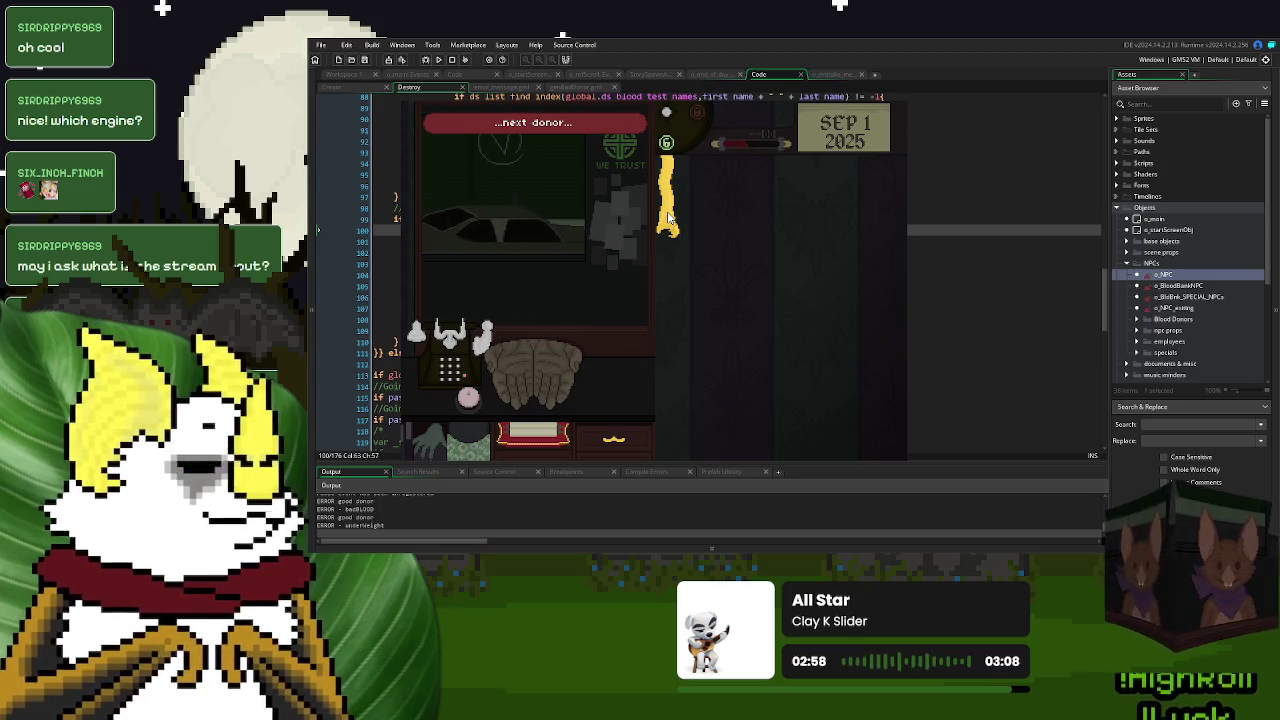
left_click_drag(668, 218, 680, 233)
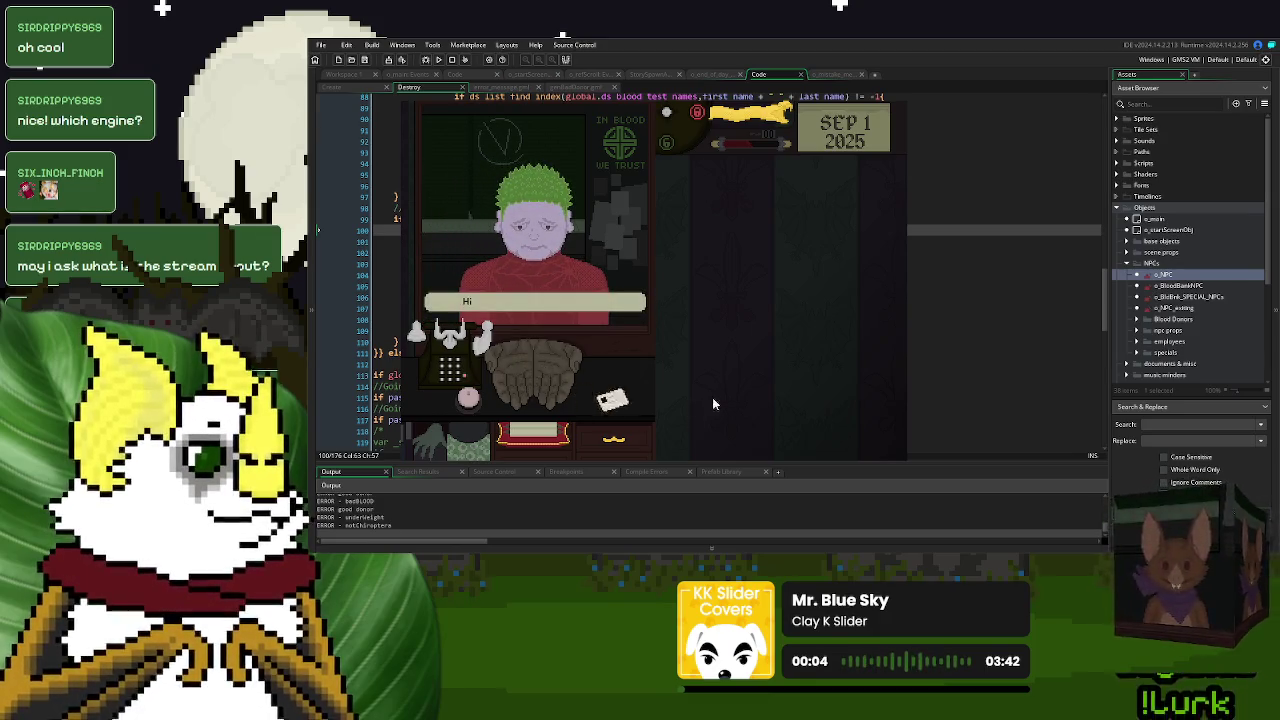
mouse_move(737, 305)
left_mouse_down()
mouse_move(655, 300)
mouse_move(525, 376)
left_mouse_up()
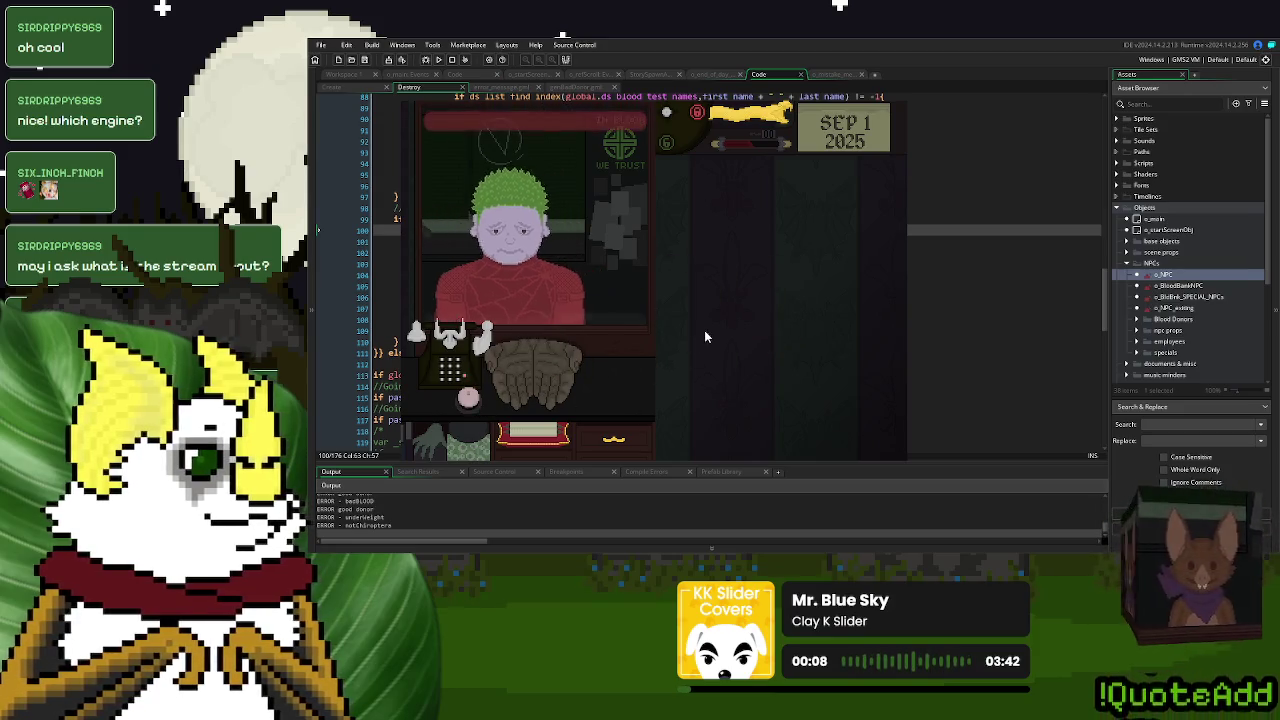